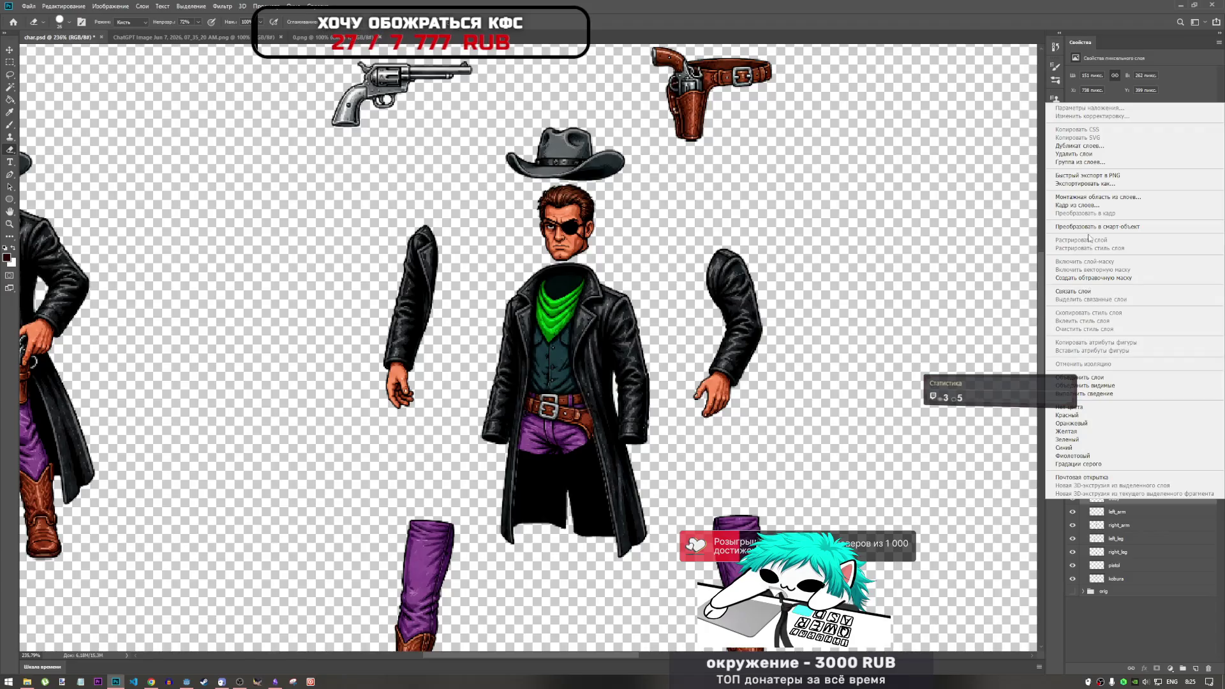
Merge the selected character pieces into one layer named 'body' and save char.psd.
{"action": "left_click", "coordinate": [1084, 377]}
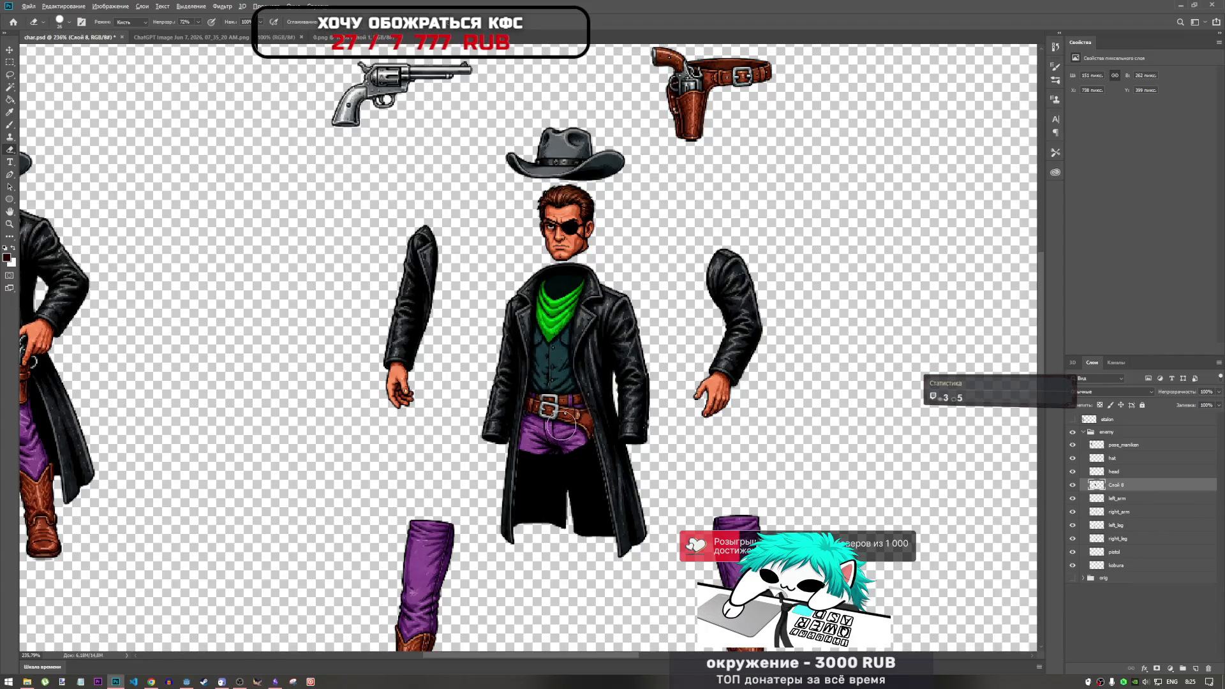
{"action": "scroll", "coordinate": [536, 419], "scroll_direction": "up", "scroll_amount": 5}
{"action": "scroll", "coordinate": [536, 419], "scroll_direction": "down", "scroll_amount": 8}
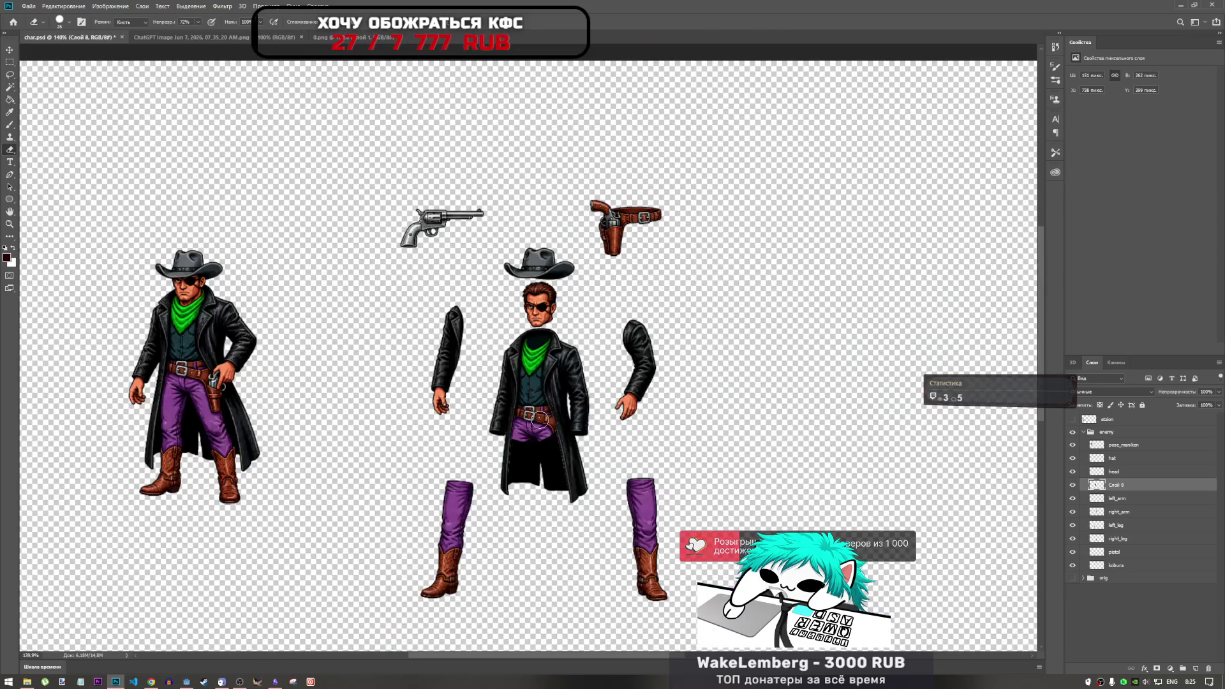
{"action": "double_click", "coordinate": [1121, 487]}
{"action": "type", "text": "body"}
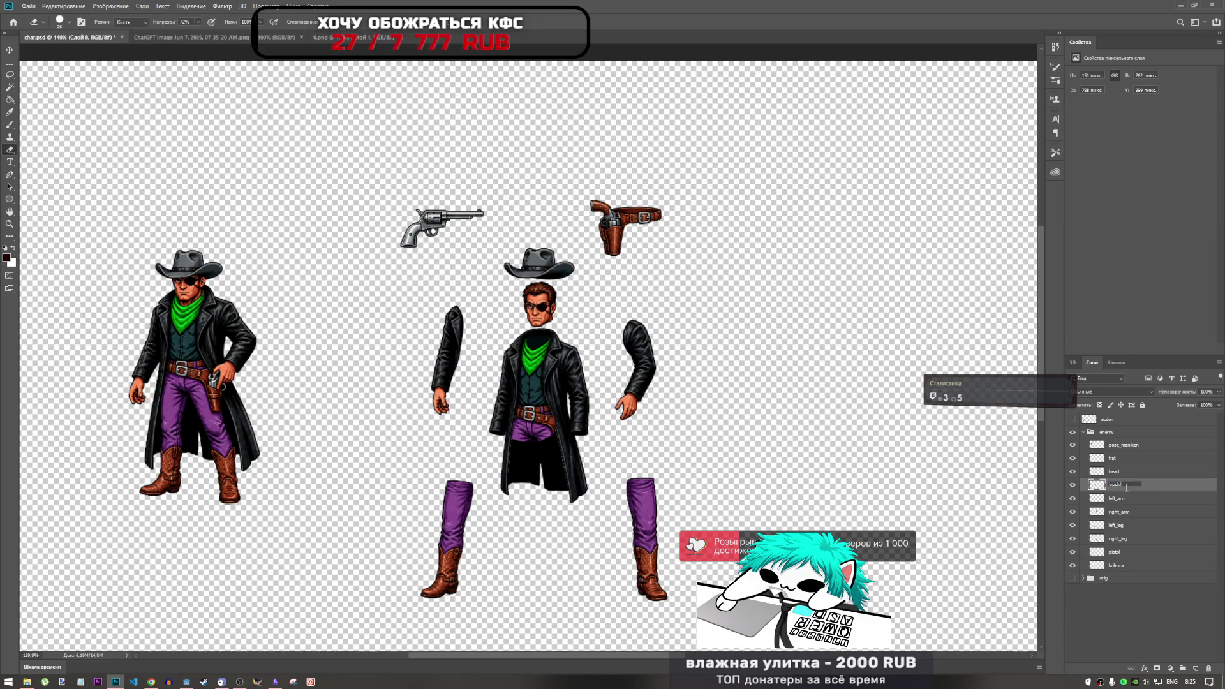
{"action": "key", "text": "Return"}
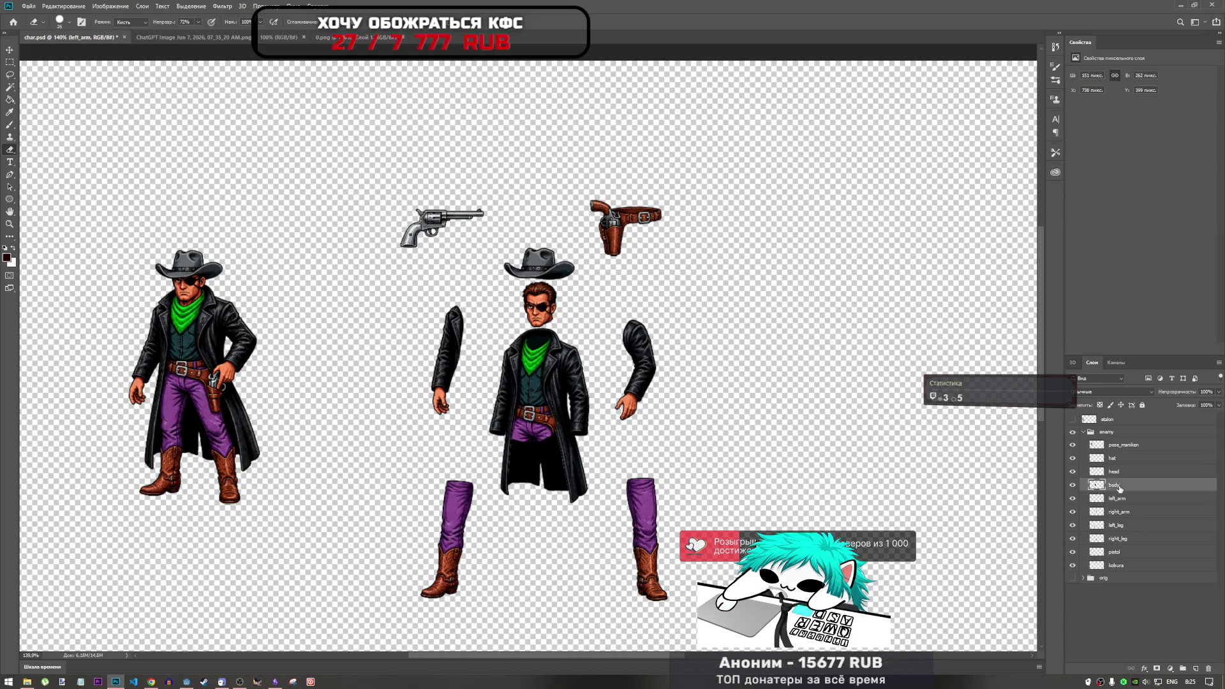
{"action": "key", "text": "ctrl+s"}
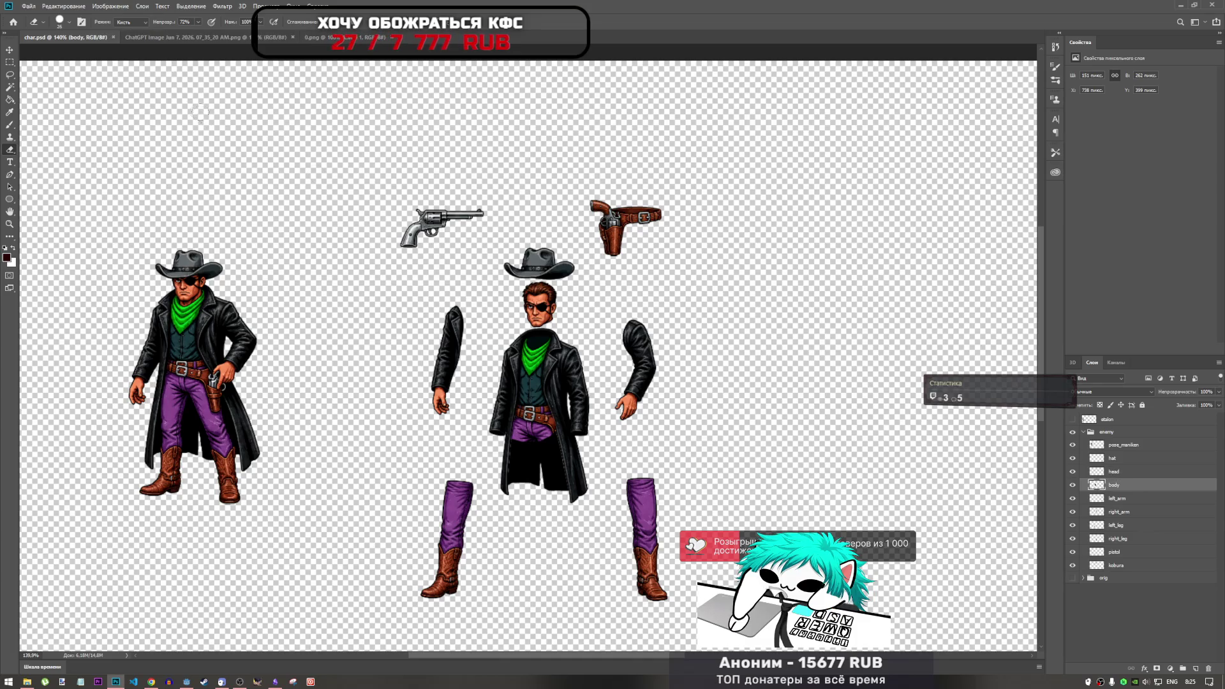
{"action": "scroll", "coordinate": [382, 358], "scroll_direction": "down", "scroll_amount": 3}
{"action": "scroll", "coordinate": [418, 392], "scroll_direction": "up", "scroll_amount": 4}
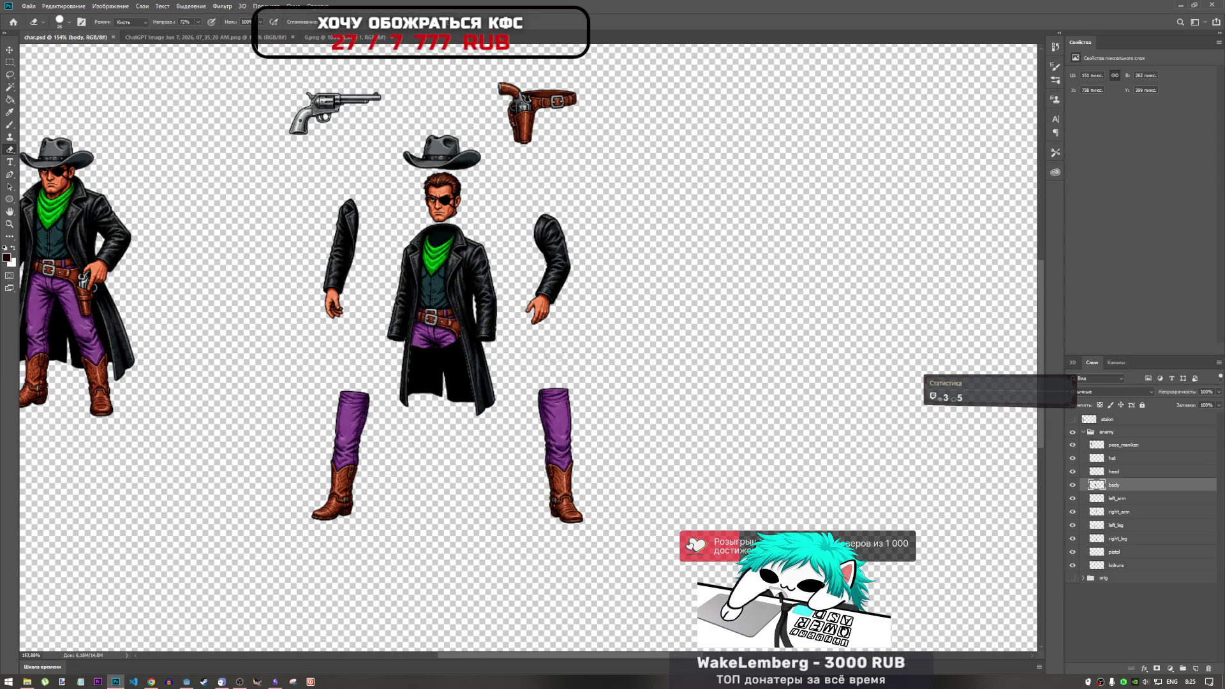
{"action": "left_click", "coordinate": [1127, 499]}
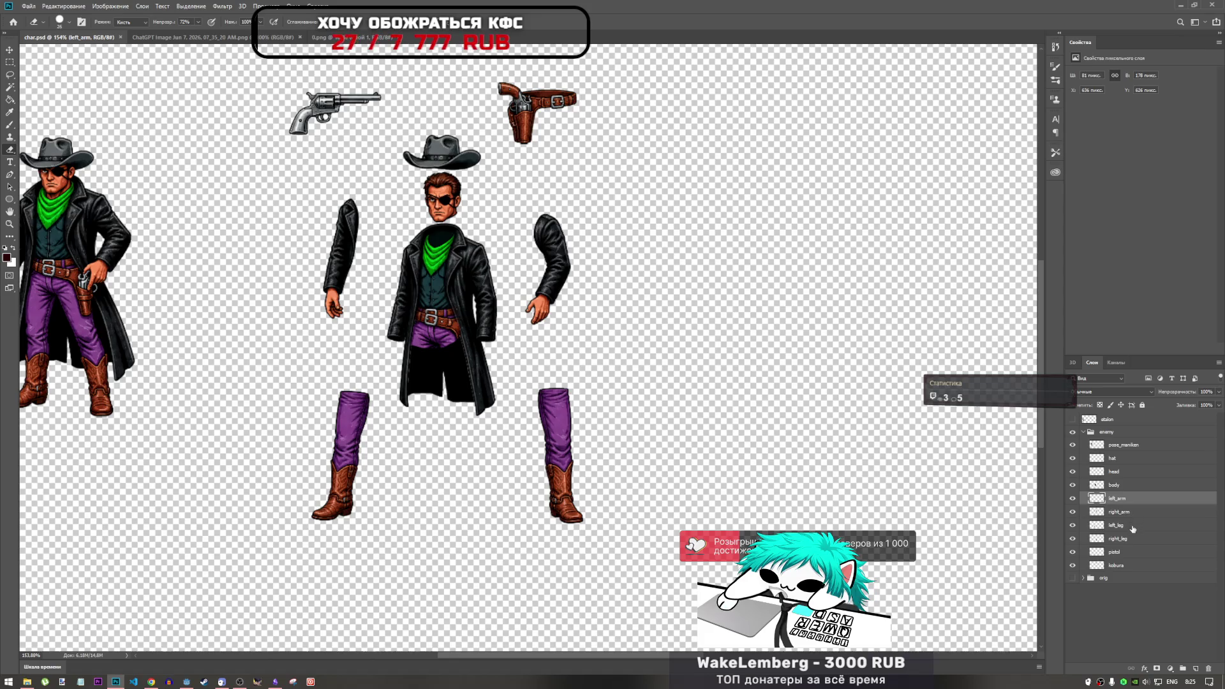
Shift the left_leg layer up under the coat with Free Transform and save.
{"action": "left_click", "coordinate": [1133, 528]}
{"action": "key", "text": "ctrl+t"}
{"action": "mouse_move", "coordinate": [359, 431]}
{"action": "left_mouse_down"}
{"action": "mouse_move", "coordinate": [389, 391]}
{"action": "mouse_move", "coordinate": [431, 379]}
{"action": "mouse_move", "coordinate": [355, 417]}
{"action": "left_mouse_up"}
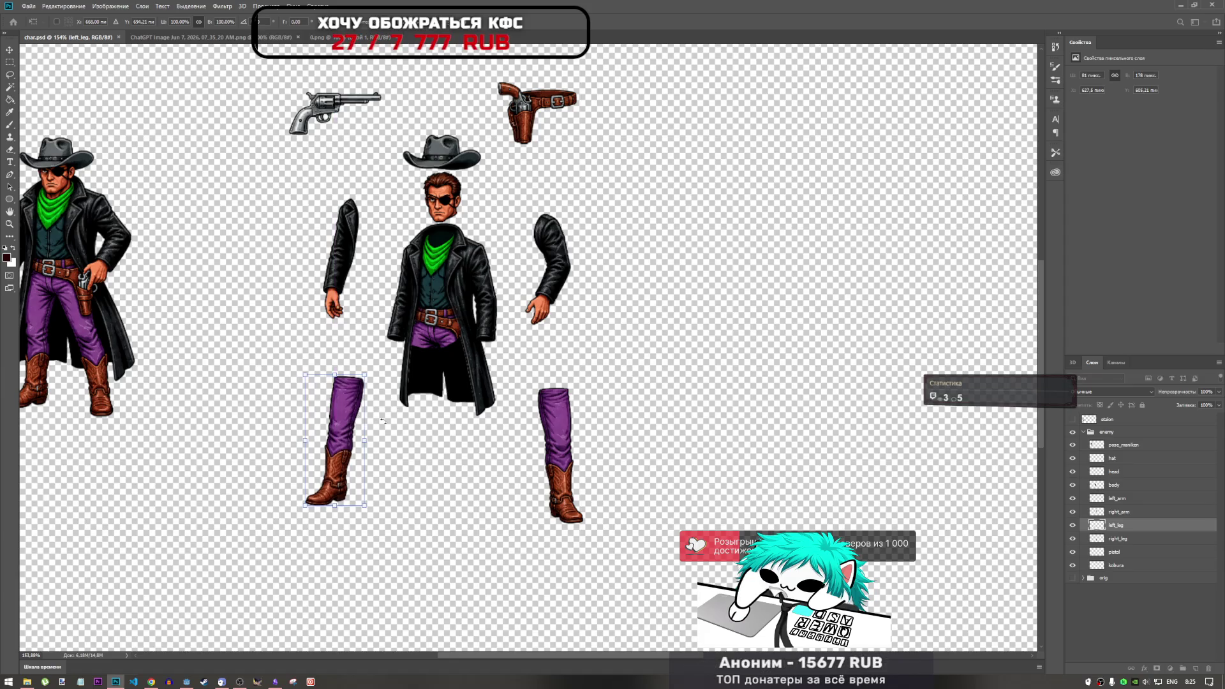
{"action": "key", "text": "Return"}
{"action": "key", "text": "e"}
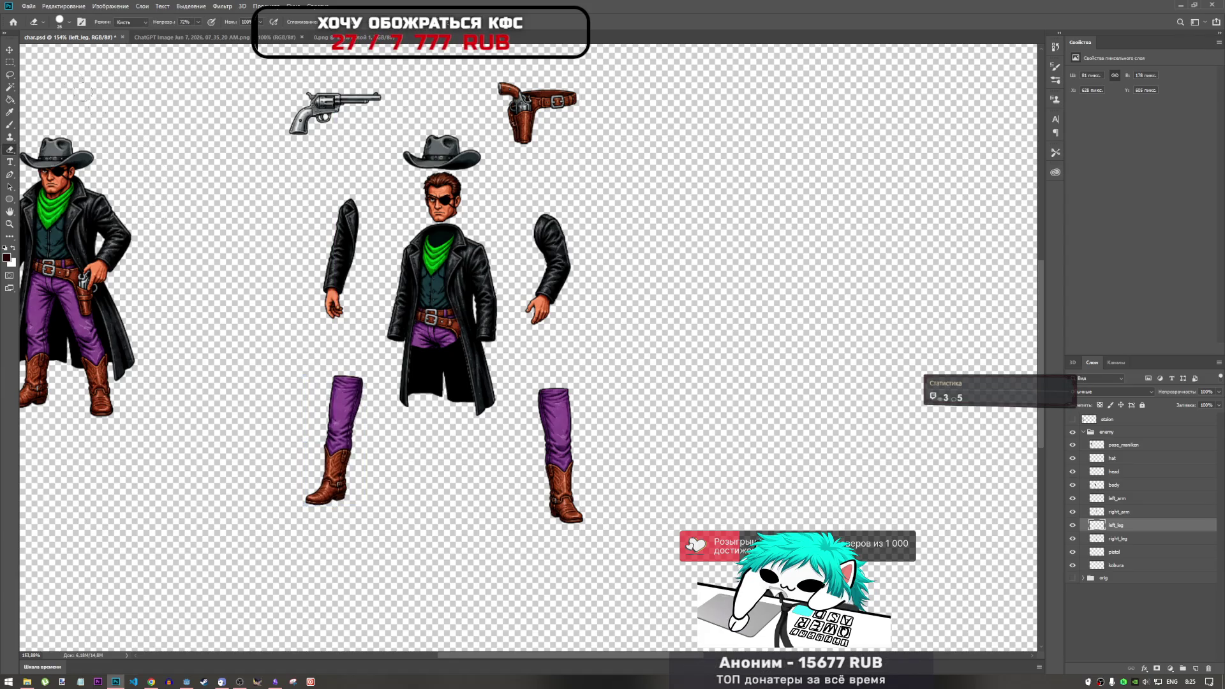
{"action": "key", "text": "ctrl+s"}
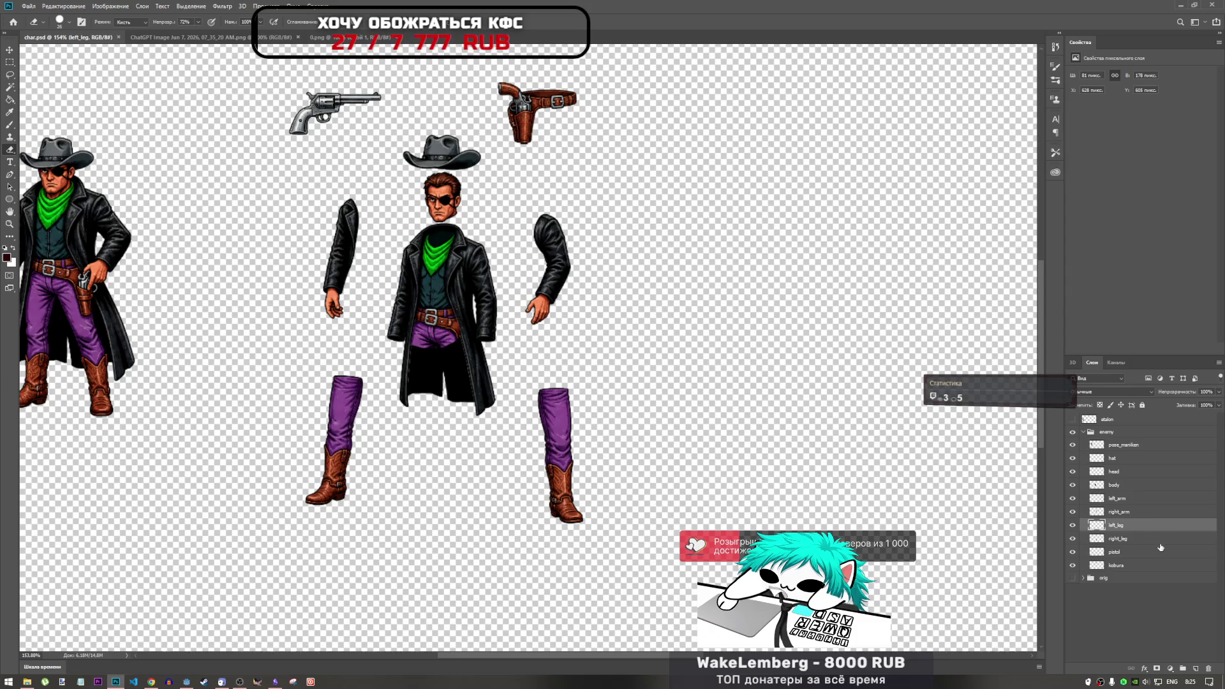
Select the layers from pose_maniken down to kobura.
{"action": "left_click", "coordinate": [1127, 444]}
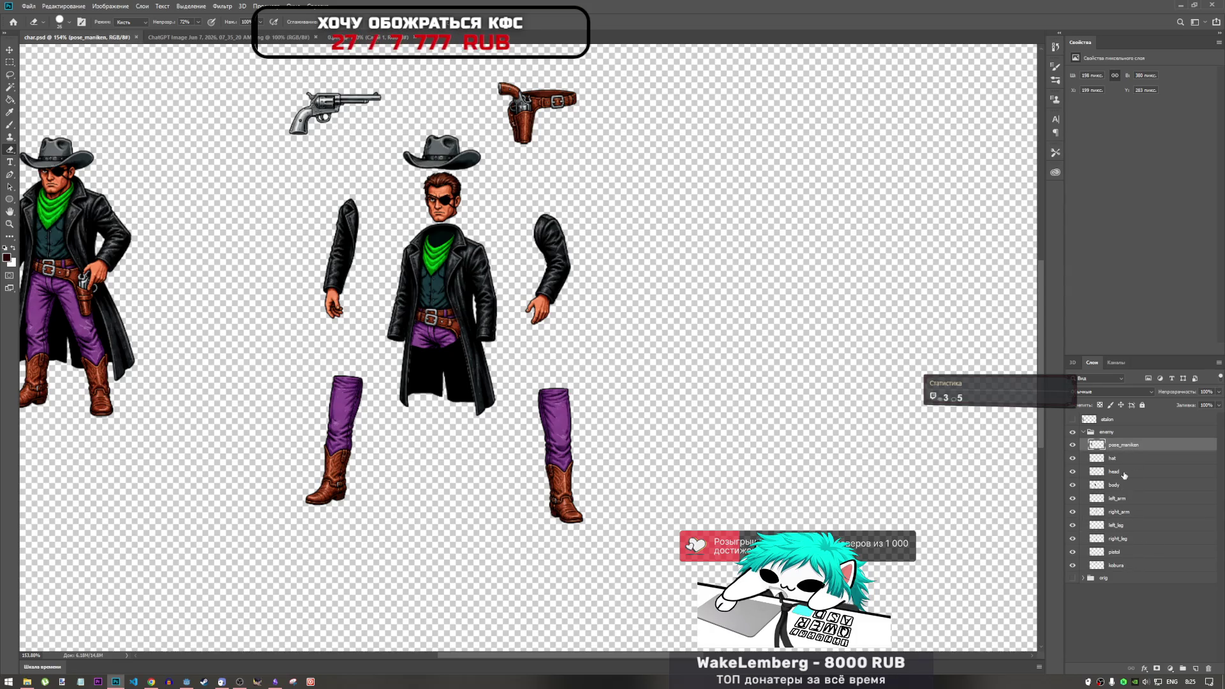
{"action": "left_click", "coordinate": [1124, 566], "text": "shift"}
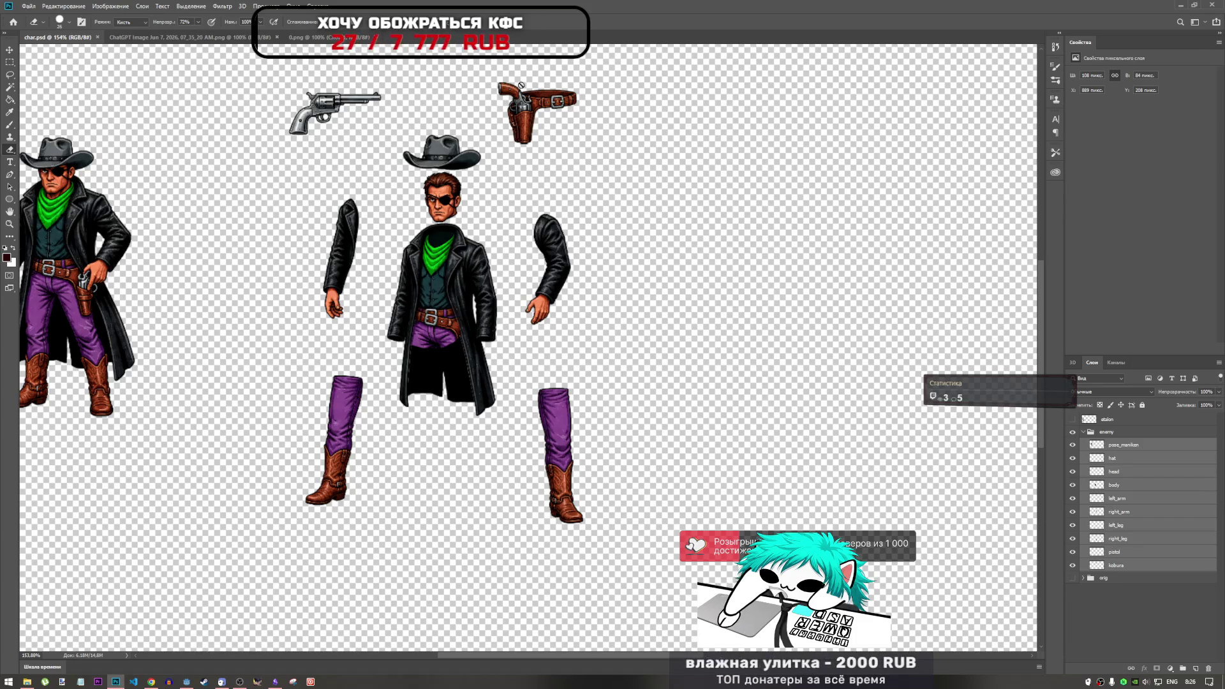
{"action": "scroll", "coordinate": [547, 112], "scroll_direction": "up", "scroll_amount": 2}
Zoom to about 949% on the holster and make kobura the active layer.
{"action": "scroll", "coordinate": [536, 121], "scroll_direction": "down", "scroll_amount": 4}
{"action": "scroll", "coordinate": [449, 119], "scroll_direction": "up", "scroll_amount": 6}
{"action": "scroll", "coordinate": [449, 119], "scroll_direction": "up", "scroll_amount": 4}
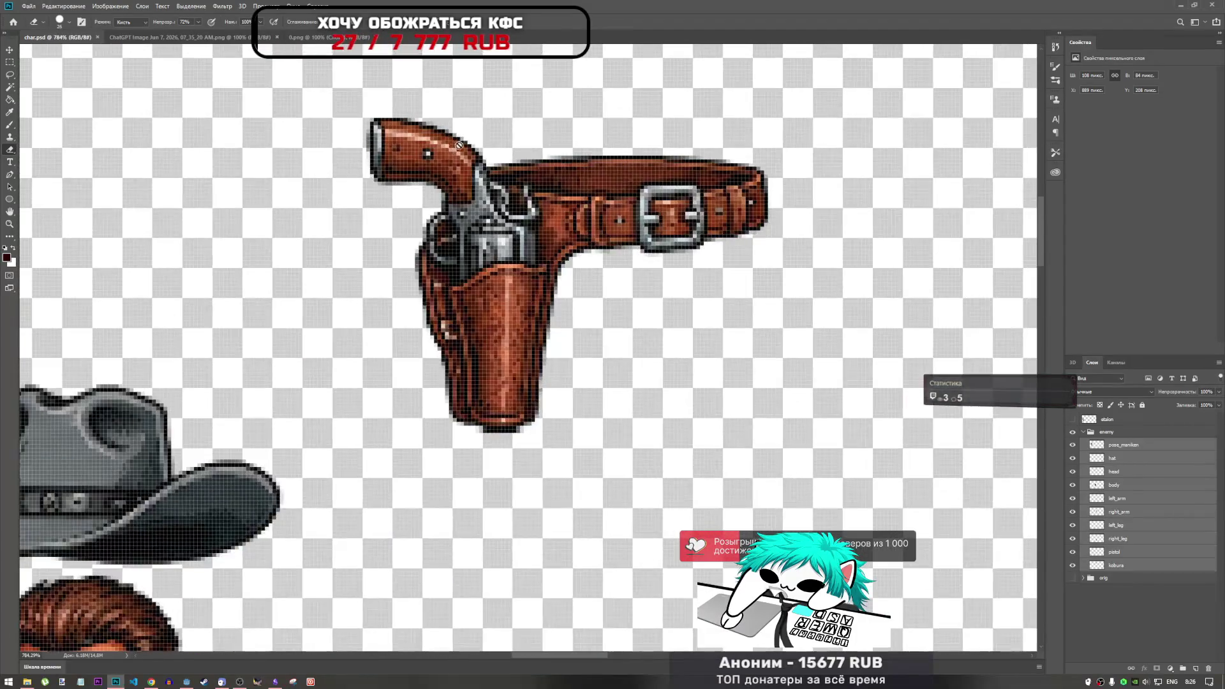
{"action": "scroll", "coordinate": [485, 255], "scroll_direction": "down", "scroll_amount": 3}
{"action": "scroll", "coordinate": [513, 358], "scroll_direction": "up", "scroll_amount": 2}
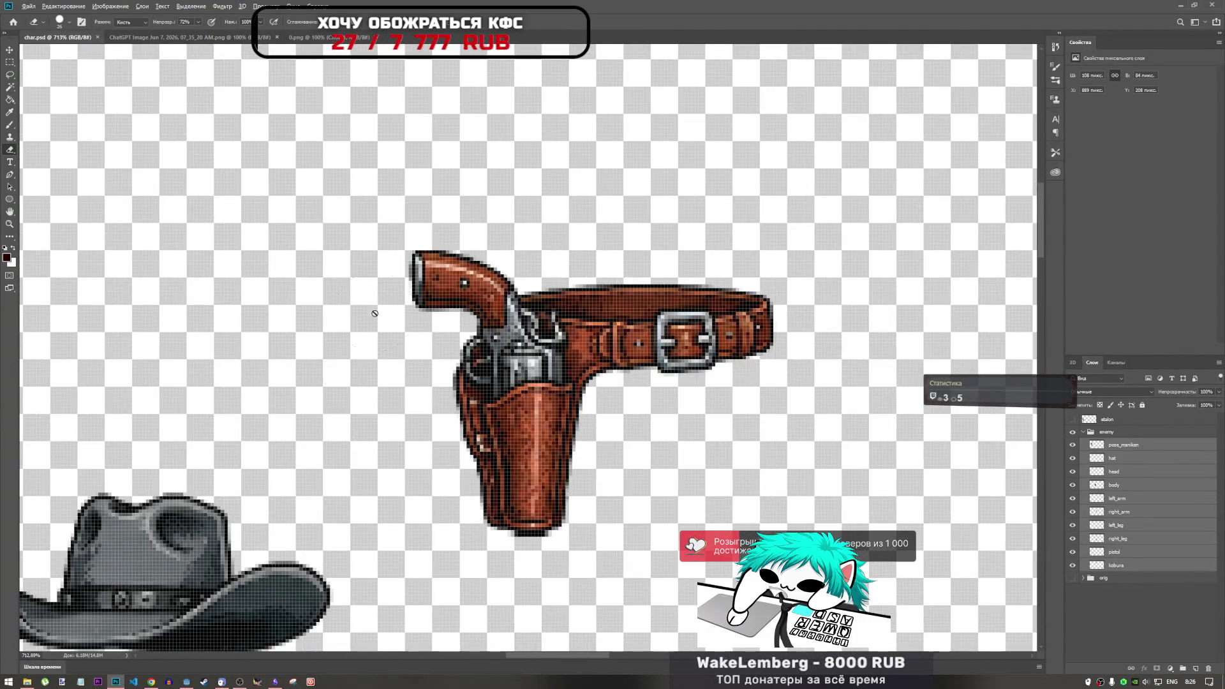
{"action": "scroll", "coordinate": [377, 311], "scroll_direction": "down", "scroll_amount": 3}
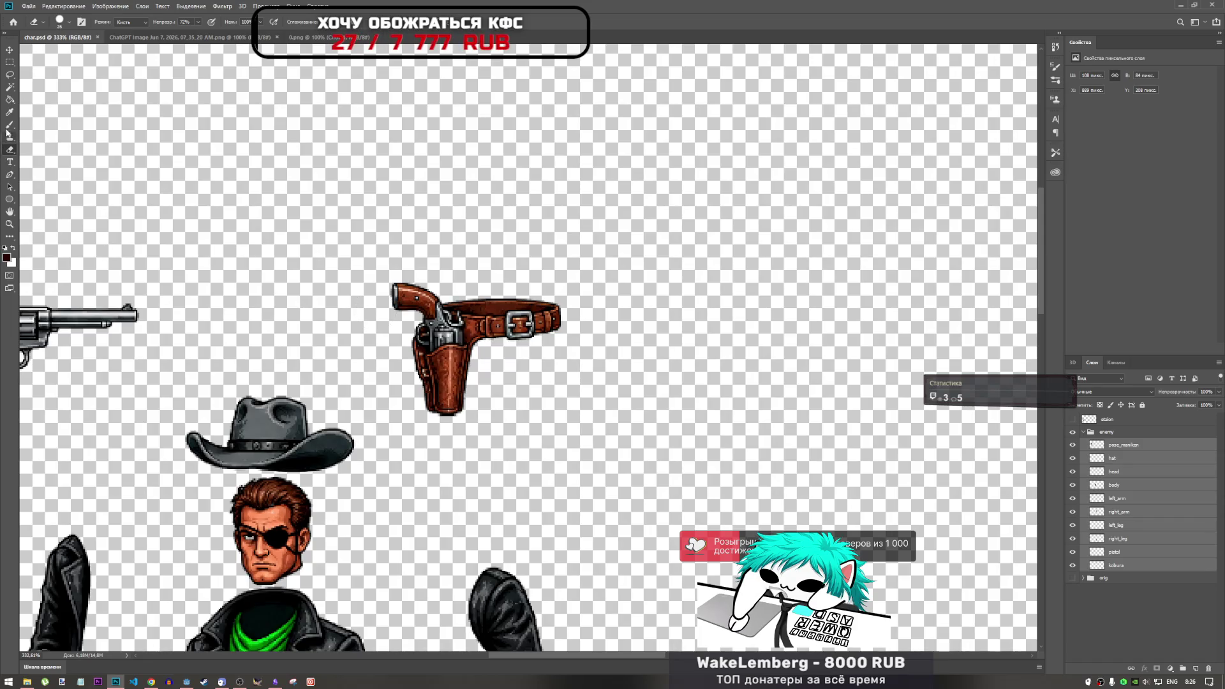
{"action": "scroll", "coordinate": [432, 386], "scroll_direction": "down", "scroll_amount": 2}
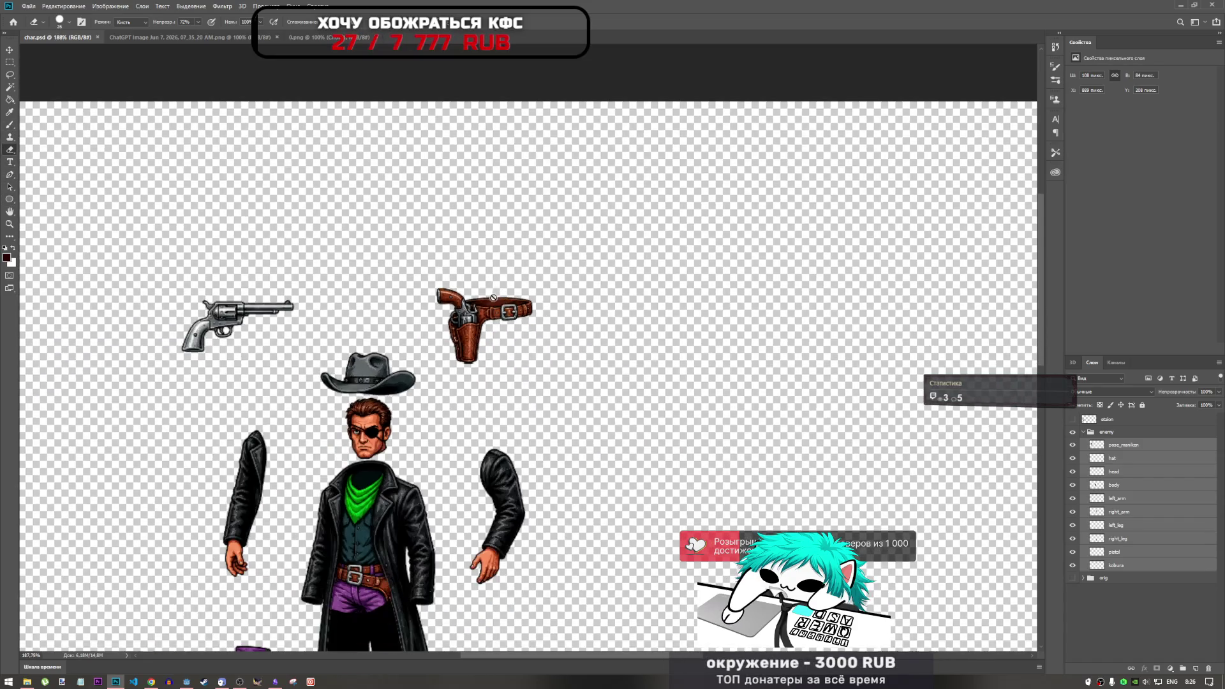
{"action": "scroll", "coordinate": [433, 386], "scroll_direction": "down", "scroll_amount": 1}
{"action": "scroll", "coordinate": [409, 561], "scroll_direction": "up", "scroll_amount": 2}
{"action": "scroll", "coordinate": [396, 539], "scroll_direction": "down", "scroll_amount": 1}
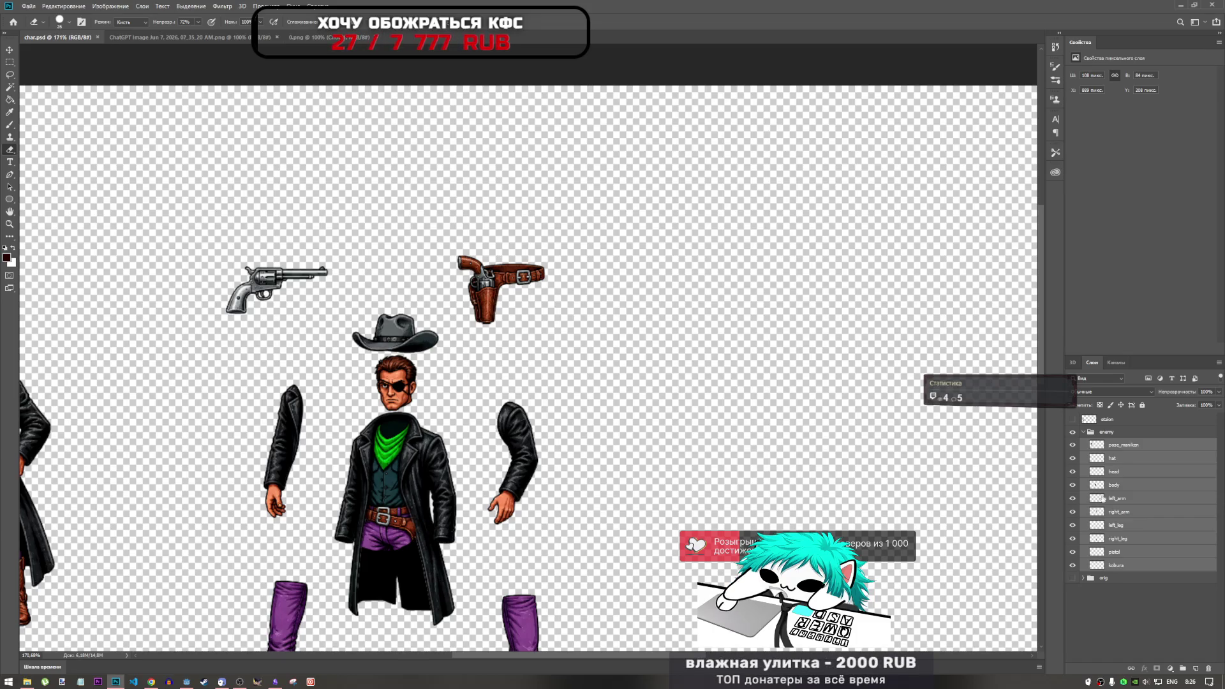
{"action": "left_click", "coordinate": [1123, 449]}
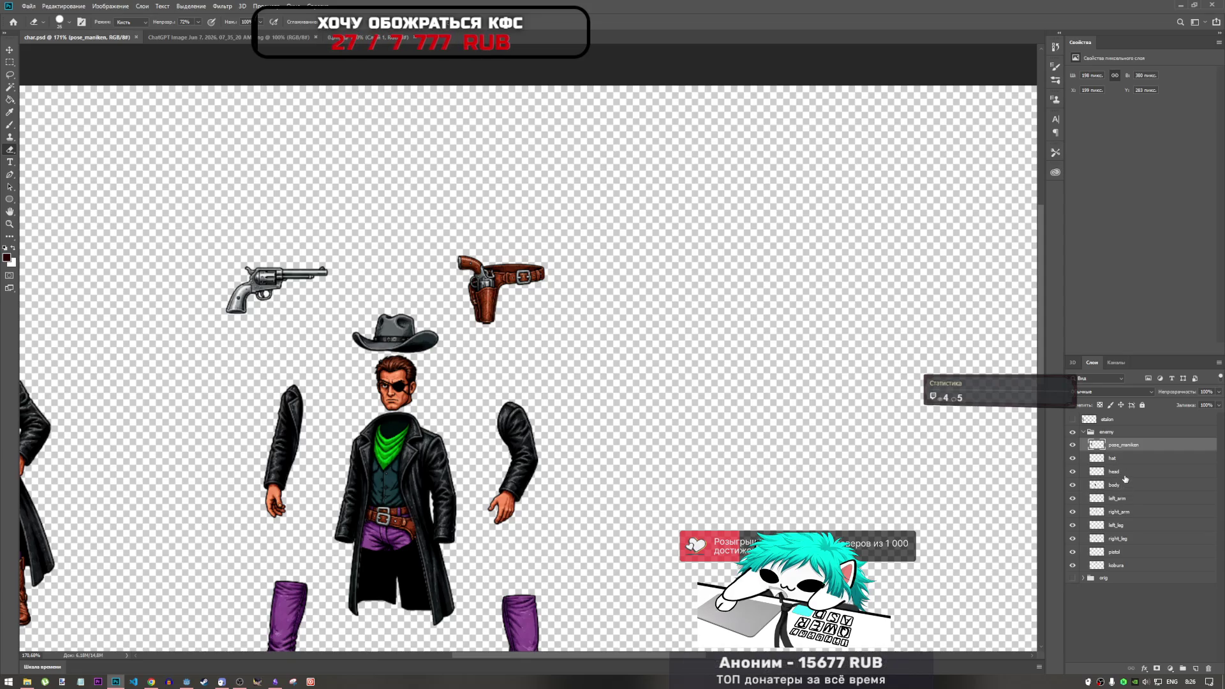
{"action": "left_click", "coordinate": [1126, 564]}
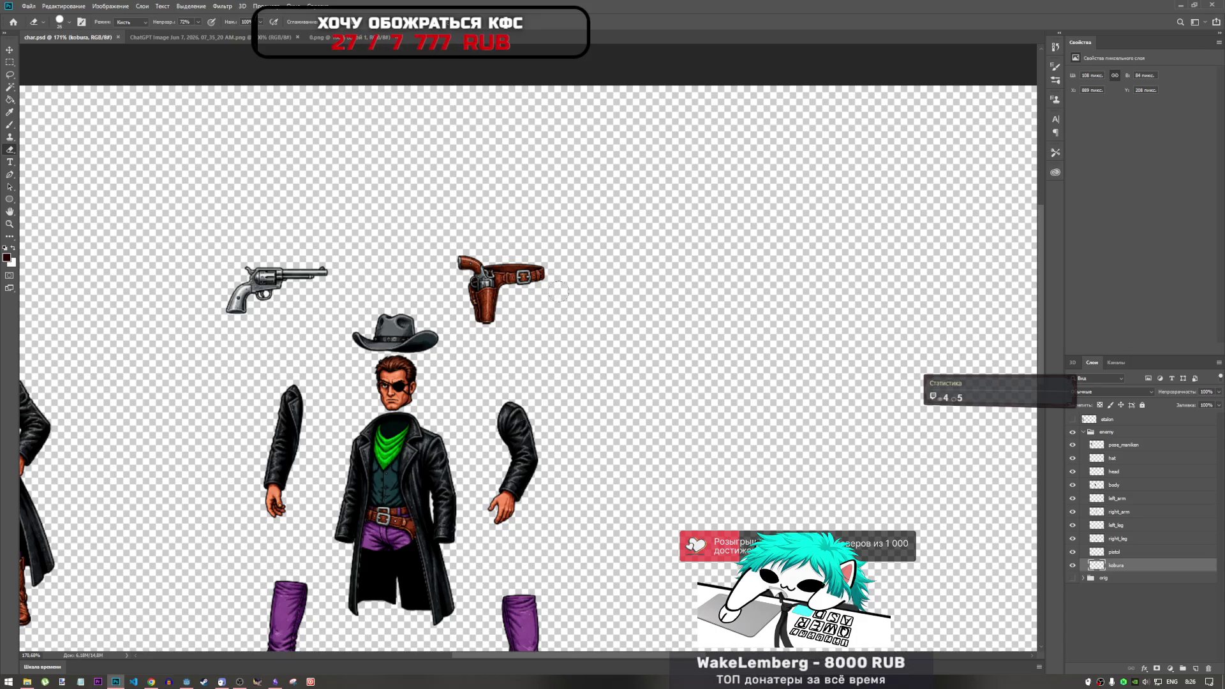
{"action": "scroll", "coordinate": [494, 271], "scroll_direction": "up", "scroll_amount": 5}
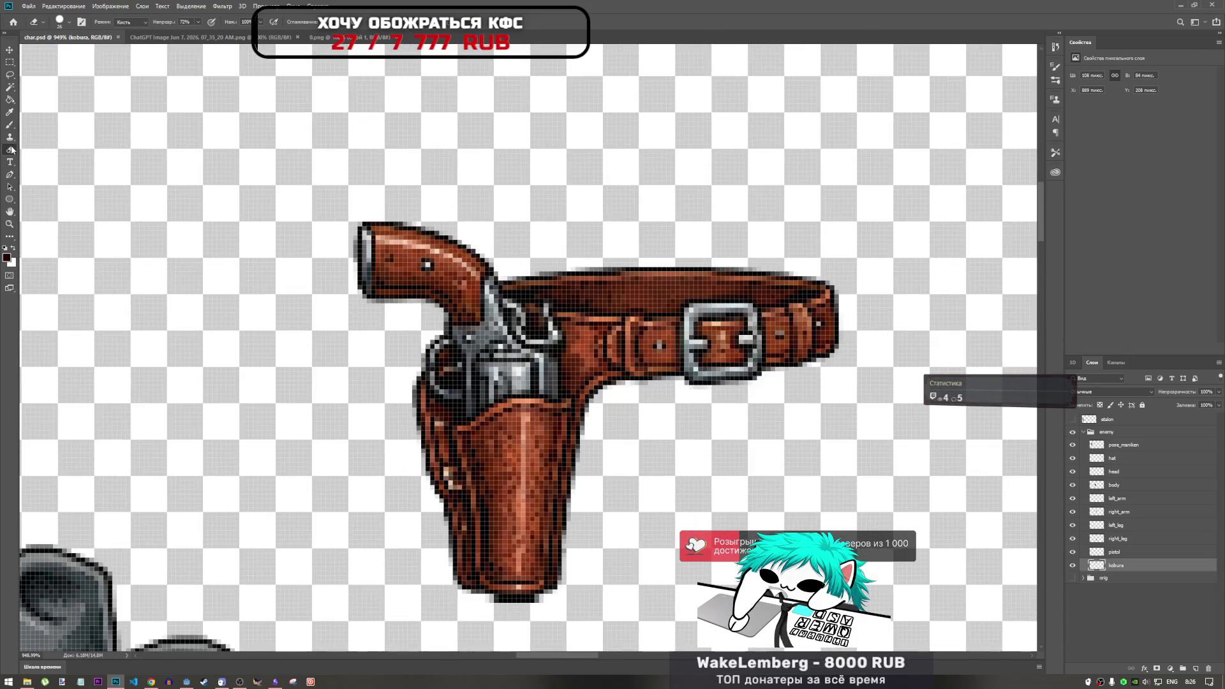
Pick the Clone Stamp tool and reduce its brush size to 10 px.
{"action": "left_click", "coordinate": [9, 136]}
{"action": "right_click", "coordinate": [542, 338]}
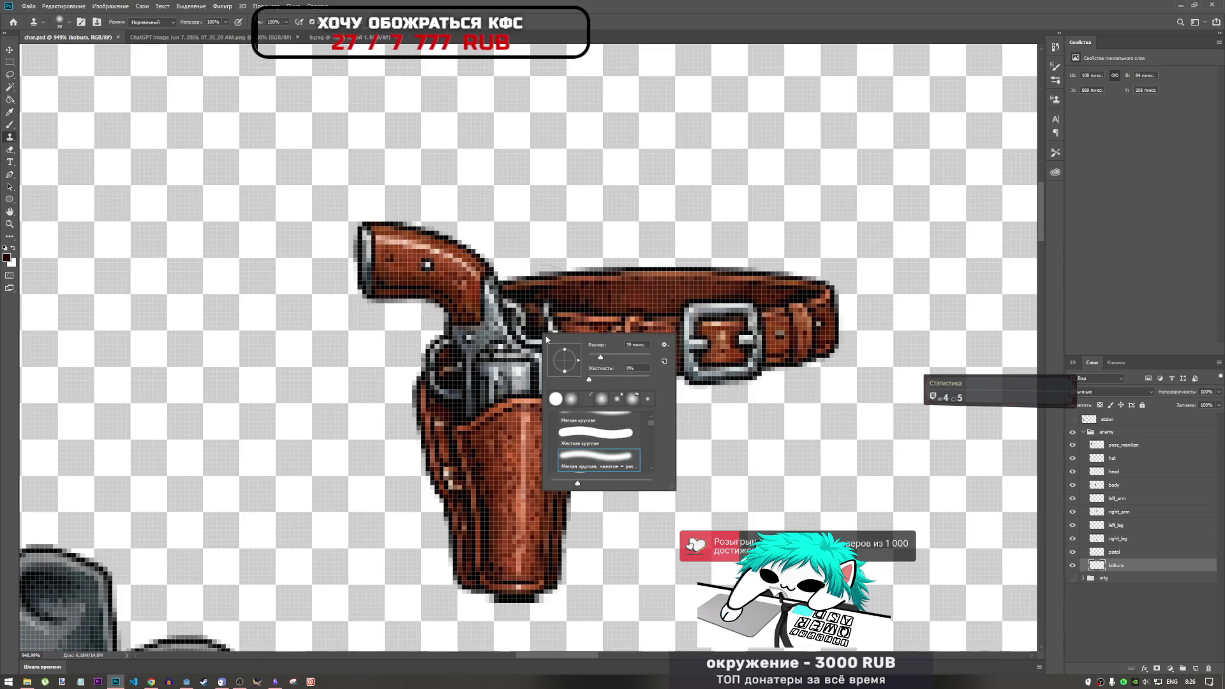
{"action": "left_click_drag", "start_coordinate": [600, 359], "coordinate": [595, 354]}
{"action": "key", "text": "Return"}
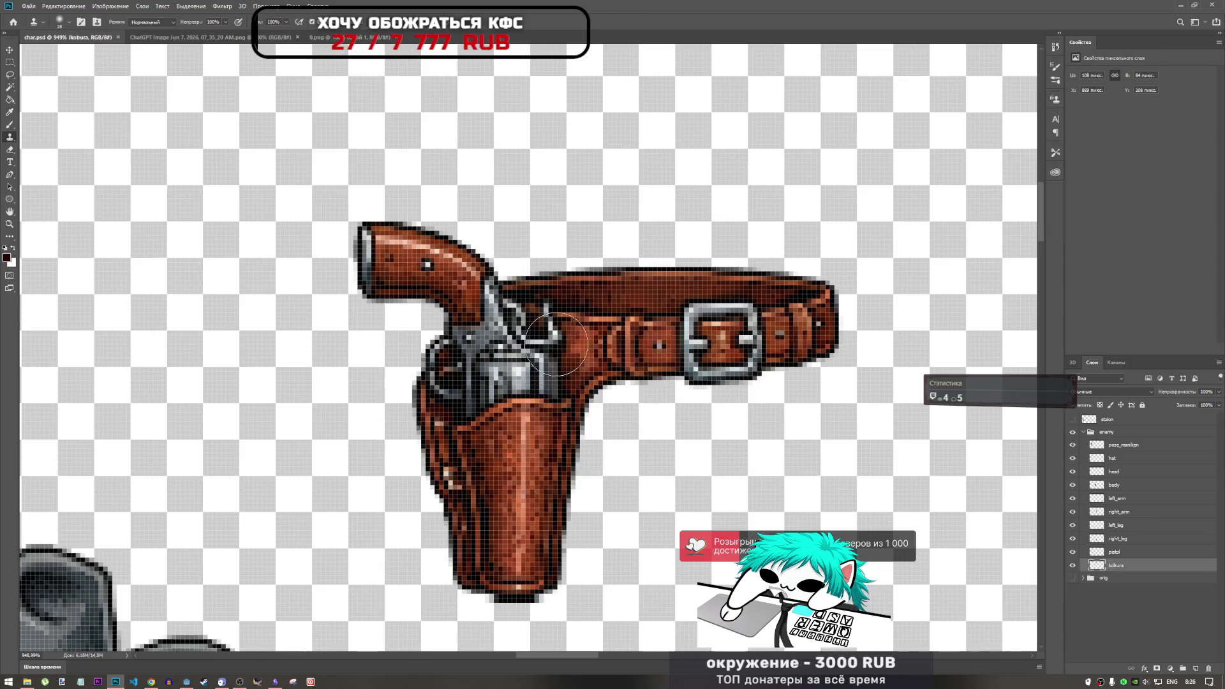
{"action": "right_click", "coordinate": [572, 347]}
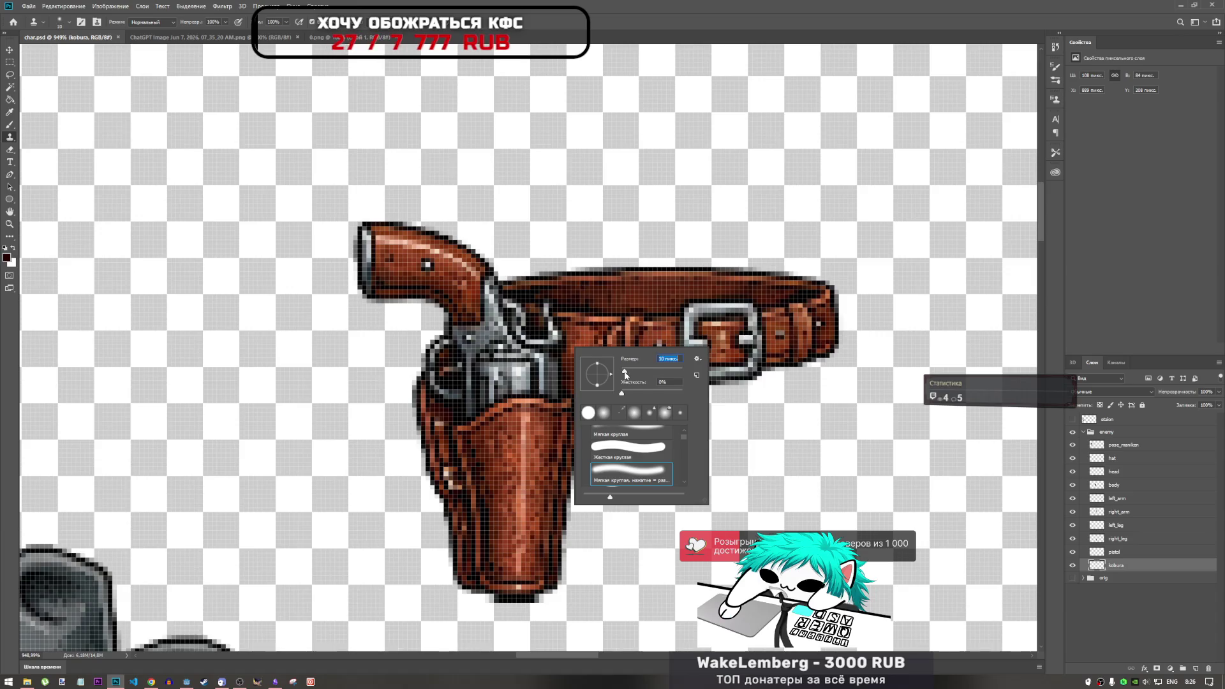
{"action": "key", "text": "Return"}
Clone leather over the revolver's cylinder edge, then undo the last two strokes.
{"action": "left_click", "coordinate": [579, 358], "text": "alt"}
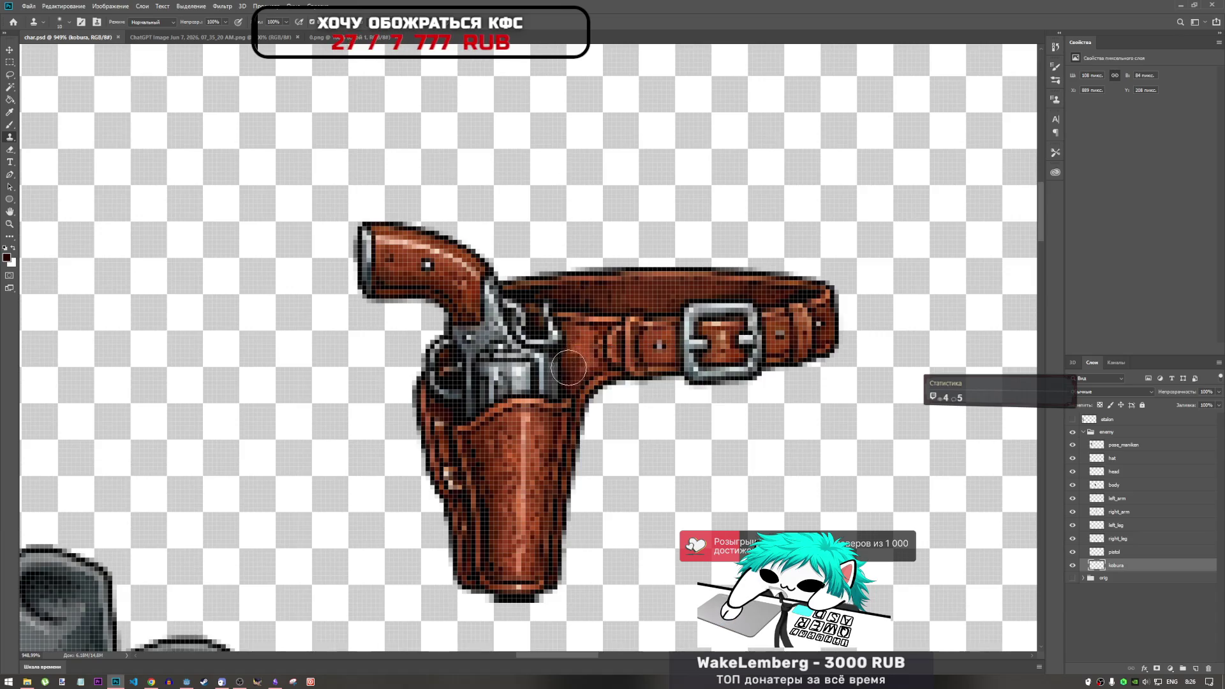
{"action": "mouse_move", "coordinate": [549, 365]}
{"action": "left_mouse_down"}
{"action": "mouse_move", "coordinate": [512, 370]}
{"action": "mouse_move", "coordinate": [555, 351]}
{"action": "mouse_move", "coordinate": [529, 338]}
{"action": "mouse_move", "coordinate": [587, 328]}
{"action": "left_mouse_up"}
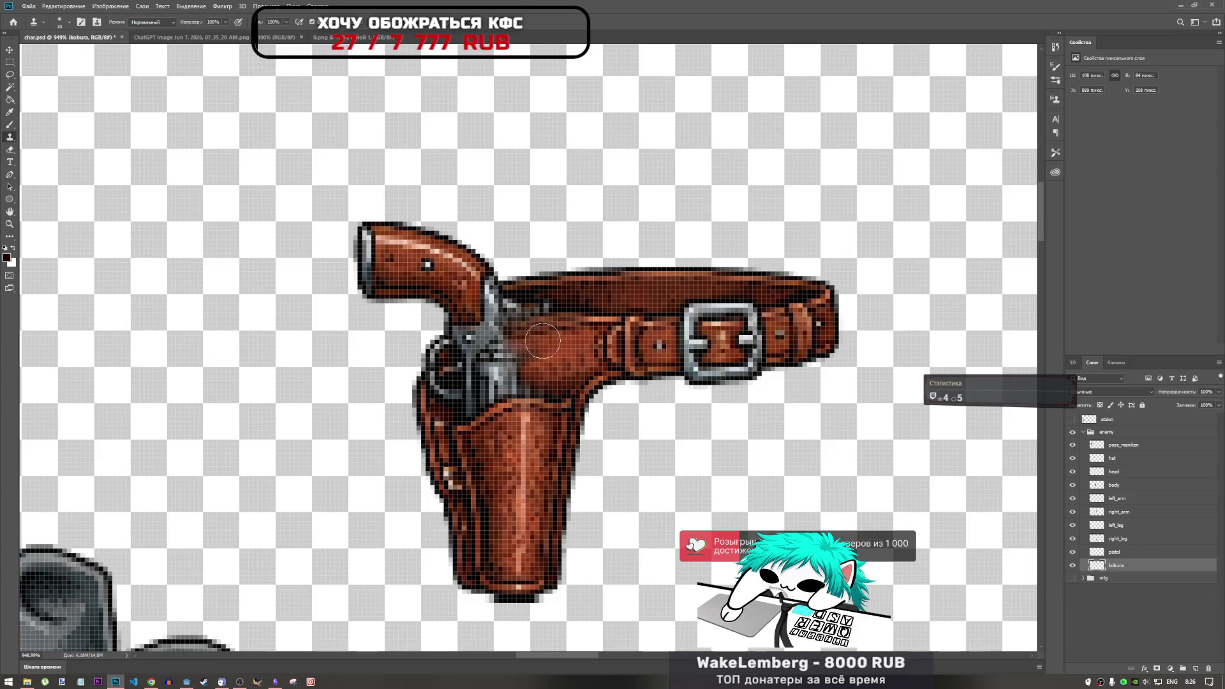
{"action": "mouse_move", "coordinate": [569, 332]}
{"action": "left_mouse_down"}
{"action": "mouse_move", "coordinate": [561, 360]}
{"action": "mouse_move", "coordinate": [529, 376]}
{"action": "mouse_move", "coordinate": [570, 366]}
{"action": "mouse_move", "coordinate": [501, 386]}
{"action": "mouse_move", "coordinate": [539, 367]}
{"action": "left_mouse_up"}
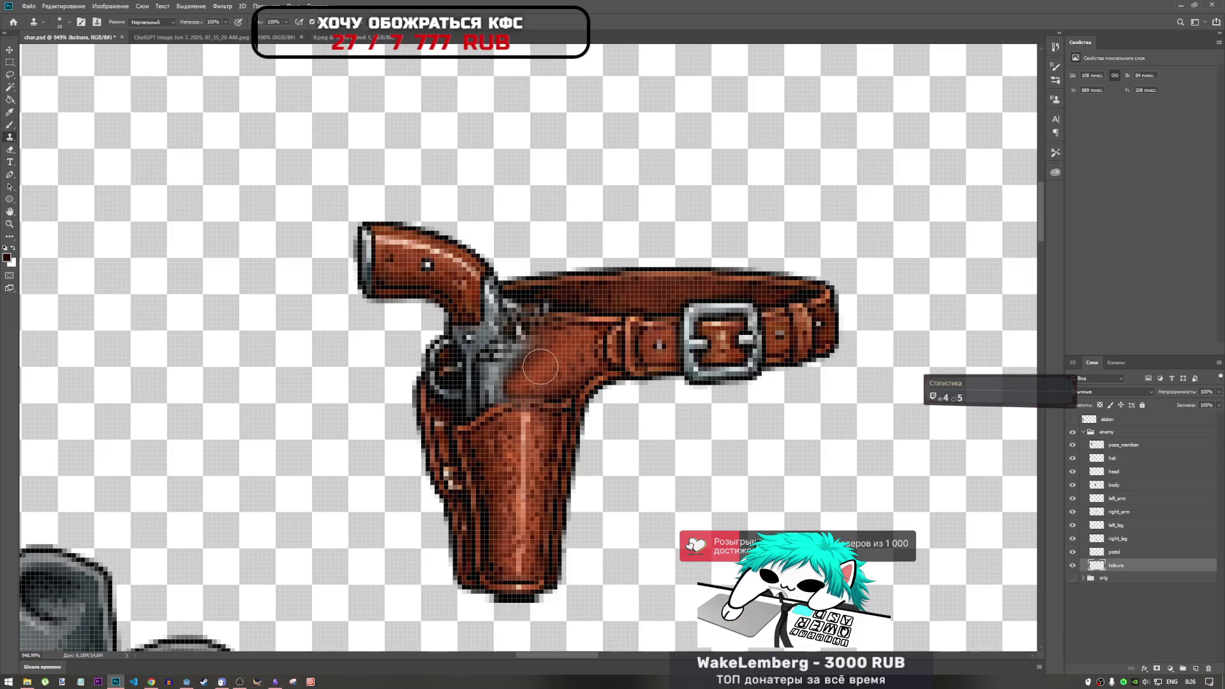
{"action": "key", "text": "ctrl+z"}
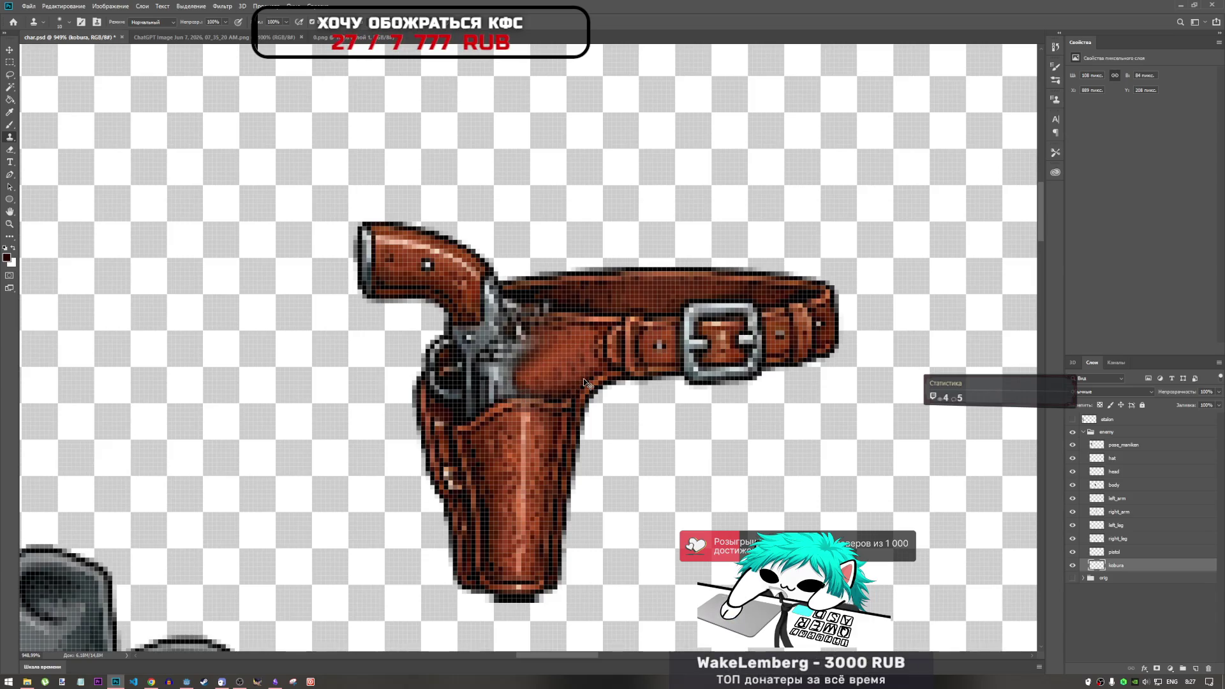
{"action": "key", "text": "ctrl+z"}
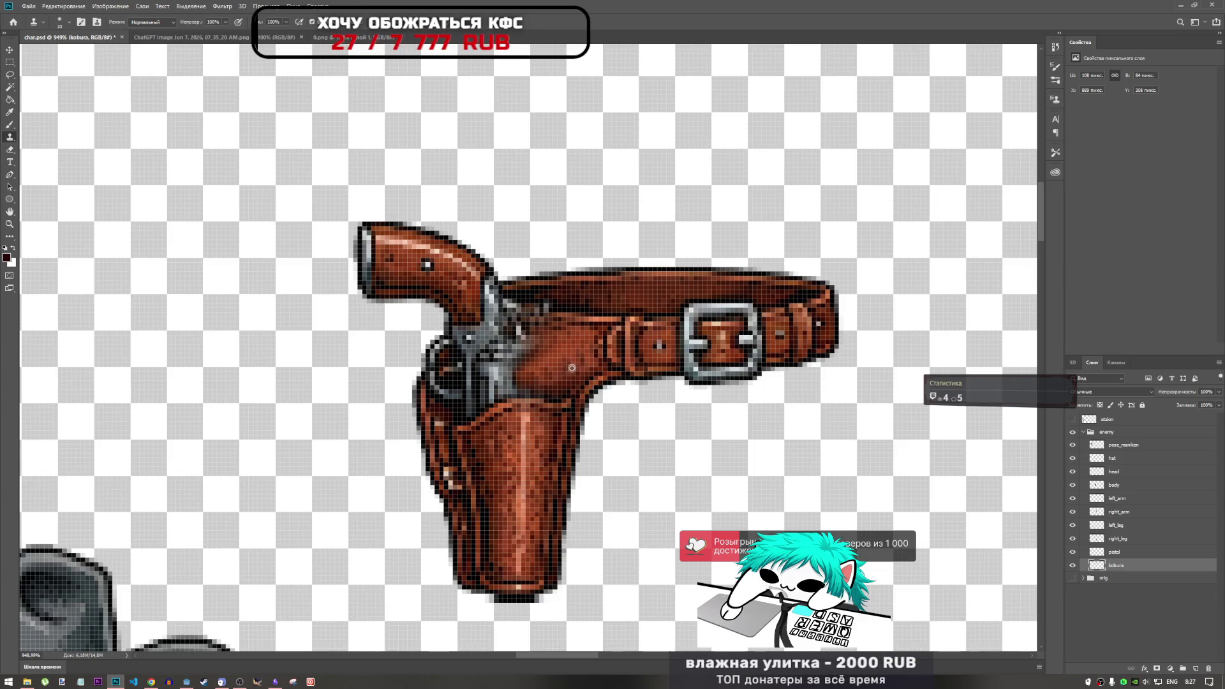
Clone leather over the light patch at the holster top and along the lower belt edge.
{"action": "left_click", "coordinate": [572, 376], "text": "alt"}
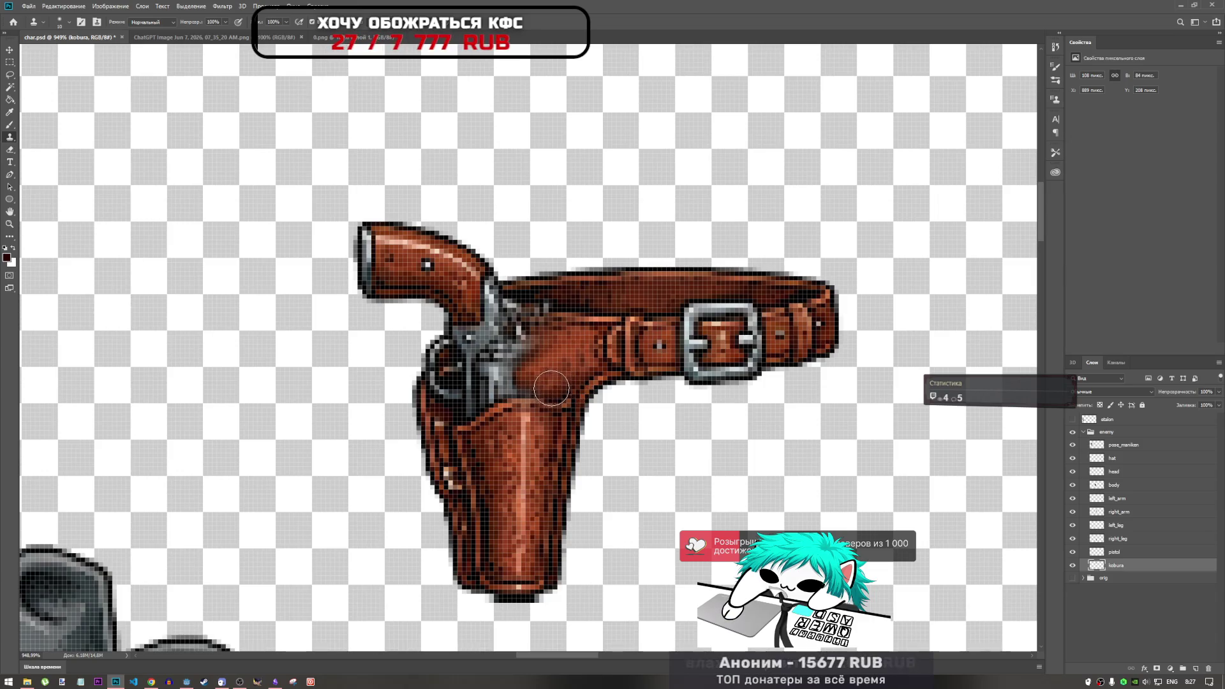
{"action": "left_click_drag", "start_coordinate": [523, 403], "coordinate": [527, 411]}
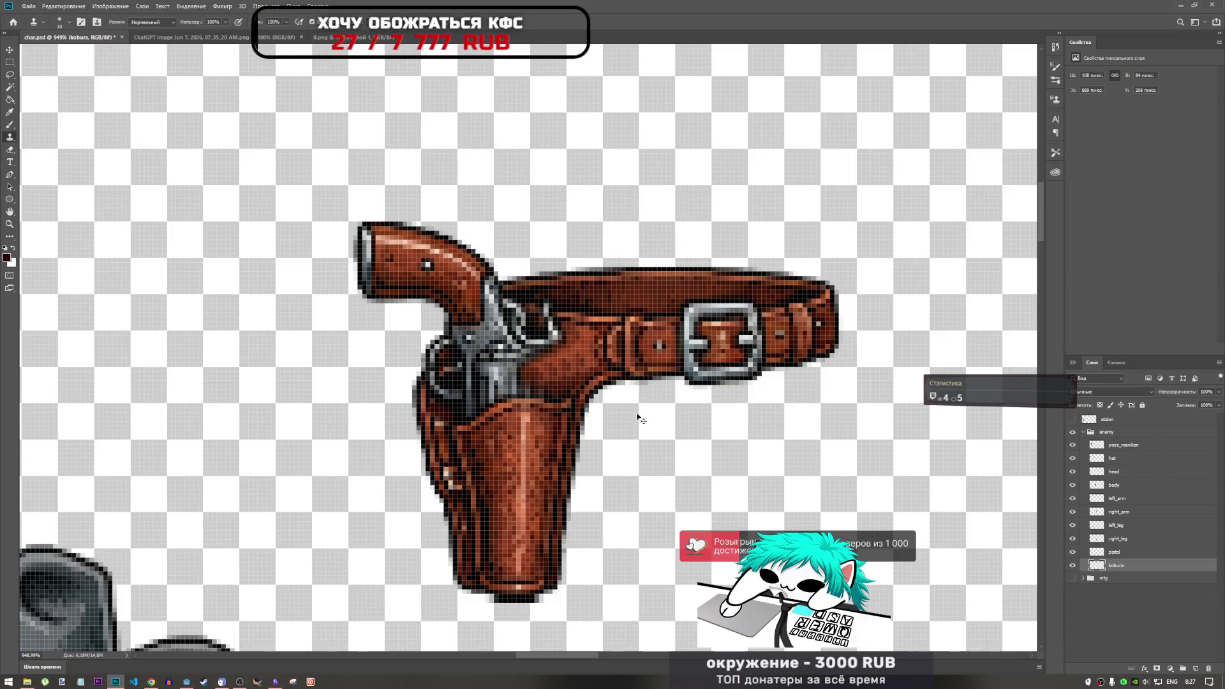
{"action": "left_click", "coordinate": [633, 355]}
{"action": "left_click_drag", "start_coordinate": [633, 355], "coordinate": [594, 393]}
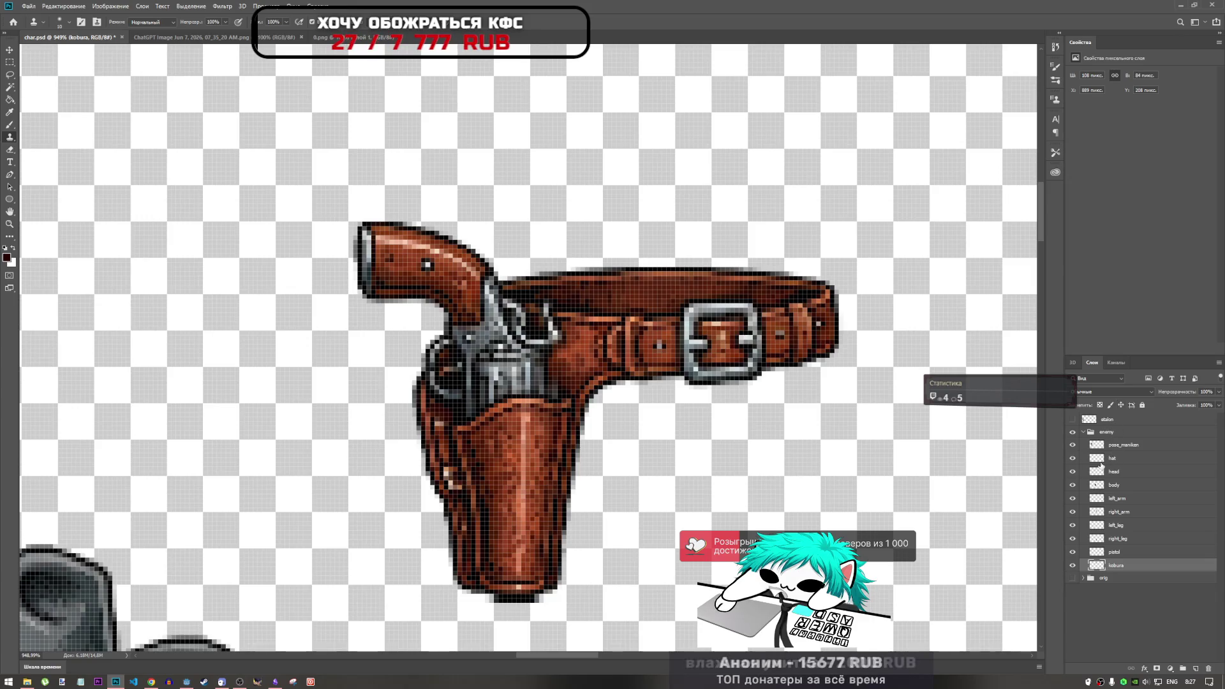
{"action": "left_click", "coordinate": [9, 62]}
Lasso a piece of belt leather onto a new layer and move it over the cylinder.
{"action": "left_click", "coordinate": [10, 75]}
{"action": "mouse_move", "coordinate": [566, 339]}
{"action": "left_mouse_down"}
{"action": "mouse_move", "coordinate": [553, 370]}
{"action": "mouse_move", "coordinate": [593, 356]}
{"action": "left_mouse_up"}
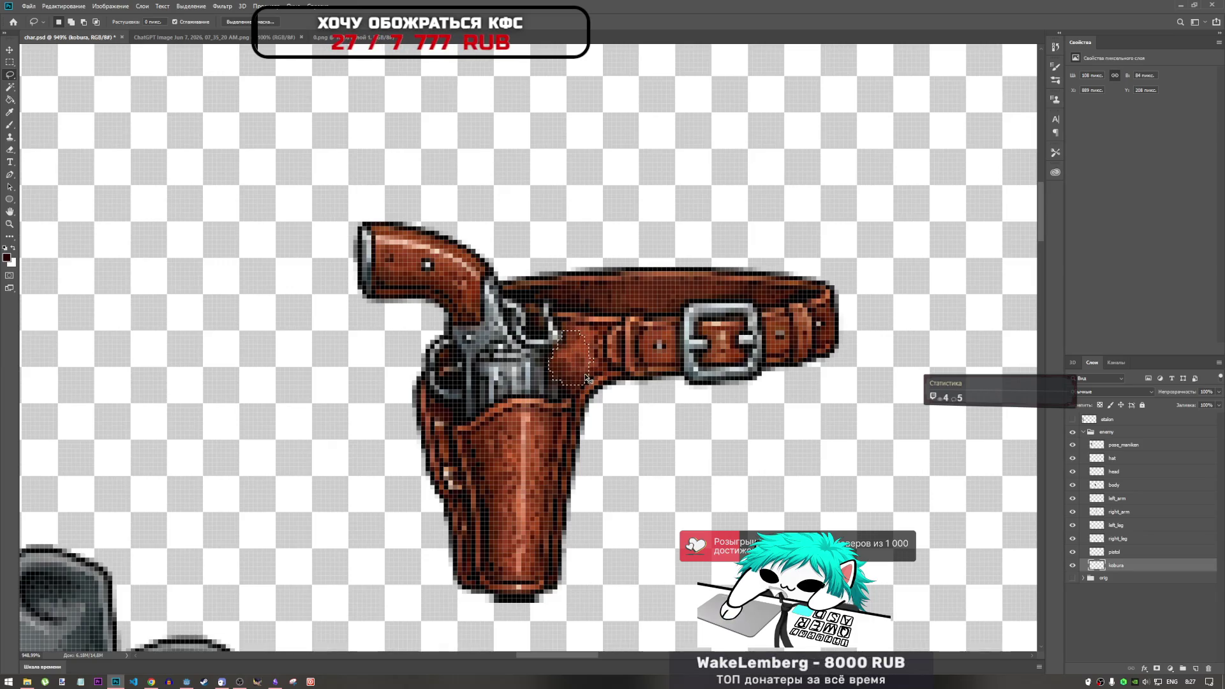
{"action": "key", "text": "ctrl+j"}
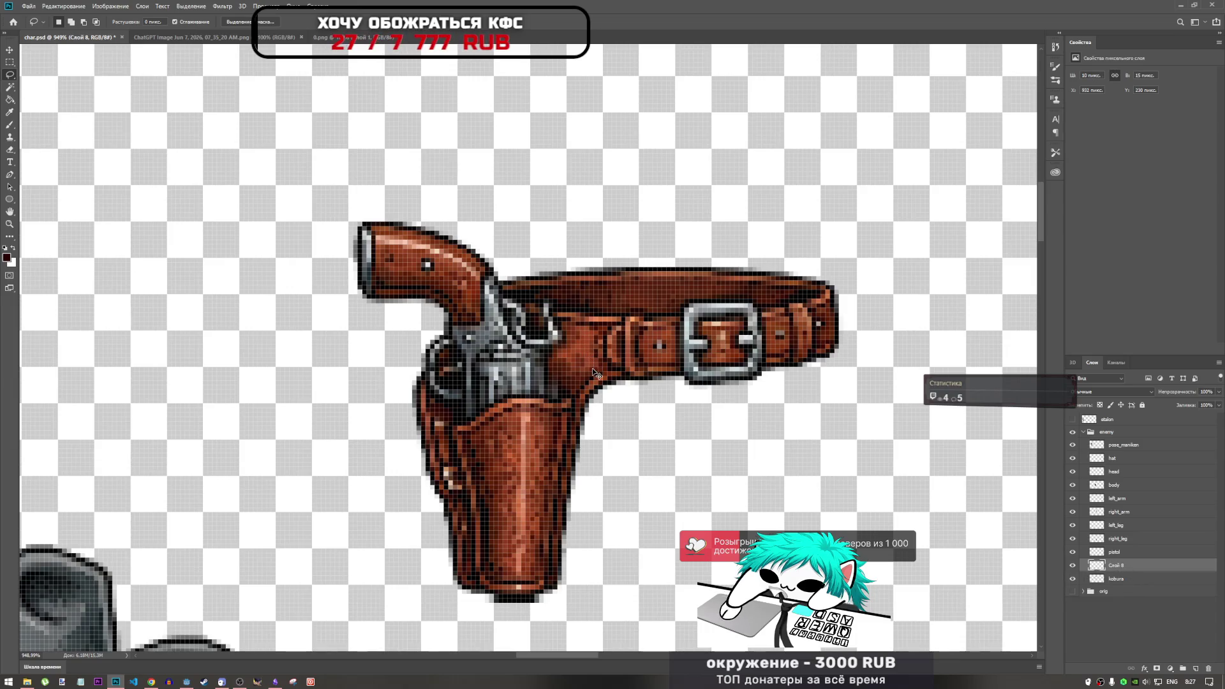
{"action": "key", "text": "ctrl+t"}
{"action": "mouse_move", "coordinate": [579, 363]}
{"action": "left_mouse_down"}
{"action": "mouse_move", "coordinate": [557, 372]}
{"action": "mouse_move", "coordinate": [550, 357]}
{"action": "mouse_move", "coordinate": [533, 370]}
{"action": "mouse_move", "coordinate": [558, 367]}
{"action": "mouse_move", "coordinate": [518, 374]}
{"action": "mouse_move", "coordinate": [529, 377]}
{"action": "left_mouse_up"}
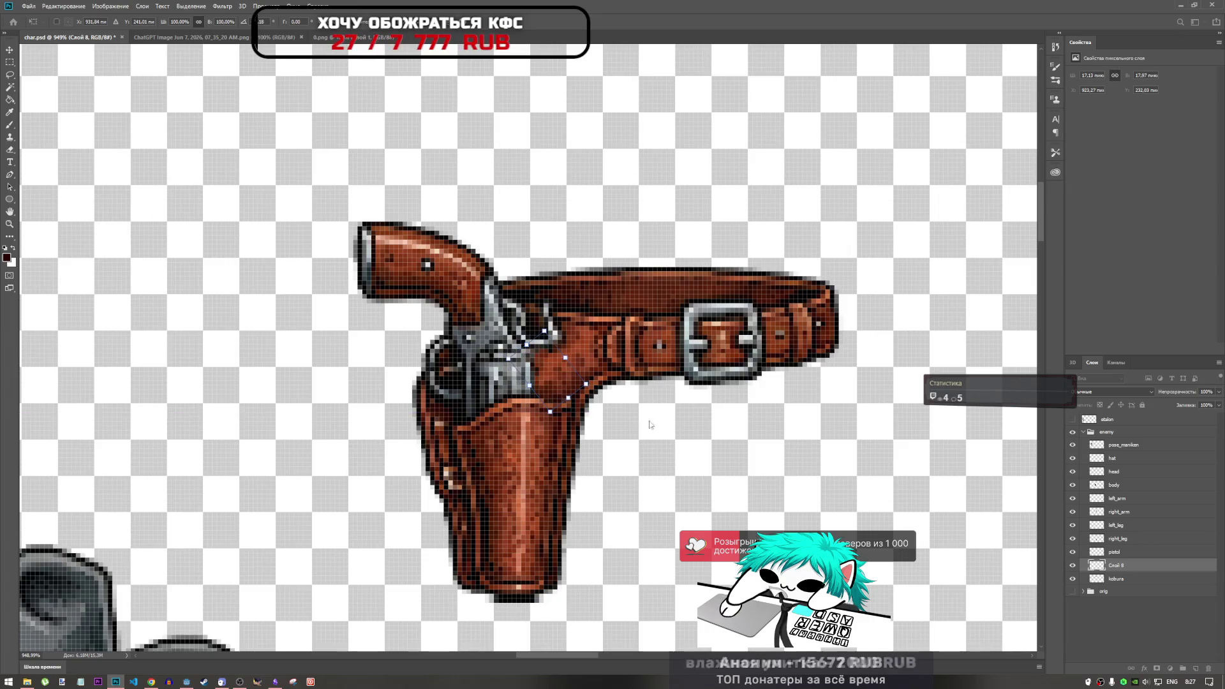
{"action": "key", "text": "Return"}
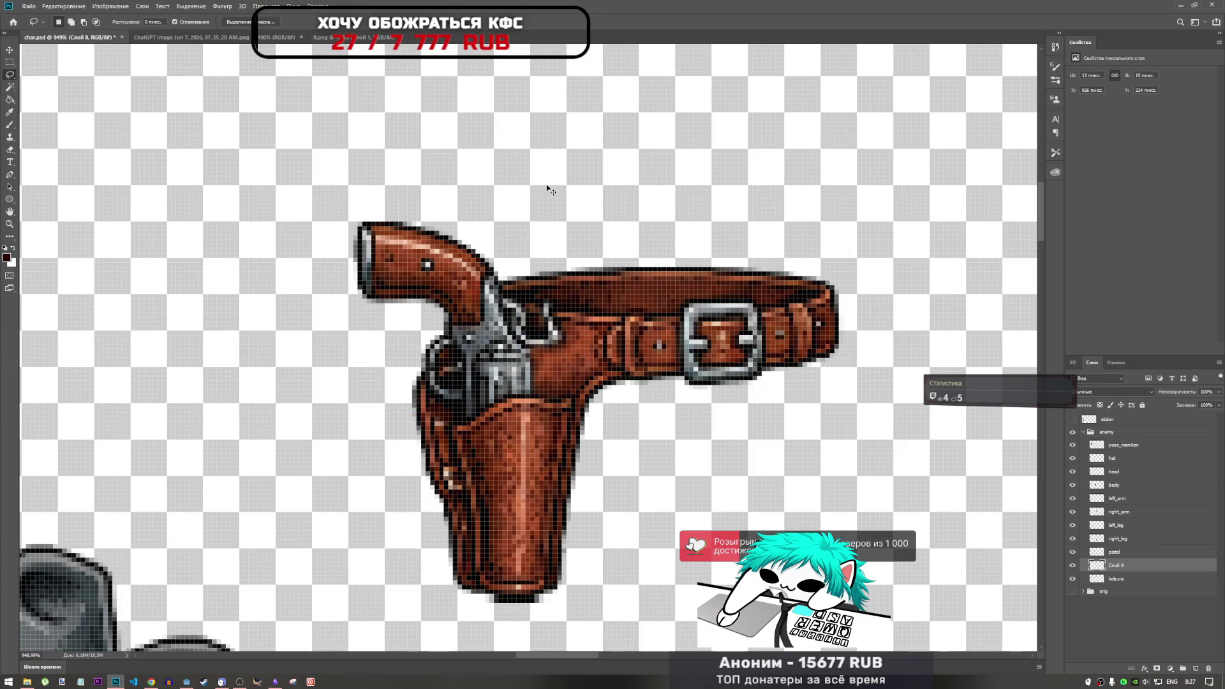
Duplicate the patch twice, rotating the copies (about -8°) to follow the holster edge.
{"action": "key", "text": "ctrl+j"}
{"action": "key", "text": "ctrl+t"}
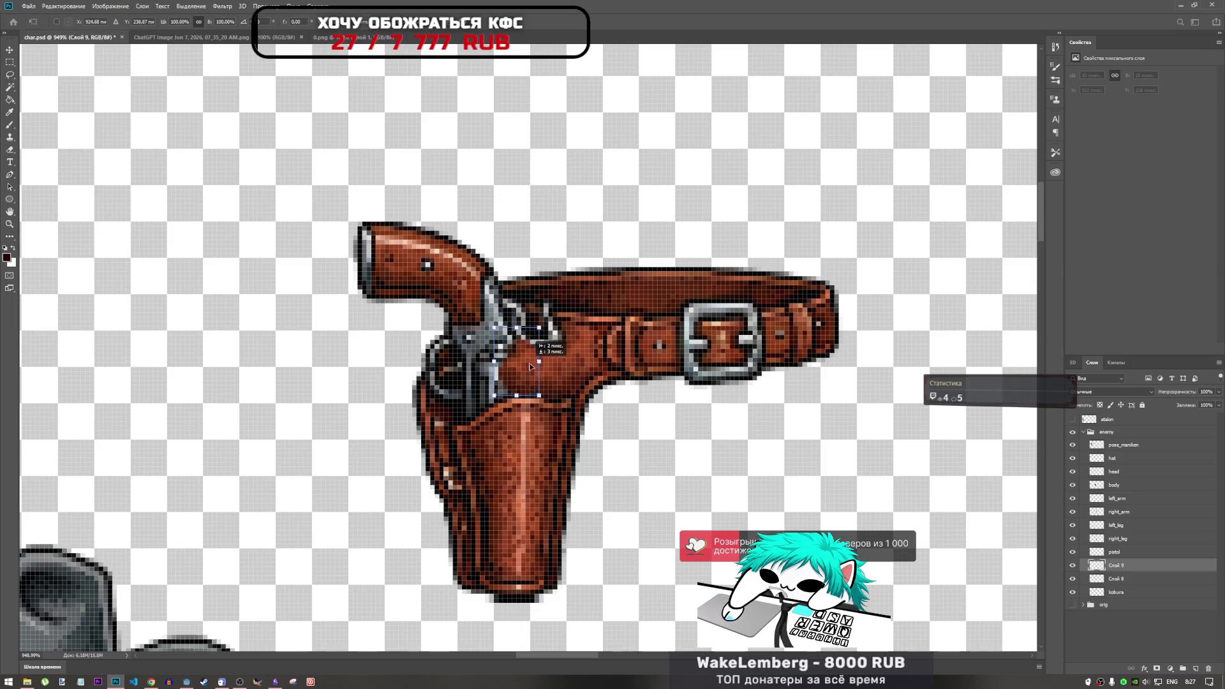
{"action": "left_click_drag", "start_coordinate": [555, 328], "coordinate": [537, 356]}
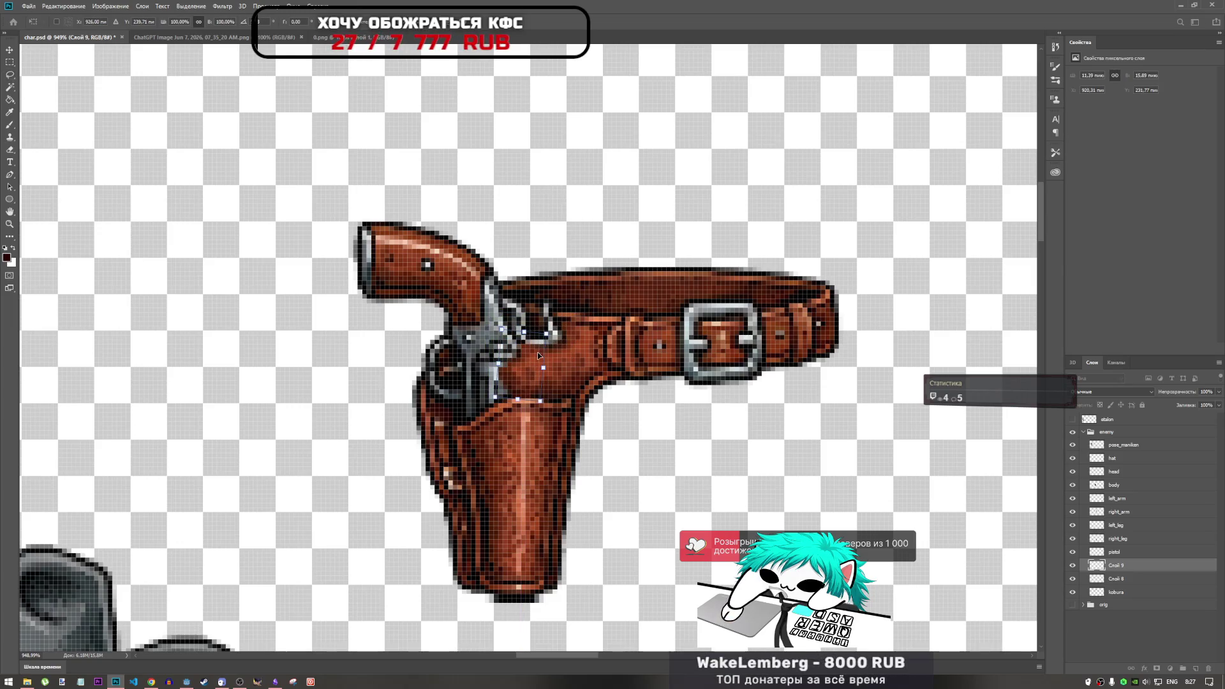
{"action": "key", "text": "Return"}
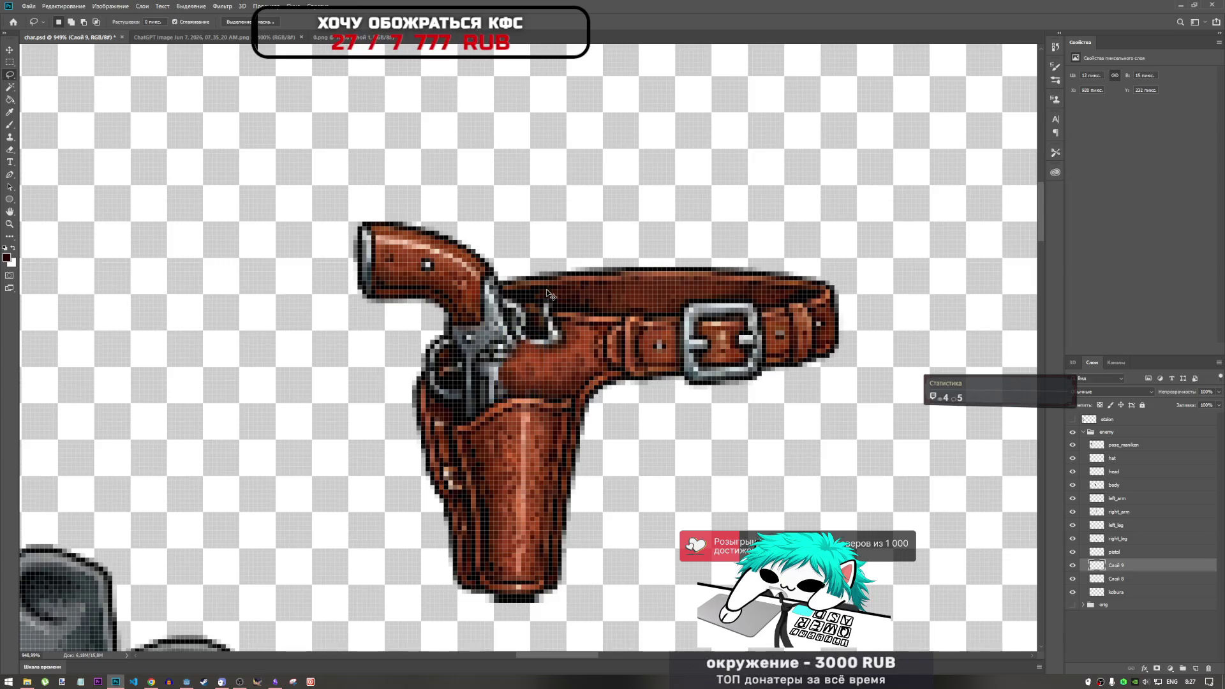
{"action": "key", "text": "ctrl+j"}
{"action": "key", "text": "ctrl+t"}
{"action": "mouse_move", "coordinate": [528, 349]}
{"action": "left_mouse_down"}
{"action": "mouse_move", "coordinate": [486, 370]}
{"action": "mouse_move", "coordinate": [568, 367]}
{"action": "left_mouse_up"}
{"action": "left_click_drag", "start_coordinate": [480, 362], "coordinate": [490, 364]}
{"action": "key", "text": "Return"}
Add another patch copy, moved down-left and rotated to match the holster.
{"action": "key", "text": "ctrl+j"}
{"action": "key", "text": "ctrl+t"}
{"action": "left_click_drag", "start_coordinate": [528, 361], "coordinate": [463, 397]}
{"action": "mouse_move", "coordinate": [509, 340]}
{"action": "left_mouse_down"}
{"action": "mouse_move", "coordinate": [503, 319]}
{"action": "mouse_move", "coordinate": [478, 320]}
{"action": "left_mouse_up"}
{"action": "left_click_drag", "start_coordinate": [460, 383], "coordinate": [467, 386]}
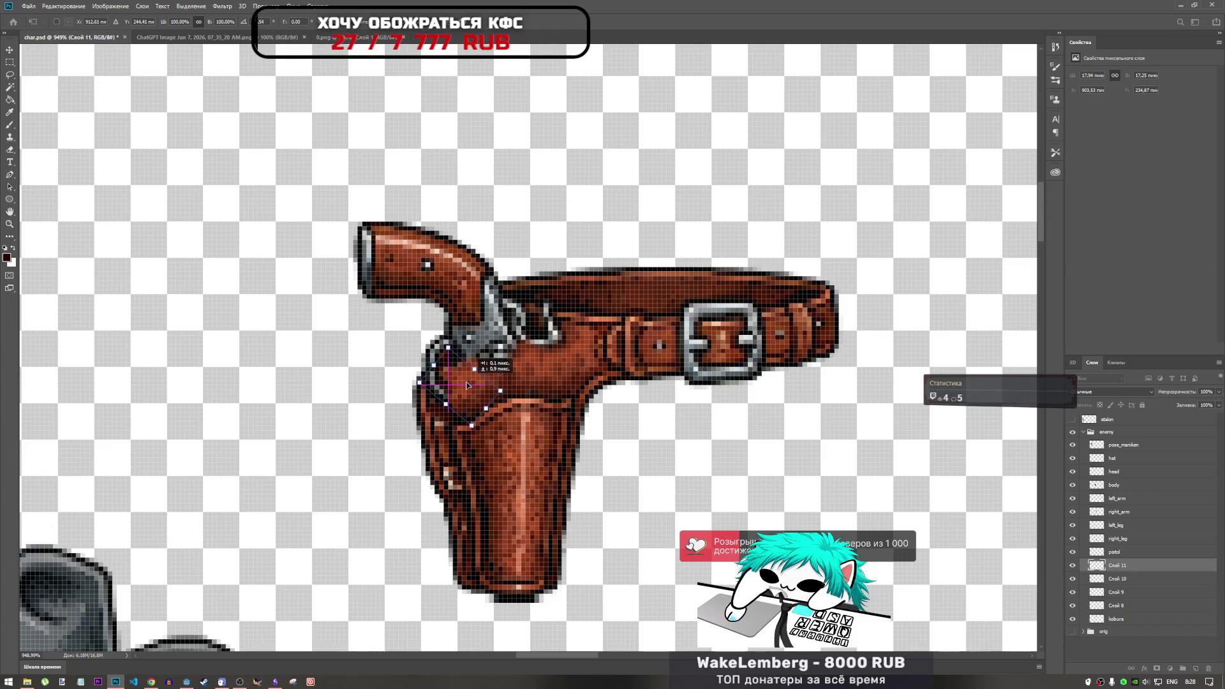
{"action": "left_click", "coordinate": [482, 23]}
Place one more leather patch on a new layer, left and down near the cylinder.
{"action": "key", "text": "ctrl+shift+alt+n"}
{"action": "key", "text": "l"}
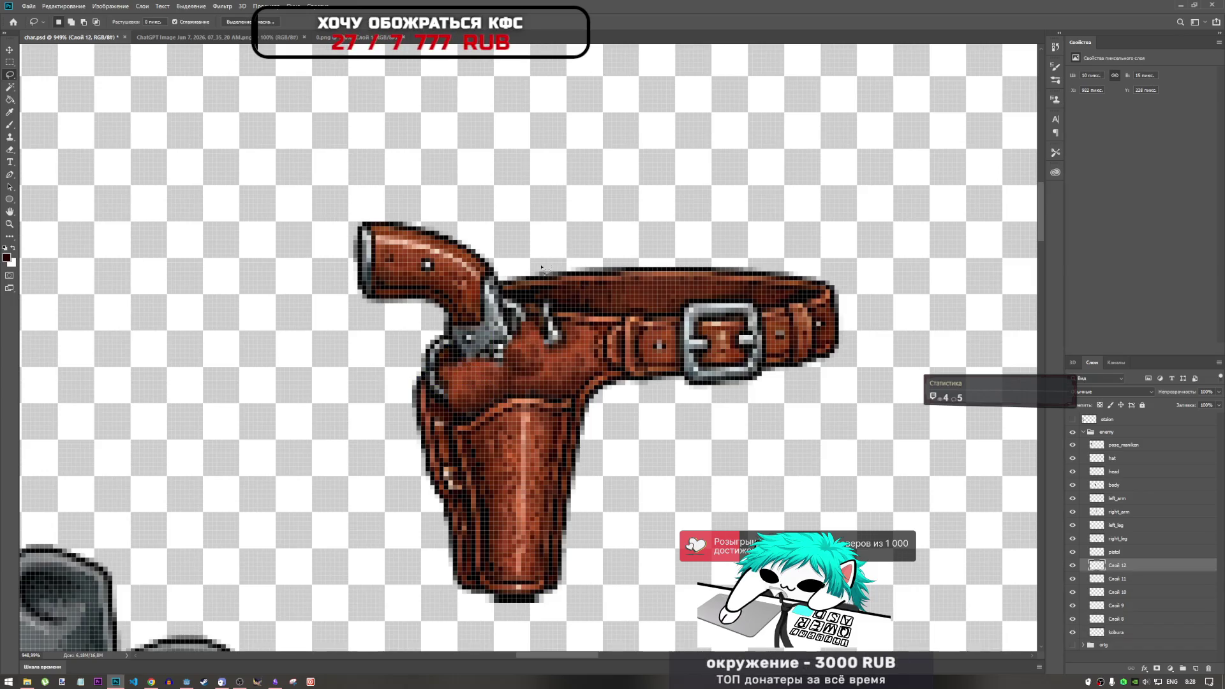
{"action": "key", "text": "ctrl+t"}
{"action": "left_click_drag", "start_coordinate": [523, 391], "coordinate": [447, 409]}
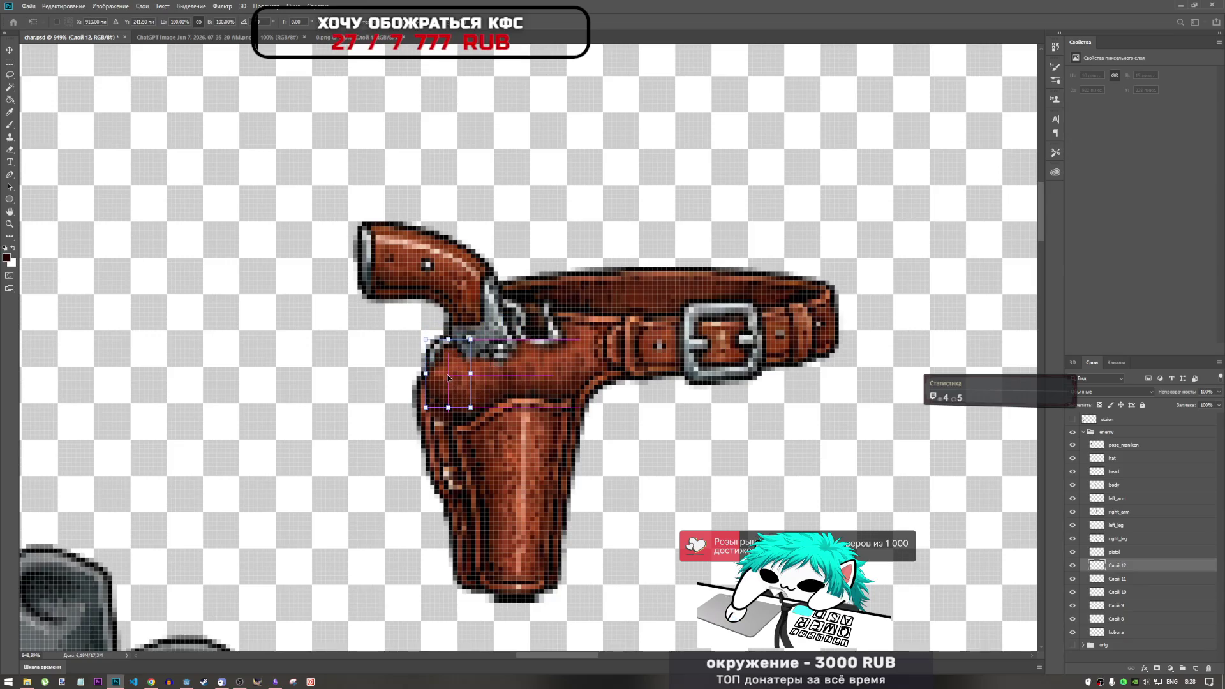
{"action": "left_click", "coordinate": [483, 23]}
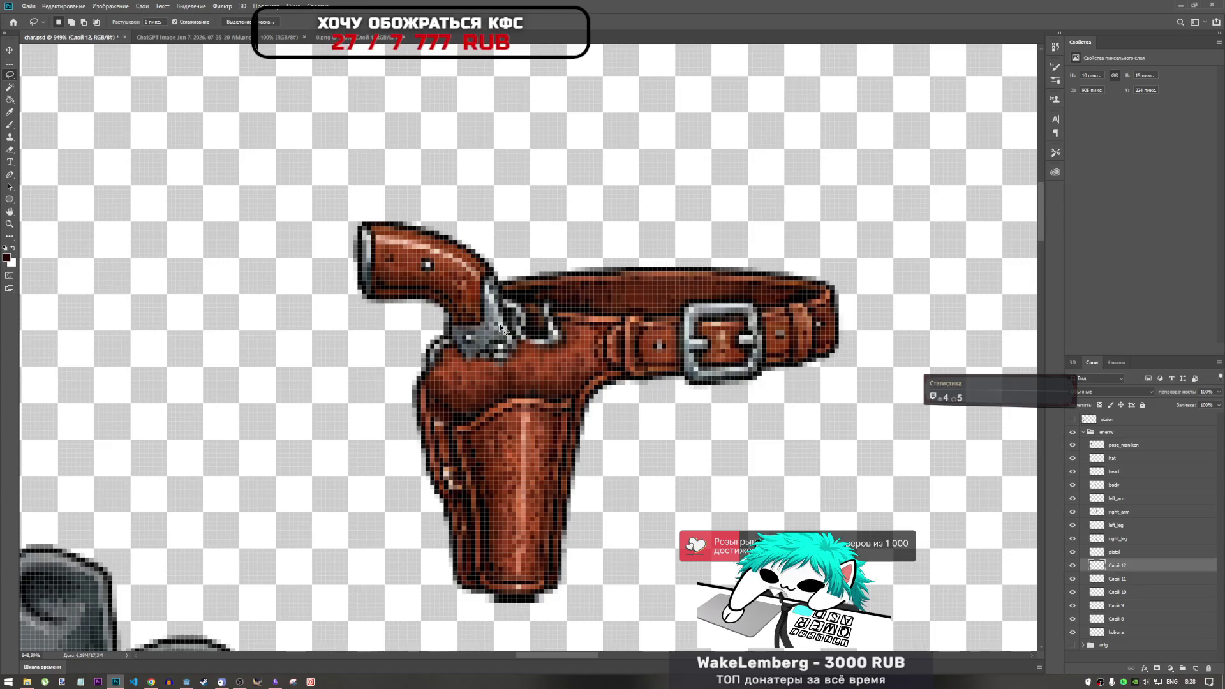
Paste a thin leather sliver onto layer Слой 13 and transform it.
{"action": "key", "text": "ctrl+v"}
{"action": "left_click_drag", "start_coordinate": [488, 340], "coordinate": [522, 350]}
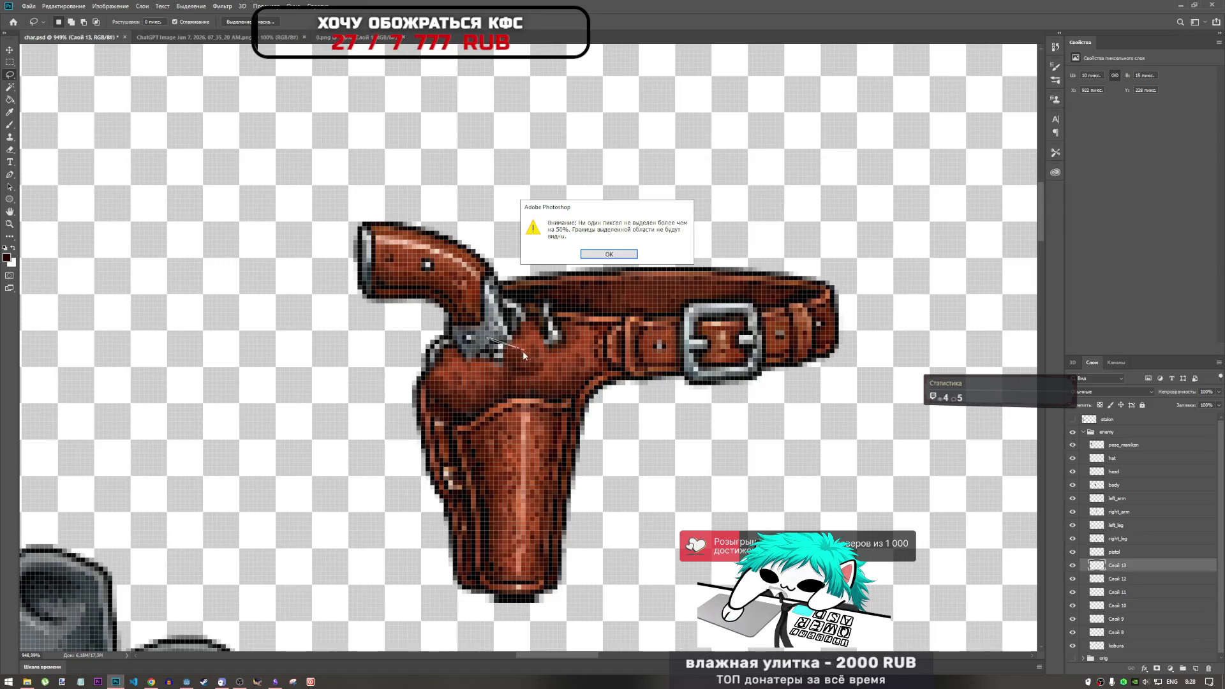
{"action": "left_click", "coordinate": [608, 255]}
{"action": "key", "text": "ctrl+t"}
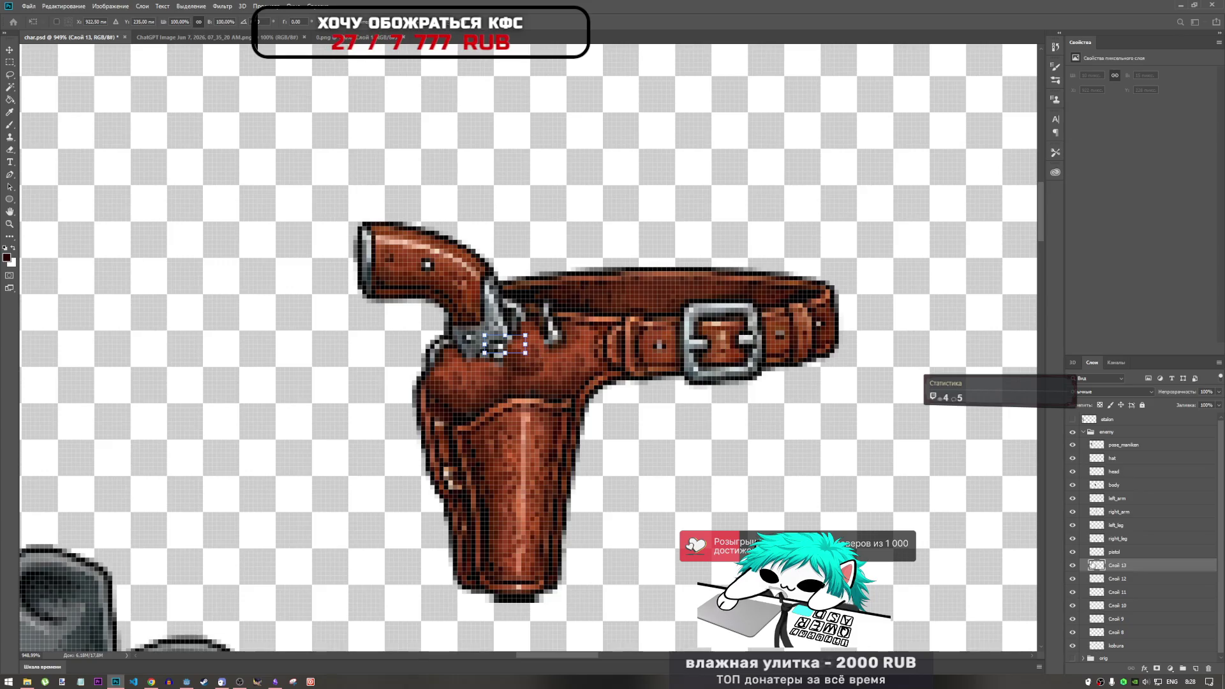
{"action": "key", "text": "Return"}
{"action": "key", "text": "l"}
{"action": "key", "text": "ctrl+t"}
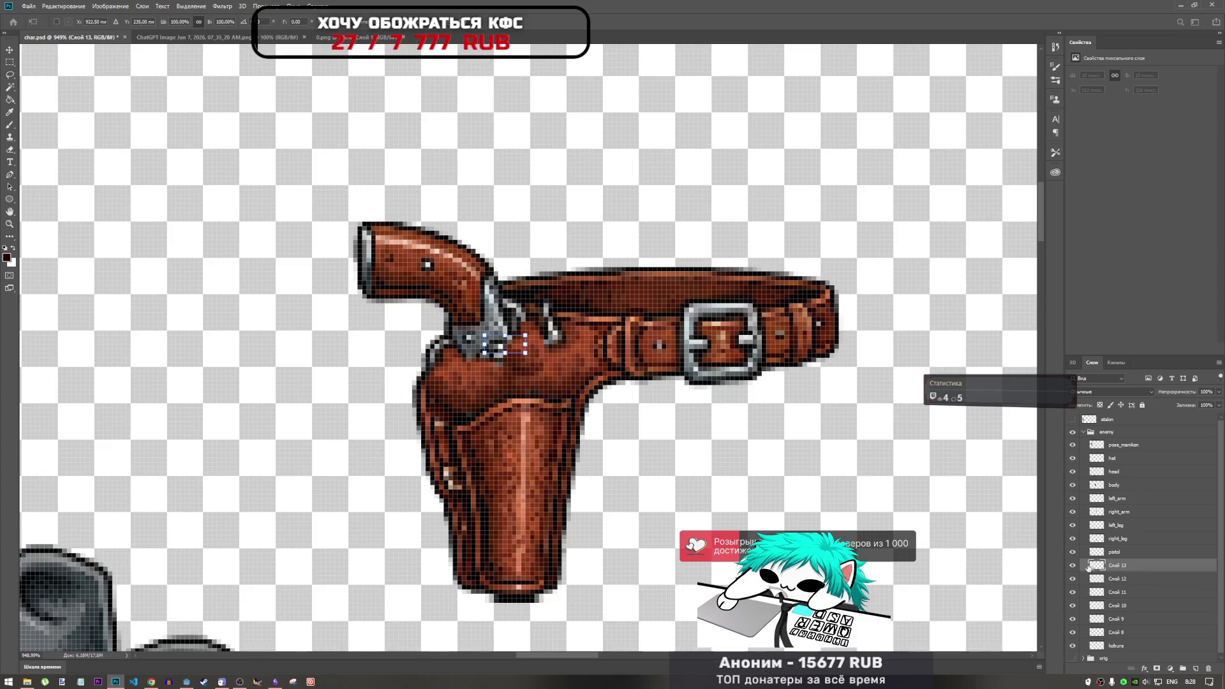
{"action": "key", "text": "Return"}
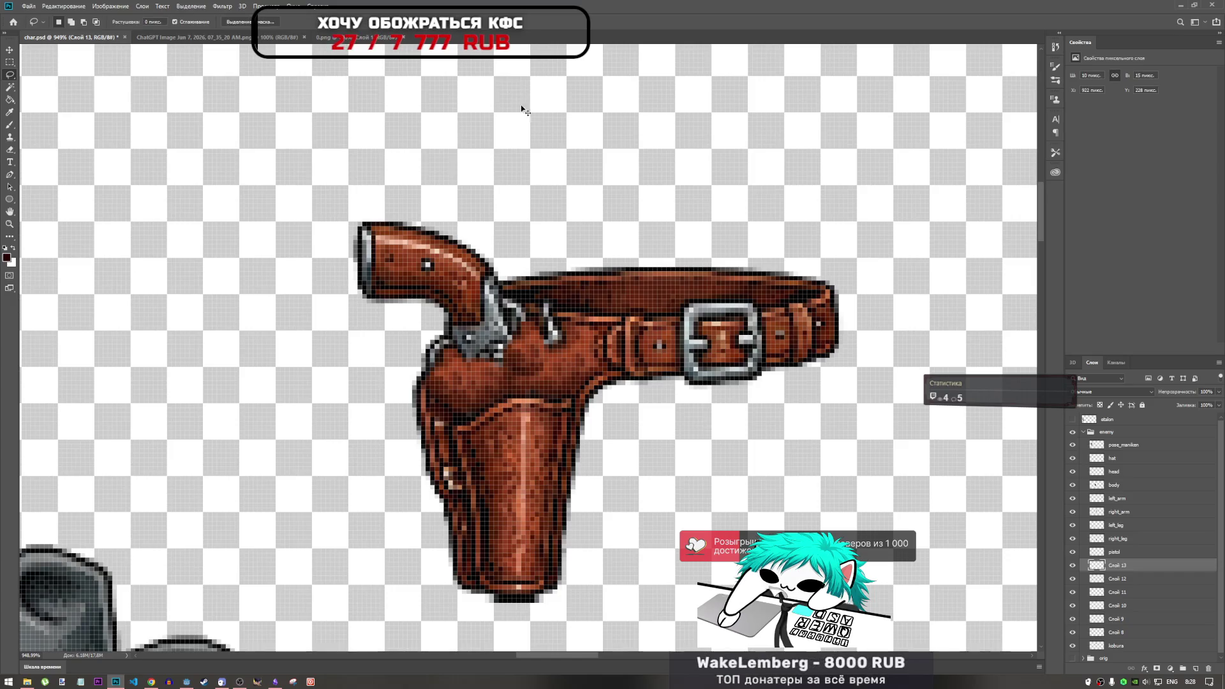
Compare Слой 13 by toggling its visibility, then move it up-left over the cylinder.
{"action": "left_click", "coordinate": [1072, 566]}
{"action": "left_click", "coordinate": [1072, 566]}
{"action": "key", "text": "ctrl+t"}
{"action": "mouse_move", "coordinate": [547, 367]}
{"action": "left_mouse_down"}
{"action": "mouse_move", "coordinate": [480, 337]}
{"action": "mouse_move", "coordinate": [510, 333]}
{"action": "mouse_move", "coordinate": [500, 349]}
{"action": "mouse_move", "coordinate": [495, 338]}
{"action": "left_mouse_up"}
{"action": "key", "text": "Return"}
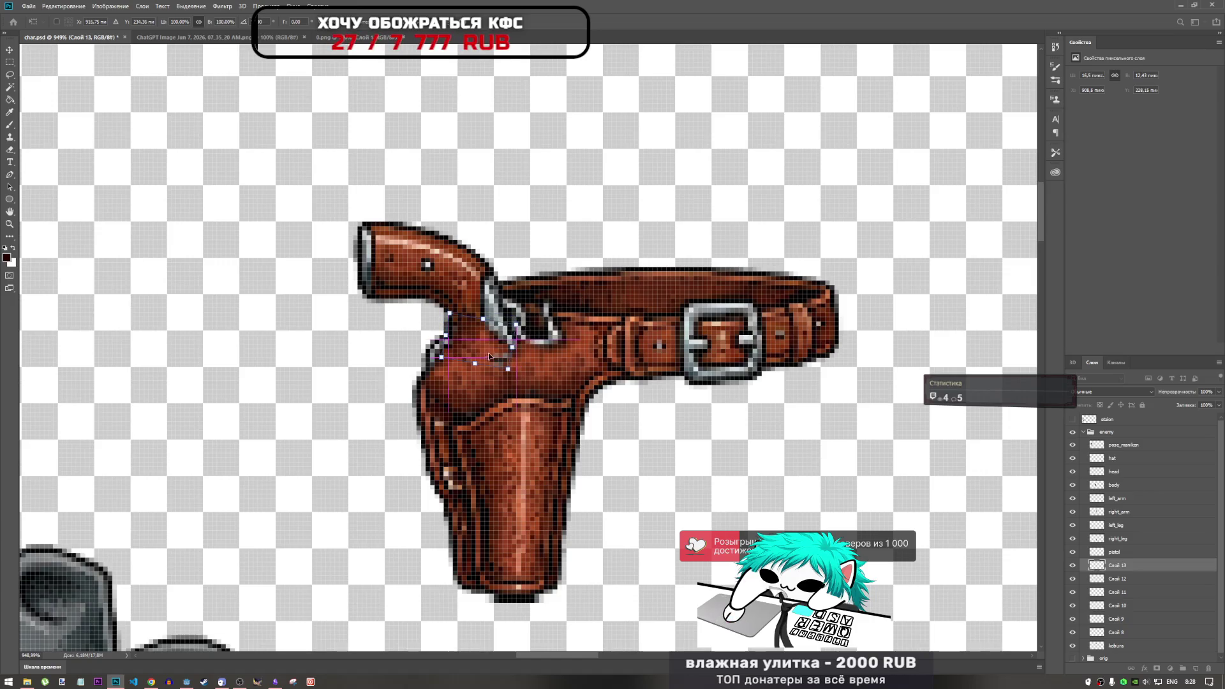
Copy leather onto new layer Слой 14 and move it over the holster.
{"action": "key", "text": "ctrl+j"}
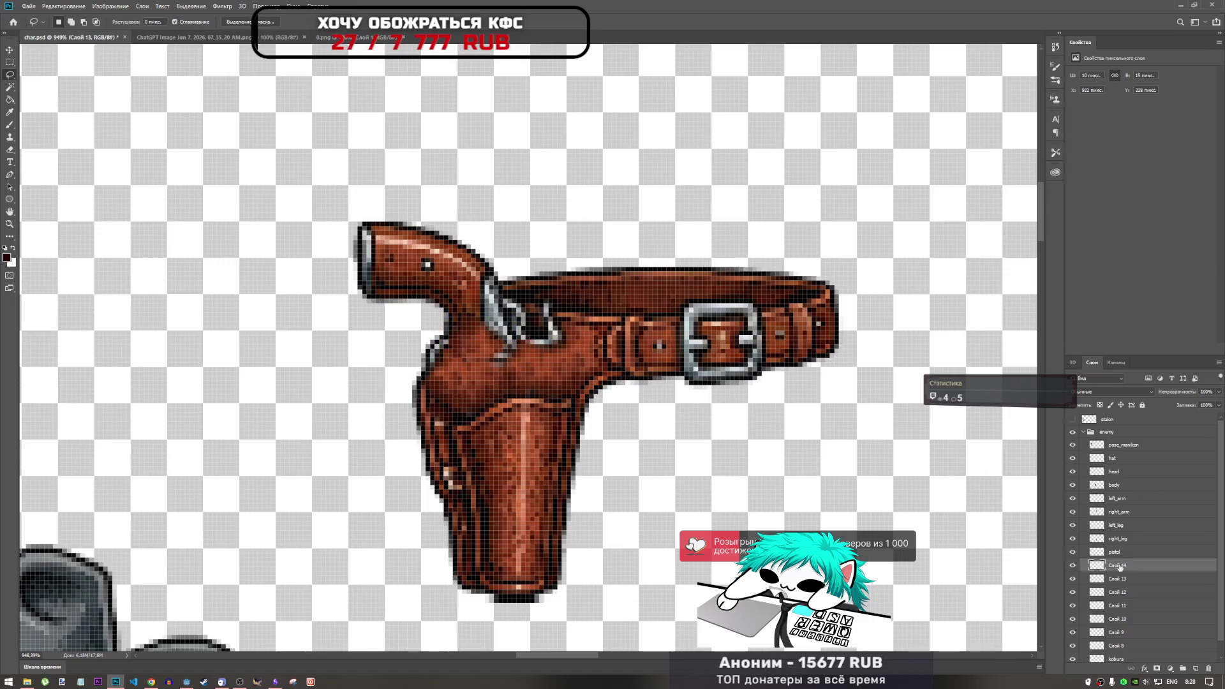
{"action": "left_click_drag", "start_coordinate": [511, 343], "coordinate": [503, 346]}
{"action": "key", "text": "Return"}
{"action": "key", "text": "l"}
Rotate and shift a small holster piece into place over the cylinder.
{"action": "key", "text": "ctrl+t"}
{"action": "mouse_move", "coordinate": [519, 292]}
{"action": "left_mouse_down"}
{"action": "mouse_move", "coordinate": [548, 367]}
{"action": "mouse_move", "coordinate": [521, 405]}
{"action": "mouse_move", "coordinate": [504, 404]}
{"action": "left_mouse_up"}
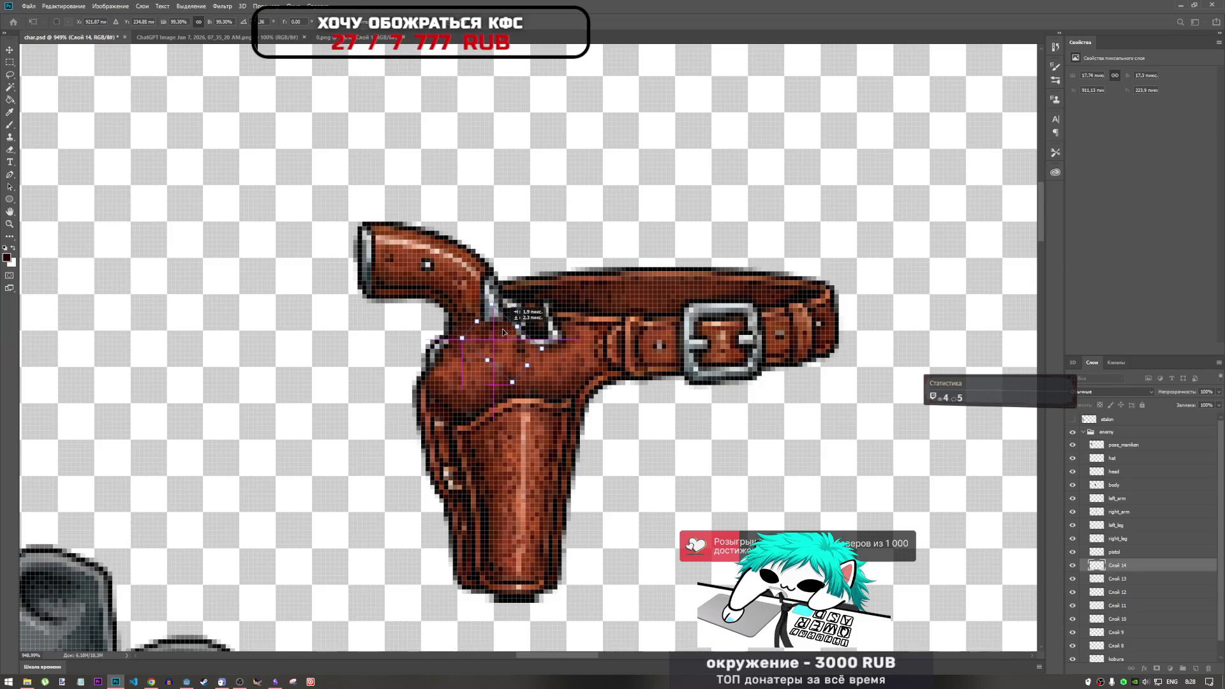
{"action": "mouse_move", "coordinate": [554, 313]}
{"action": "left_mouse_down"}
{"action": "mouse_move", "coordinate": [509, 285]}
{"action": "mouse_move", "coordinate": [518, 339]}
{"action": "left_mouse_up"}
{"action": "key", "text": "Return"}
Fit a final leather patch over the trigger guard, slightly rotated.
{"action": "key", "text": "l"}
{"action": "key", "text": "ctrl+t"}
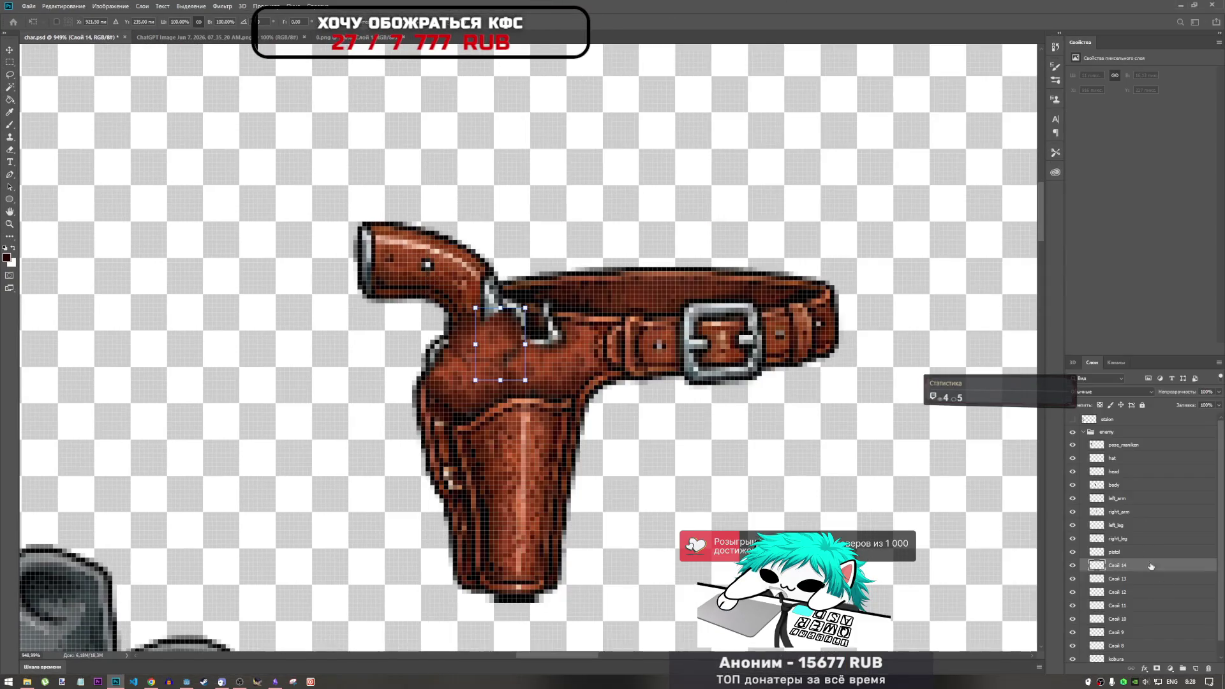
{"action": "mouse_move", "coordinate": [485, 344]}
{"action": "left_mouse_down"}
{"action": "mouse_move", "coordinate": [512, 344]}
{"action": "mouse_move", "coordinate": [484, 319]}
{"action": "left_mouse_up"}
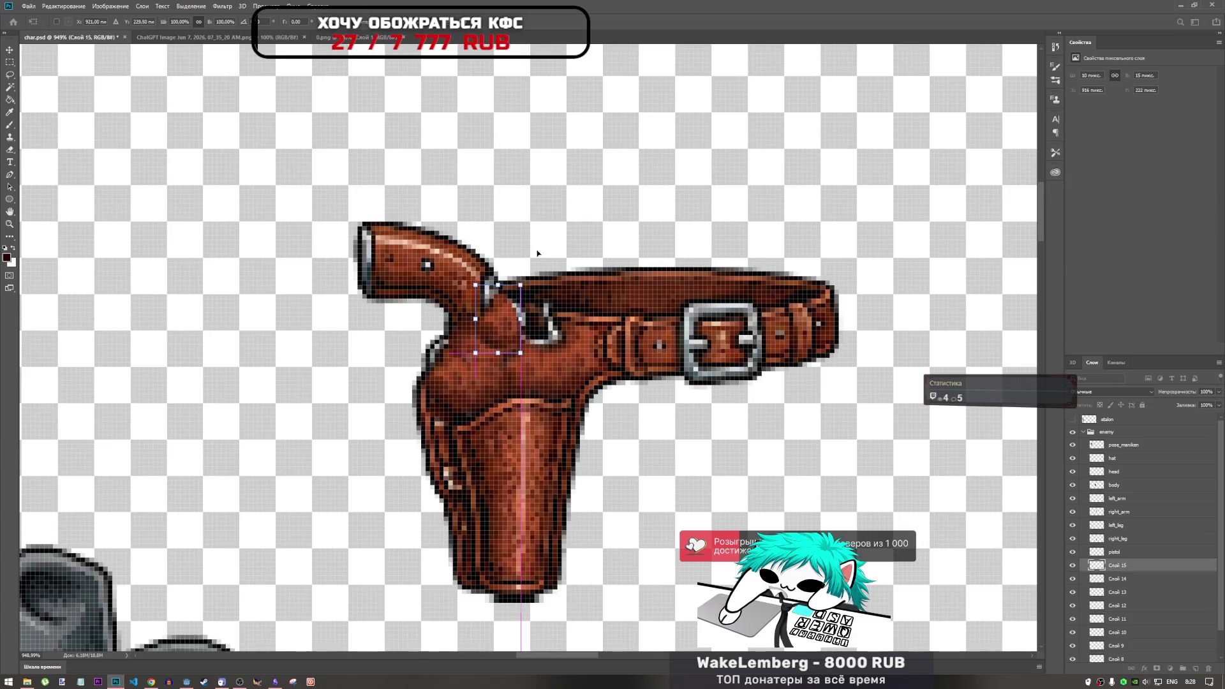
{"action": "mouse_move", "coordinate": [553, 281]}
{"action": "left_mouse_down"}
{"action": "mouse_move", "coordinate": [523, 264]}
{"action": "mouse_move", "coordinate": [581, 308]}
{"action": "mouse_move", "coordinate": [567, 300]}
{"action": "mouse_move", "coordinate": [551, 329]}
{"action": "mouse_move", "coordinate": [541, 320]}
{"action": "left_mouse_up"}
{"action": "left_click", "coordinate": [483, 26]}
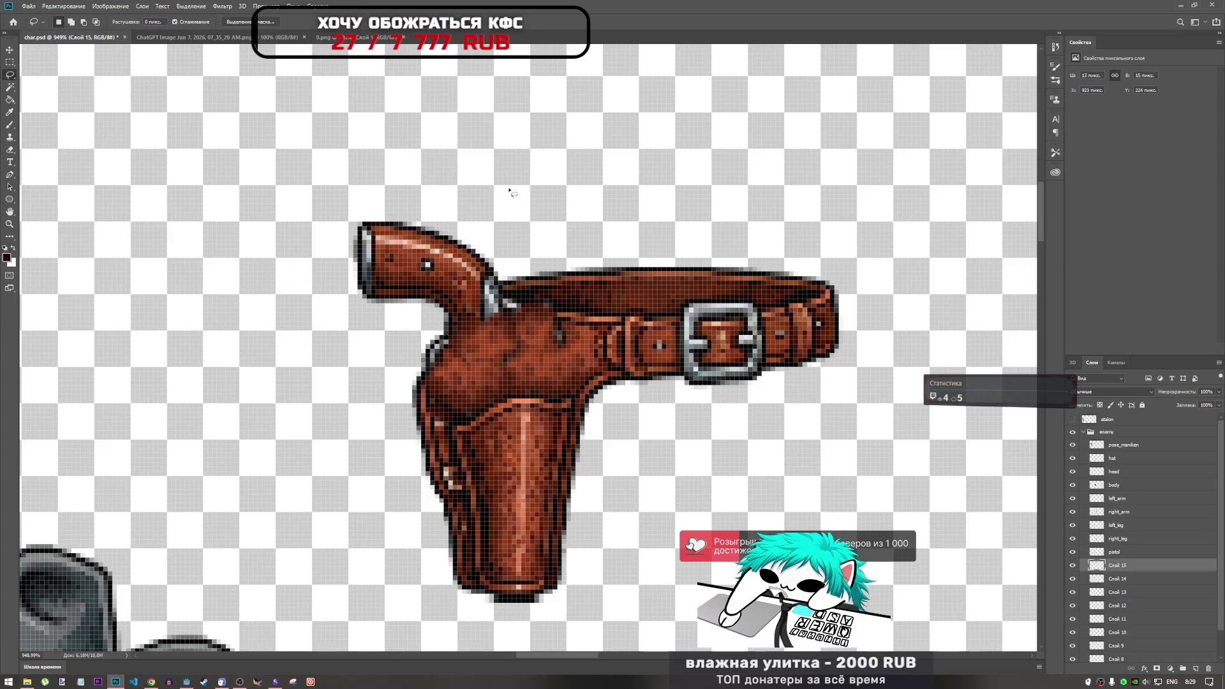
Switch to the Pencil tool and sample the holster's brown as the paint colour.
{"action": "left_click", "coordinate": [10, 113]}
{"action": "left_click", "coordinate": [10, 125]}
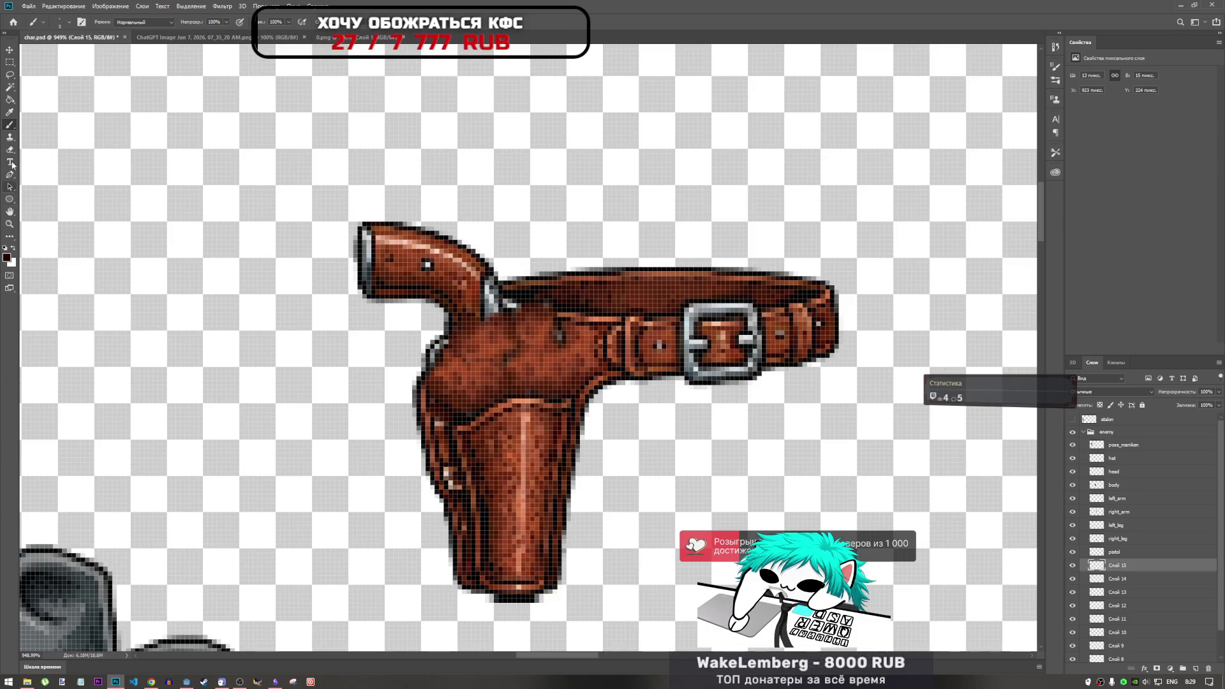
{"action": "right_click", "coordinate": [10, 125]}
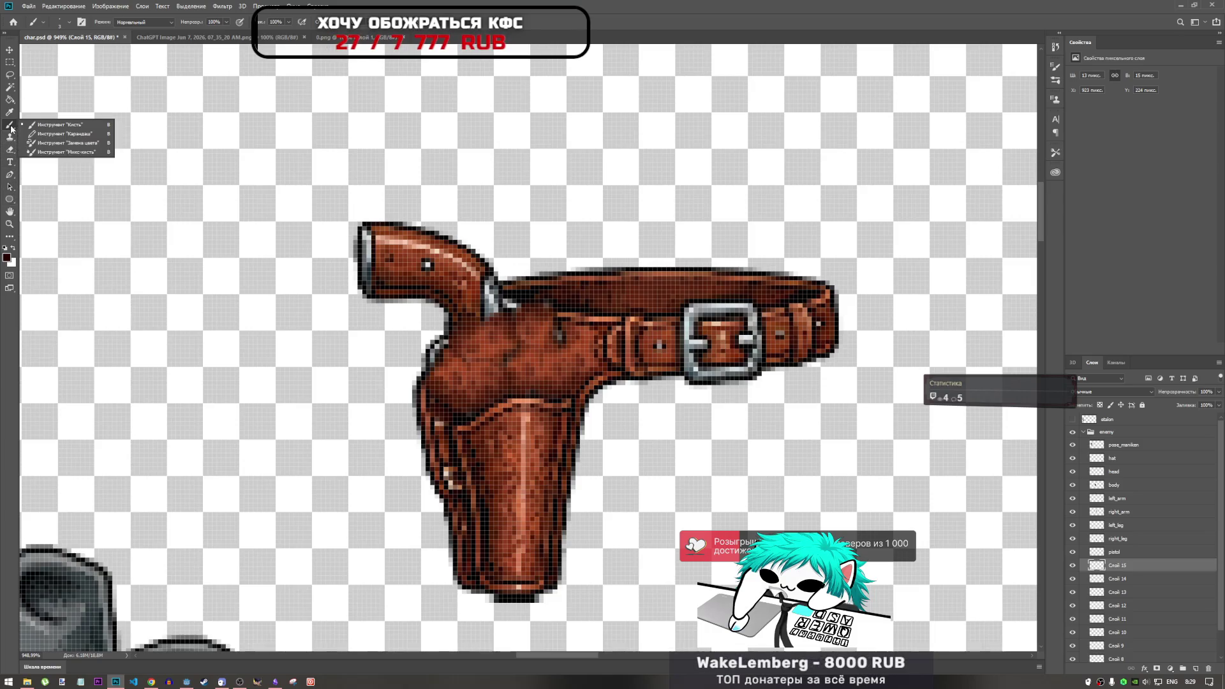
{"action": "left_click", "coordinate": [47, 137]}
{"action": "left_click", "coordinate": [535, 336], "text": "alt"}
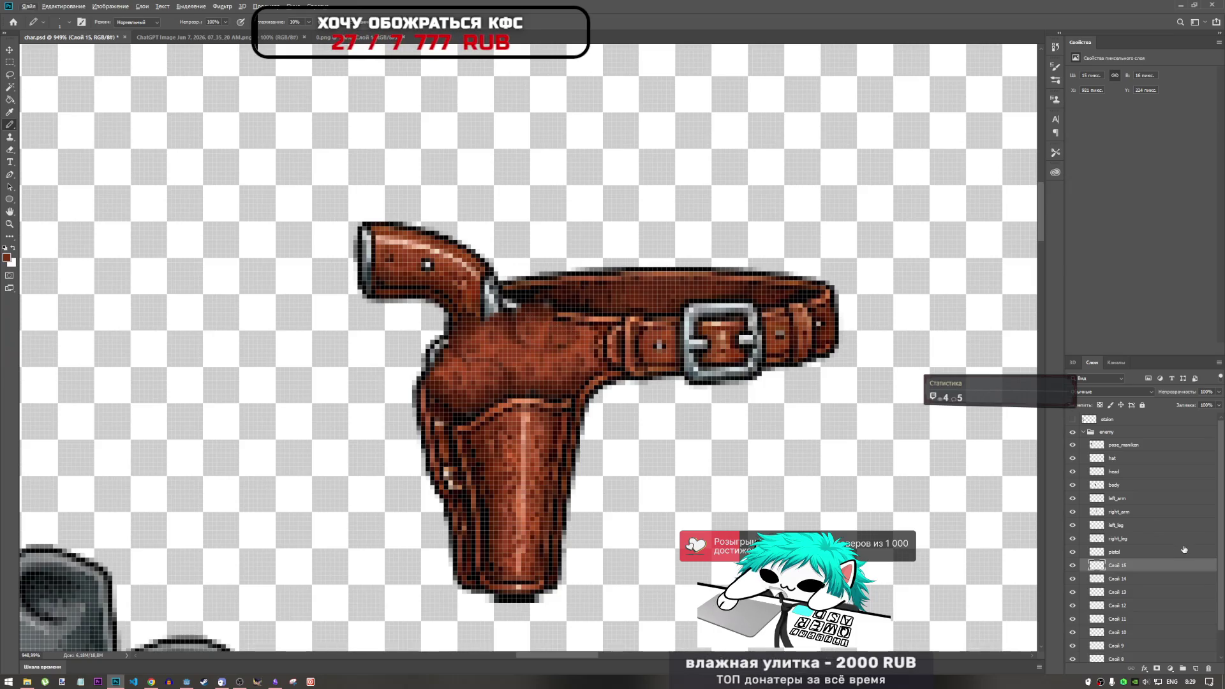
Copy a belt strip left of the buckle from kobura onto Слой 16 and move it toward the gun.
{"action": "scroll", "coordinate": [1131, 581], "scroll_direction": "down", "scroll_amount": 2}
{"action": "left_click", "coordinate": [1116, 644]}
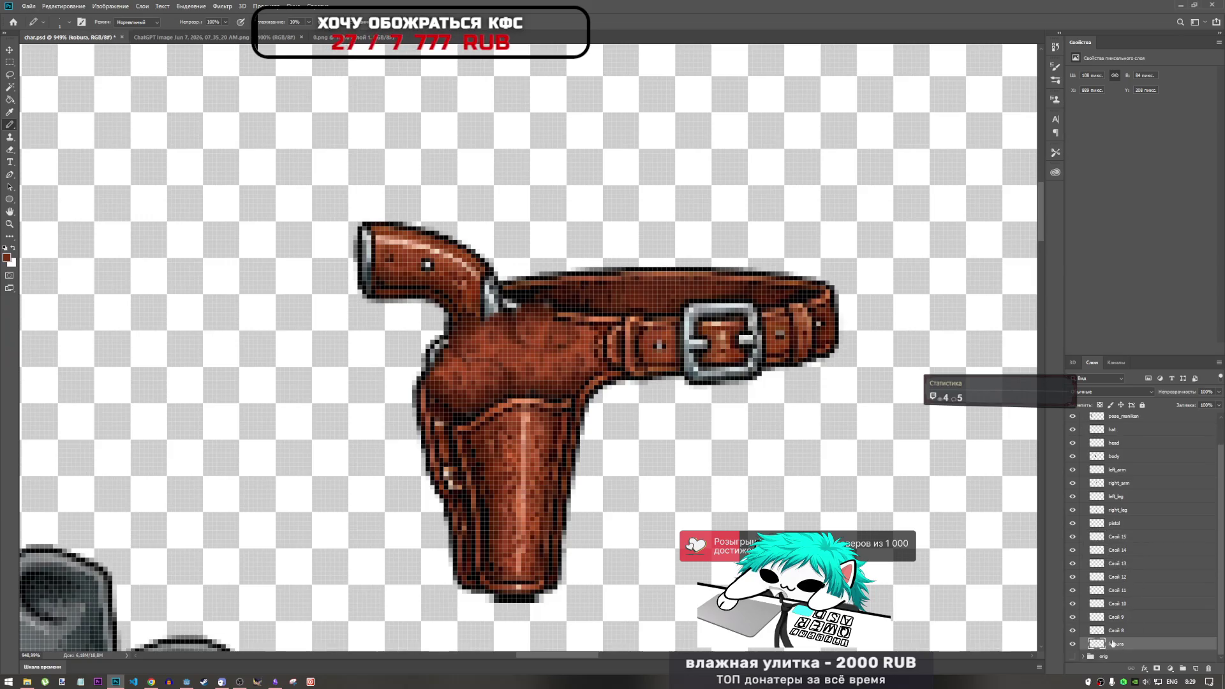
{"action": "left_click", "coordinate": [10, 62]}
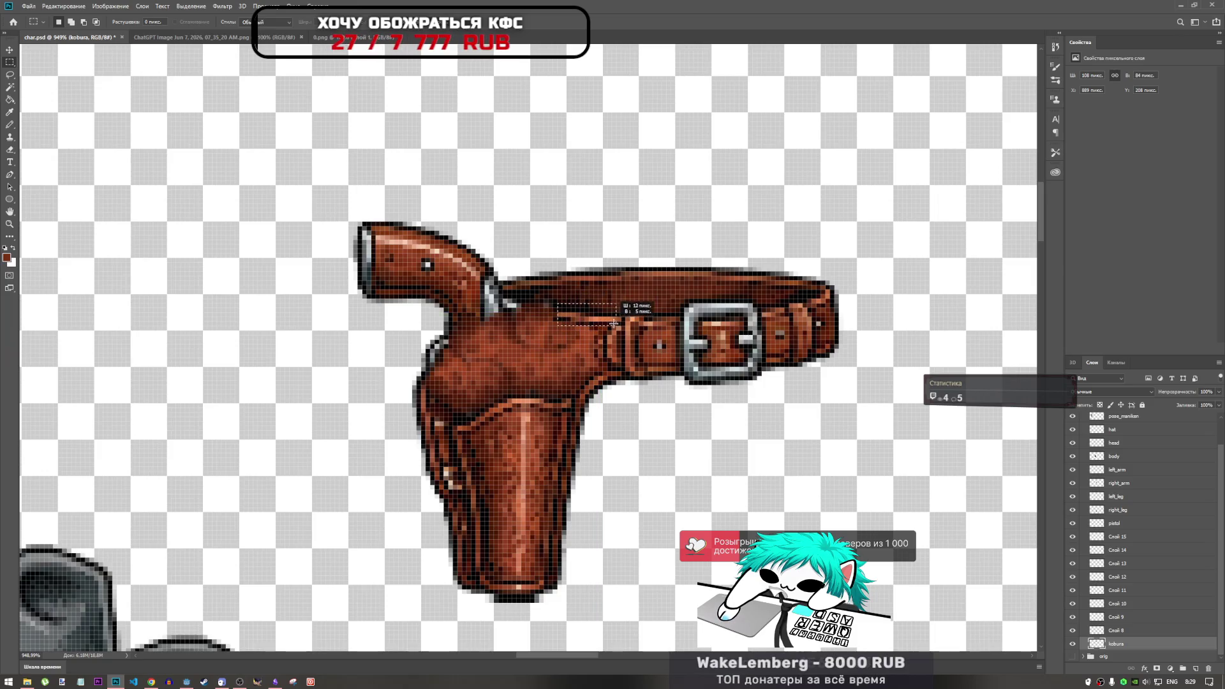
{"action": "left_click_drag", "start_coordinate": [616, 324], "coordinate": [558, 304]}
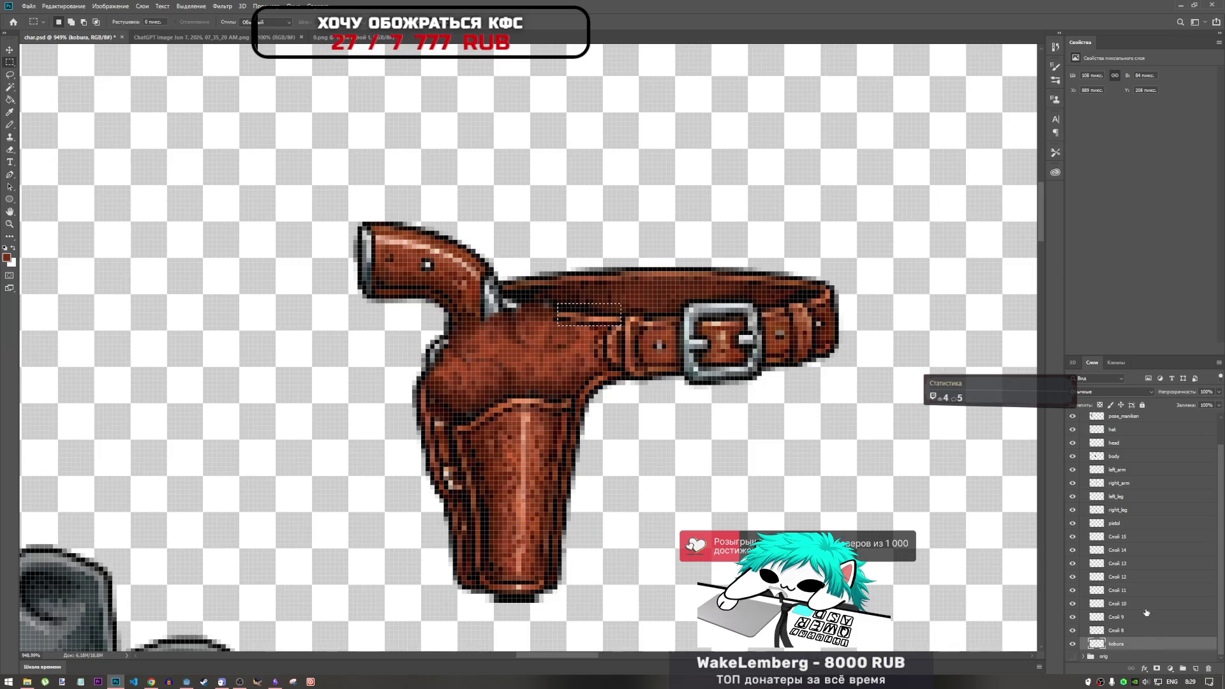
{"action": "key", "text": "ctrl+j"}
{"action": "key", "text": "ctrl+t"}
{"action": "left_click_drag", "start_coordinate": [600, 316], "coordinate": [553, 309]}
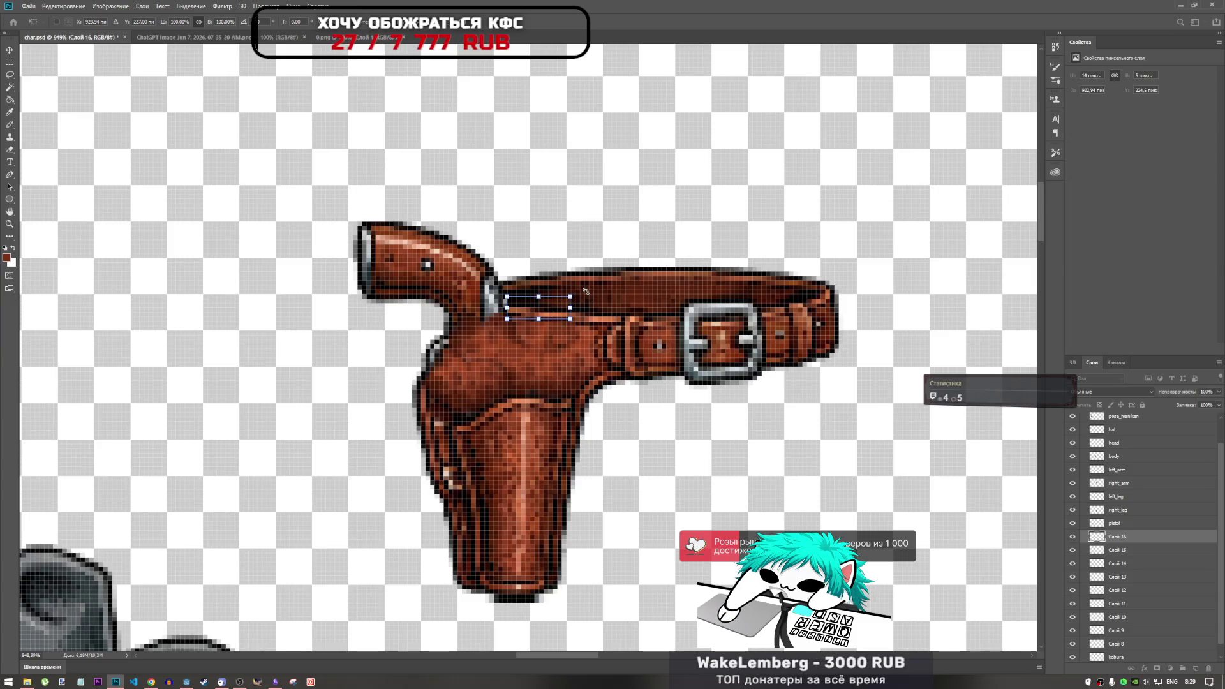
{"action": "key", "text": "Return"}
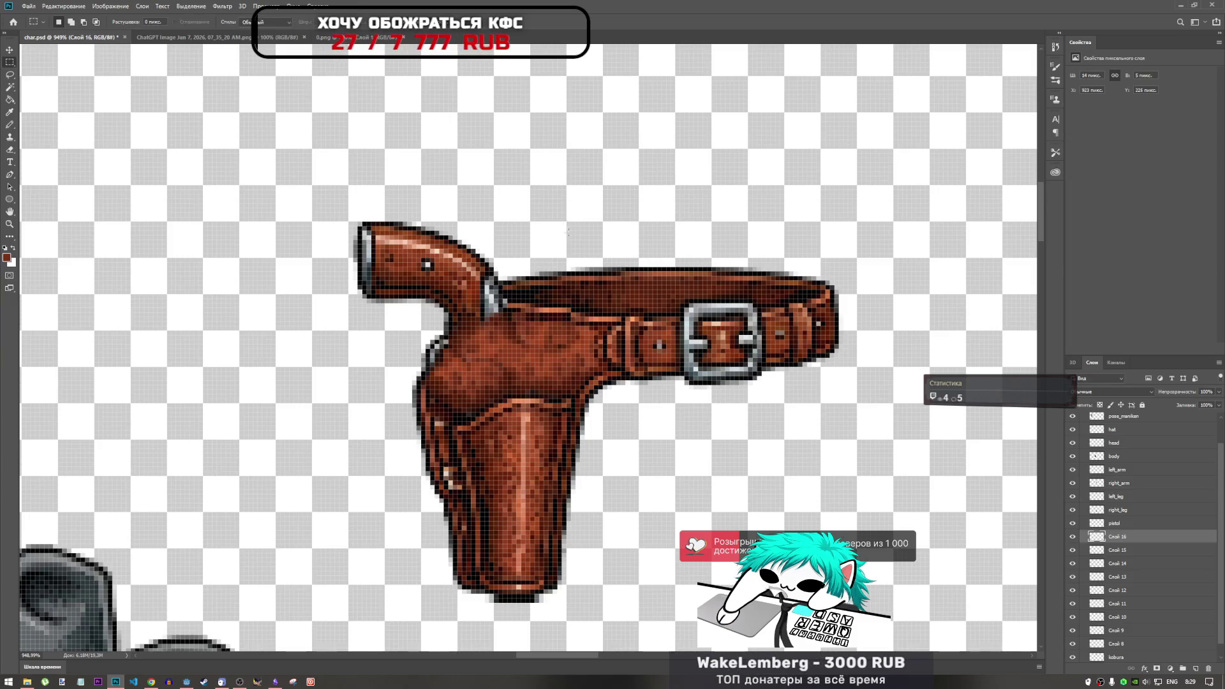
{"action": "key", "text": "ctrl+t"}
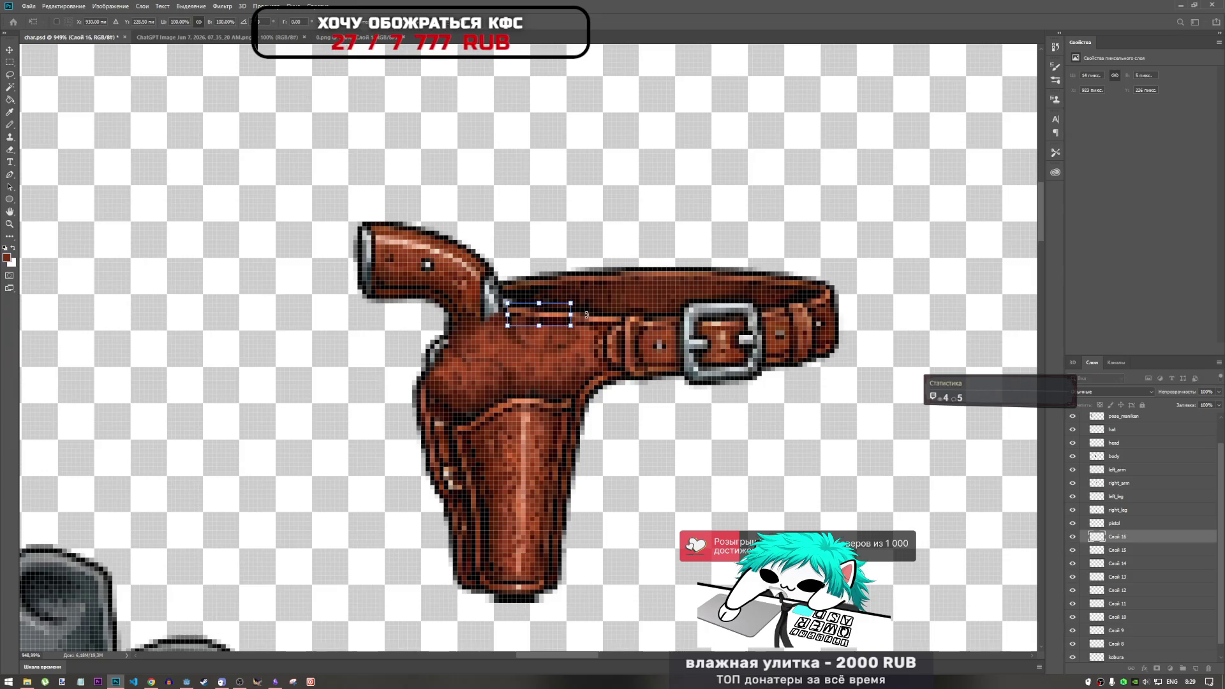
{"action": "key", "text": "Return"}
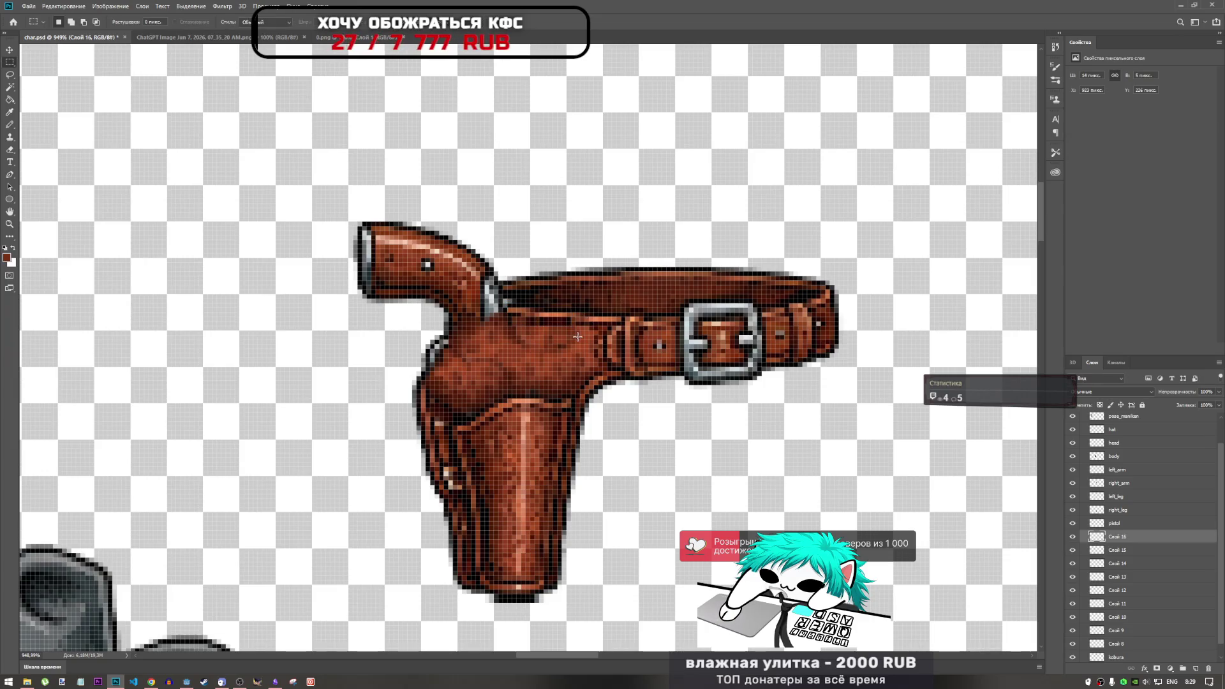
{"action": "scroll", "coordinate": [400, 288], "scroll_direction": "up", "scroll_amount": 5}
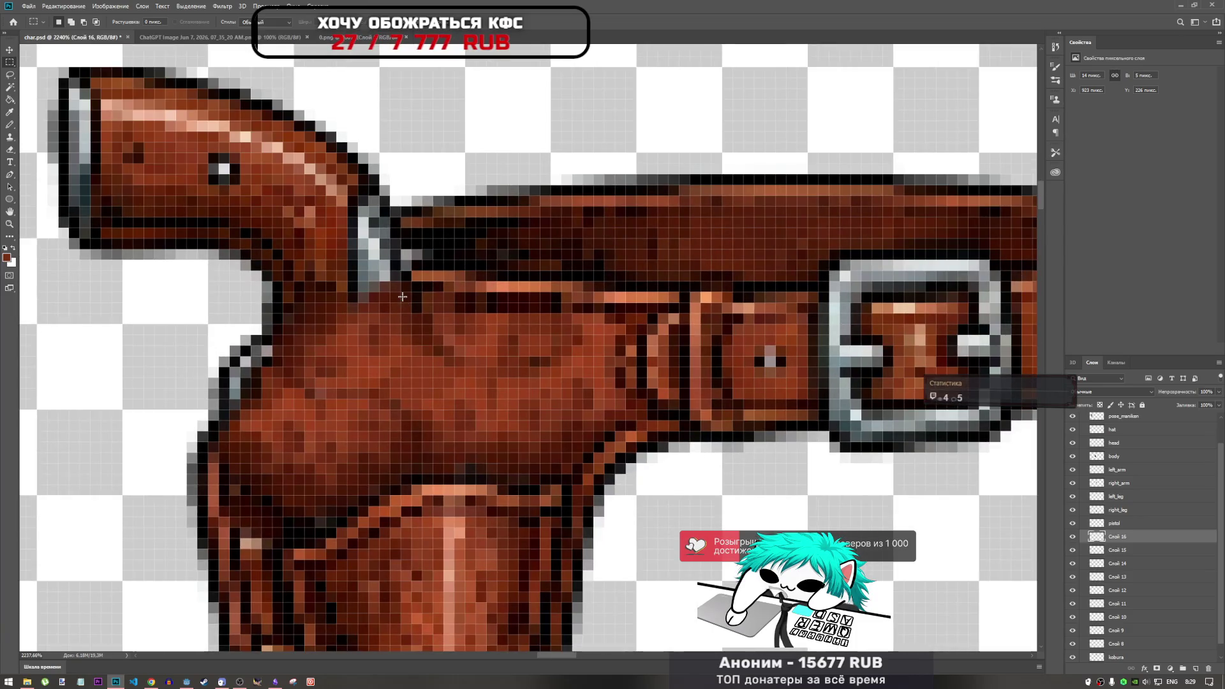
Marquee a small piece of the belt's right end on kobura and copy it to a new layer.
{"action": "mouse_move", "coordinate": [401, 292]}
{"action": "left_mouse_down"}
{"action": "mouse_move", "coordinate": [561, 289]}
{"action": "mouse_move", "coordinate": [574, 327]}
{"action": "mouse_move", "coordinate": [561, 335]}
{"action": "left_mouse_up"}
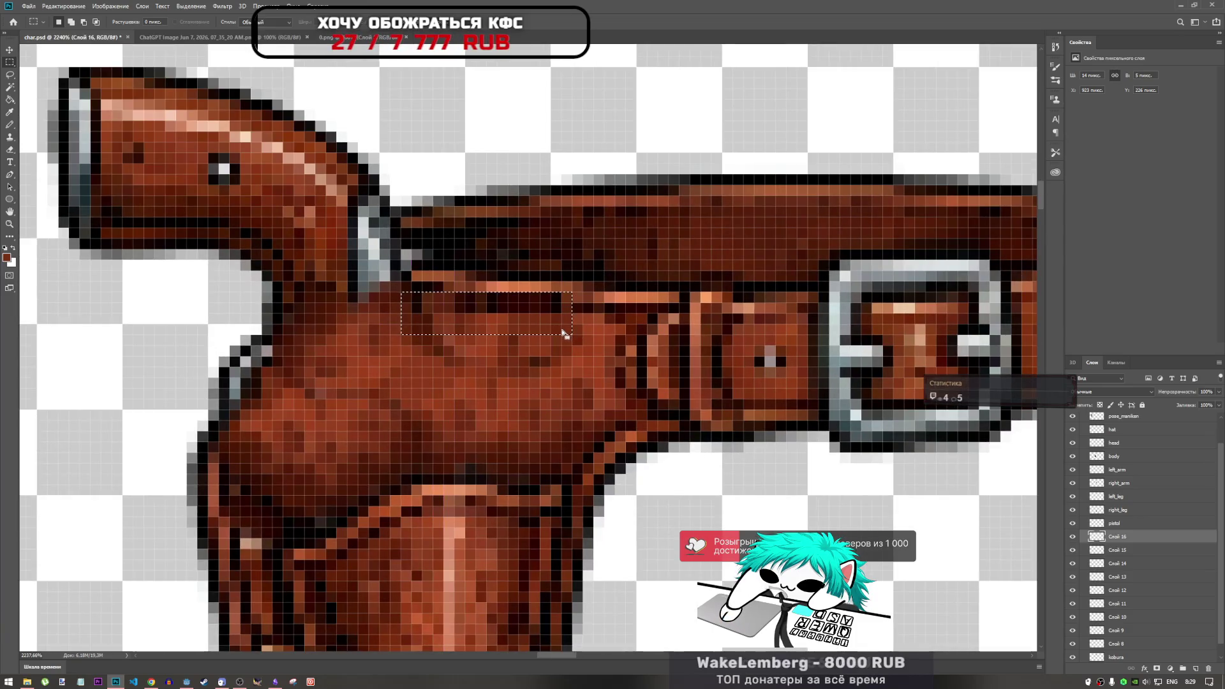
{"action": "scroll", "coordinate": [560, 336], "scroll_direction": "down", "scroll_amount": 3}
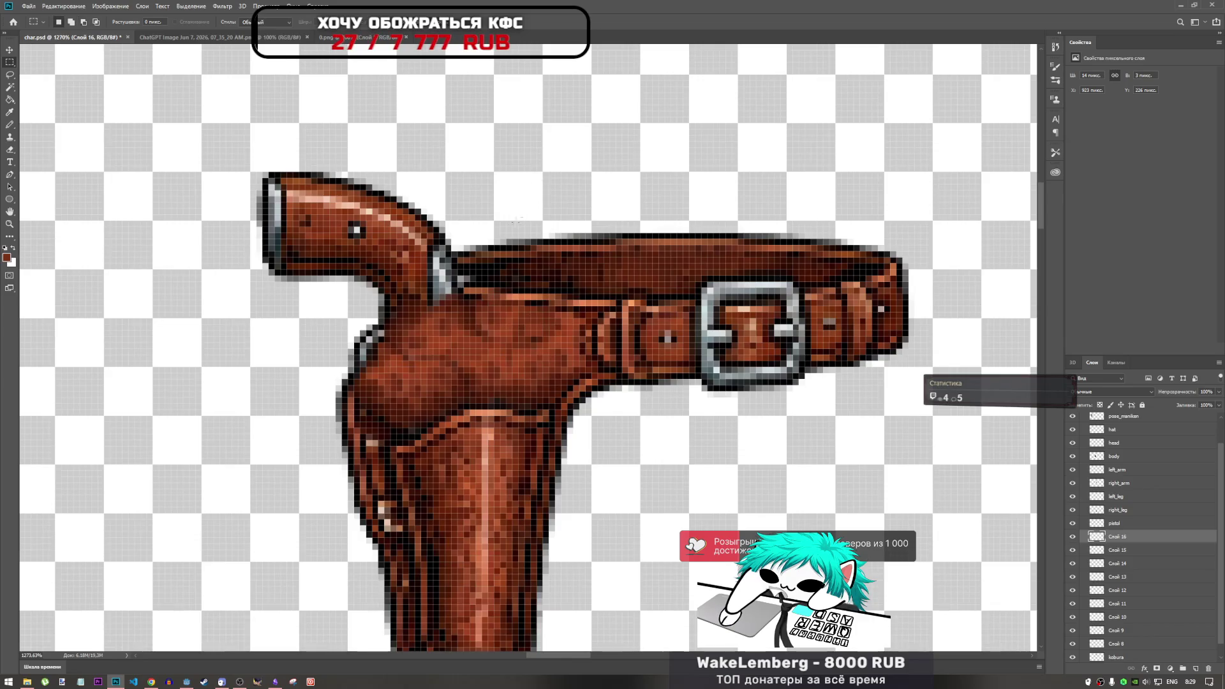
{"action": "scroll", "coordinate": [556, 315], "scroll_direction": "down", "scroll_amount": 4}
{"action": "scroll", "coordinate": [511, 299], "scroll_direction": "up", "scroll_amount": 2}
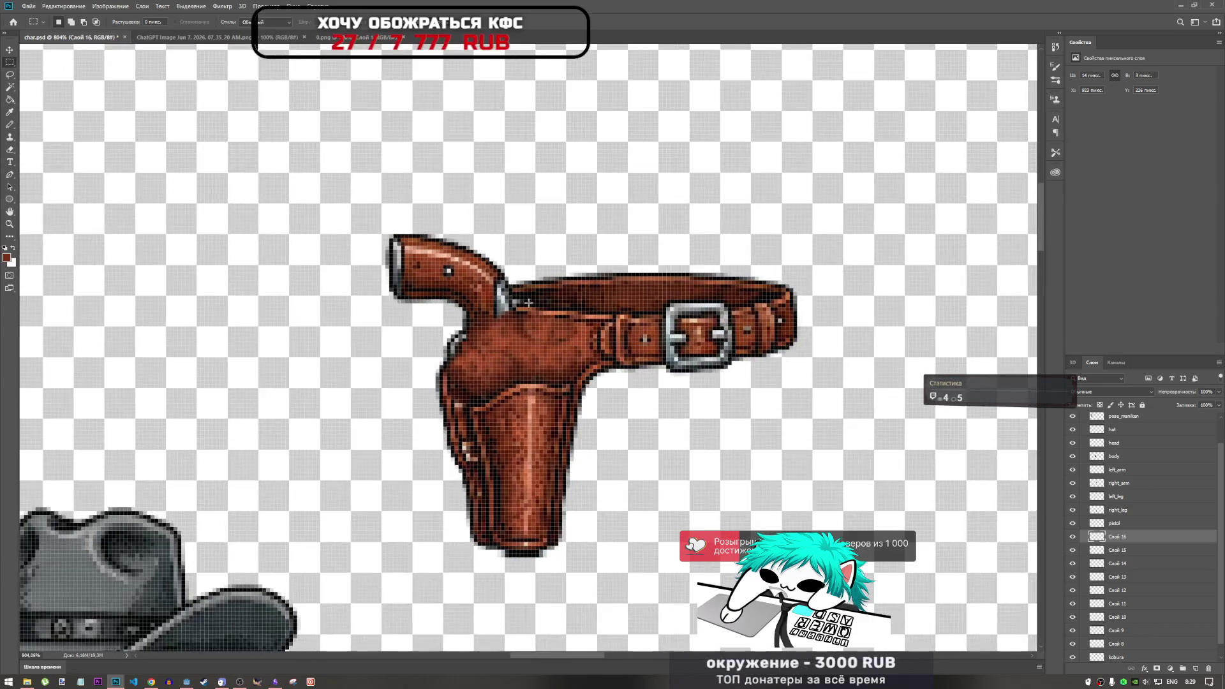
{"action": "mouse_move", "coordinate": [752, 261]}
{"action": "left_mouse_down"}
{"action": "mouse_move", "coordinate": [805, 298]}
{"action": "mouse_move", "coordinate": [820, 294]}
{"action": "mouse_move", "coordinate": [807, 303]}
{"action": "left_mouse_up"}
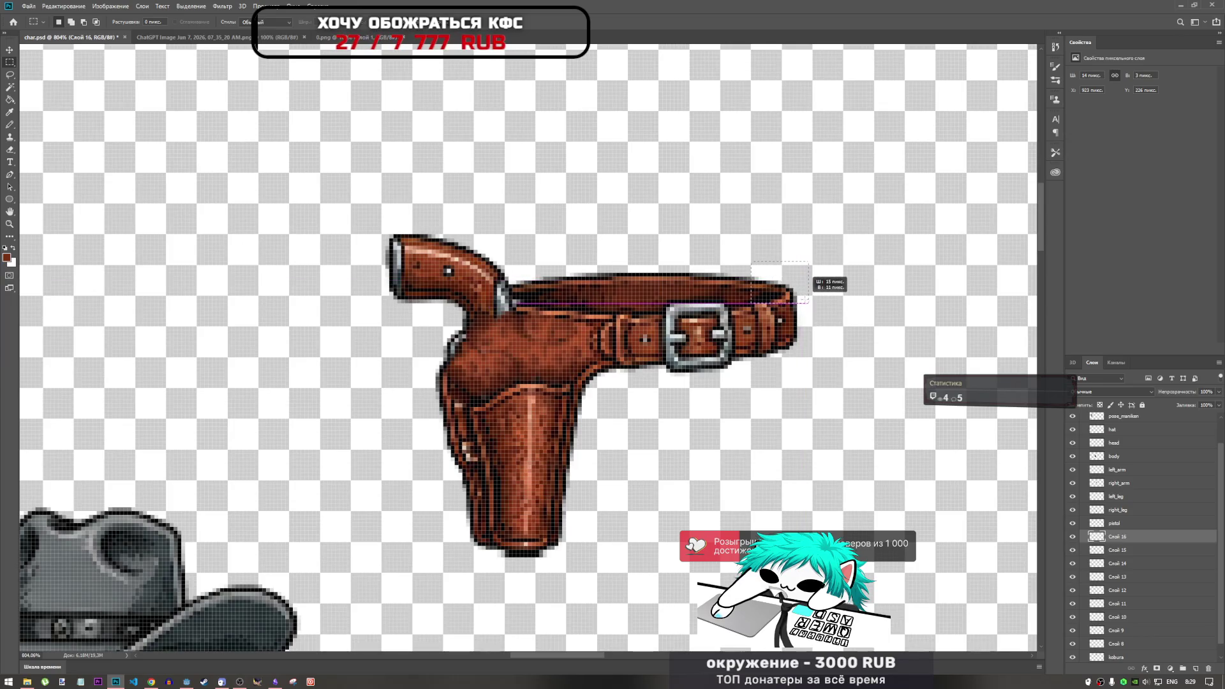
{"action": "left_click", "coordinate": [1129, 656]}
{"action": "left_click", "coordinate": [1127, 536]}
{"action": "key", "text": "ctrl+j"}
Move the copy beside the gun grip, flip it horizontally, and nudge it up-left.
{"action": "key", "text": "ctrl+t"}
{"action": "left_click_drag", "start_coordinate": [787, 284], "coordinate": [528, 300]}
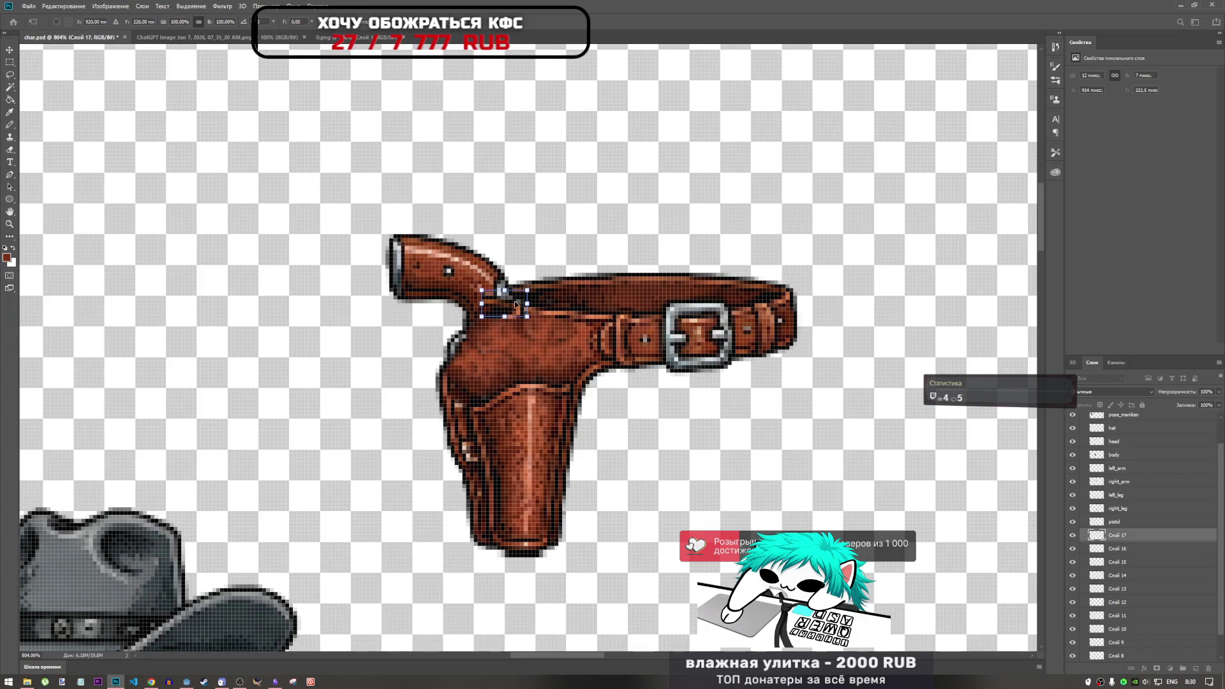
{"action": "right_click", "coordinate": [515, 301]}
{"action": "left_click", "coordinate": [574, 422]}
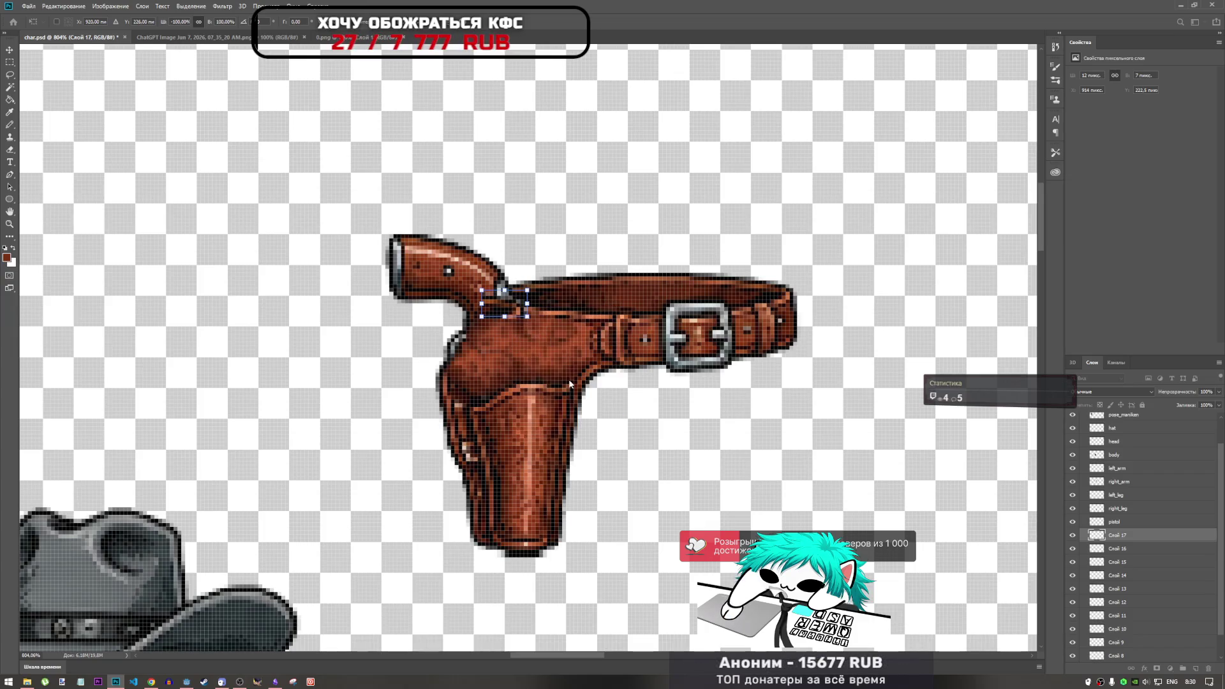
{"action": "mouse_move", "coordinate": [521, 314]}
{"action": "left_mouse_down"}
{"action": "mouse_move", "coordinate": [511, 294]}
{"action": "mouse_move", "coordinate": [476, 301]}
{"action": "mouse_move", "coordinate": [526, 300]}
{"action": "left_mouse_up"}
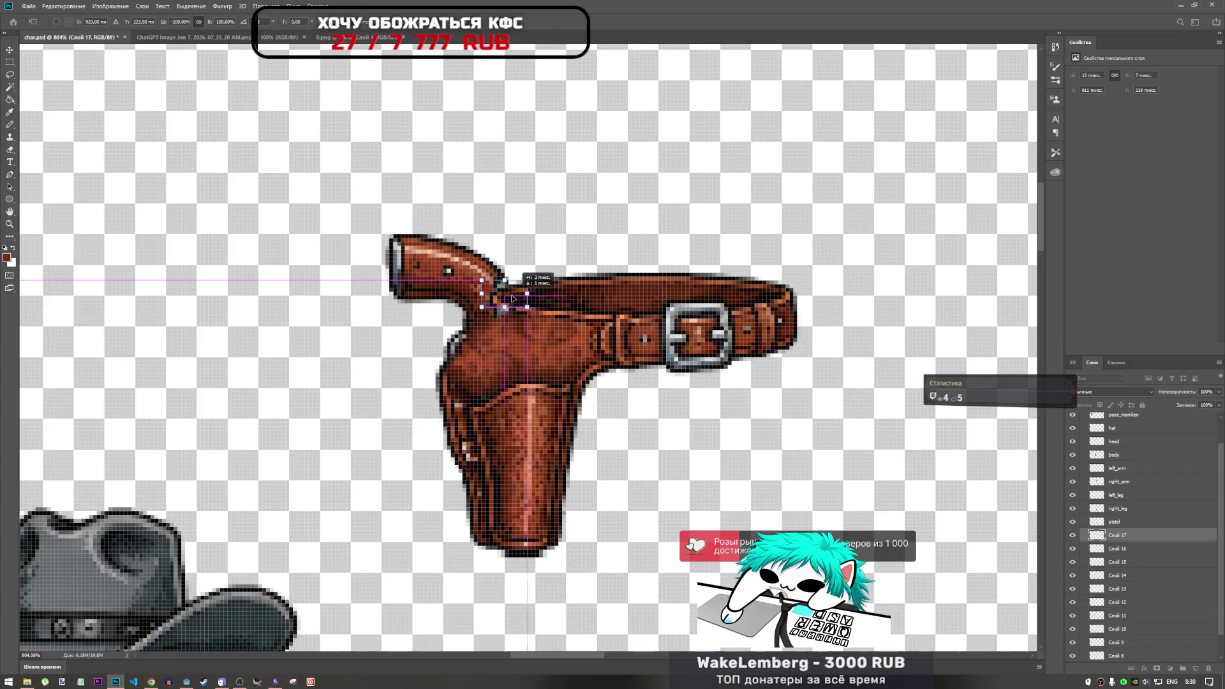
Fine-tune the mirrored patch beside the grip by a pixel and commit its placement.
{"action": "scroll", "coordinate": [569, 337], "scroll_direction": "down", "scroll_amount": 6}
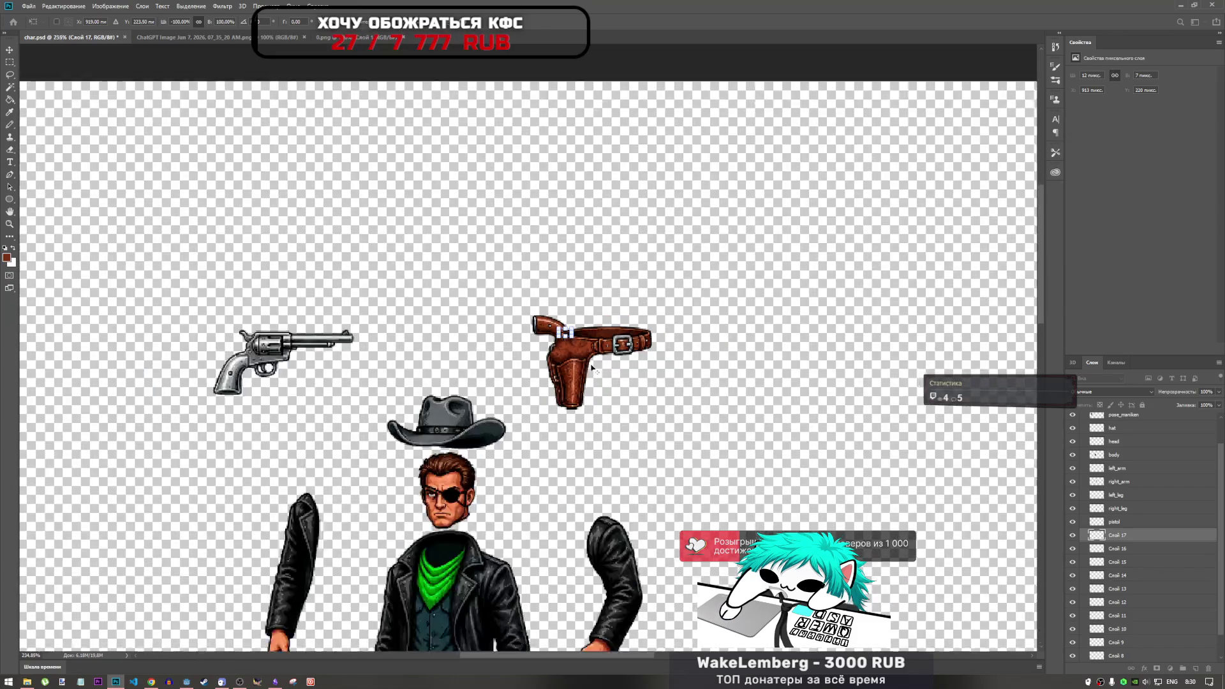
{"action": "scroll", "coordinate": [583, 373], "scroll_direction": "up", "scroll_amount": 5}
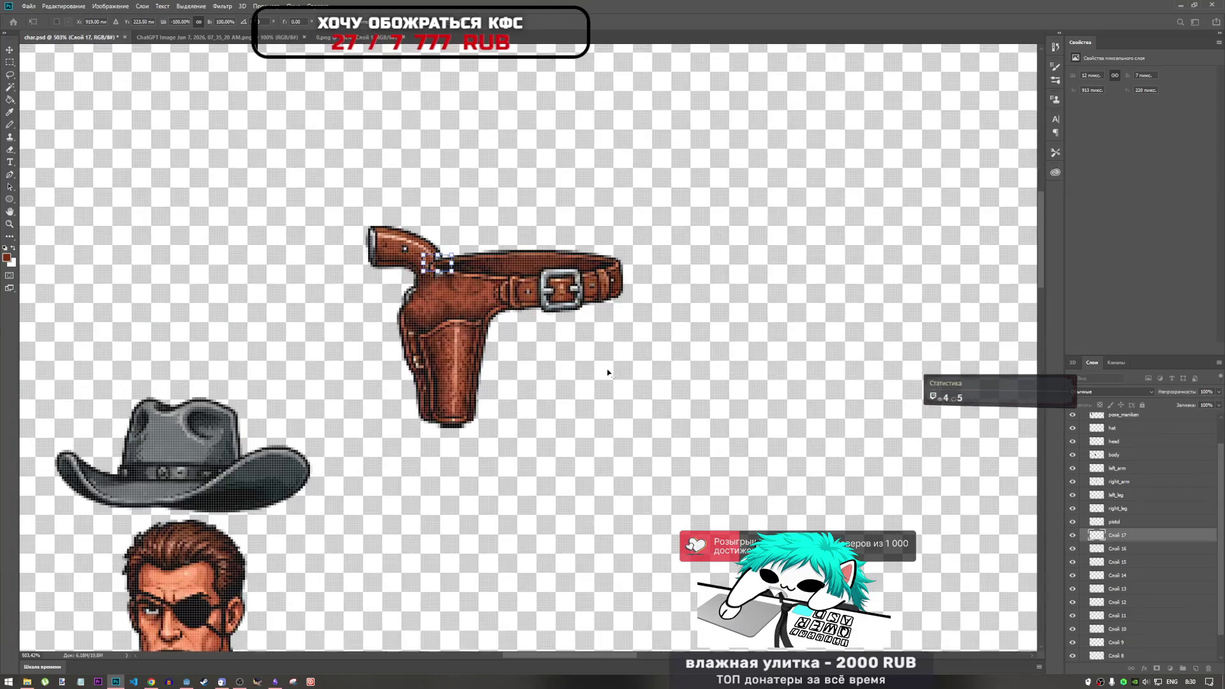
{"action": "scroll", "coordinate": [385, 217], "scroll_direction": "up", "scroll_amount": 2}
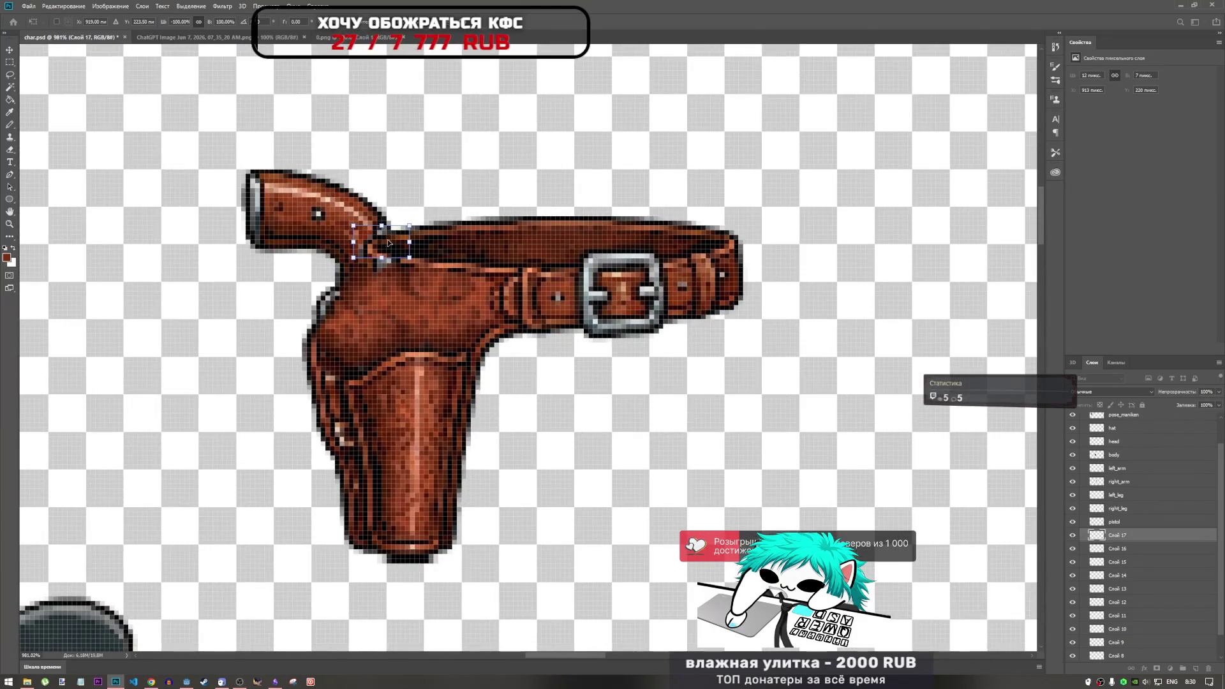
{"action": "left_click_drag", "start_coordinate": [390, 242], "coordinate": [391, 237]}
{"action": "key", "text": "Up"}
{"action": "key", "text": "Down"}
{"action": "key", "text": "Return"}
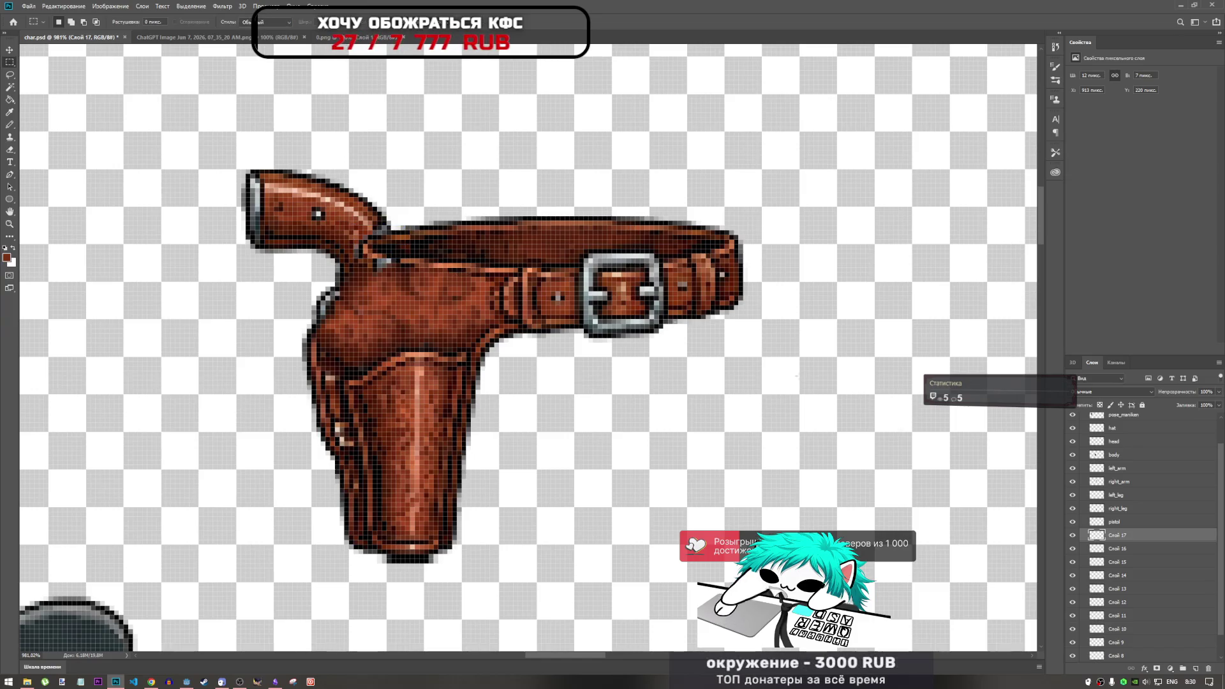
Duplicate the Слой 16 belt strip onto a new layer and move it to the holster top.
{"action": "left_click", "coordinate": [1123, 548]}
{"action": "scroll", "coordinate": [1135, 555], "scroll_direction": "up", "scroll_amount": 1}
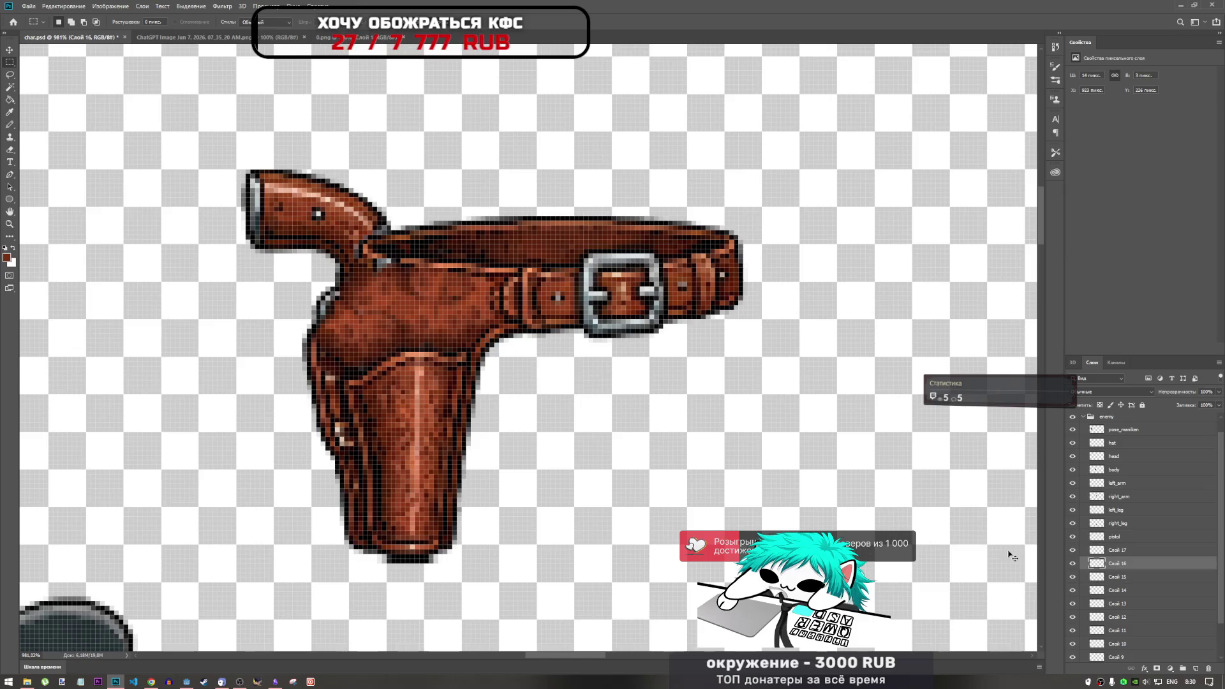
{"action": "key", "text": "ctrl+j"}
{"action": "key", "text": "ctrl+t"}
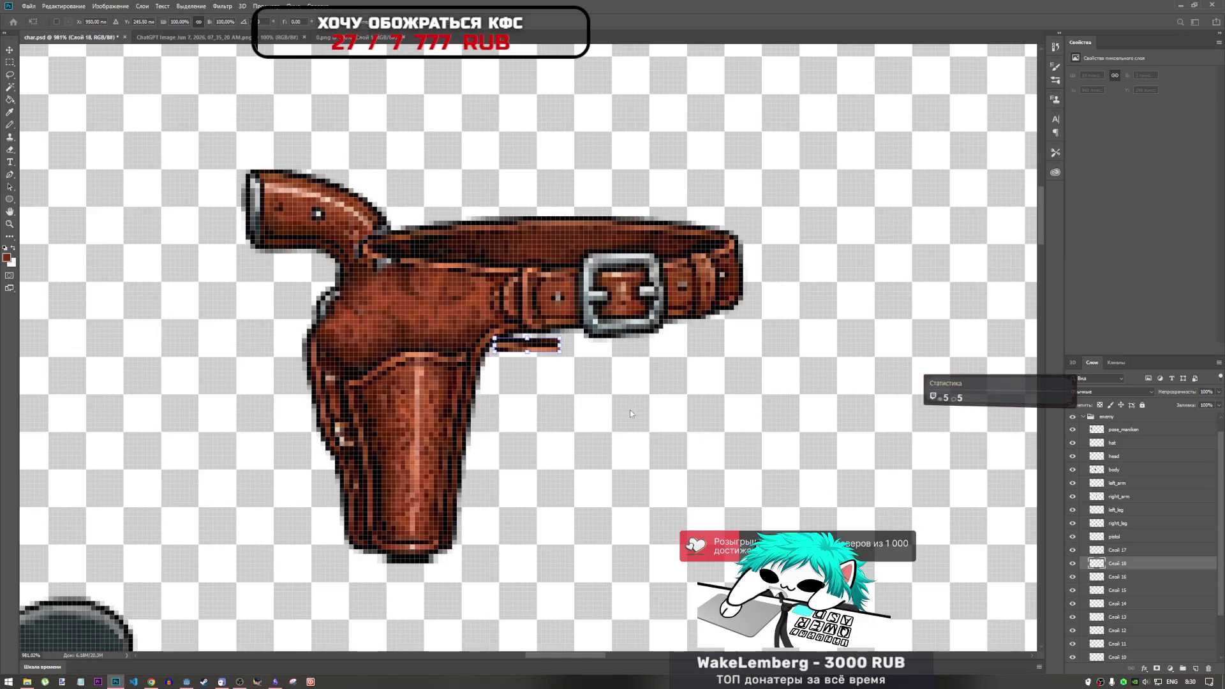
{"action": "left_click_drag", "start_coordinate": [529, 350], "coordinate": [371, 259]}
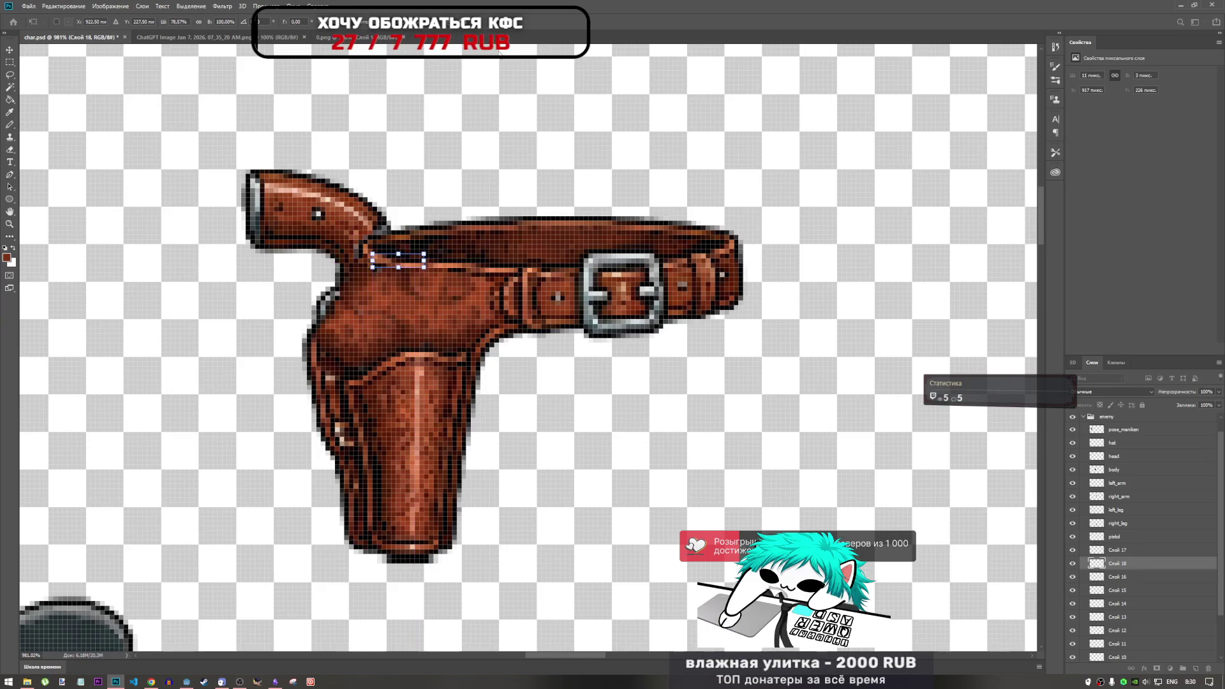
{"action": "key", "text": "Return"}
Select the layers from Слой 18 down to Слой 8 and bring up their layer options.
{"action": "scroll", "coordinate": [503, 368], "scroll_direction": "down", "scroll_amount": 5}
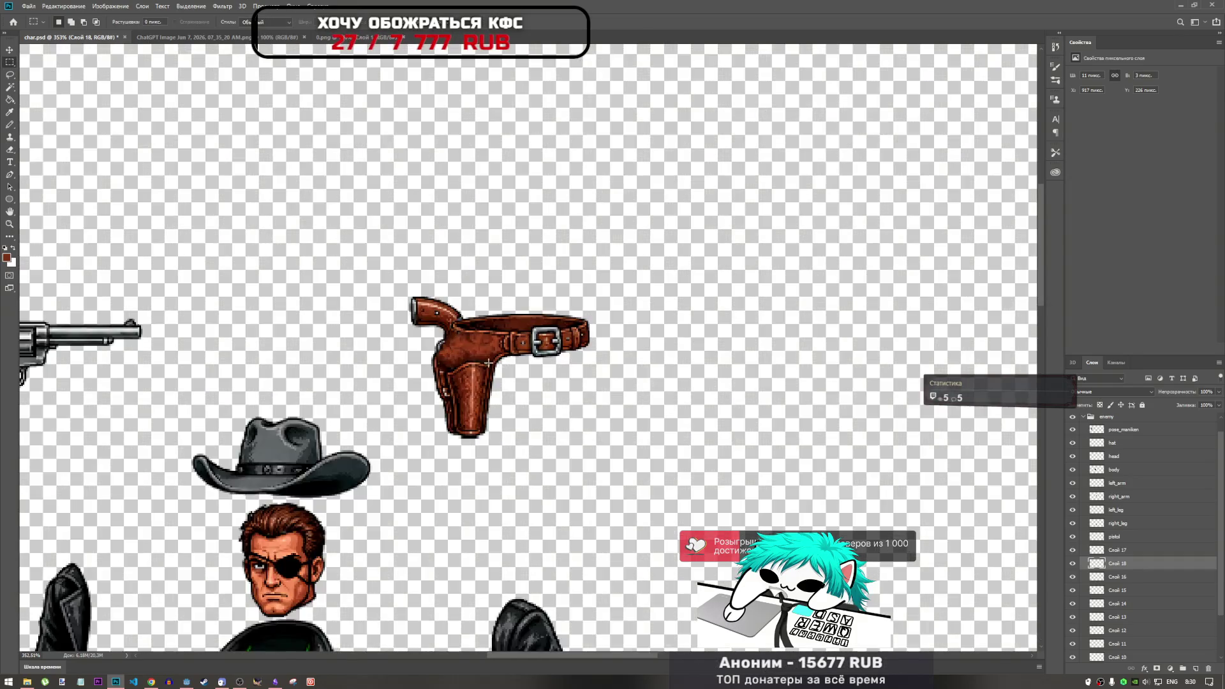
{"action": "scroll", "coordinate": [503, 368], "scroll_direction": "up", "scroll_amount": 5}
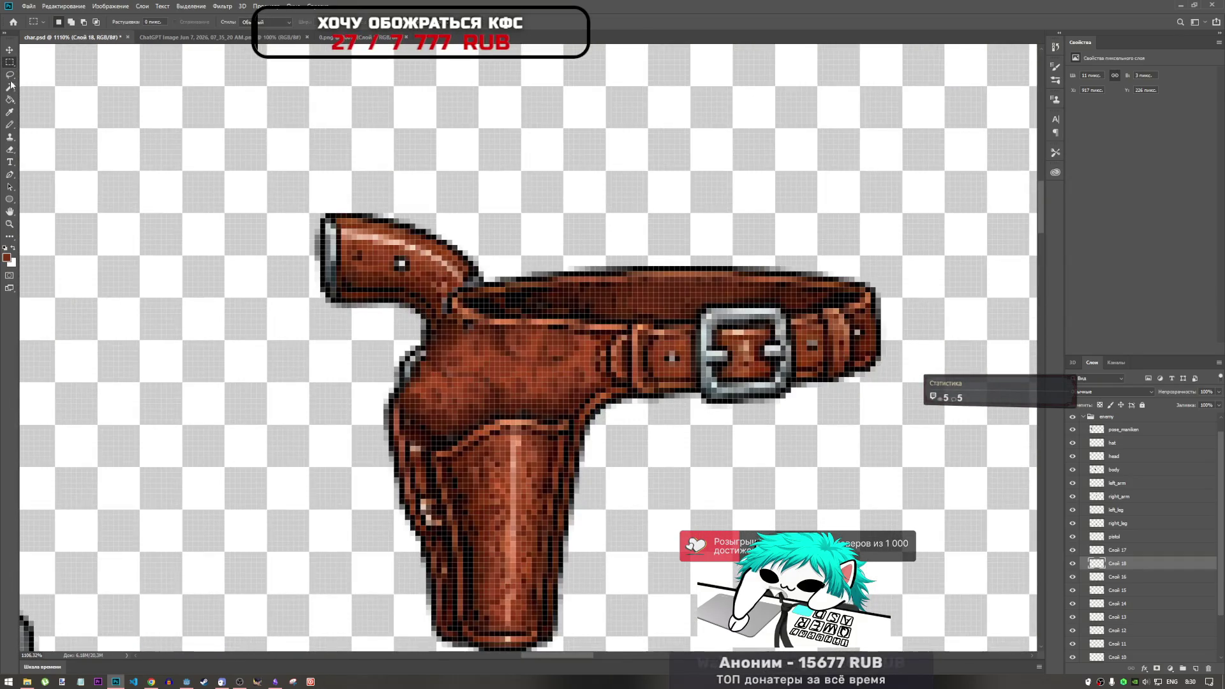
{"action": "left_click", "coordinate": [10, 75]}
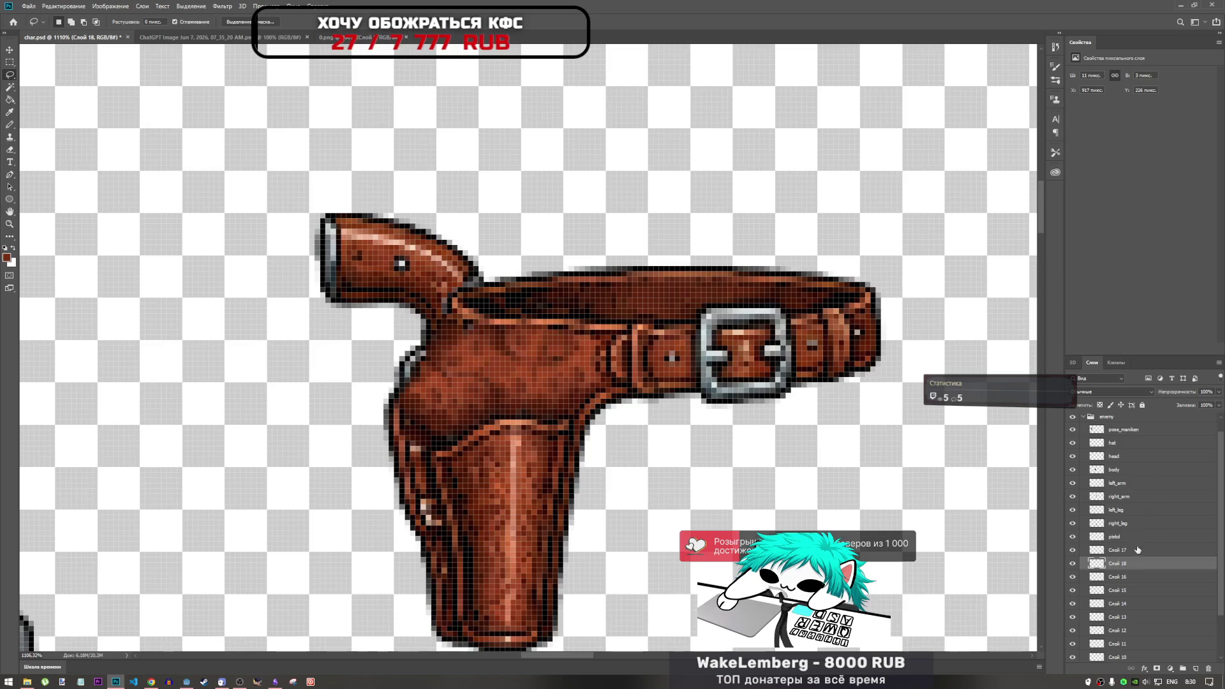
{"action": "scroll", "coordinate": [1137, 548], "scroll_direction": "down", "scroll_amount": 2}
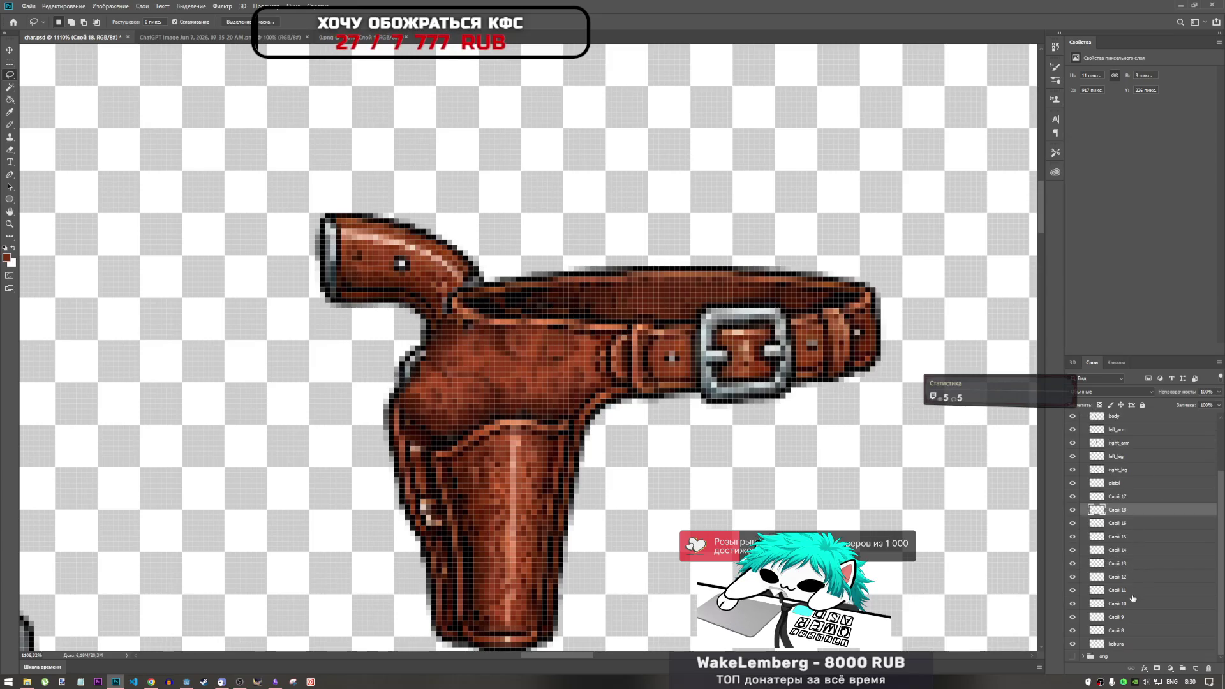
{"action": "left_click", "coordinate": [1128, 631], "text": "shift"}
{"action": "right_click", "coordinate": [1127, 630]}
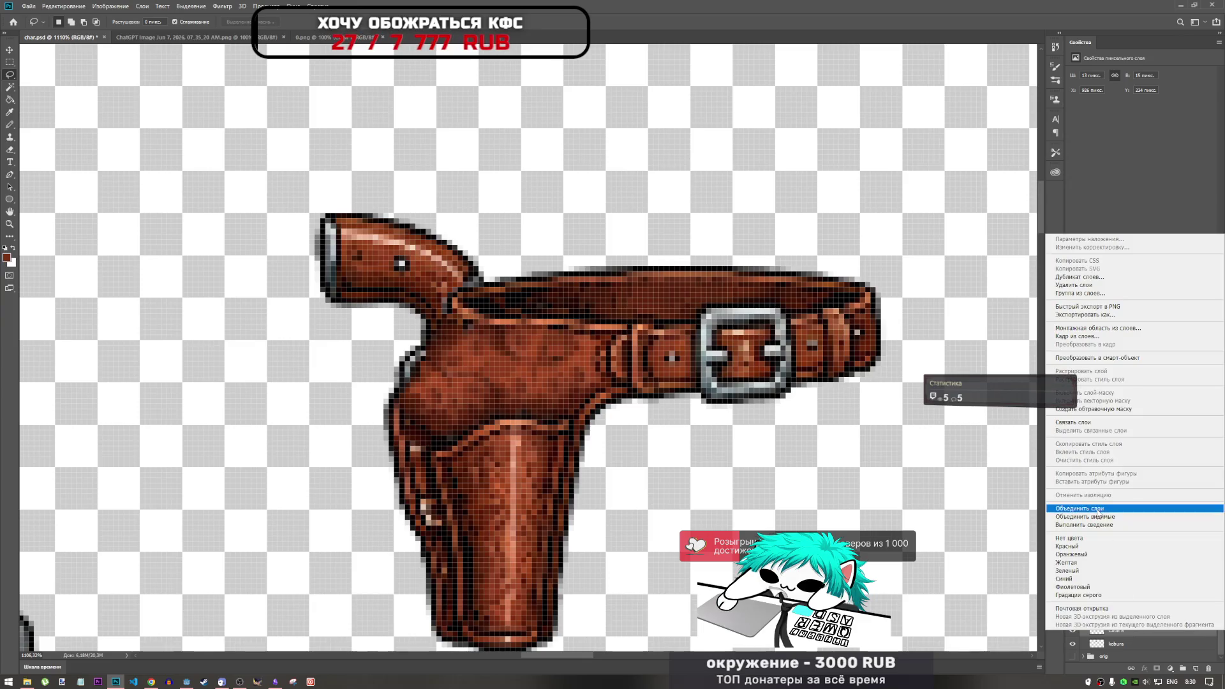
Merge the selected patch layers into Слой 18 and check the patches against kobura.
{"action": "left_click", "coordinate": [1113, 511]}
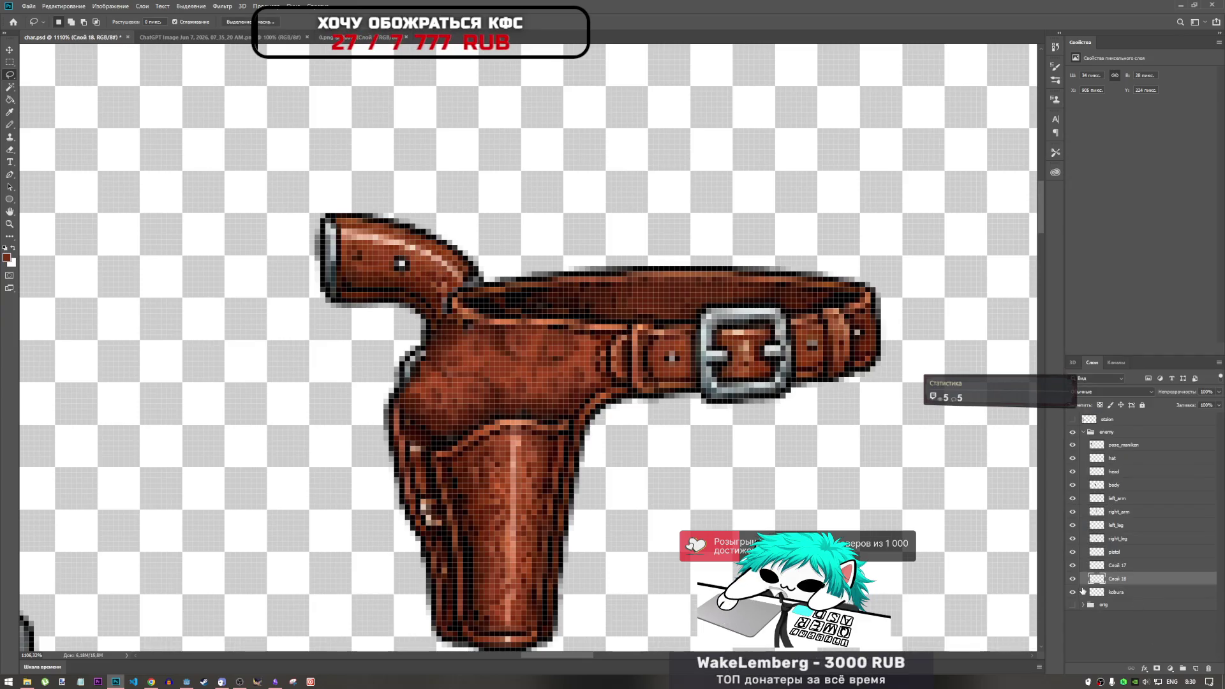
{"action": "left_click", "coordinate": [1072, 592]}
{"action": "left_click", "coordinate": [1072, 593]}
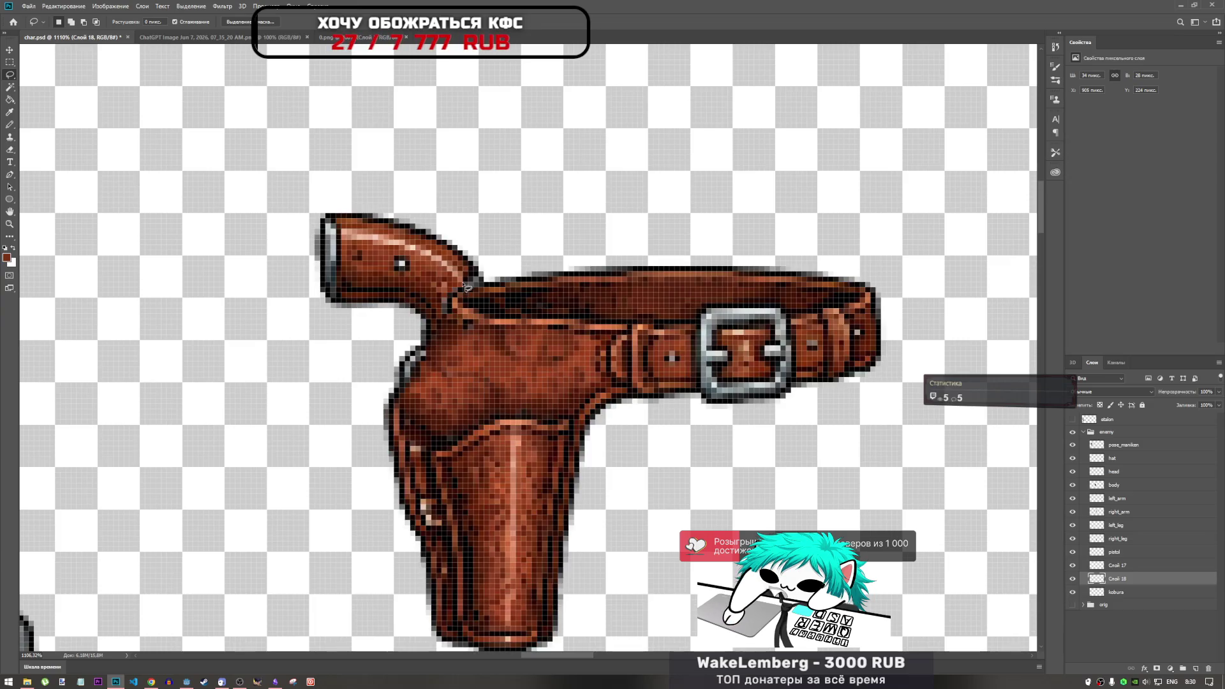
{"action": "mouse_move", "coordinate": [394, 385]}
{"action": "left_mouse_down"}
{"action": "mouse_move", "coordinate": [490, 276]}
{"action": "mouse_move", "coordinate": [447, 237]}
{"action": "mouse_move", "coordinate": [319, 215]}
{"action": "mouse_move", "coordinate": [395, 386]}
{"action": "mouse_move", "coordinate": [492, 258]}
{"action": "mouse_move", "coordinate": [347, 180]}
{"action": "mouse_move", "coordinate": [262, 319]}
{"action": "mouse_move", "coordinate": [268, 311]}
{"action": "left_mouse_up"}
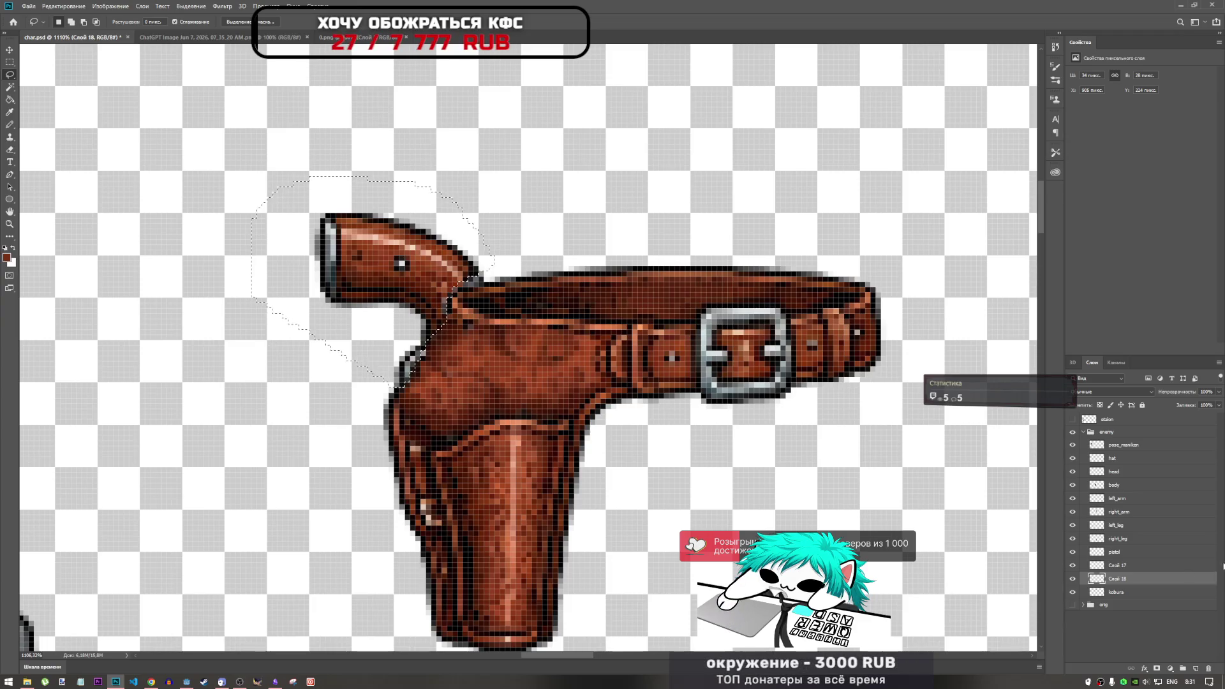
Merge Слой 18 into Слой 17 so all belt patches share one layer.
{"action": "left_click", "coordinate": [1073, 565]}
{"action": "left_click", "coordinate": [1072, 565]}
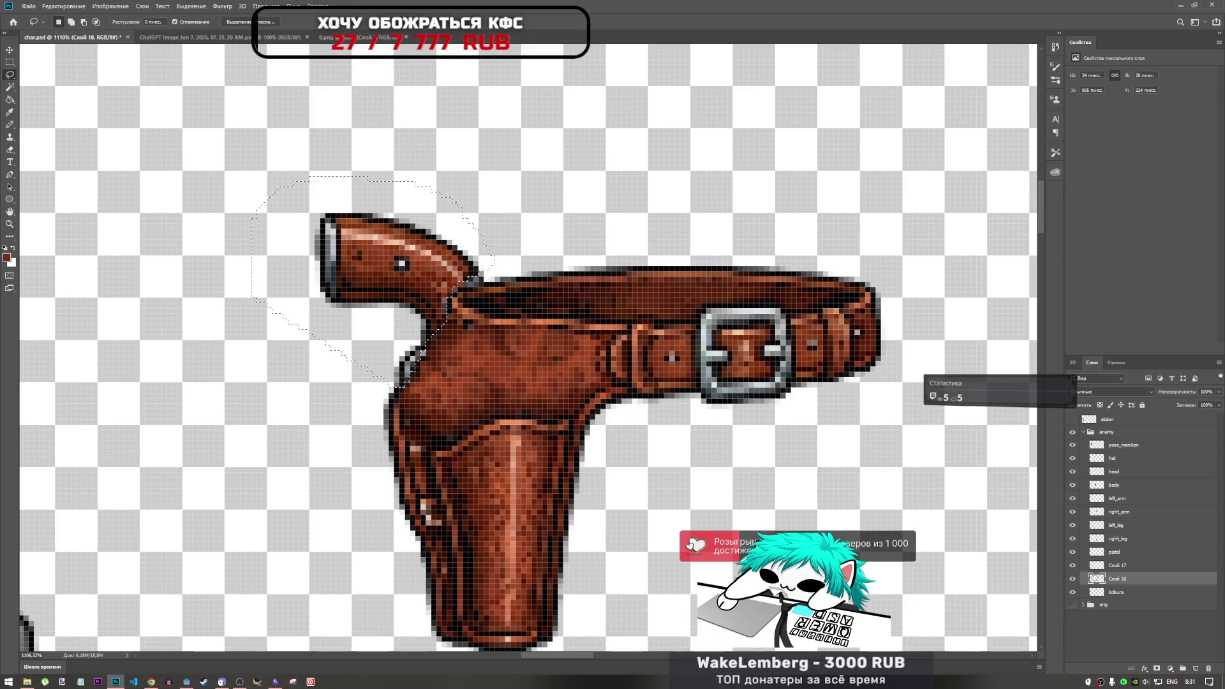
{"action": "key", "text": "ctrl+d"}
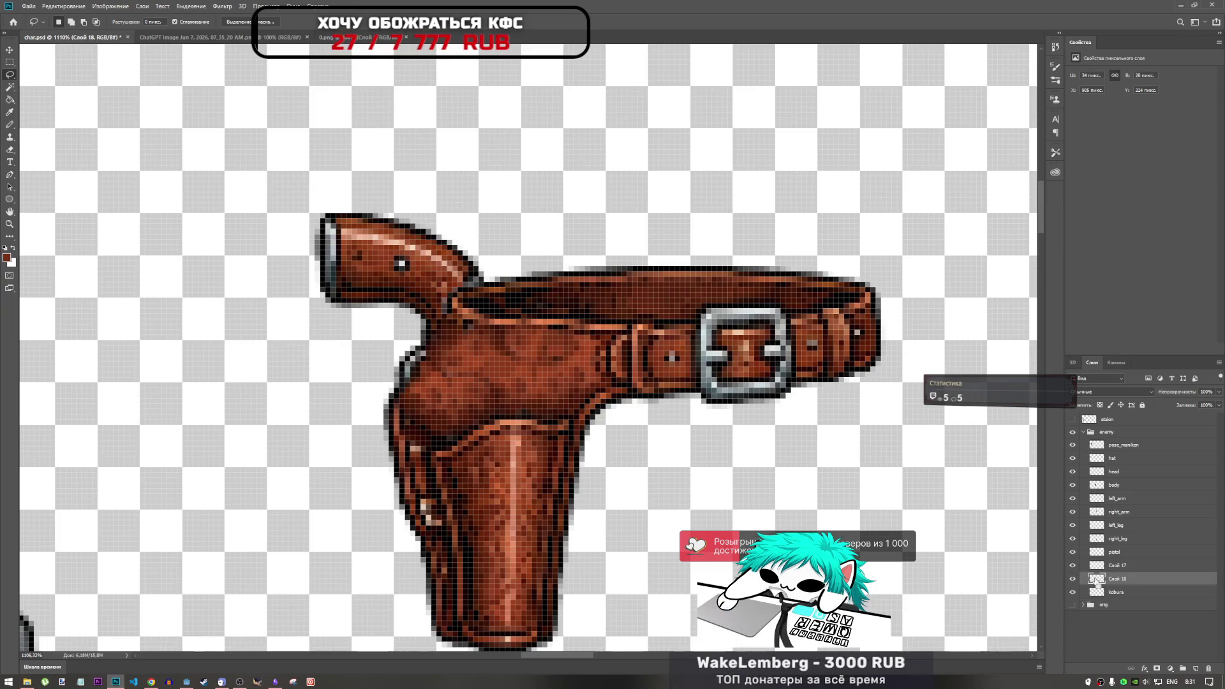
{"action": "left_click", "coordinate": [1124, 569], "text": "ctrl"}
{"action": "right_click", "coordinate": [1124, 569]}
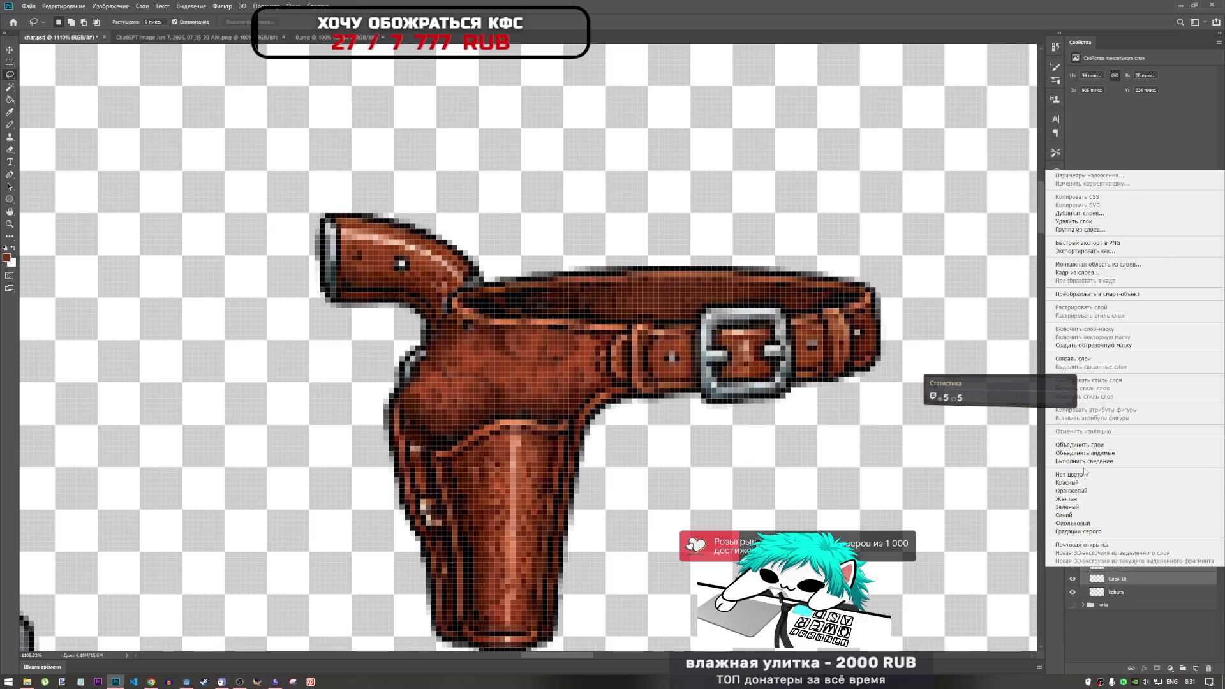
{"action": "left_click", "coordinate": [1078, 444]}
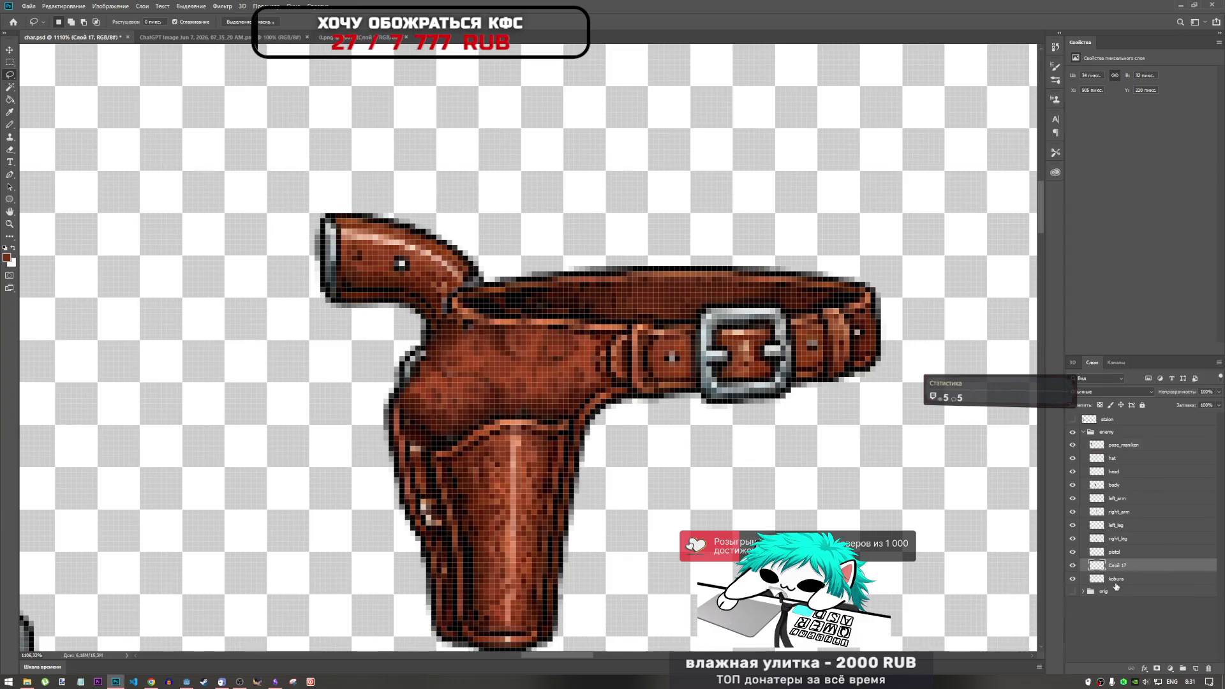
Lasso the gun grip on the kobura layer and delete it, then deselect.
{"action": "left_click", "coordinate": [1109, 581]}
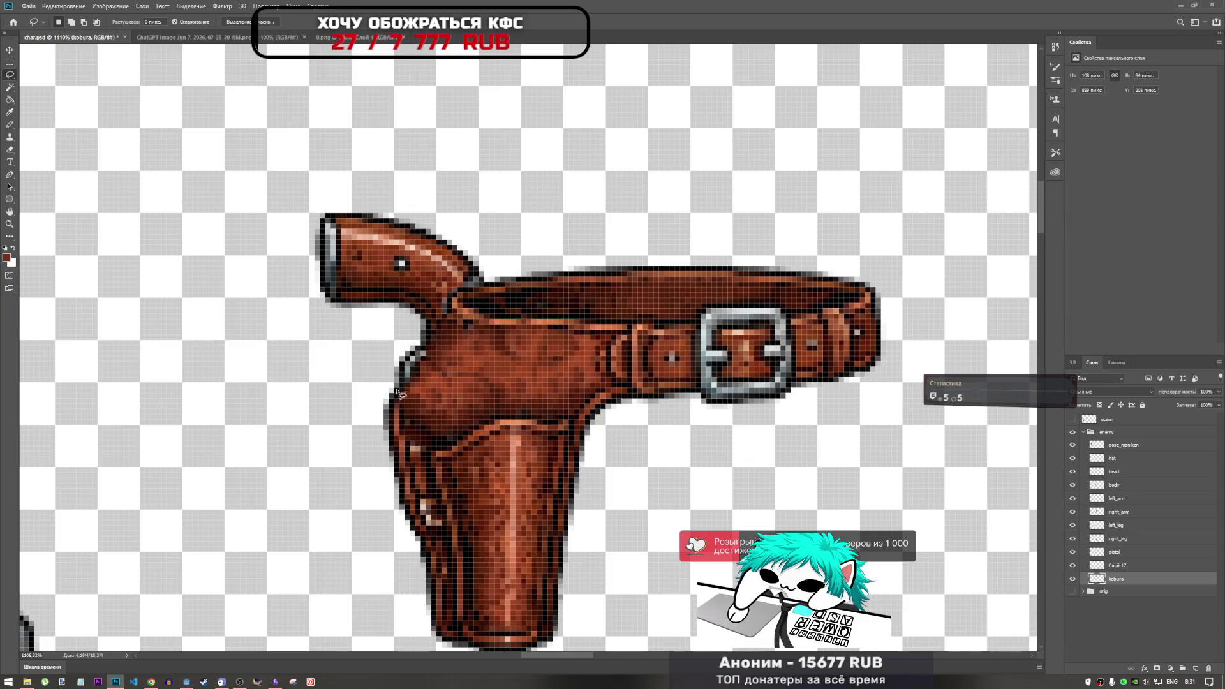
{"action": "left_click_drag", "start_coordinate": [425, 351], "coordinate": [450, 304]}
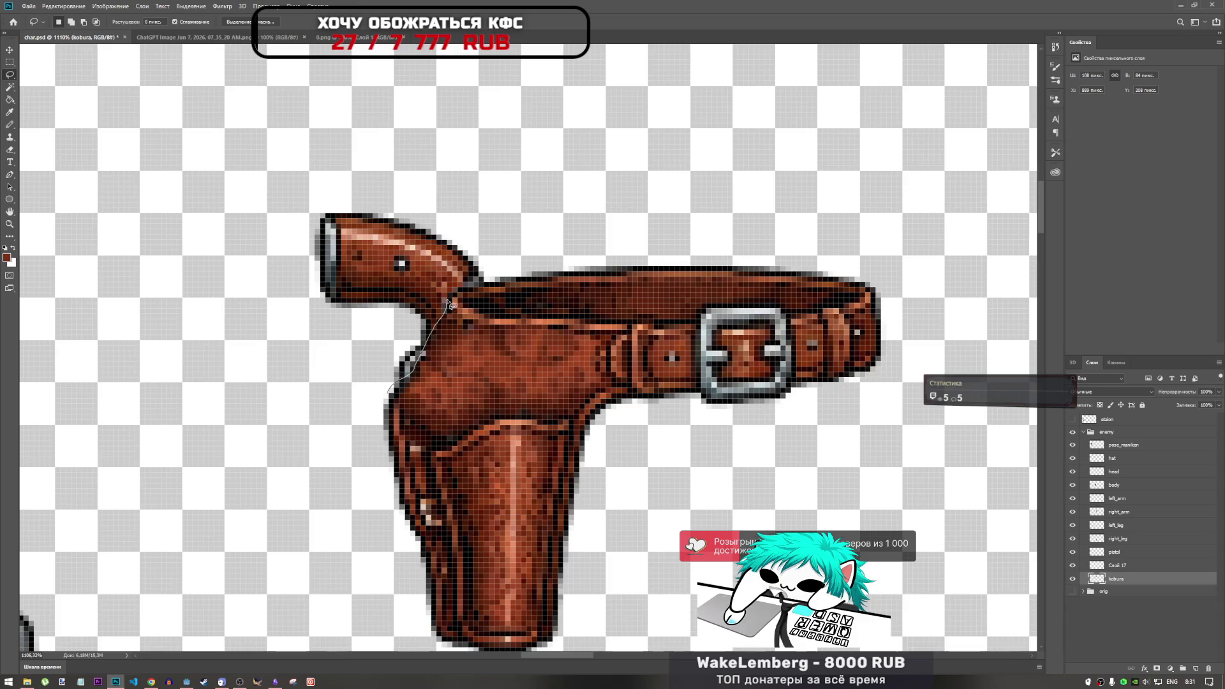
{"action": "mouse_move", "coordinate": [463, 230]}
{"action": "left_mouse_down"}
{"action": "mouse_move", "coordinate": [171, 232]}
{"action": "mouse_move", "coordinate": [386, 391]}
{"action": "left_mouse_up"}
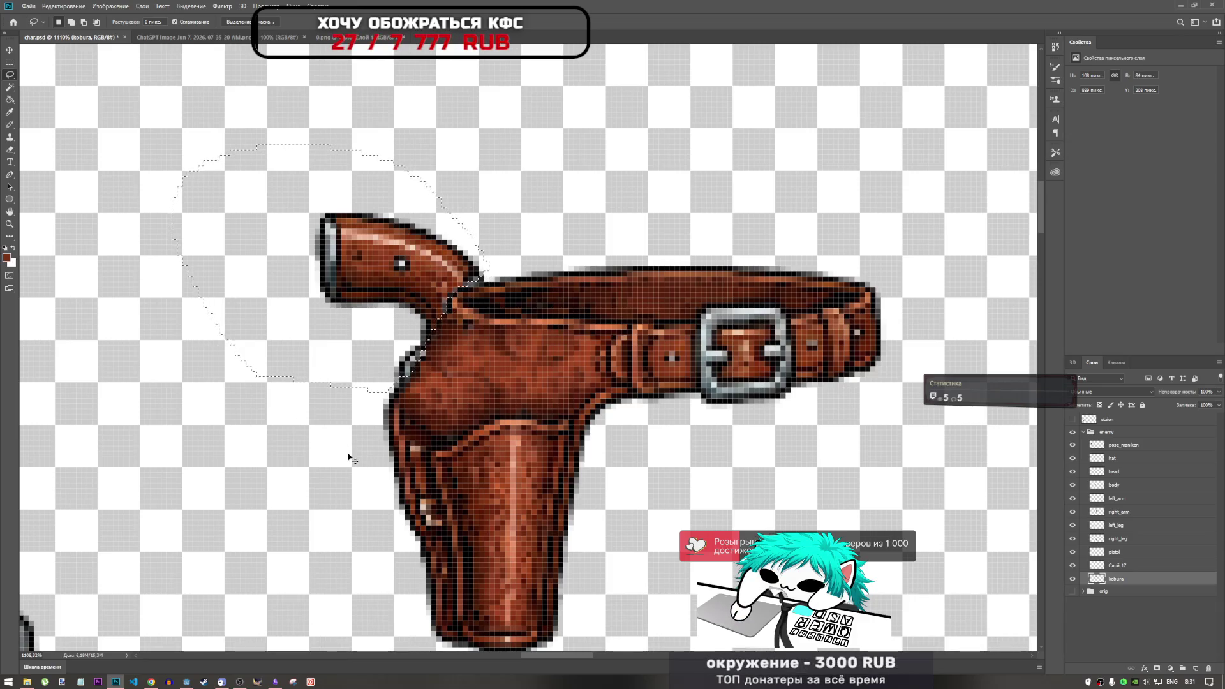
{"action": "key", "text": "Delete"}
{"action": "key", "text": "ctrl+d"}
Try a warp bend on the small strap piece layer, then undo it.
{"action": "scroll", "coordinate": [395, 456], "scroll_direction": "down", "scroll_amount": 6}
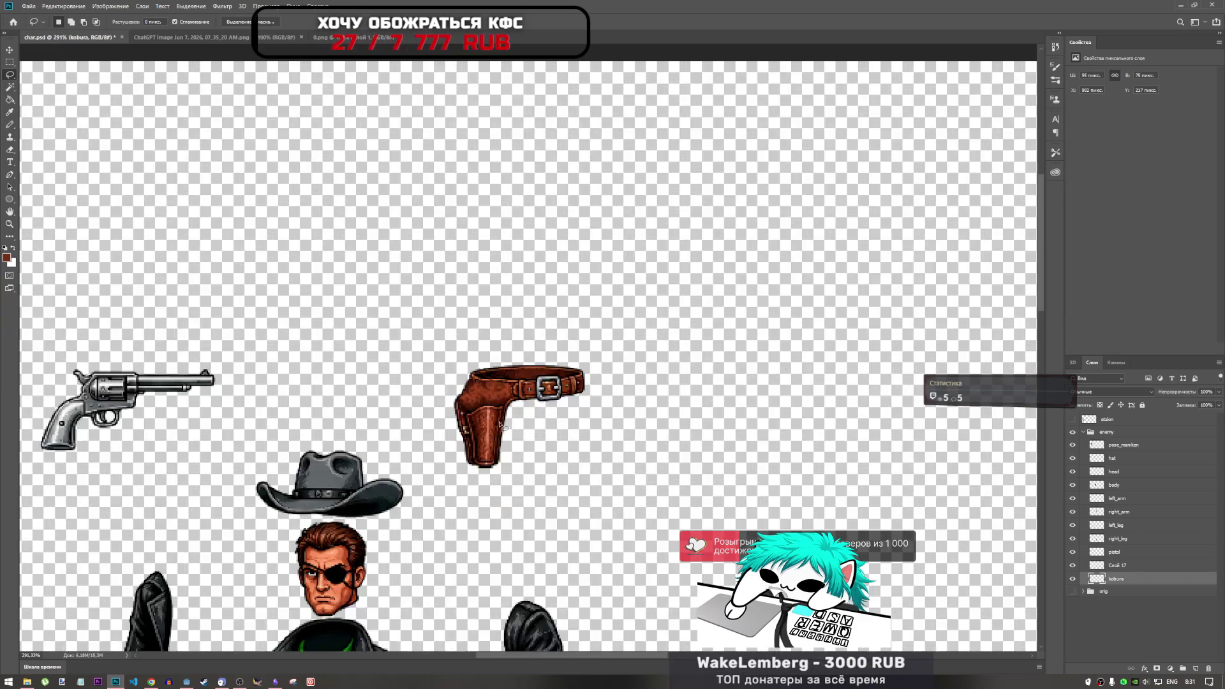
{"action": "scroll", "coordinate": [487, 418], "scroll_direction": "up", "scroll_amount": 4}
{"action": "scroll", "coordinate": [488, 418], "scroll_direction": "up", "scroll_amount": 3}
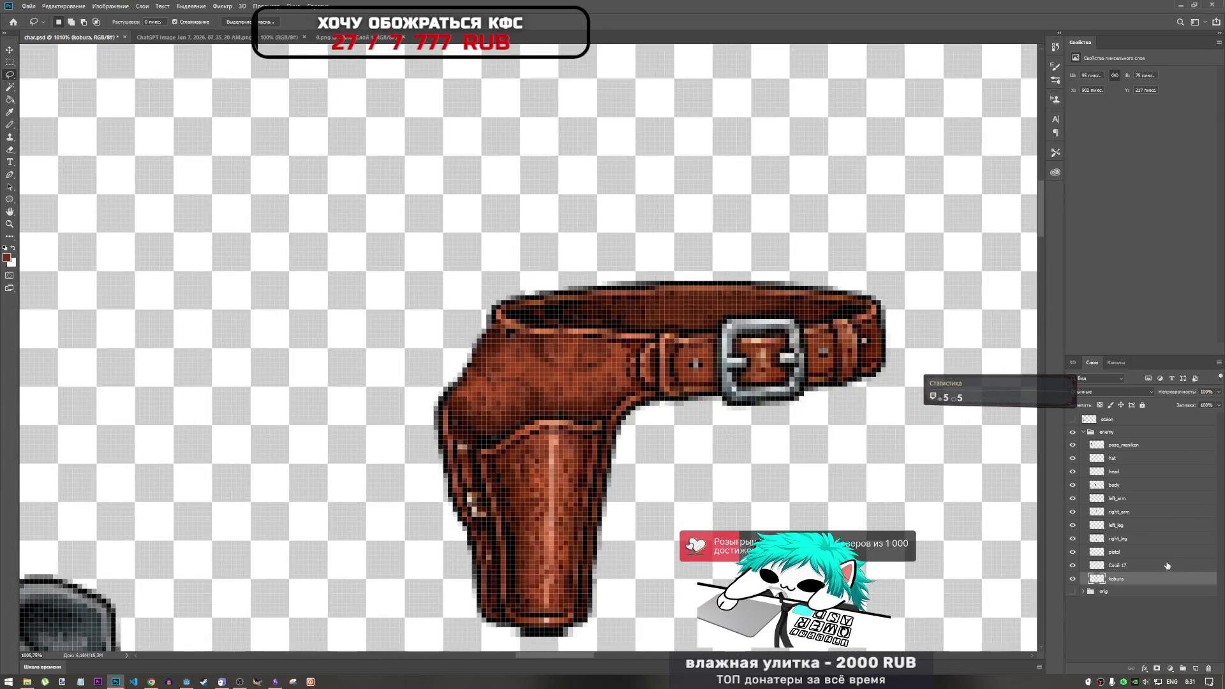
{"action": "left_click", "coordinate": [1138, 566]}
{"action": "left_click", "coordinate": [423, 394]}
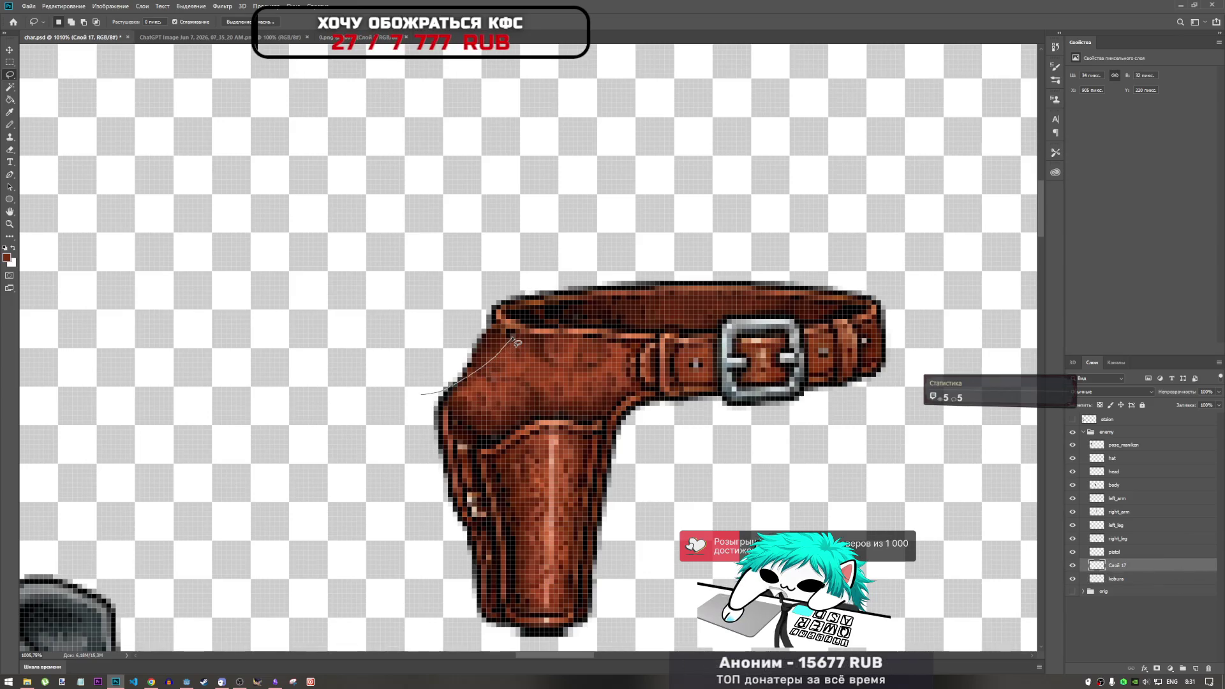
{"action": "left_click_drag", "start_coordinate": [514, 338], "coordinate": [440, 386]}
{"action": "key", "text": "ctrl+t"}
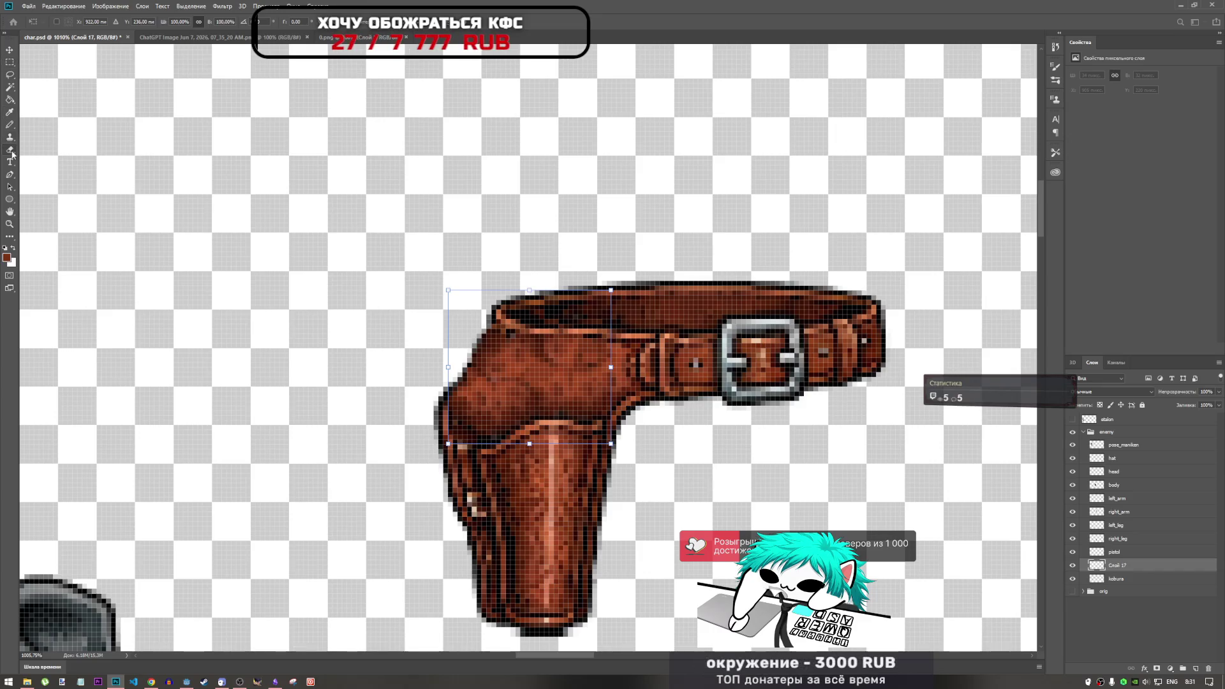
{"action": "left_click", "coordinate": [457, 21]}
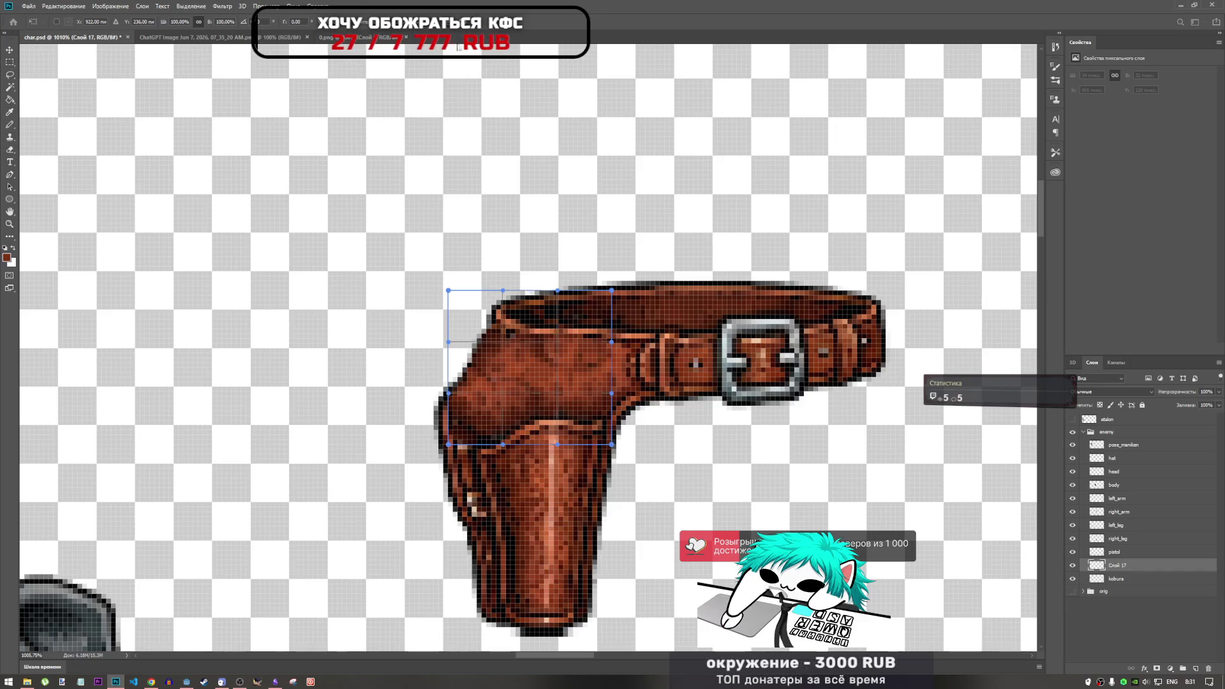
{"action": "left_click_drag", "start_coordinate": [450, 345], "coordinate": [526, 373]}
{"action": "key", "text": "ctrl+z"}
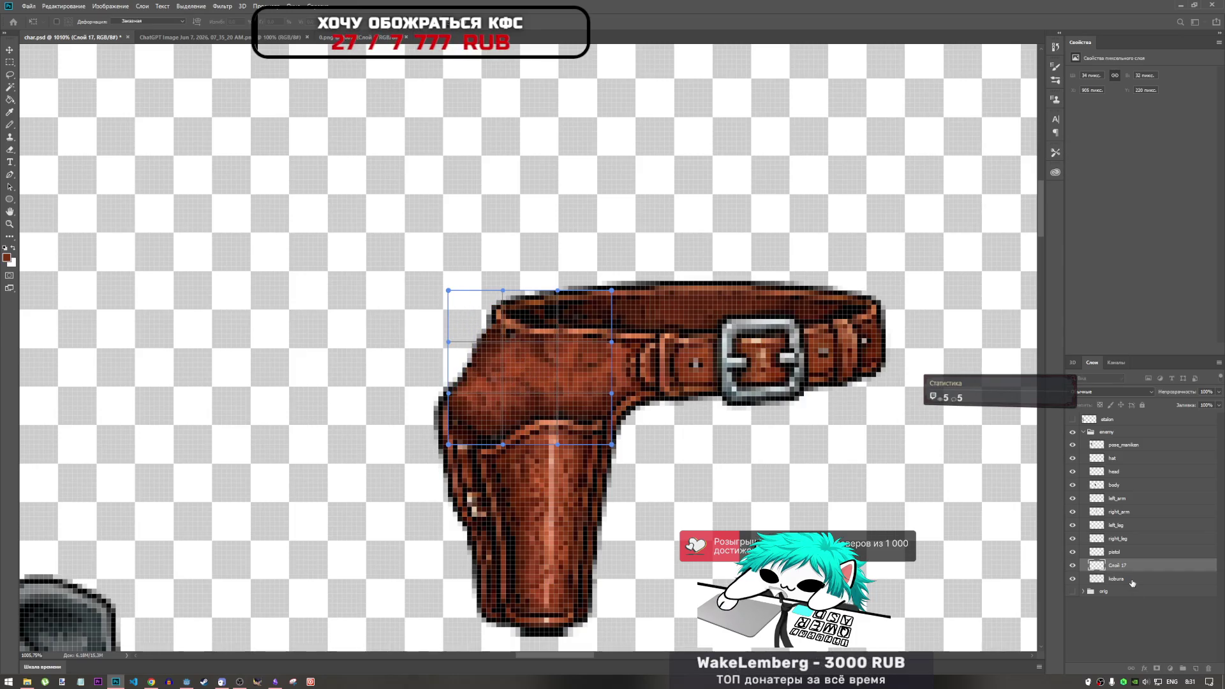
Merge the strap layer with kobura and put the merged holster into Warp mode.
{"action": "left_click", "coordinate": [1124, 582]}
{"action": "left_click", "coordinate": [1121, 565], "text": "shift"}
{"action": "right_click", "coordinate": [1122, 566]}
{"action": "left_click", "coordinate": [1097, 450]}
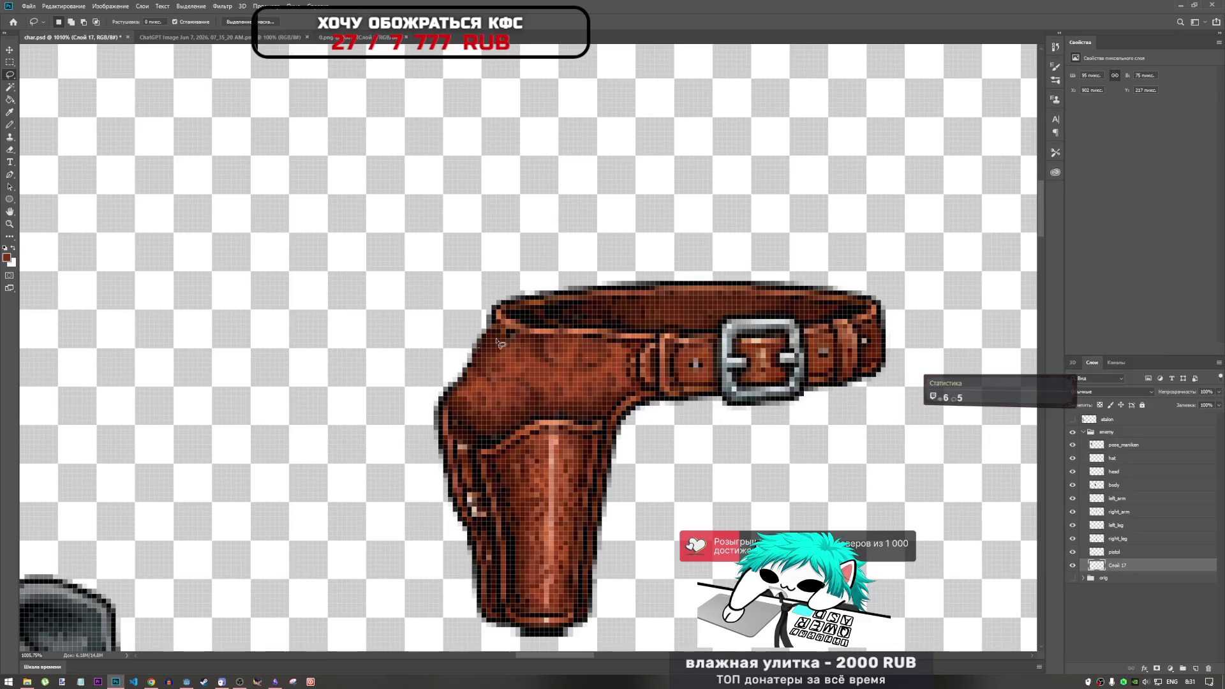
{"action": "key", "text": "ctrl+t"}
{"action": "left_click", "coordinate": [395, 21]}
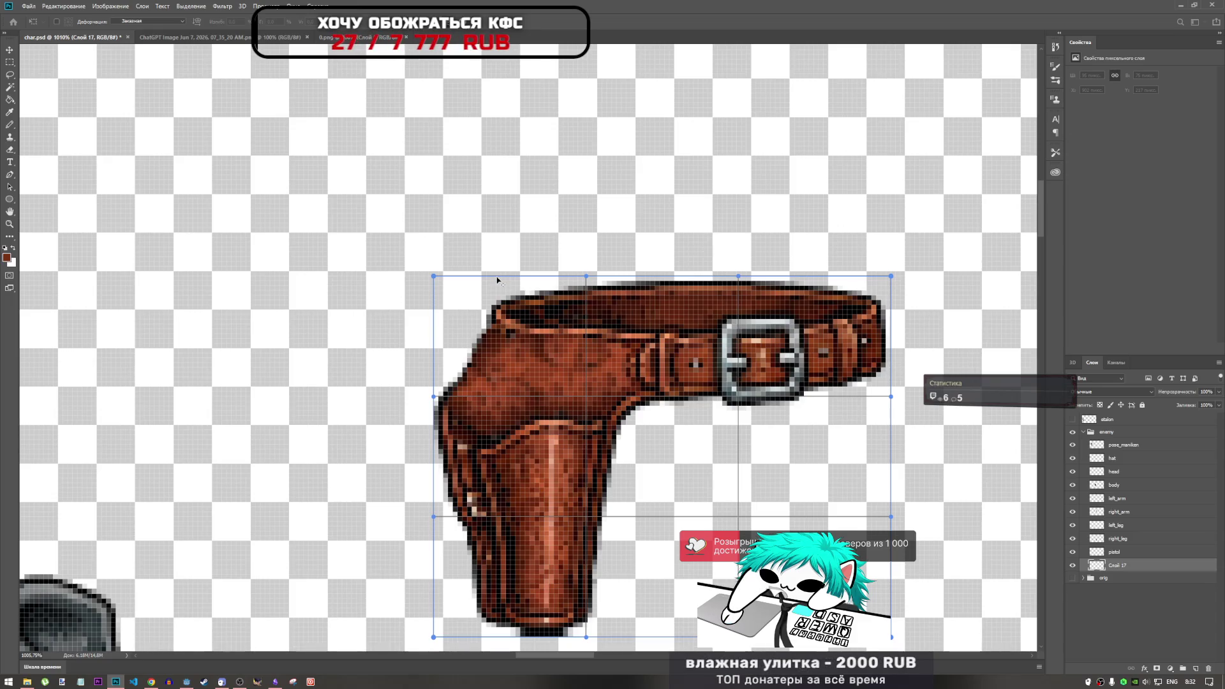
Move the merged holster up and left, discard the trial bends, and commit the transform.
{"action": "mouse_move", "coordinate": [496, 276]}
{"action": "left_mouse_down"}
{"action": "mouse_move", "coordinate": [498, 286]}
{"action": "mouse_move", "coordinate": [554, 251]}
{"action": "mouse_move", "coordinate": [464, 224]}
{"action": "mouse_move", "coordinate": [442, 271]}
{"action": "left_mouse_up"}
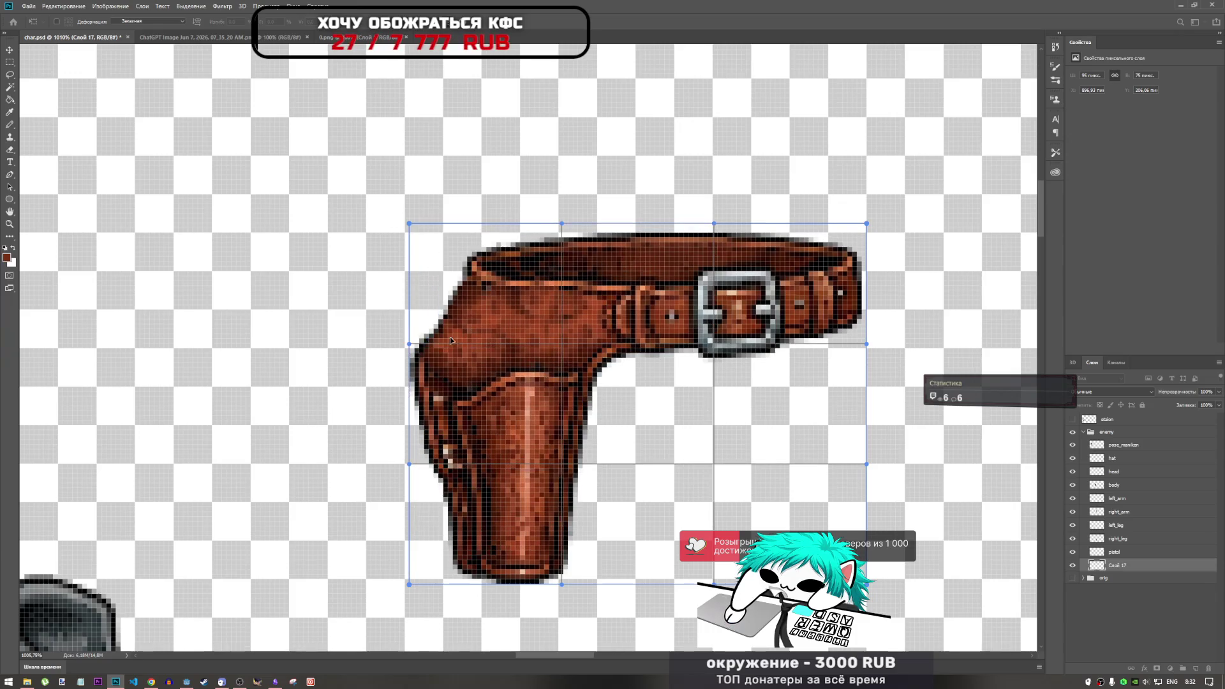
{"action": "left_click_drag", "start_coordinate": [410, 347], "coordinate": [442, 308]}
{"action": "key", "text": "ctrl+z"}
{"action": "mouse_move", "coordinate": [423, 232]}
{"action": "left_mouse_down"}
{"action": "mouse_move", "coordinate": [440, 220]}
{"action": "mouse_move", "coordinate": [440, 239]}
{"action": "left_mouse_up"}
{"action": "key", "text": "ctrl+z"}
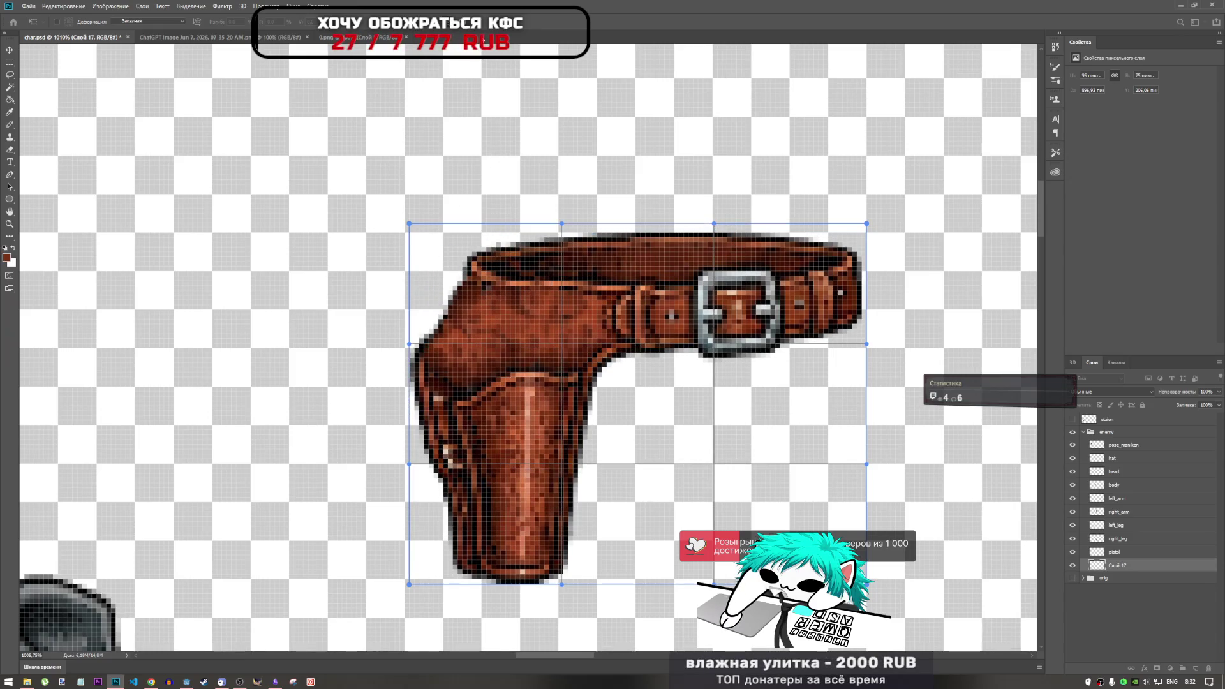
{"action": "key", "text": "Return"}
{"action": "key", "text": "l"}
{"action": "left_click", "coordinate": [1123, 552]}
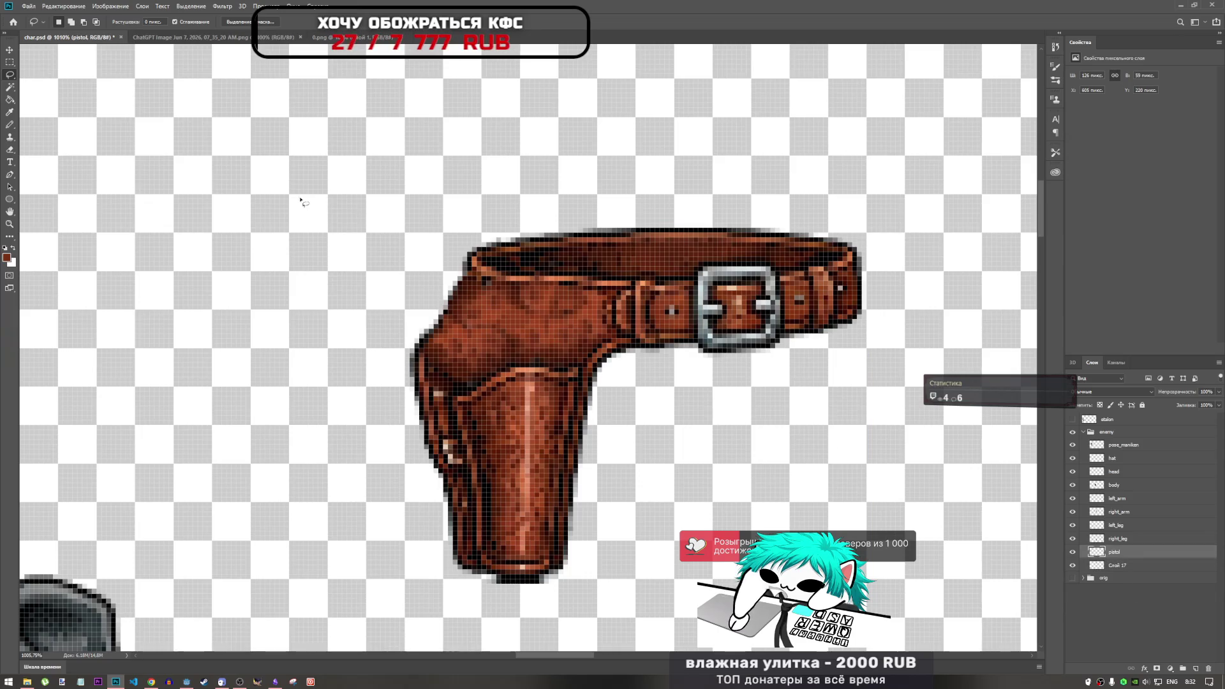
Lasso the holster's upper-left corner and select the merged holster layer Слой 17.
{"action": "left_click_drag", "start_coordinate": [399, 199], "coordinate": [532, 215]}
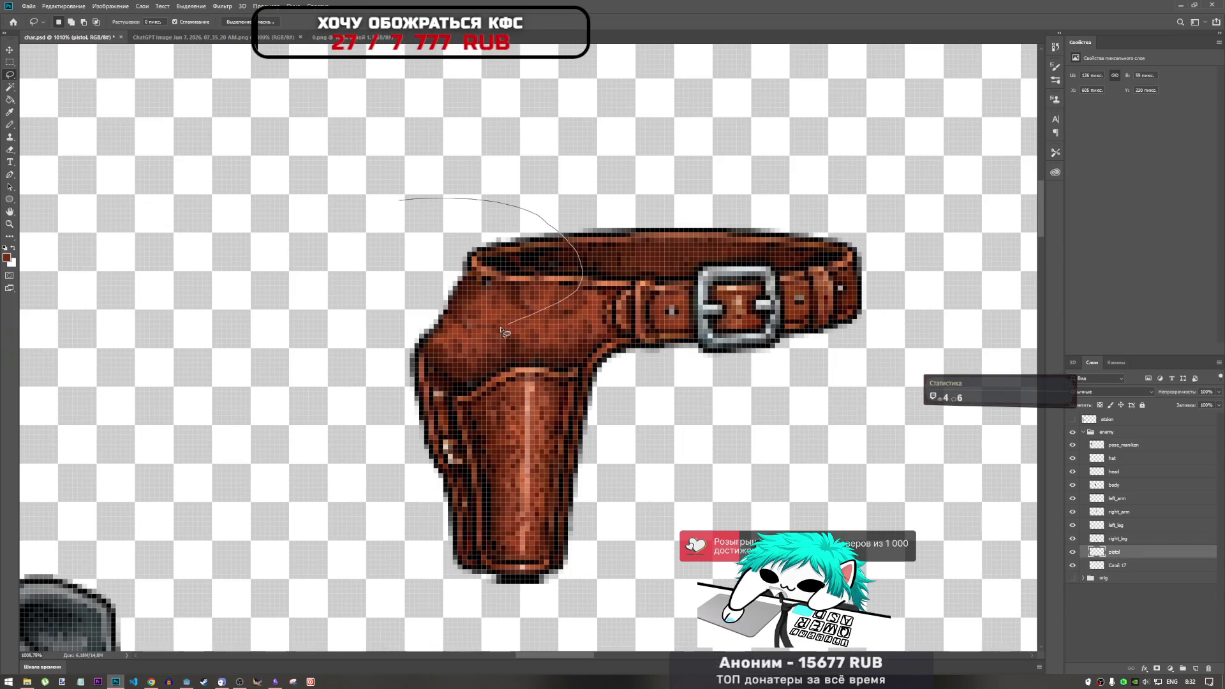
{"action": "left_click_drag", "start_coordinate": [426, 372], "coordinate": [326, 191]}
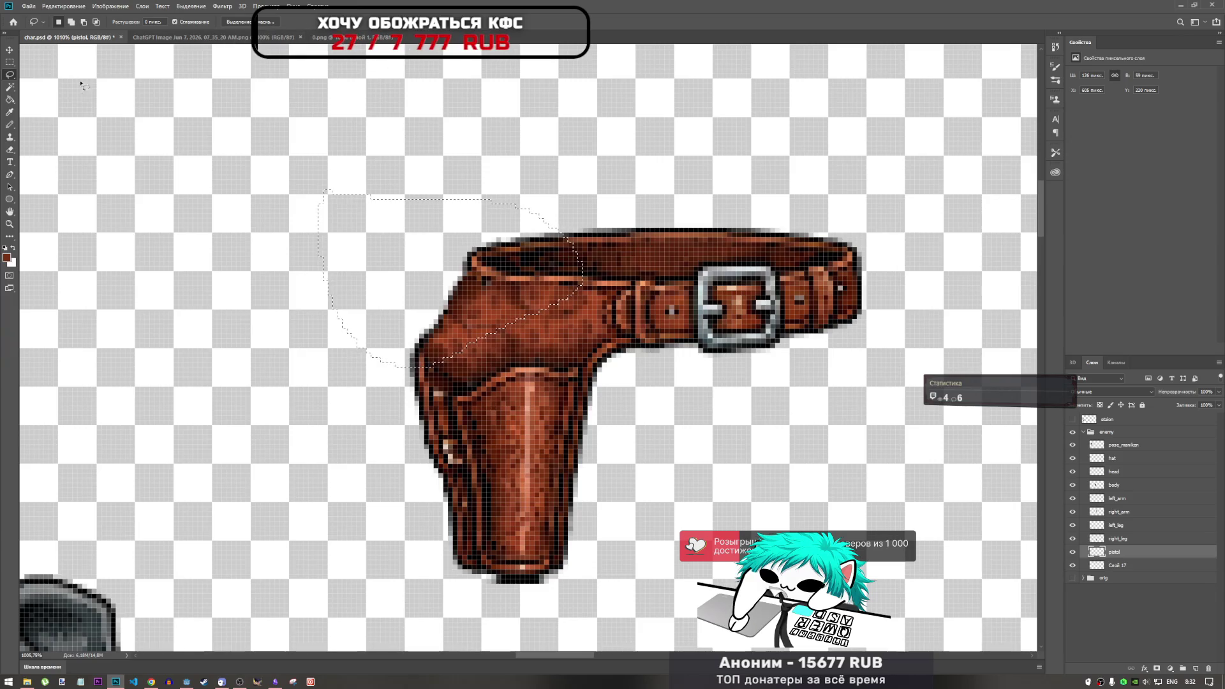
{"action": "left_click", "coordinate": [10, 240]}
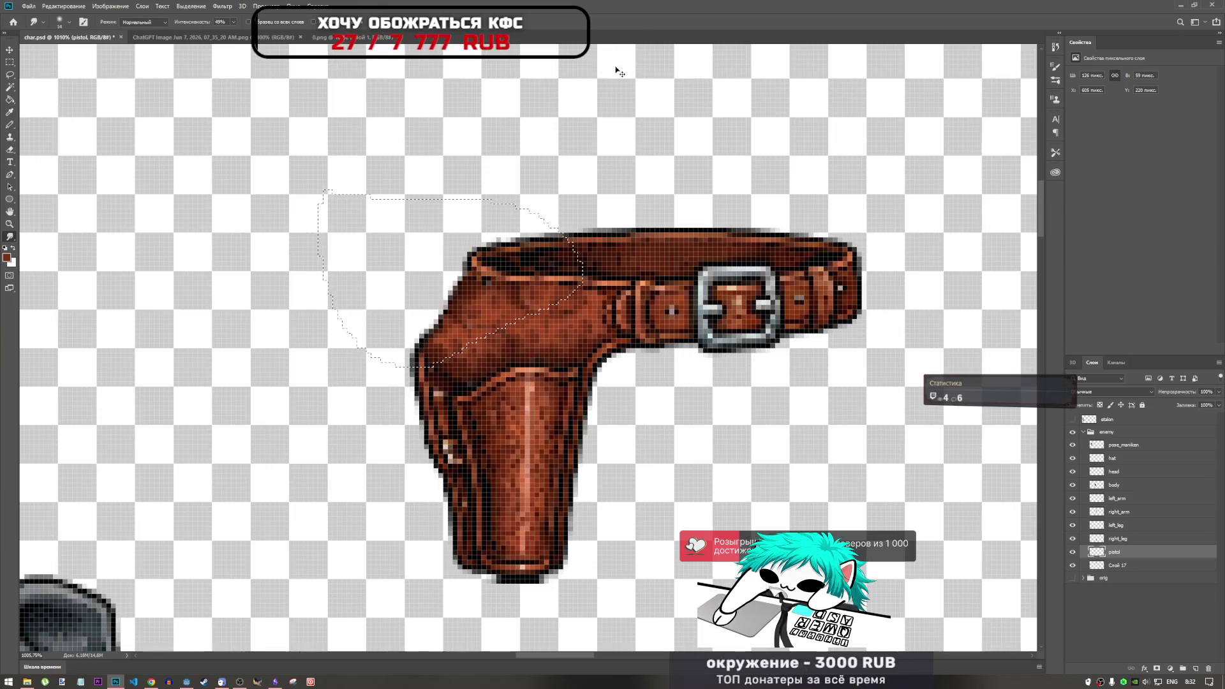
{"action": "key", "text": "ctrl+t"}
{"action": "left_click", "coordinate": [595, 246]}
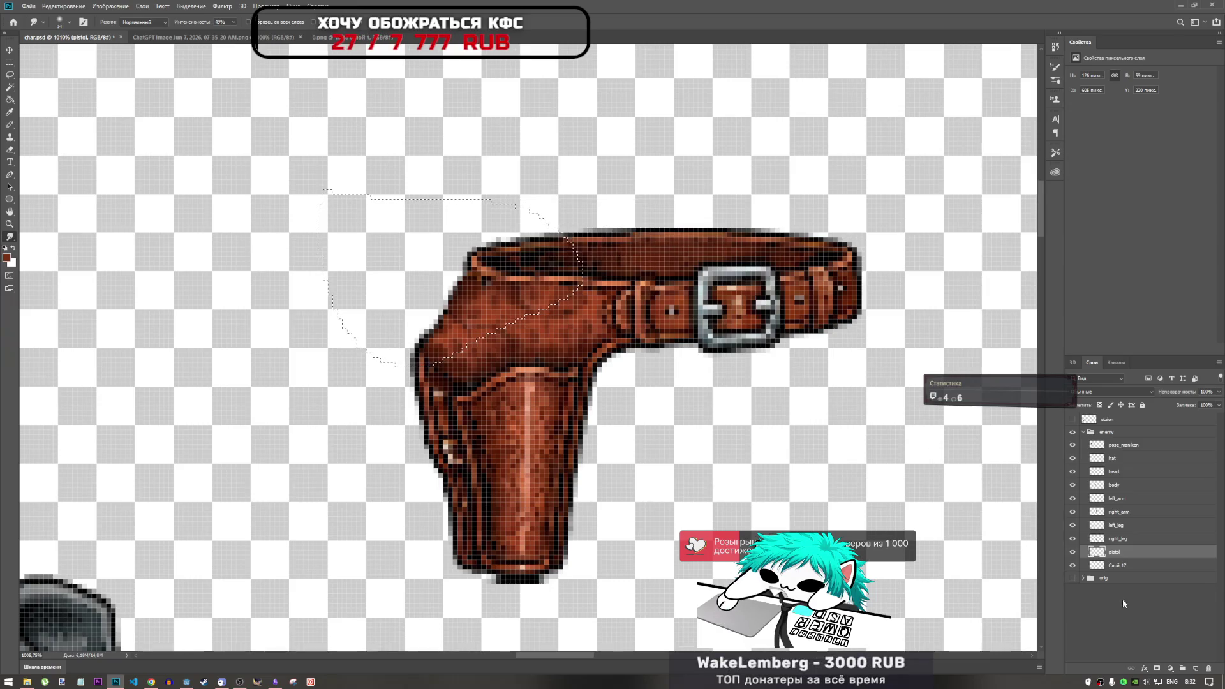
{"action": "left_click", "coordinate": [1133, 566]}
{"action": "left_click", "coordinate": [1118, 552]}
{"action": "key", "text": "ctrl+t"}
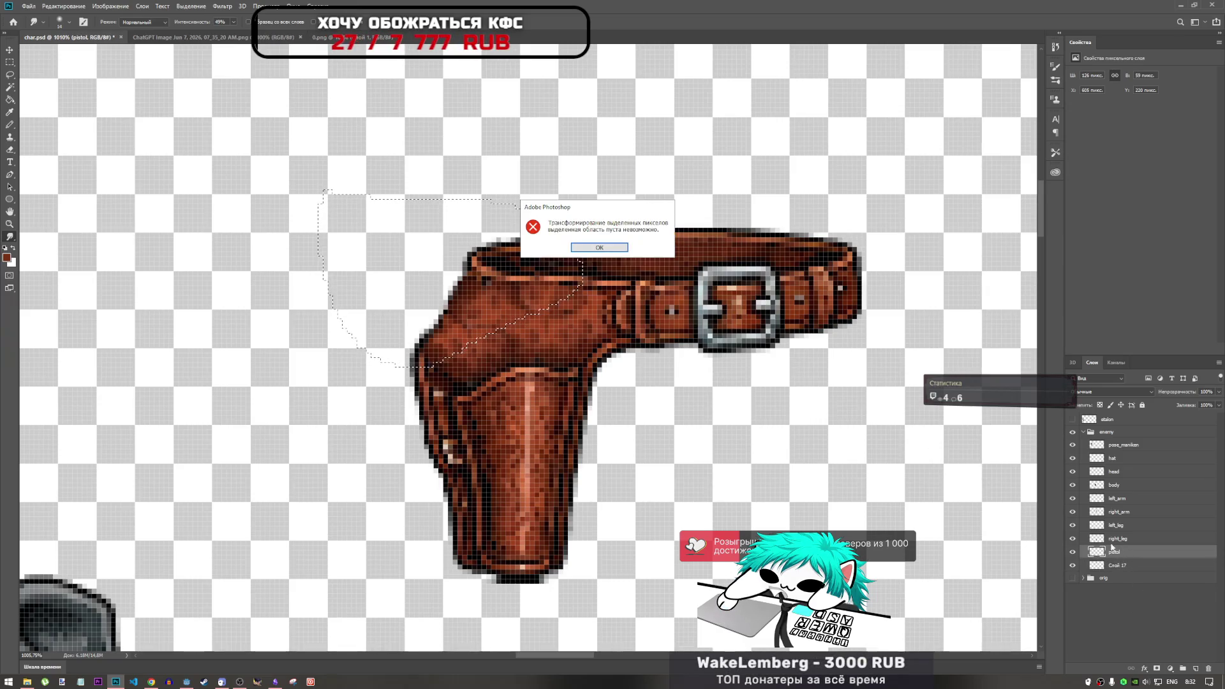
{"action": "left_click", "coordinate": [600, 246]}
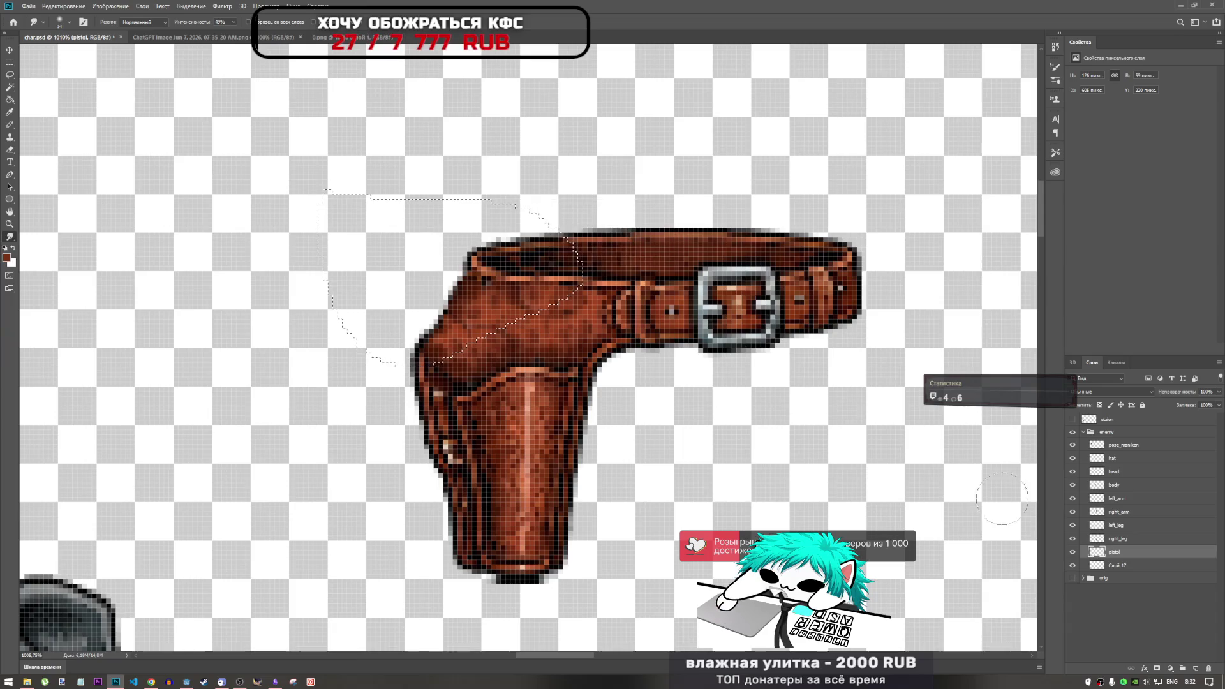
{"action": "left_click", "coordinate": [1115, 566]}
Warp the strap's left side toward the buckle and apply the warp.
{"action": "key", "text": "ctrl+t"}
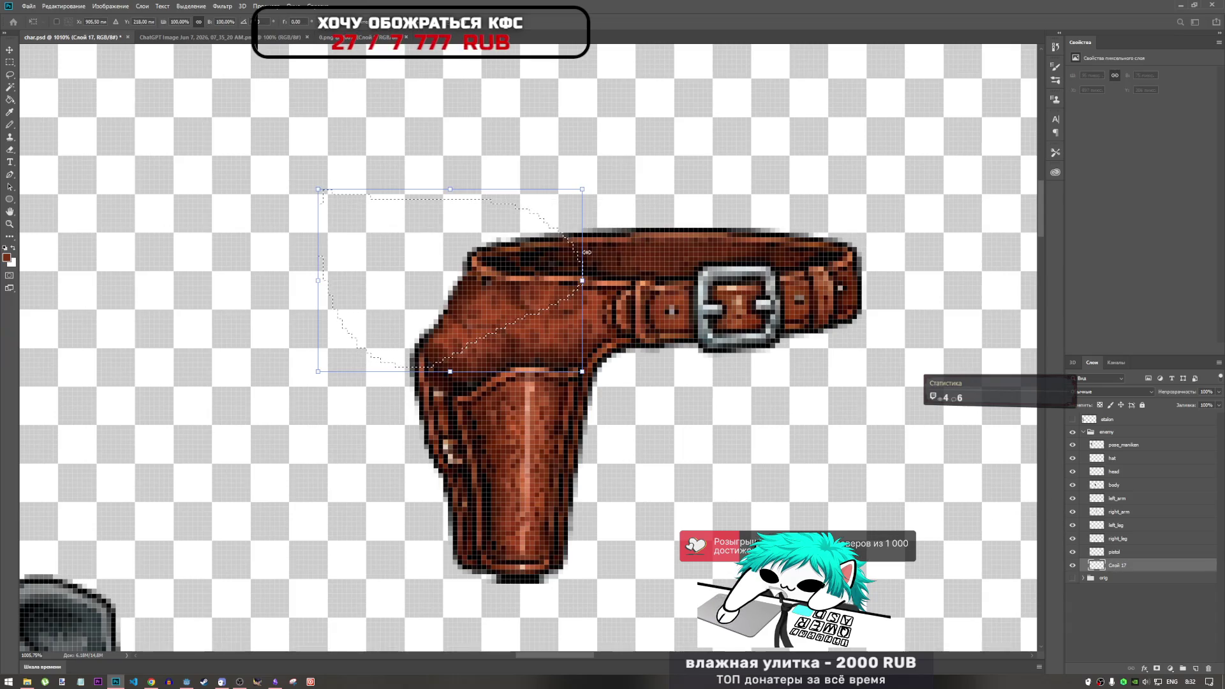
{"action": "left_click", "coordinate": [376, 21]}
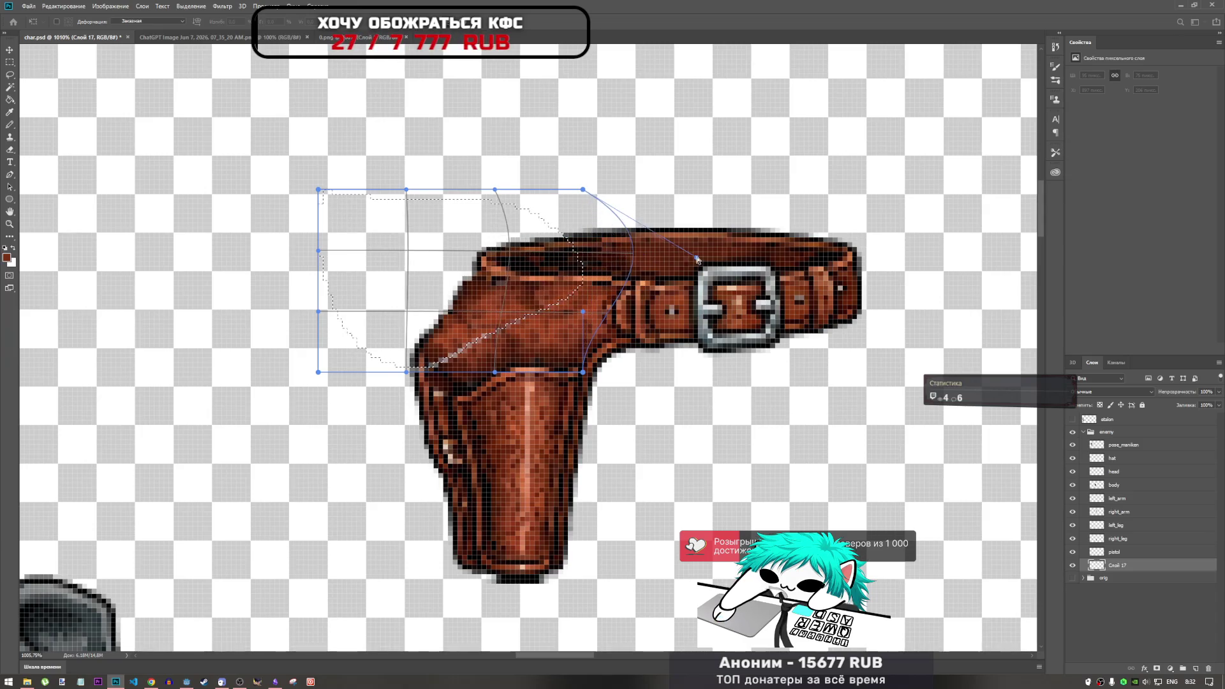
{"action": "key", "text": "ctrl+z"}
{"action": "mouse_move", "coordinate": [312, 262]}
{"action": "left_mouse_down"}
{"action": "mouse_move", "coordinate": [1046, 268]}
{"action": "mouse_move", "coordinate": [878, 283]}
{"action": "mouse_move", "coordinate": [395, 258]}
{"action": "mouse_move", "coordinate": [211, 269]}
{"action": "mouse_move", "coordinate": [295, 275]}
{"action": "left_mouse_up"}
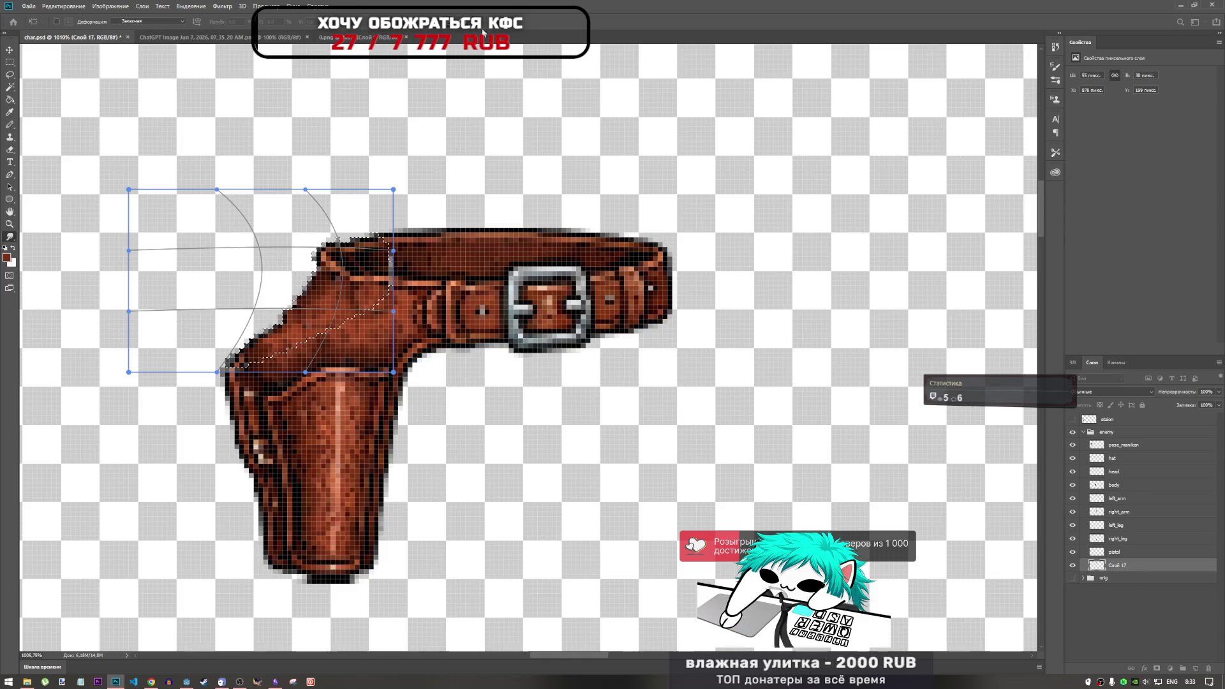
{"action": "key", "text": "Return"}
{"action": "scroll", "coordinate": [593, 339], "scroll_direction": "down", "scroll_amount": 6}
{"action": "key", "text": "r"}
{"action": "scroll", "coordinate": [604, 353], "scroll_direction": "down", "scroll_amount": 3}
{"action": "scroll", "coordinate": [435, 231], "scroll_direction": "up", "scroll_amount": 3}
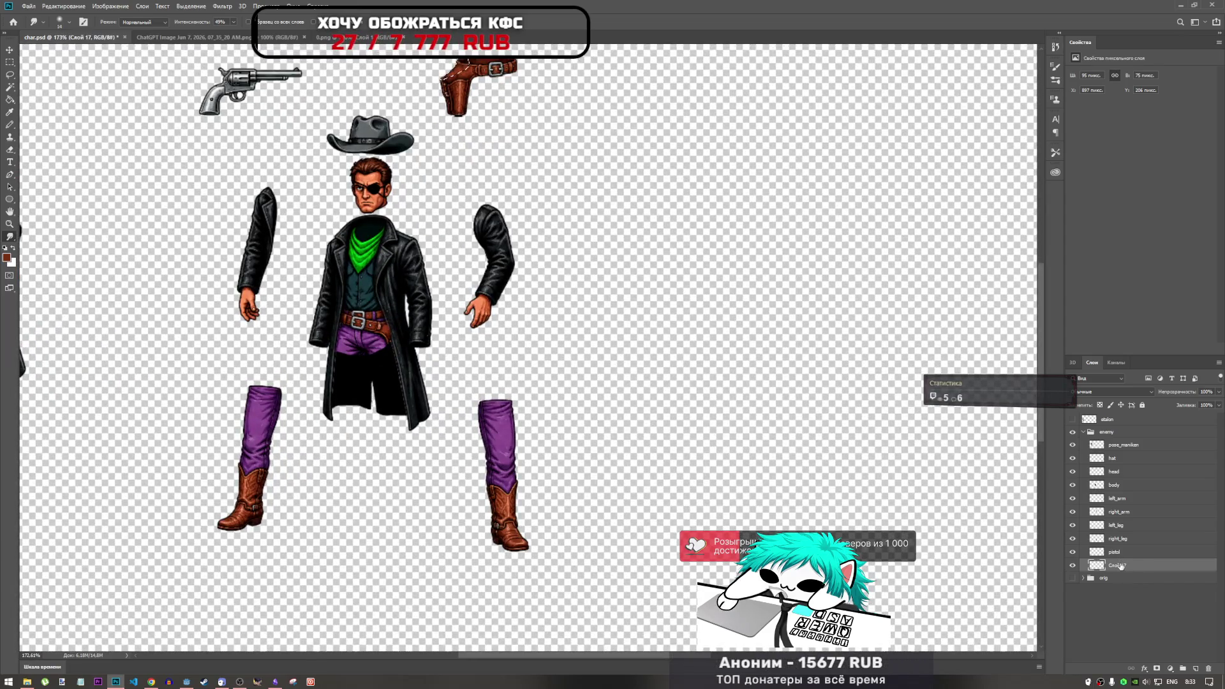
Move the holster down to the character's hip and confirm its position.
{"action": "key", "text": "ctrl+t"}
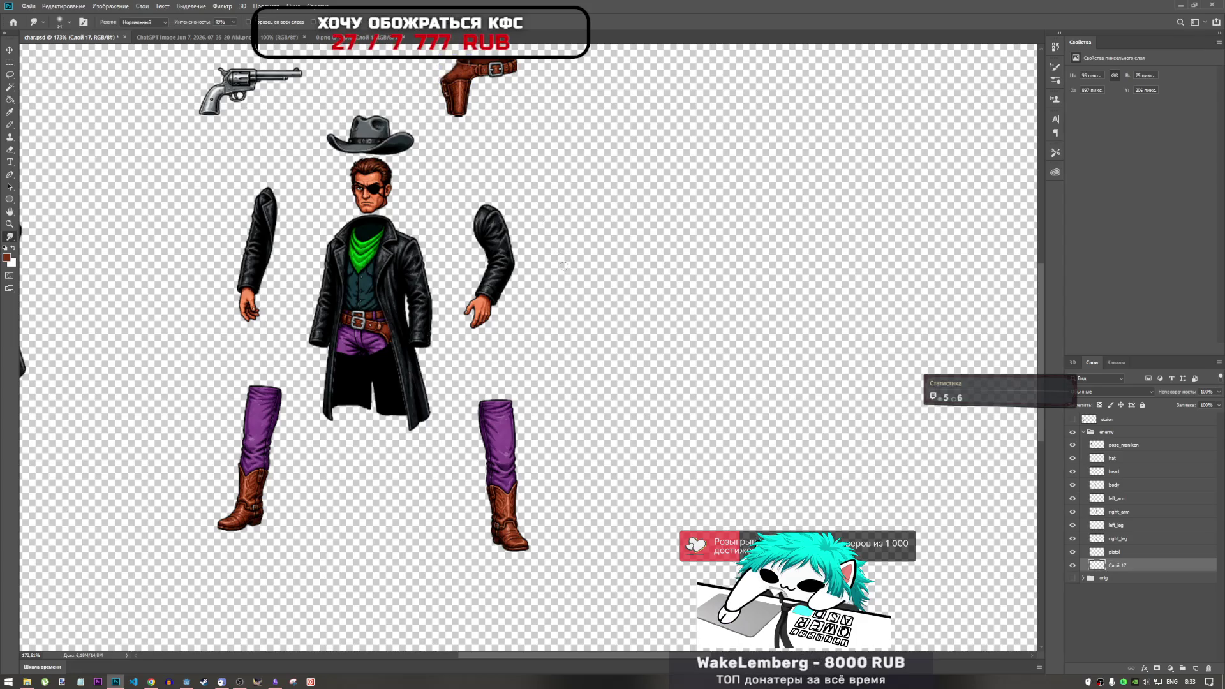
{"action": "left_click_drag", "start_coordinate": [479, 89], "coordinate": [354, 366]}
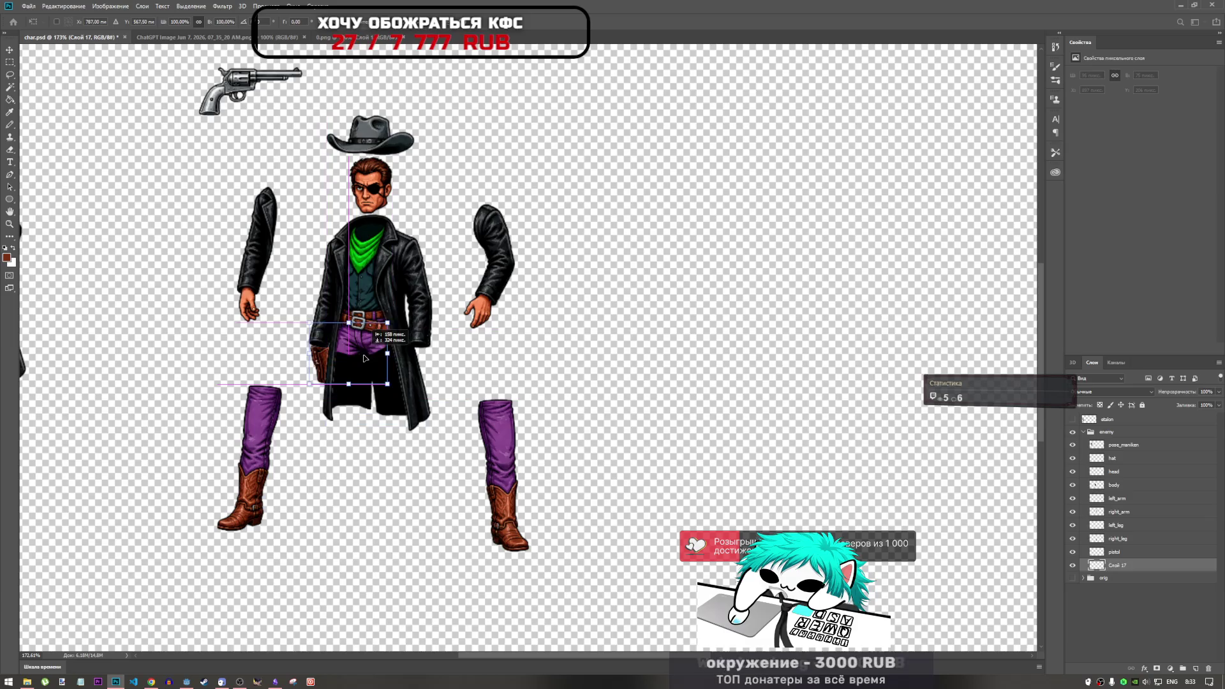
{"action": "key", "text": "Return"}
Rename the holster layer Слой 17 to kobura.
{"action": "double_click", "coordinate": [1124, 565]}
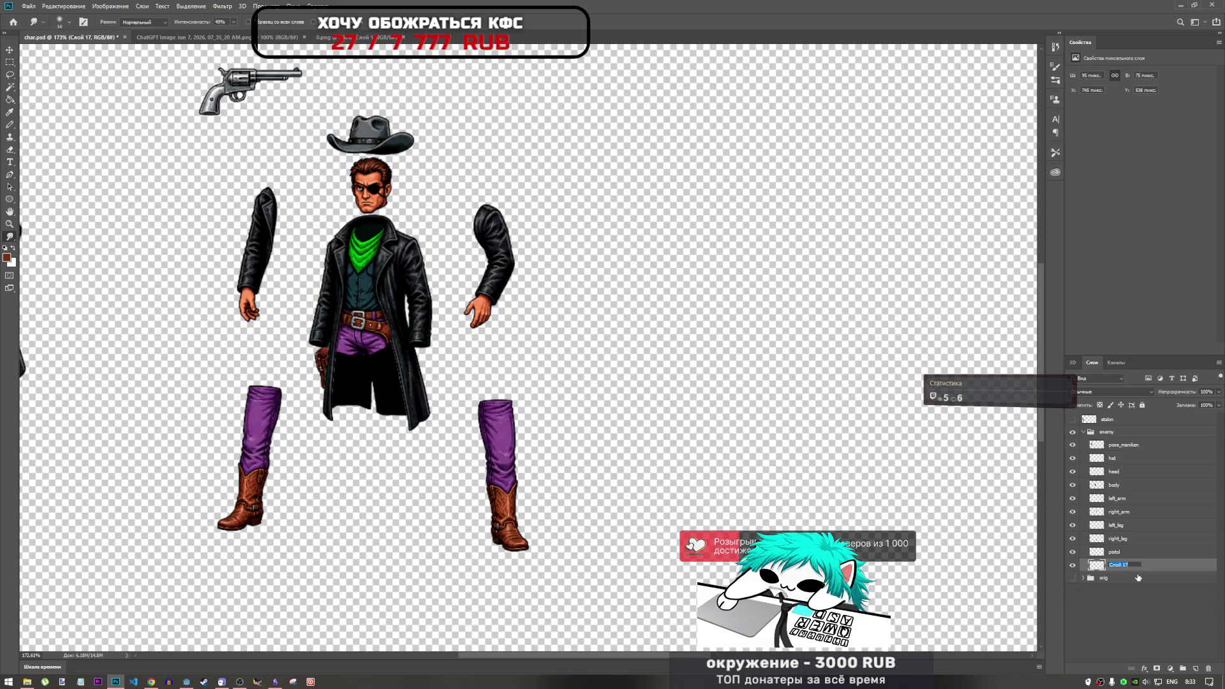
{"action": "type", "text": "beltura"}
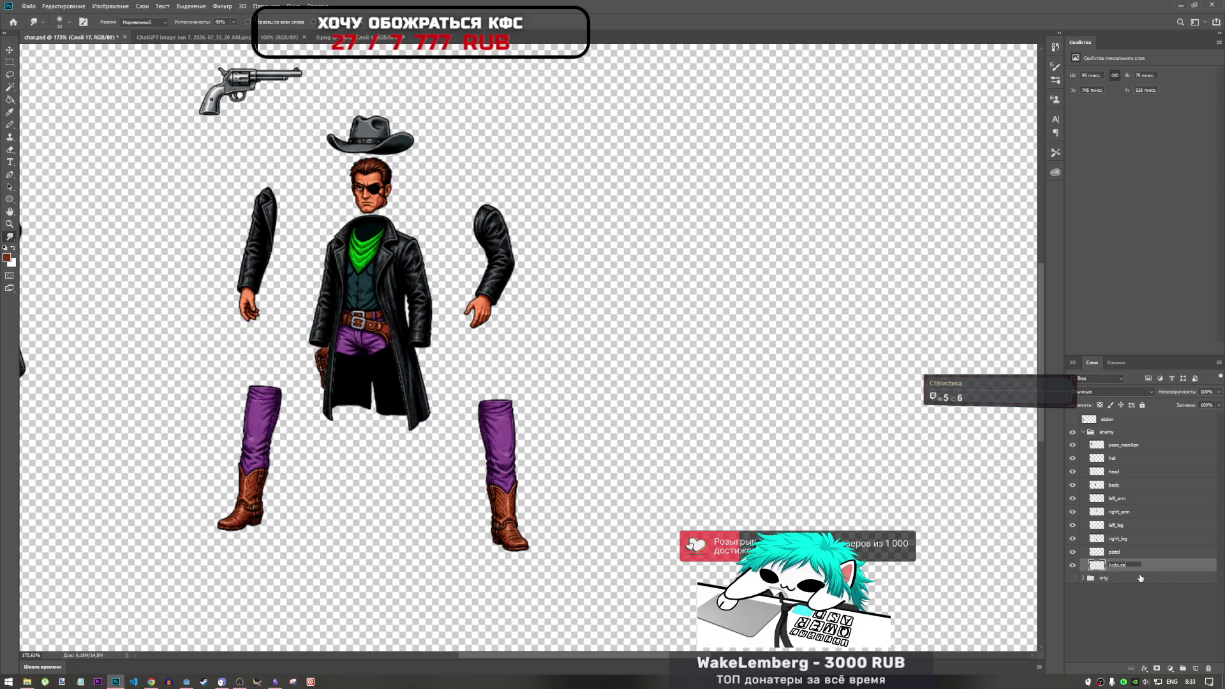
{"action": "key", "text": "Return"}
{"action": "key", "text": "ctrl+t"}
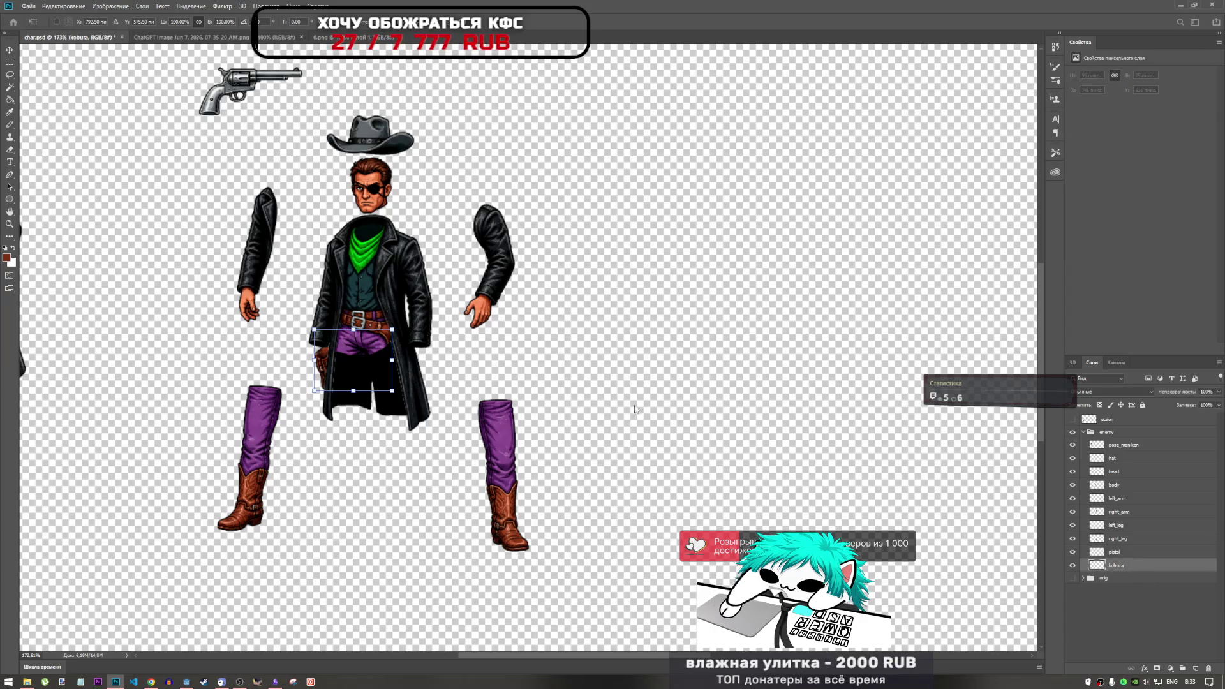
{"action": "left_click", "coordinate": [1115, 585]}
Move the kobura layer above body in the stack and flip the holster horizontally.
{"action": "left_click_drag", "start_coordinate": [1116, 565], "coordinate": [1130, 484]}
{"action": "key", "text": "ctrl+t"}
{"action": "left_click_drag", "start_coordinate": [341, 347], "coordinate": [352, 327]}
{"action": "right_click", "coordinate": [369, 380]}
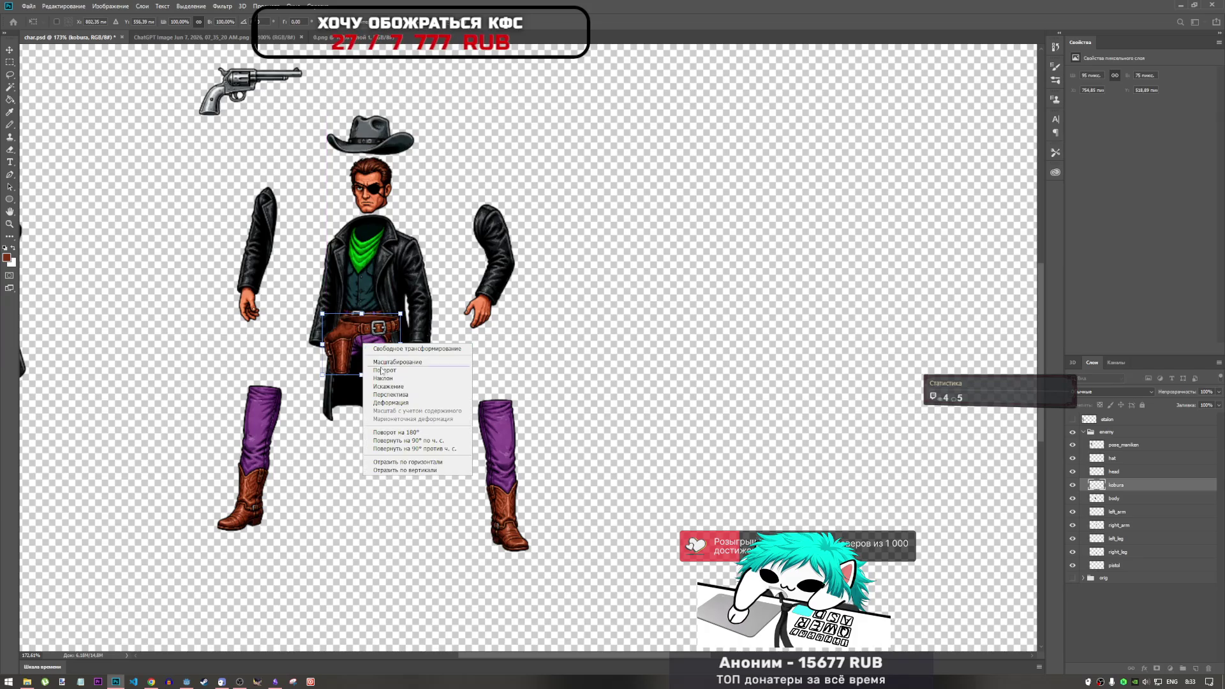
{"action": "left_click", "coordinate": [396, 461]}
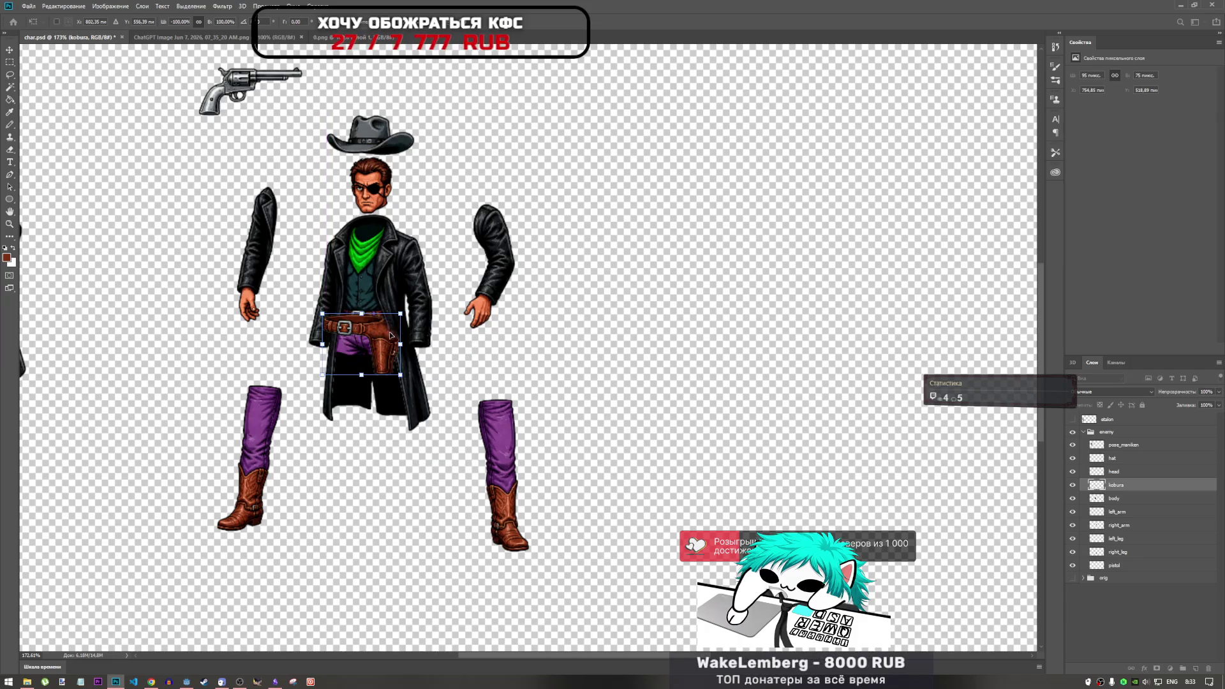
Fit the flipped holster onto the belt at the right hip, then switch to YouTube.
{"action": "mouse_move", "coordinate": [375, 332]}
{"action": "left_mouse_down"}
{"action": "mouse_move", "coordinate": [383, 325]}
{"action": "mouse_move", "coordinate": [379, 346]}
{"action": "mouse_move", "coordinate": [382, 336]}
{"action": "left_mouse_up"}
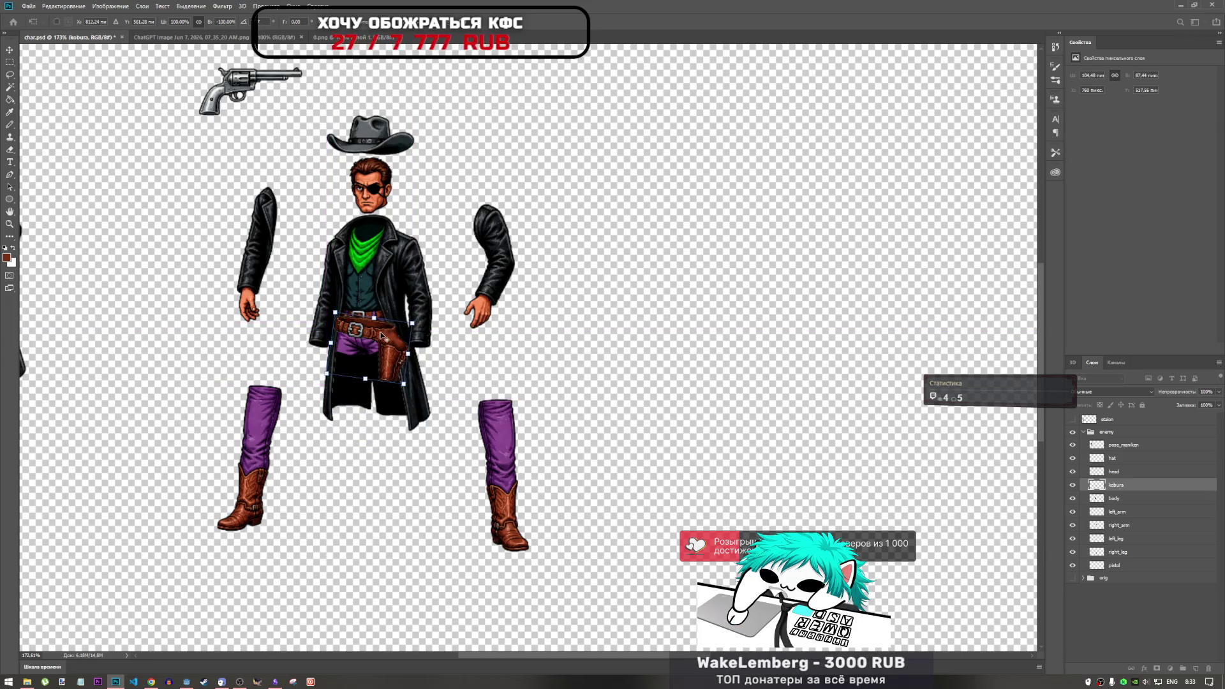
{"action": "scroll", "coordinate": [382, 337], "scroll_direction": "up", "scroll_amount": 3}
{"action": "scroll", "coordinate": [377, 340], "scroll_direction": "up", "scroll_amount": 3}
{"action": "mouse_move", "coordinate": [378, 340]}
{"action": "left_mouse_down"}
{"action": "mouse_move", "coordinate": [307, 402]}
{"action": "mouse_move", "coordinate": [369, 315]}
{"action": "left_mouse_up"}
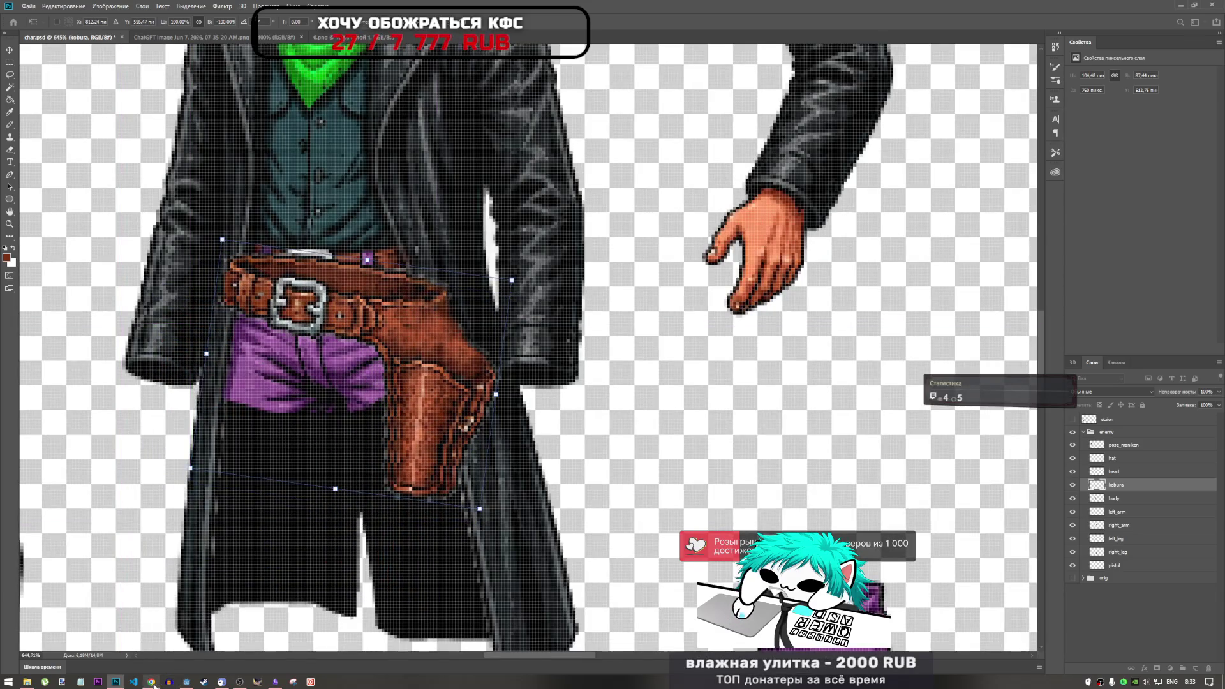
{"action": "left_click", "coordinate": [152, 681]}
{"action": "left_click", "coordinate": [1078, 10]}
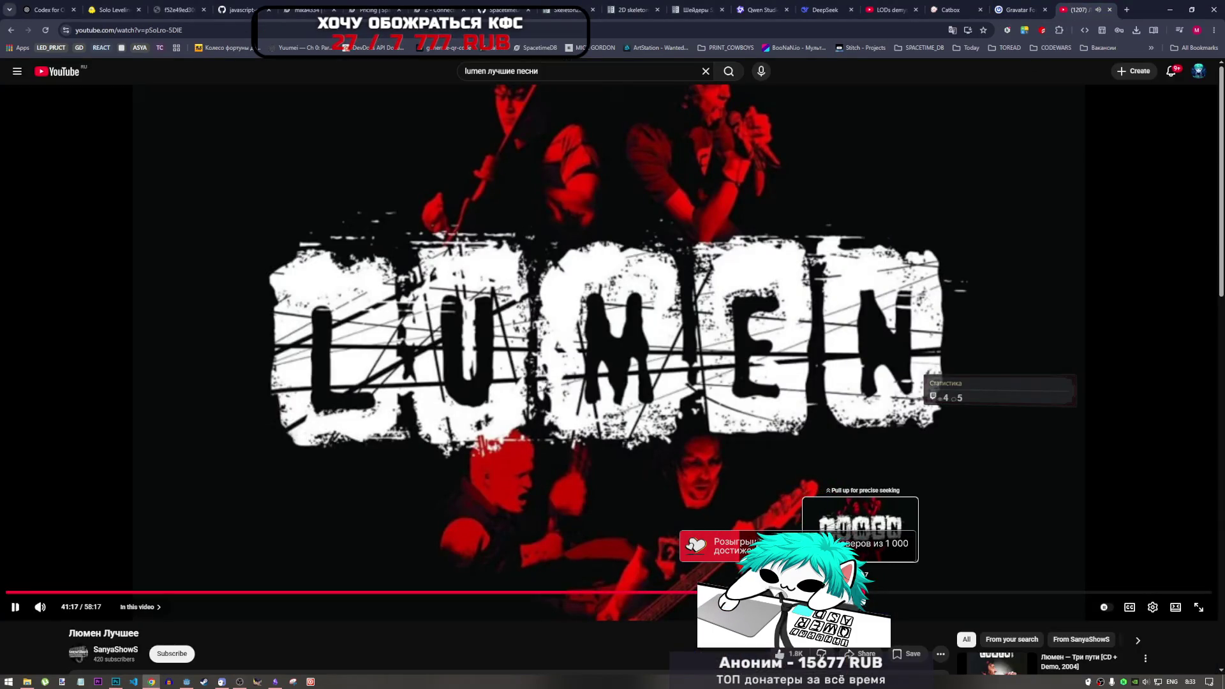
Seek the Люмен Лучшее video through 42:06–44:29, settling on 44:11, then return to Photoshop.
{"action": "left_click", "coordinate": [859, 592]}
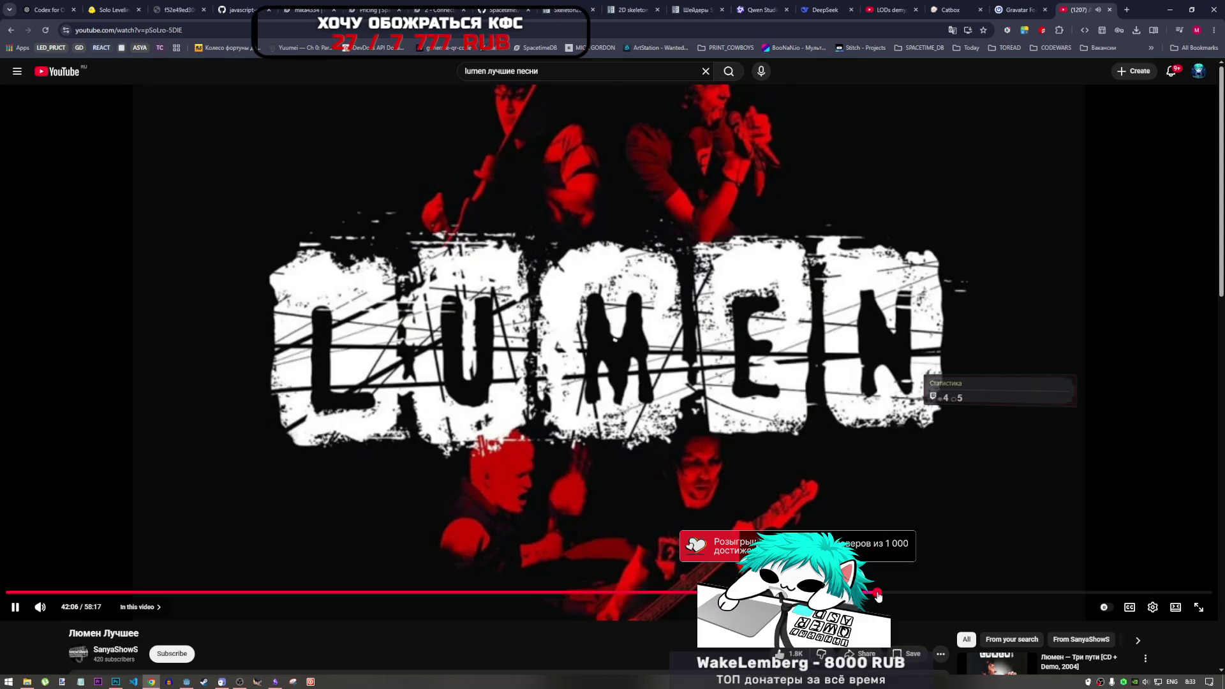
{"action": "left_click", "coordinate": [878, 592]}
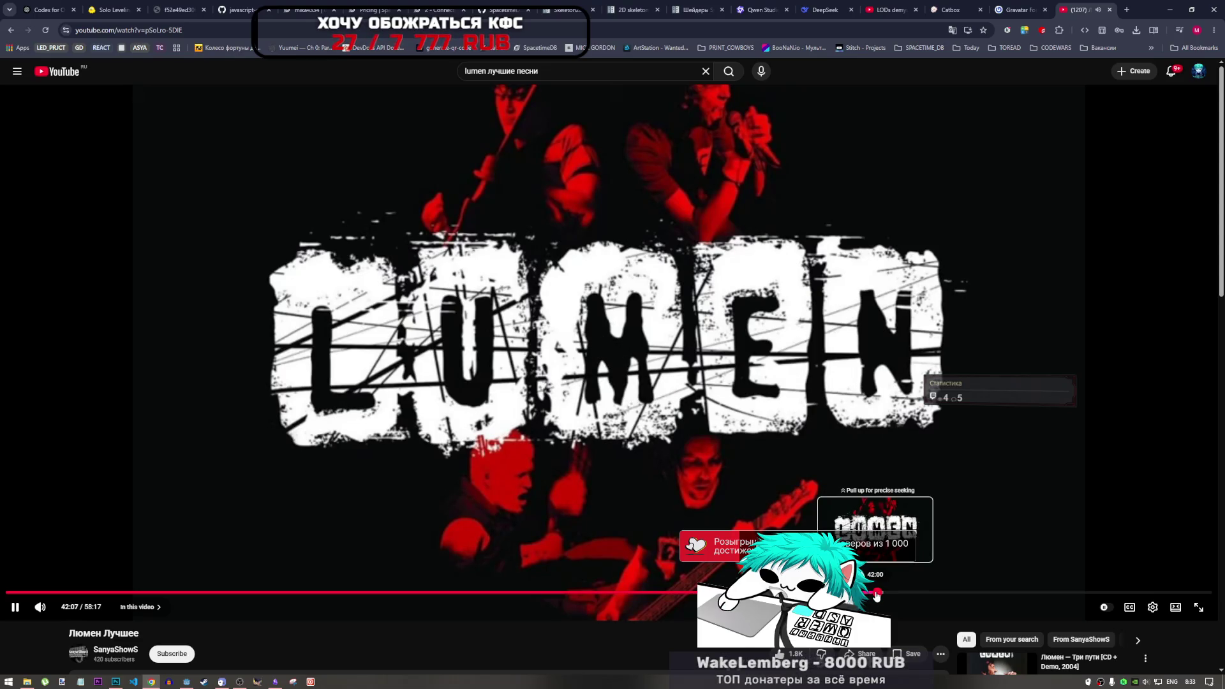
{"action": "scroll", "coordinate": [876, 593], "scroll_direction": "down", "scroll_amount": 1}
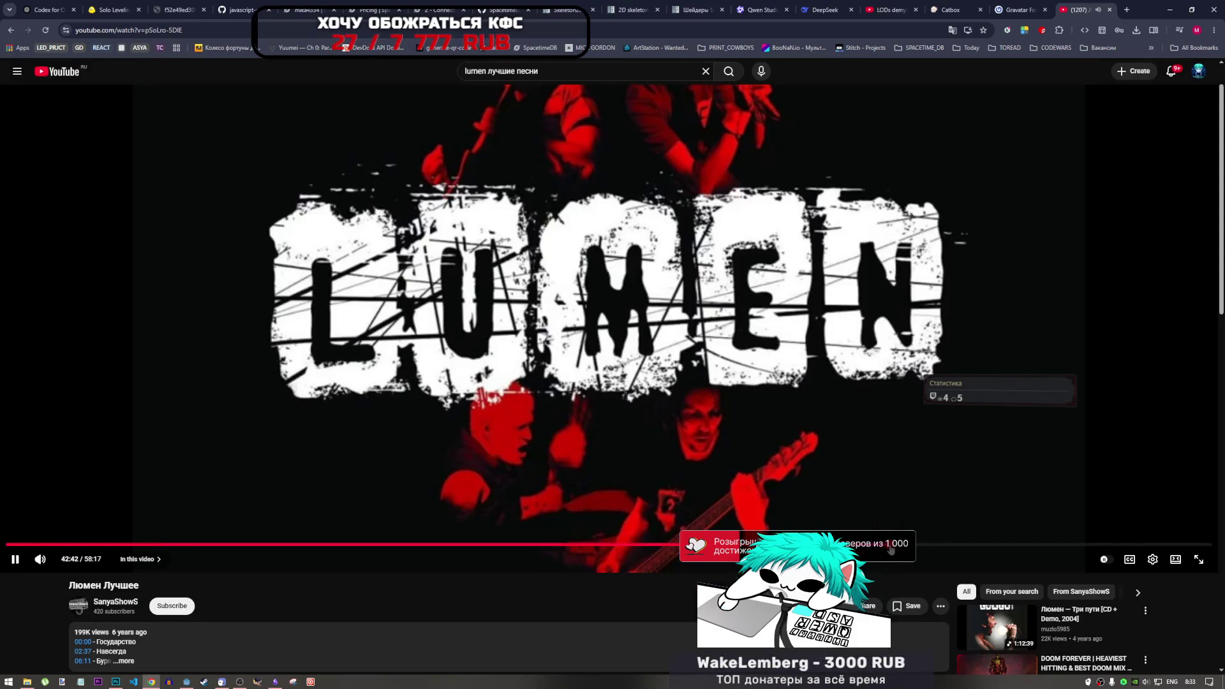
{"action": "left_click", "coordinate": [890, 546]}
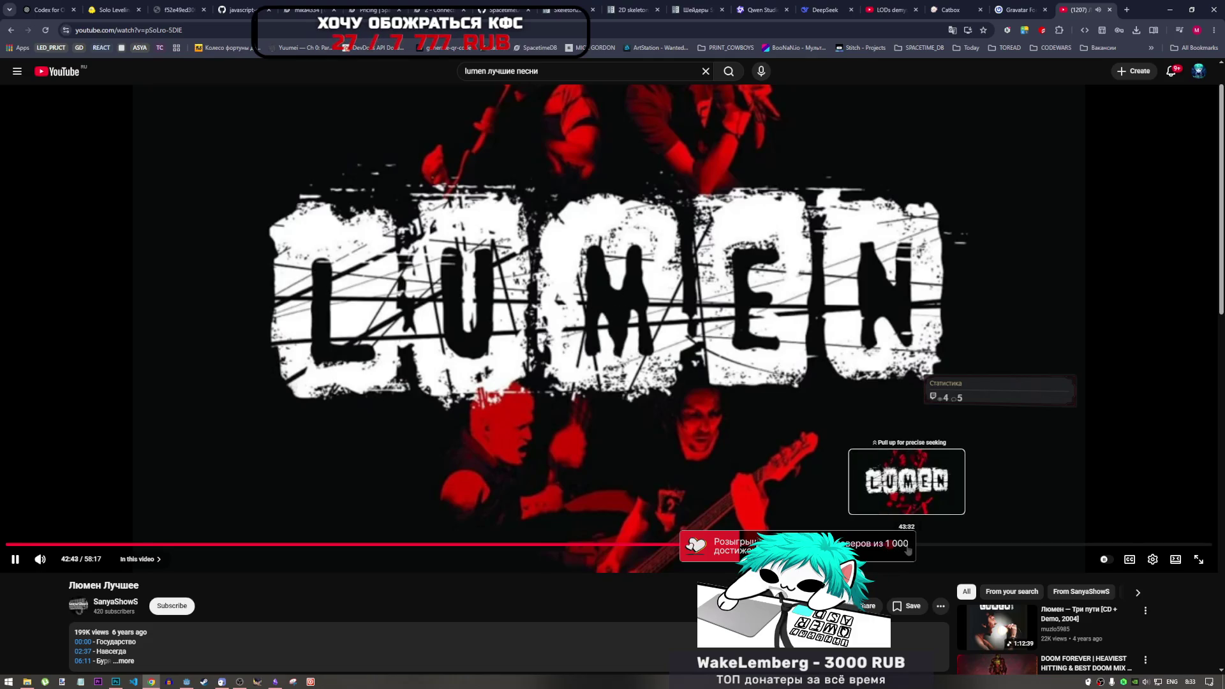
{"action": "left_click", "coordinate": [907, 546]}
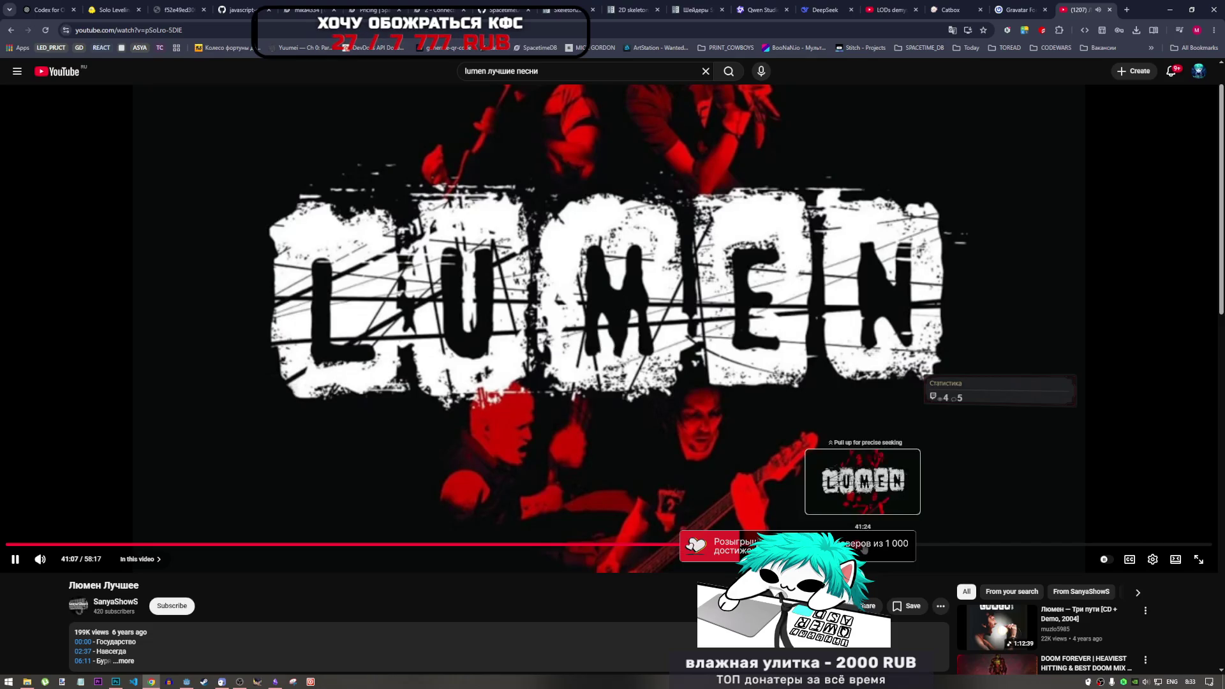
{"action": "left_click", "coordinate": [862, 546]}
{"action": "left_click", "coordinate": [926, 546]}
{"action": "left_click", "coordinate": [922, 546]}
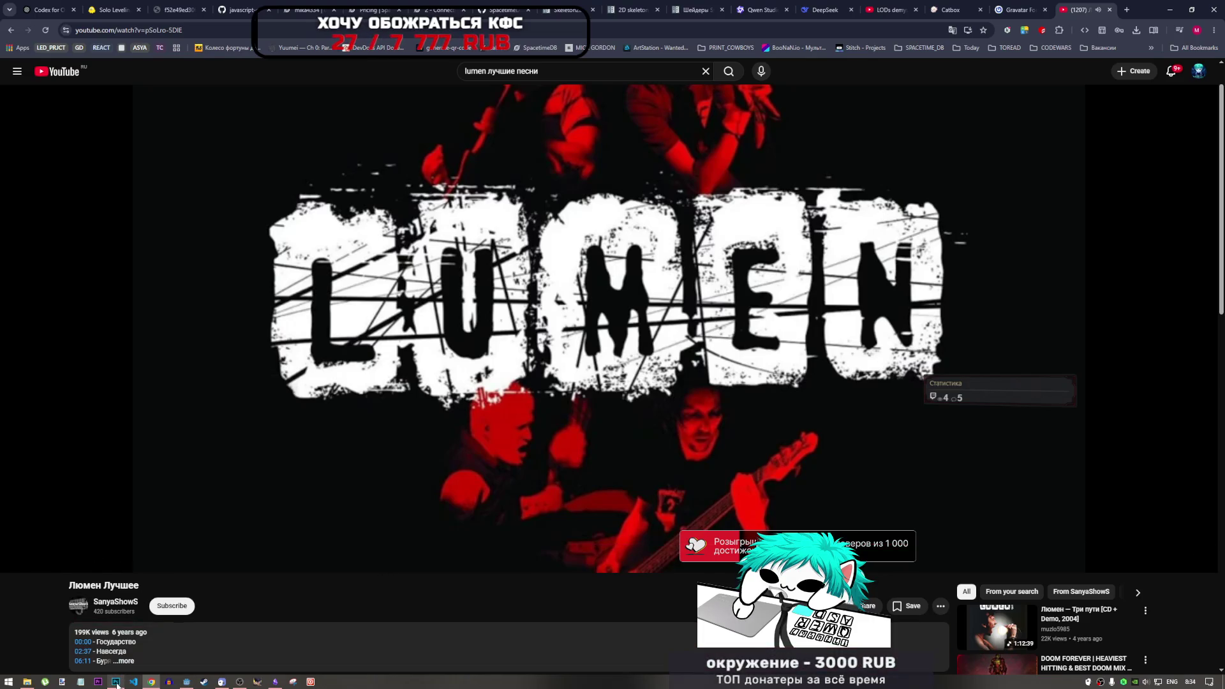
{"action": "left_click", "coordinate": [115, 681]}
{"action": "scroll", "coordinate": [522, 394], "scroll_direction": "up", "scroll_amount": 2}
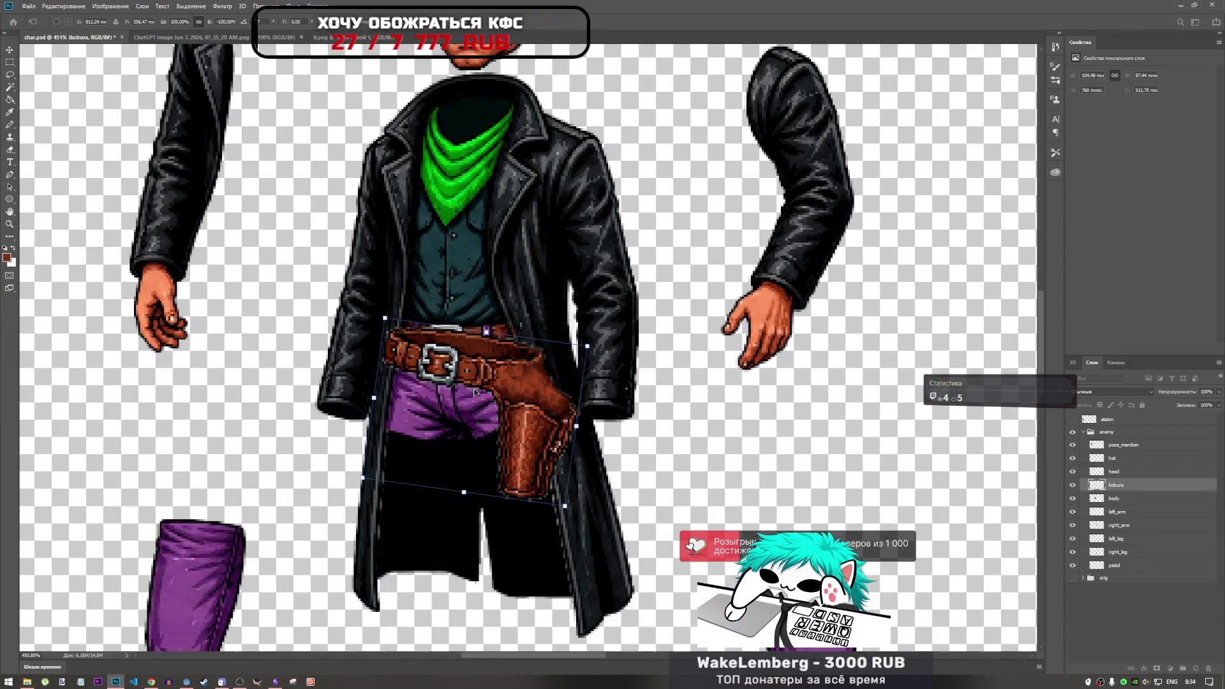
Straighten the kobura holster along the belt by undoing its rotation, and commit the transform.
{"action": "mouse_move", "coordinate": [514, 378]}
{"action": "left_mouse_down"}
{"action": "mouse_move", "coordinate": [357, 398]}
{"action": "mouse_move", "coordinate": [527, 404]}
{"action": "mouse_move", "coordinate": [521, 381]}
{"action": "mouse_move", "coordinate": [518, 461]}
{"action": "mouse_move", "coordinate": [518, 376]}
{"action": "left_mouse_up"}
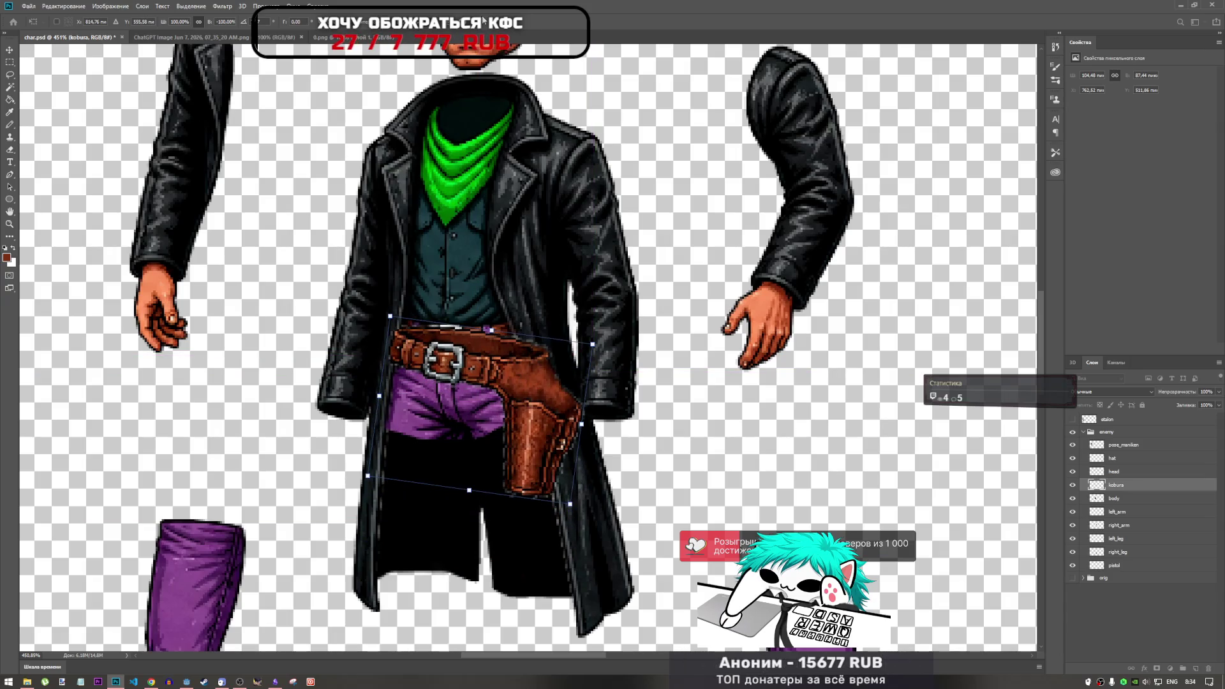
{"action": "key", "text": "ctrl+z"}
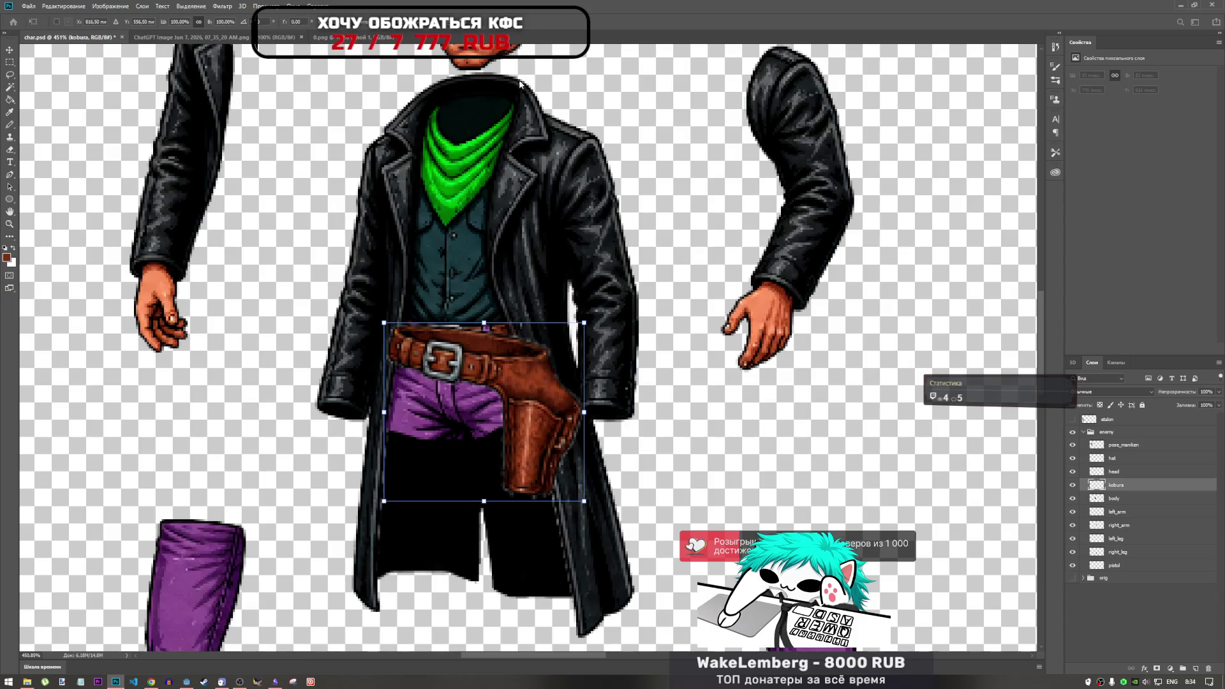
{"action": "left_click", "coordinate": [110, 5]}
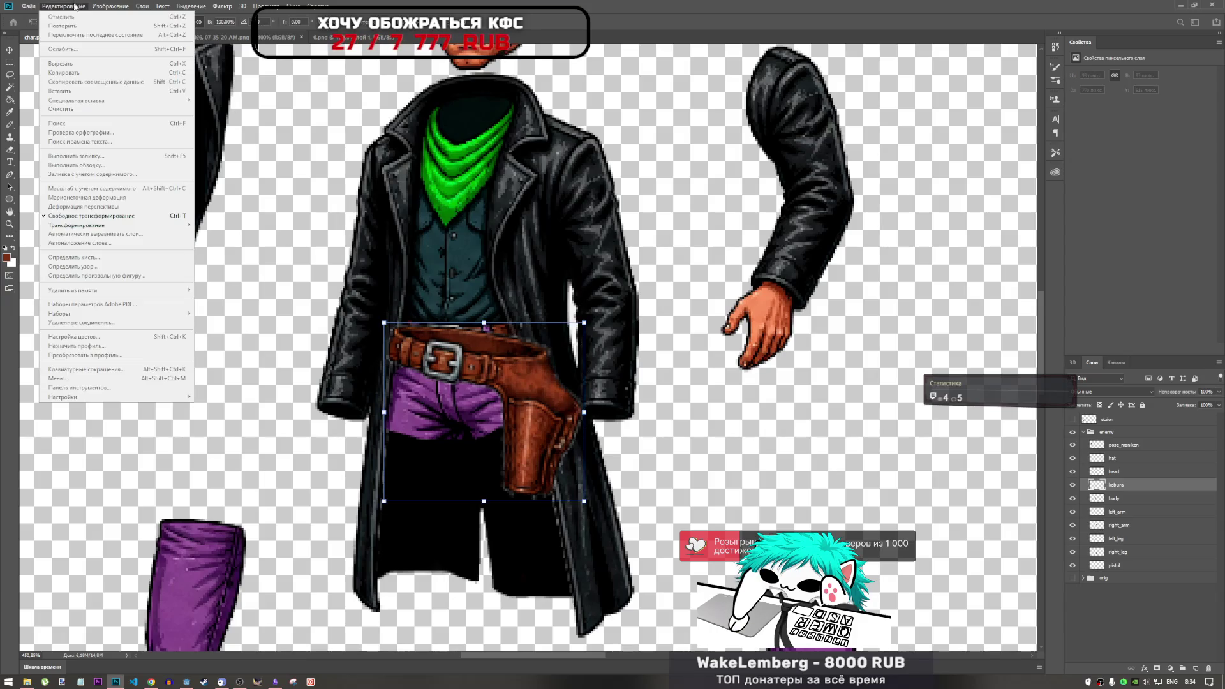
{"action": "key", "text": "Return"}
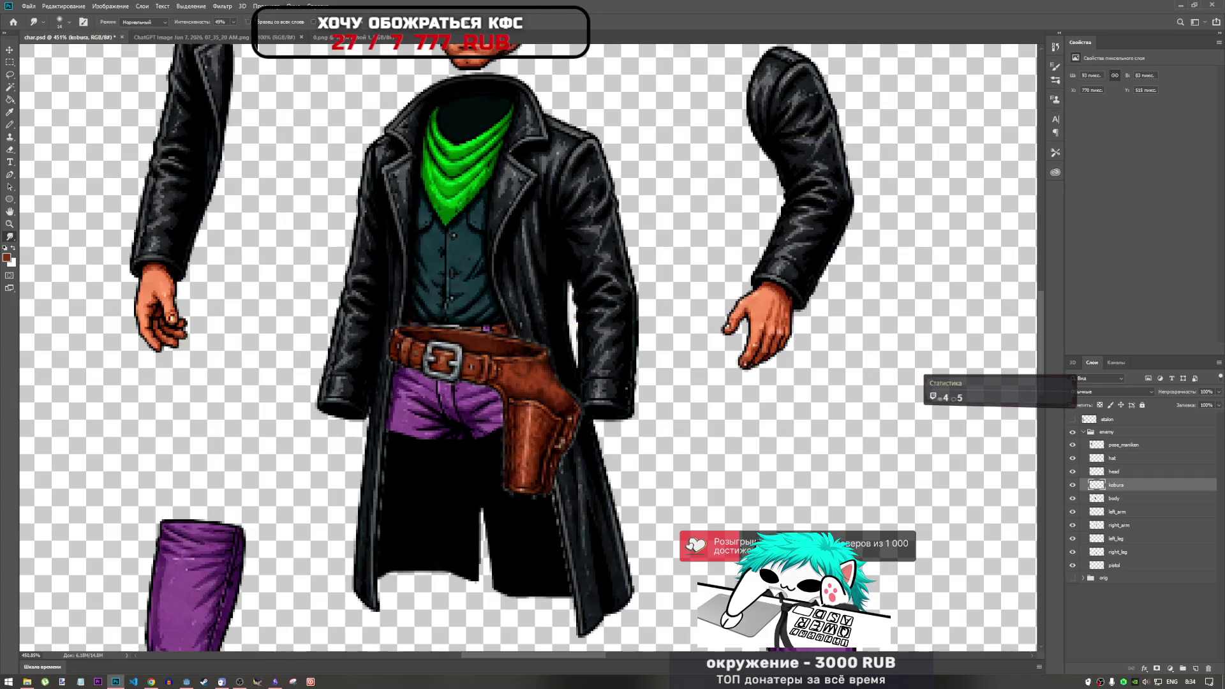
{"action": "left_click", "coordinate": [116, 5]}
Puppet-warp kobura: pin the belt and middle, pull the bottom and right edge inward, commit.
{"action": "mouse_move", "coordinate": [63, 5]}
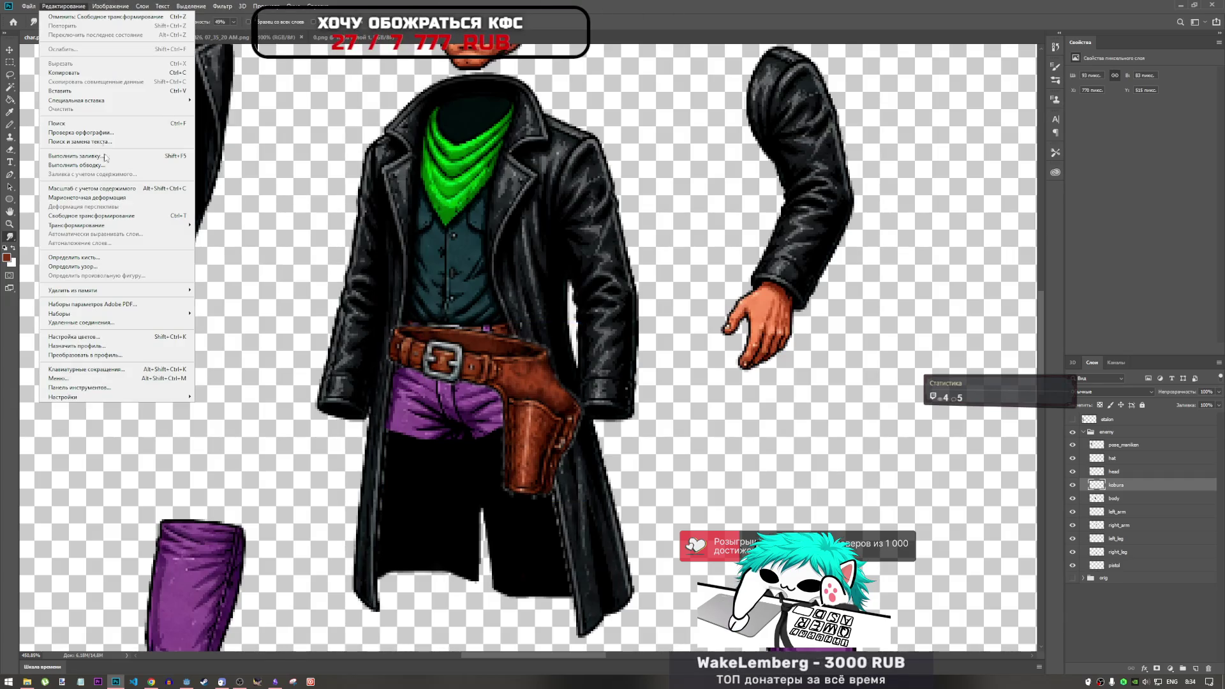
{"action": "left_click", "coordinate": [105, 198]}
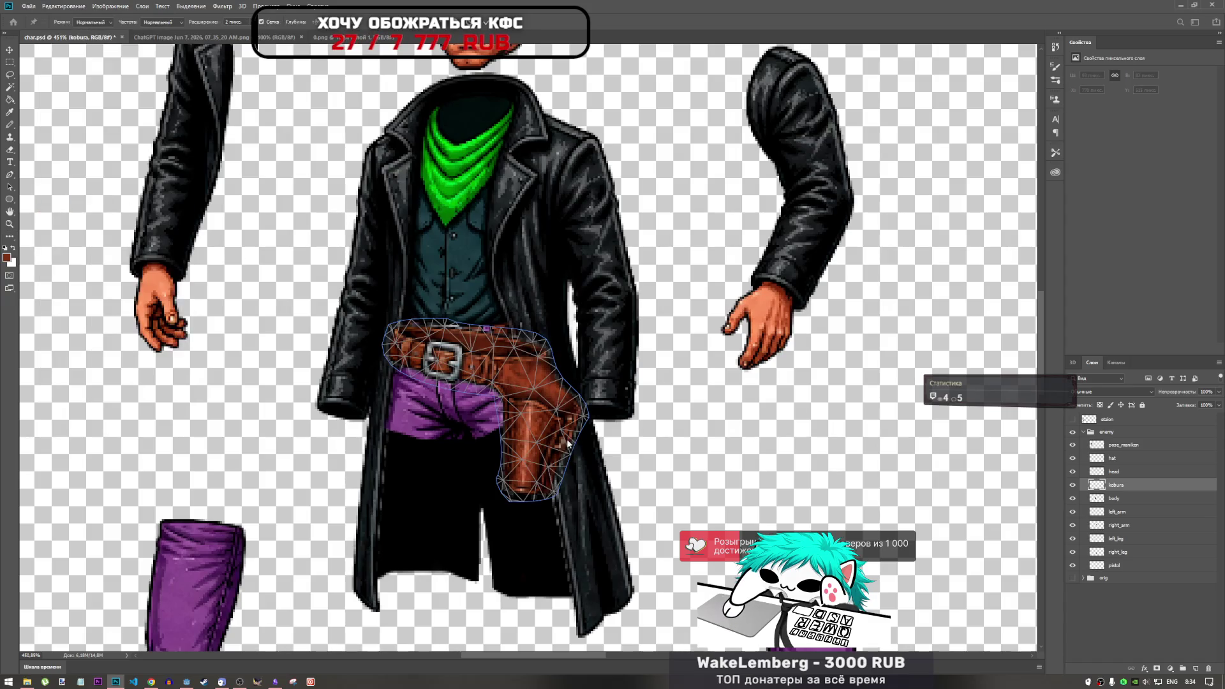
{"action": "left_click", "coordinate": [393, 340]}
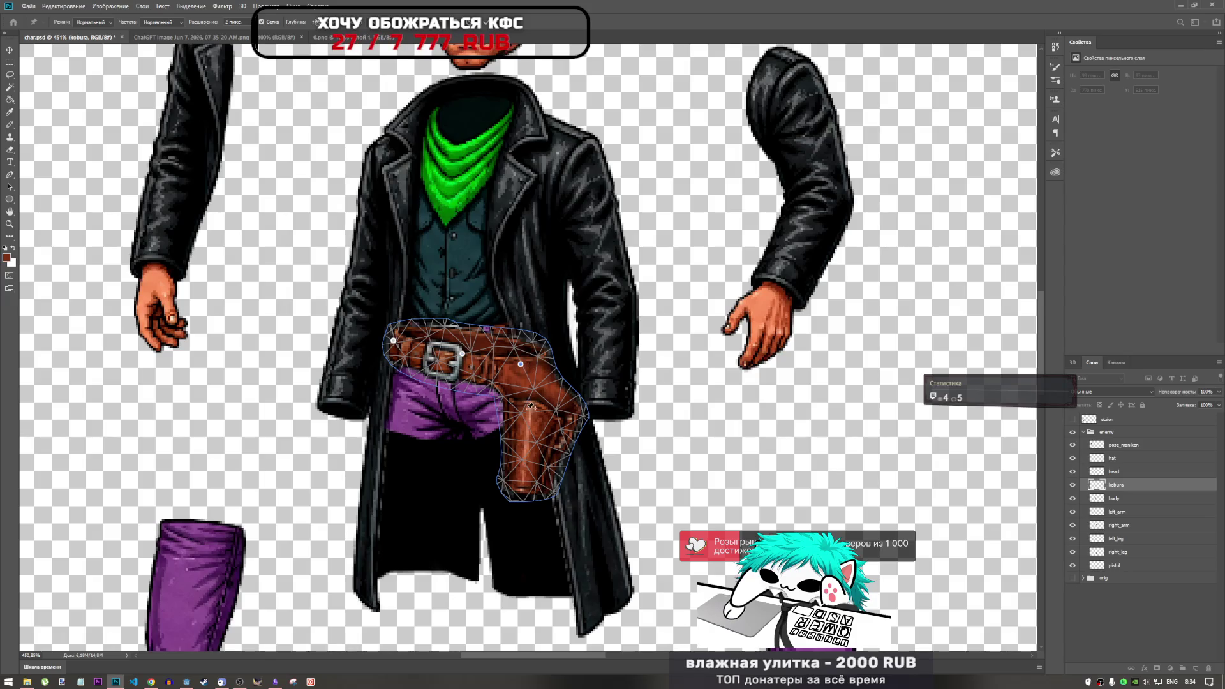
{"action": "left_click", "coordinate": [529, 388]}
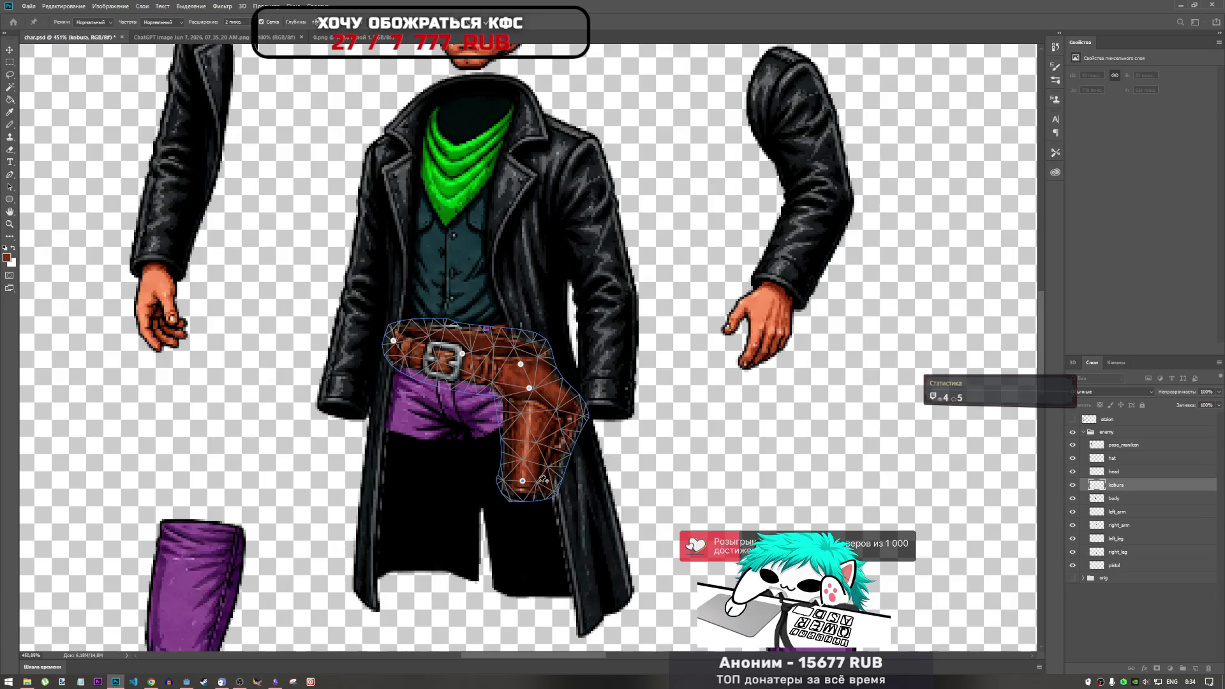
{"action": "mouse_move", "coordinate": [524, 483]}
{"action": "left_mouse_down"}
{"action": "mouse_move", "coordinate": [553, 483]}
{"action": "mouse_move", "coordinate": [543, 472]}
{"action": "left_mouse_up"}
{"action": "left_click", "coordinate": [580, 407]}
{"action": "left_click_drag", "start_coordinate": [581, 407], "coordinate": [567, 406]}
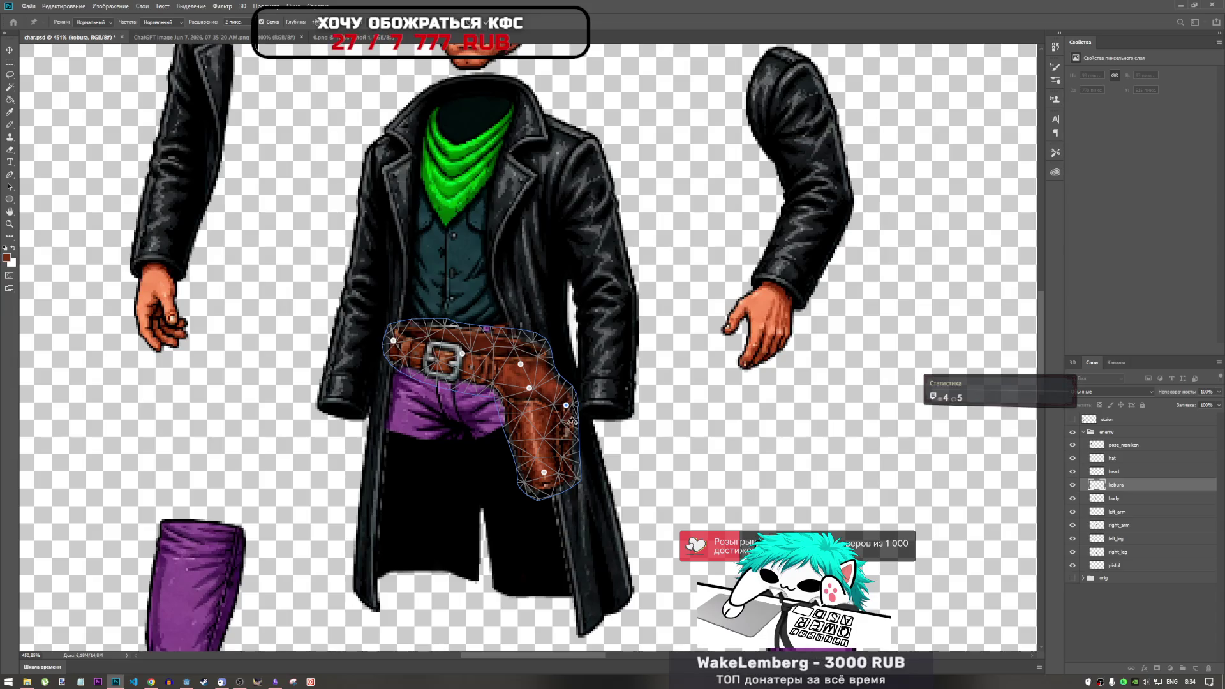
{"action": "left_click_drag", "start_coordinate": [546, 475], "coordinate": [536, 477]}
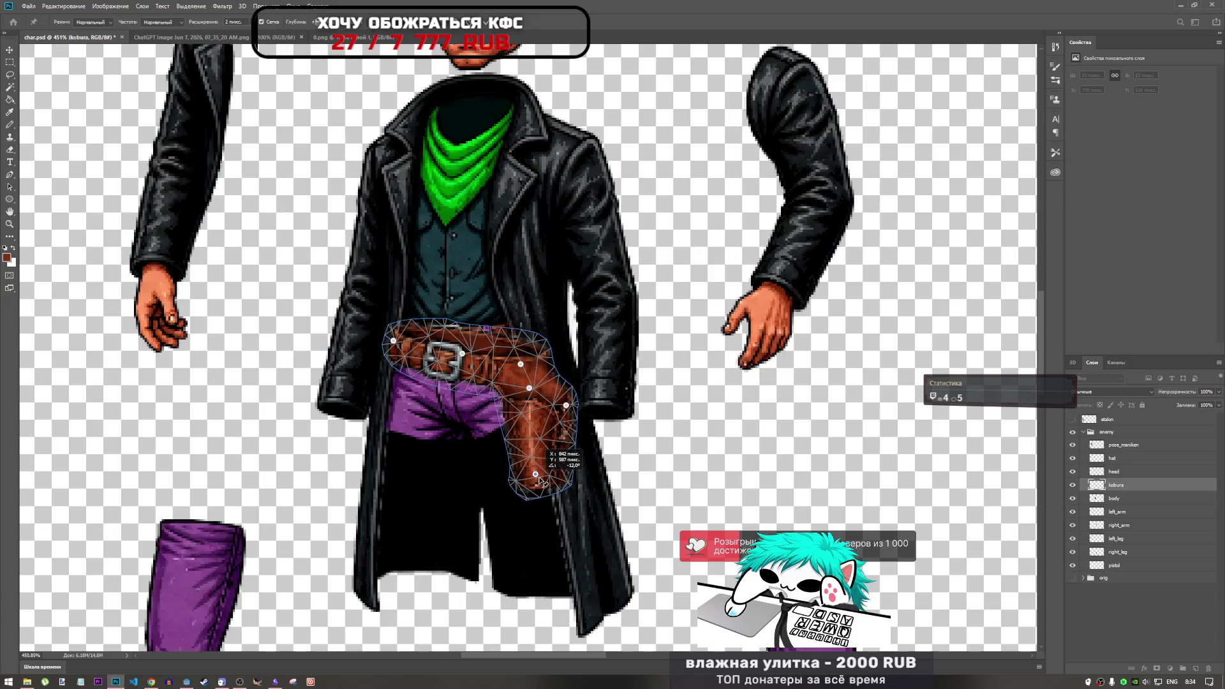
{"action": "left_click_drag", "start_coordinate": [566, 406], "coordinate": [515, 423]}
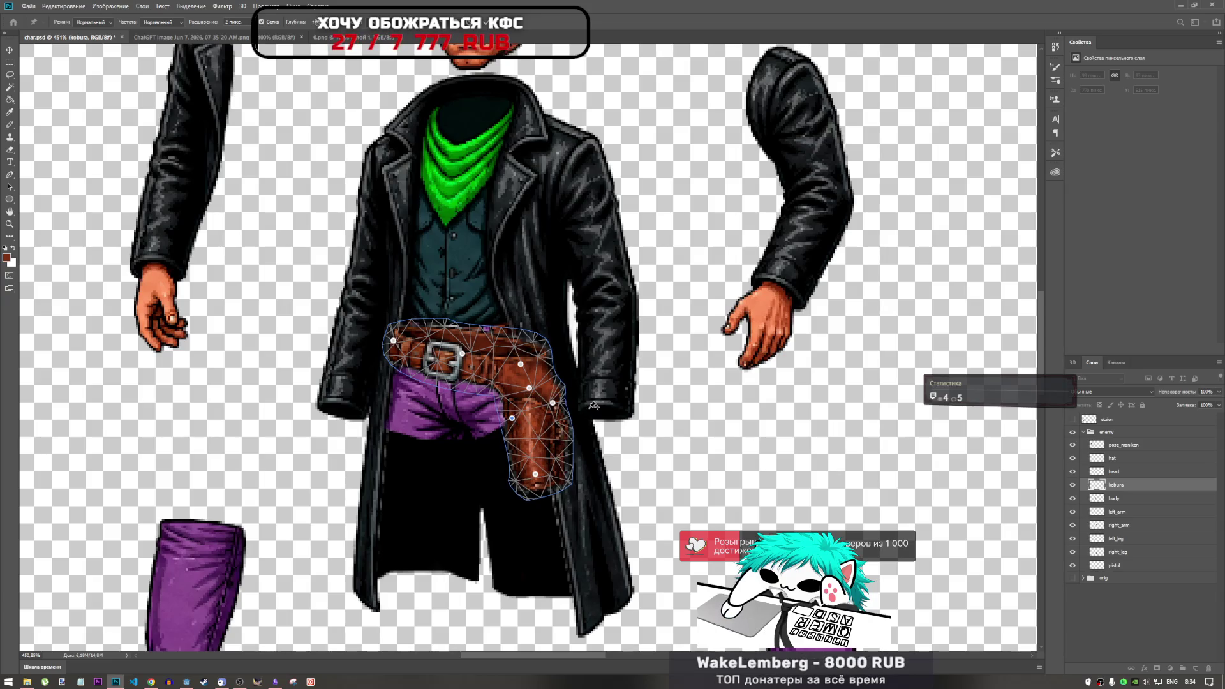
{"action": "key", "text": "Return"}
{"action": "key", "text": "r"}
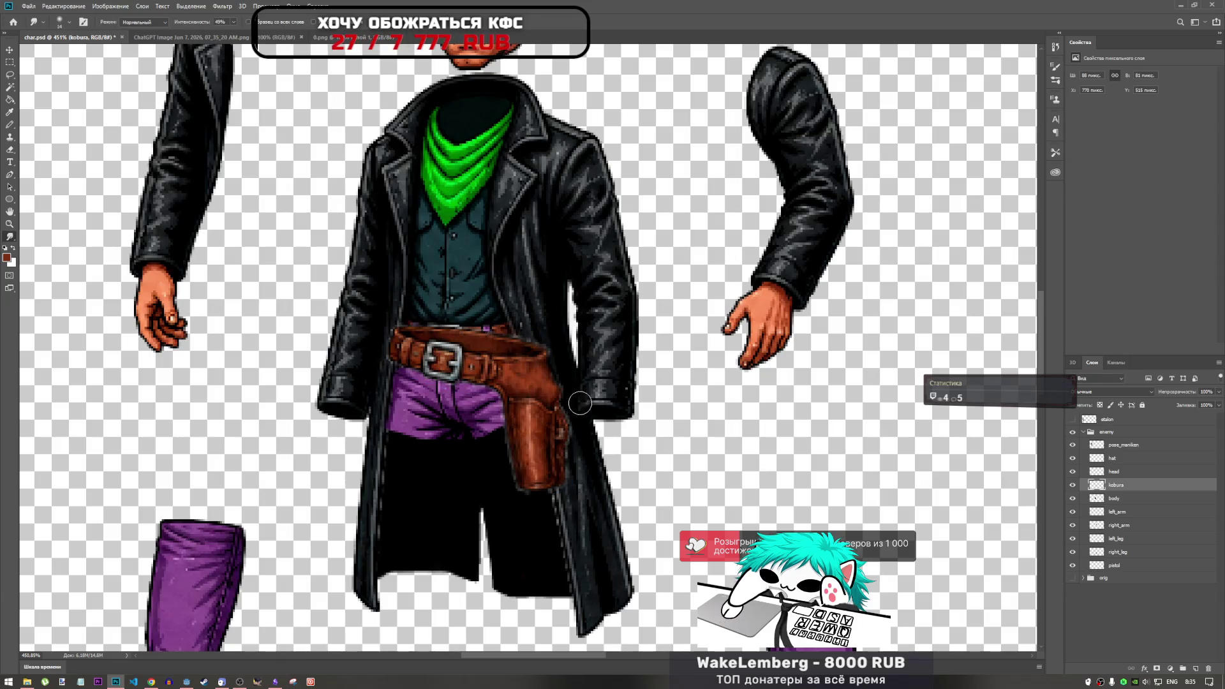
{"action": "scroll", "coordinate": [595, 449], "scroll_direction": "down", "scroll_amount": 3}
Outline the holster strap on the reference cowboy with the Lasso.
{"action": "scroll", "coordinate": [595, 450], "scroll_direction": "down", "scroll_amount": 3}
{"action": "scroll", "coordinate": [544, 447], "scroll_direction": "up", "scroll_amount": 3}
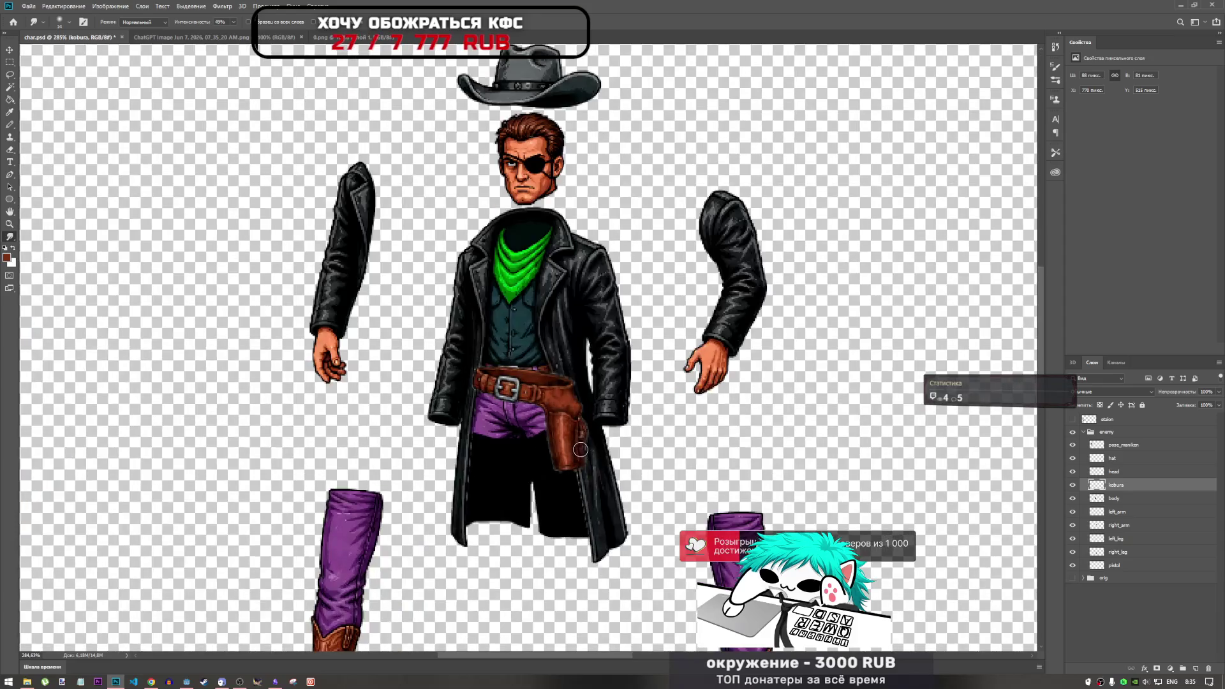
{"action": "scroll", "coordinate": [544, 448], "scroll_direction": "down", "scroll_amount": 3}
{"action": "scroll", "coordinate": [570, 447], "scroll_direction": "up", "scroll_amount": 3}
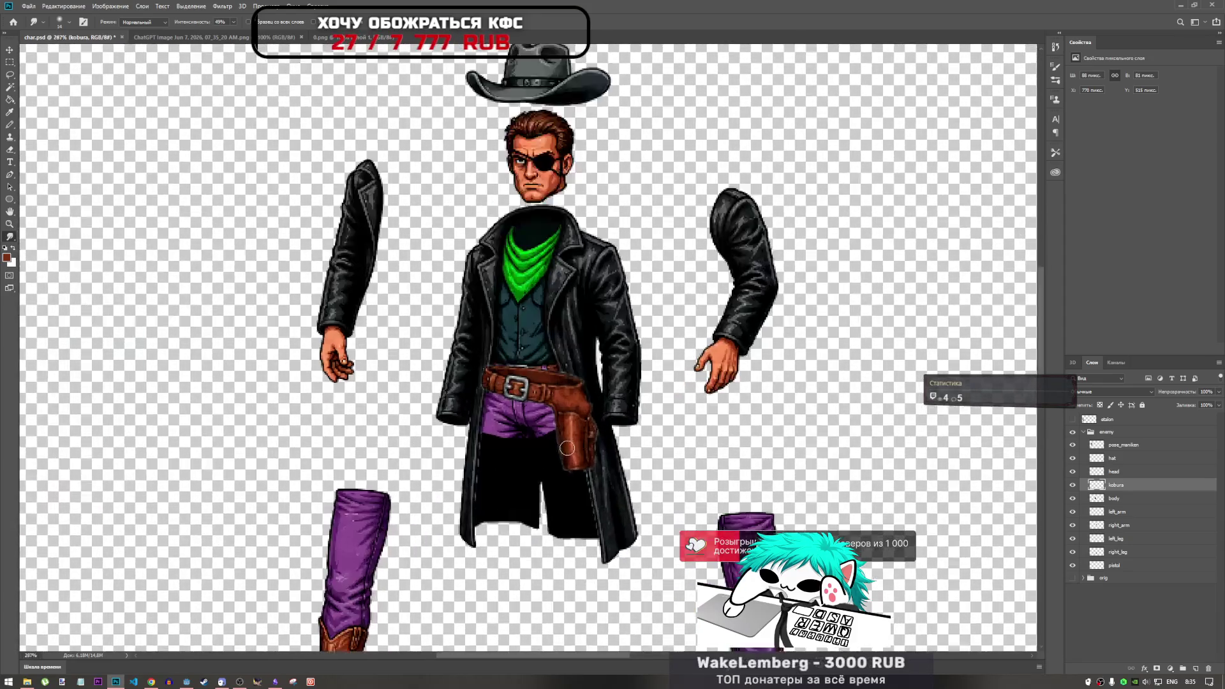
{"action": "scroll", "coordinate": [569, 447], "scroll_direction": "down", "scroll_amount": 3}
{"action": "scroll", "coordinate": [191, 382], "scroll_direction": "up", "scroll_amount": 2}
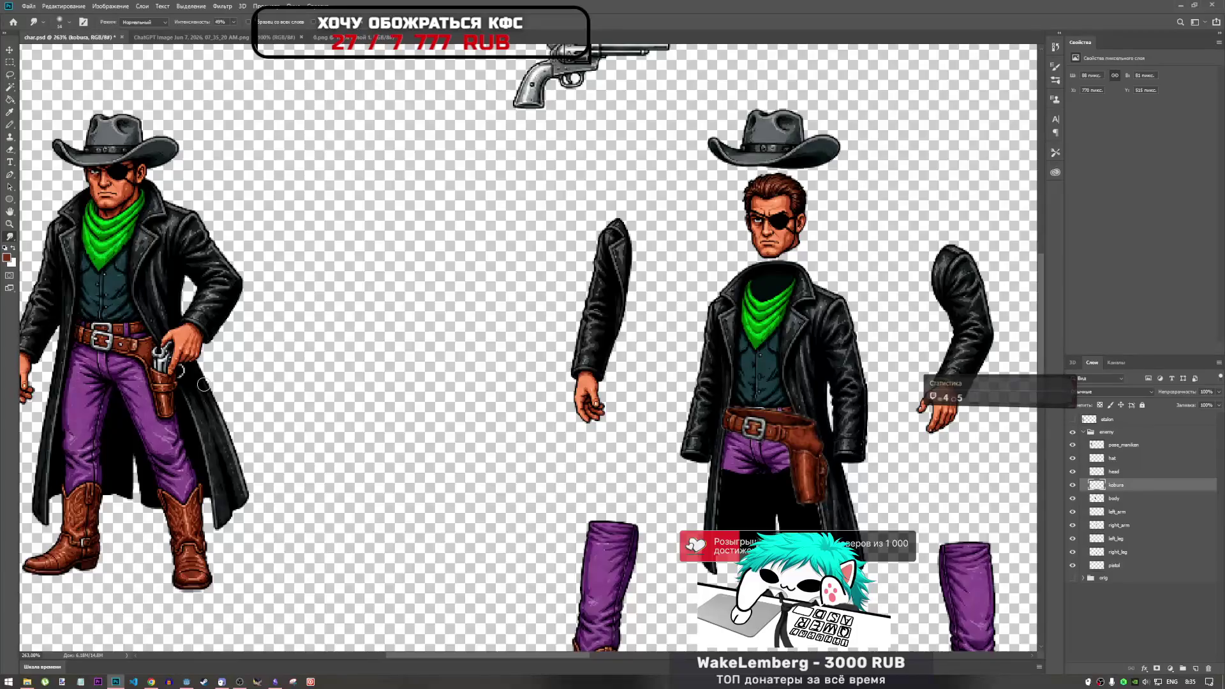
{"action": "scroll", "coordinate": [203, 383], "scroll_direction": "down", "scroll_amount": 2}
{"action": "scroll", "coordinate": [192, 381], "scroll_direction": "up", "scroll_amount": 4}
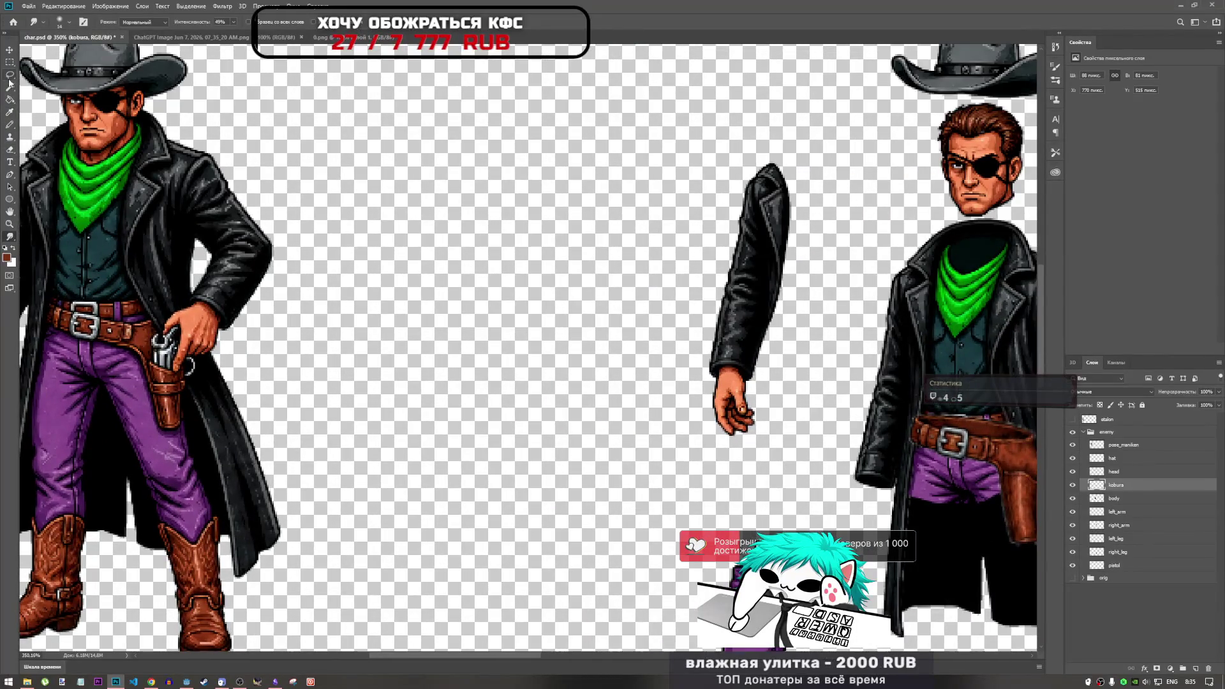
{"action": "left_click", "coordinate": [10, 74]}
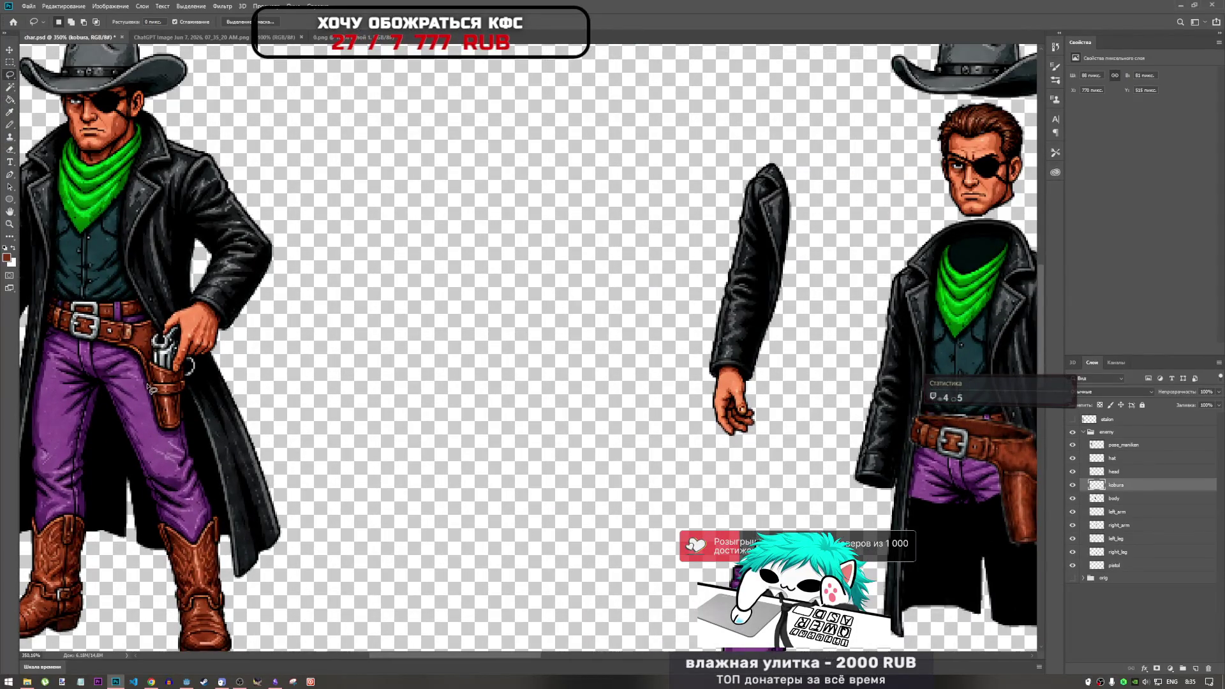
{"action": "scroll", "coordinate": [167, 408], "scroll_direction": "up", "scroll_amount": 4}
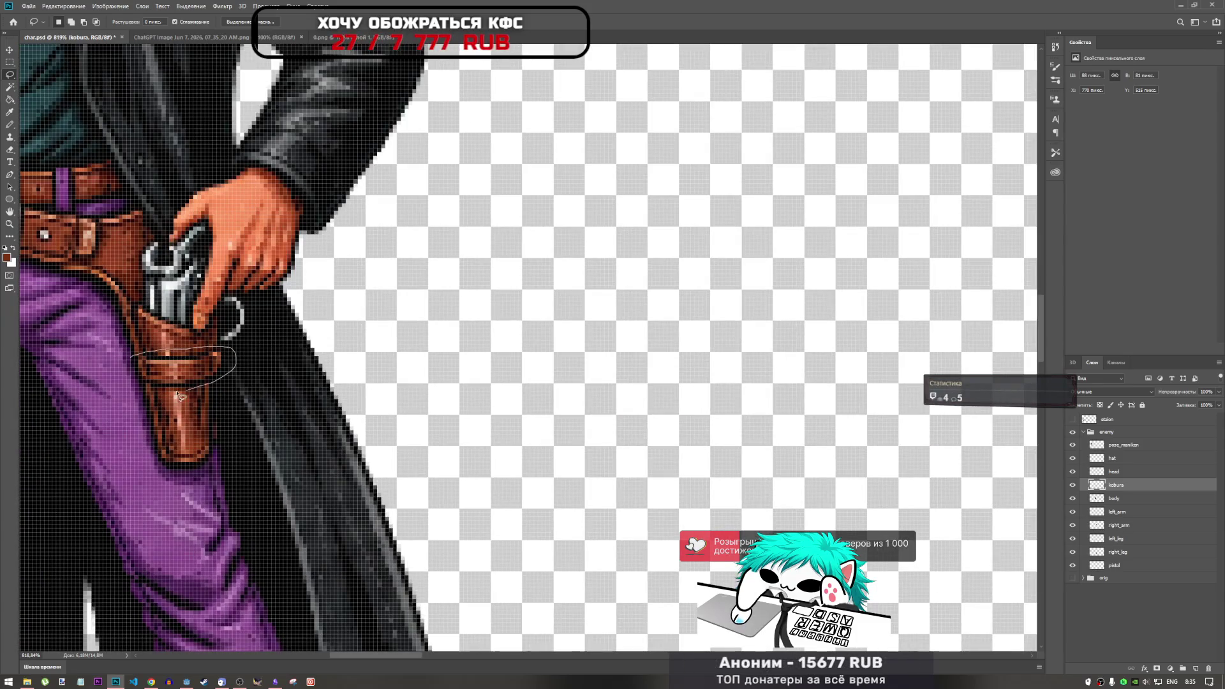
{"action": "left_click_drag", "start_coordinate": [135, 371], "coordinate": [136, 372]}
Copy the outlined strap from the reference figure onto its own new layer.
{"action": "key", "text": "ctrl+c"}
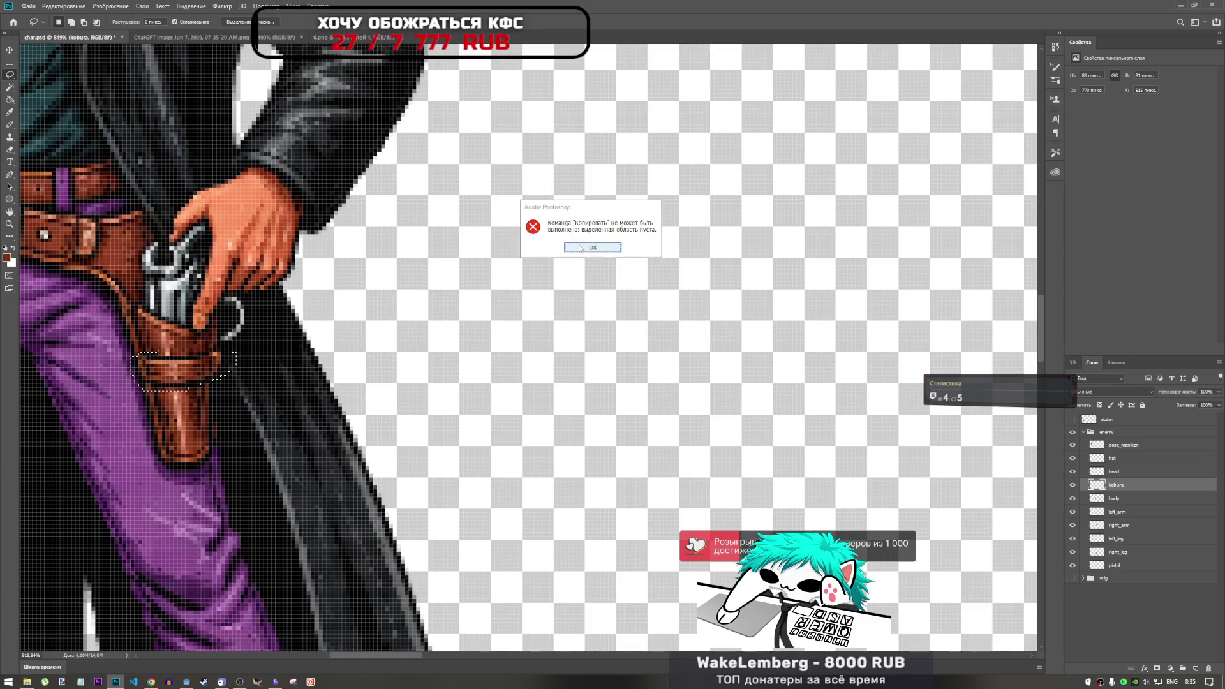
{"action": "key", "text": "Return"}
{"action": "left_click", "coordinate": [1133, 448]}
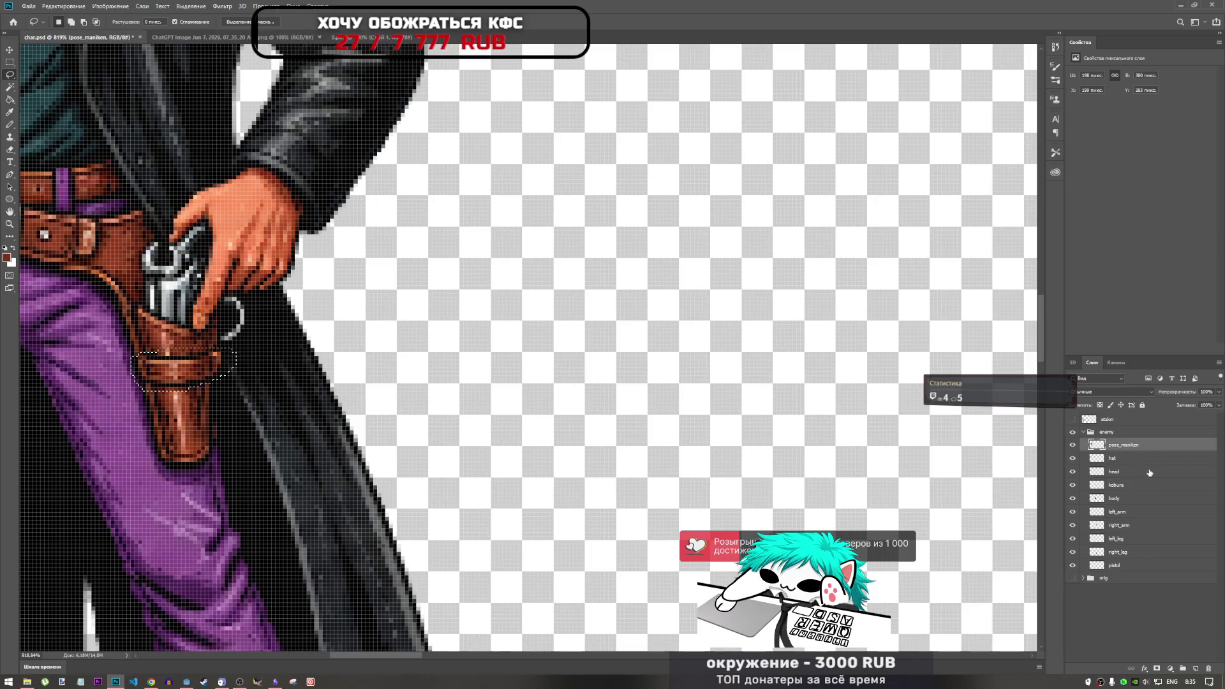
{"action": "left_click", "coordinate": [1117, 540]}
{"action": "left_click", "coordinate": [1125, 498]}
{"action": "key", "text": "ctrl+j"}
Move the copied strap onto the split character's holster, stacked above the kobura layer.
{"action": "key", "text": "ctrl+t"}
{"action": "scroll", "coordinate": [285, 421], "scroll_direction": "down", "scroll_amount": 3}
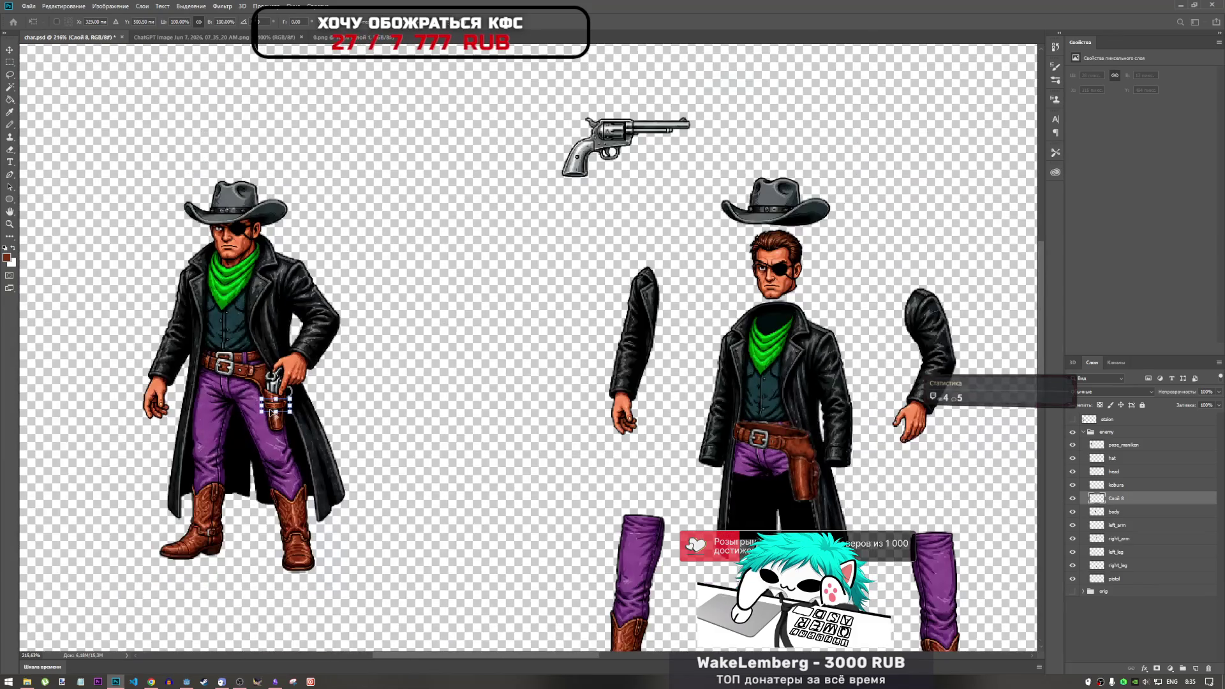
{"action": "mouse_move", "coordinate": [277, 410]}
{"action": "left_mouse_down"}
{"action": "mouse_move", "coordinate": [490, 433]}
{"action": "mouse_move", "coordinate": [781, 498]}
{"action": "mouse_move", "coordinate": [803, 474]}
{"action": "left_mouse_up"}
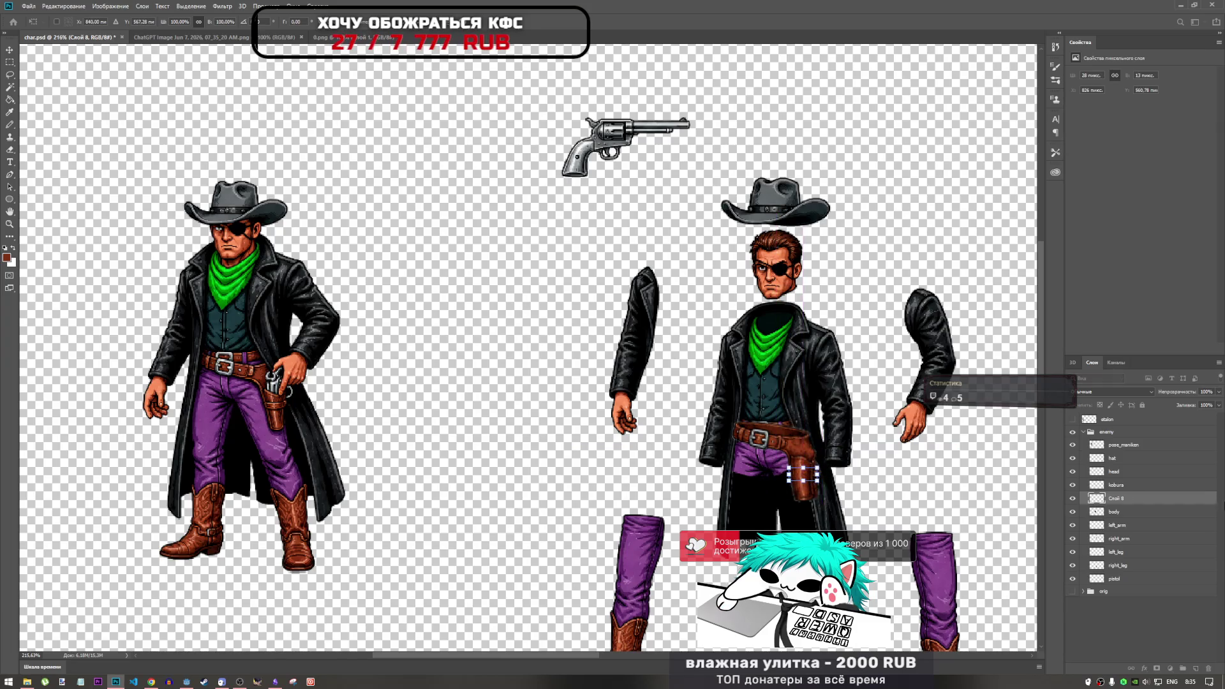
{"action": "left_click_drag", "start_coordinate": [1129, 504], "coordinate": [1126, 488]}
{"action": "key", "text": "l"}
{"action": "scroll", "coordinate": [845, 472], "scroll_direction": "up", "scroll_amount": 2}
{"action": "scroll", "coordinate": [845, 472], "scroll_direction": "up", "scroll_amount": 4}
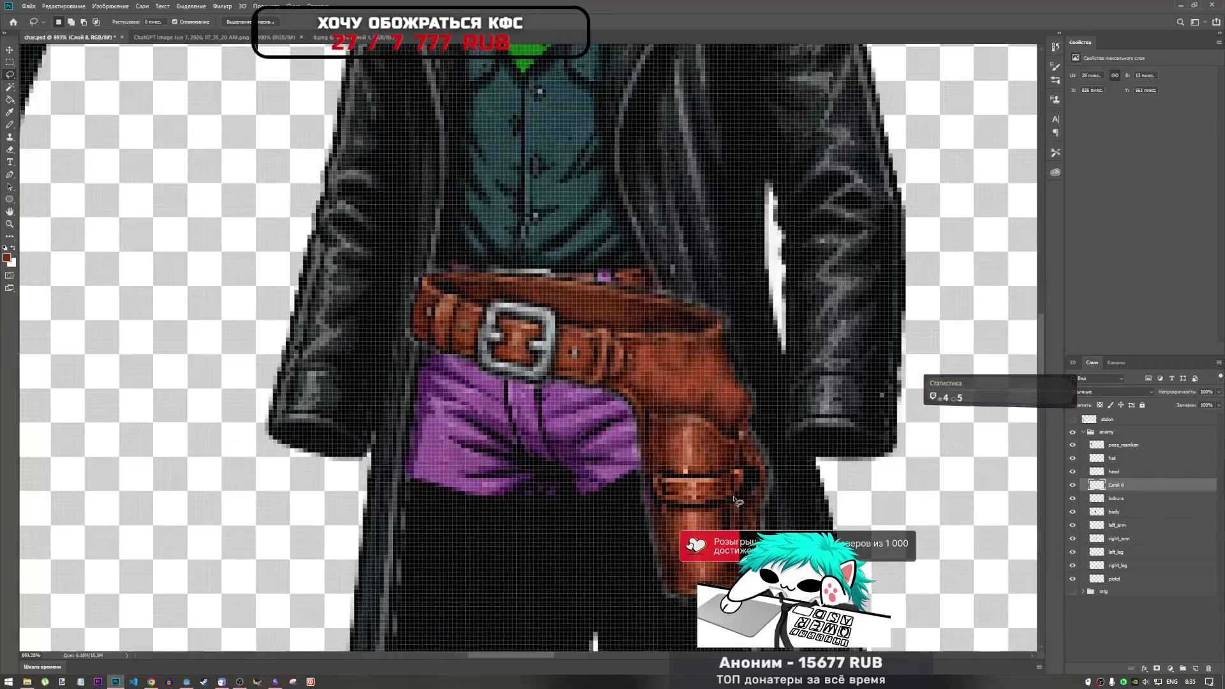
{"action": "key", "text": "ctrl+t"}
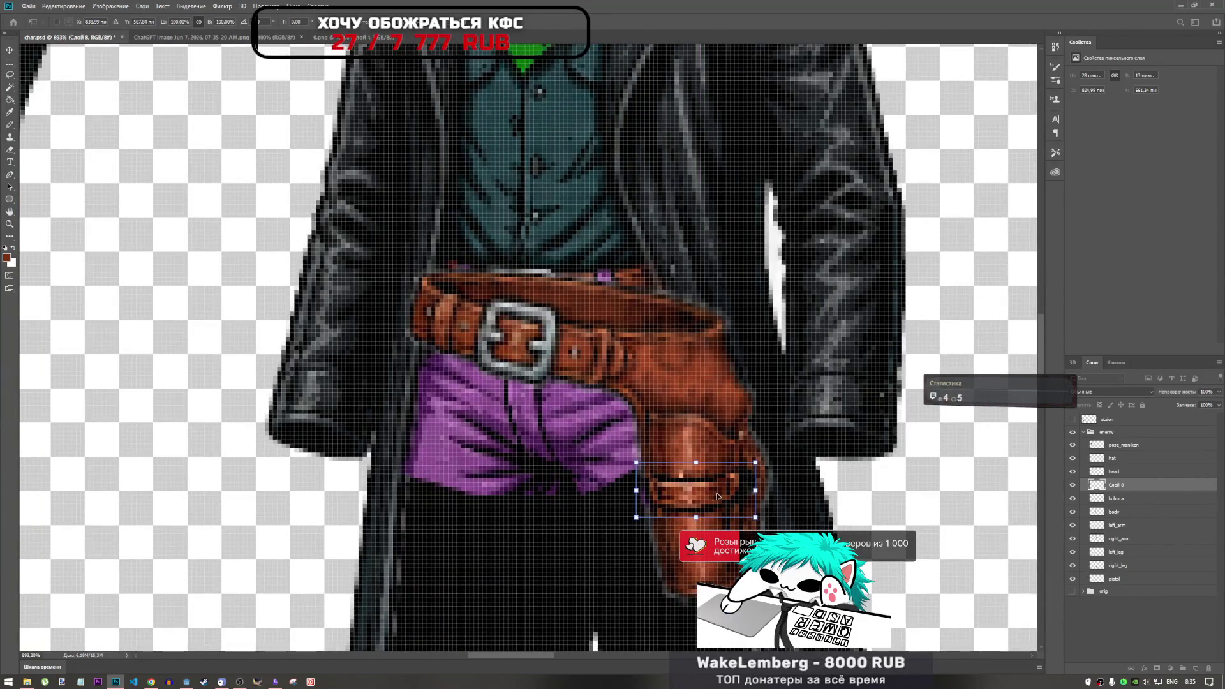
{"action": "left_click", "coordinate": [1140, 504]}
{"action": "key", "text": "ctrl+t"}
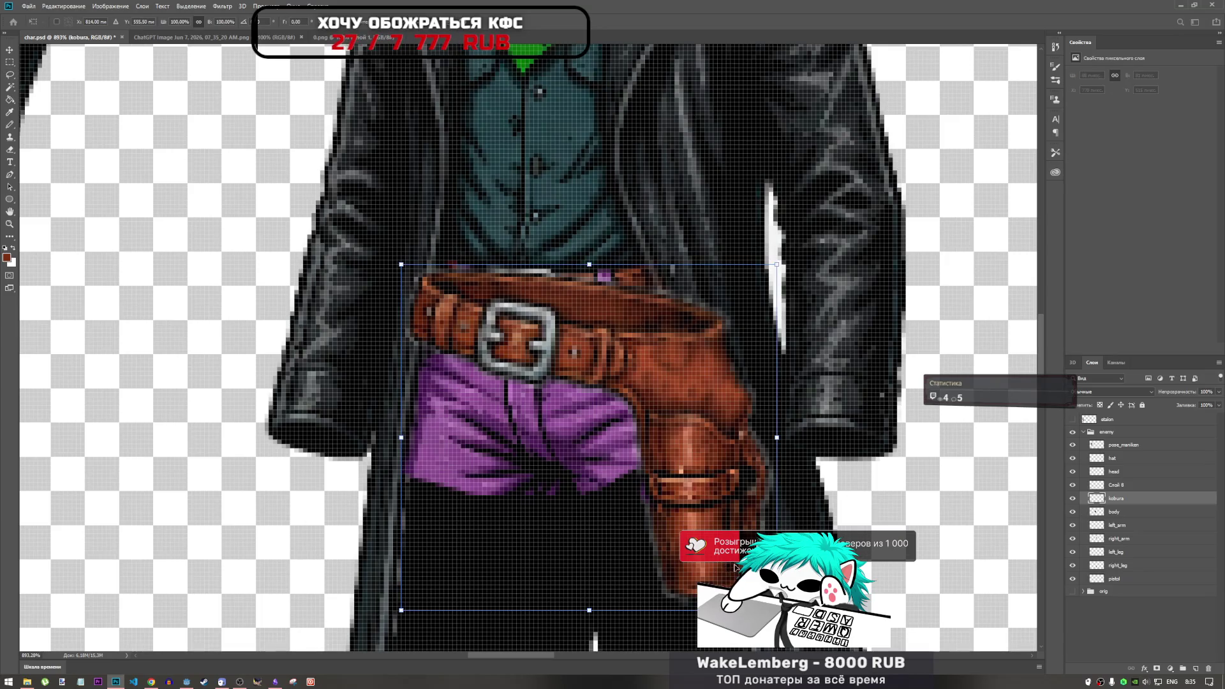
Warp the lower part of the kobura holster so it bends with the leg.
{"action": "right_click", "coordinate": [667, 440]}
{"action": "left_click", "coordinate": [675, 545]}
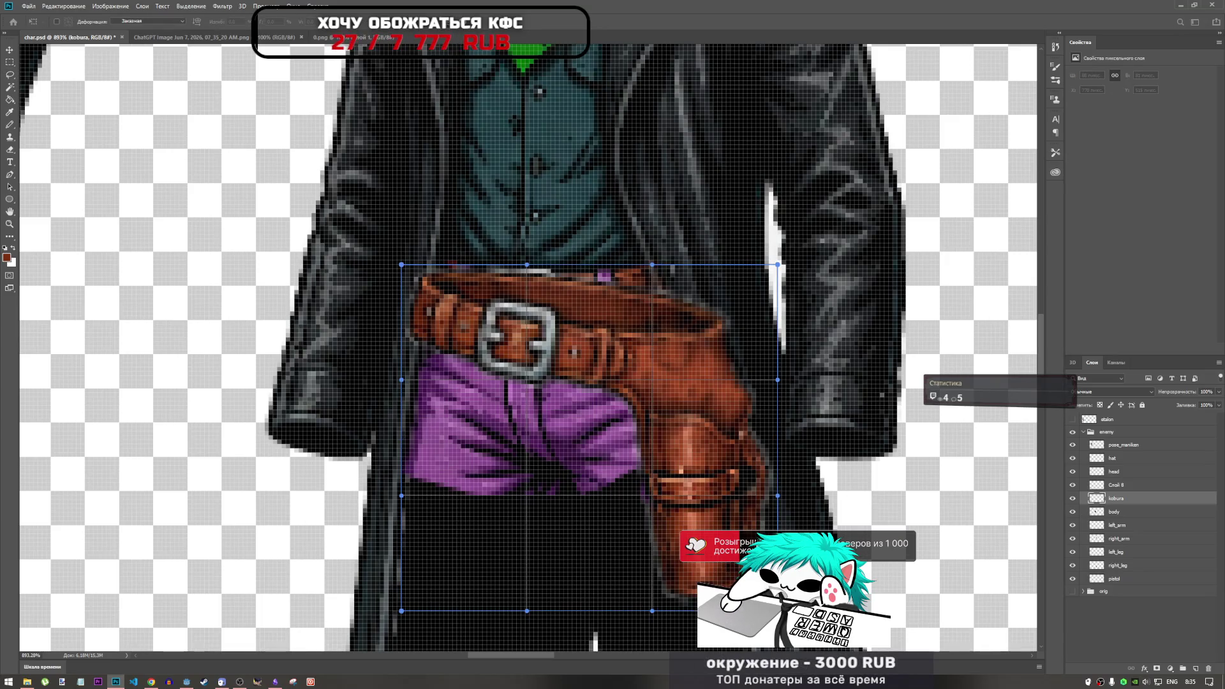
{"action": "scroll", "coordinate": [529, 348], "scroll_direction": "down", "scroll_amount": 2}
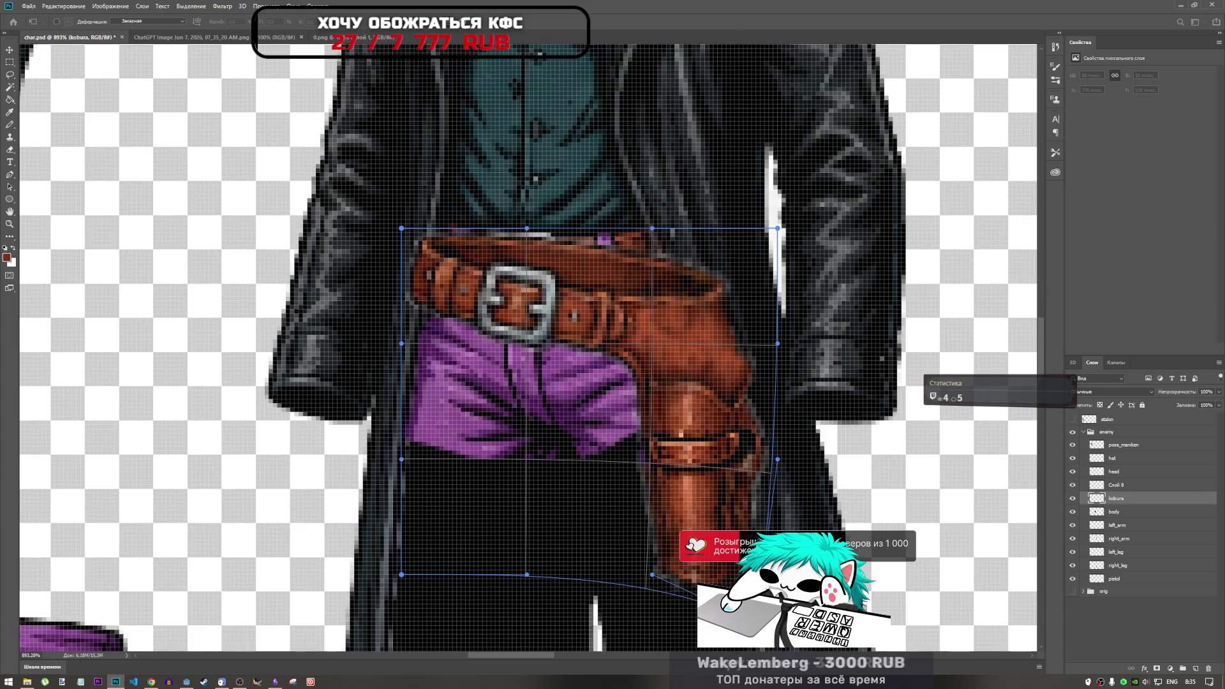
{"action": "left_click_drag", "start_coordinate": [702, 504], "coordinate": [709, 514]}
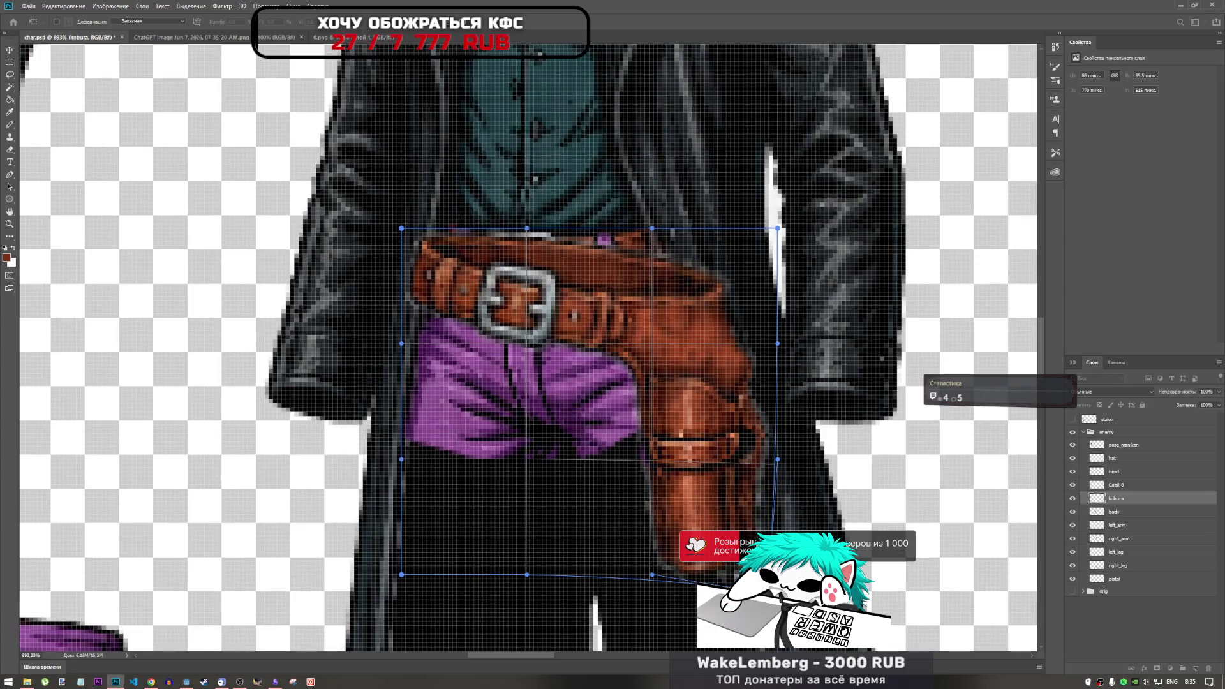
{"action": "scroll", "coordinate": [761, 528], "scroll_direction": "down", "scroll_amount": 6}
{"action": "scroll", "coordinate": [702, 485], "scroll_direction": "up", "scroll_amount": 3}
{"action": "scroll", "coordinate": [711, 493], "scroll_direction": "up", "scroll_amount": 2}
{"action": "scroll", "coordinate": [650, 556], "scroll_direction": "down", "scroll_amount": 1}
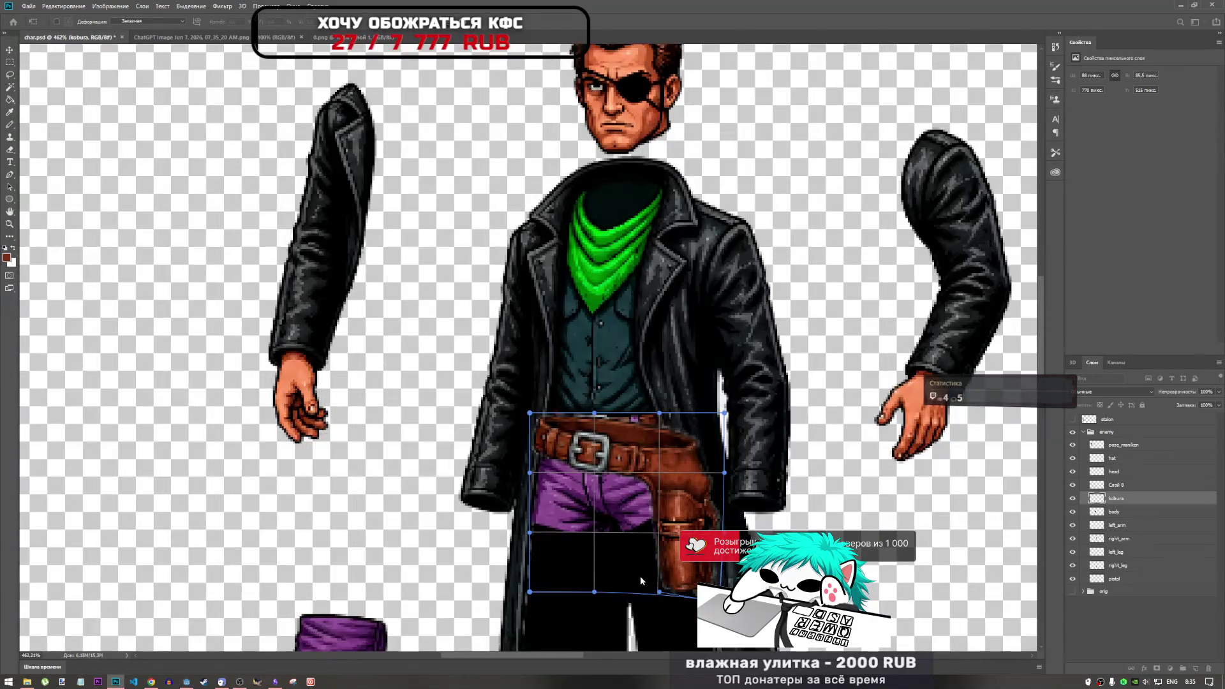
{"action": "left_click_drag", "start_coordinate": [652, 570], "coordinate": [644, 566]}
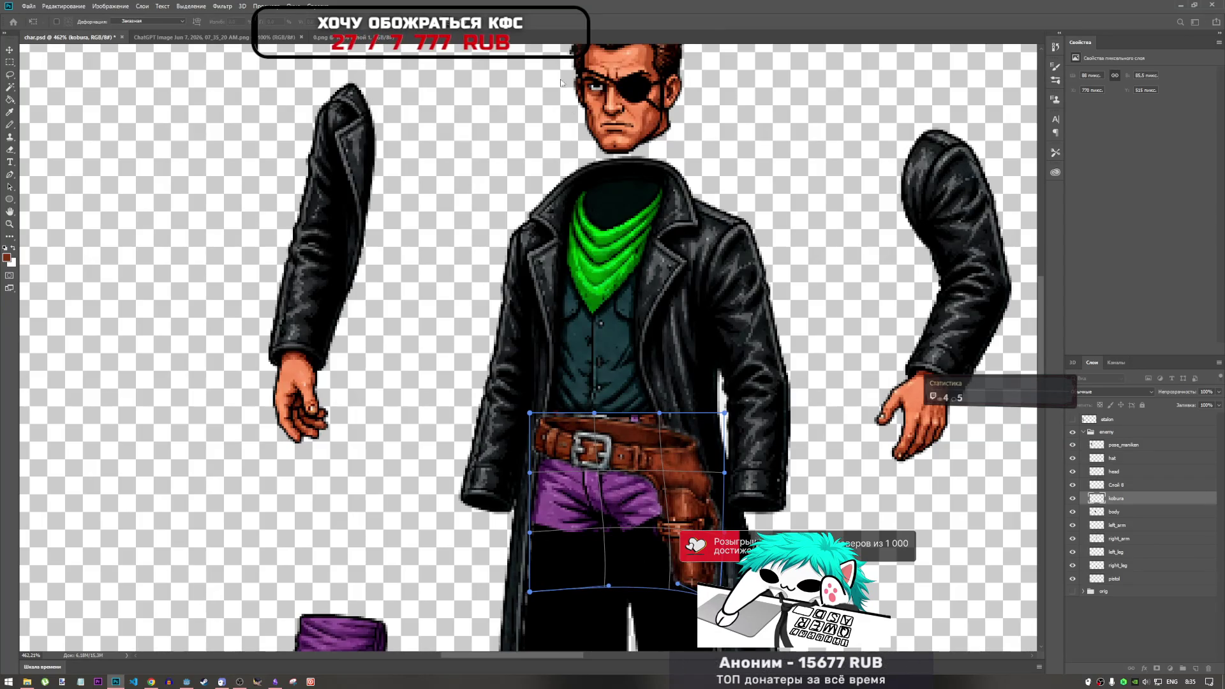
{"action": "key", "text": "Return"}
Shift the strap on Слой 8 about 2 pixels right to line it up.
{"action": "scroll", "coordinate": [727, 519], "scroll_direction": "down", "scroll_amount": 3}
{"action": "scroll", "coordinate": [727, 520], "scroll_direction": "up", "scroll_amount": 3}
{"action": "scroll", "coordinate": [725, 519], "scroll_direction": "up", "scroll_amount": 2}
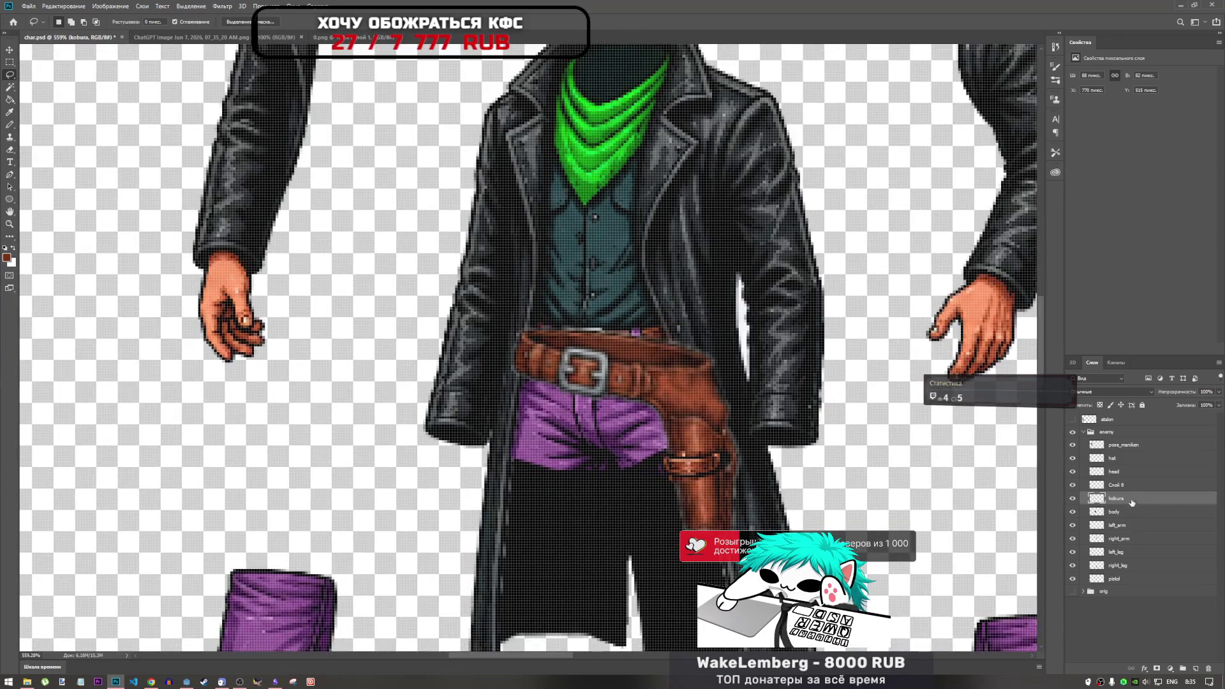
{"action": "left_click", "coordinate": [1118, 484]}
{"action": "key", "text": "ctrl+t"}
{"action": "left_click_drag", "start_coordinate": [714, 471], "coordinate": [714, 471]}
{"action": "scroll", "coordinate": [713, 469], "scroll_direction": "up", "scroll_amount": 5}
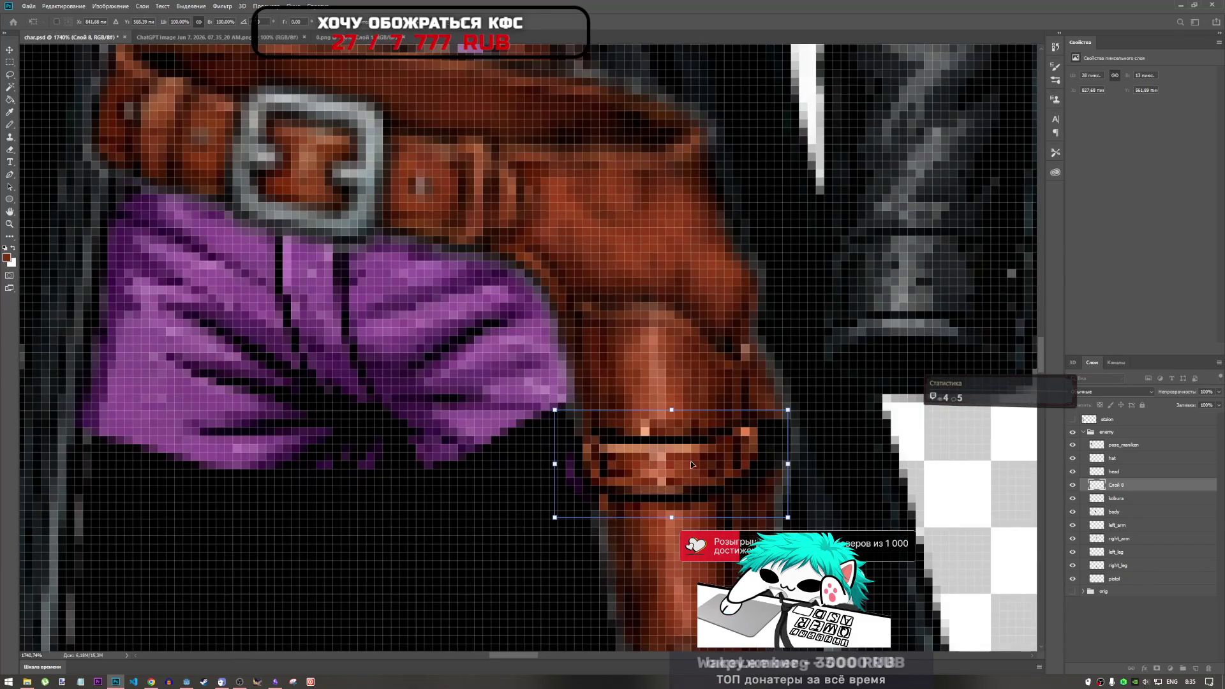
{"action": "scroll", "coordinate": [689, 469], "scroll_direction": "down", "scroll_amount": 5}
{"action": "scroll", "coordinate": [594, 459], "scroll_direction": "down", "scroll_amount": 4}
{"action": "scroll", "coordinate": [593, 460], "scroll_direction": "down", "scroll_amount": 2}
{"action": "scroll", "coordinate": [590, 472], "scroll_direction": "up", "scroll_amount": 9}
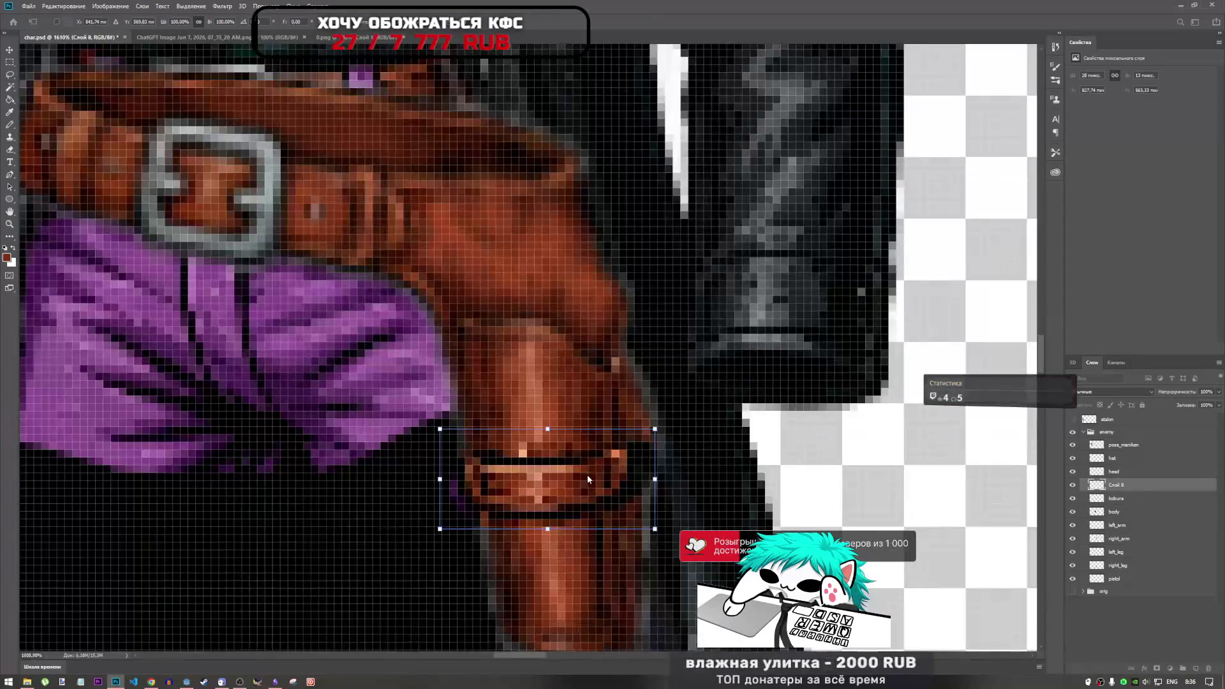
{"action": "left_click_drag", "start_coordinate": [602, 478], "coordinate": [595, 481]}
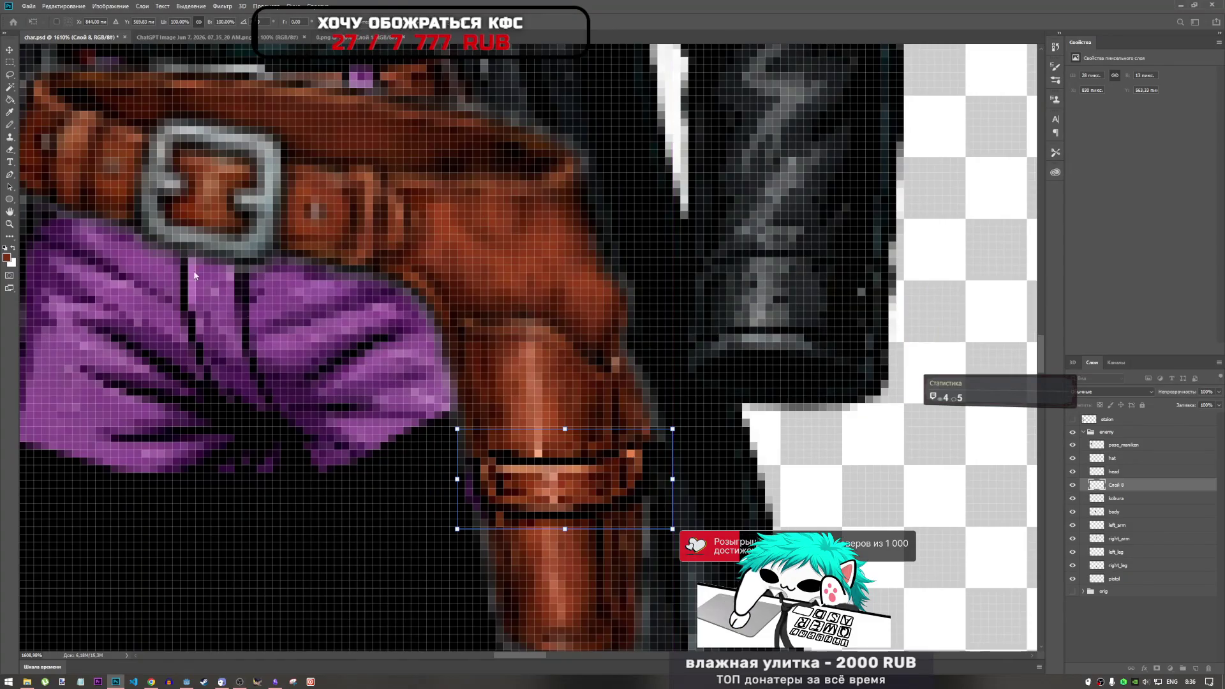
{"action": "key", "text": "Return"}
Cut out the strap band, paste it back, and move it down onto the holster.
{"action": "key", "text": "l"}
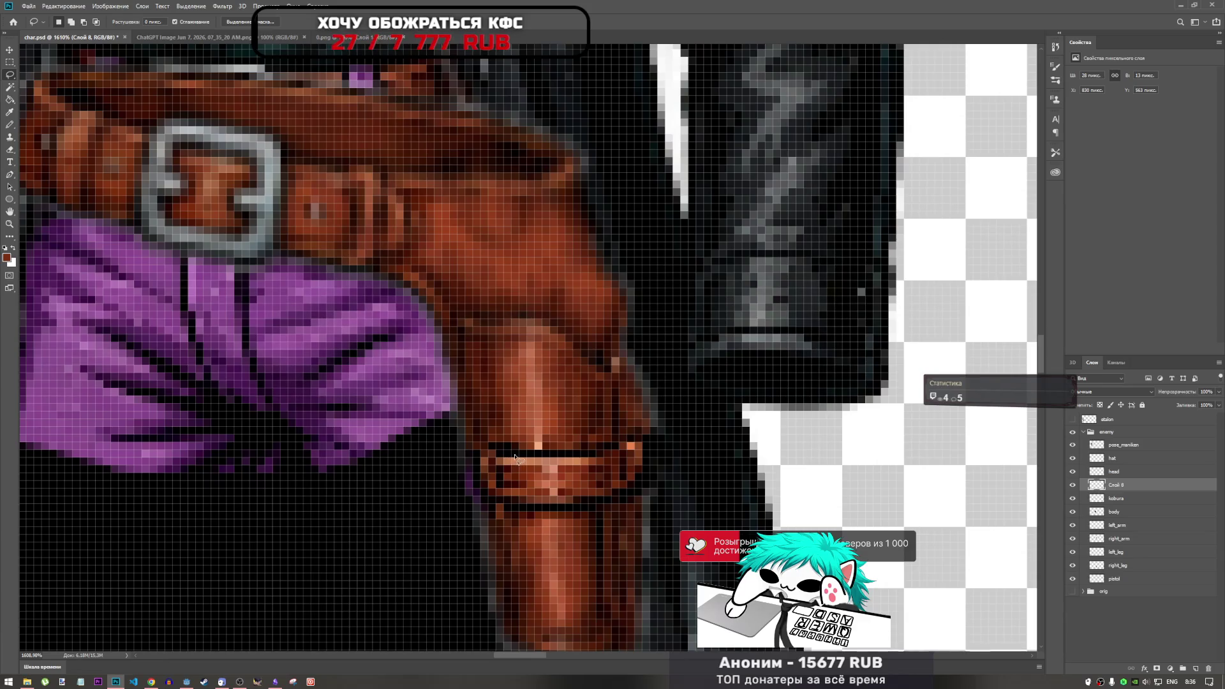
{"action": "left_click_drag", "start_coordinate": [500, 455], "coordinate": [479, 456]}
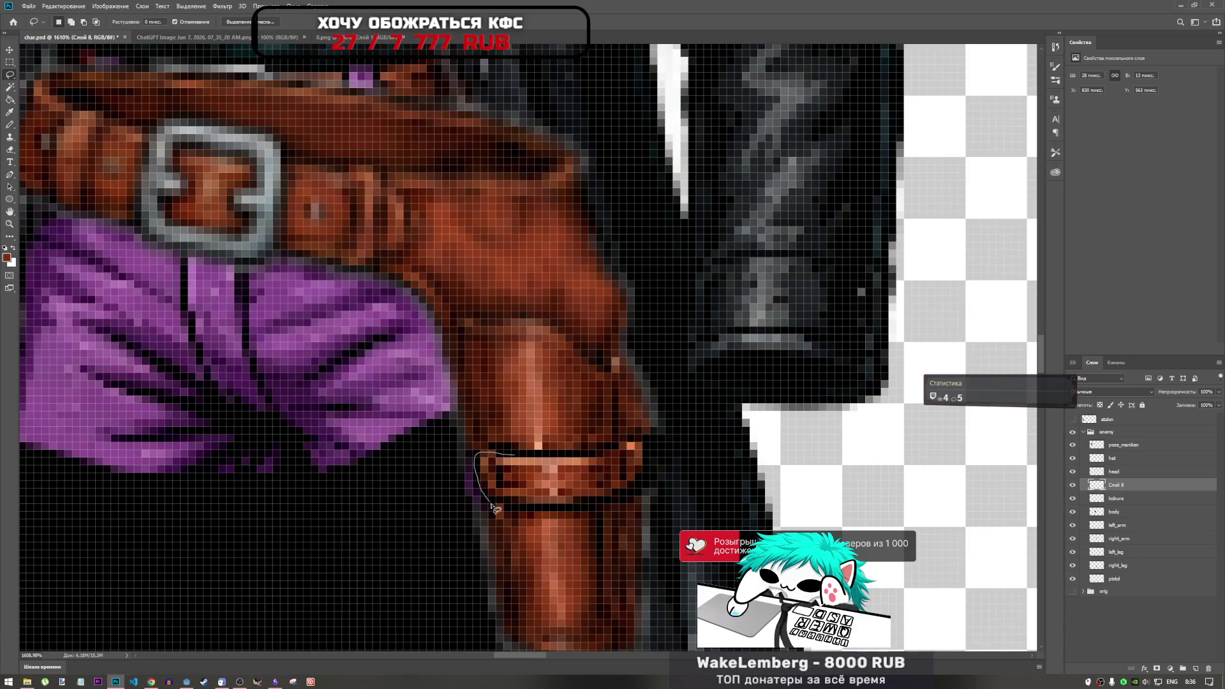
{"action": "mouse_move", "coordinate": [651, 469]}
{"action": "left_mouse_down"}
{"action": "mouse_move", "coordinate": [645, 440]}
{"action": "mouse_move", "coordinate": [514, 457]}
{"action": "left_mouse_up"}
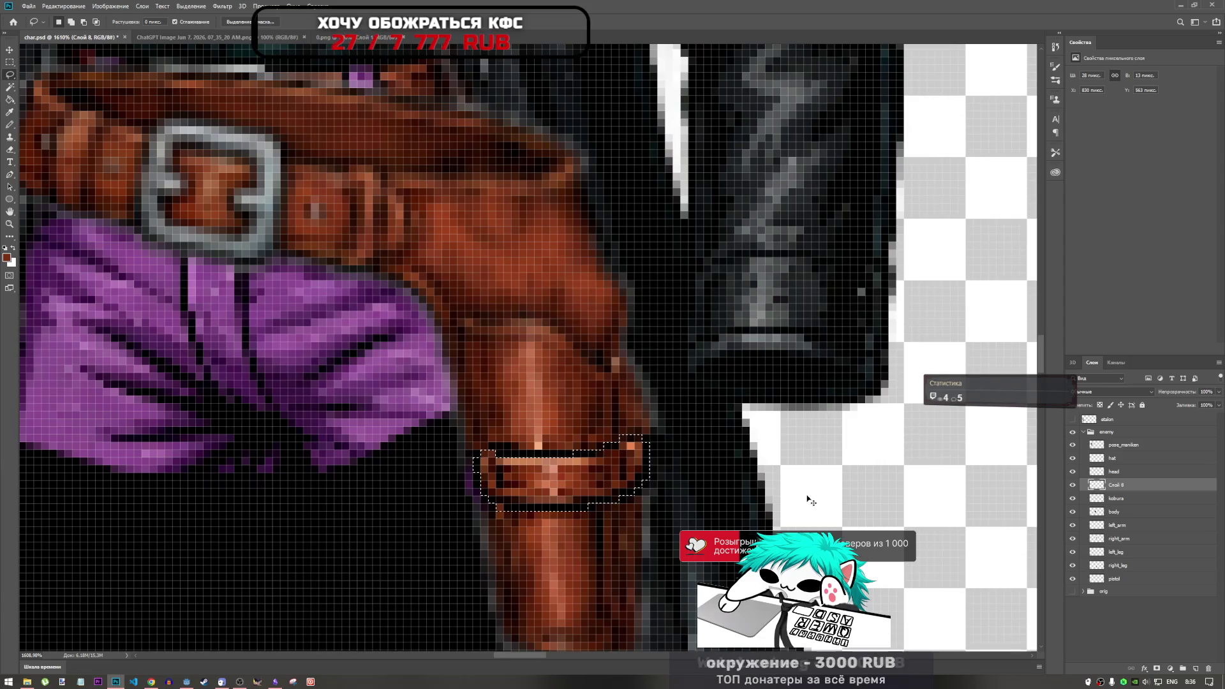
{"action": "key", "text": "ctrl+x"}
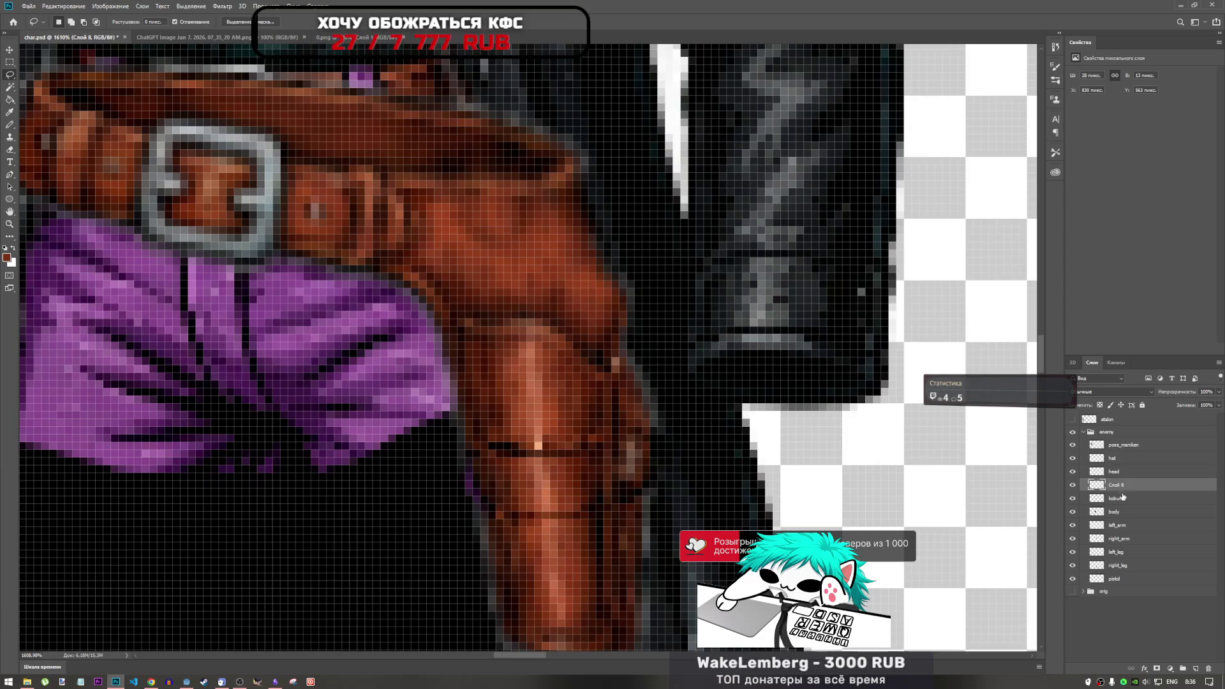
{"action": "key", "text": "ctrl+v"}
{"action": "key", "text": "ctrl+t"}
{"action": "left_click_drag", "start_coordinate": [586, 377], "coordinate": [590, 473]}
Rotate the pasted strap band slightly to match the holster's angle and keep it in place.
{"action": "scroll", "coordinate": [547, 381], "scroll_direction": "down", "scroll_amount": 8}
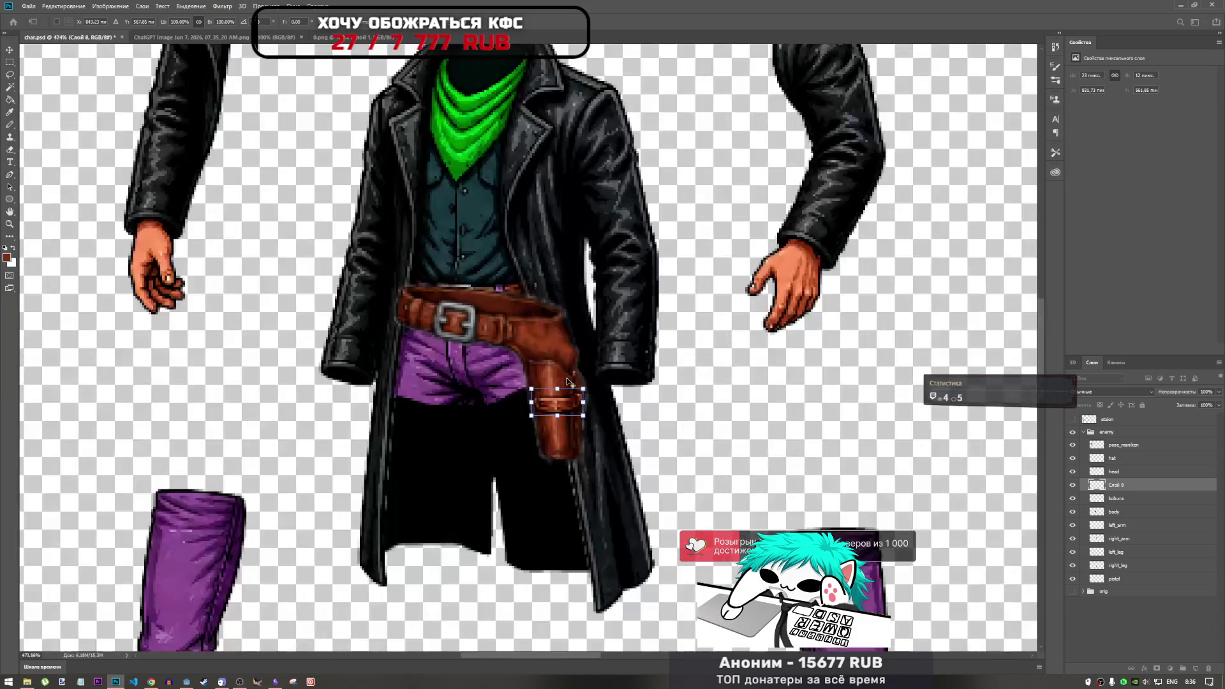
{"action": "scroll", "coordinate": [548, 382], "scroll_direction": "down", "scroll_amount": 2}
{"action": "scroll", "coordinate": [548, 382], "scroll_direction": "up", "scroll_amount": 5}
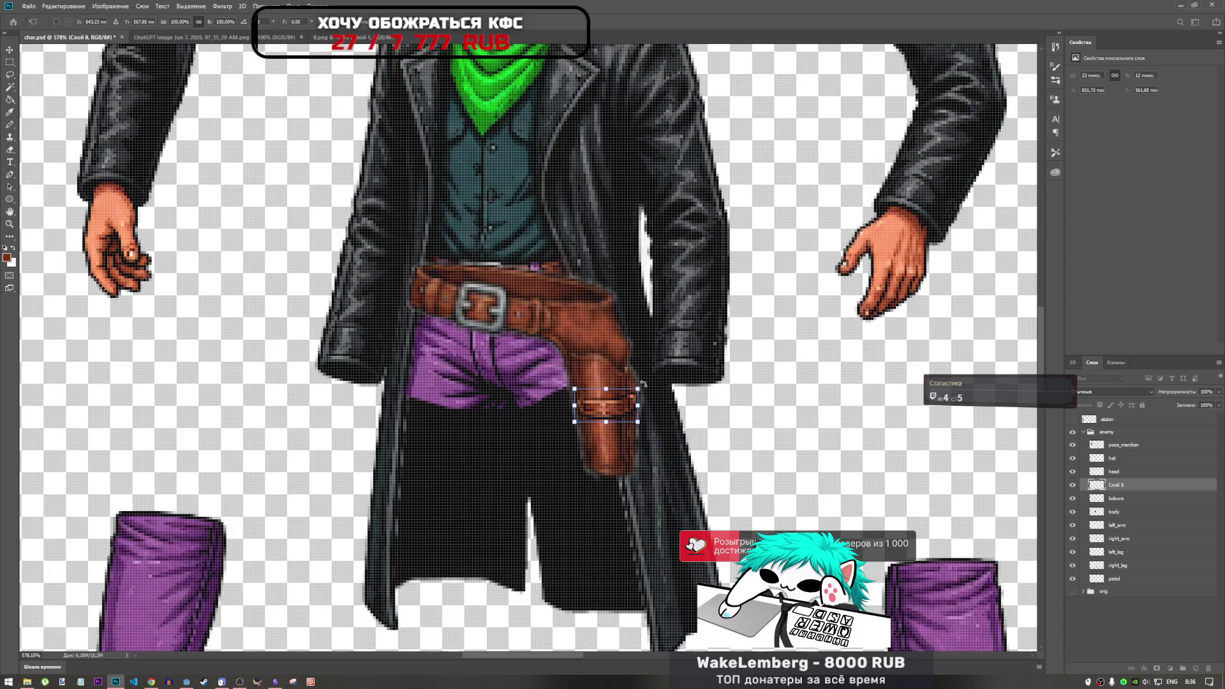
{"action": "left_click_drag", "start_coordinate": [643, 383], "coordinate": [641, 393]}
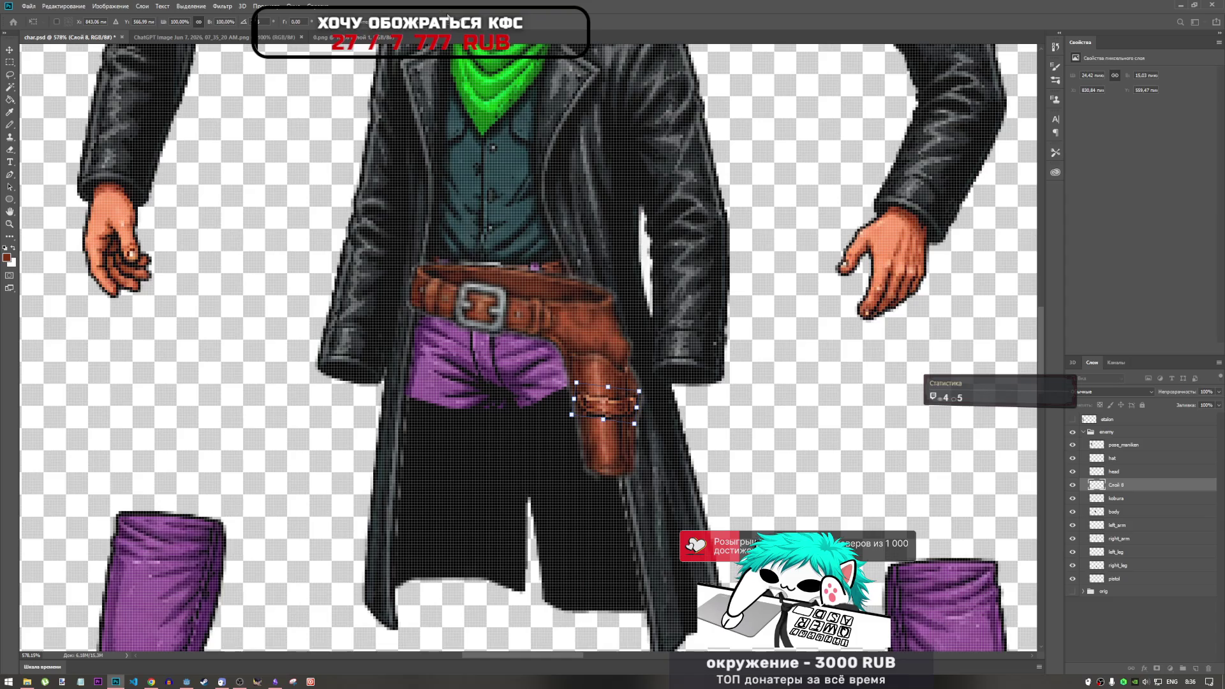
{"action": "key", "text": "Return"}
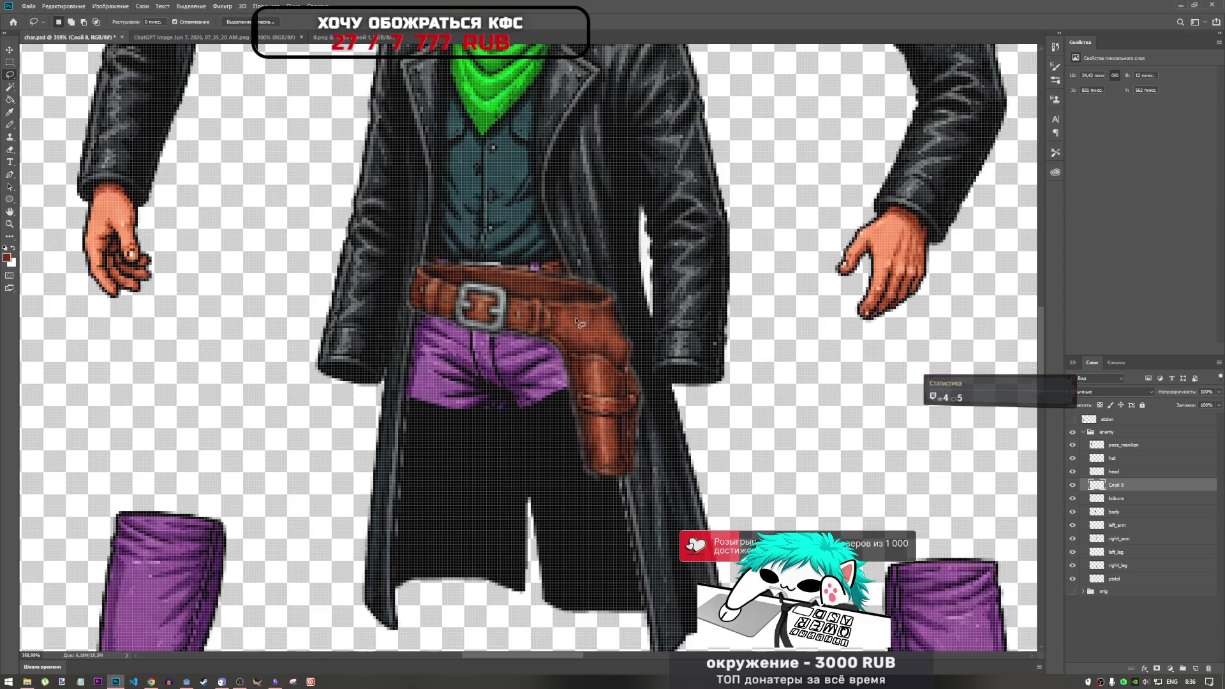
{"action": "scroll", "coordinate": [579, 323], "scroll_direction": "down", "scroll_amount": 5}
{"action": "scroll", "coordinate": [667, 368], "scroll_direction": "up", "scroll_amount": 4}
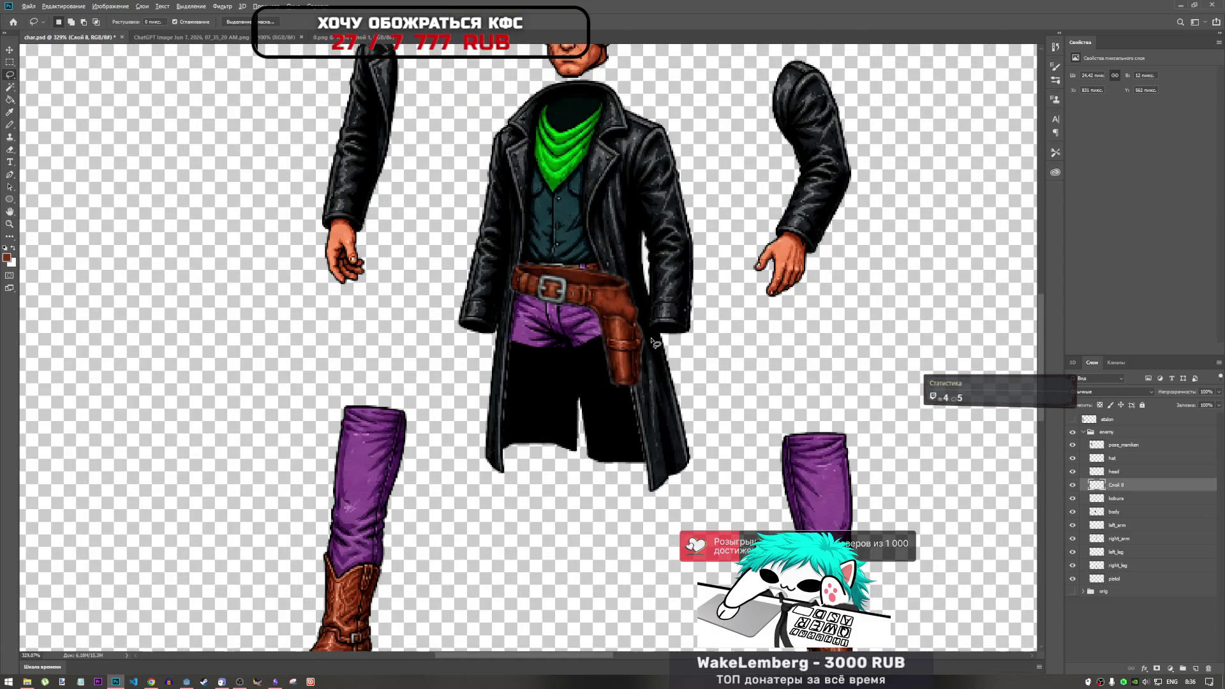
{"action": "scroll", "coordinate": [654, 343], "scroll_direction": "up", "scroll_amount": 4}
{"action": "key", "text": "ctrl+t"}
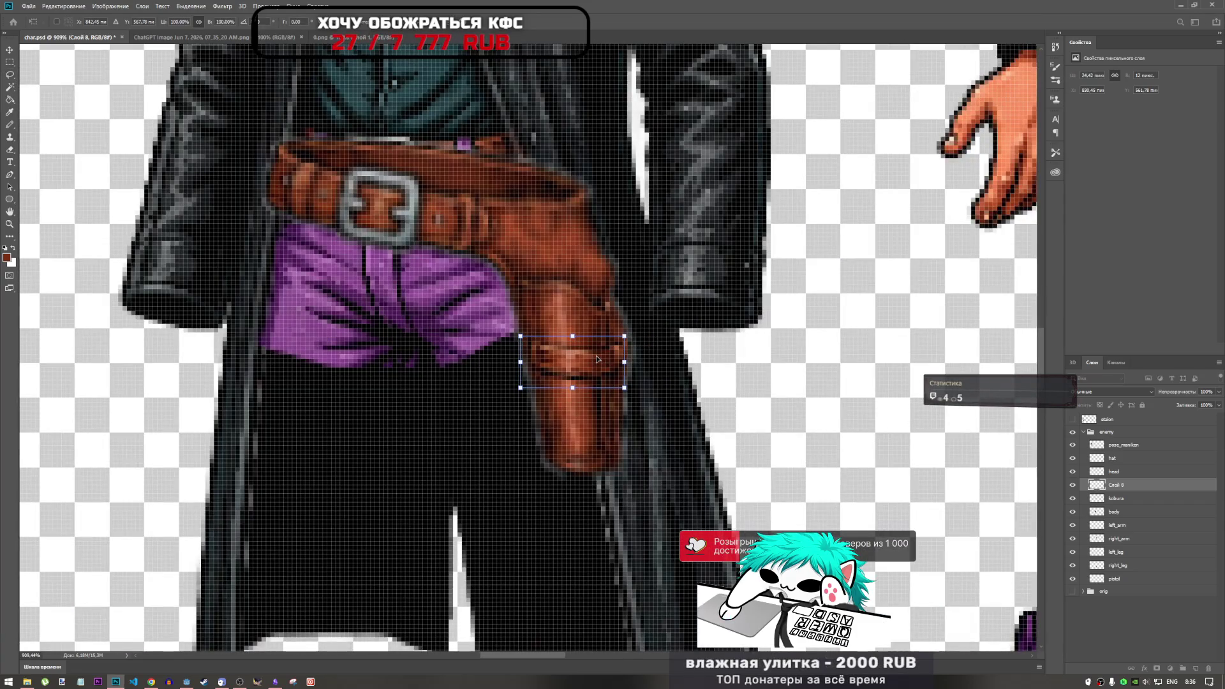
{"action": "left_click_drag", "start_coordinate": [605, 375], "coordinate": [496, 407]}
{"action": "key", "text": "ctrl+z"}
{"action": "key", "text": "Return"}
Smudge the strap band's edge into the holster leather with an adjusted Intensity.
{"action": "key", "text": "r"}
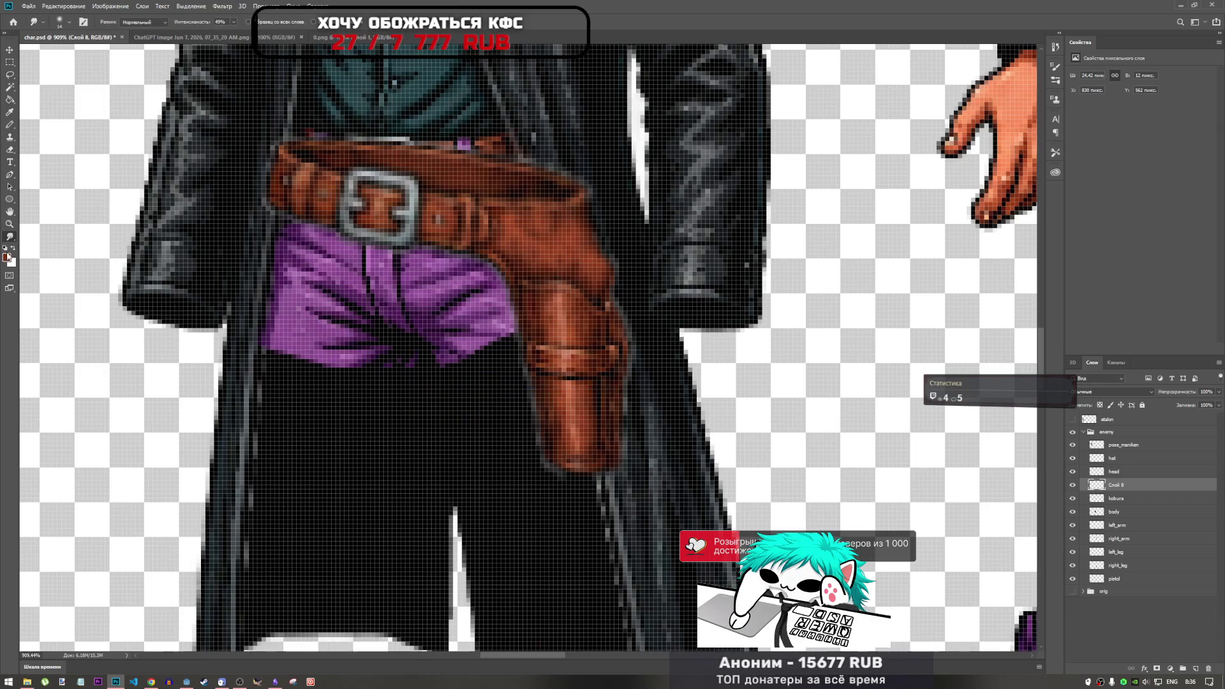
{"action": "left_click", "coordinate": [8, 235]}
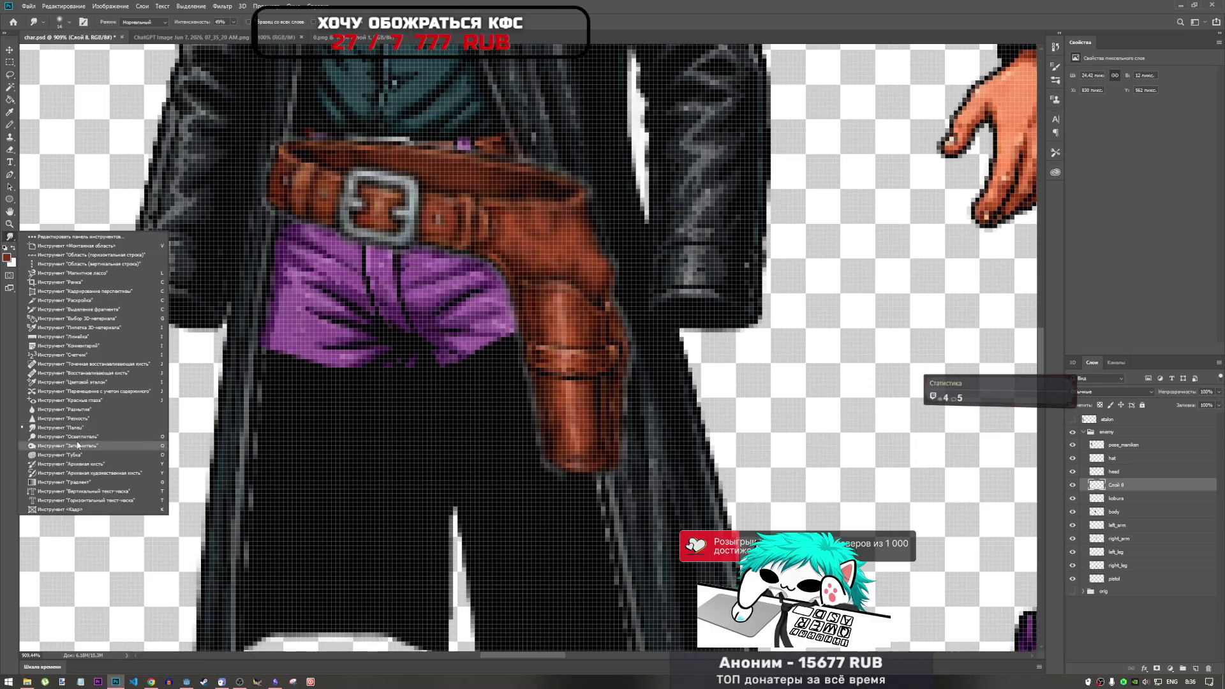
{"action": "left_click", "coordinate": [78, 421]}
{"action": "scroll", "coordinate": [635, 382], "scroll_direction": "down", "scroll_amount": 3}
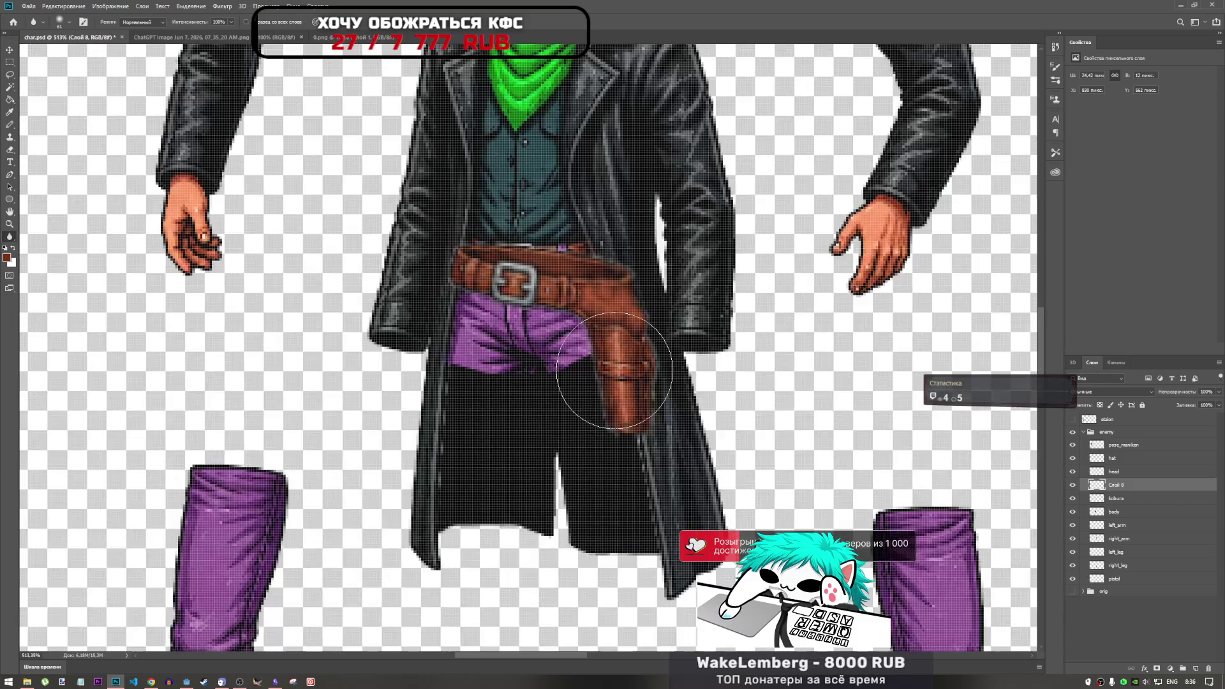
{"action": "scroll", "coordinate": [581, 438], "scroll_direction": "down", "scroll_amount": 3}
{"action": "scroll", "coordinate": [494, 354], "scroll_direction": "up", "scroll_amount": 6}
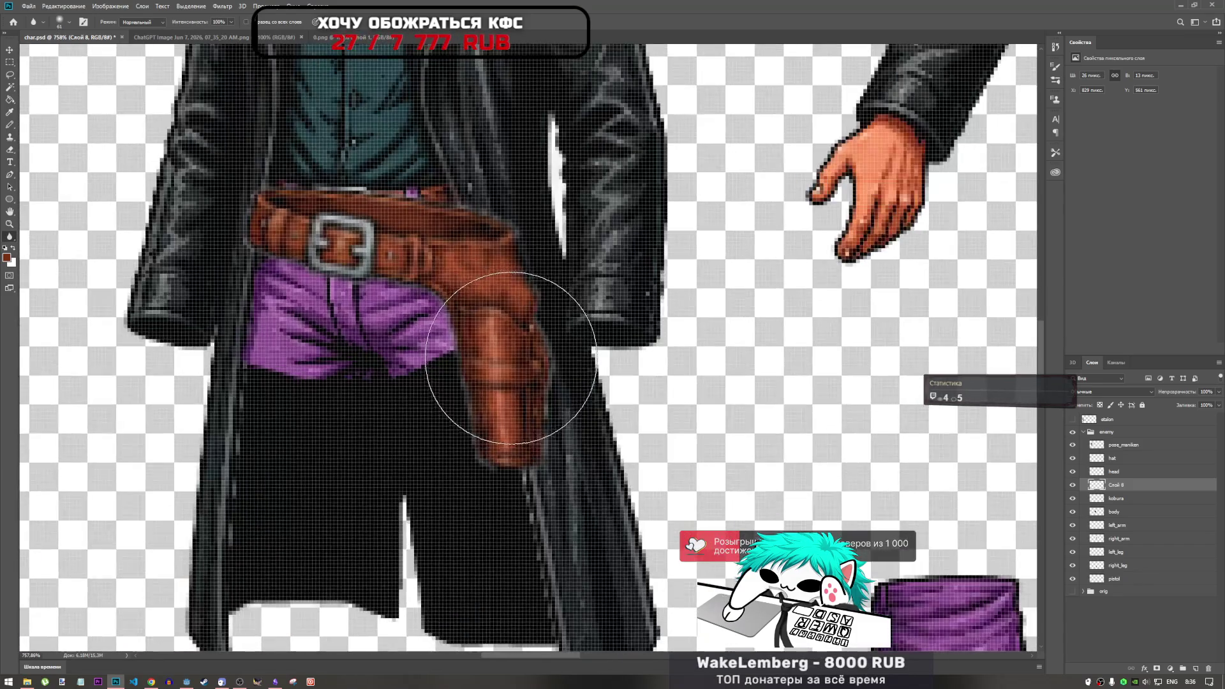
{"action": "left_click", "coordinate": [492, 383]}
{"action": "left_click", "coordinate": [230, 22]}
{"action": "left_click_drag", "start_coordinate": [510, 373], "coordinate": [479, 375]}
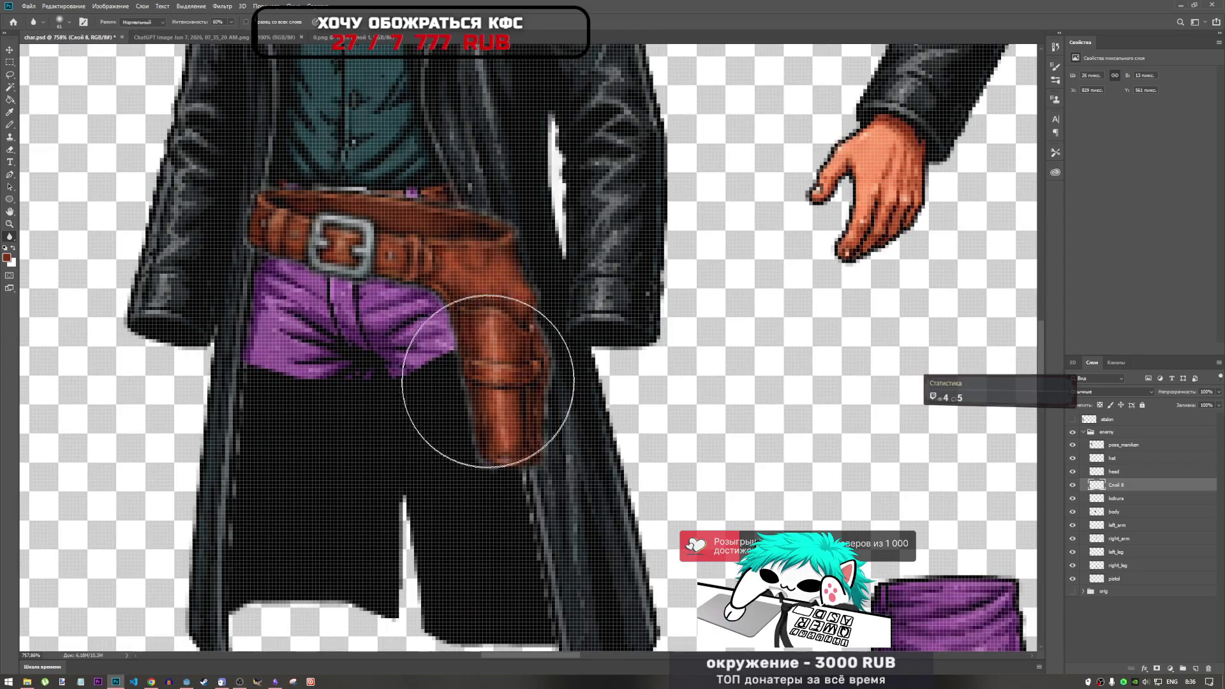
{"action": "right_click", "coordinate": [10, 237]}
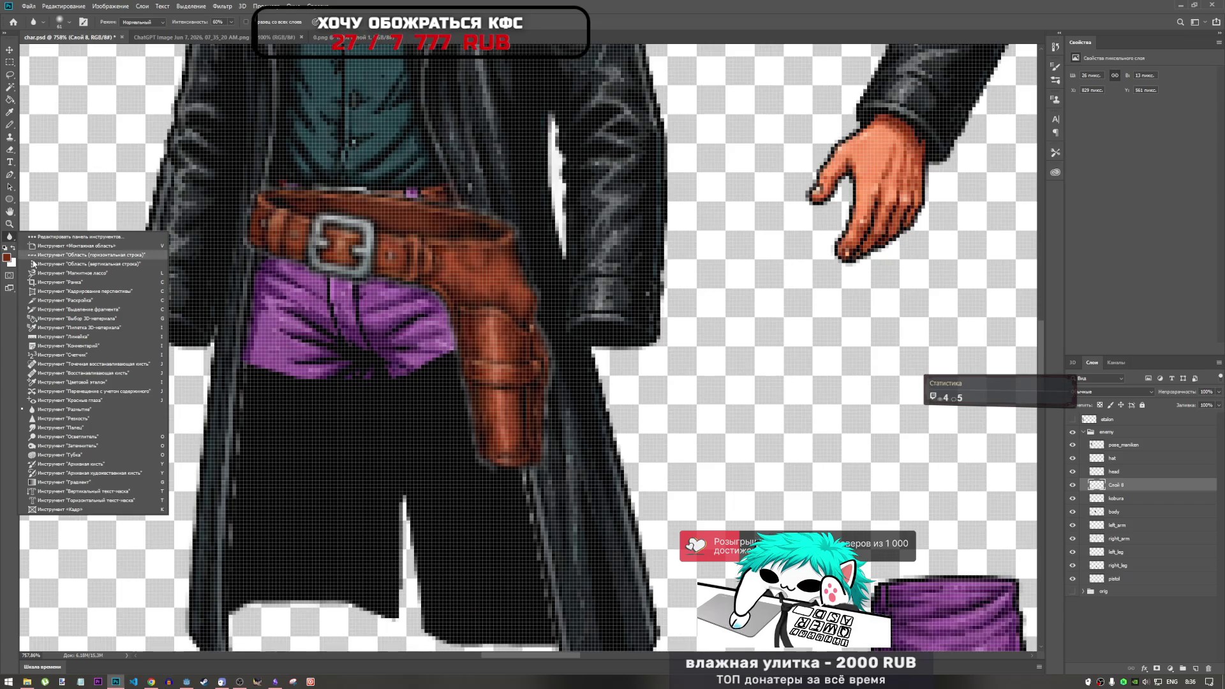
{"action": "left_click", "coordinate": [82, 446]}
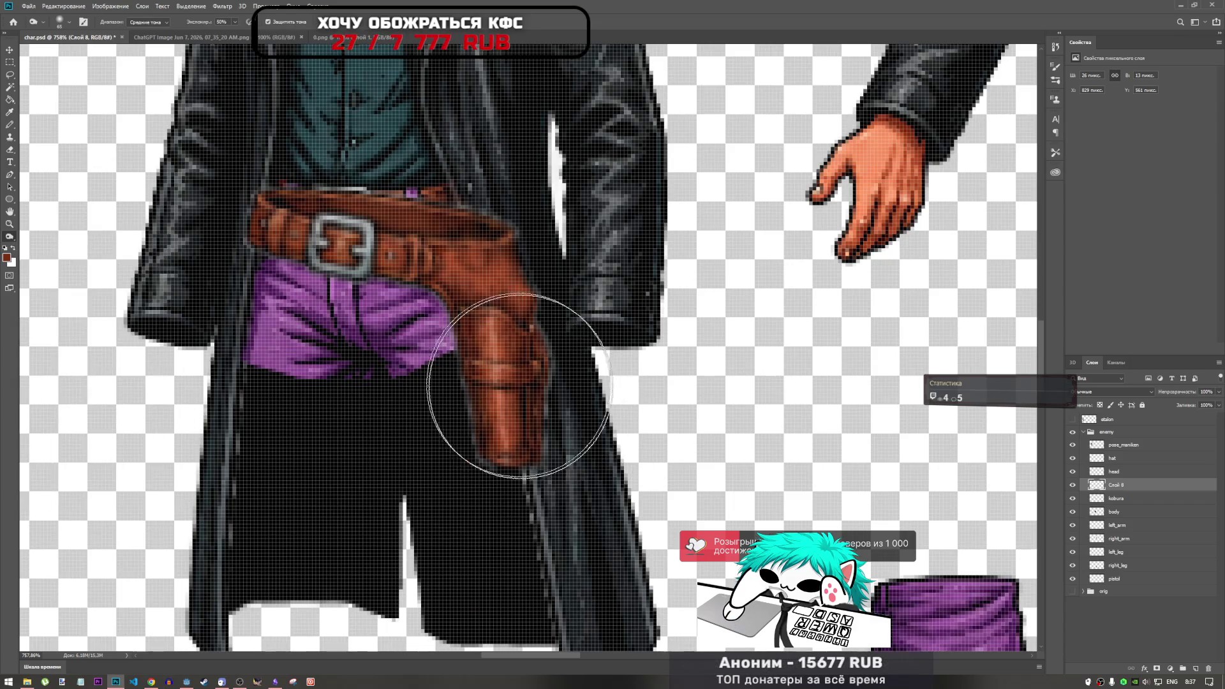
{"action": "scroll", "coordinate": [511, 369], "scroll_direction": "down", "scroll_amount": 5}
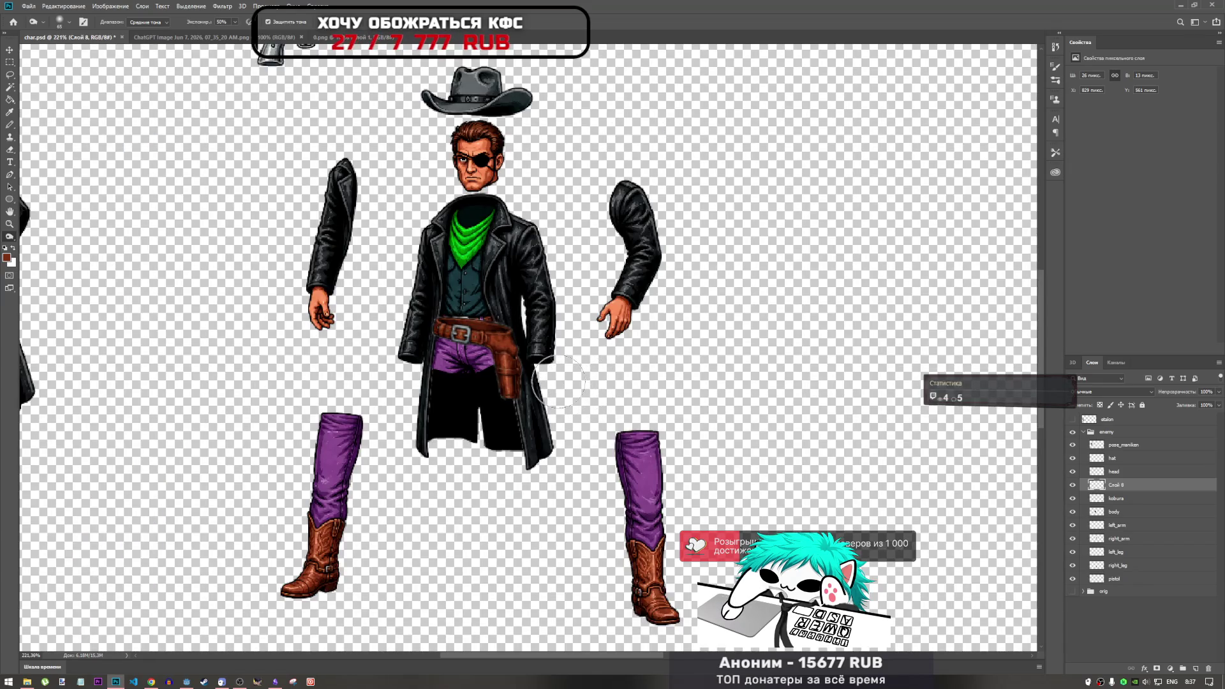
Merge the strap layer Слой 8 down into the holster layer.
{"action": "left_click", "coordinate": [9, 62]}
{"action": "scroll", "coordinate": [527, 359], "scroll_direction": "down", "scroll_amount": 3}
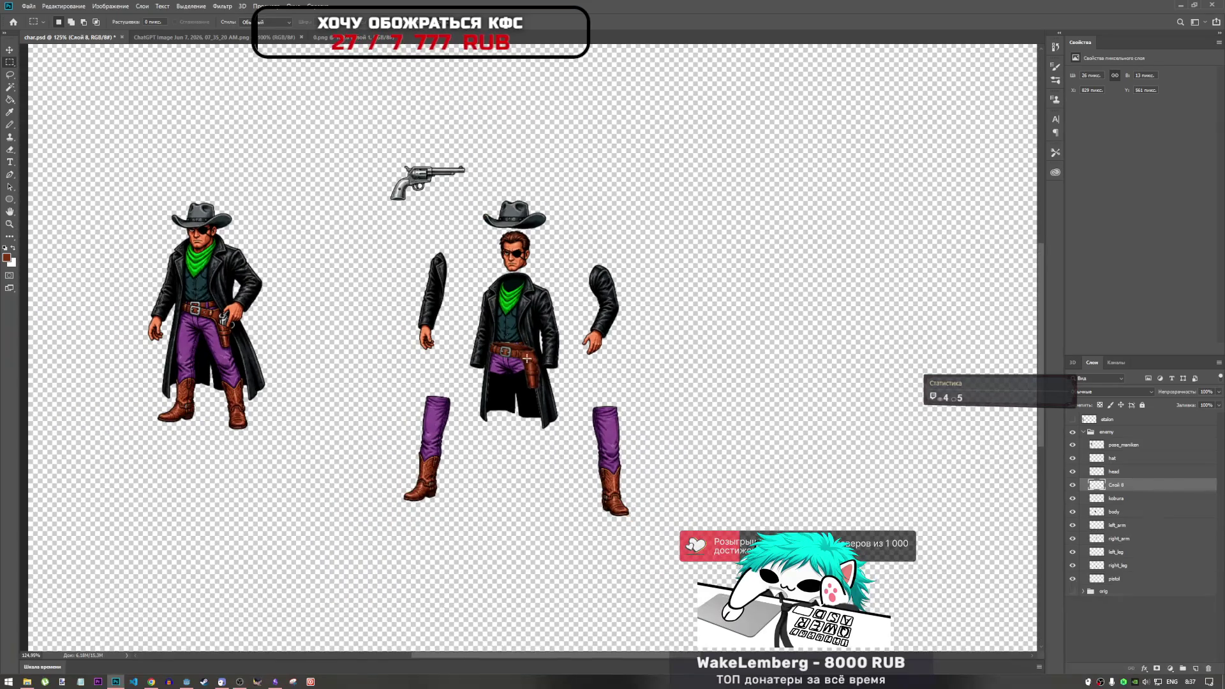
{"action": "scroll", "coordinate": [526, 355], "scroll_direction": "up", "scroll_amount": 4}
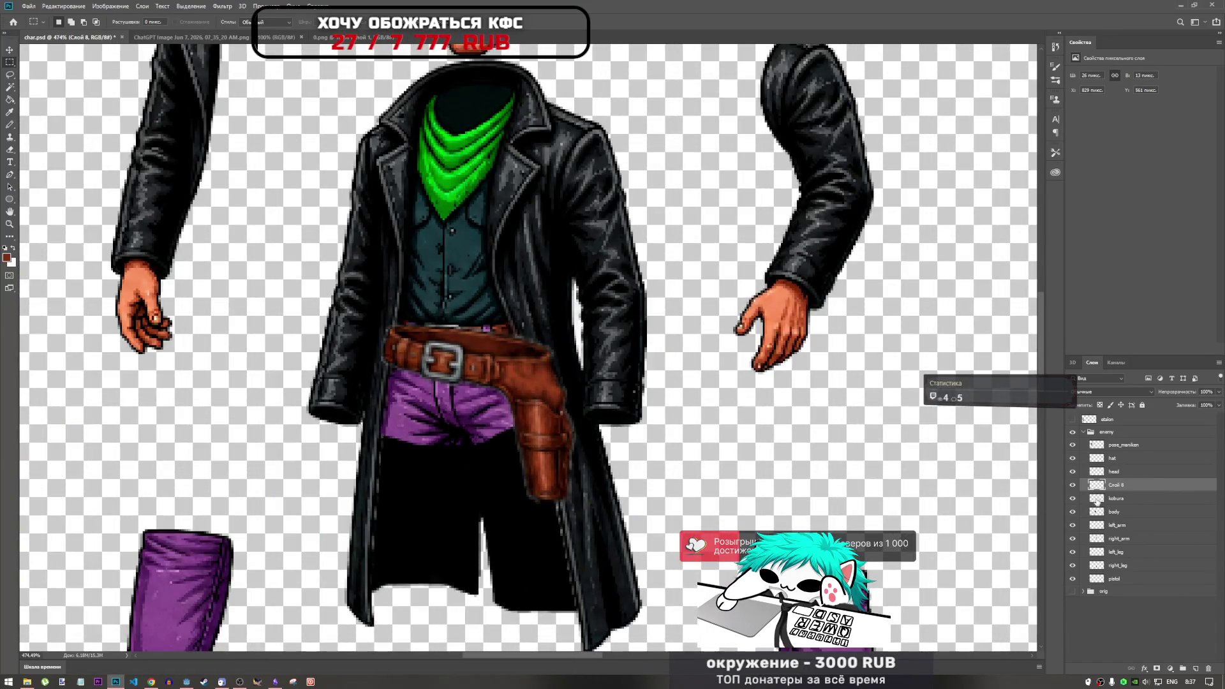
{"action": "right_click", "coordinate": [1122, 502]}
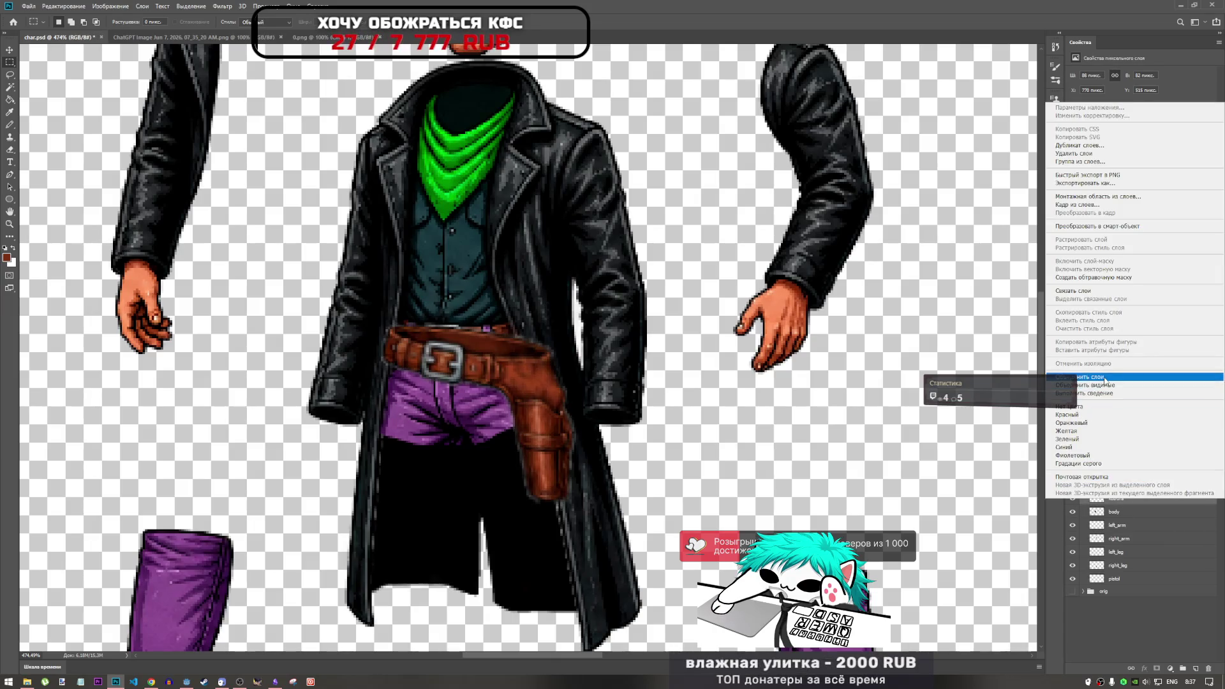
{"action": "left_click", "coordinate": [1106, 378]}
Rename the merged layer to kobura and toggle its visibility to check it.
{"action": "right_click", "coordinate": [1121, 485]}
{"action": "left_click", "coordinate": [1116, 487]}
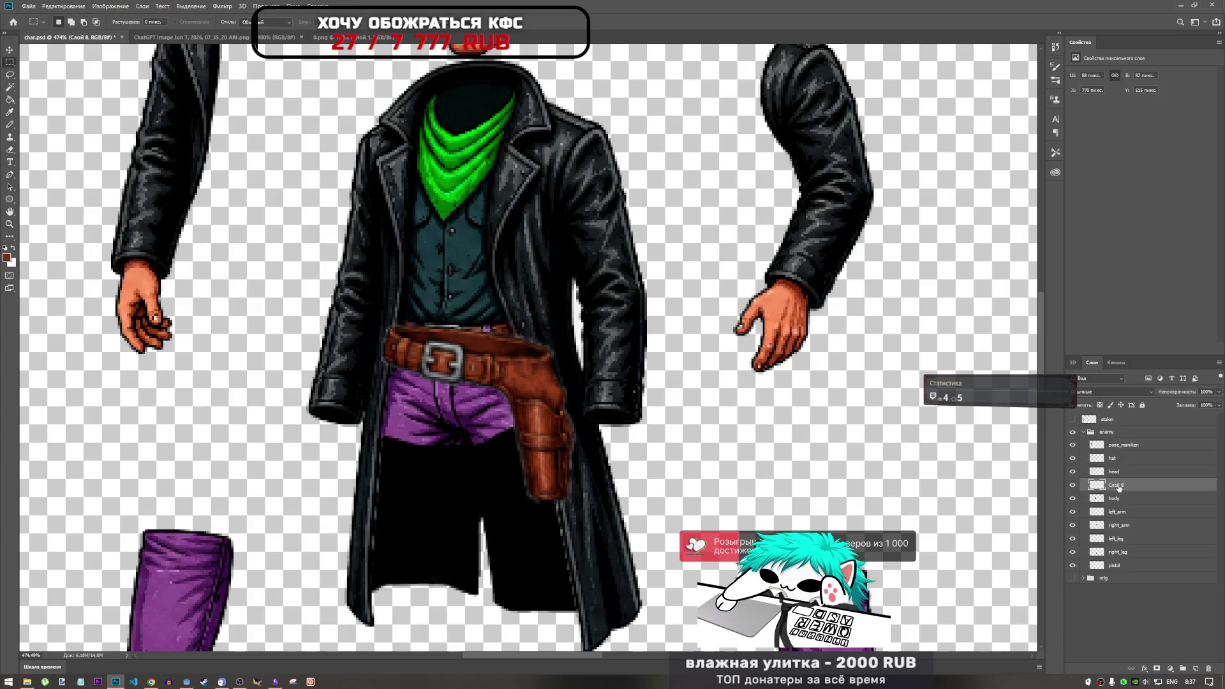
{"action": "type", "text": "kd"}
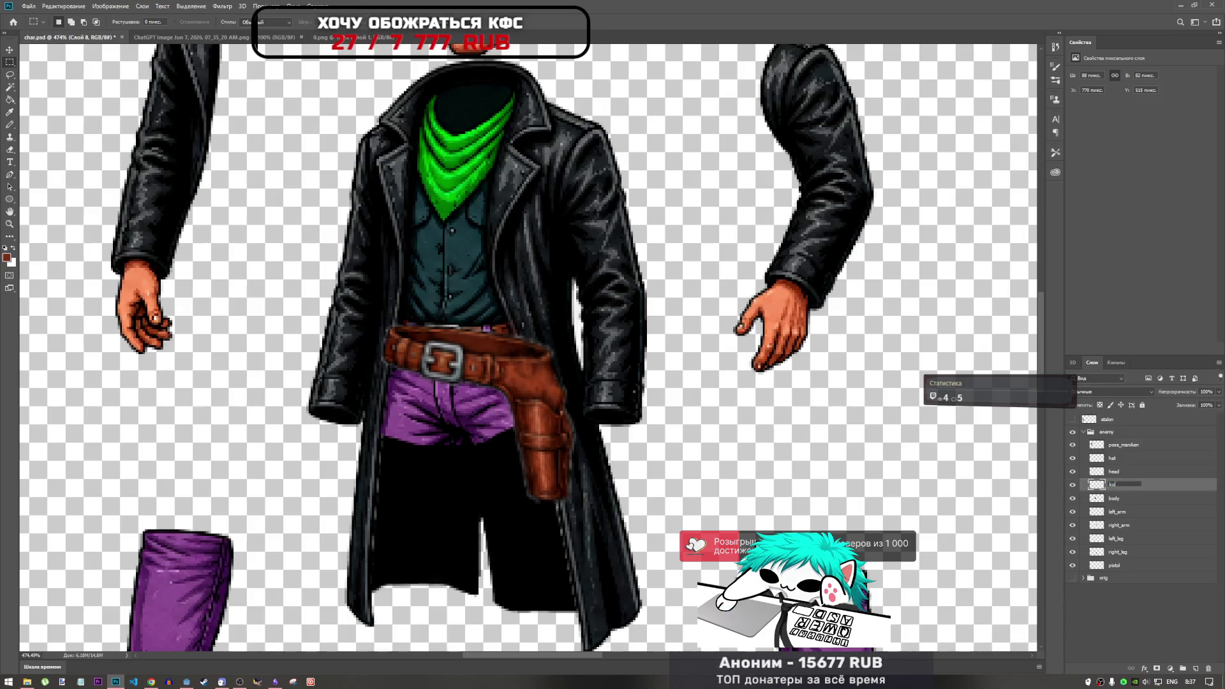
{"action": "type", "text": "ra"}
{"action": "key", "text": "Return"}
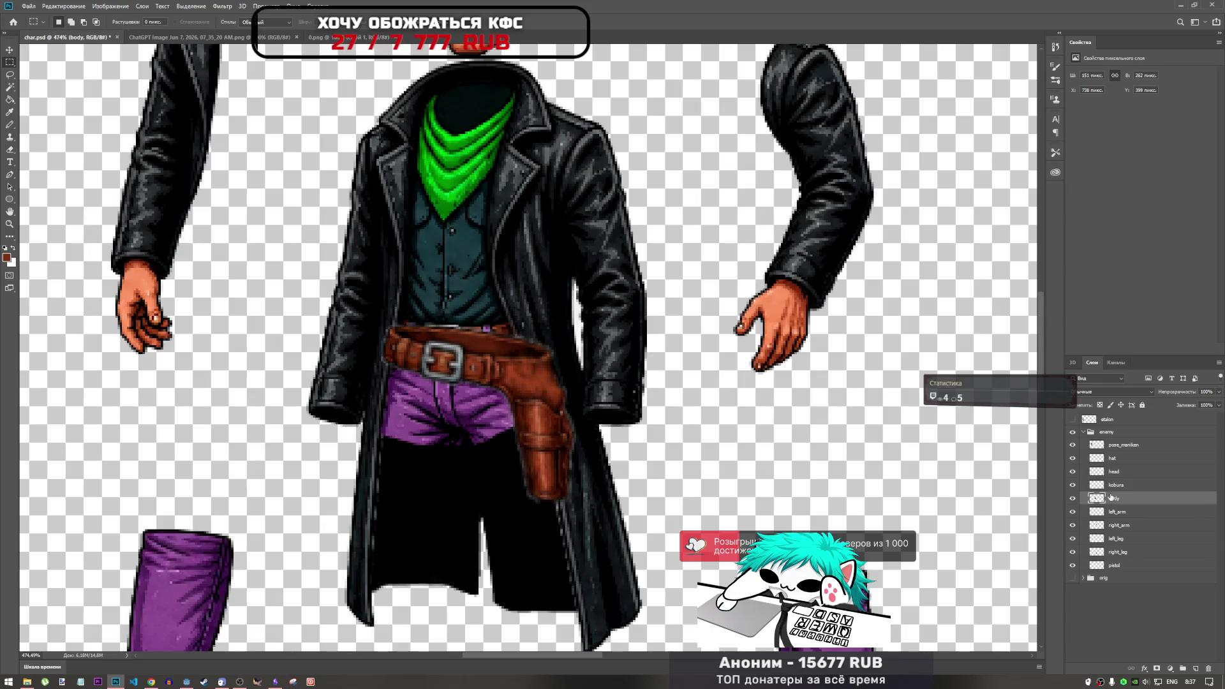
{"action": "left_click", "coordinate": [1073, 486]}
{"action": "left_click", "coordinate": [1074, 486]}
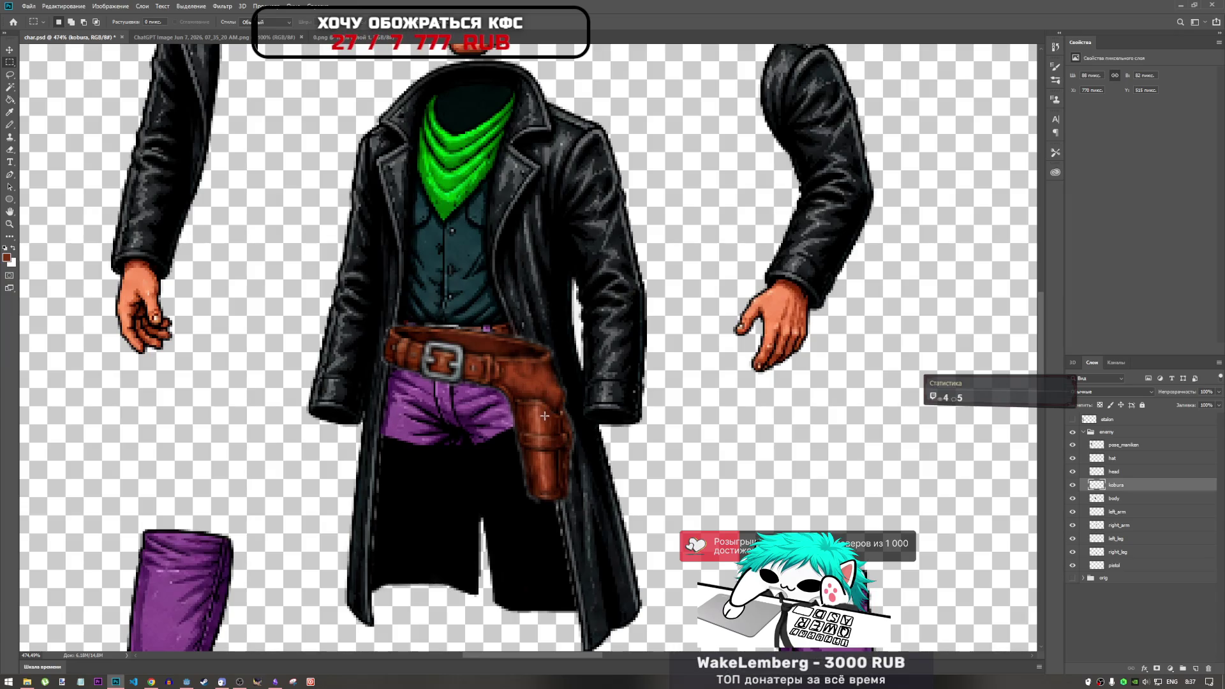
{"action": "left_click", "coordinate": [1115, 499]}
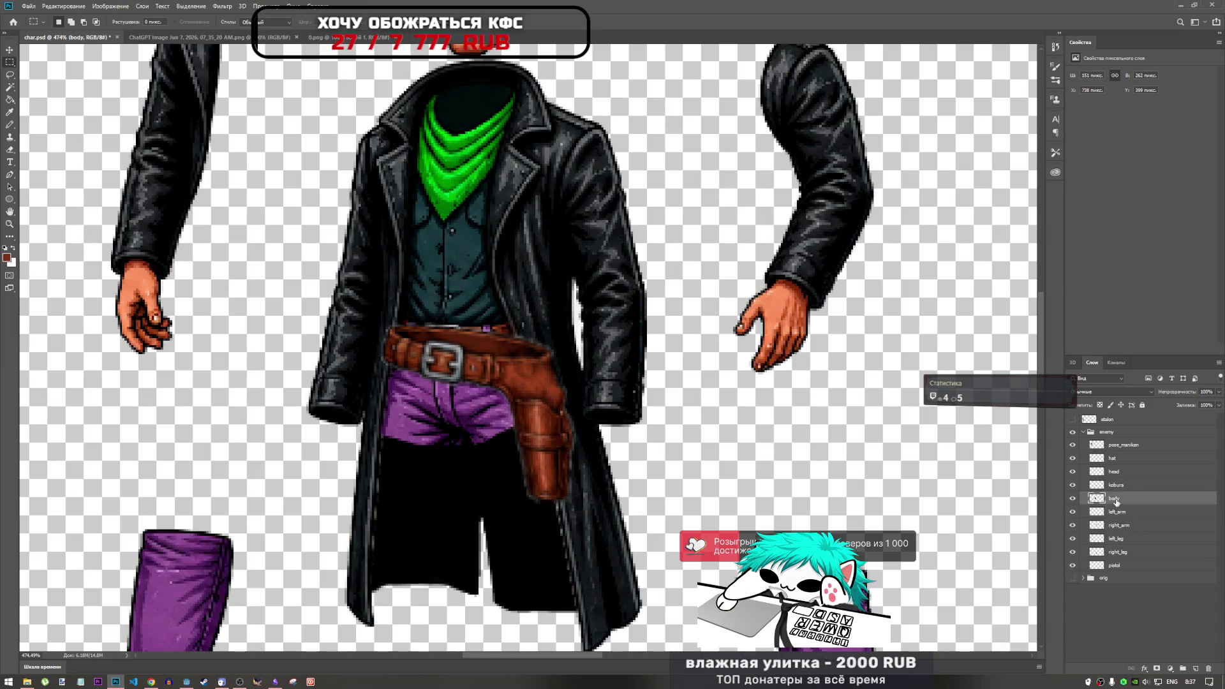
Select the white streak on the body layer's coat edge with the Magic Wand and delete it.
{"action": "left_click", "coordinate": [1072, 498]}
{"action": "left_click", "coordinate": [1072, 498]}
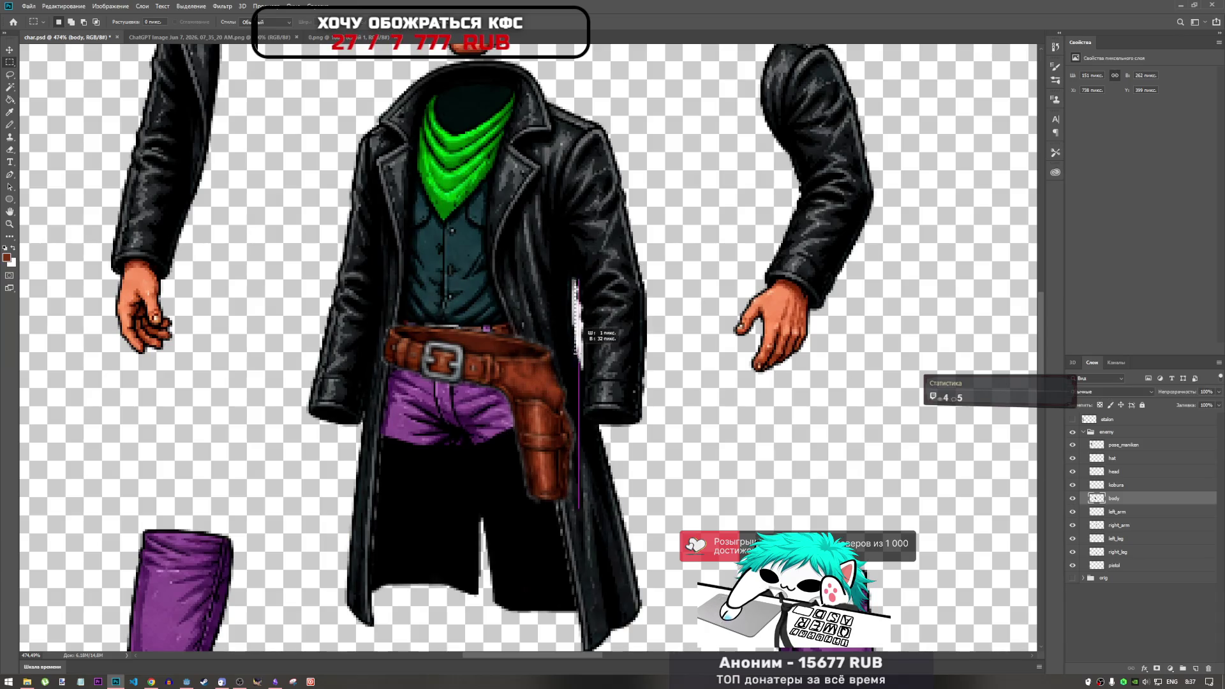
{"action": "left_click_drag", "start_coordinate": [575, 279], "coordinate": [592, 368]}
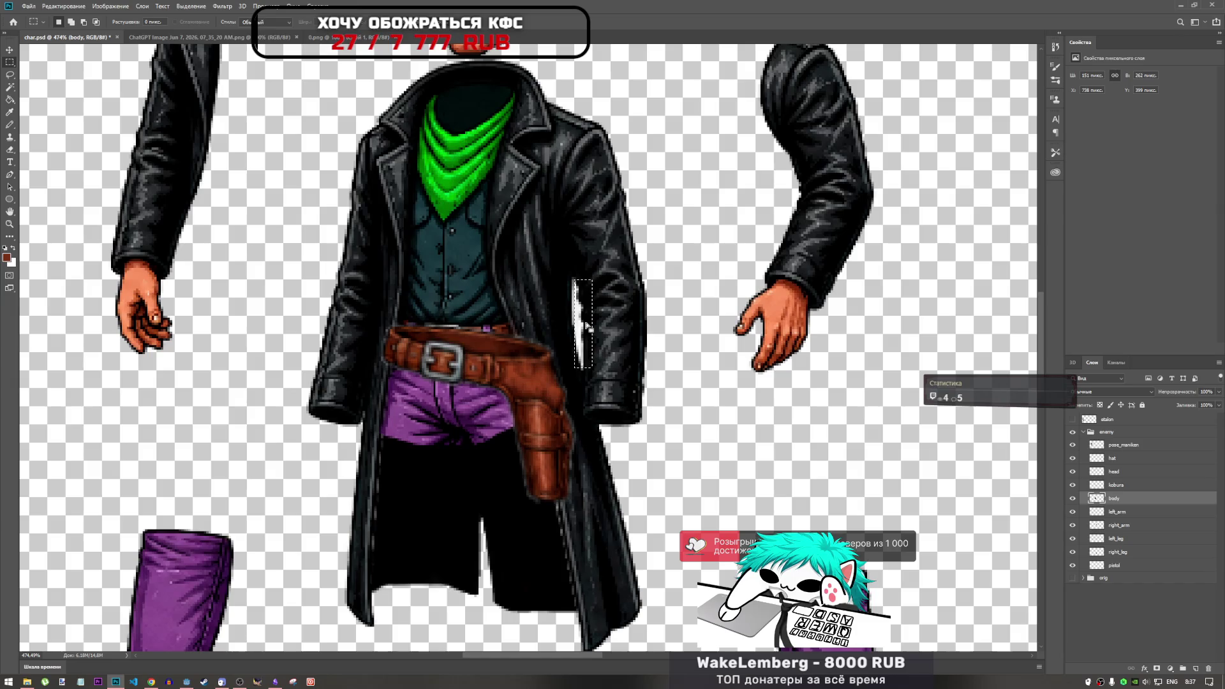
{"action": "scroll", "coordinate": [585, 326], "scroll_direction": "up", "scroll_amount": 3}
{"action": "scroll", "coordinate": [577, 330], "scroll_direction": "up", "scroll_amount": 3}
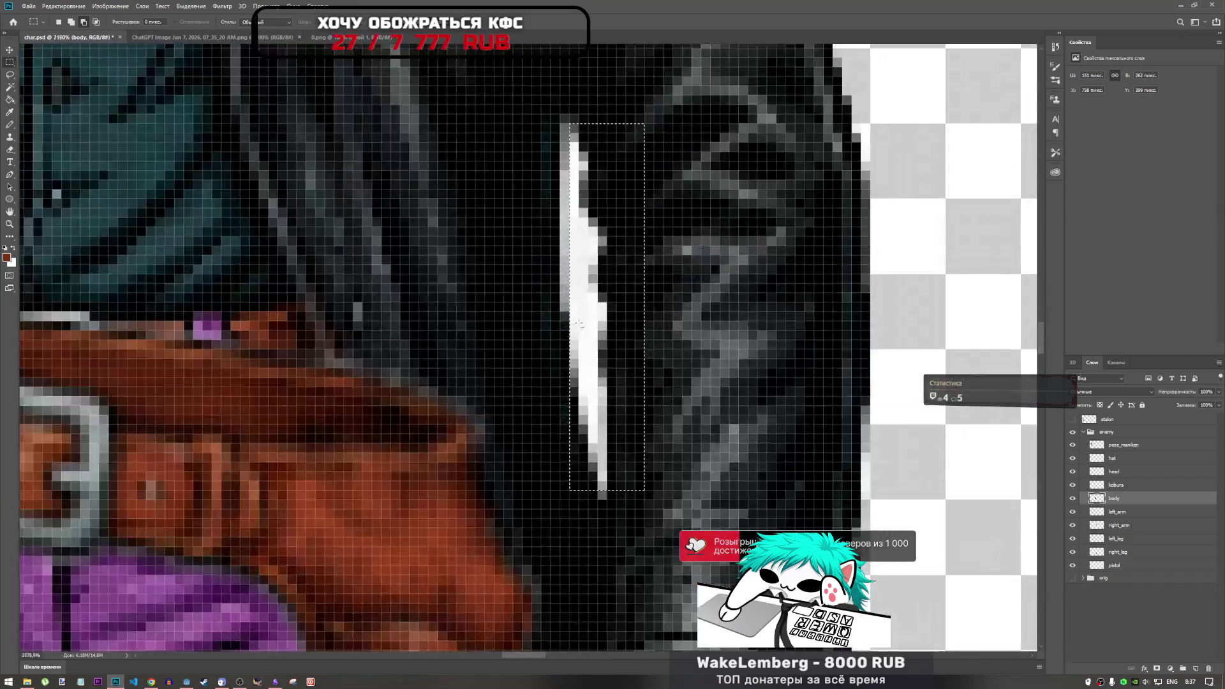
{"action": "scroll", "coordinate": [571, 330], "scroll_direction": "down", "scroll_amount": 5}
{"action": "key", "text": "ctrl+z"}
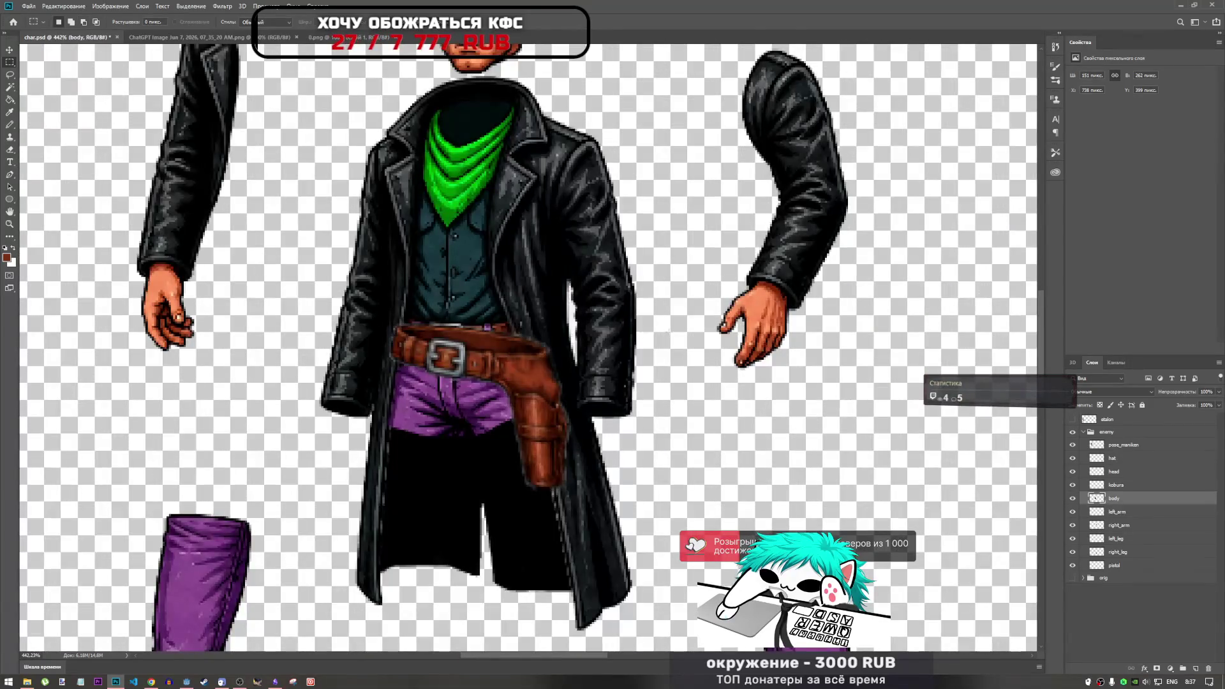
{"action": "left_click", "coordinate": [10, 126]}
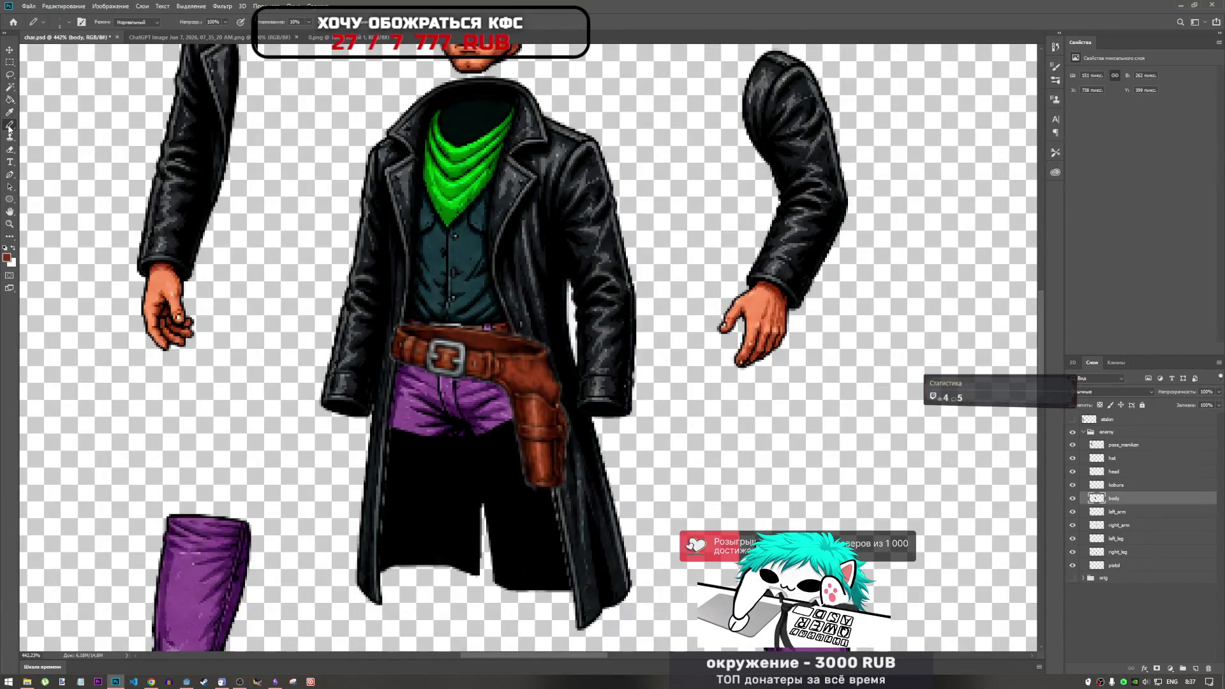
{"action": "left_click", "coordinate": [11, 87]}
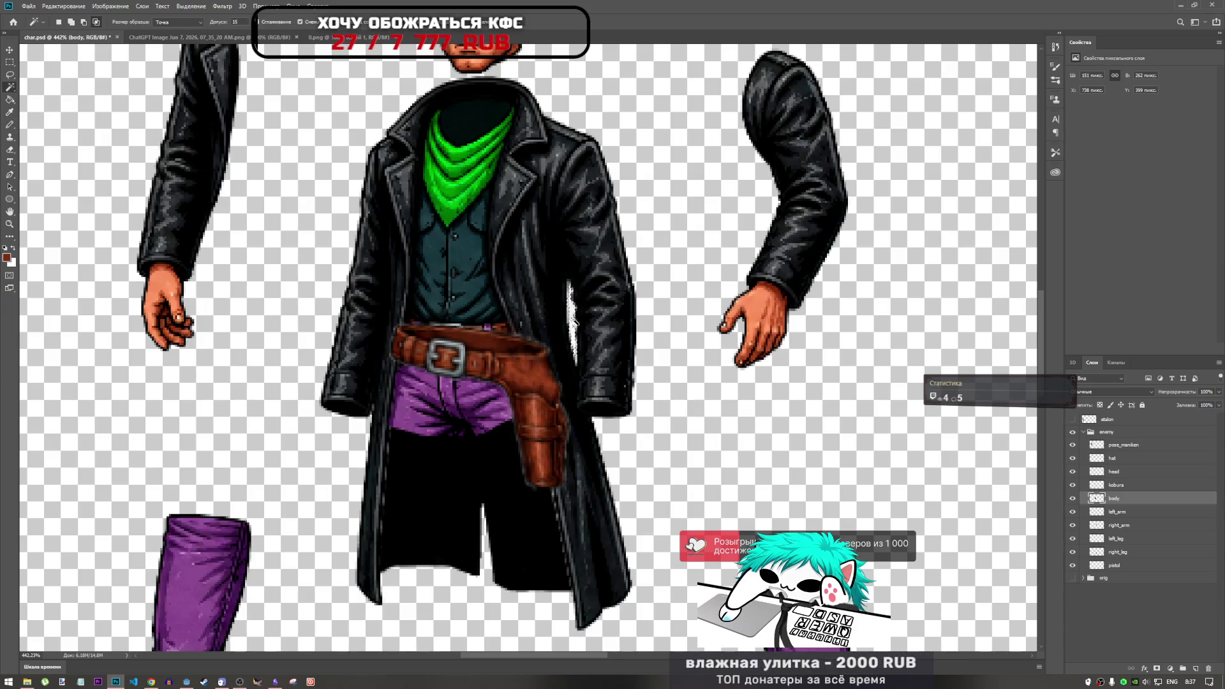
{"action": "scroll", "coordinate": [572, 313], "scroll_direction": "up", "scroll_amount": 3}
{"action": "left_click", "coordinate": [572, 313]}
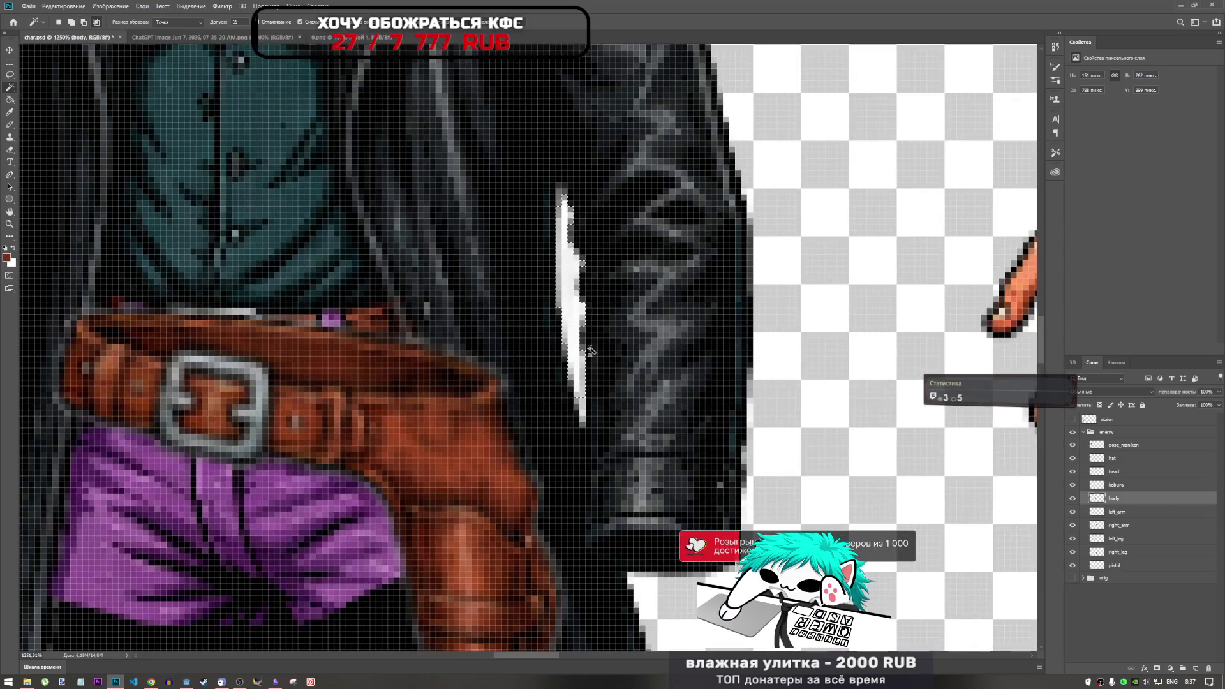
{"action": "key", "text": "Delete"}
{"action": "scroll", "coordinate": [594, 355], "scroll_direction": "down", "scroll_amount": 5}
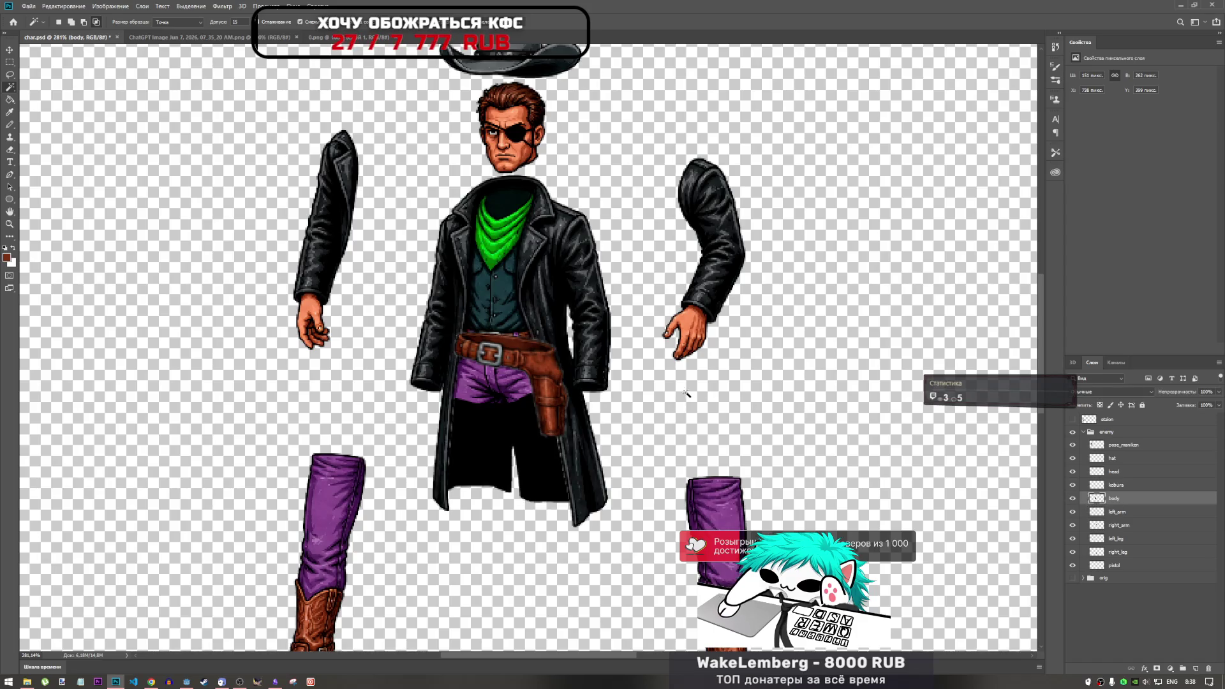
Hide the kobura layer to expose the belt, checking the left_arm, right_leg and body layers.
{"action": "scroll", "coordinate": [517, 358], "scroll_direction": "up", "scroll_amount": 3}
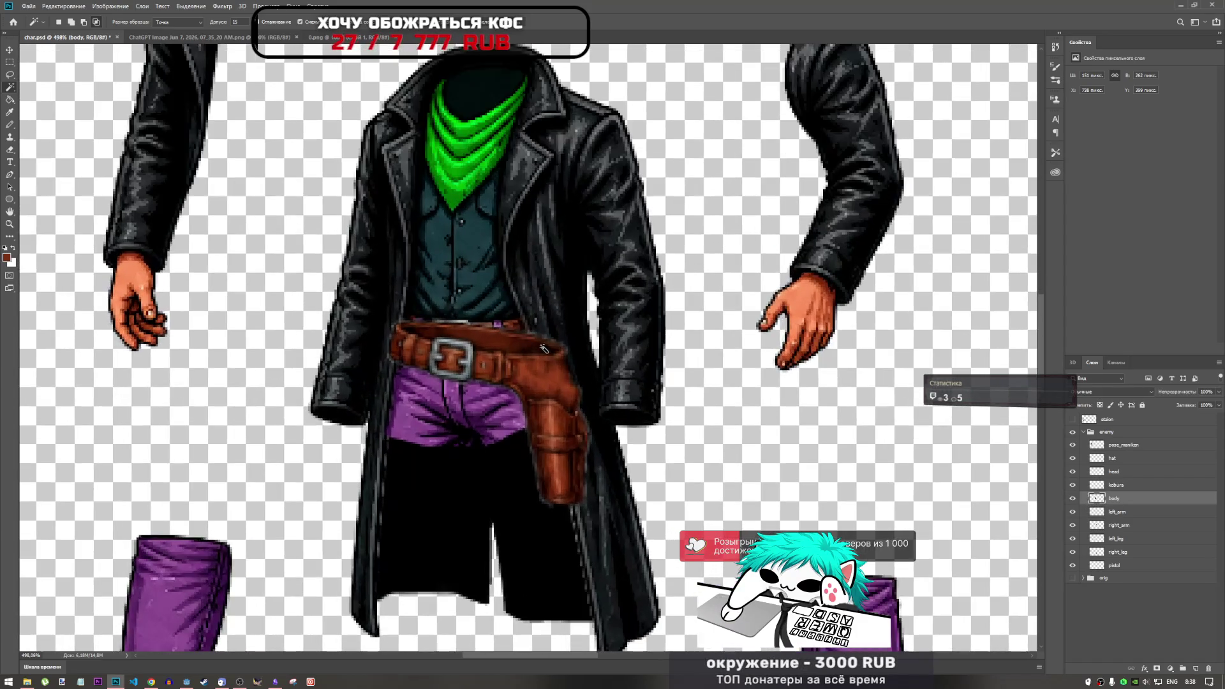
{"action": "scroll", "coordinate": [538, 350], "scroll_direction": "up", "scroll_amount": 1}
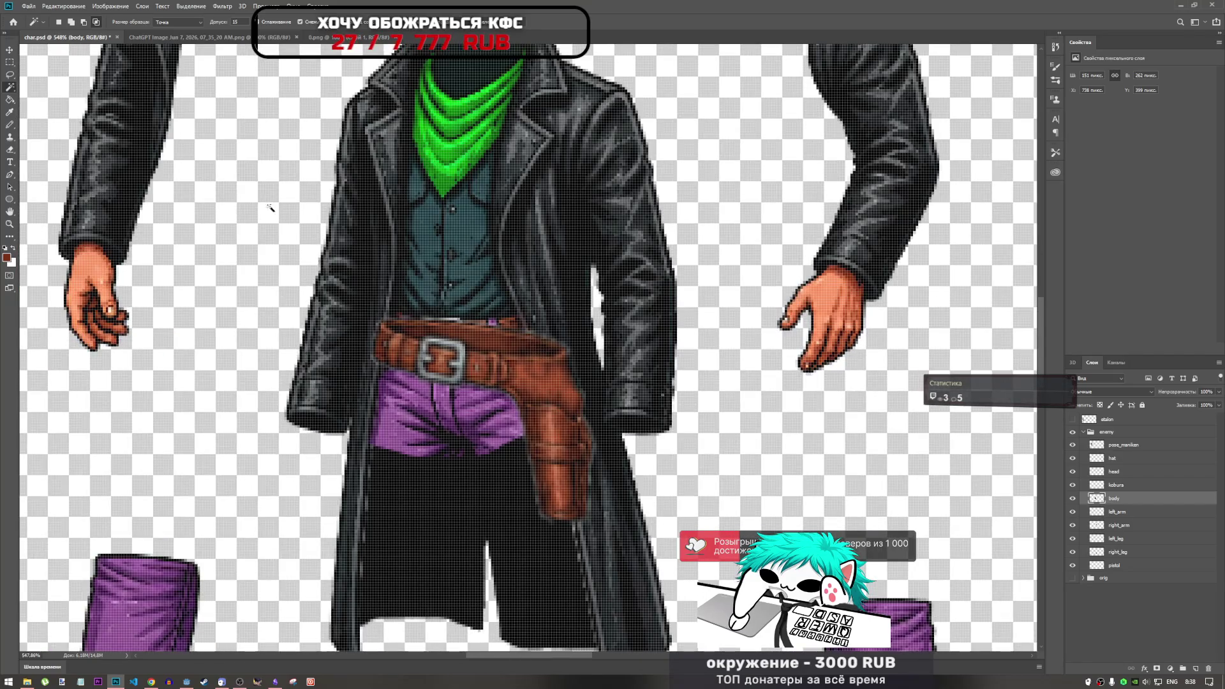
{"action": "left_click", "coordinate": [1072, 484]}
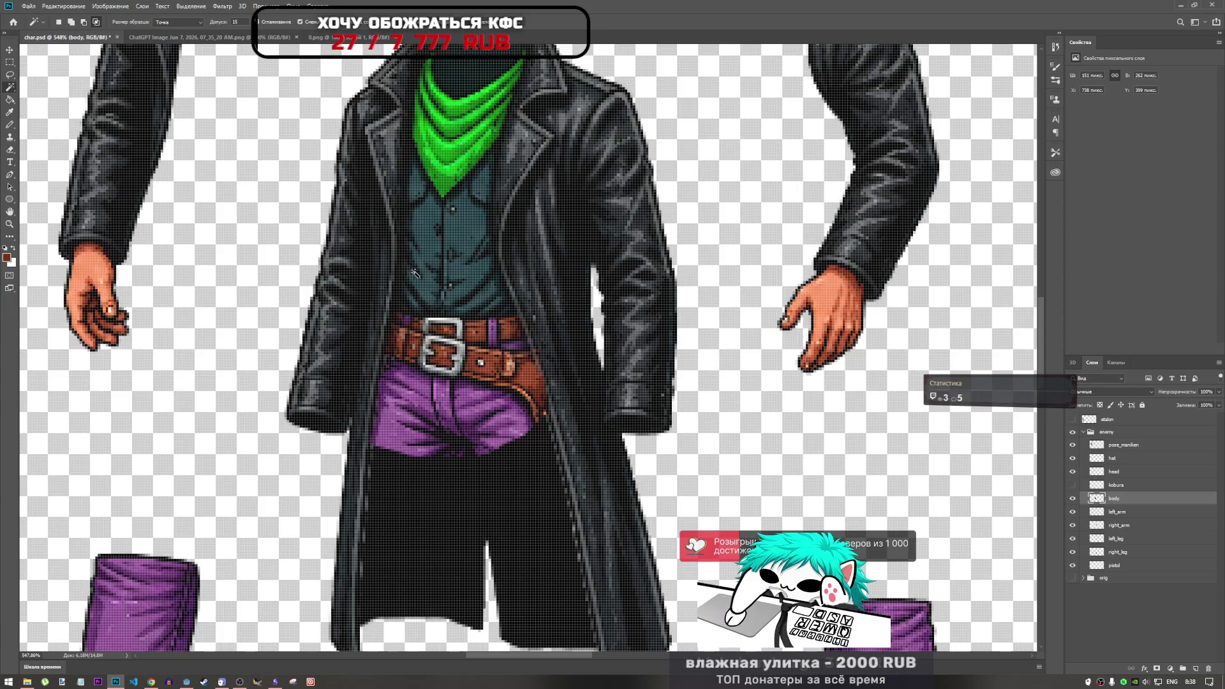
{"action": "left_click", "coordinate": [10, 75]}
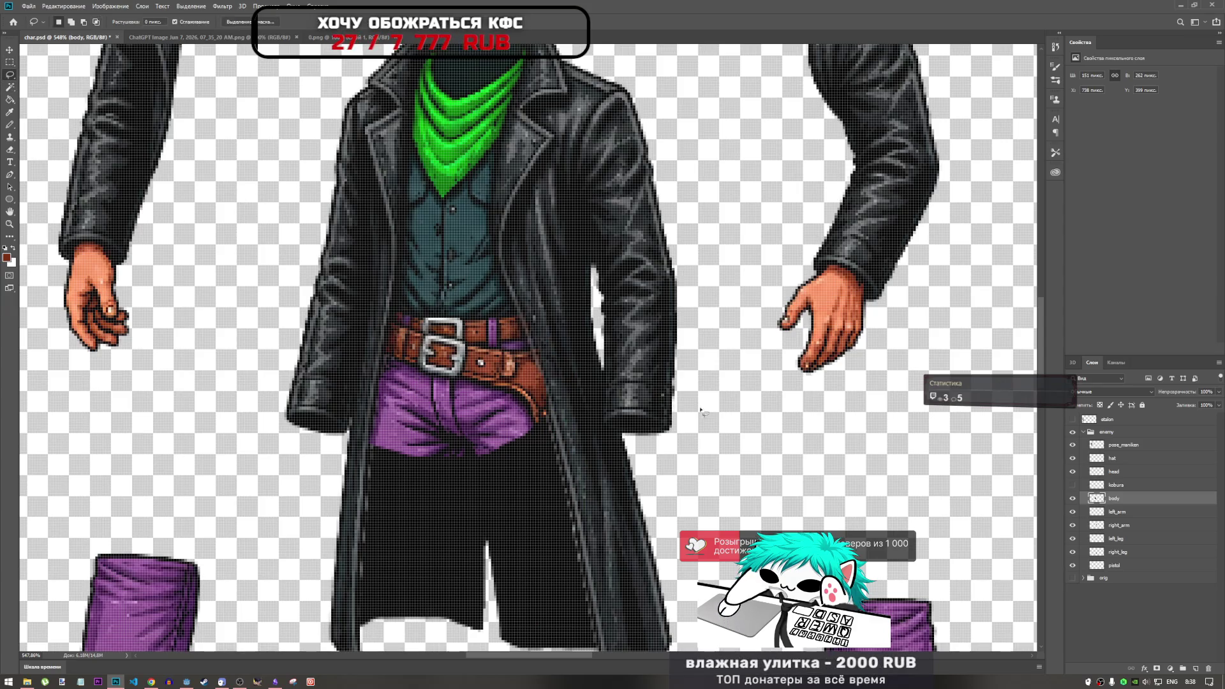
{"action": "left_click", "coordinate": [1072, 512]}
{"action": "left_click", "coordinate": [1072, 512]}
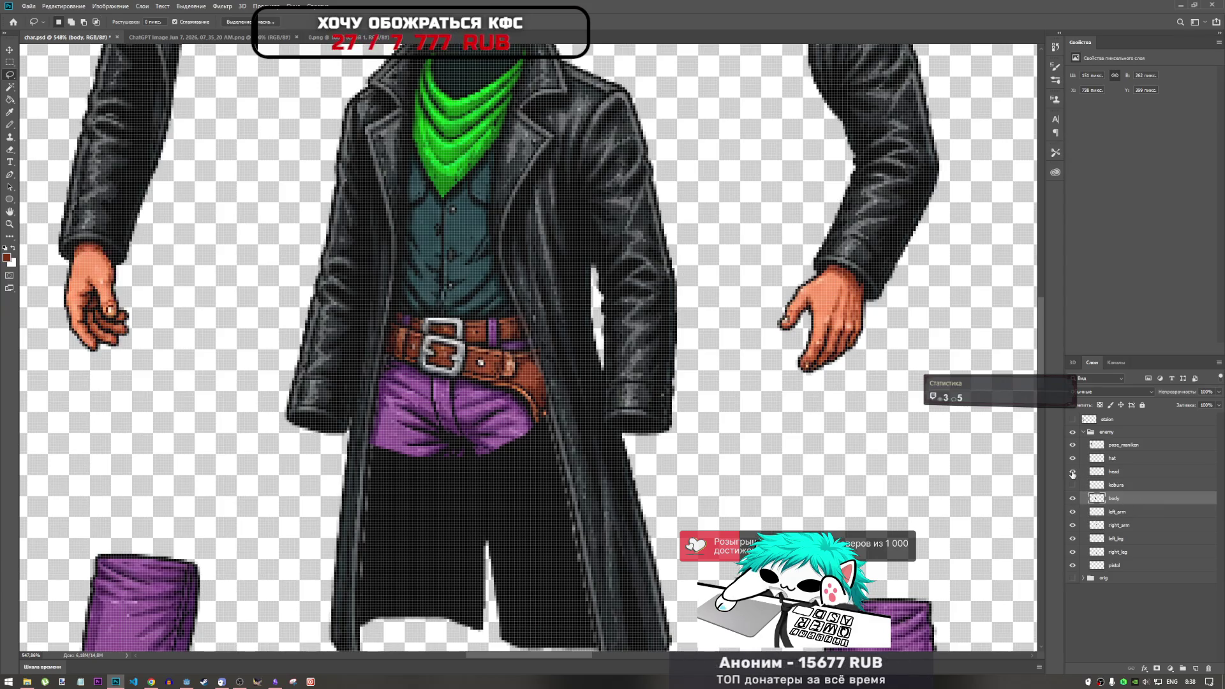
{"action": "left_click", "coordinate": [1073, 551]}
{"action": "left_click", "coordinate": [1072, 551]}
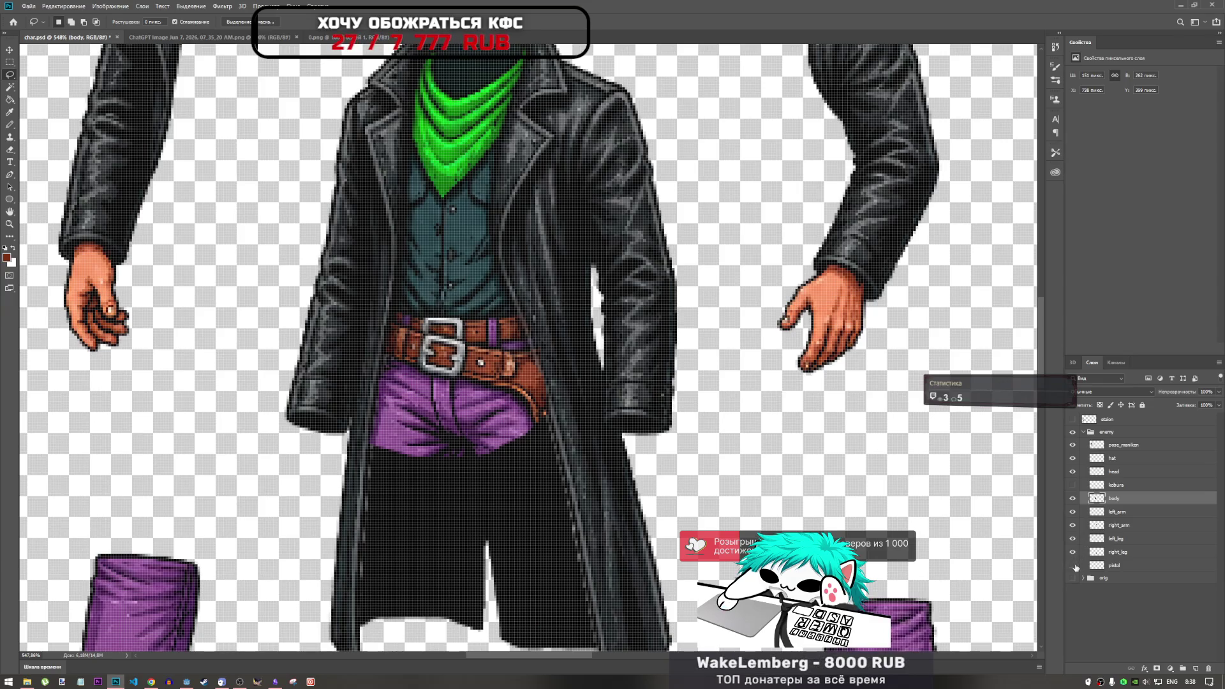
{"action": "left_click", "coordinate": [1072, 498]}
{"action": "left_click", "coordinate": [1072, 498]}
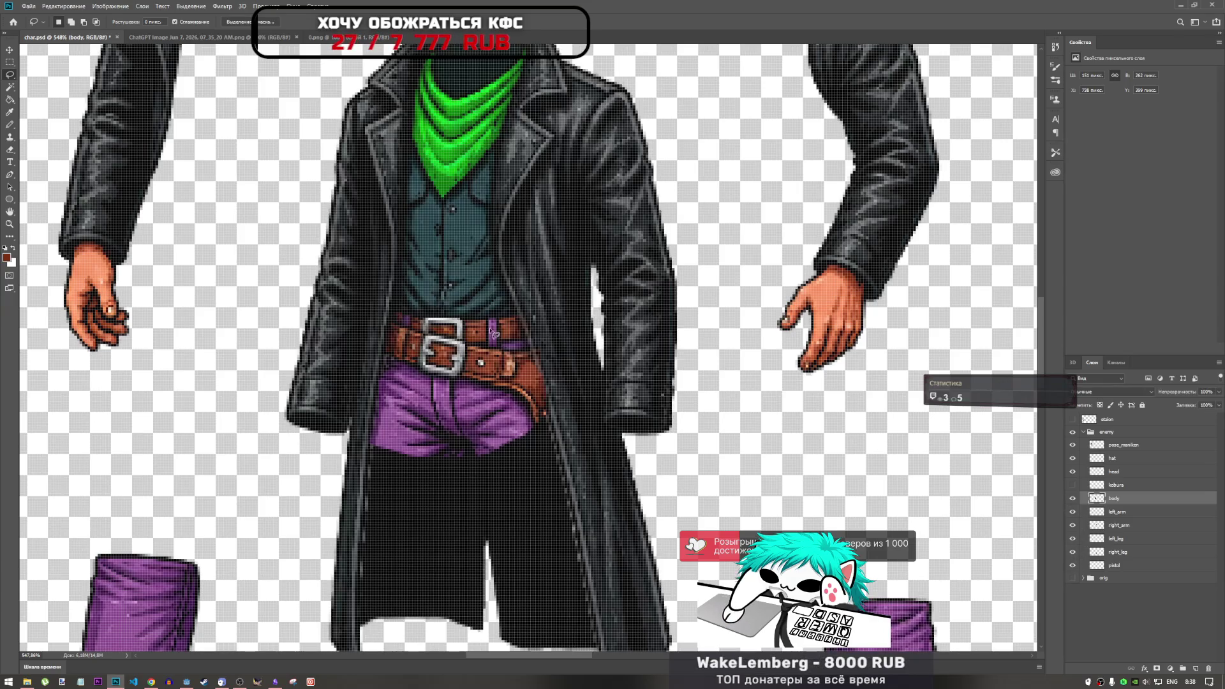
{"action": "mouse_move", "coordinate": [523, 319]}
{"action": "left_mouse_down"}
{"action": "mouse_move", "coordinate": [560, 413]}
{"action": "mouse_move", "coordinate": [526, 322]}
{"action": "left_mouse_up"}
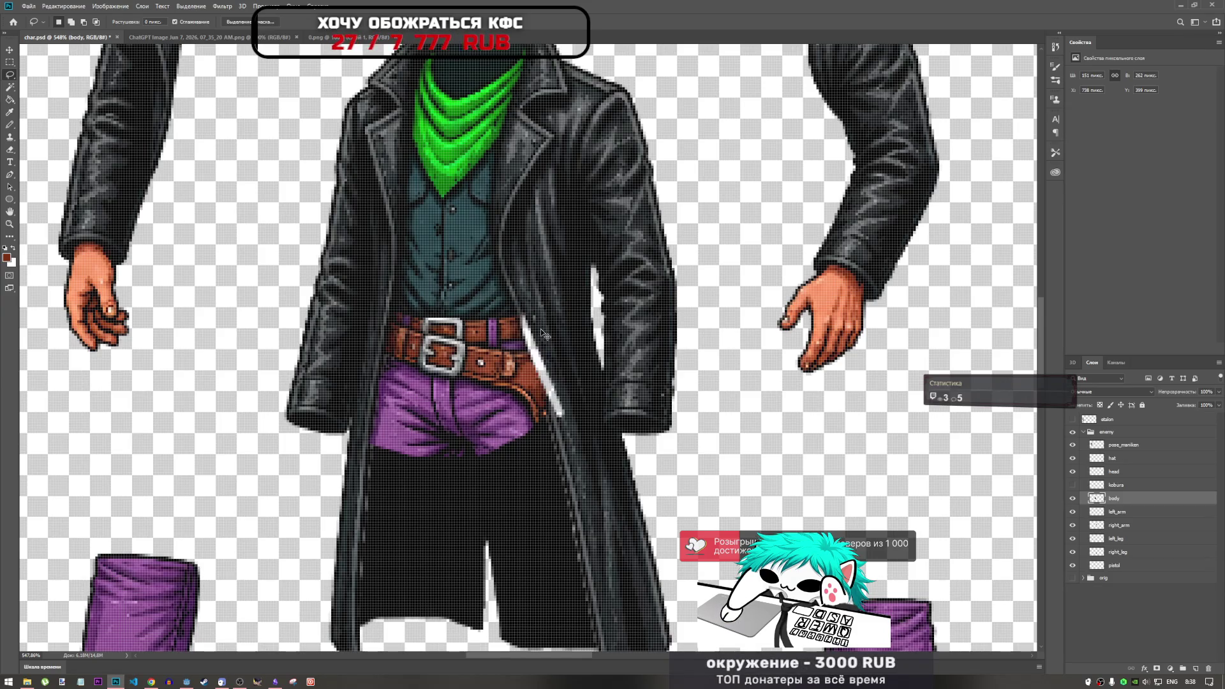
Copy a coat strip to a new layer, then move, rotate and scale it to ~95% over the belt gap.
{"action": "key", "text": "ctrl+d"}
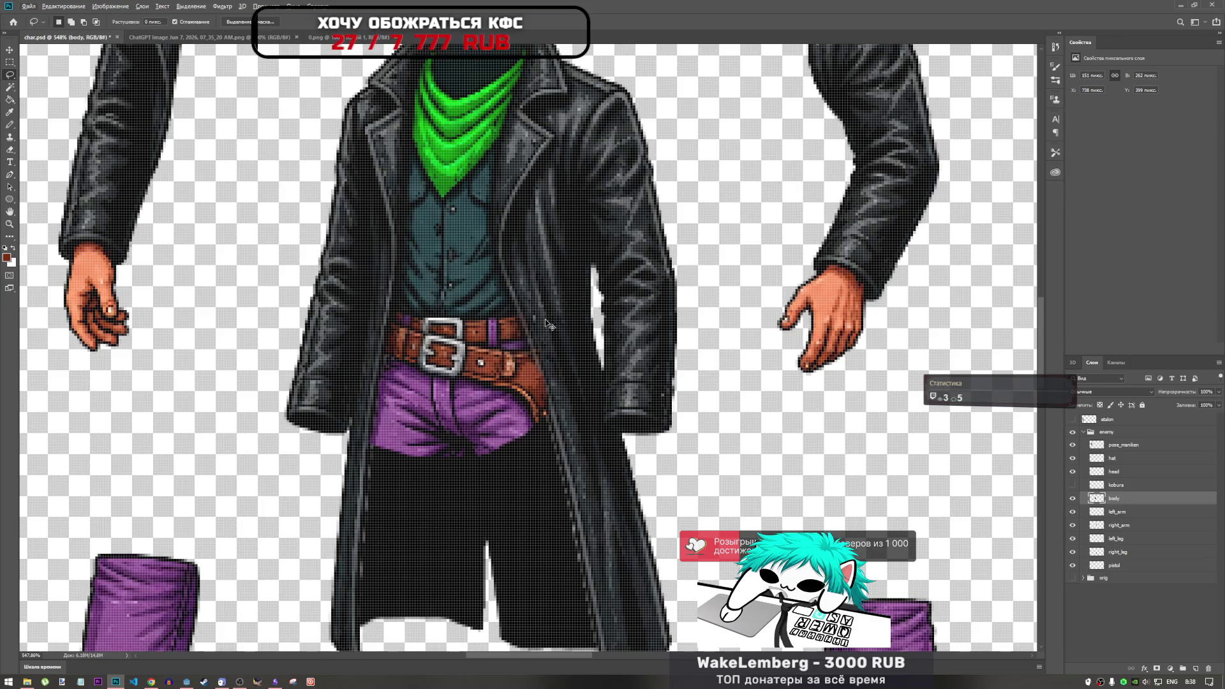
{"action": "mouse_move", "coordinate": [559, 427]}
{"action": "left_mouse_down"}
{"action": "mouse_move", "coordinate": [564, 458]}
{"action": "mouse_move", "coordinate": [556, 412]}
{"action": "left_mouse_up"}
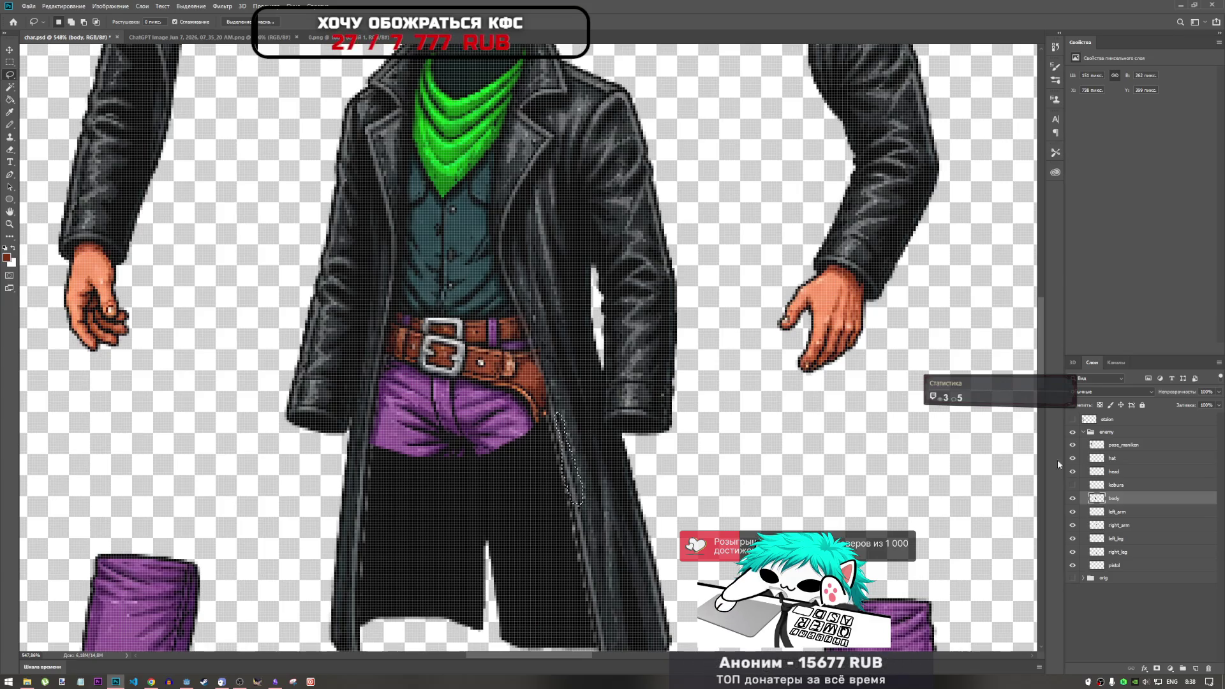
{"action": "key", "text": "ctrl+j"}
{"action": "key", "text": "ctrl+t"}
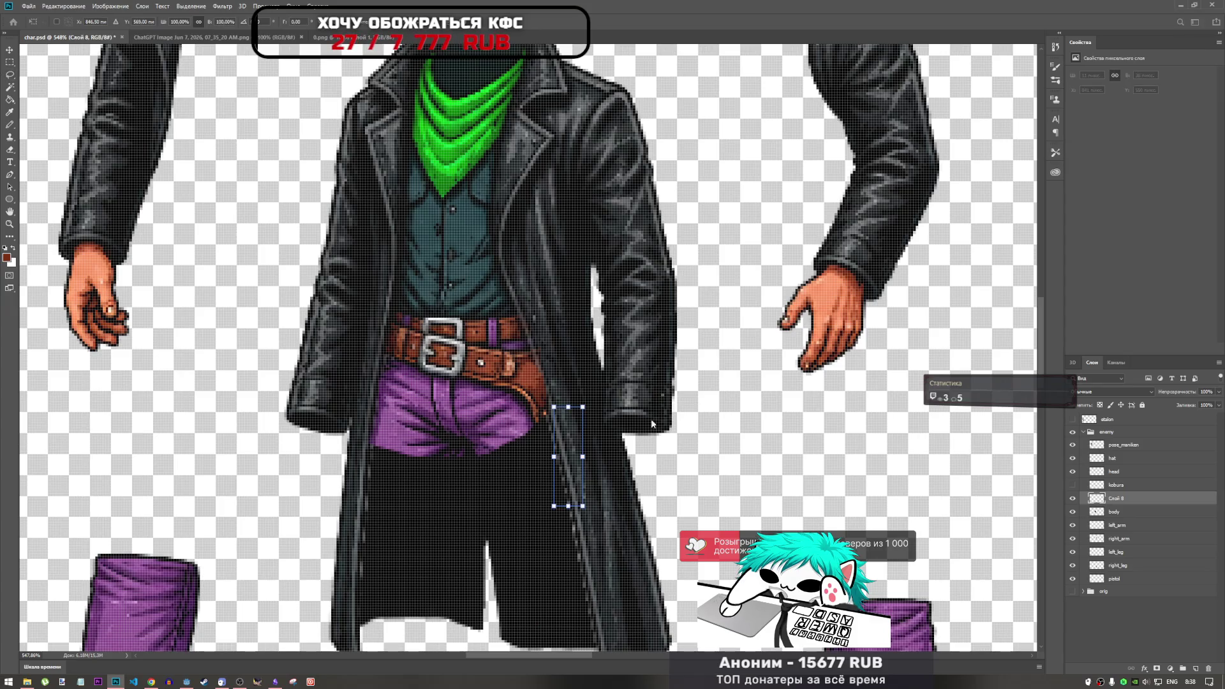
{"action": "left_click_drag", "start_coordinate": [578, 438], "coordinate": [553, 346]}
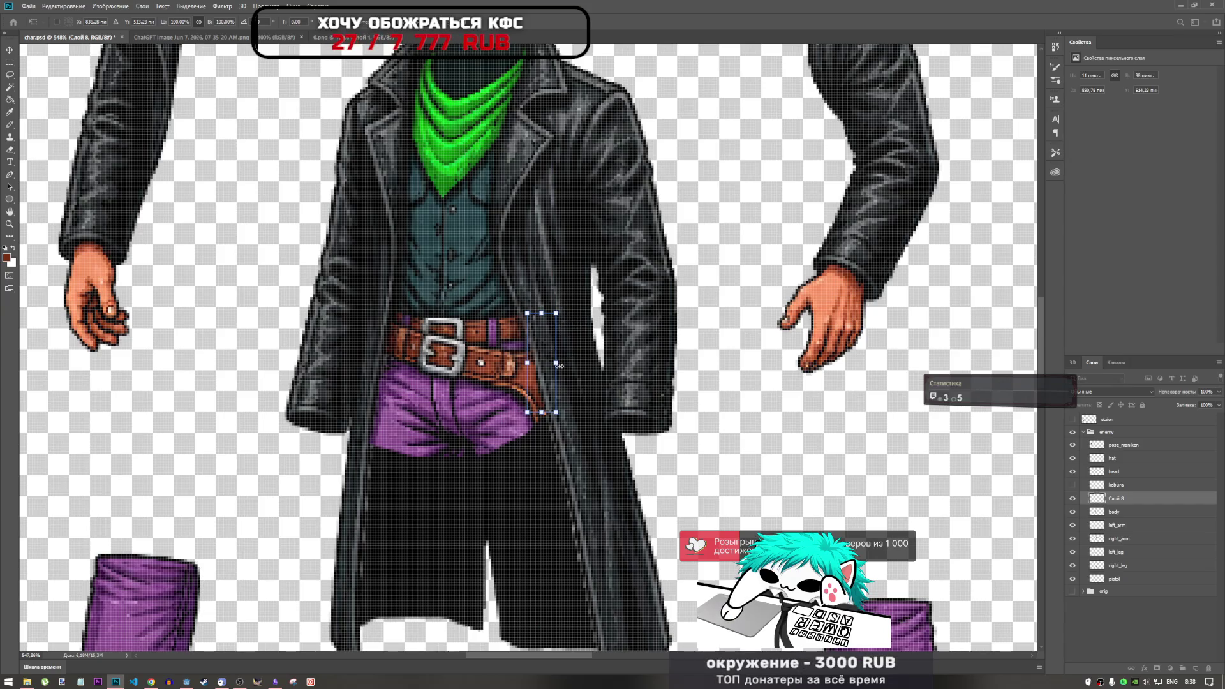
{"action": "key", "text": "Right"}
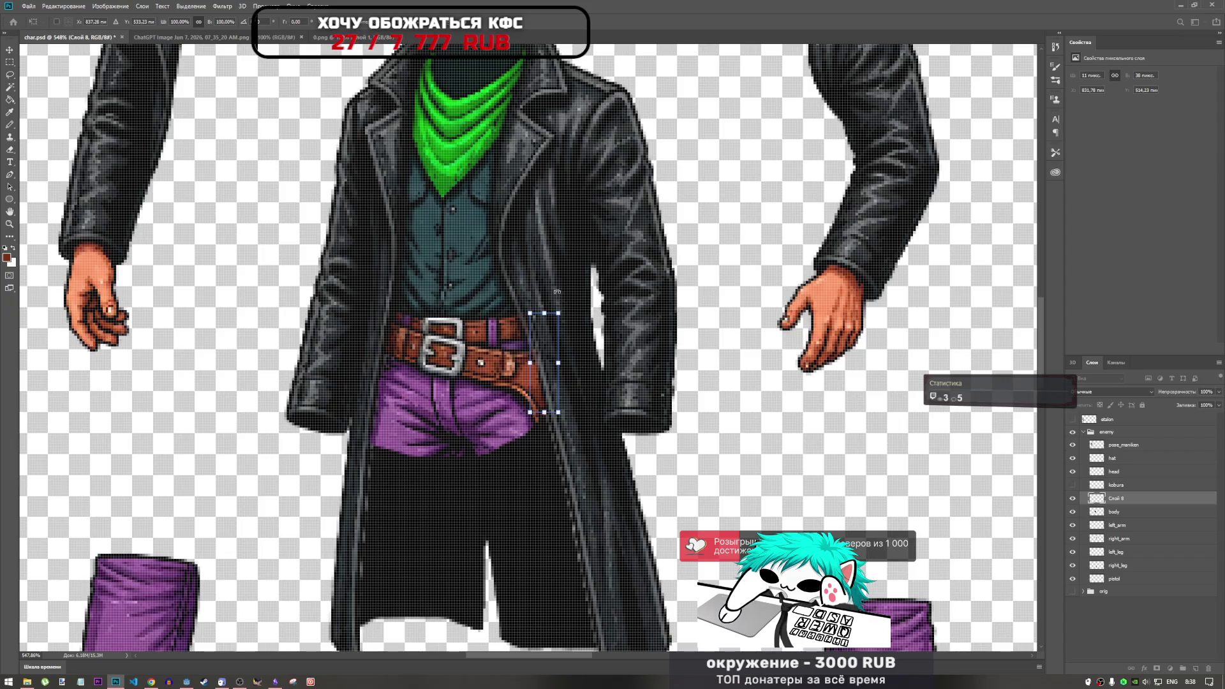
{"action": "left_click_drag", "start_coordinate": [572, 306], "coordinate": [590, 317]}
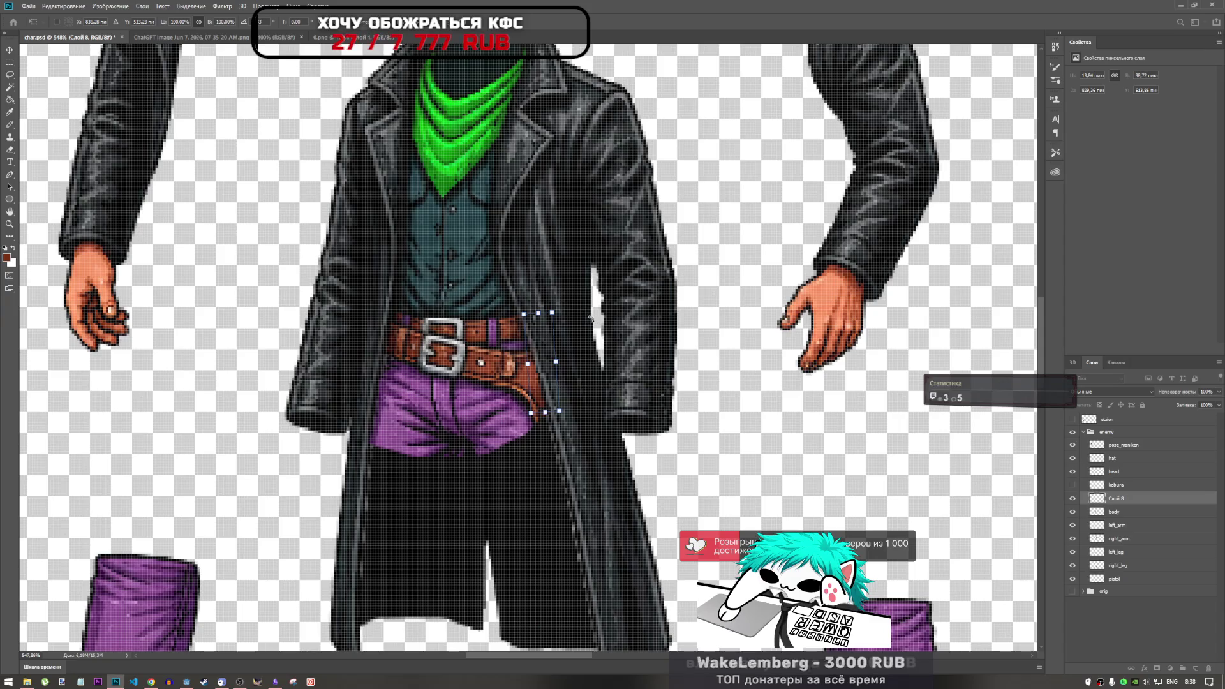
{"action": "key", "text": "Right"}
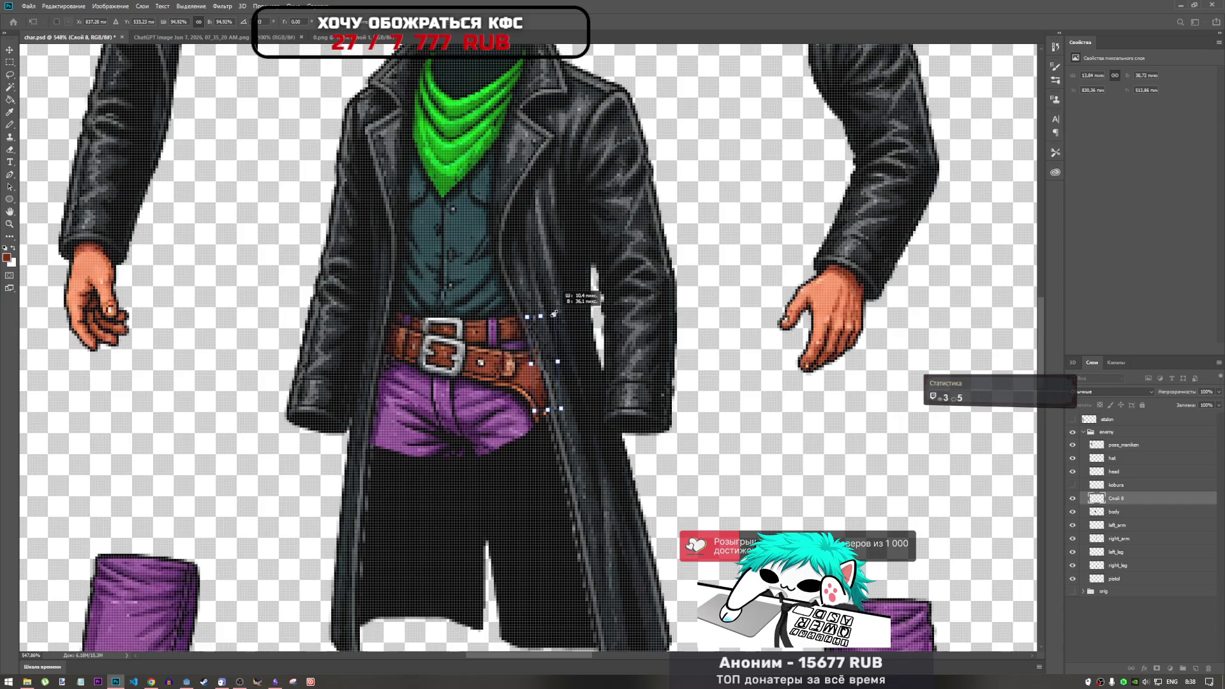
{"action": "left_click_drag", "start_coordinate": [558, 312], "coordinate": [551, 315]}
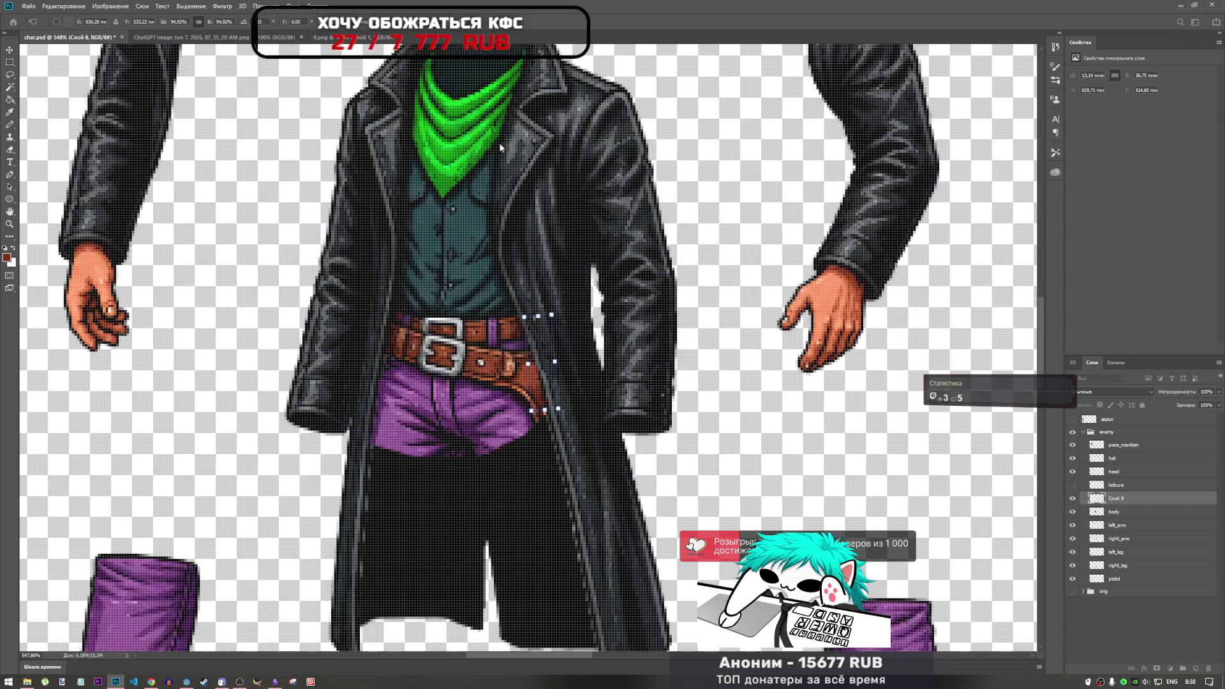
{"action": "left_click", "coordinate": [488, 29]}
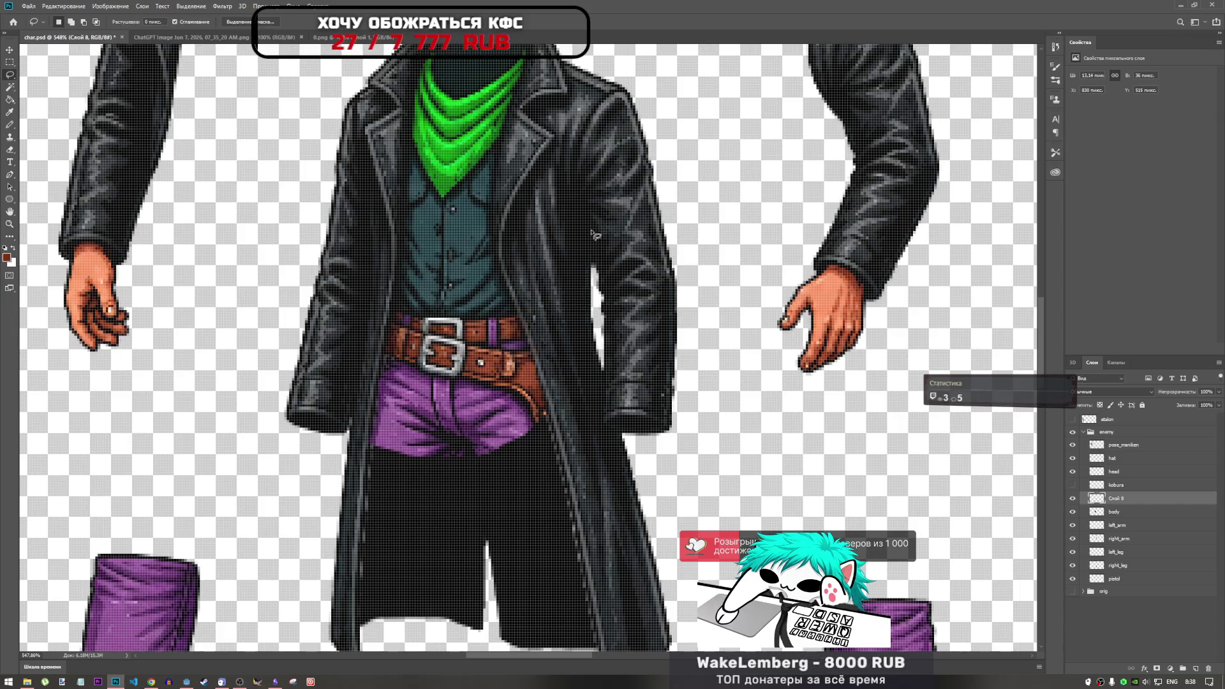
{"action": "scroll", "coordinate": [541, 277], "scroll_direction": "up", "scroll_amount": 3}
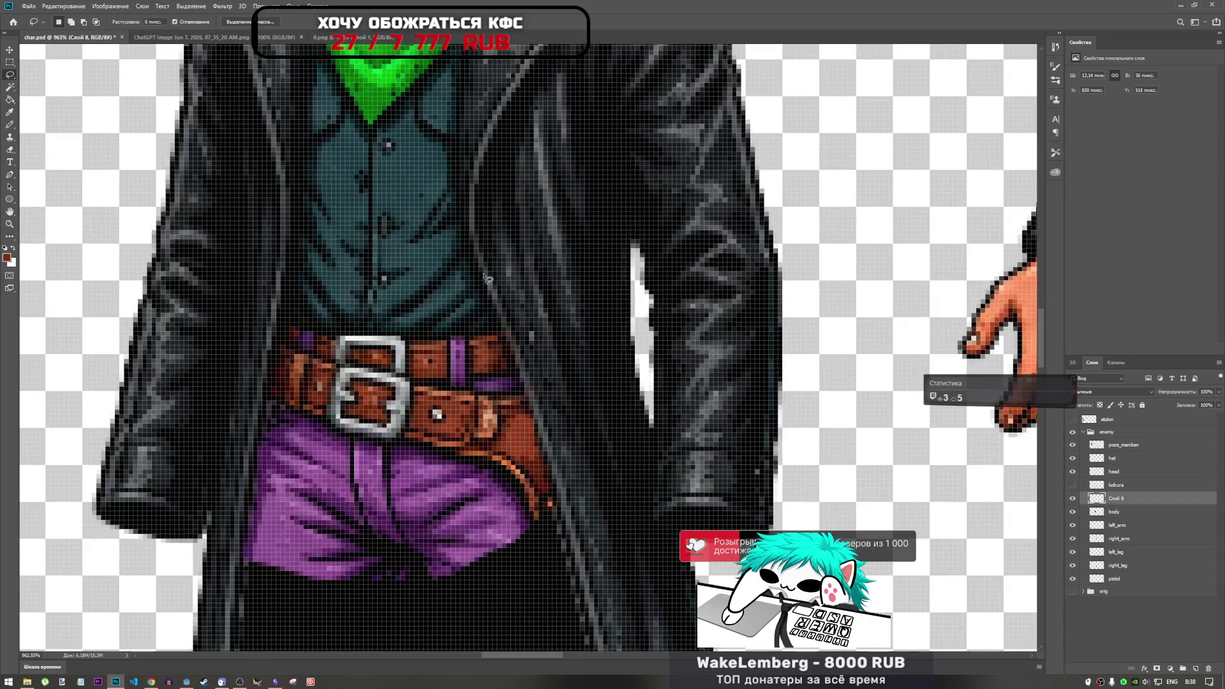
Copy a lassoed piece of coat above the belt onto a new layer and move it toward the belt gap.
{"action": "mouse_move", "coordinate": [495, 310]}
{"action": "left_mouse_down"}
{"action": "mouse_move", "coordinate": [506, 304]}
{"action": "mouse_move", "coordinate": [488, 272]}
{"action": "left_mouse_up"}
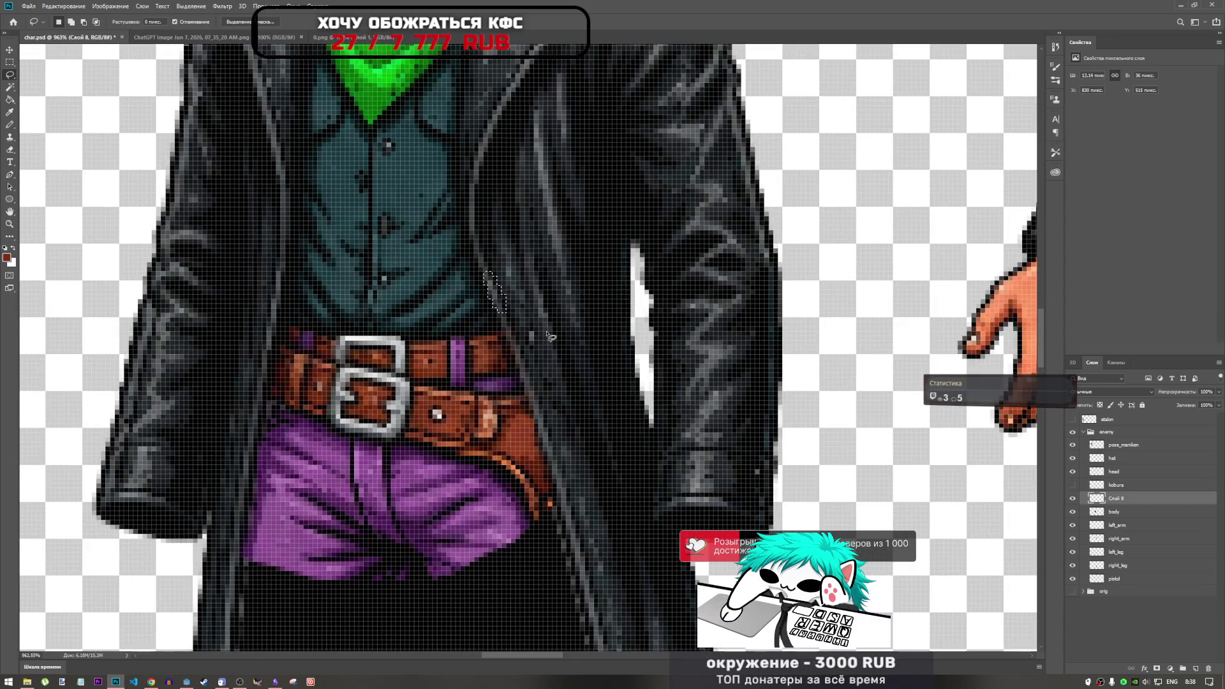
{"action": "key", "text": "ctrl+j"}
{"action": "key", "text": "Return"}
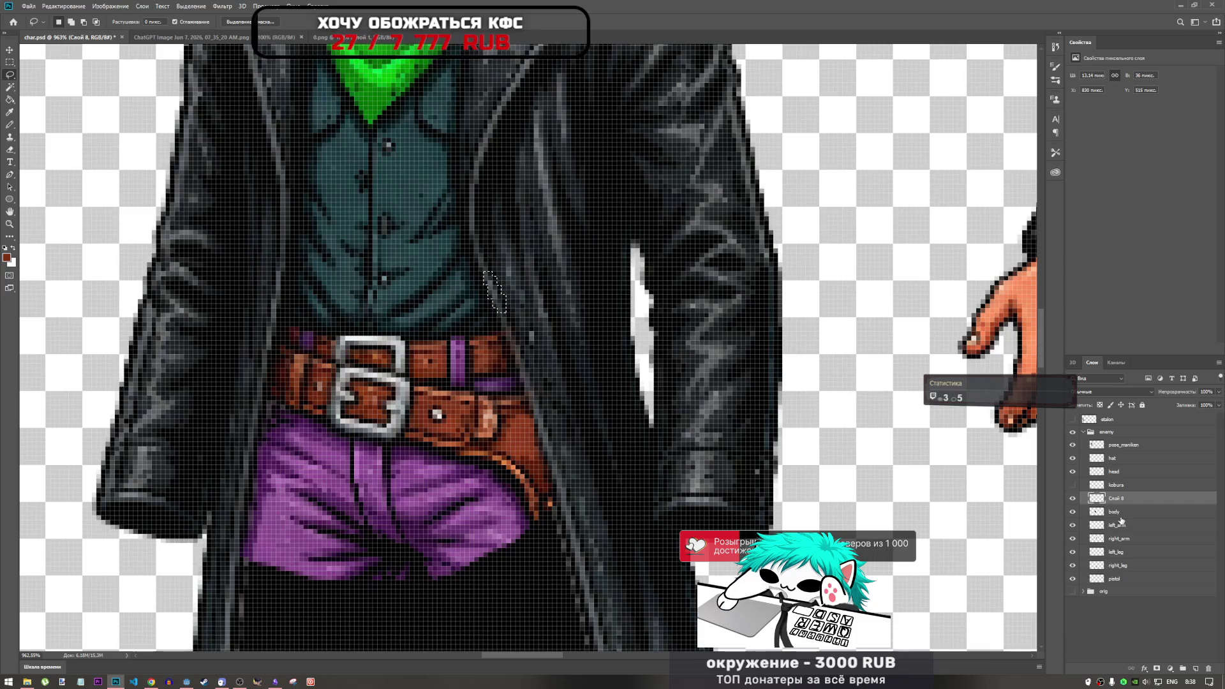
{"action": "key", "text": "ctrl+j"}
{"action": "key", "text": "ctrl+t"}
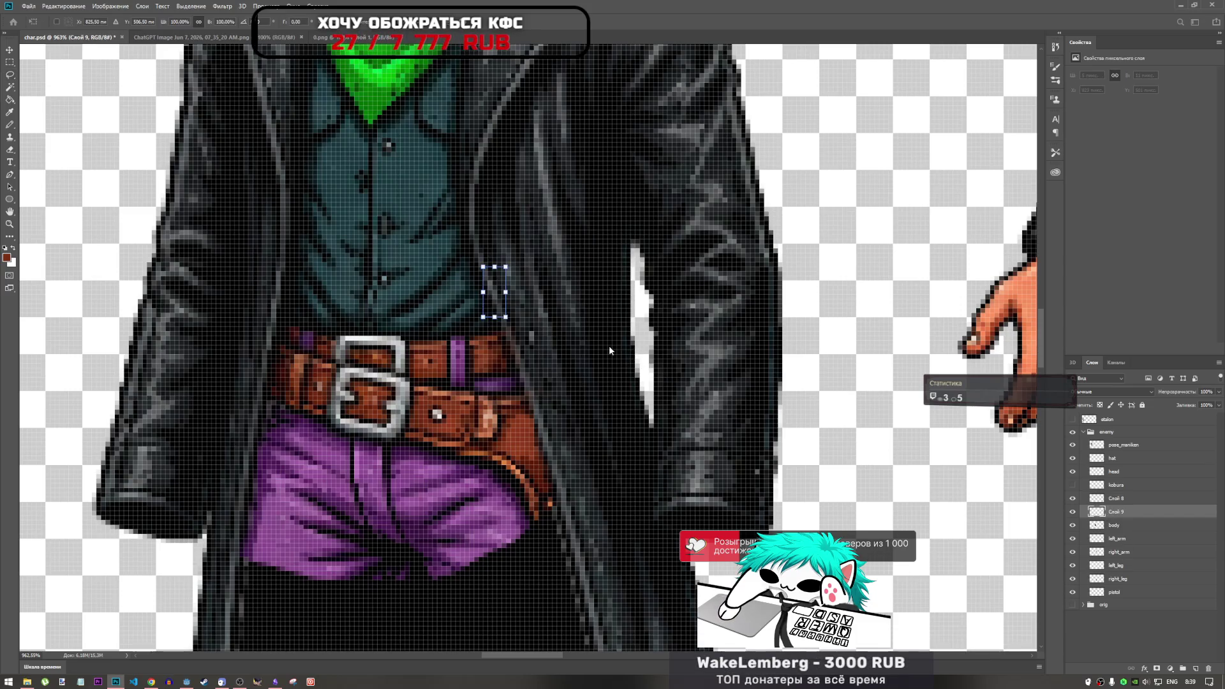
{"action": "left_click_drag", "start_coordinate": [498, 306], "coordinate": [537, 403]}
{"action": "key", "text": "ctrl+z"}
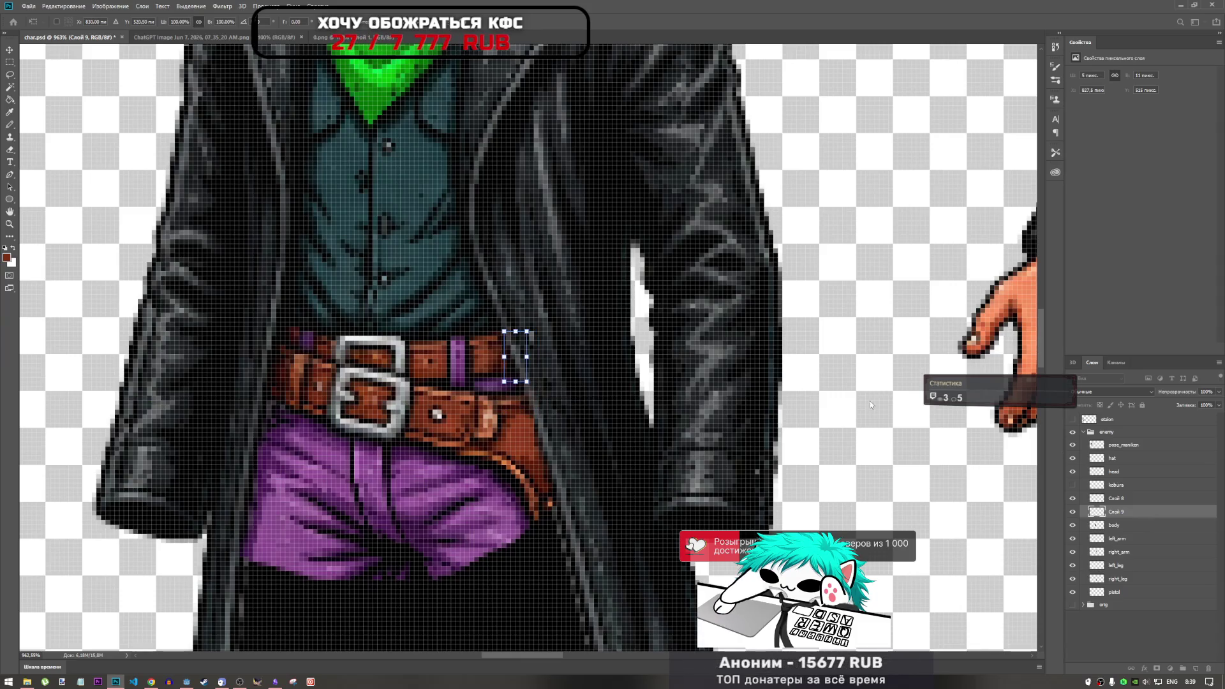
{"action": "key", "text": "Return"}
{"action": "key", "text": "l"}
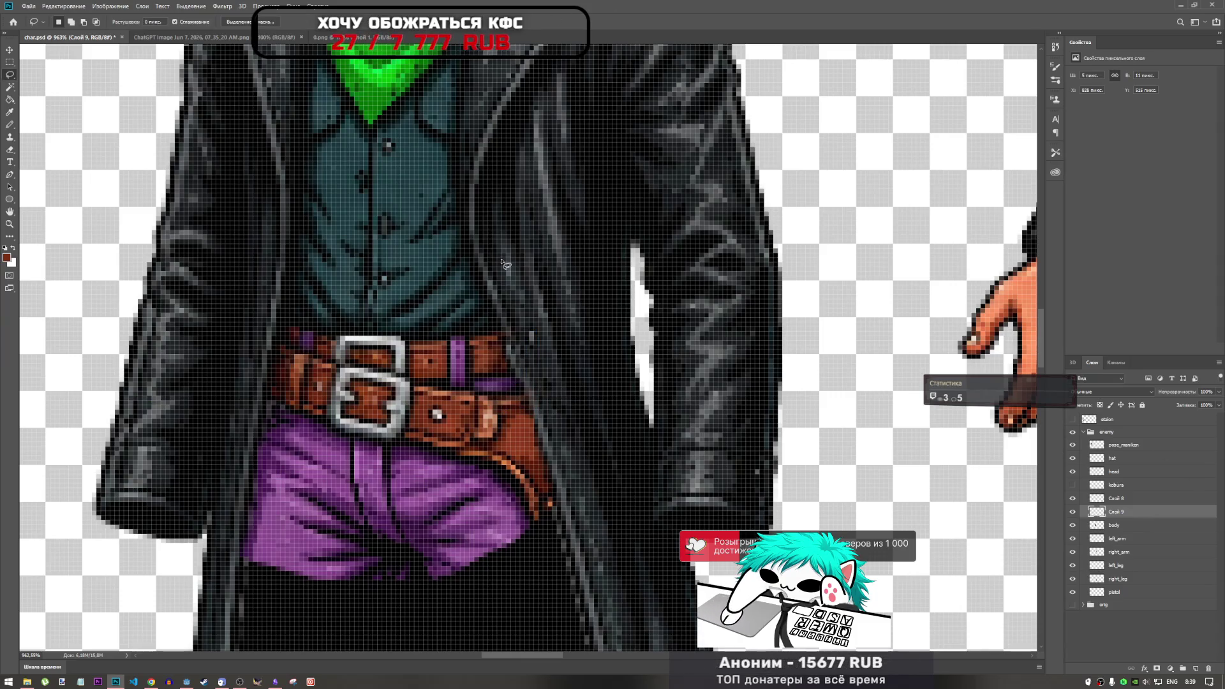
Nudge the first coat patch right, then up and left, until it covers the belt gap.
{"action": "key", "text": "ctrl+t"}
{"action": "key", "text": "Right"}
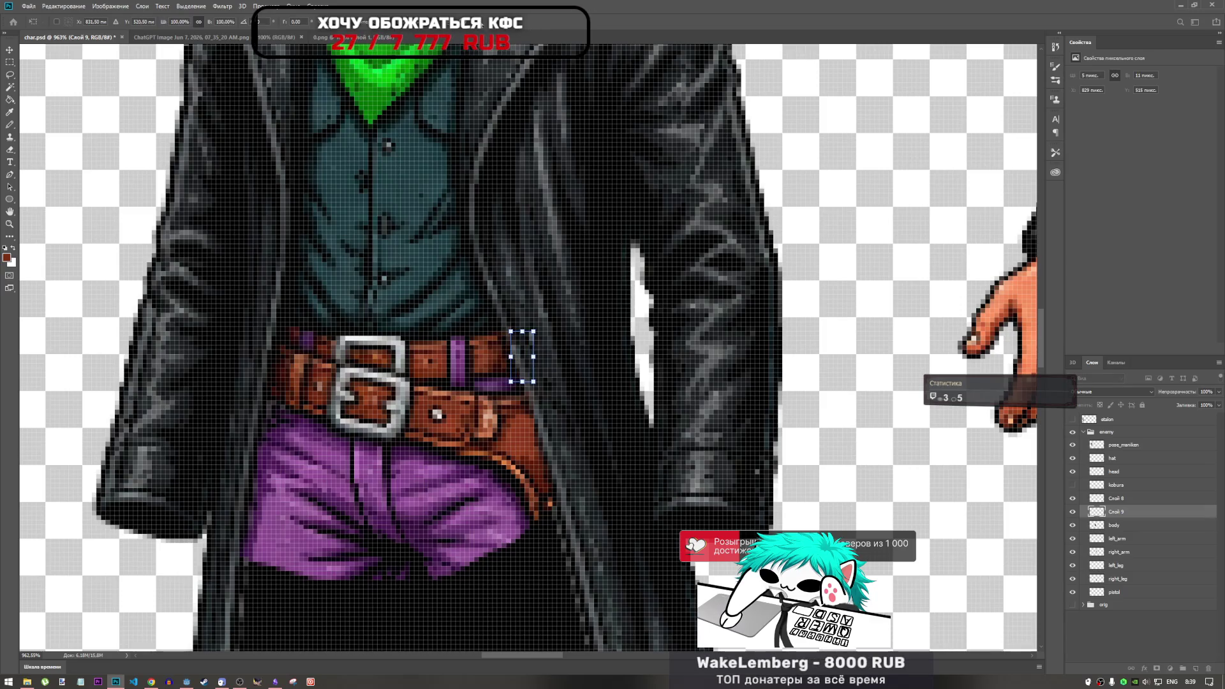
{"action": "key", "text": "Return"}
{"action": "key", "text": "l"}
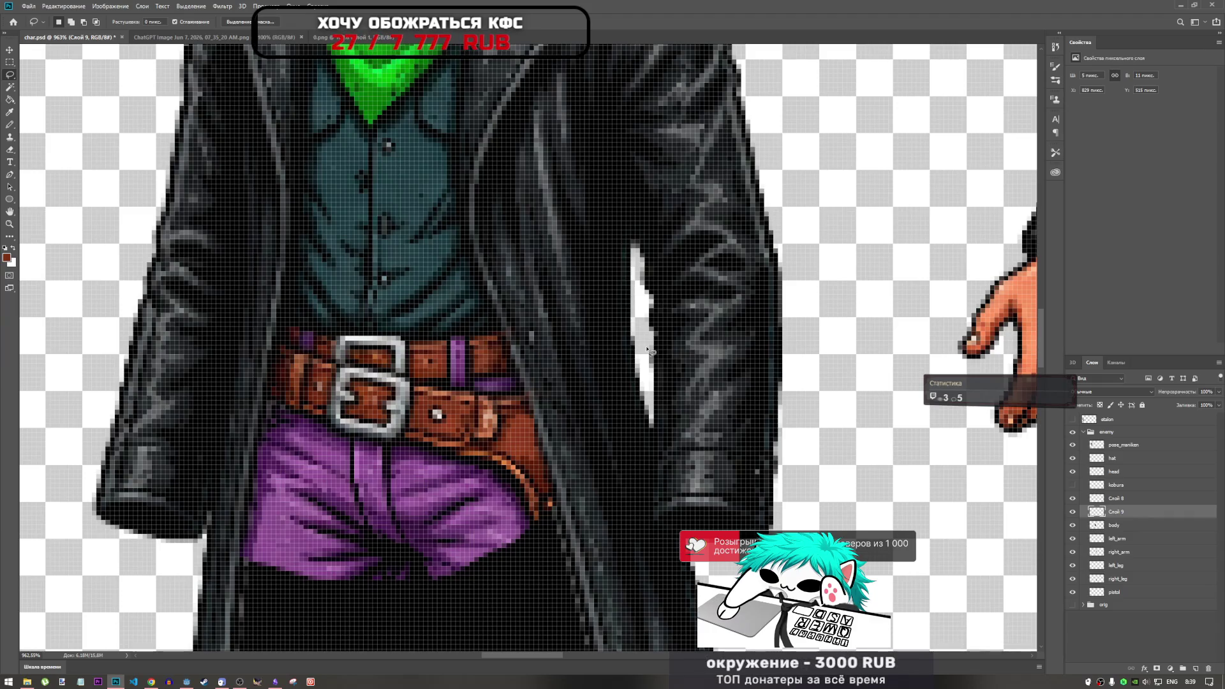
{"action": "key", "text": "ctrl+t"}
{"action": "key", "text": "Up"}
{"action": "key", "text": "Up"}
{"action": "key", "text": "Up"}
{"action": "key", "text": "Left"}
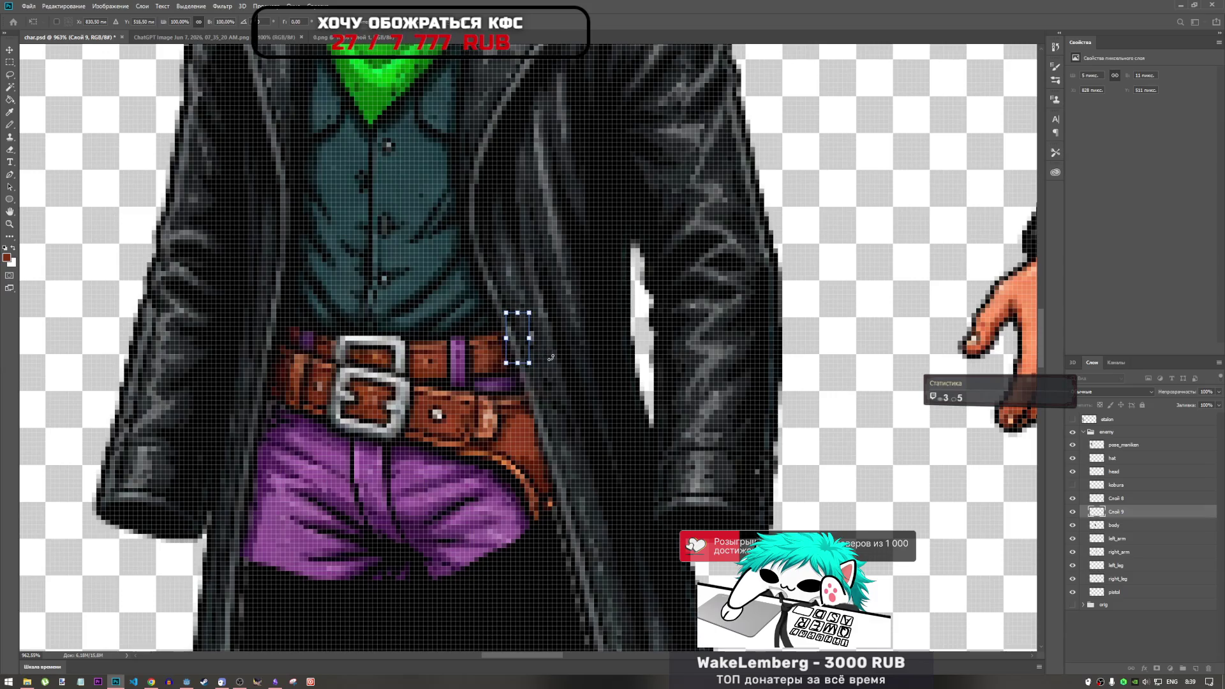
{"action": "key", "text": "Return"}
{"action": "key", "text": "l"}
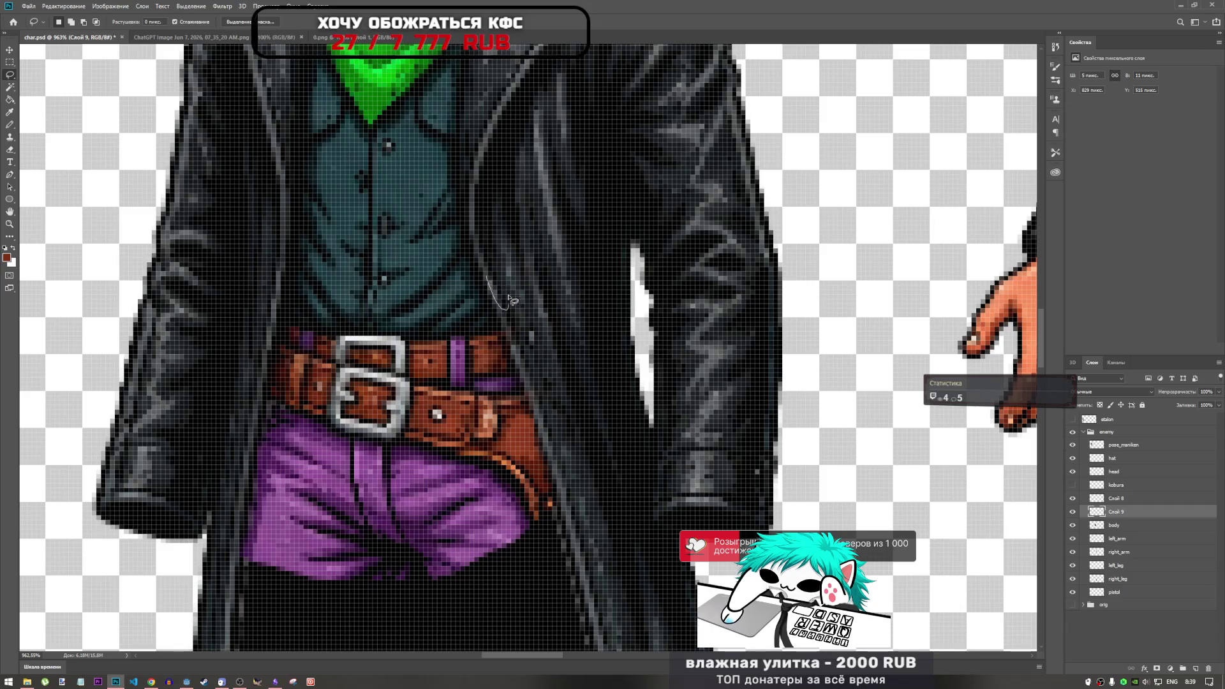
Copy a second coat piece from the body layer, then move, nudge and slightly rotate it over the belt's right end.
{"action": "left_click_drag", "start_coordinate": [488, 273], "coordinate": [521, 315]}
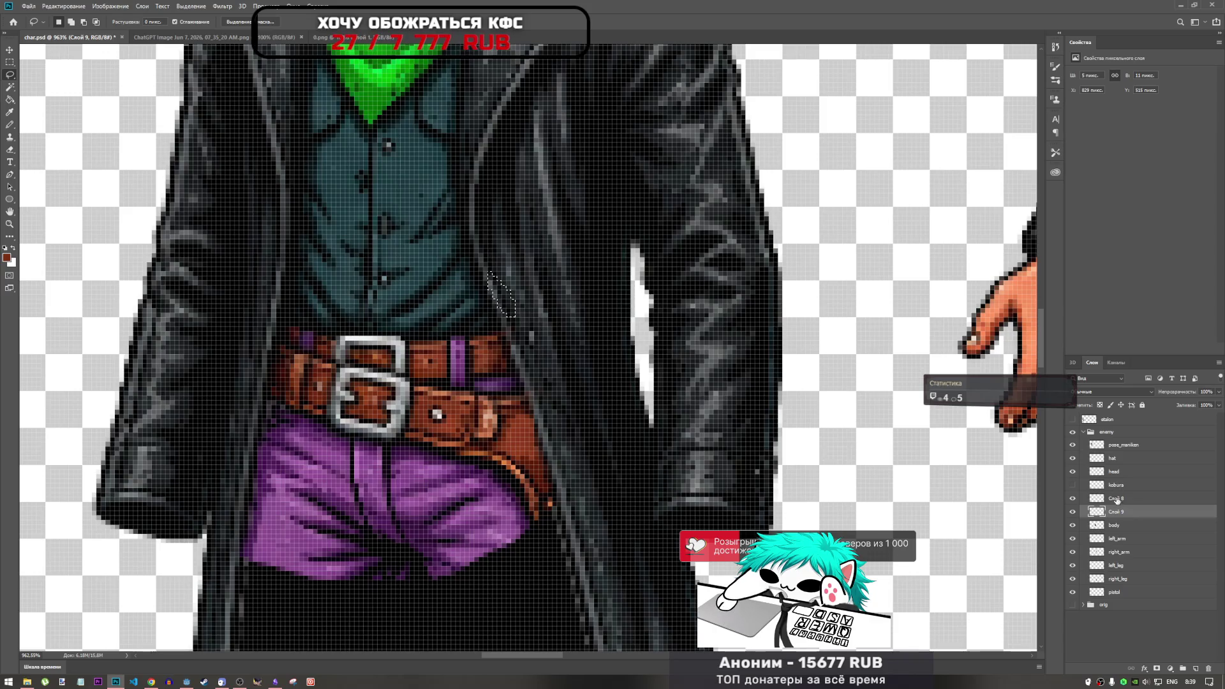
{"action": "left_click", "coordinate": [1122, 527]}
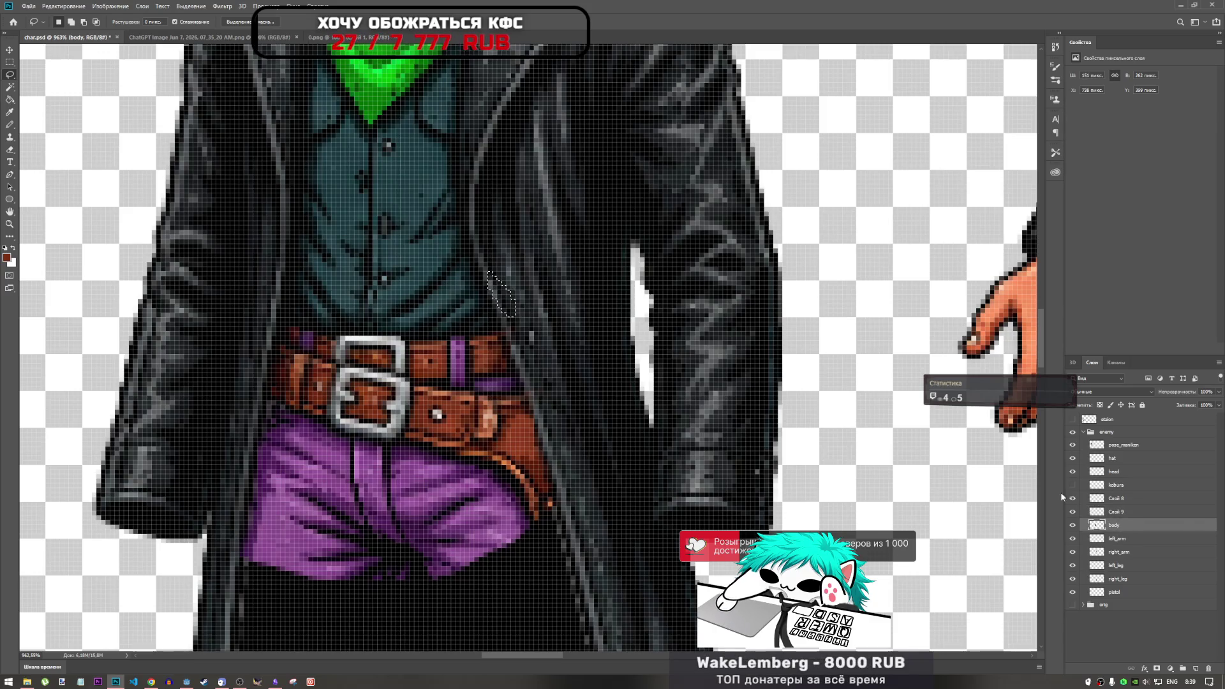
{"action": "key", "text": "ctrl+j"}
{"action": "key", "text": "ctrl+t"}
{"action": "mouse_move", "coordinate": [503, 287]}
{"action": "left_mouse_down"}
{"action": "mouse_move", "coordinate": [522, 342]}
{"action": "mouse_move", "coordinate": [531, 336]}
{"action": "left_mouse_up"}
{"action": "key", "text": "Up"}
{"action": "key", "text": "Left"}
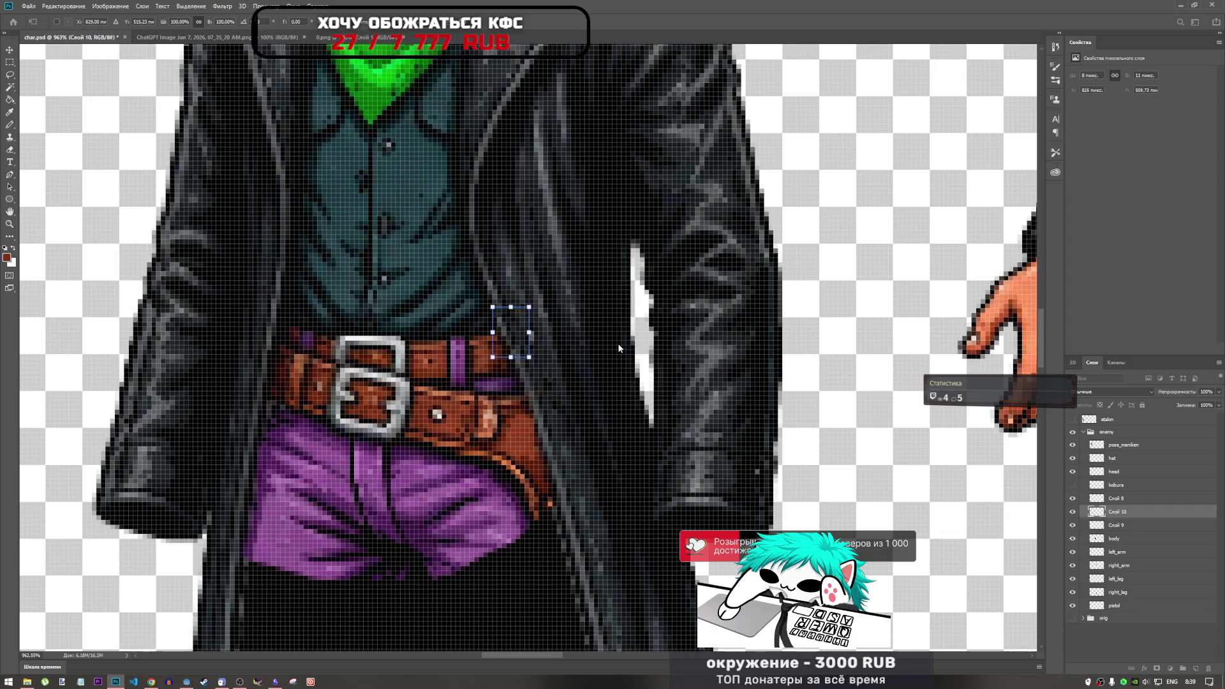
{"action": "left_click_drag", "start_coordinate": [592, 305], "coordinate": [583, 299]}
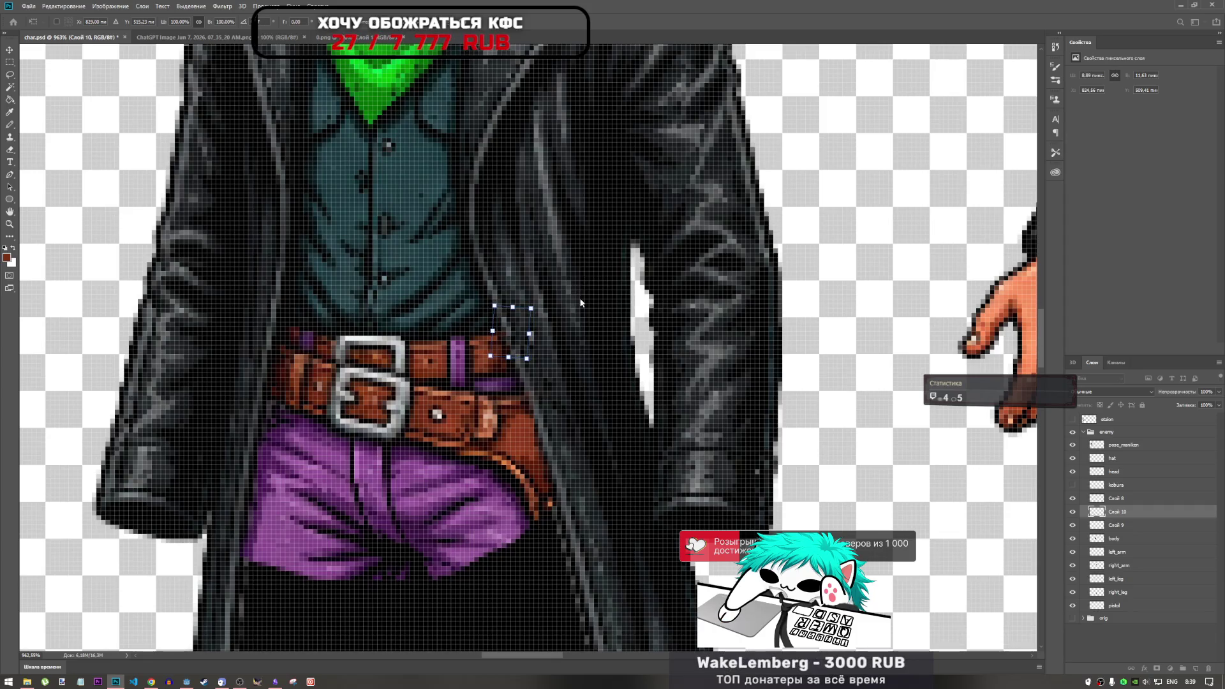
{"action": "key", "text": "Return"}
{"action": "key", "text": "l"}
{"action": "scroll", "coordinate": [555, 258], "scroll_direction": "down", "scroll_amount": 3}
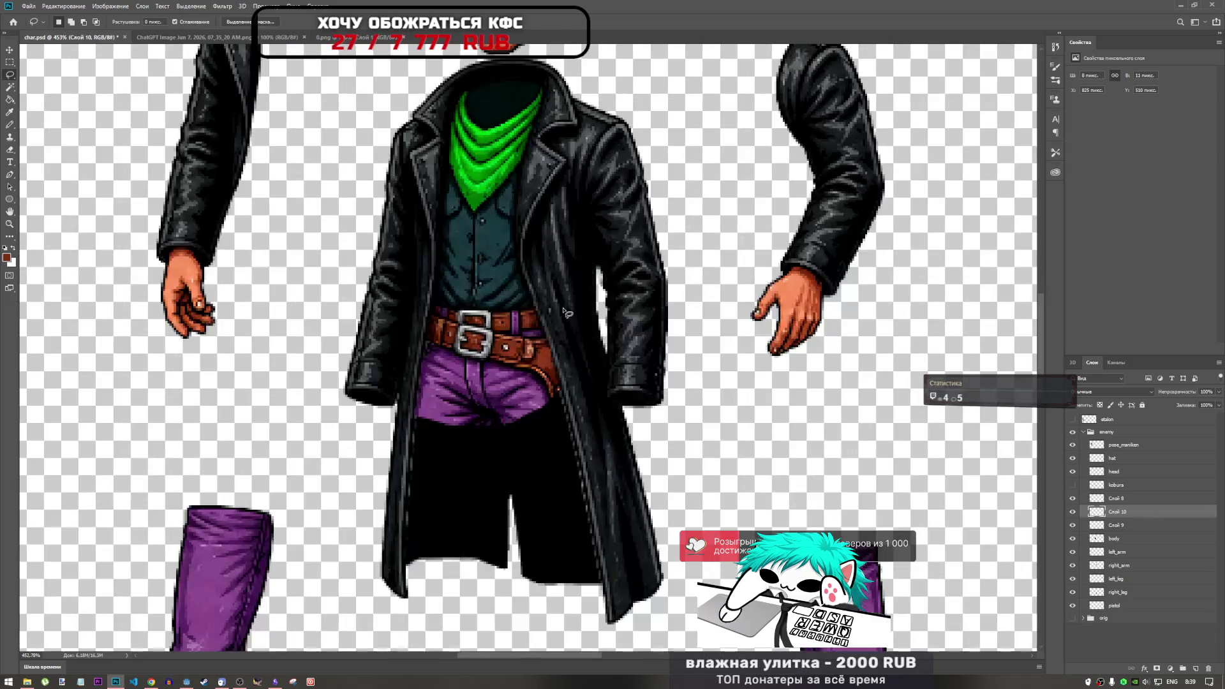
Merge Слой 9, Слой 8 and the body layer into one layer named 'body'.
{"action": "scroll", "coordinate": [1000, 455], "scroll_direction": "up", "scroll_amount": 2}
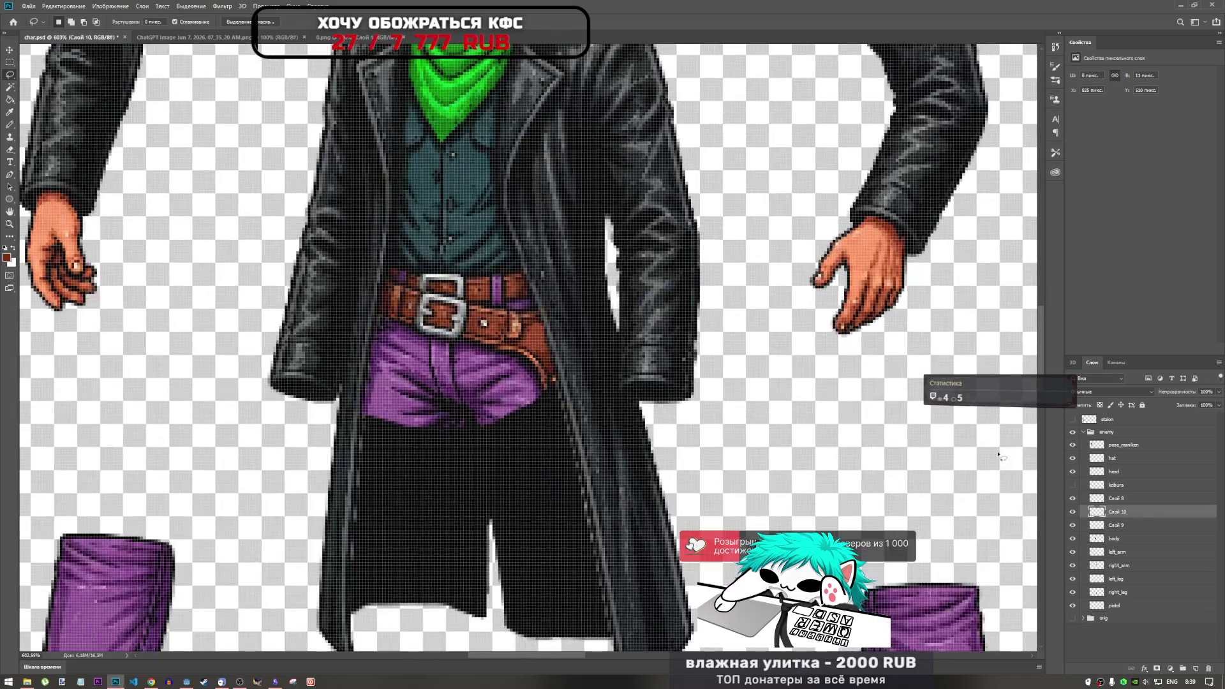
{"action": "left_click", "coordinate": [1124, 498], "text": "ctrl"}
{"action": "left_click", "coordinate": [1124, 525], "text": "ctrl"}
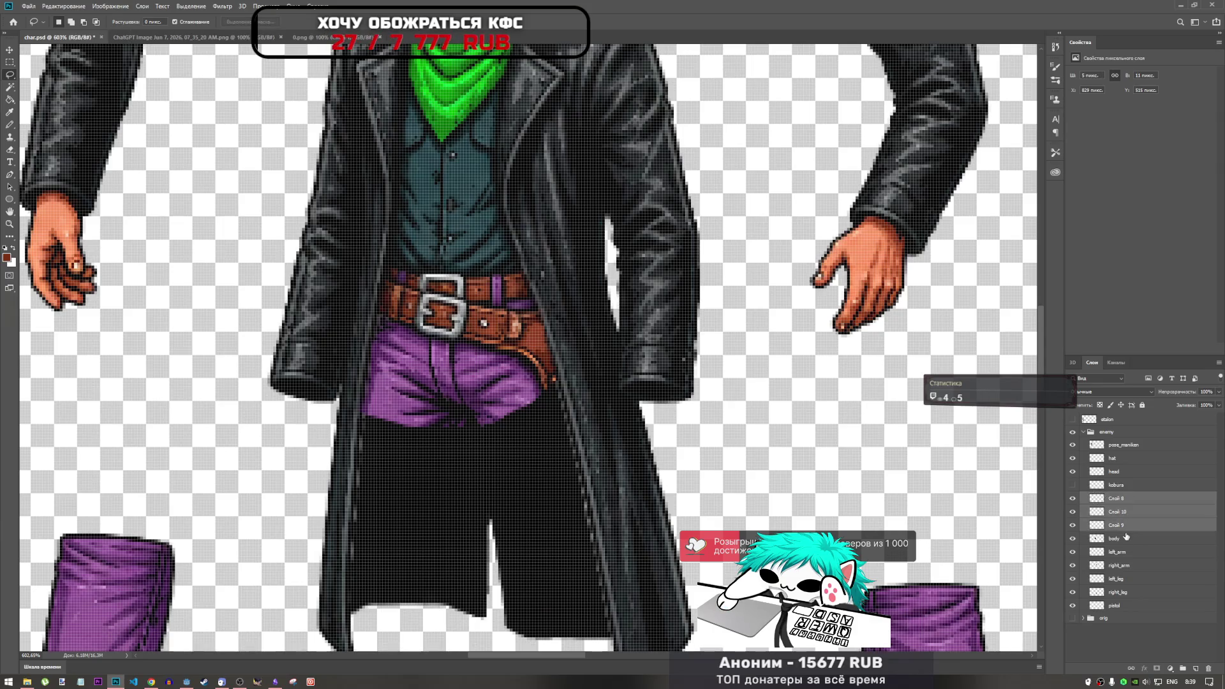
{"action": "left_click", "coordinate": [1125, 538], "text": "ctrl"}
{"action": "right_click", "coordinate": [1124, 536]}
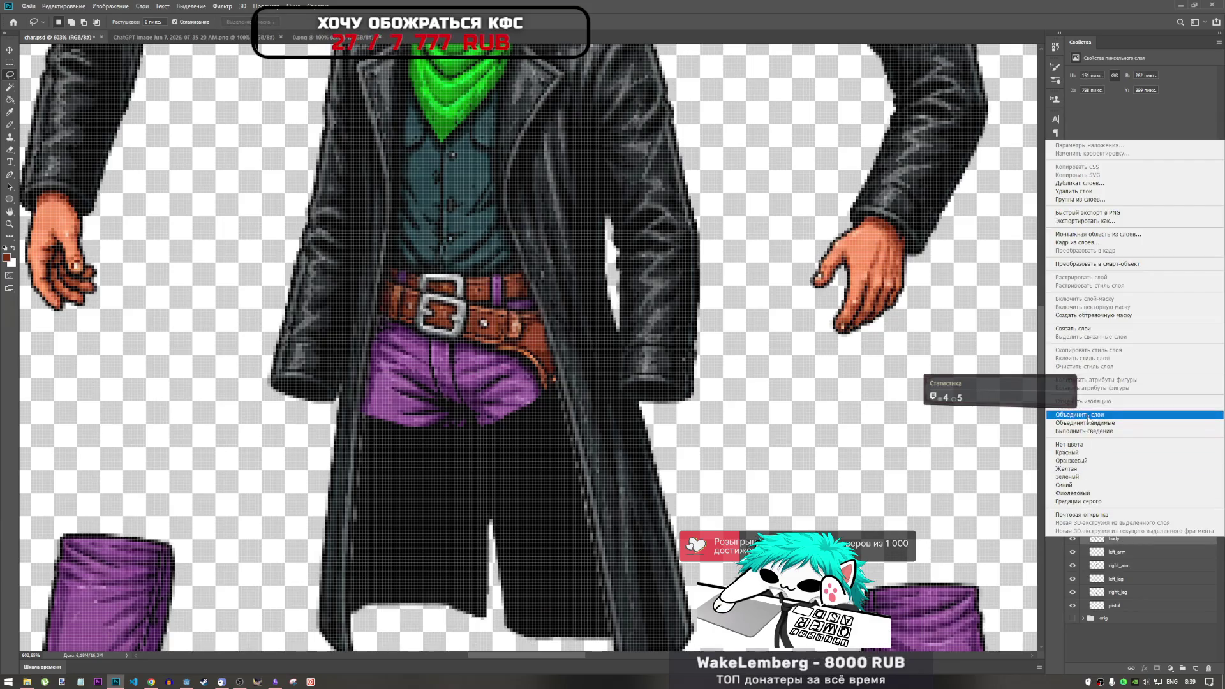
{"action": "left_click", "coordinate": [1116, 418]}
{"action": "type", "text": "body"}
{"action": "key", "text": "Return"}
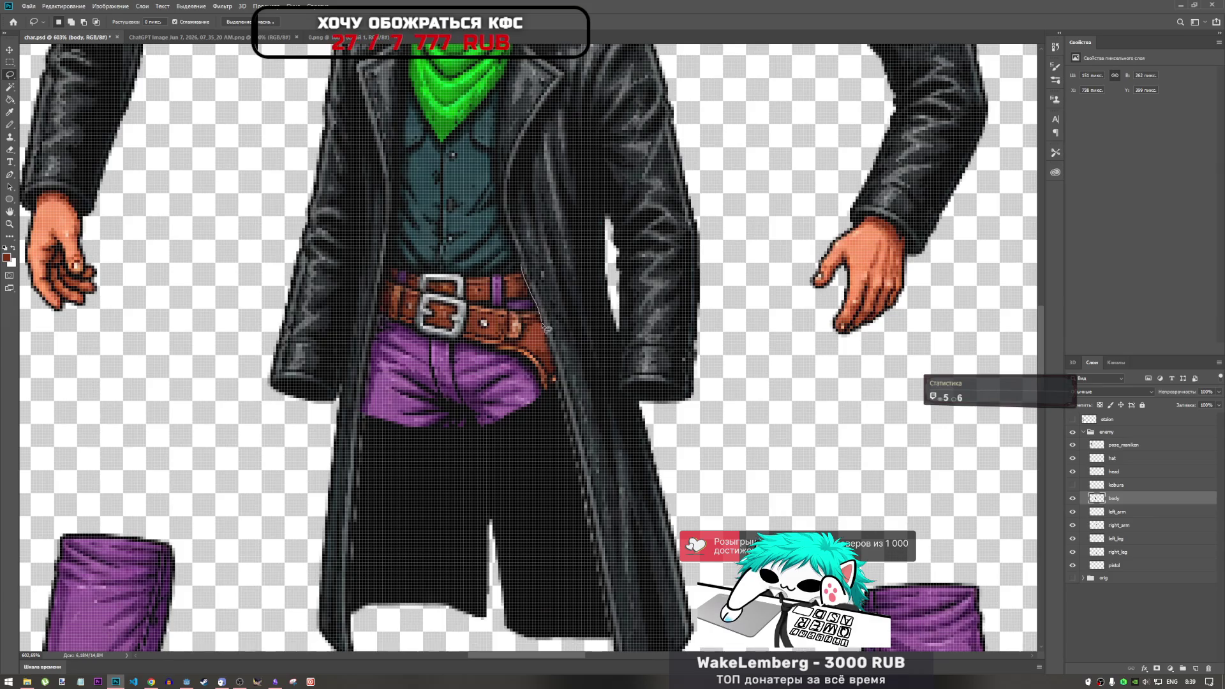
Copy the coat edge beside the holster onto a new layer.
{"action": "left_click_drag", "start_coordinate": [546, 327], "coordinate": [552, 343]}
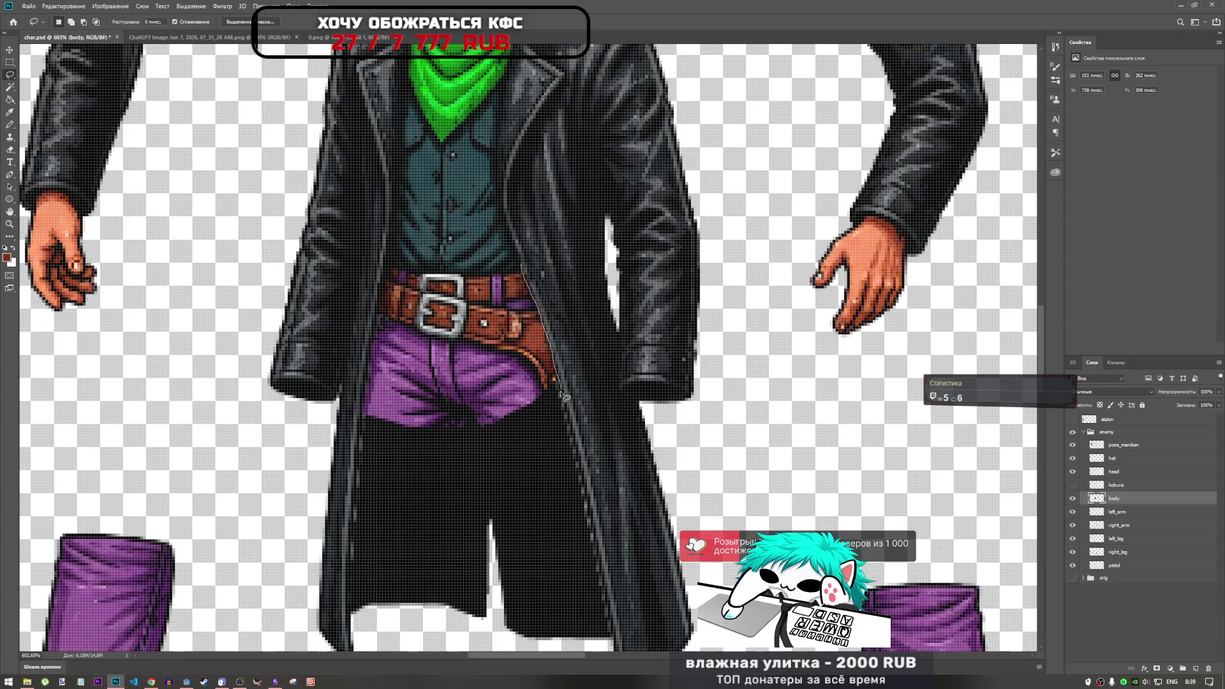
{"action": "left_click_drag", "start_coordinate": [603, 360], "coordinate": [596, 345]}
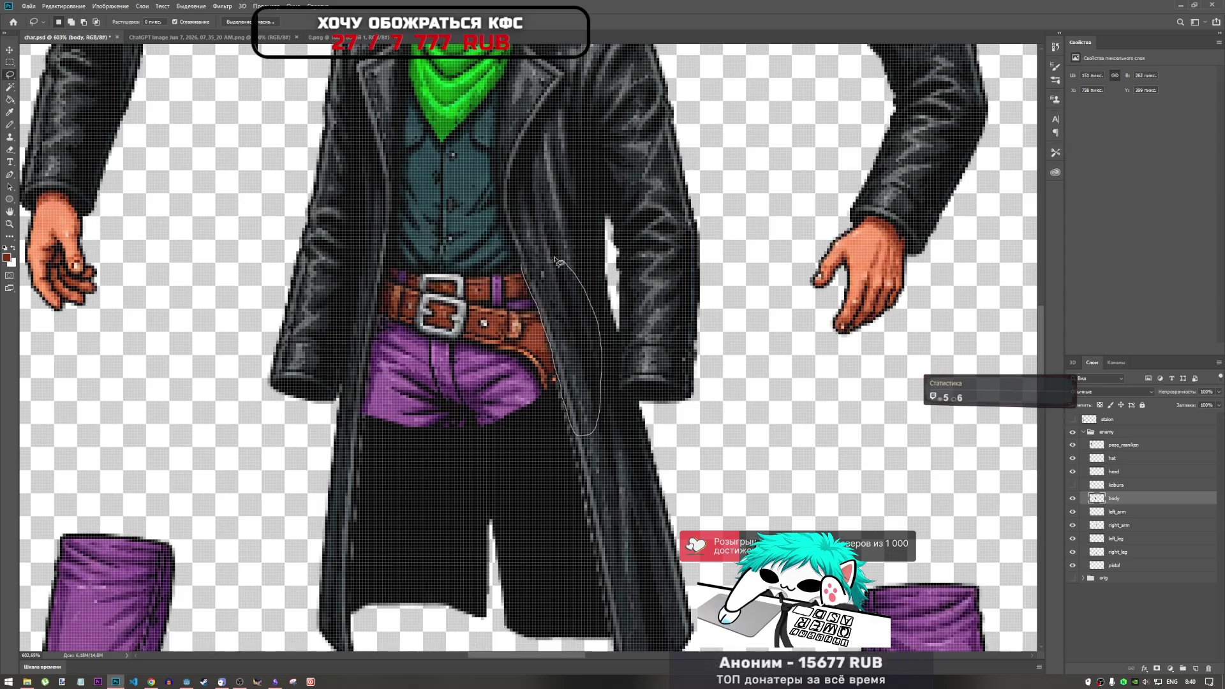
{"action": "scroll", "coordinate": [603, 410], "scroll_direction": "down", "scroll_amount": 3}
{"action": "scroll", "coordinate": [600, 410], "scroll_direction": "up", "scroll_amount": 3}
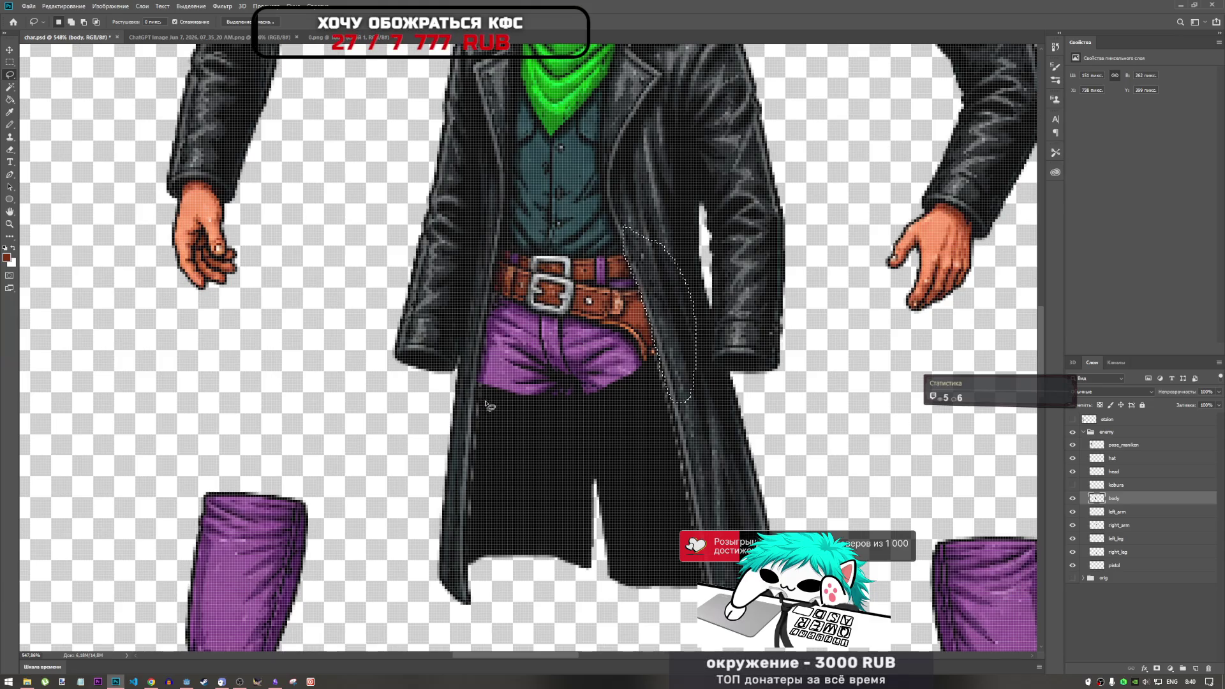
{"action": "key", "text": "ctrl+j"}
Reorder the coat strip and kobura layers, showing the kobura holster and keeping it above the strip.
{"action": "left_click_drag", "start_coordinate": [1129, 505], "coordinate": [1114, 498]}
{"action": "left_click", "coordinate": [1072, 499]}
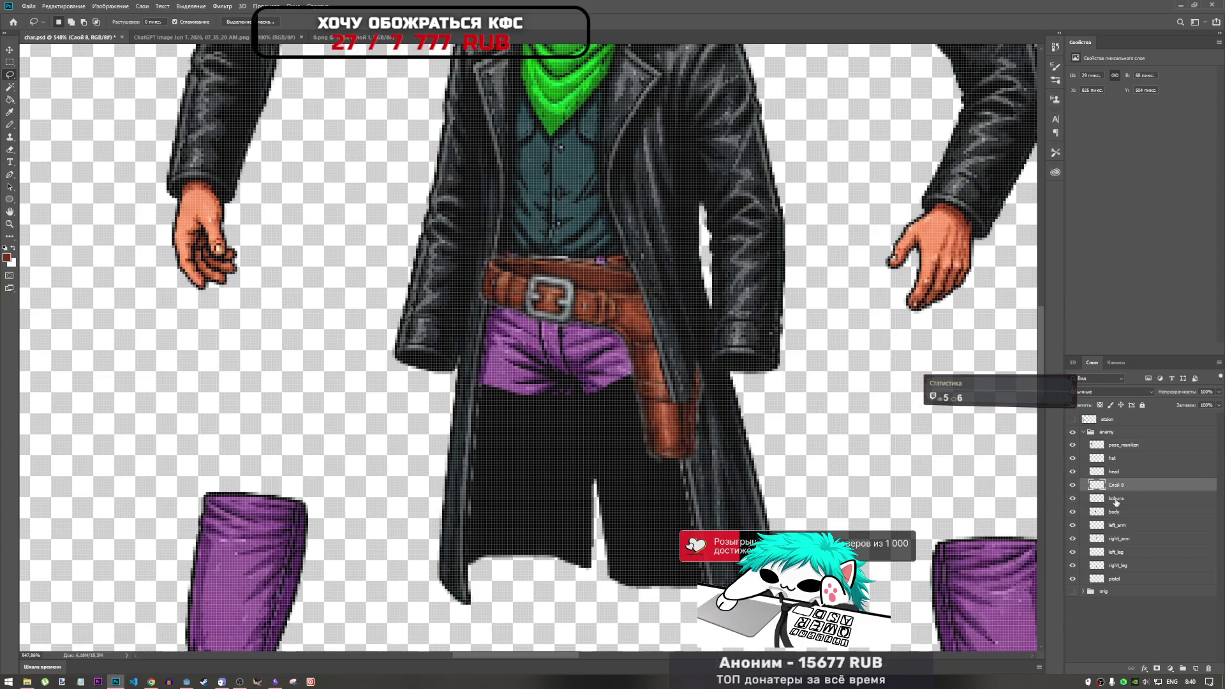
{"action": "left_click", "coordinate": [1119, 499]}
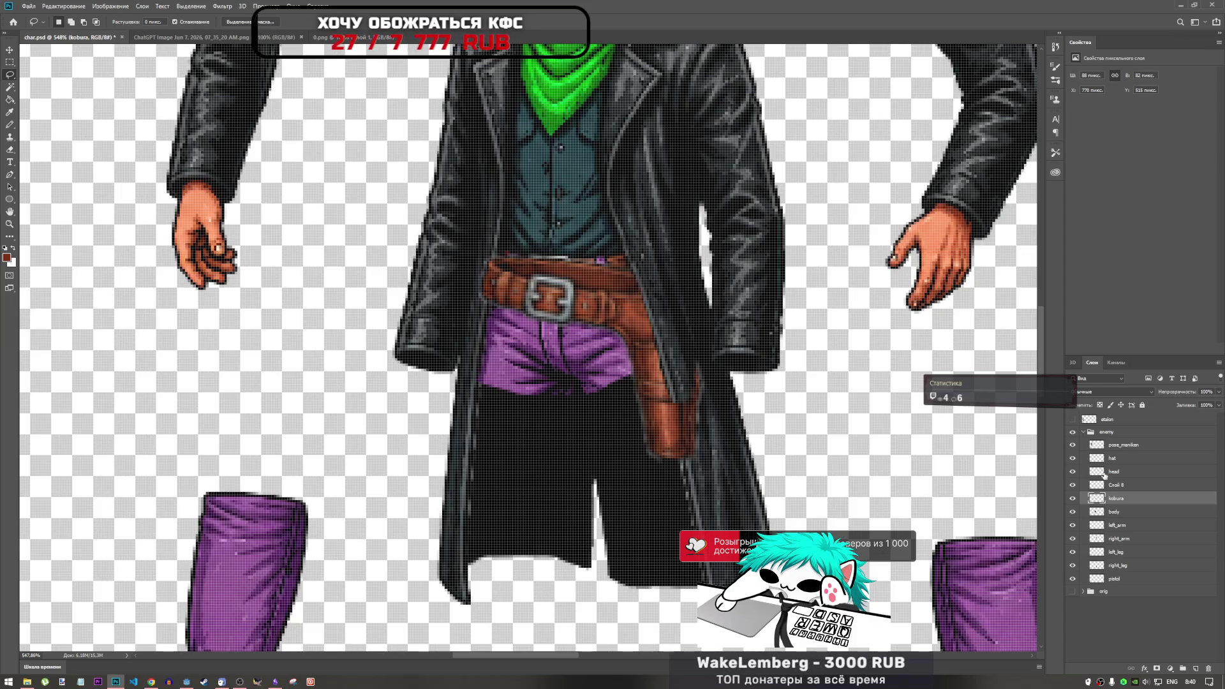
{"action": "left_click_drag", "start_coordinate": [1114, 507], "coordinate": [1108, 499]}
Merge the coat strip layer down into body and make the kobura holster visible again.
{"action": "left_click", "coordinate": [1108, 499]}
{"action": "key", "text": "ctrl+e"}
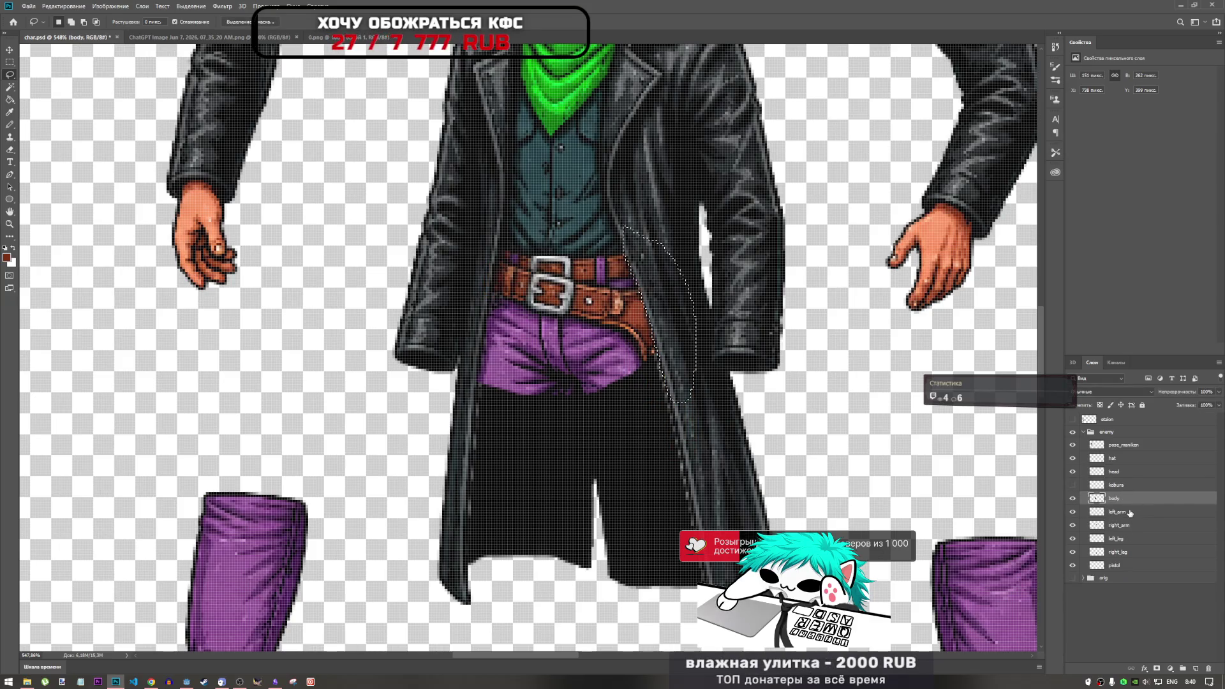
{"action": "left_click", "coordinate": [1073, 484]}
{"action": "scroll", "coordinate": [660, 350], "scroll_direction": "down", "scroll_amount": 2}
{"action": "scroll", "coordinate": [660, 349], "scroll_direction": "down", "scroll_amount": 2}
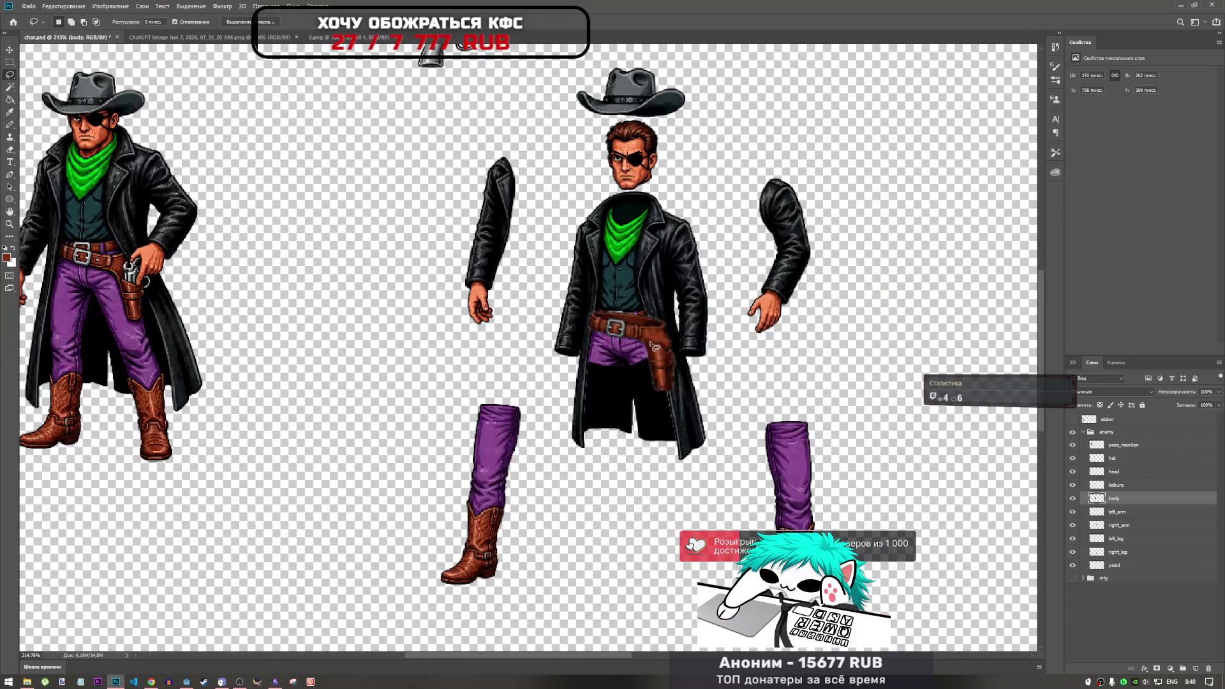
{"action": "scroll", "coordinate": [650, 341], "scroll_direction": "up", "scroll_amount": 4}
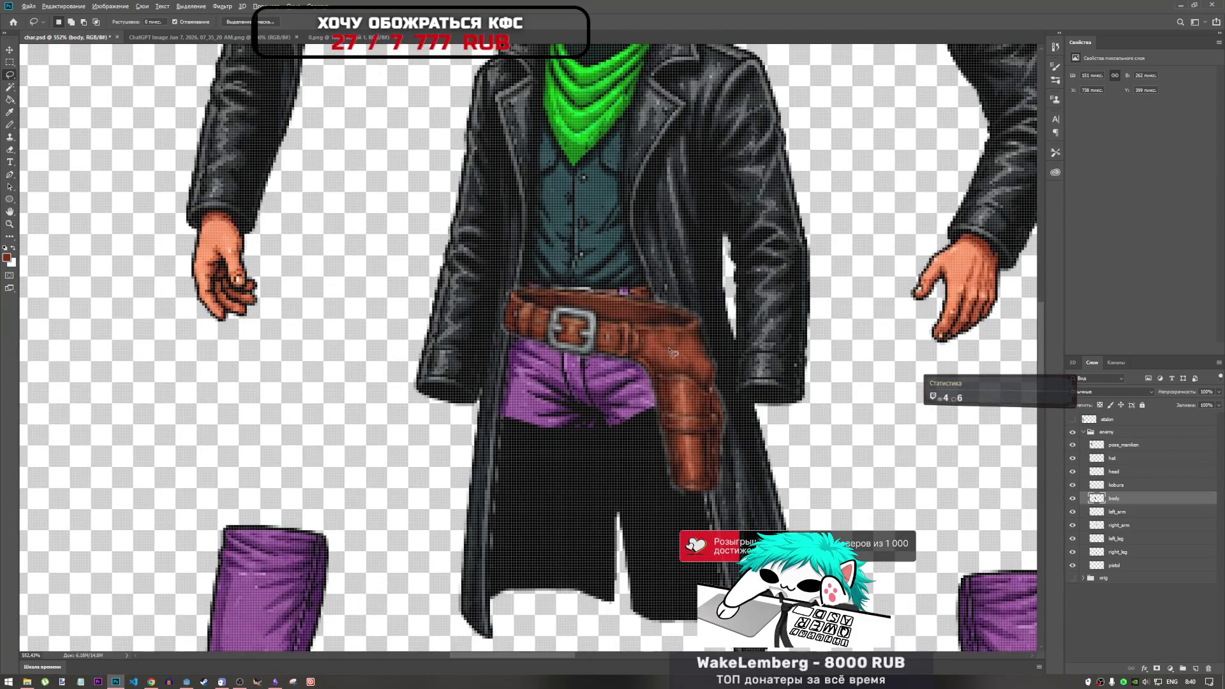
{"action": "scroll", "coordinate": [645, 334], "scroll_direction": "down", "scroll_amount": 4}
{"action": "scroll", "coordinate": [184, 260], "scroll_direction": "up", "scroll_amount": 4}
{"action": "scroll", "coordinate": [184, 260], "scroll_direction": "down", "scroll_amount": 4}
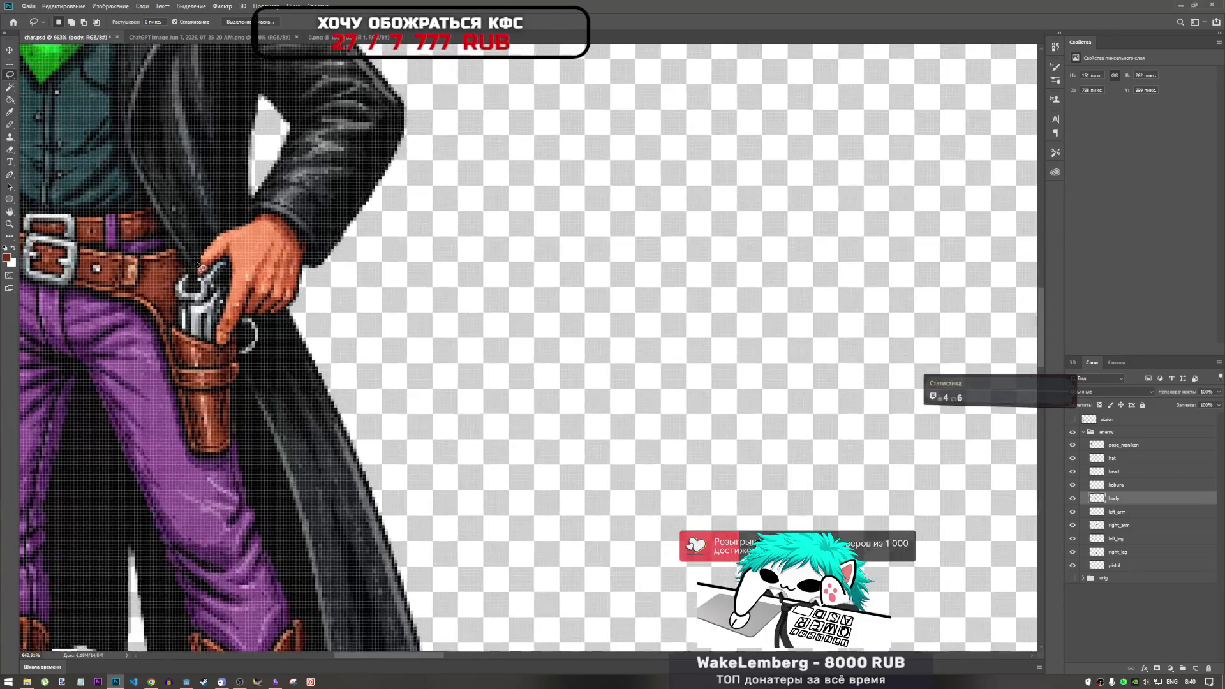
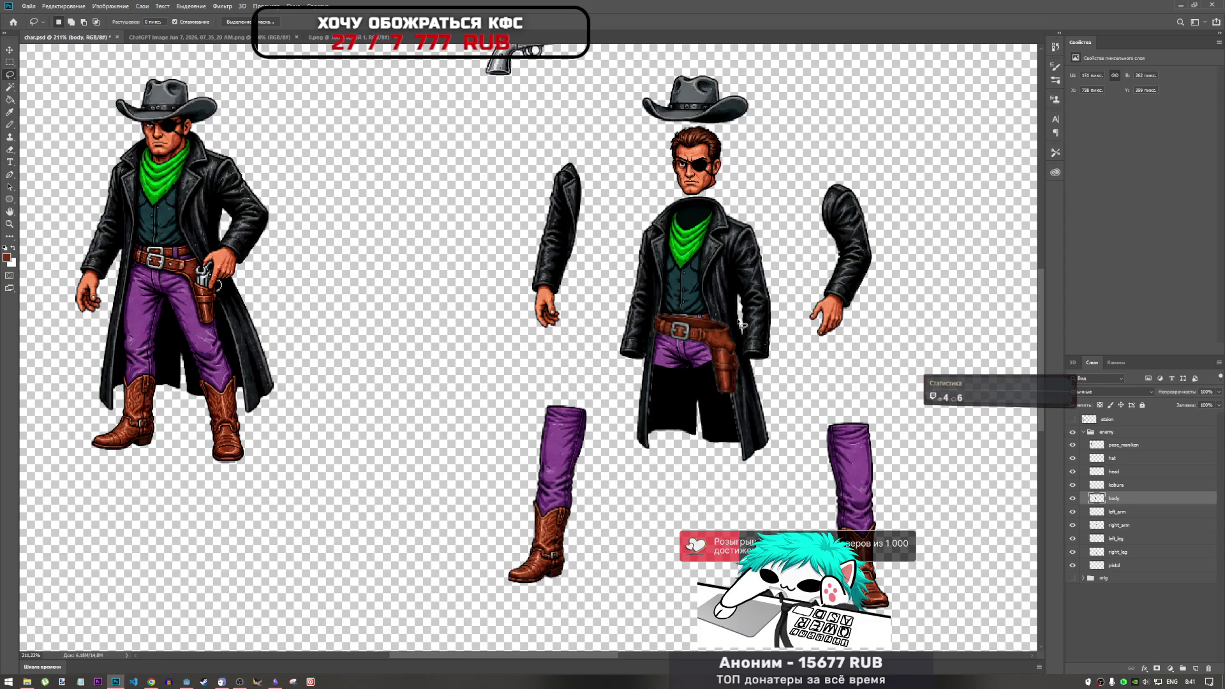
Draw a freehand lasso outline around the holster area on the body layer.
{"action": "scroll", "coordinate": [729, 321], "scroll_direction": "up", "scroll_amount": 5}
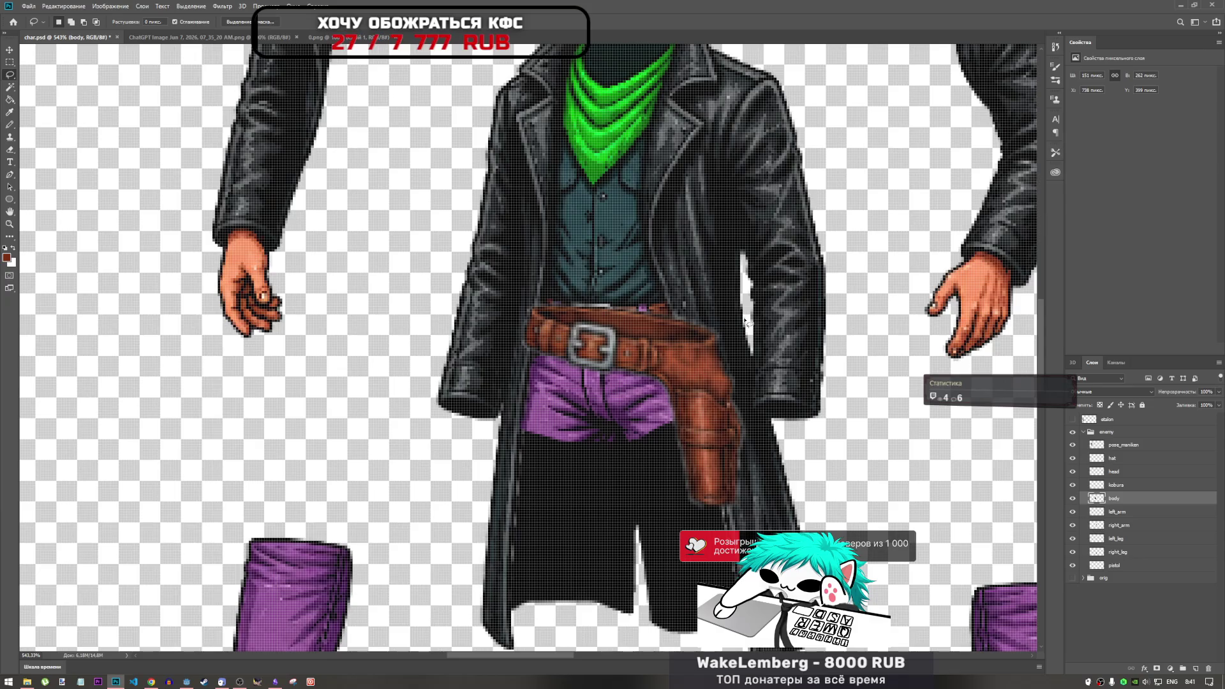
{"action": "left_click", "coordinate": [1072, 498]}
{"action": "left_click", "coordinate": [1072, 499]}
{"action": "left_click", "coordinate": [1072, 484]}
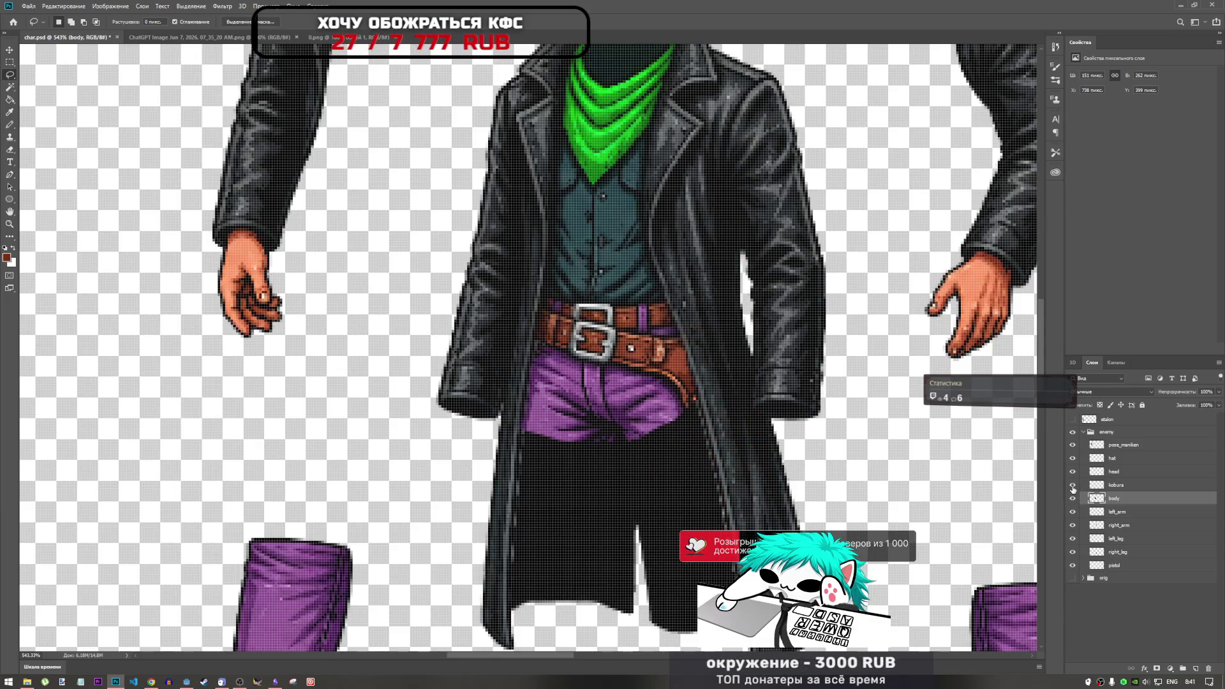
{"action": "left_click", "coordinate": [1072, 486]}
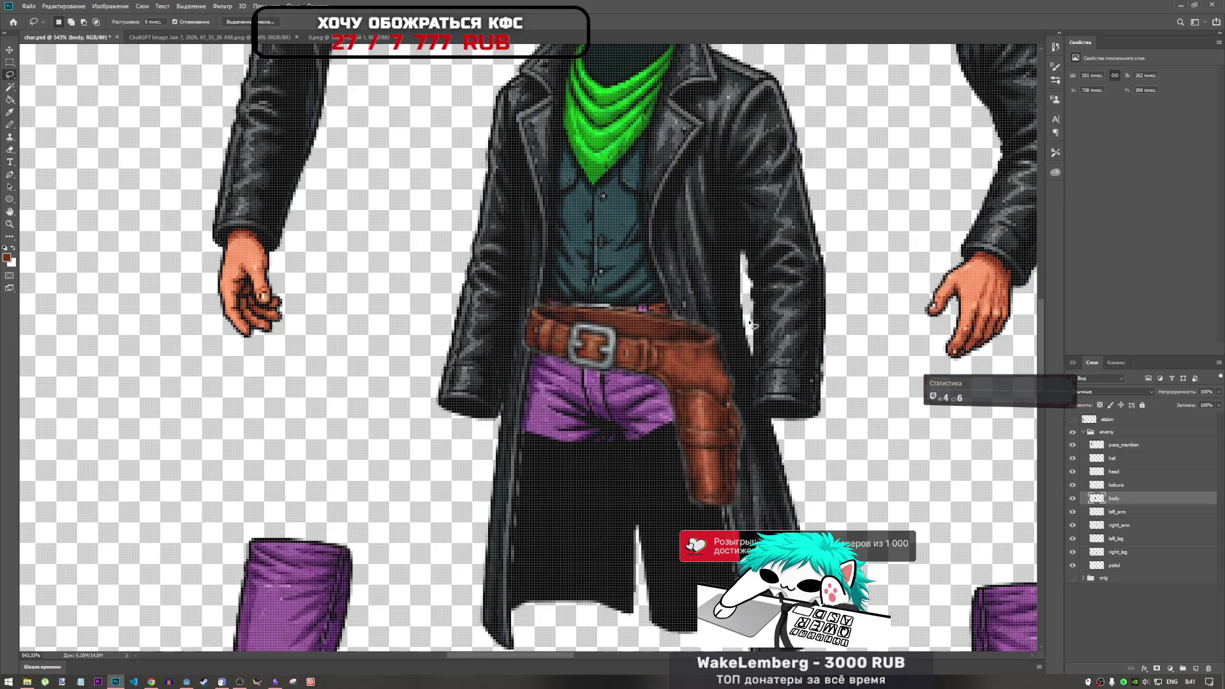
{"action": "left_click_drag", "start_coordinate": [675, 315], "coordinate": [701, 417]}
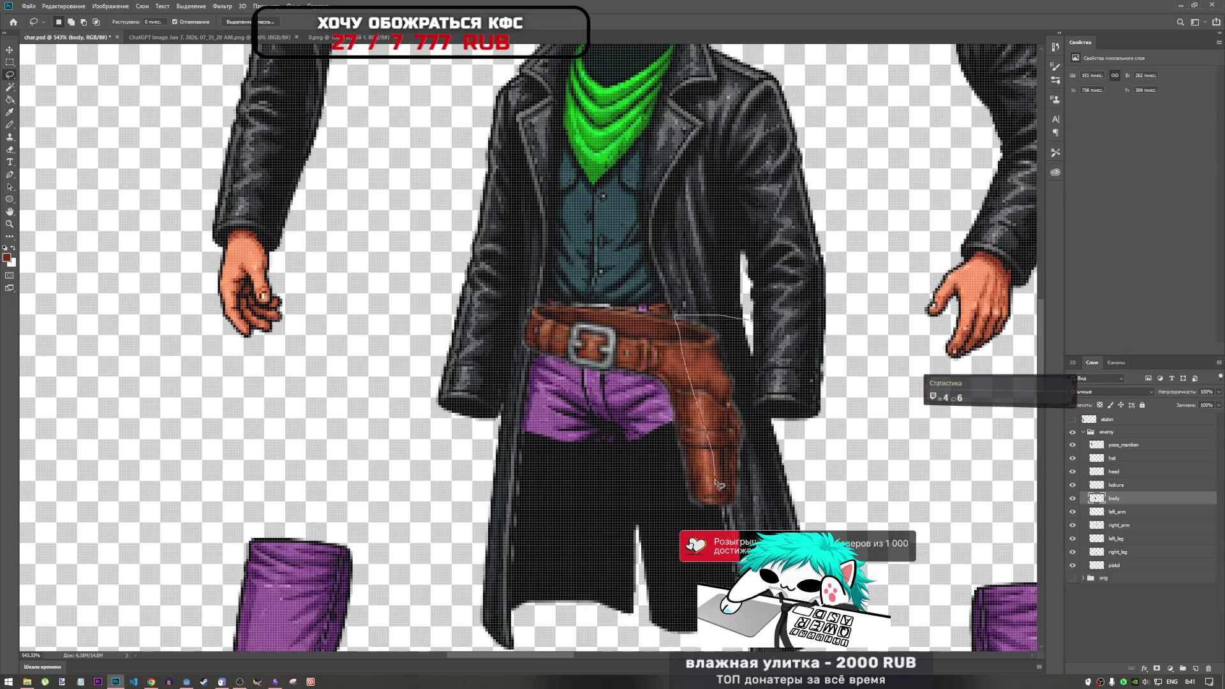
{"action": "left_click_drag", "start_coordinate": [794, 520], "coordinate": [752, 322]}
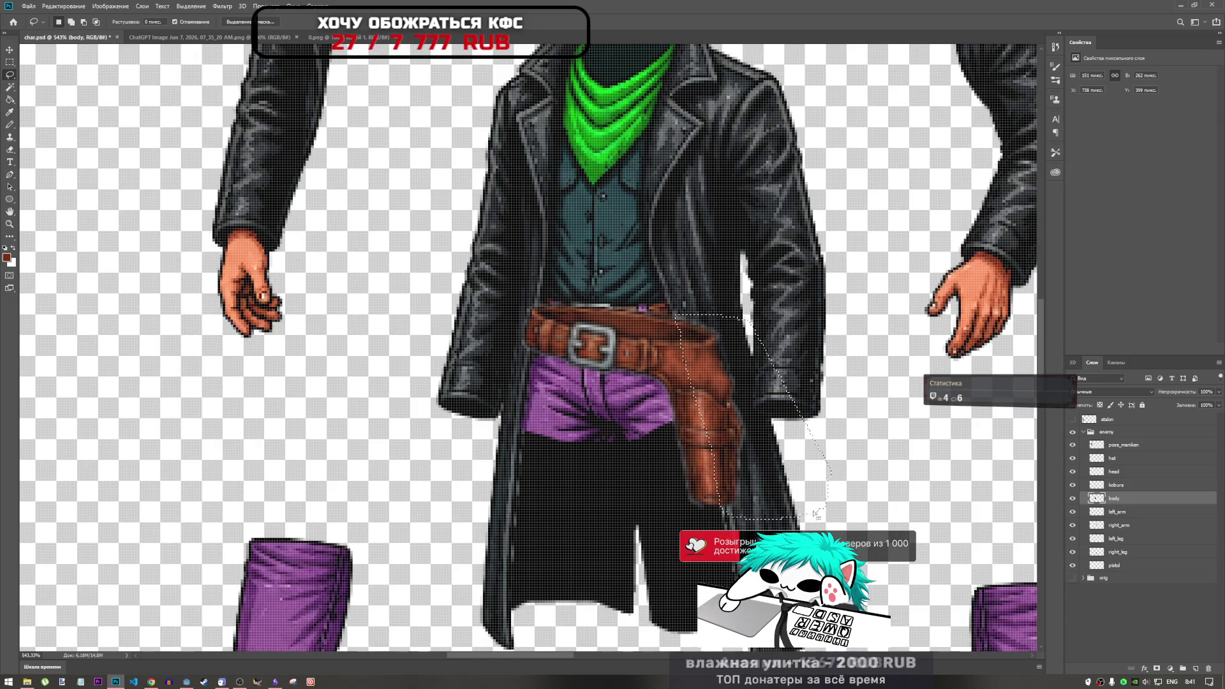
Hide the kobura layer and refine the outline along the holster's right edge.
{"action": "left_click", "coordinate": [1072, 486]}
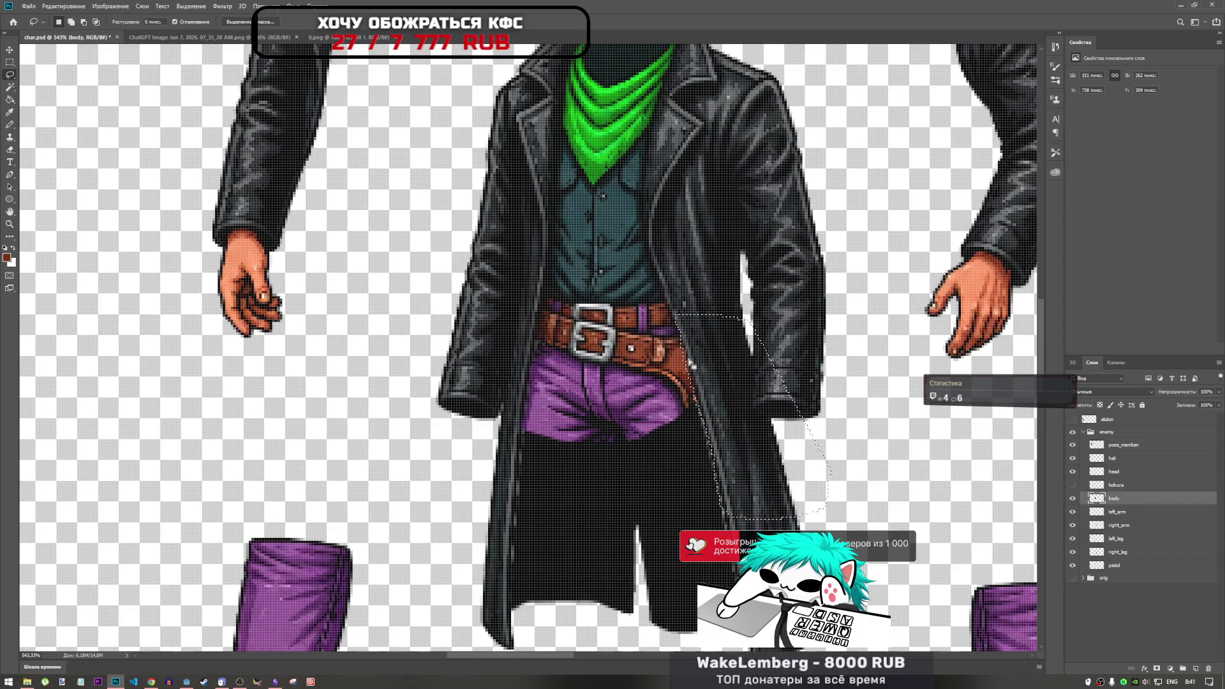
{"action": "scroll", "coordinate": [720, 390], "scroll_direction": "up", "scroll_amount": 3}
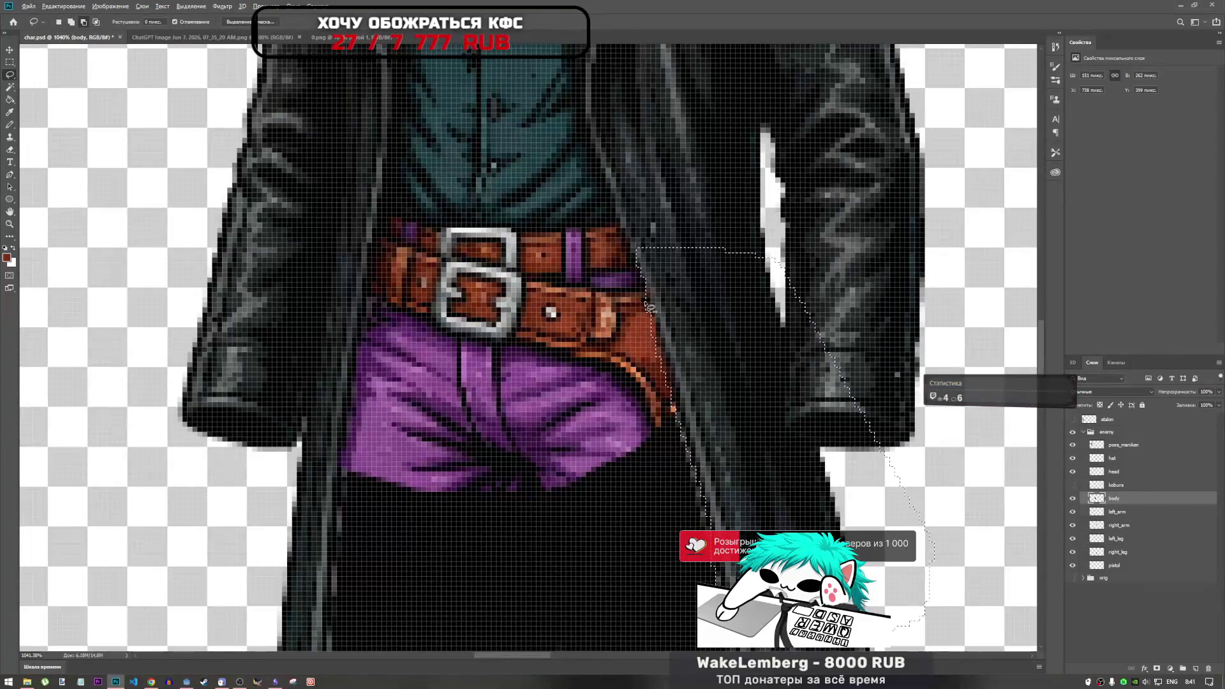
{"action": "left_click_drag", "start_coordinate": [654, 306], "coordinate": [665, 329]}
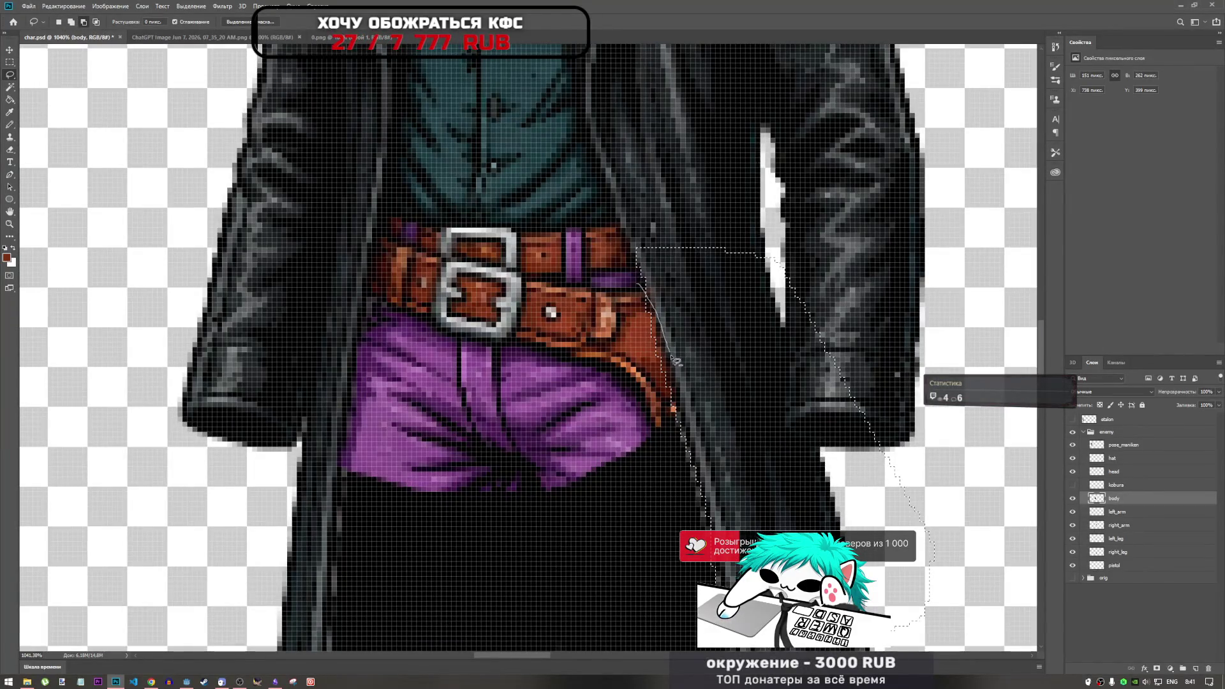
{"action": "scroll", "coordinate": [695, 468], "scroll_direction": "down", "scroll_amount": 2}
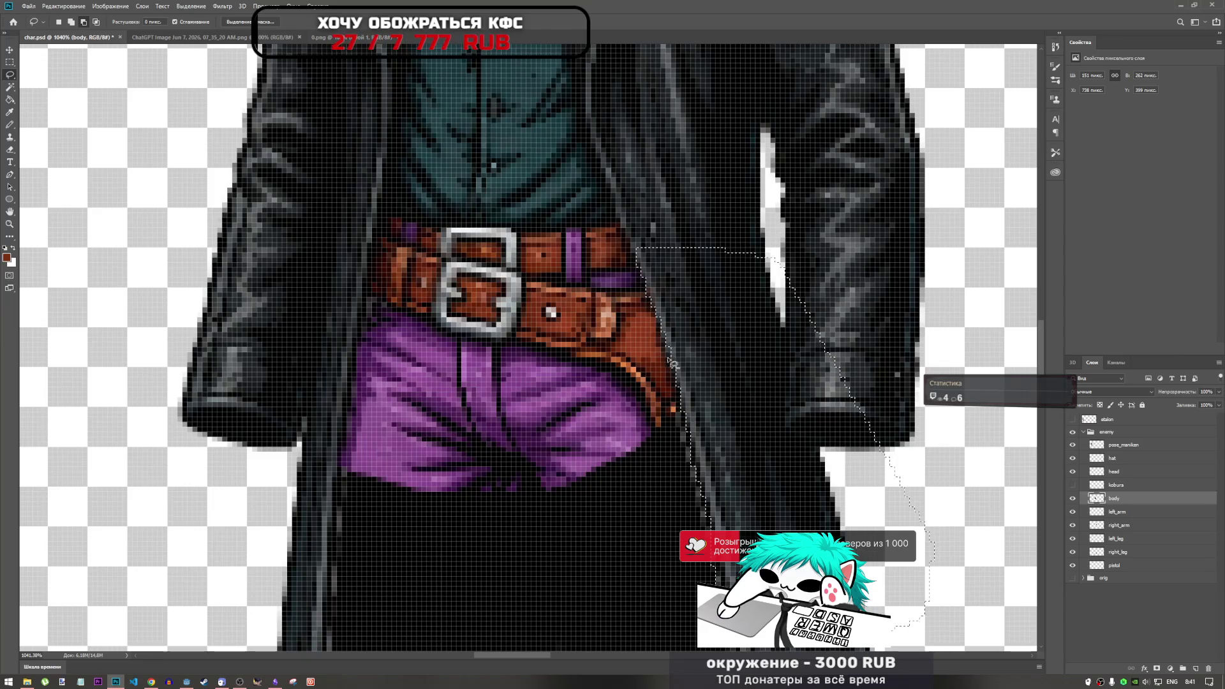
{"action": "scroll", "coordinate": [689, 414], "scroll_direction": "down", "scroll_amount": 3}
{"action": "scroll", "coordinate": [678, 353], "scroll_direction": "up", "scroll_amount": 3}
{"action": "scroll", "coordinate": [678, 352], "scroll_direction": "up", "scroll_amount": 3}
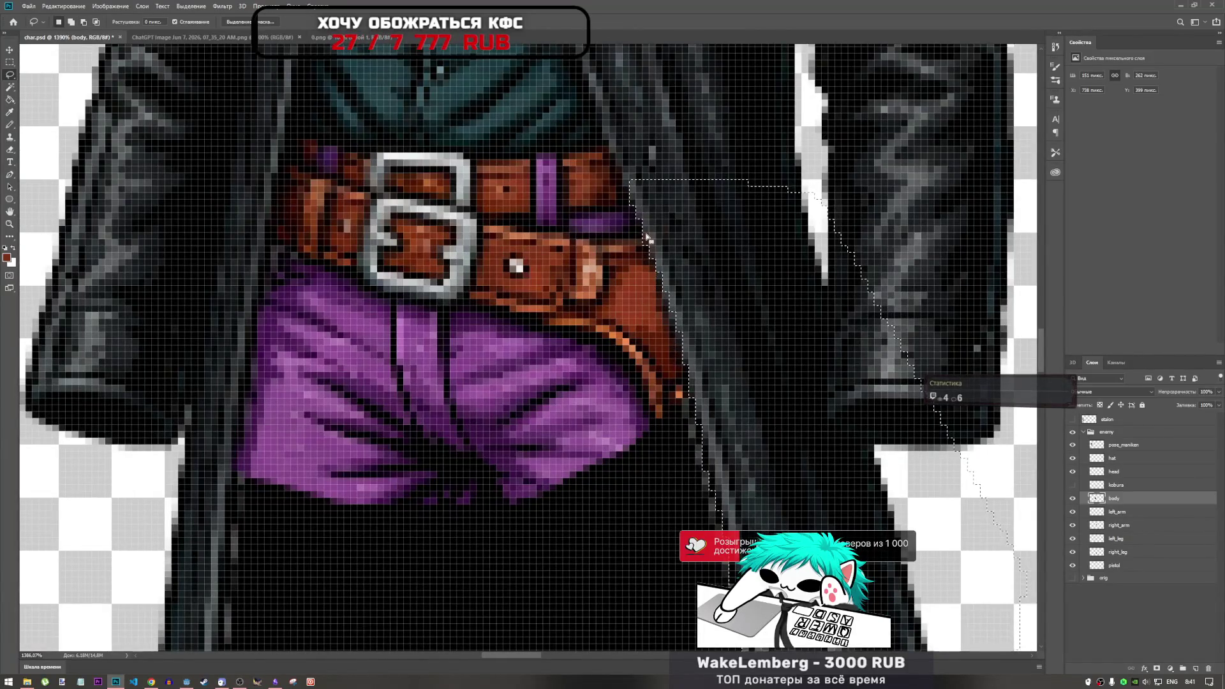
{"action": "scroll", "coordinate": [640, 236], "scroll_direction": "down", "scroll_amount": 3}
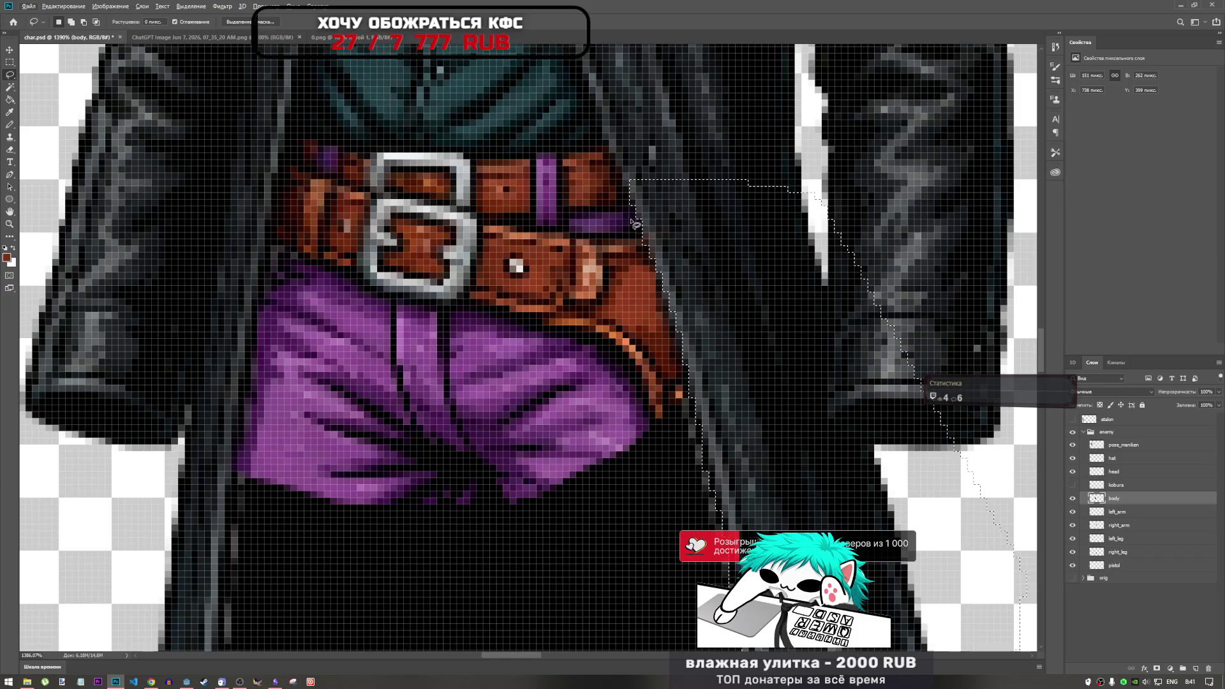
{"action": "scroll", "coordinate": [668, 295], "scroll_direction": "up", "scroll_amount": 3}
{"action": "scroll", "coordinate": [668, 295], "scroll_direction": "down", "scroll_amount": 5}
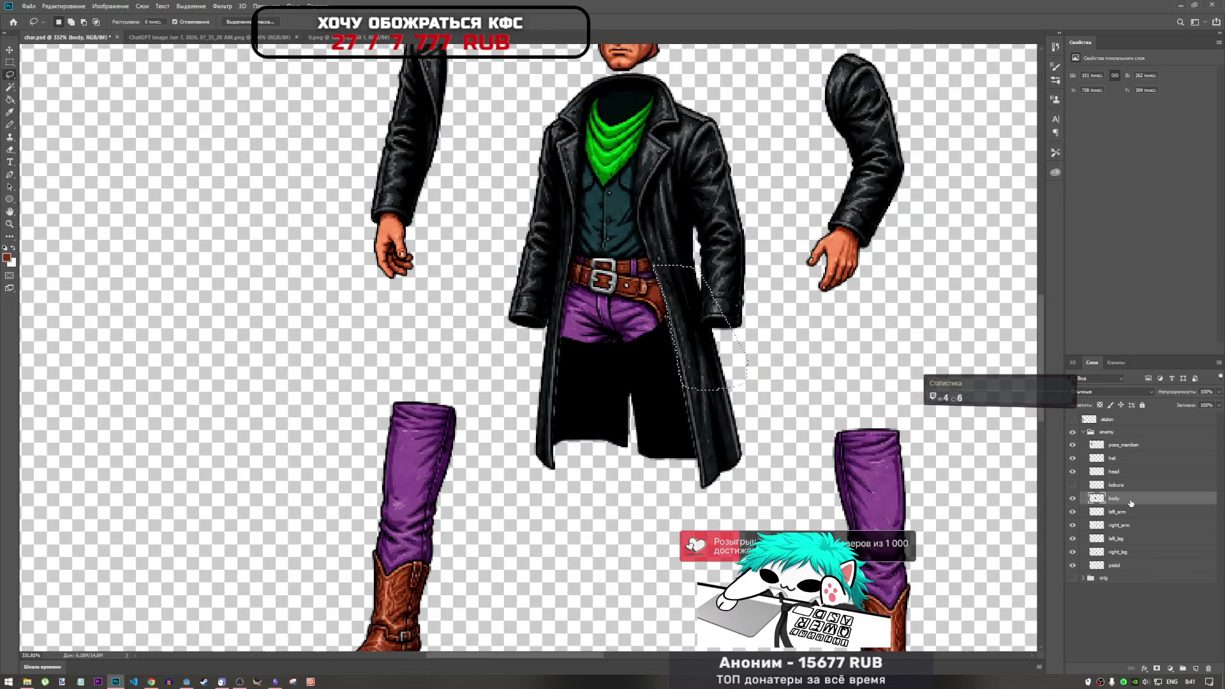
Copy the outlined area to a new layer above kobura, with kobura visible again.
{"action": "key", "text": "ctrl+j"}
{"action": "left_click_drag", "start_coordinate": [1130, 505], "coordinate": [1117, 484]}
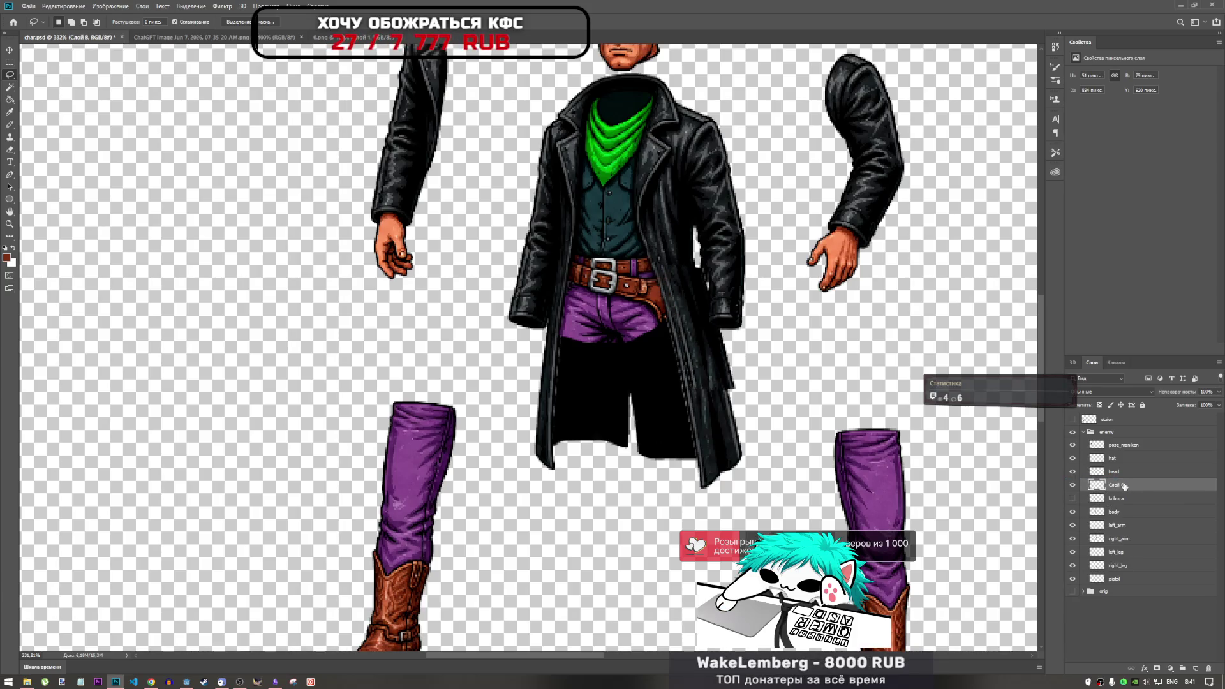
{"action": "left_click", "coordinate": [1070, 500]}
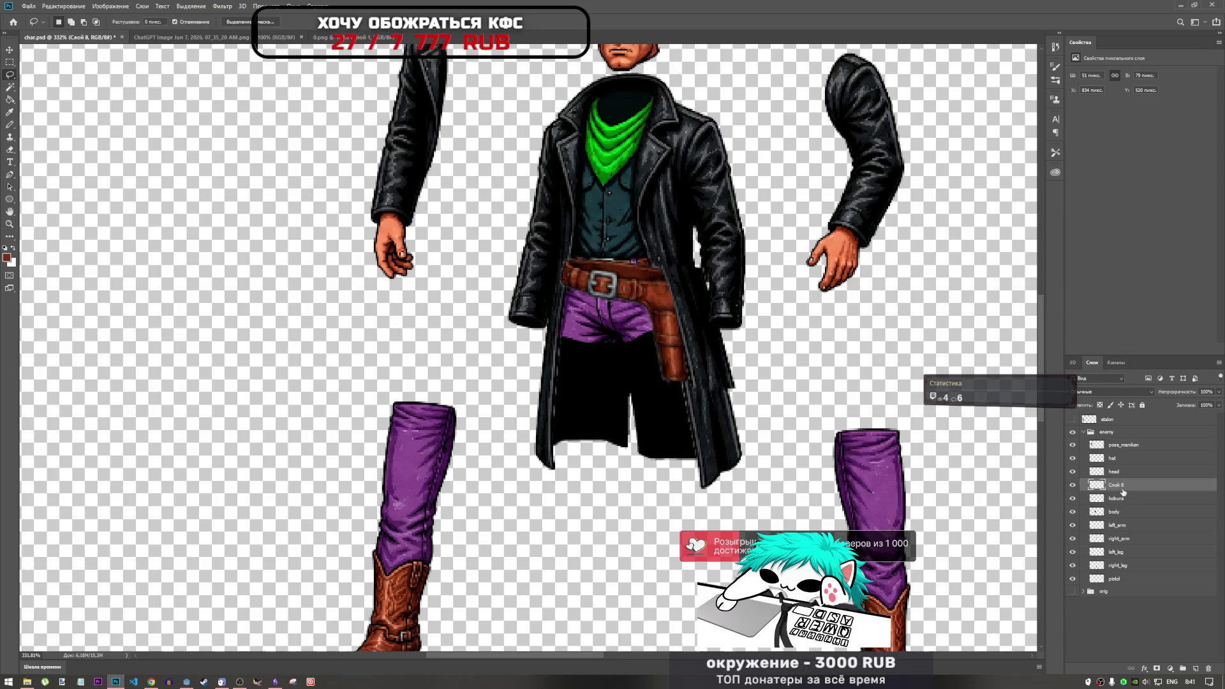
Free-transform the copied piece and nudge it pixel by pixel into place.
{"action": "key", "text": "ctrl+t"}
{"action": "left_click_drag", "start_coordinate": [703, 338], "coordinate": [691, 348]}
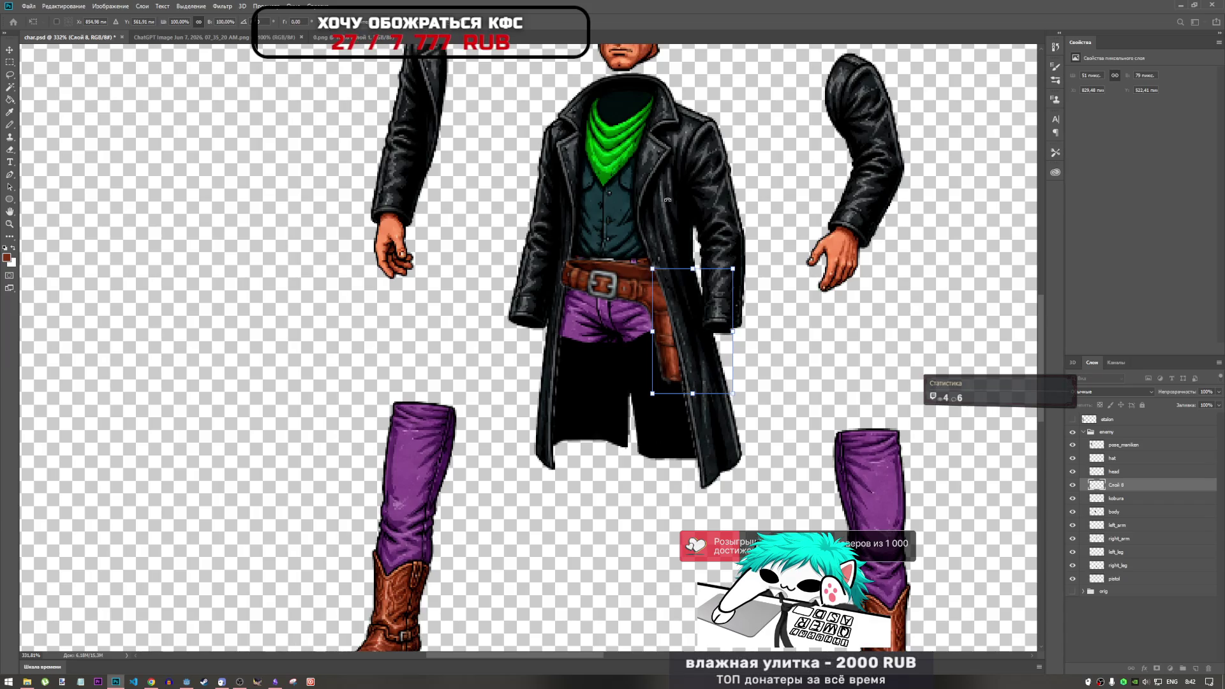
{"action": "left_click_drag", "start_coordinate": [659, 208], "coordinate": [667, 204]}
{"action": "key", "text": "Left"}
{"action": "key", "text": "Left"}
{"action": "key", "text": "Left"}
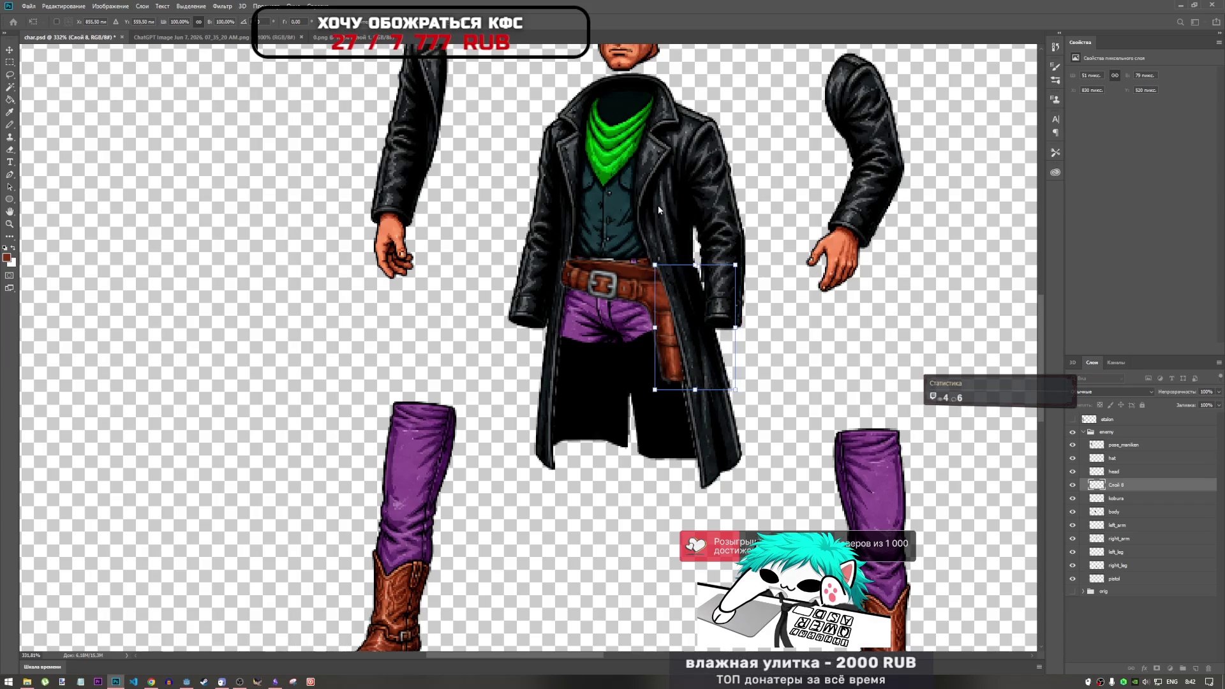
{"action": "key", "text": "Left"}
{"action": "key", "text": "Left"}
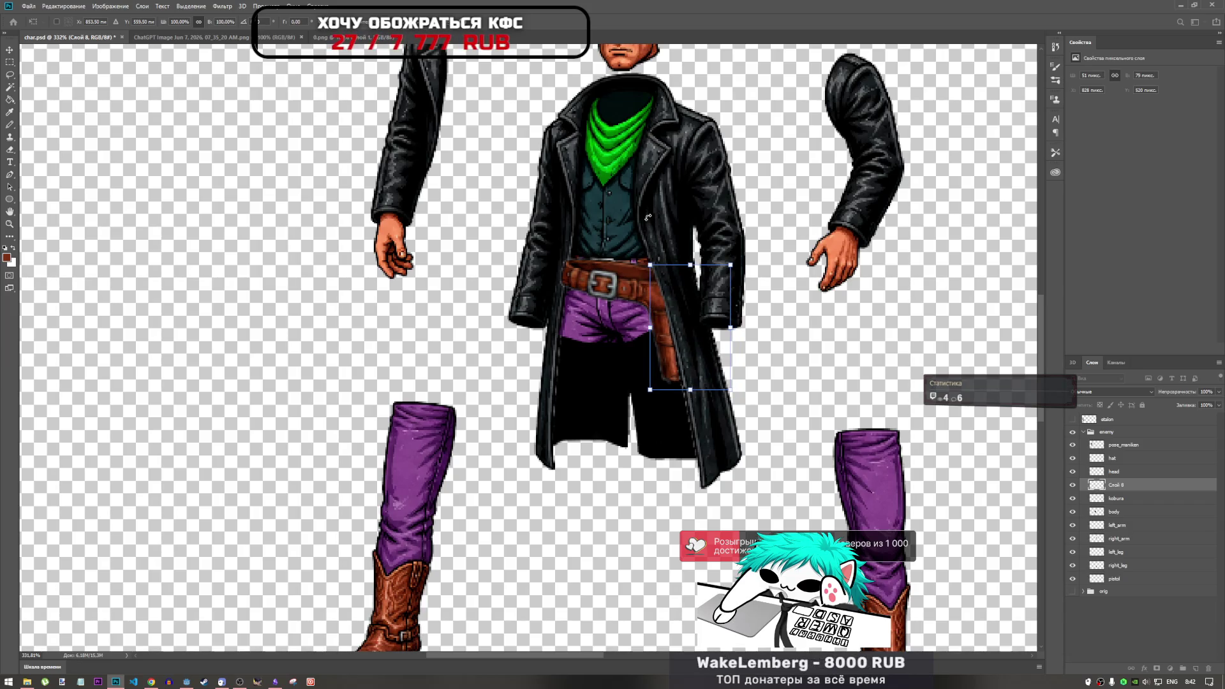
{"action": "key", "text": "Right"}
{"action": "key", "text": "Up"}
{"action": "key", "text": "Left"}
{"action": "key", "text": "Right"}
{"action": "key", "text": "Return"}
{"action": "key", "text": "l"}
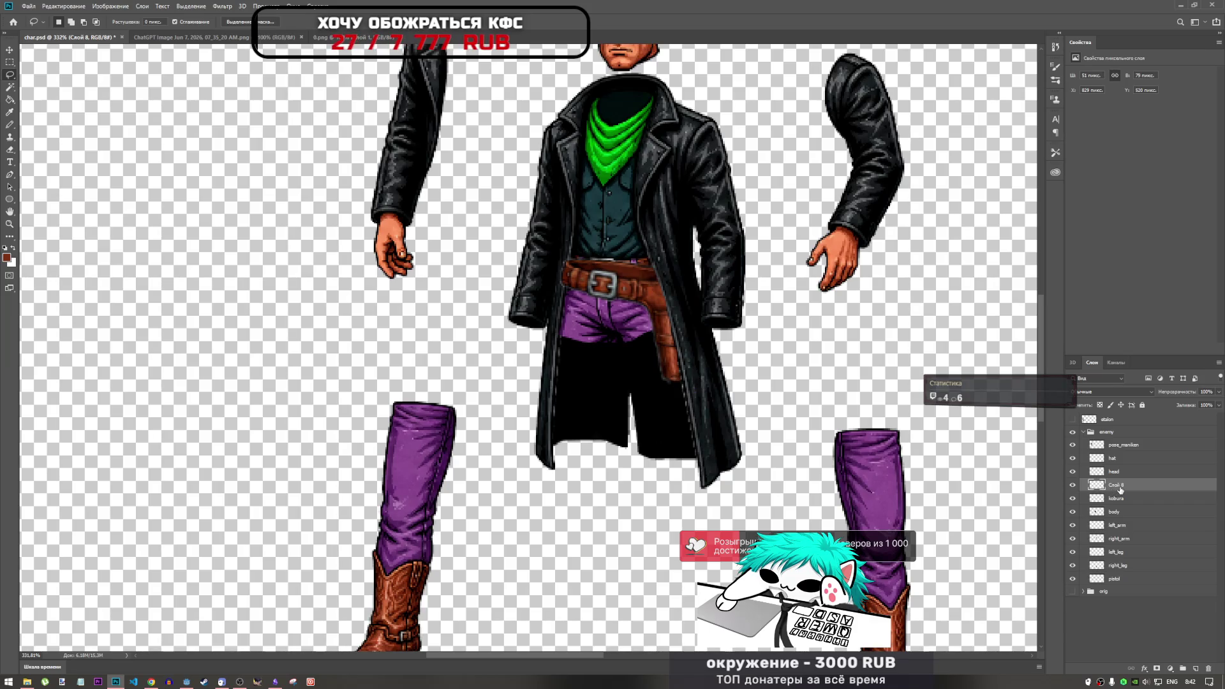
Rename the new layer to 'cap'.
{"action": "key", "text": "alt+shift"}
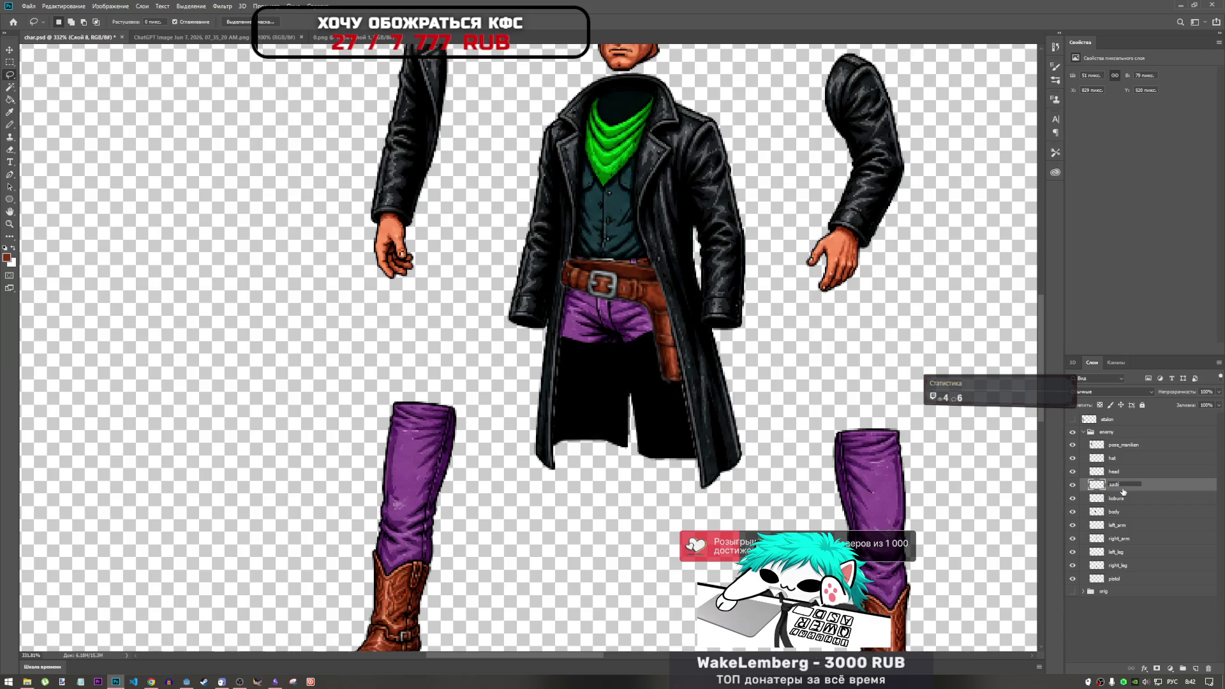
{"action": "type", "text": "ca"}
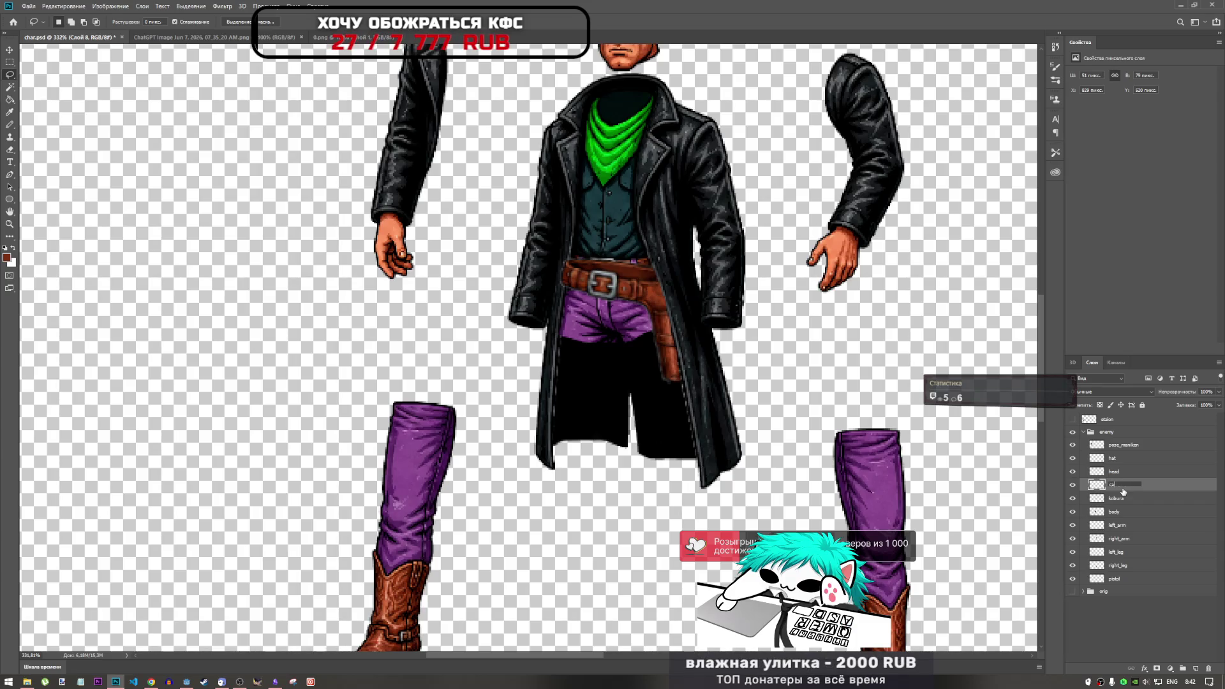
{"action": "type", "text": "p"}
{"action": "key", "text": "Return"}
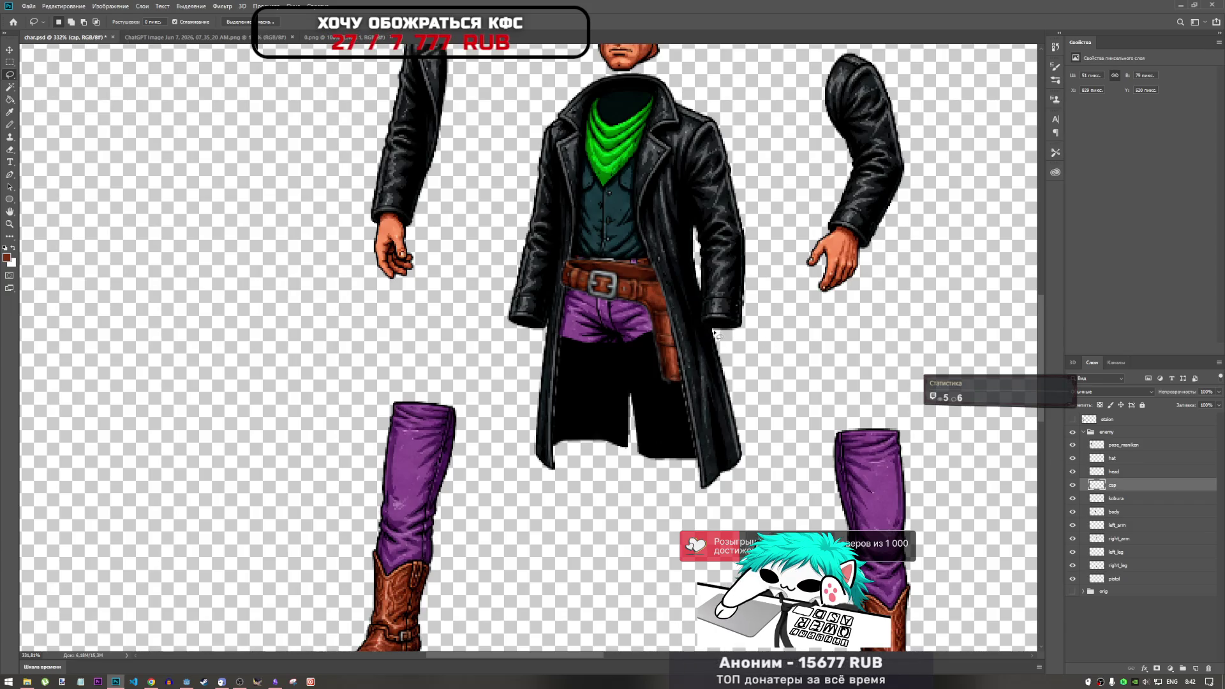
Delete the extra outlined pixels from cap and compare its visibility on and off.
{"action": "mouse_move", "coordinate": [709, 328]}
{"action": "left_mouse_down"}
{"action": "mouse_move", "coordinate": [704, 281]}
{"action": "mouse_move", "coordinate": [750, 350]}
{"action": "left_mouse_up"}
{"action": "key", "text": "Delete"}
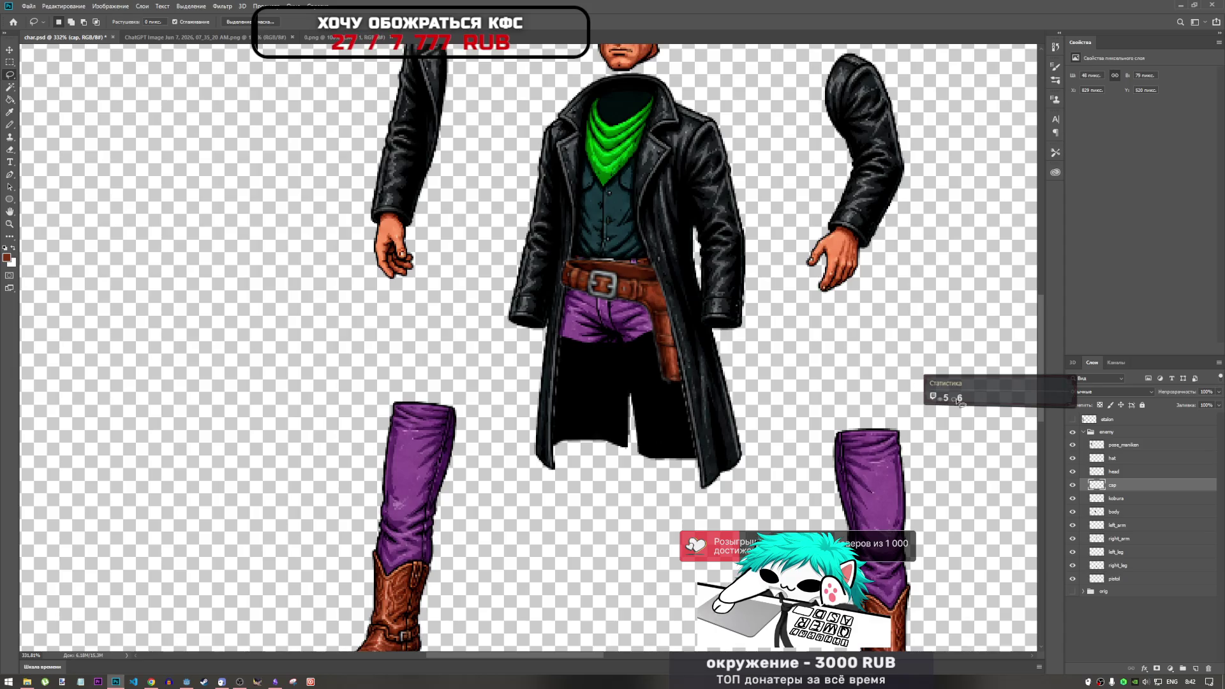
{"action": "left_click", "coordinate": [1071, 485]}
{"action": "left_click", "coordinate": [1072, 485]}
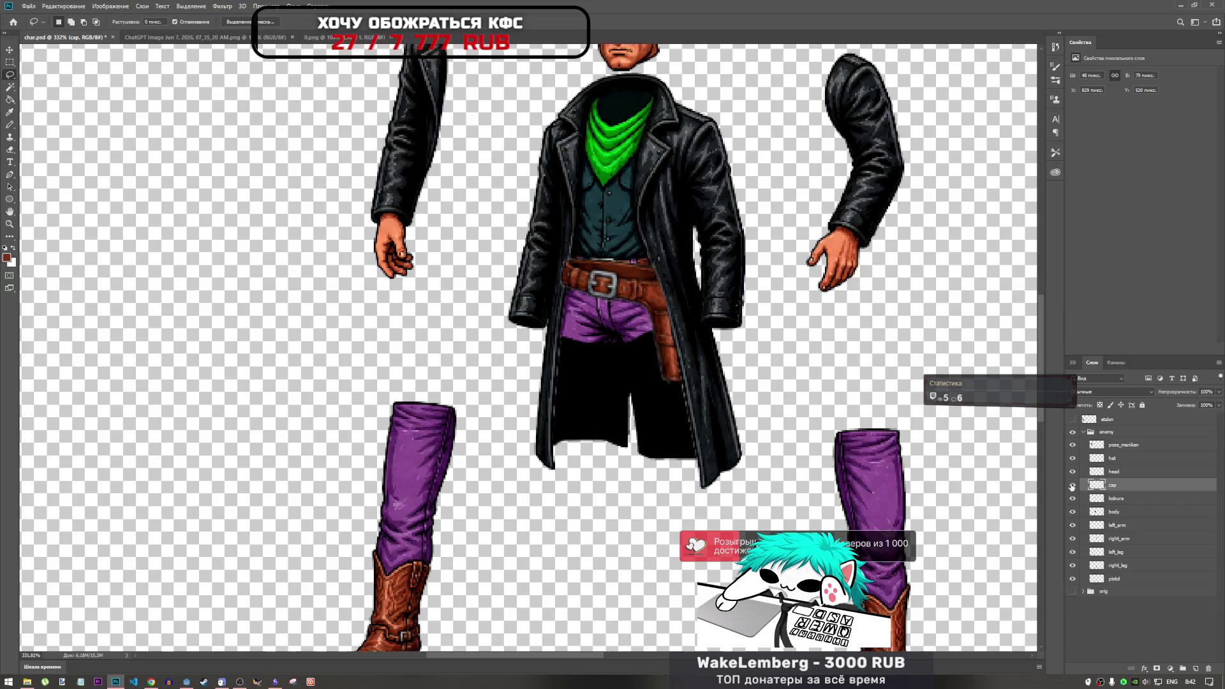
{"action": "left_click", "coordinate": [1072, 486]}
{"action": "left_click", "coordinate": [1071, 486]}
{"action": "left_click", "coordinate": [1072, 486]}
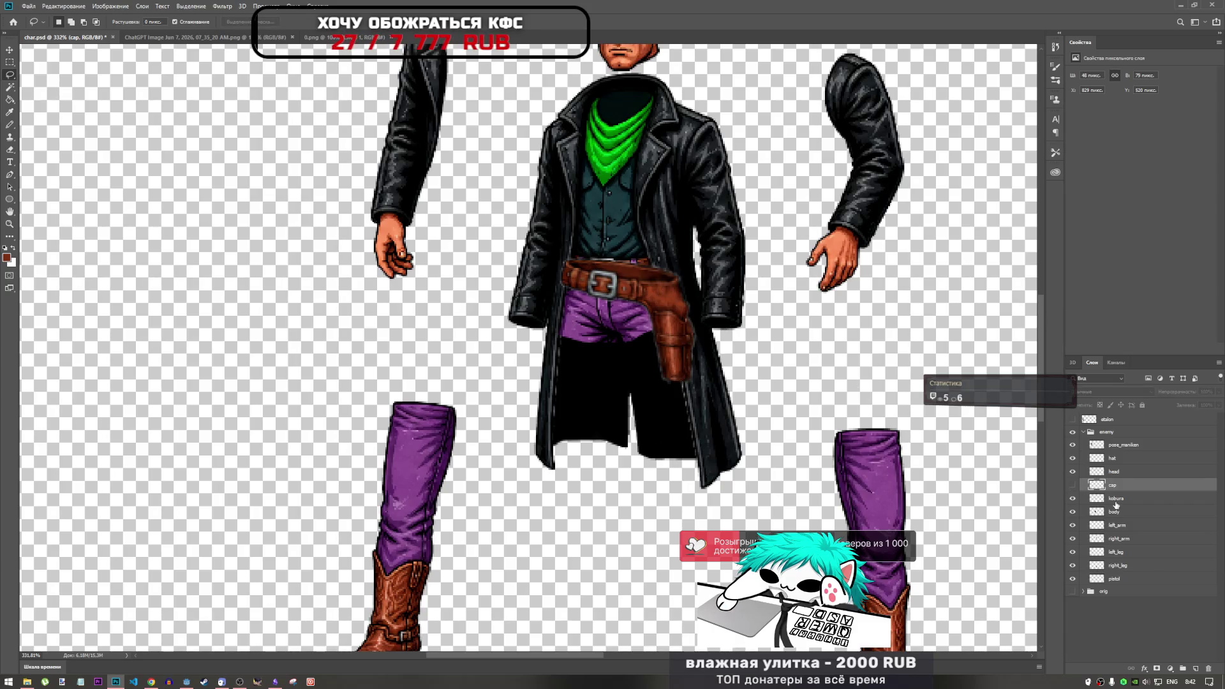
On the kobura layer, lasso an outline along the holster's right edge.
{"action": "left_click", "coordinate": [1107, 500]}
{"action": "scroll", "coordinate": [707, 312], "scroll_direction": "up", "scroll_amount": 5}
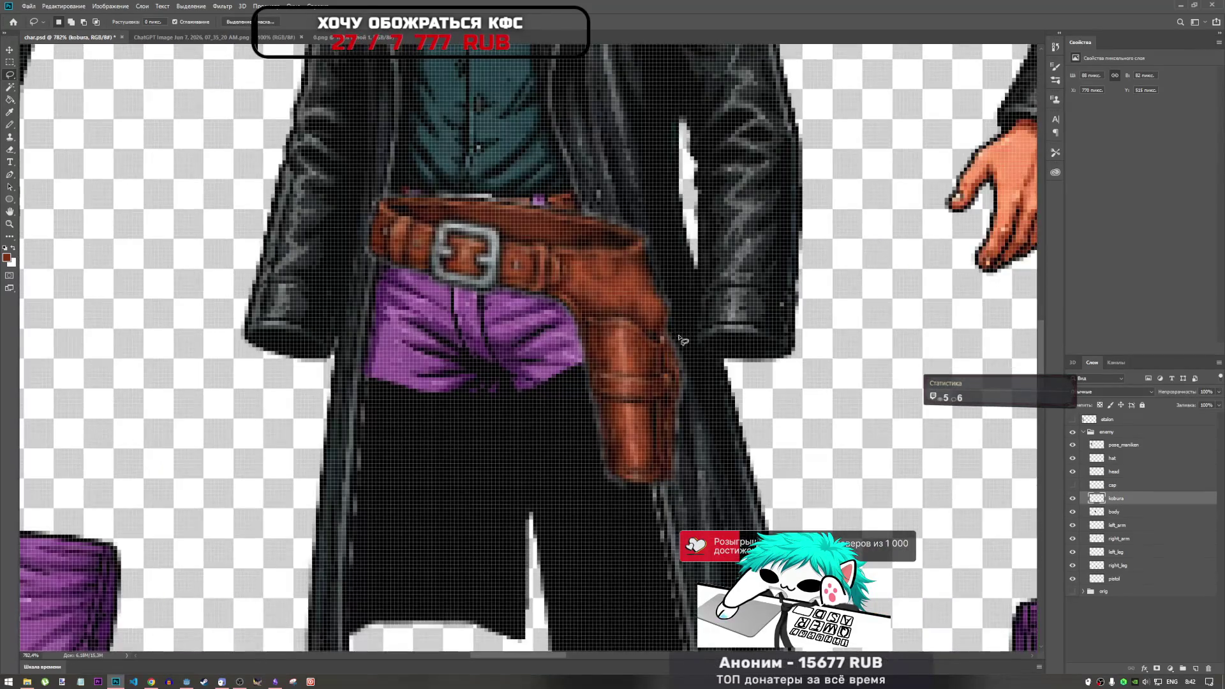
{"action": "left_click_drag", "start_coordinate": [685, 257], "coordinate": [686, 257]}
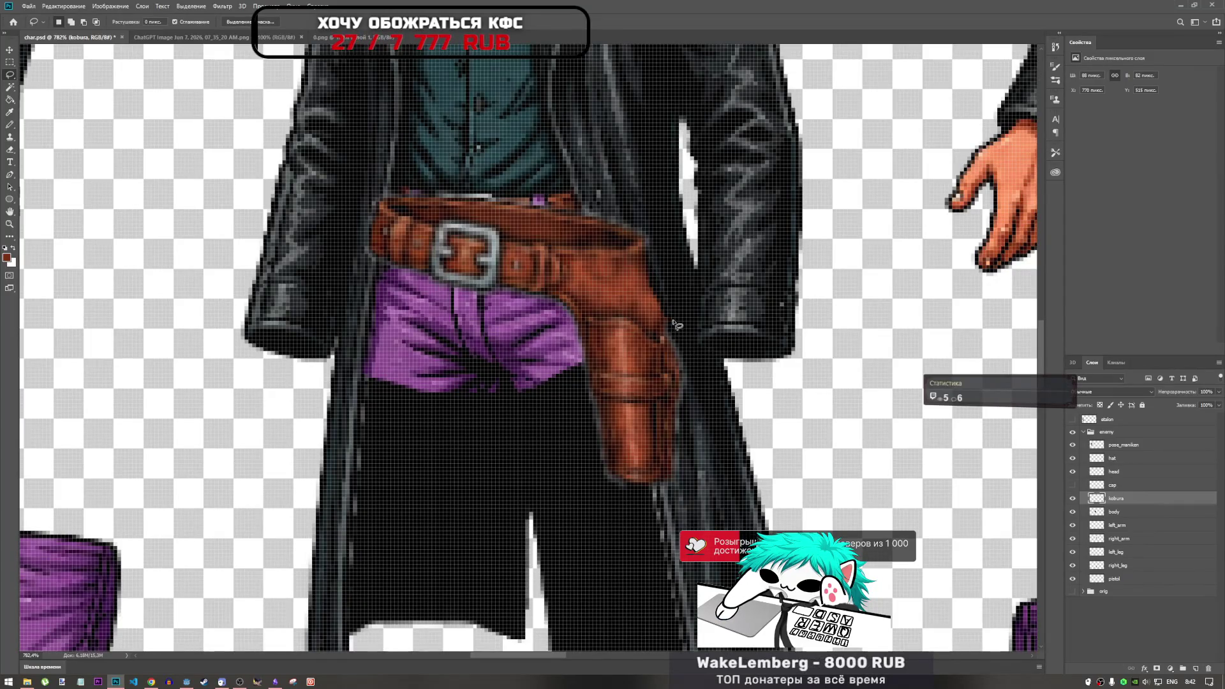
{"action": "left_click_drag", "start_coordinate": [668, 329], "coordinate": [645, 287]}
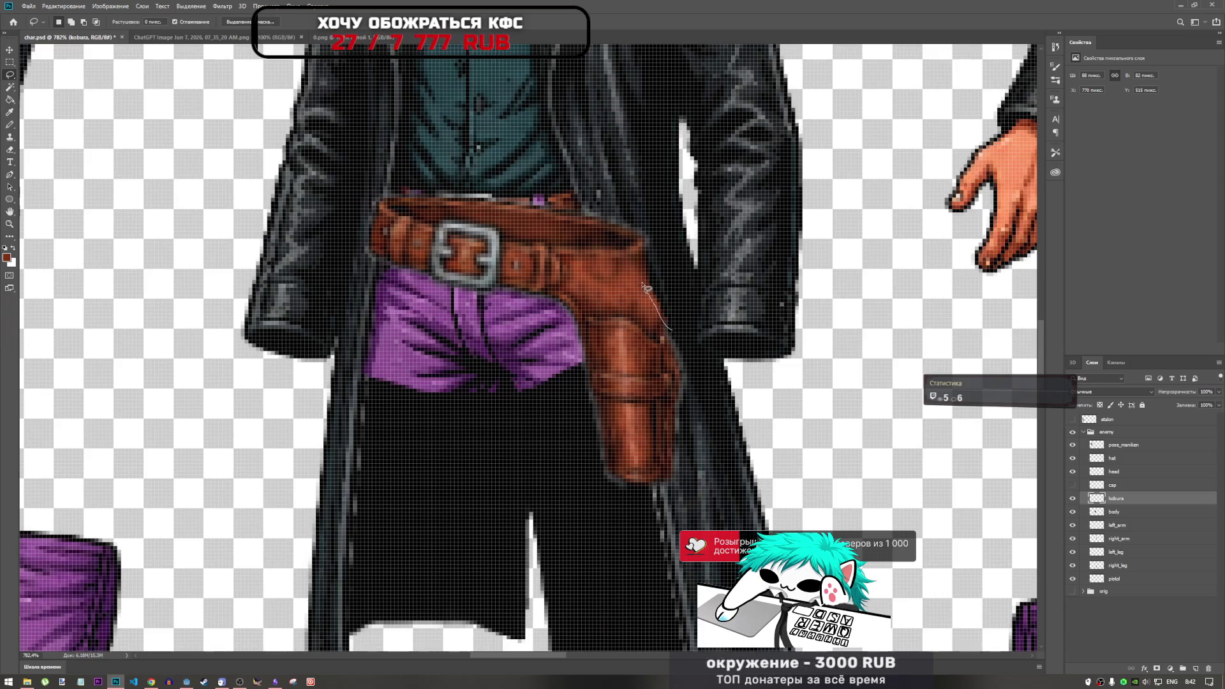
{"action": "left_click_drag", "start_coordinate": [713, 222], "coordinate": [712, 222]}
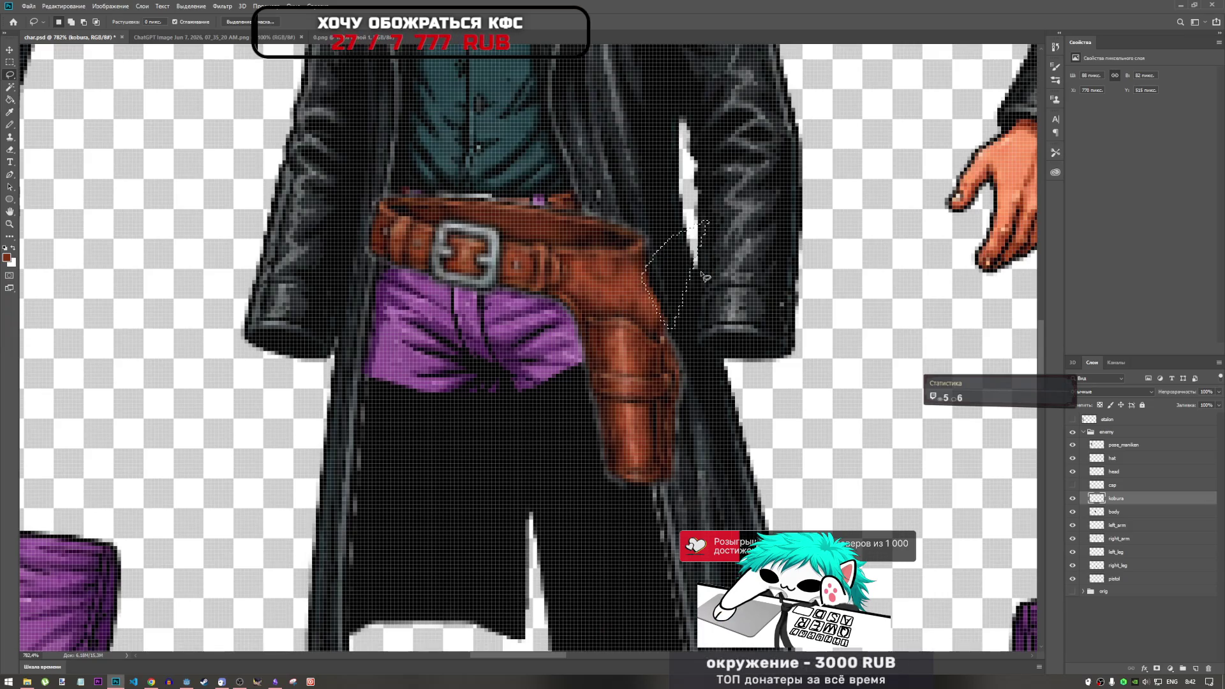
{"action": "scroll", "coordinate": [714, 324], "scroll_direction": "down", "scroll_amount": 2}
{"action": "scroll", "coordinate": [713, 323], "scroll_direction": "down", "scroll_amount": 2}
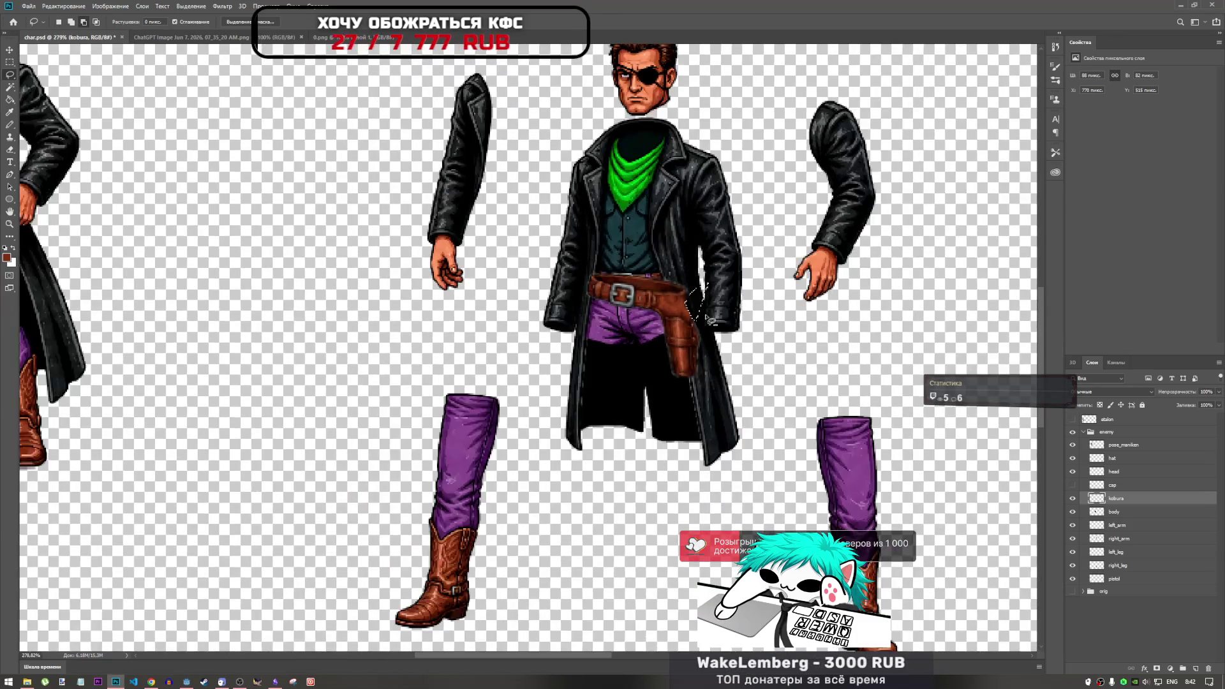
{"action": "scroll", "coordinate": [722, 348], "scroll_direction": "up", "scroll_amount": 5}
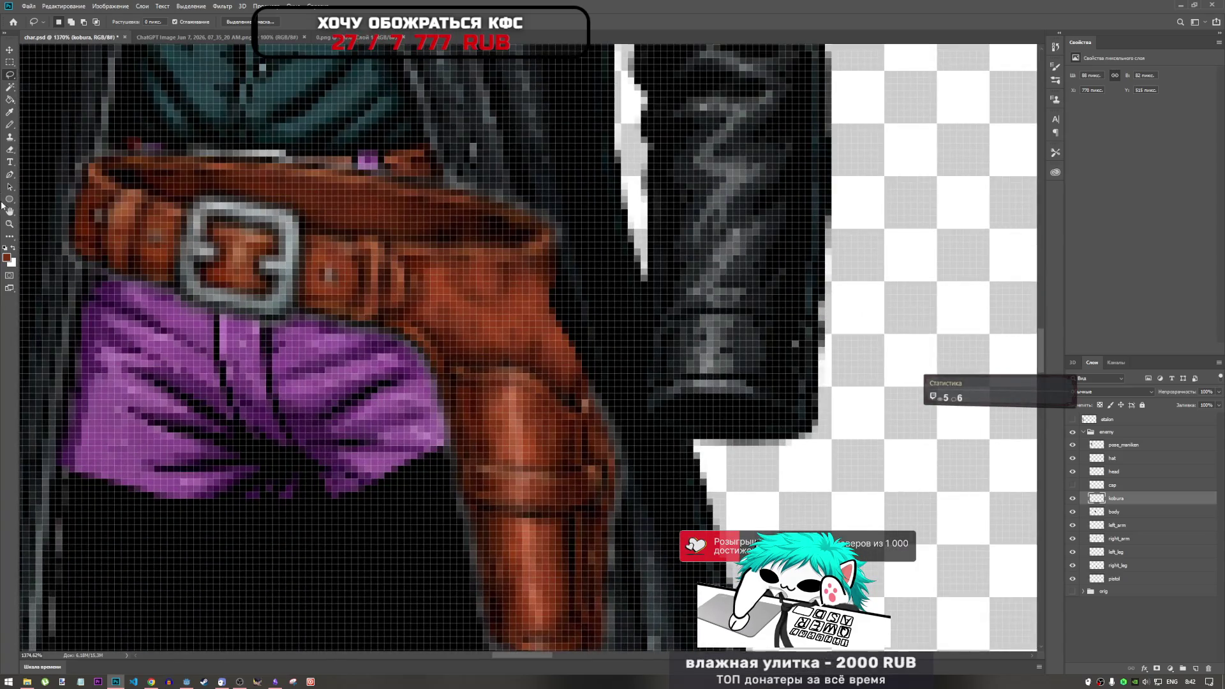
Choose the Sharpen tool from the retouching tool flyout.
{"action": "left_click", "coordinate": [9, 224]}
{"action": "left_click", "coordinate": [9, 237]}
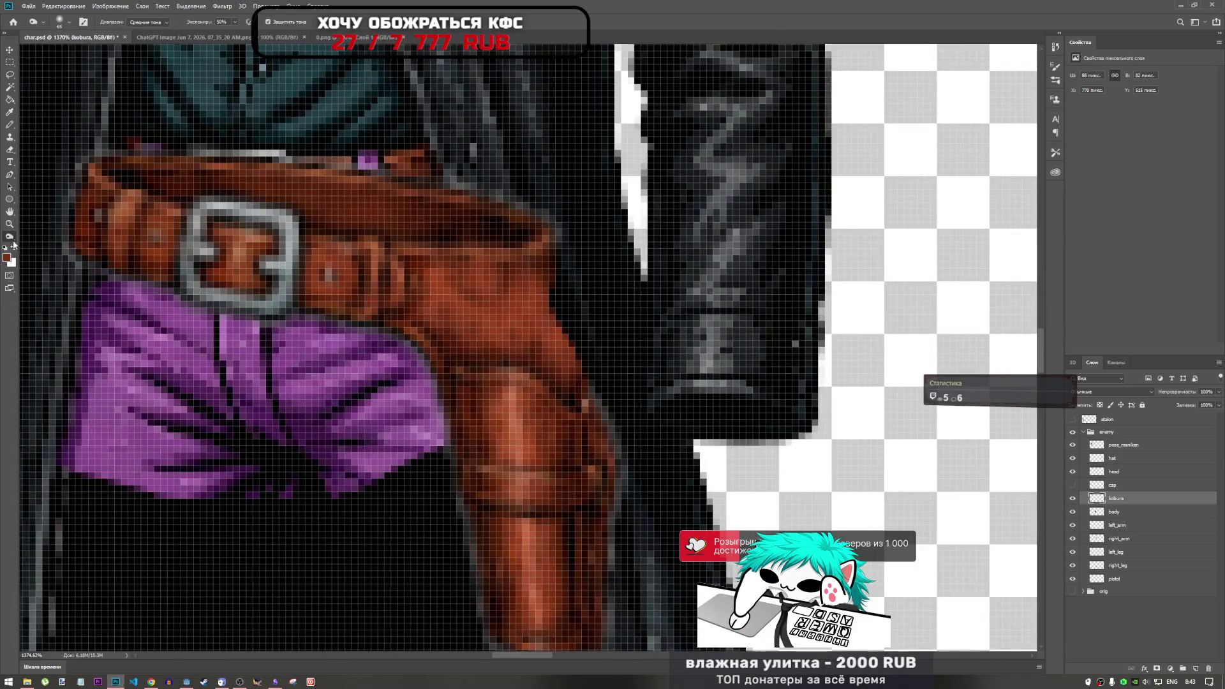
{"action": "left_click", "coordinate": [9, 239]}
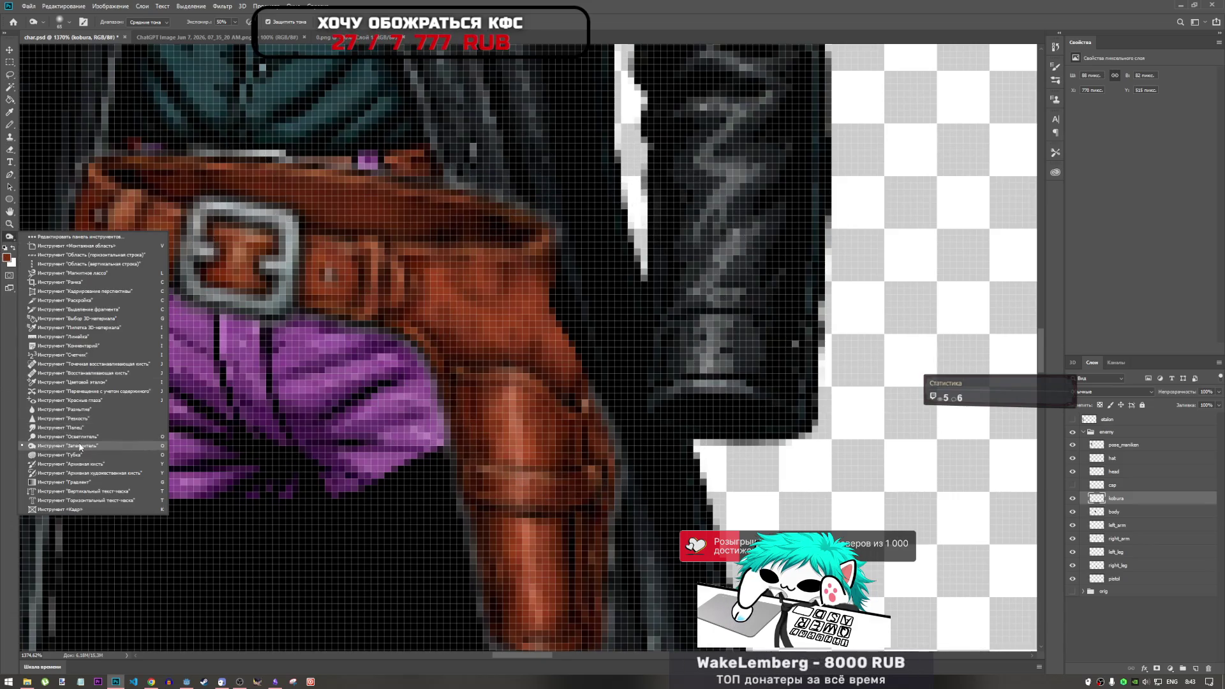
{"action": "left_click", "coordinate": [70, 419]}
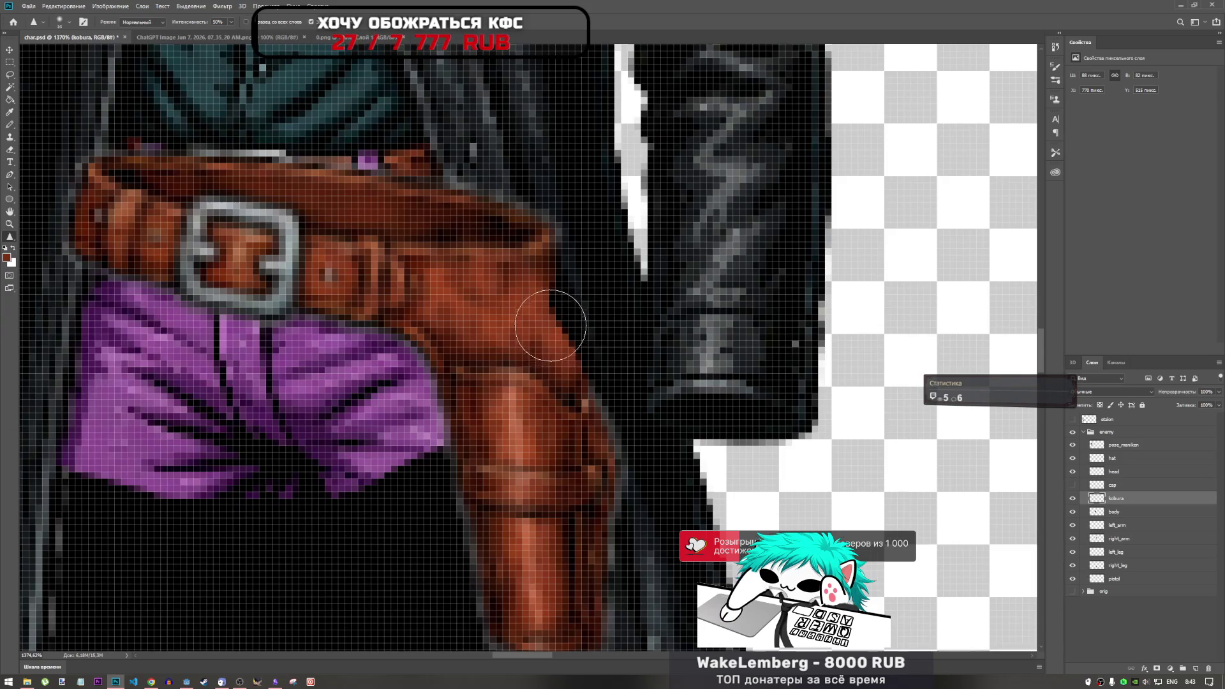
{"action": "scroll", "coordinate": [586, 322], "scroll_direction": "down", "scroll_amount": 5}
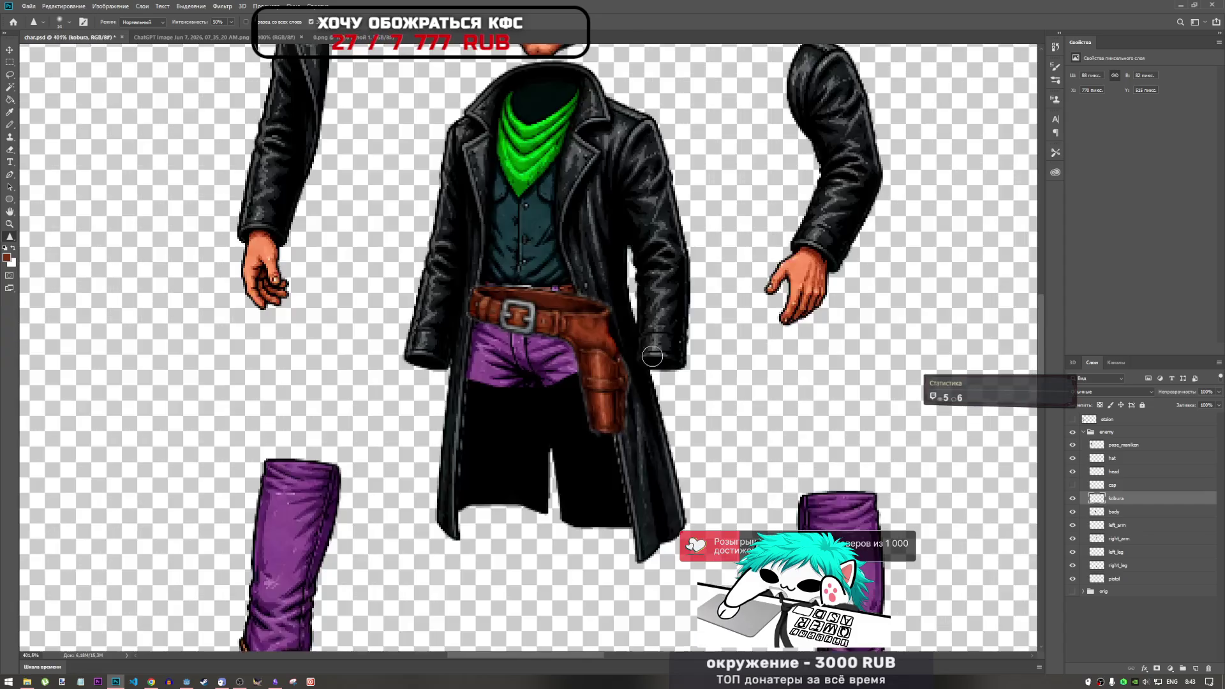
Blur the holster's right edge with the Blur tool.
{"action": "scroll", "coordinate": [645, 354], "scroll_direction": "up", "scroll_amount": 2}
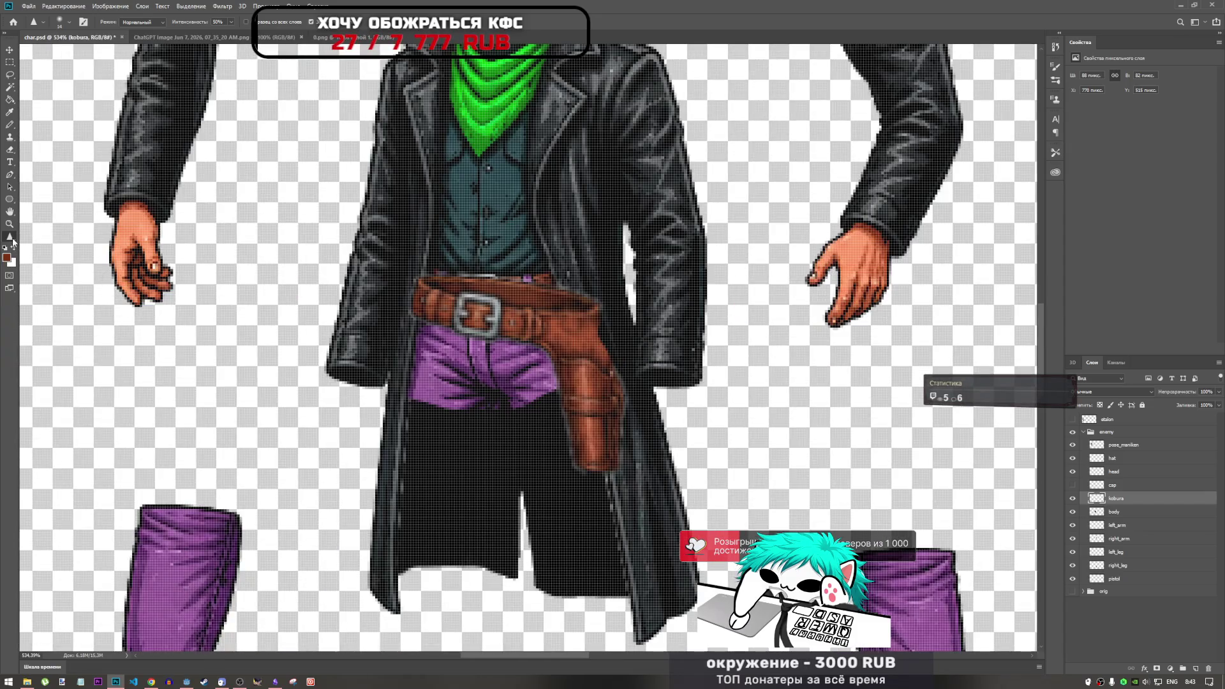
{"action": "right_click", "coordinate": [12, 242]}
{"action": "left_click", "coordinate": [87, 424]}
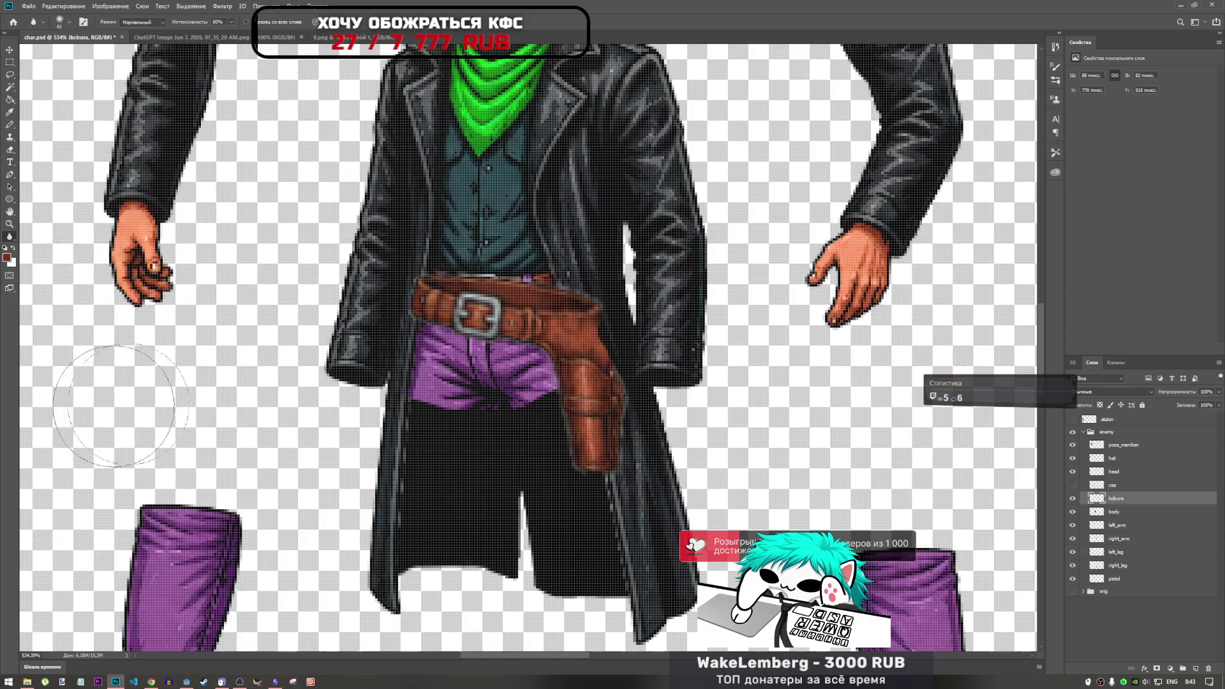
{"action": "mouse_move", "coordinate": [606, 358]}
{"action": "left_mouse_down"}
{"action": "mouse_move", "coordinate": [625, 295]}
{"action": "mouse_move", "coordinate": [656, 410]}
{"action": "left_mouse_up"}
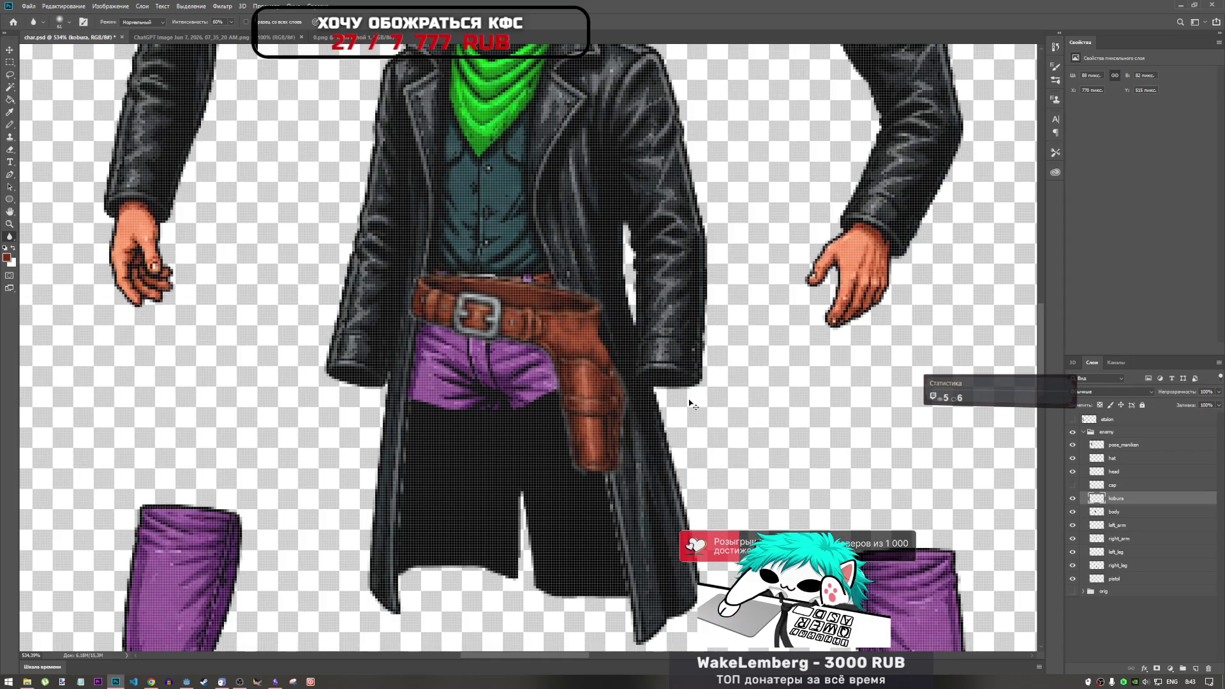
{"action": "scroll", "coordinate": [676, 379], "scroll_direction": "up", "scroll_amount": 4}
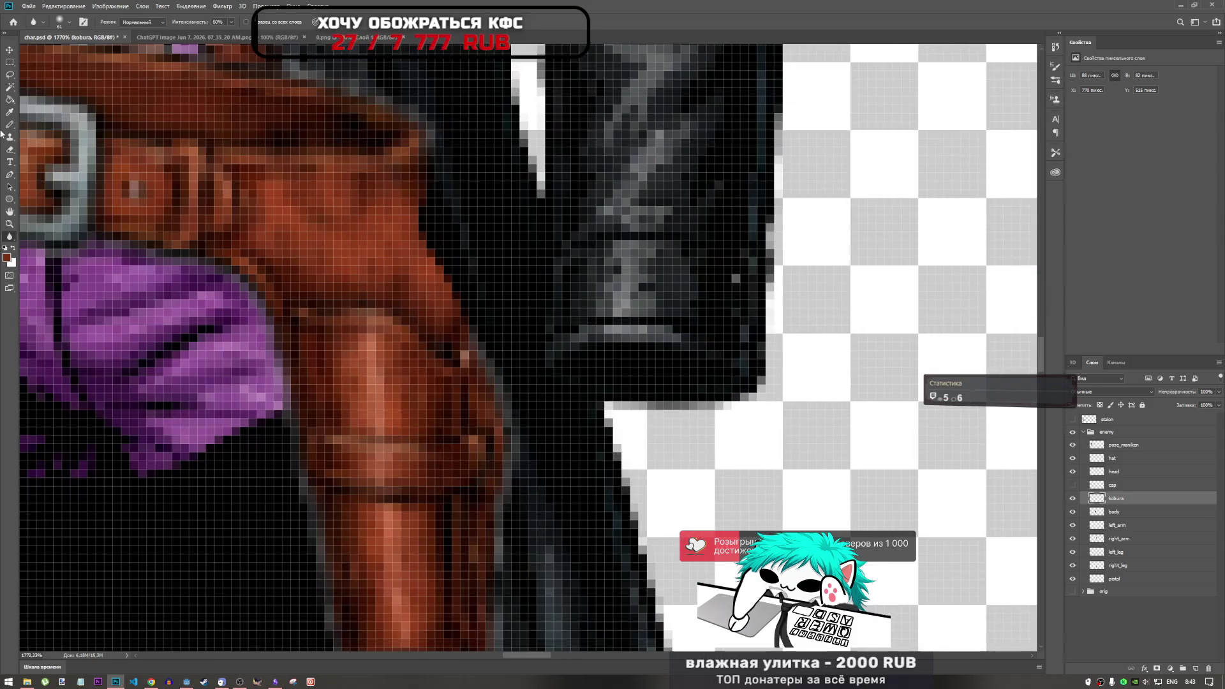
Lasso a thin strip along the holster edge, then return to the Blur tool.
{"action": "left_click", "coordinate": [10, 75]}
{"action": "mouse_move", "coordinate": [450, 191]}
{"action": "left_mouse_down"}
{"action": "mouse_move", "coordinate": [386, 255]}
{"action": "mouse_move", "coordinate": [530, 447]}
{"action": "mouse_move", "coordinate": [469, 180]}
{"action": "mouse_move", "coordinate": [448, 158]}
{"action": "left_mouse_up"}
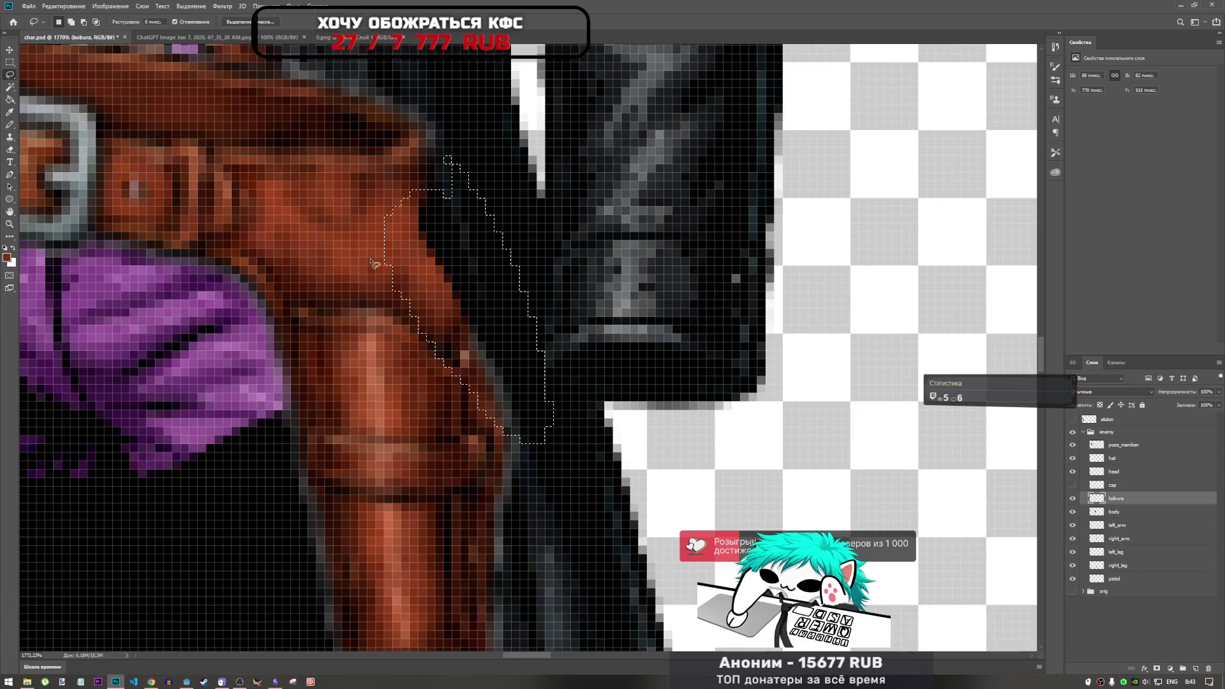
{"action": "left_click", "coordinate": [10, 236]}
{"action": "scroll", "coordinate": [485, 293], "scroll_direction": "down", "scroll_amount": 5}
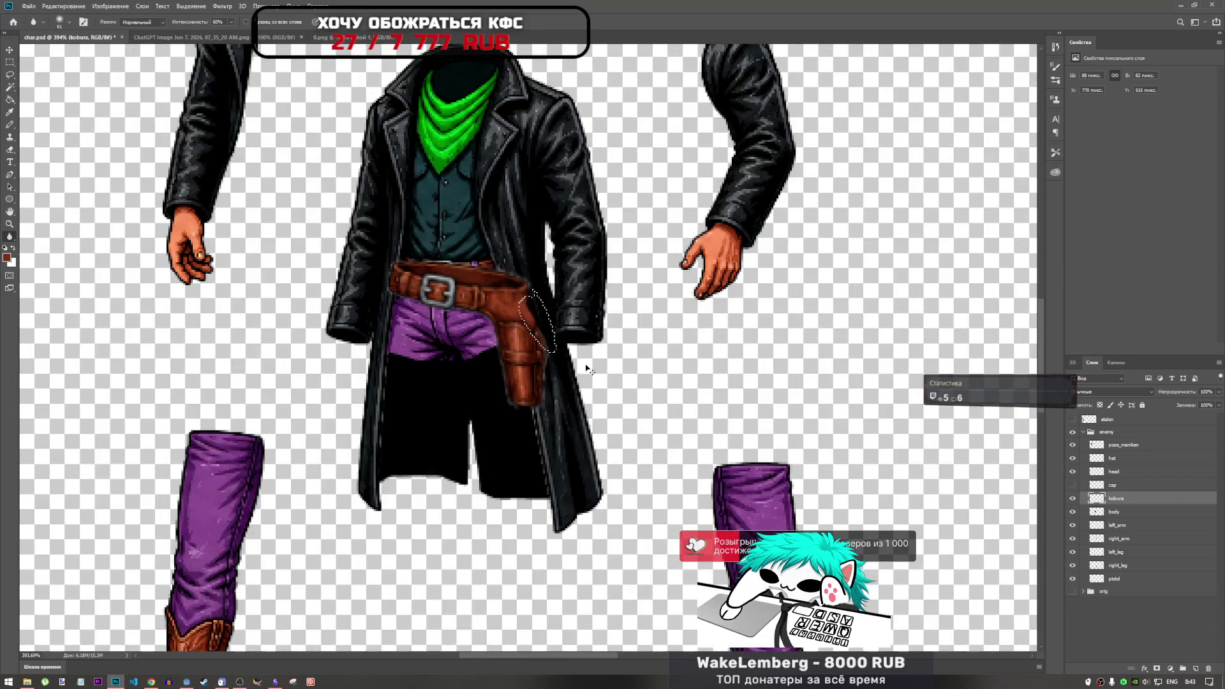
{"action": "scroll", "coordinate": [561, 319], "scroll_direction": "down", "scroll_amount": 3}
{"action": "scroll", "coordinate": [560, 305], "scroll_direction": "up", "scroll_amount": 2}
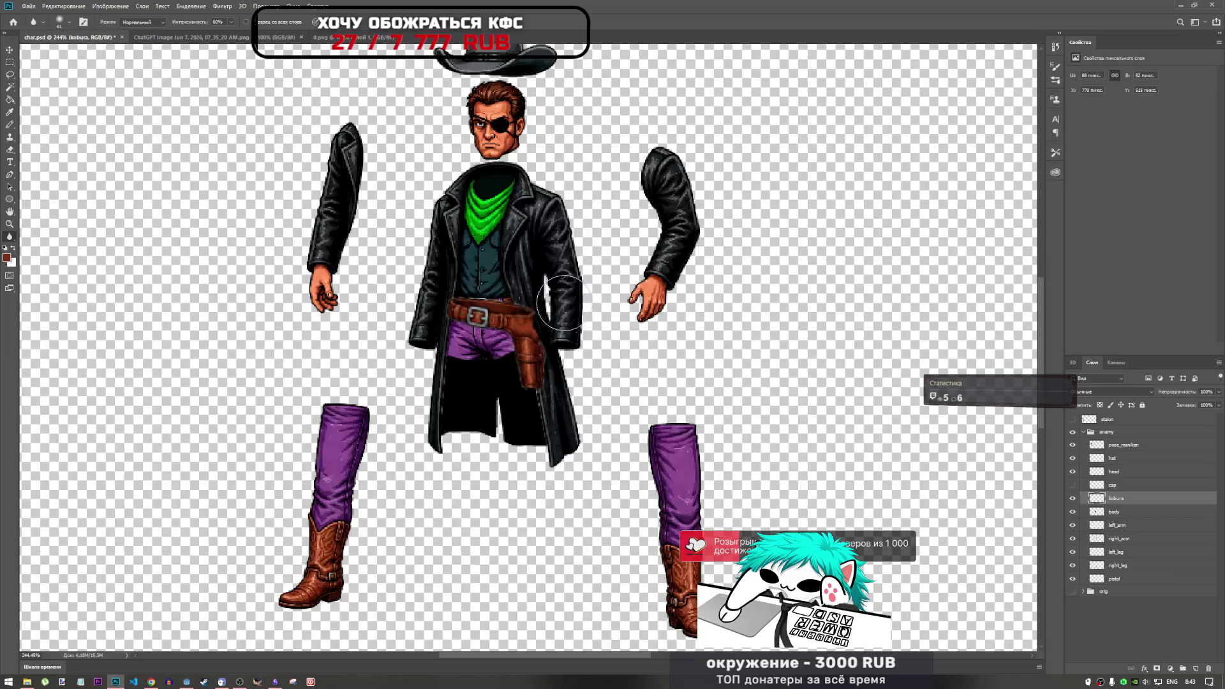
{"action": "scroll", "coordinate": [501, 284], "scroll_direction": "up", "scroll_amount": 4}
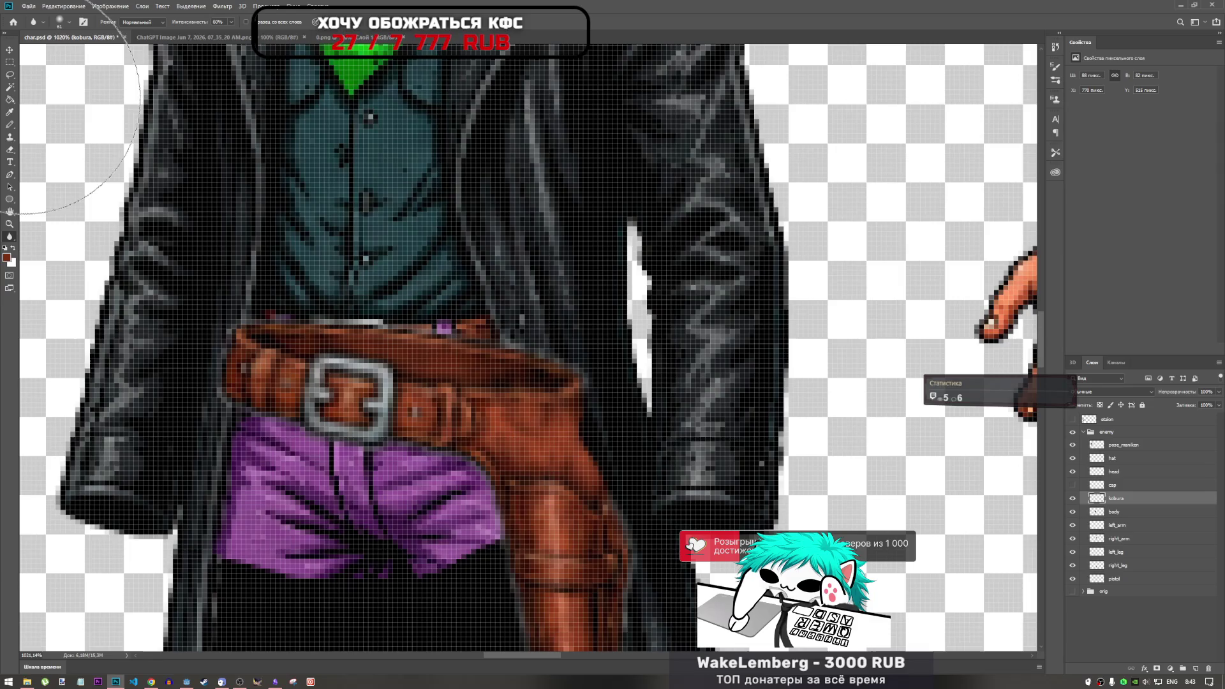
Make the cap layer active with the Lasso tool selected.
{"action": "left_click", "coordinate": [10, 75]}
{"action": "left_click", "coordinate": [1111, 484]}
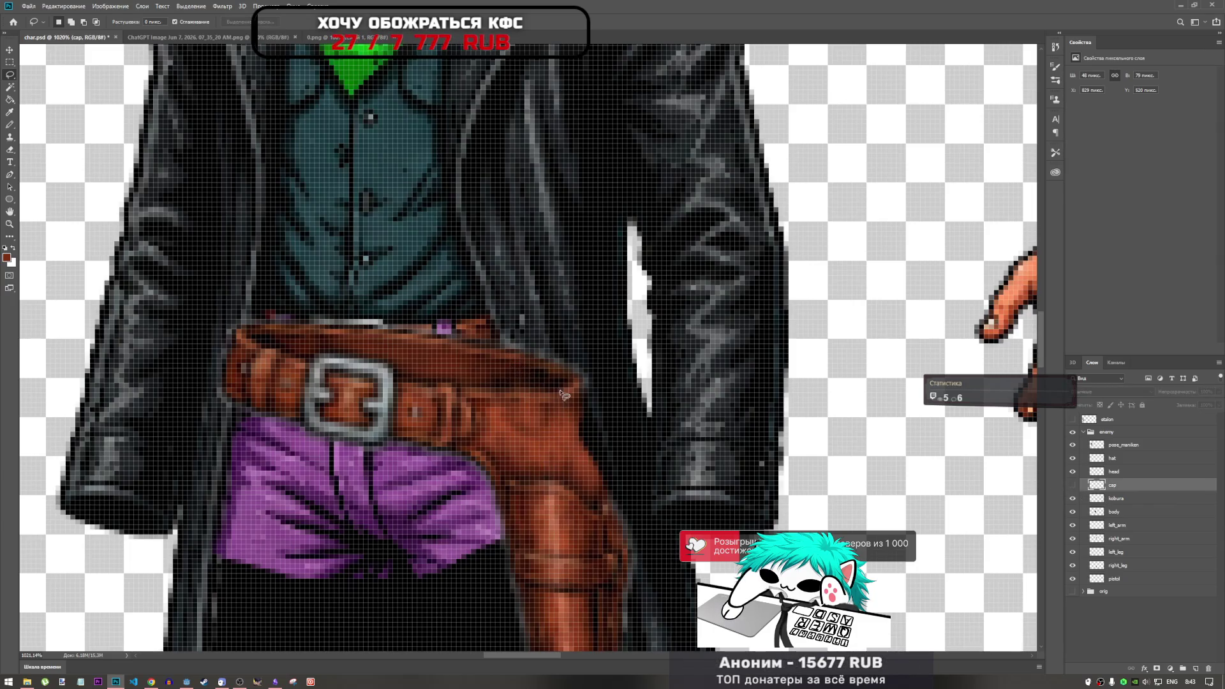
{"action": "scroll", "coordinate": [564, 376], "scroll_direction": "down", "scroll_amount": 5}
{"action": "scroll", "coordinate": [528, 373], "scroll_direction": "up", "scroll_amount": 5}
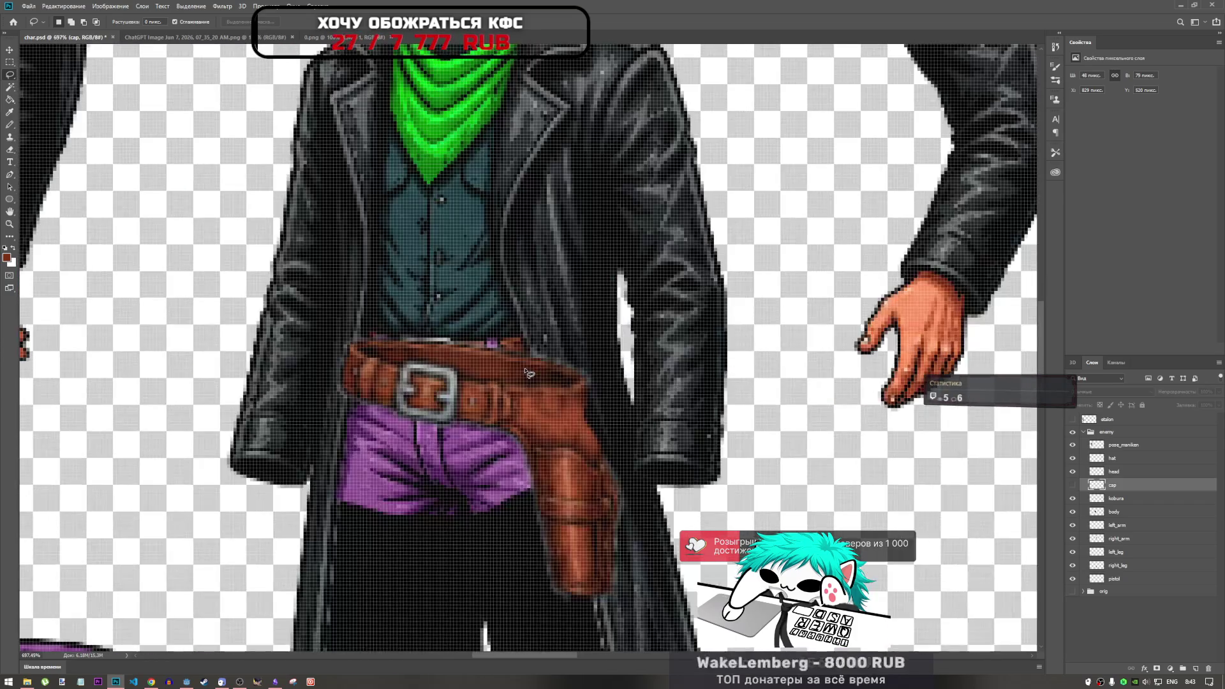
Lasso the band along the belt's top above the holster, deselect and reselect it.
{"action": "scroll", "coordinate": [529, 373], "scroll_direction": "down", "scroll_amount": 4}
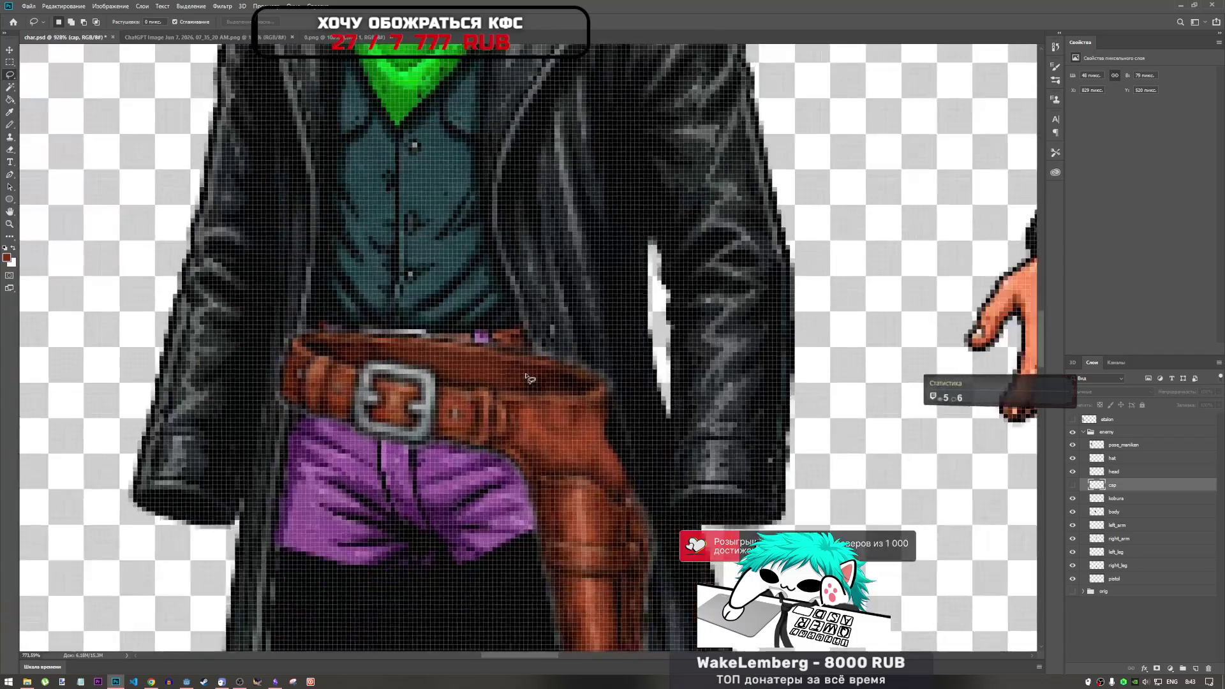
{"action": "scroll", "coordinate": [527, 378], "scroll_direction": "up", "scroll_amount": 5}
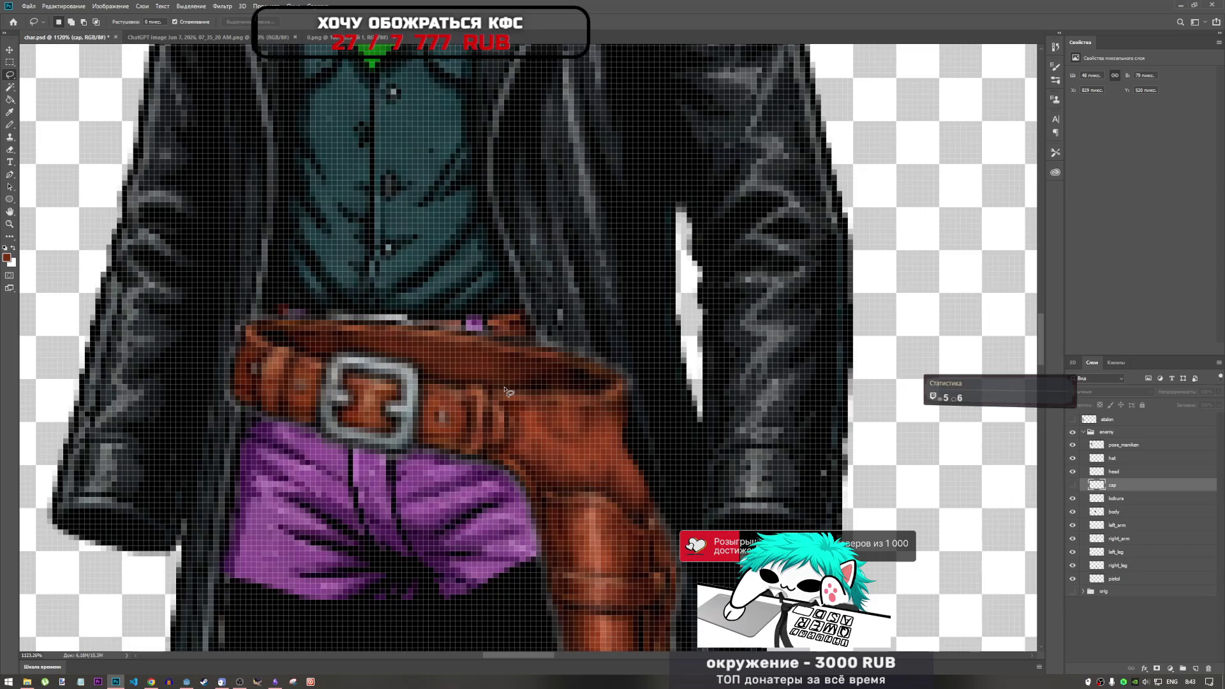
{"action": "left_click_drag", "start_coordinate": [505, 387], "coordinate": [536, 388]}
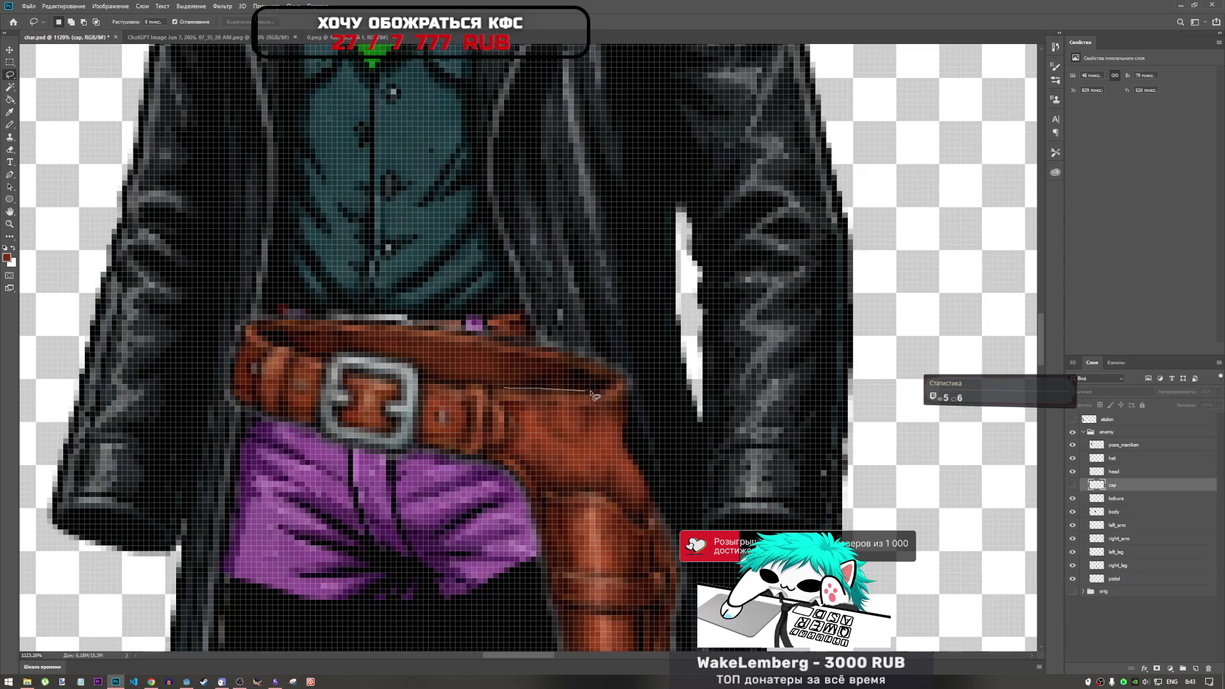
{"action": "mouse_move", "coordinate": [663, 377]}
{"action": "left_mouse_down"}
{"action": "mouse_move", "coordinate": [552, 297]}
{"action": "mouse_move", "coordinate": [298, 283]}
{"action": "left_mouse_up"}
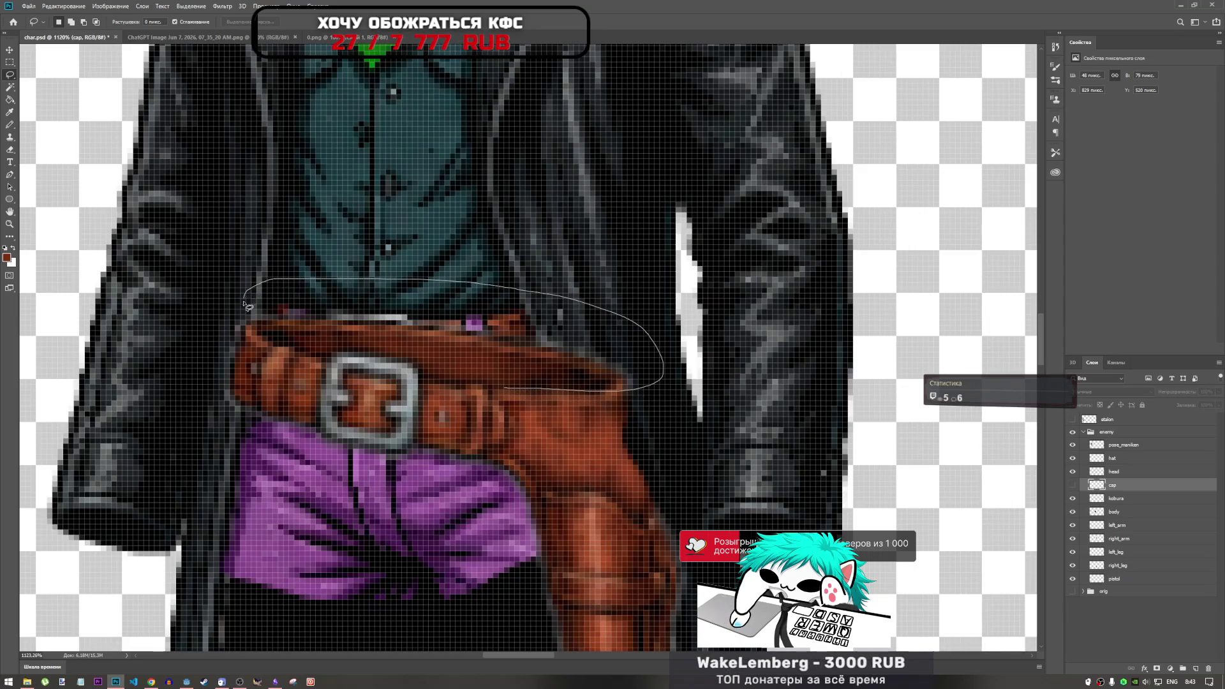
{"action": "left_click_drag", "start_coordinate": [264, 340], "coordinate": [281, 347]}
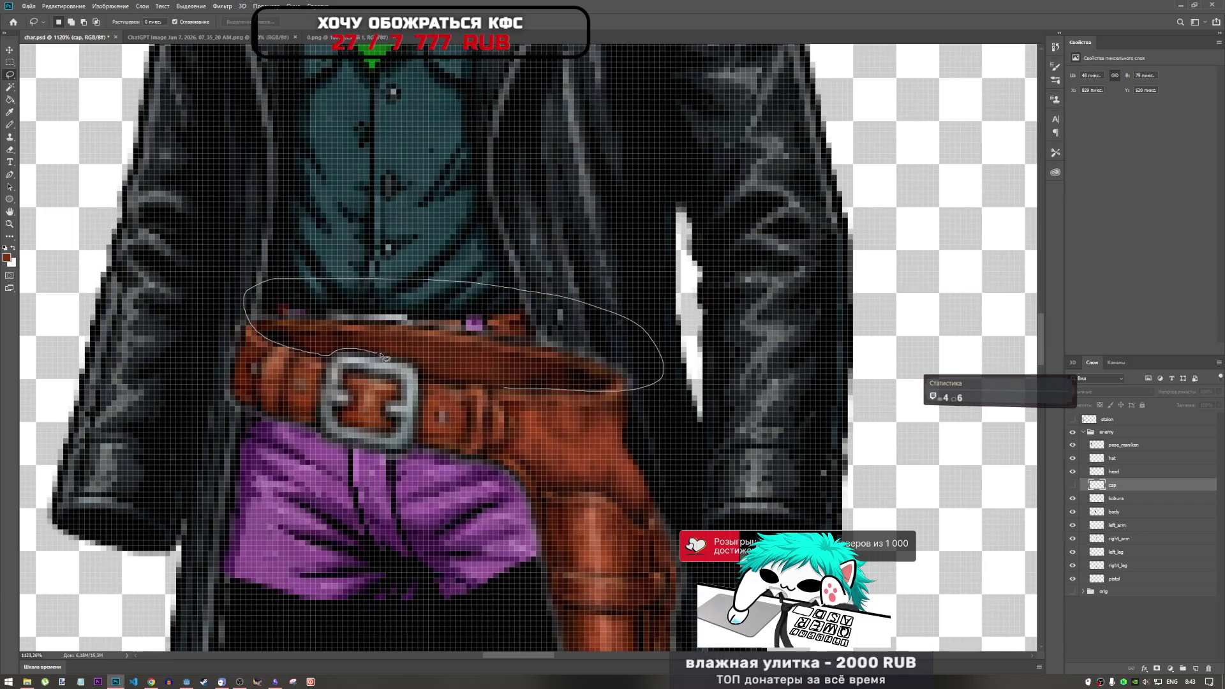
{"action": "left_click_drag", "start_coordinate": [381, 356], "coordinate": [406, 361]}
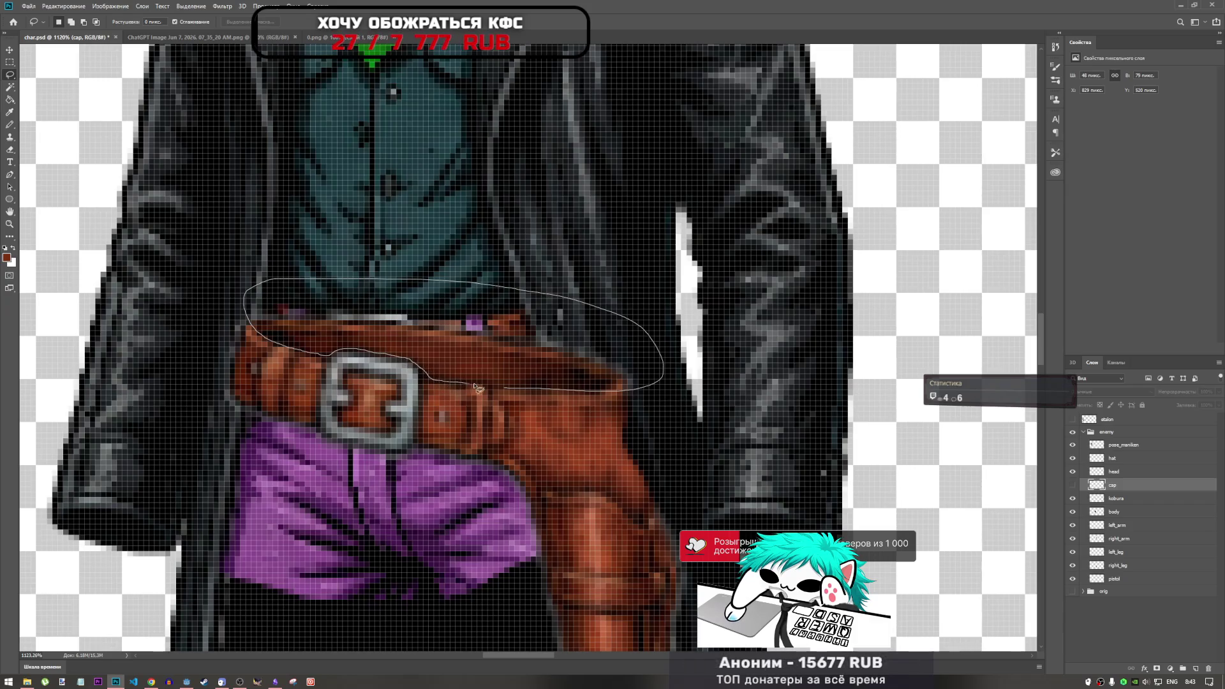
{"action": "left_click_drag", "start_coordinate": [514, 392], "coordinate": [539, 392]}
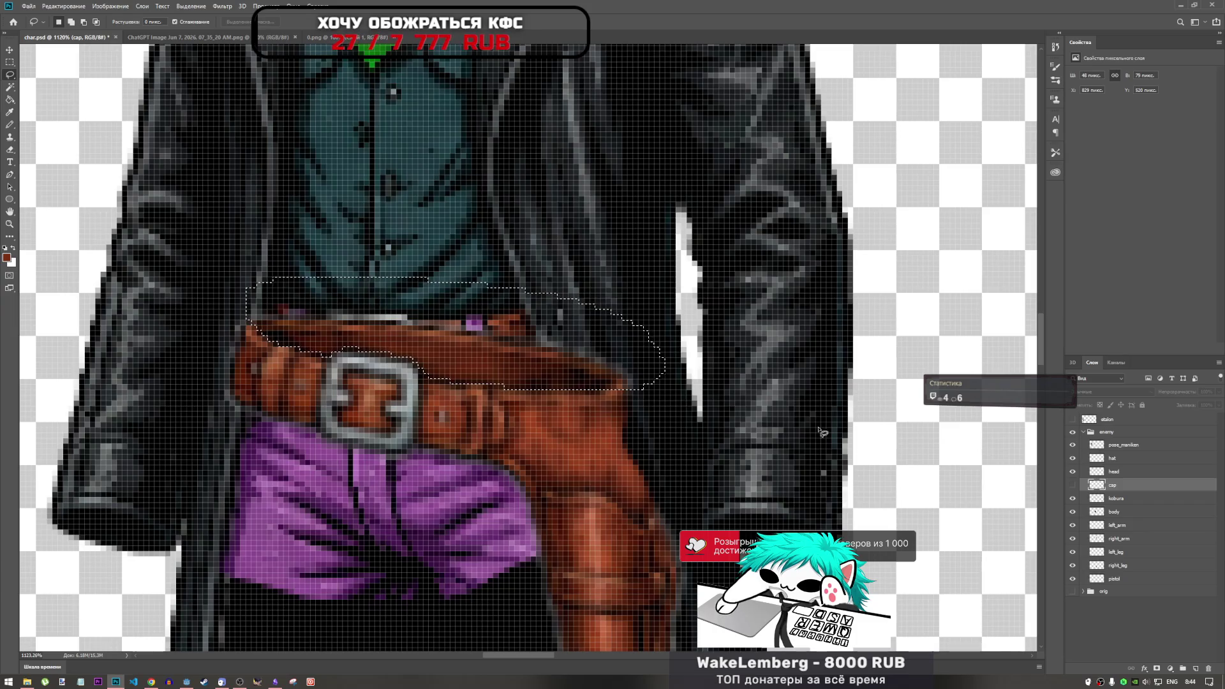
{"action": "key", "text": "ctrl+d"}
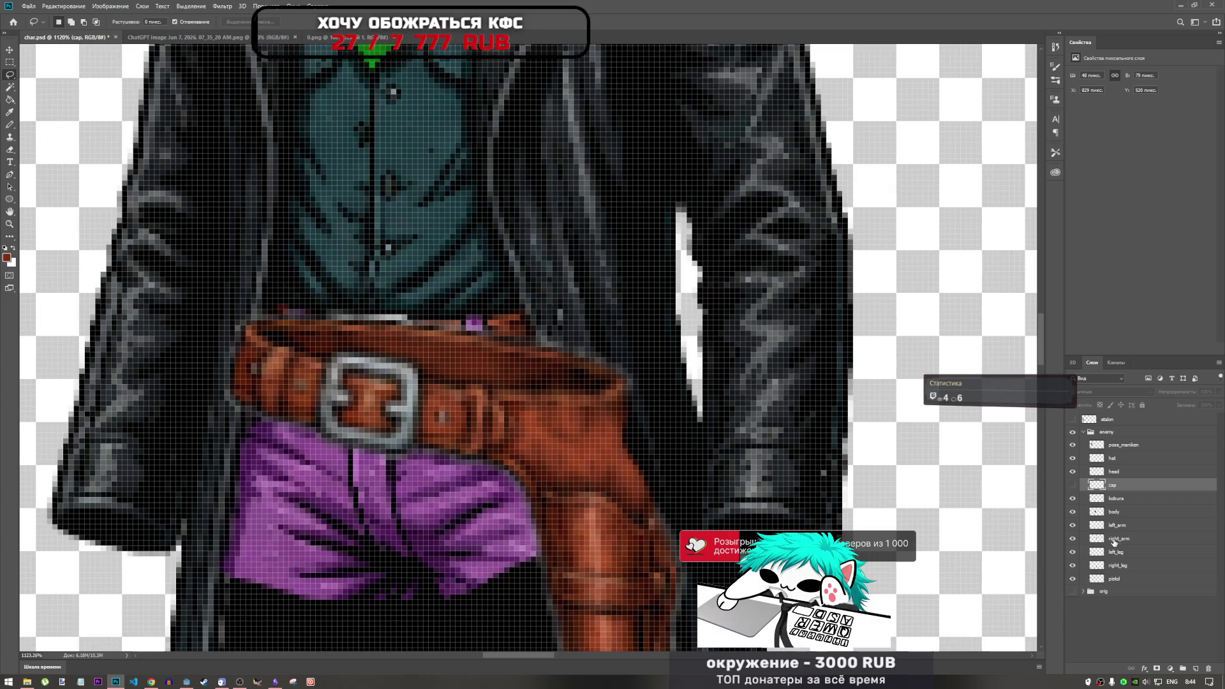
{"action": "key", "text": "ctrl+shift+d"}
{"action": "left_click", "coordinate": [1117, 500]}
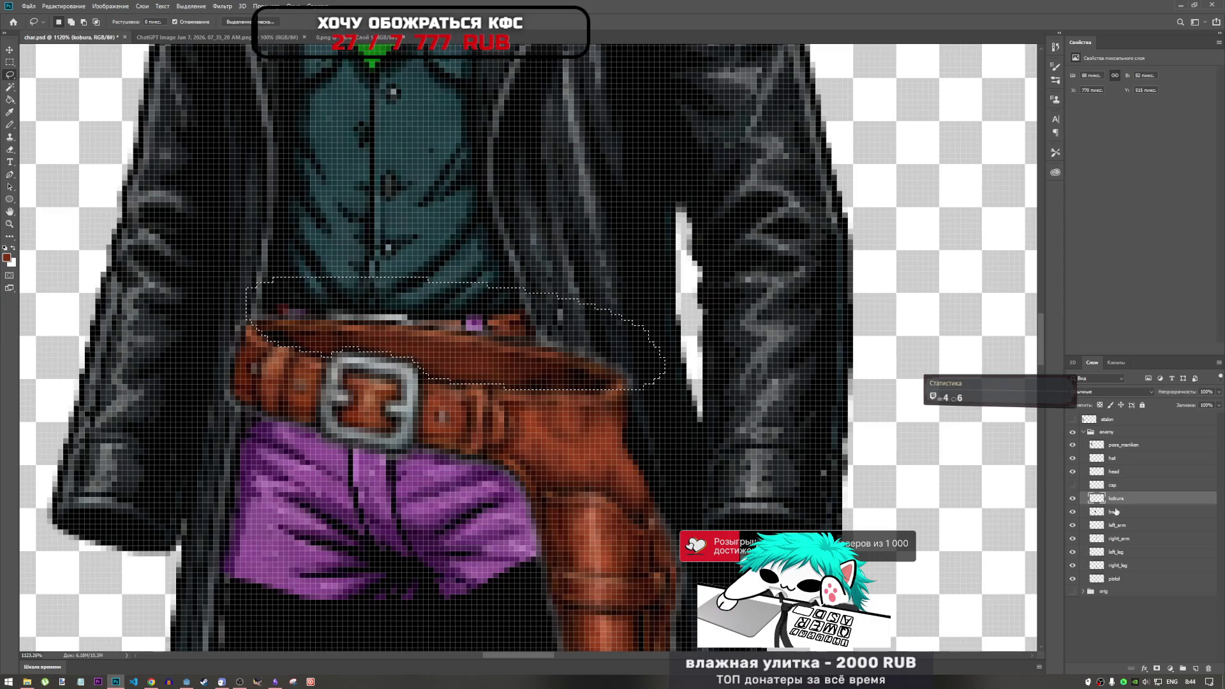
Delete the selected belt-top pixels and the pixels at the belt's left edge.
{"action": "key", "text": "Delete"}
{"action": "key", "text": "ctrl+d"}
{"action": "scroll", "coordinate": [305, 352], "scroll_direction": "down", "scroll_amount": 3}
{"action": "scroll", "coordinate": [305, 352], "scroll_direction": "up", "scroll_amount": 3}
{"action": "mouse_move", "coordinate": [307, 299]}
{"action": "left_mouse_down"}
{"action": "mouse_move", "coordinate": [305, 352]}
{"action": "mouse_move", "coordinate": [281, 389]}
{"action": "mouse_move", "coordinate": [309, 281]}
{"action": "mouse_move", "coordinate": [307, 298]}
{"action": "left_mouse_up"}
{"action": "key", "text": "Delete"}
{"action": "key", "text": "ctrl+d"}
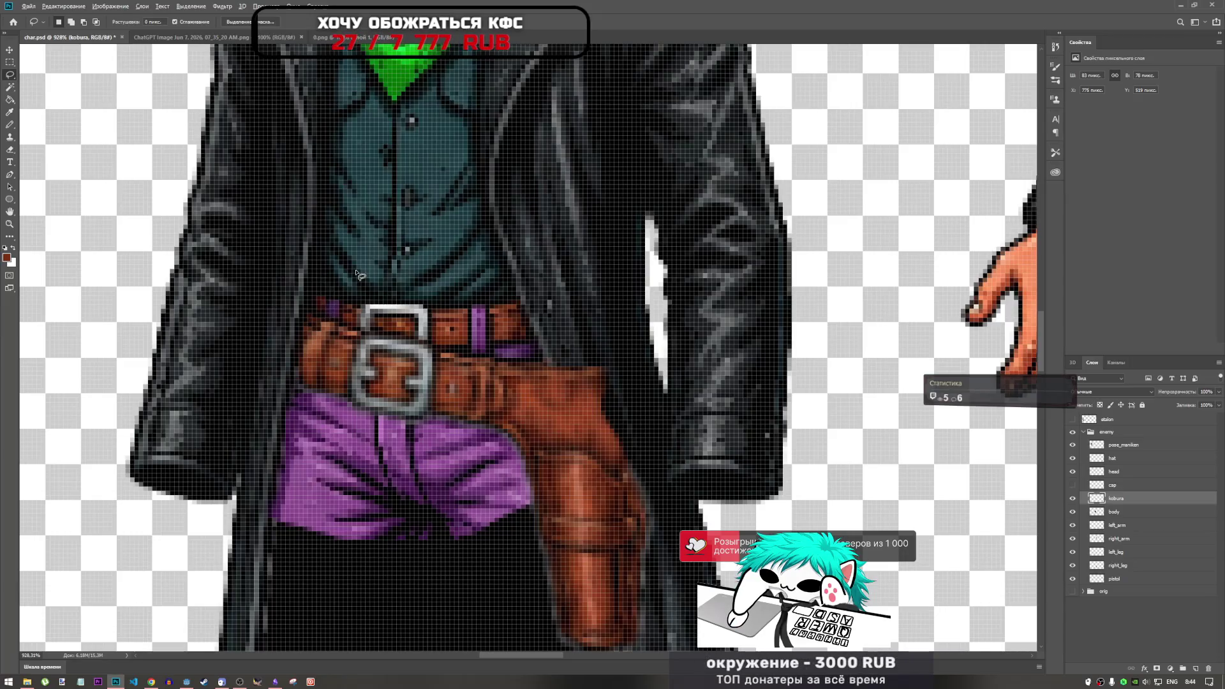
{"action": "scroll", "coordinate": [359, 274], "scroll_direction": "down", "scroll_amount": 3}
{"action": "scroll", "coordinate": [440, 332], "scroll_direction": "up", "scroll_amount": 4}
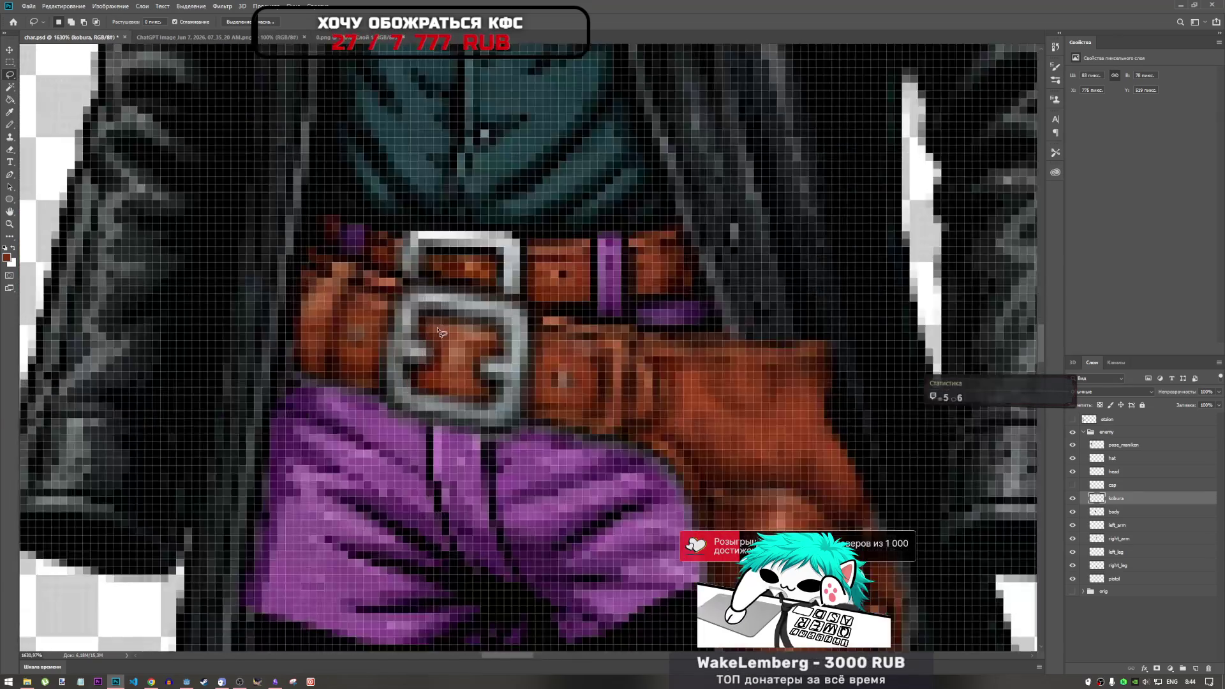
{"action": "scroll", "coordinate": [440, 331], "scroll_direction": "down", "scroll_amount": 3}
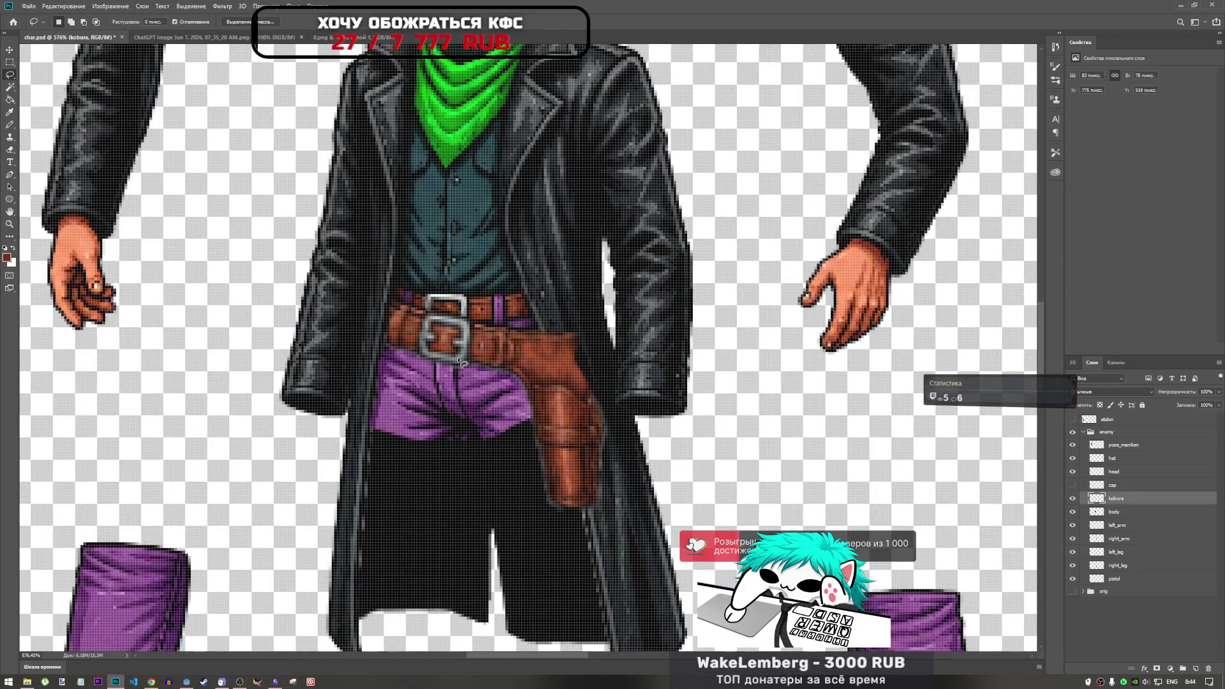
Move the kobura holster layer 1 px up with Free Transform and commit it.
{"action": "key", "text": "ctrl+t"}
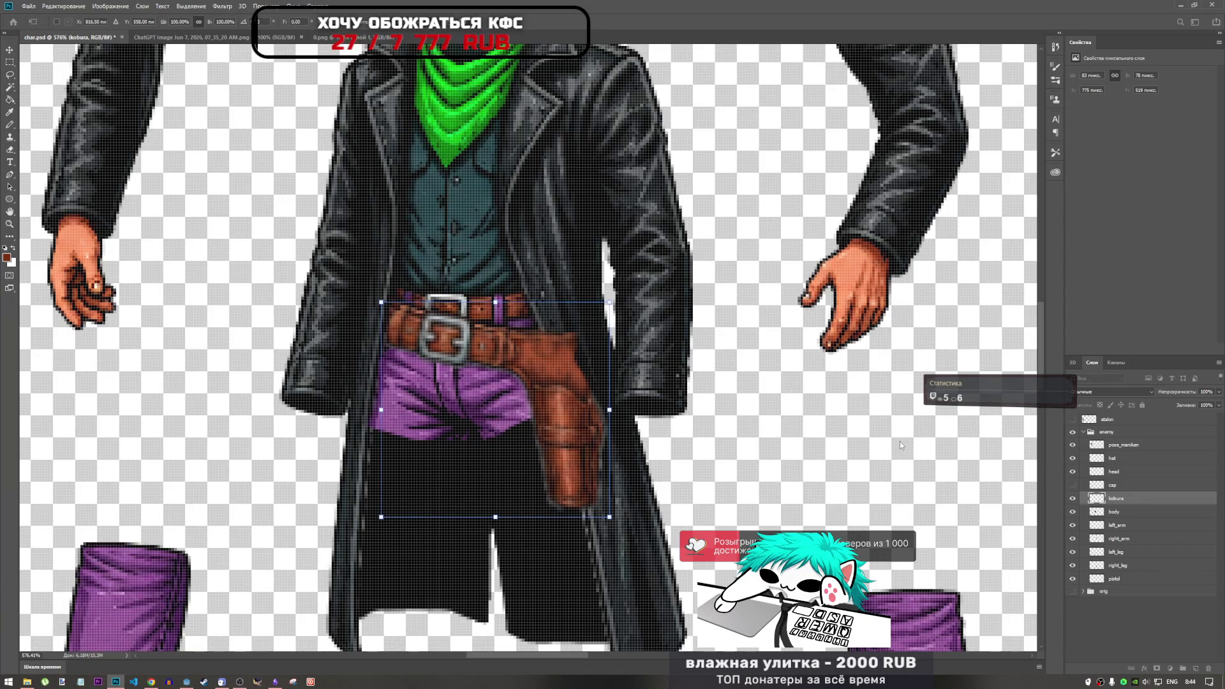
{"action": "key", "text": "Up"}
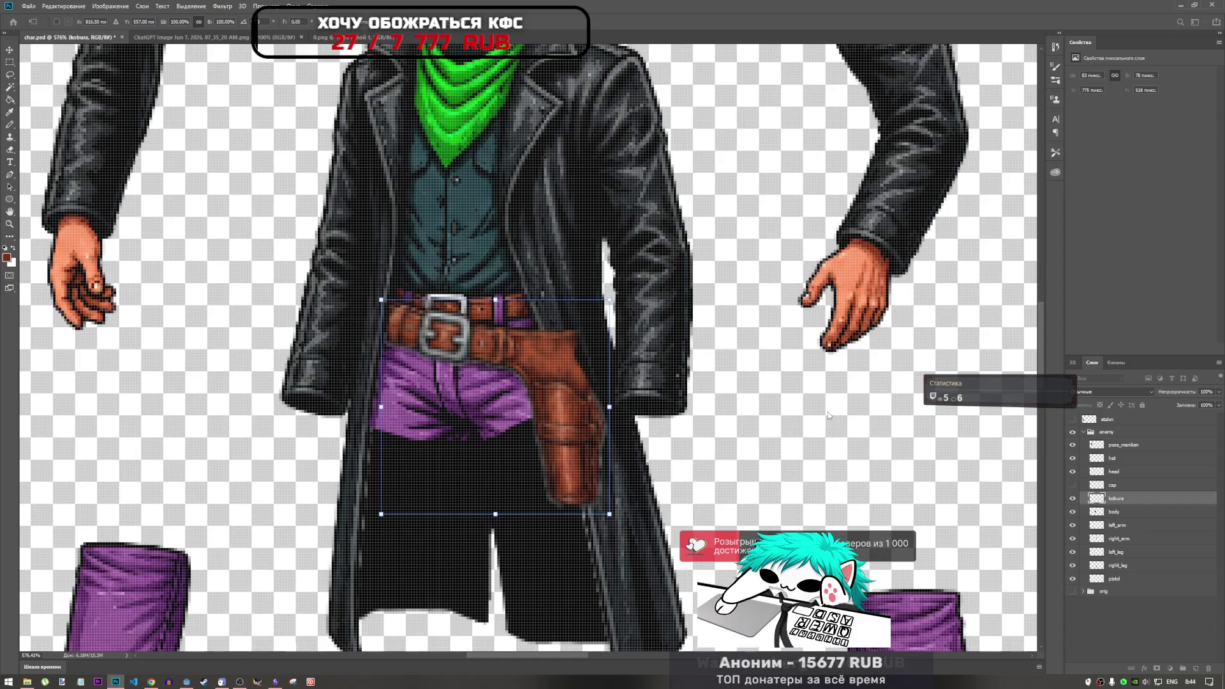
{"action": "left_click", "coordinate": [479, 24]}
{"action": "scroll", "coordinate": [447, 328], "scroll_direction": "down", "scroll_amount": 5}
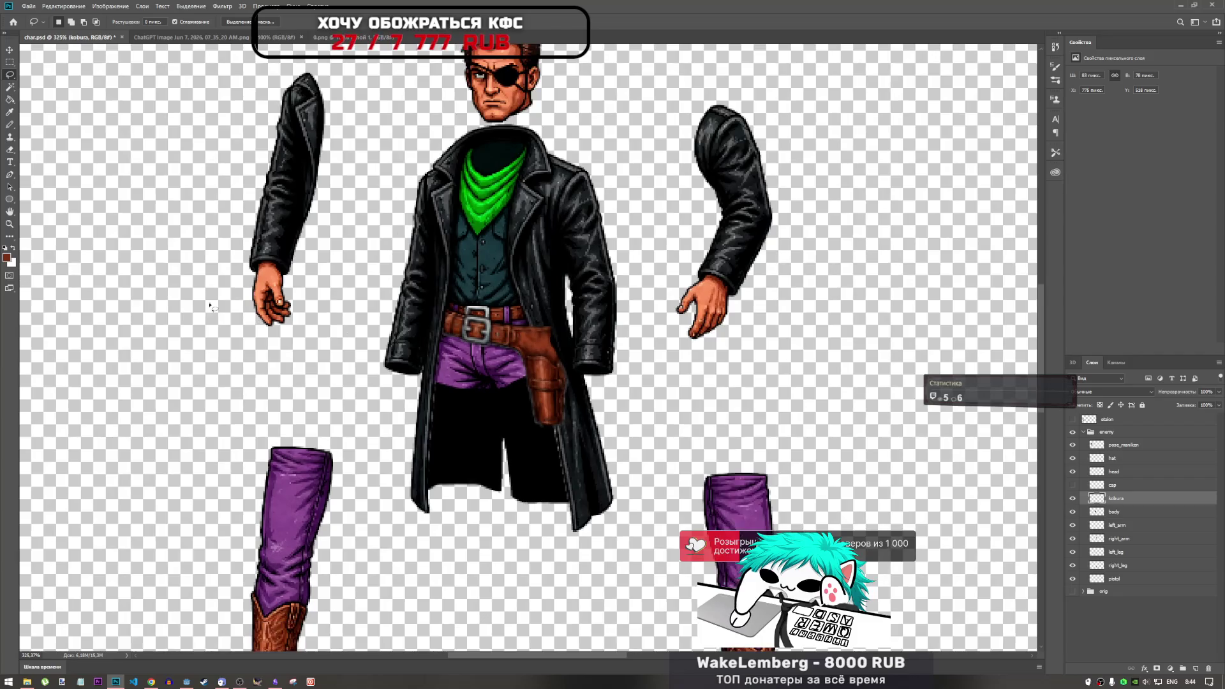
Choose the Sharpen tool with a 58 px brush.
{"action": "left_click", "coordinate": [9, 236]}
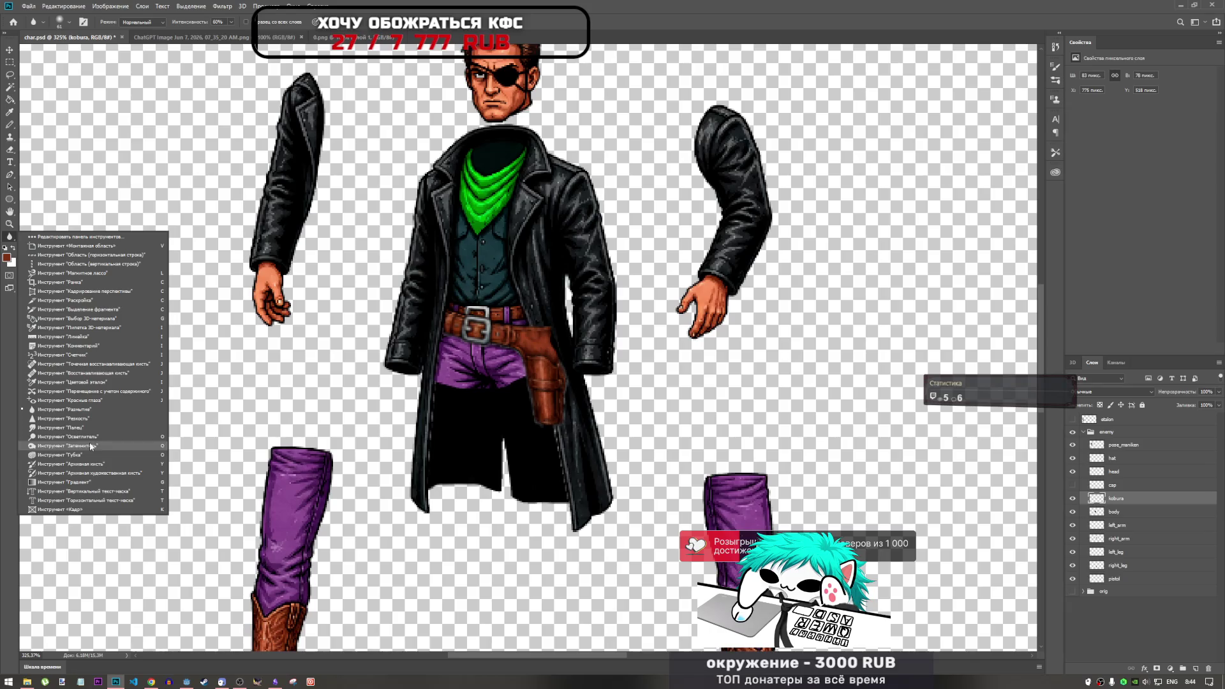
{"action": "left_click", "coordinate": [86, 418]}
{"action": "right_click", "coordinate": [453, 317]}
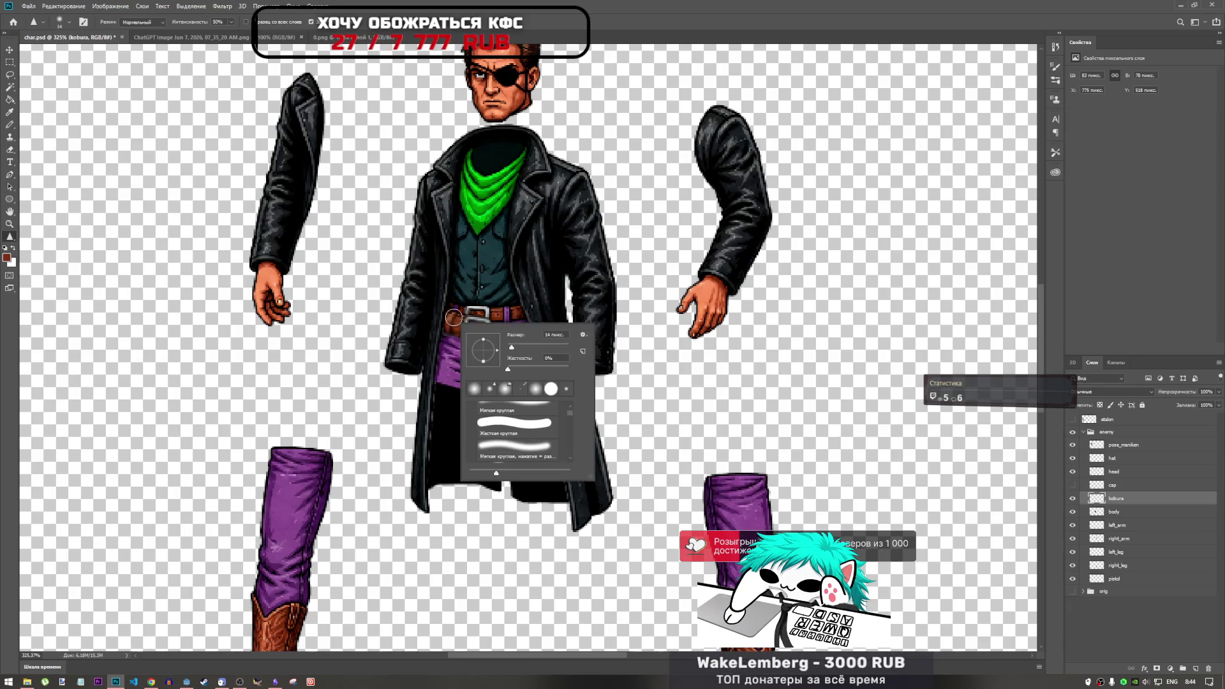
{"action": "left_click", "coordinate": [525, 271]}
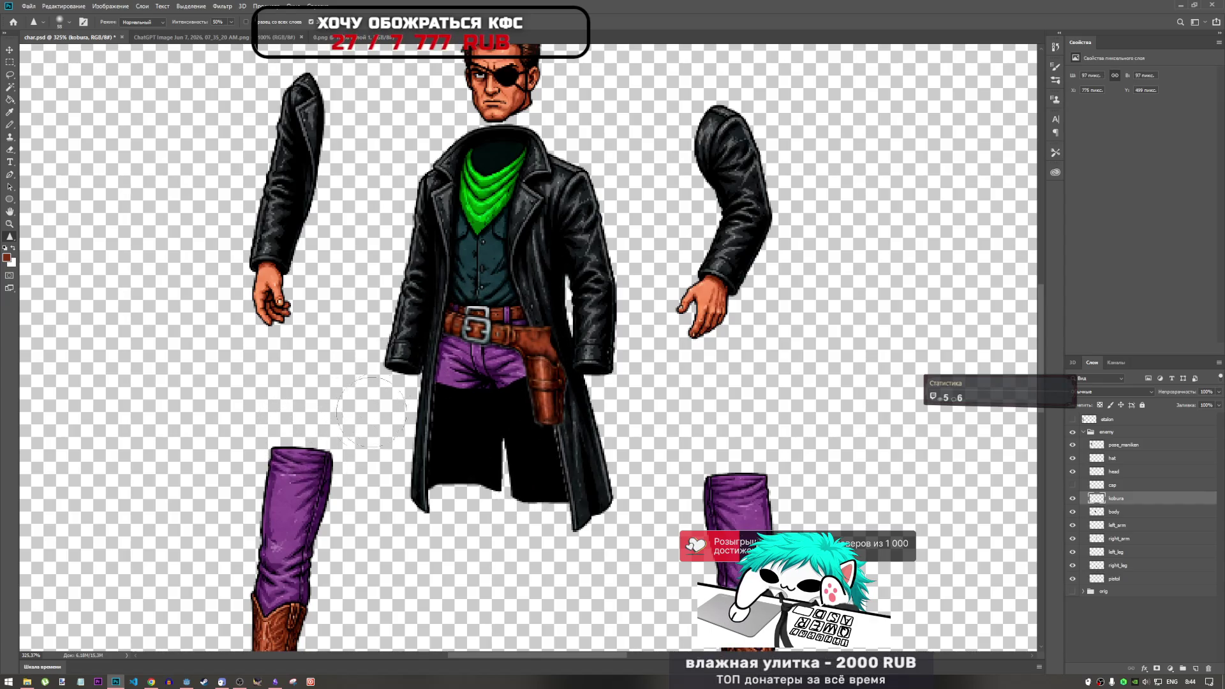
Sharpen the holster, redoing the first stroke over the belt area.
{"action": "left_click_drag", "start_coordinate": [444, 335], "coordinate": [421, 321]}
{"action": "key", "text": "ctrl+z"}
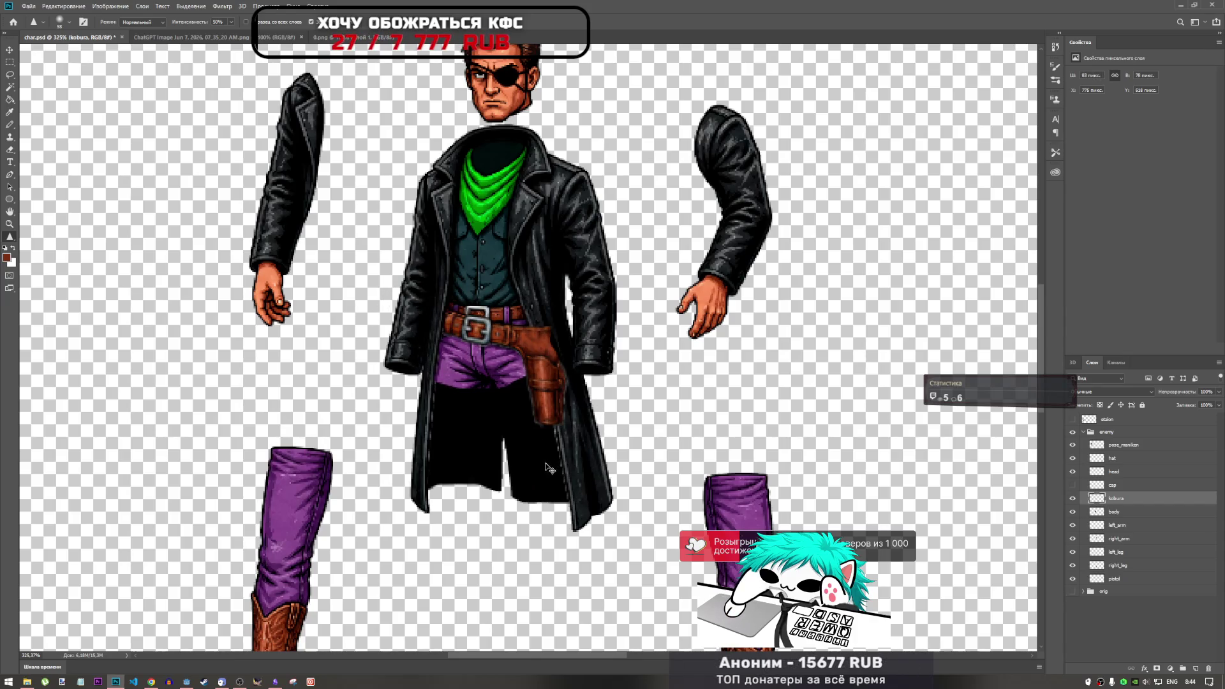
{"action": "left_click_drag", "start_coordinate": [550, 348], "coordinate": [548, 429]}
{"action": "scroll", "coordinate": [574, 383], "scroll_direction": "down", "scroll_amount": 2}
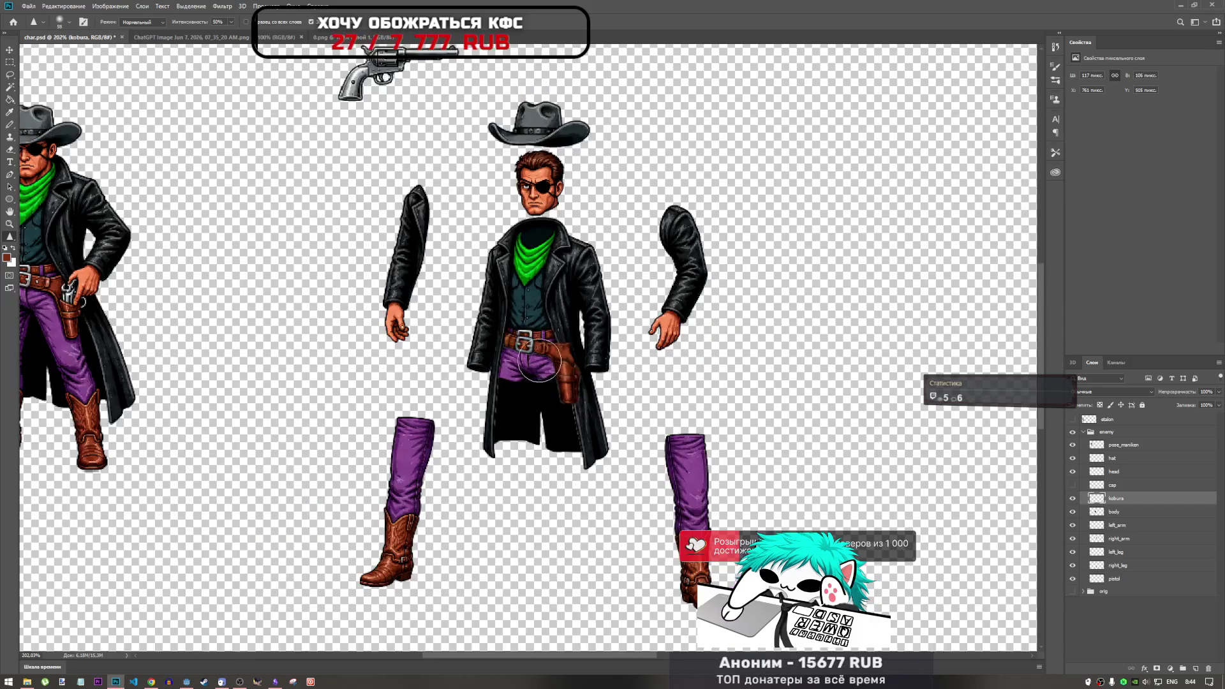
{"action": "scroll", "coordinate": [539, 340], "scroll_direction": "up", "scroll_amount": 5}
{"action": "scroll", "coordinate": [540, 339], "scroll_direction": "down", "scroll_amount": 5}
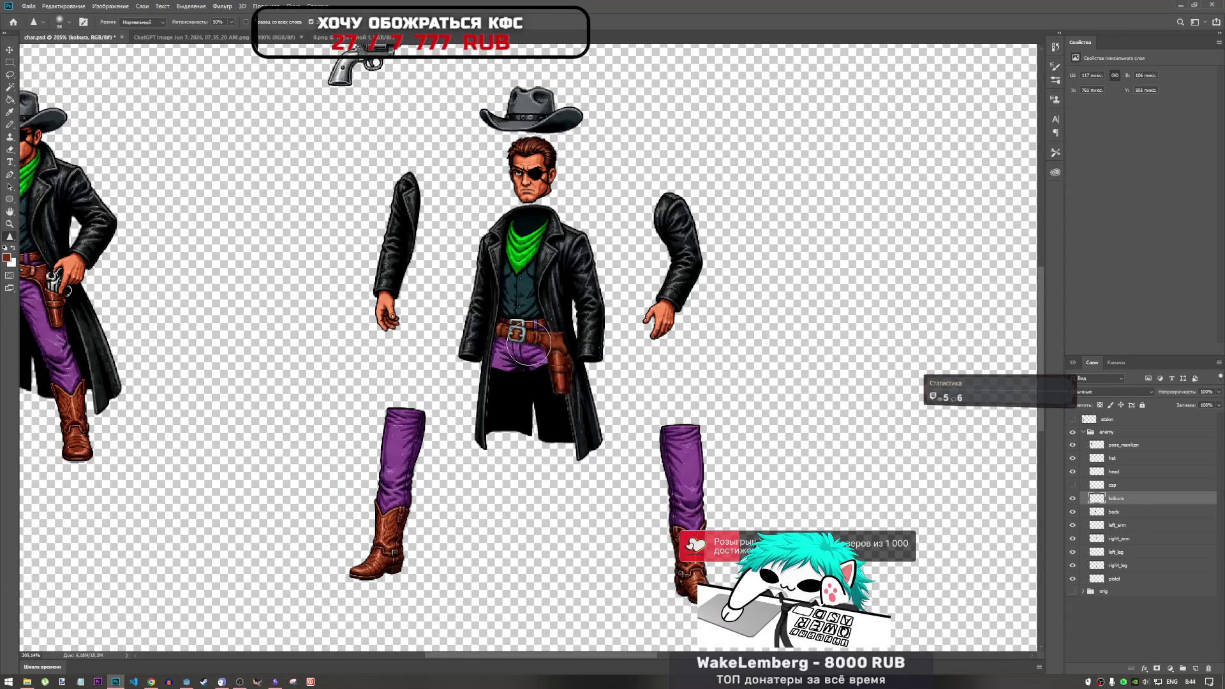
{"action": "scroll", "coordinate": [531, 349], "scroll_direction": "up", "scroll_amount": 1}
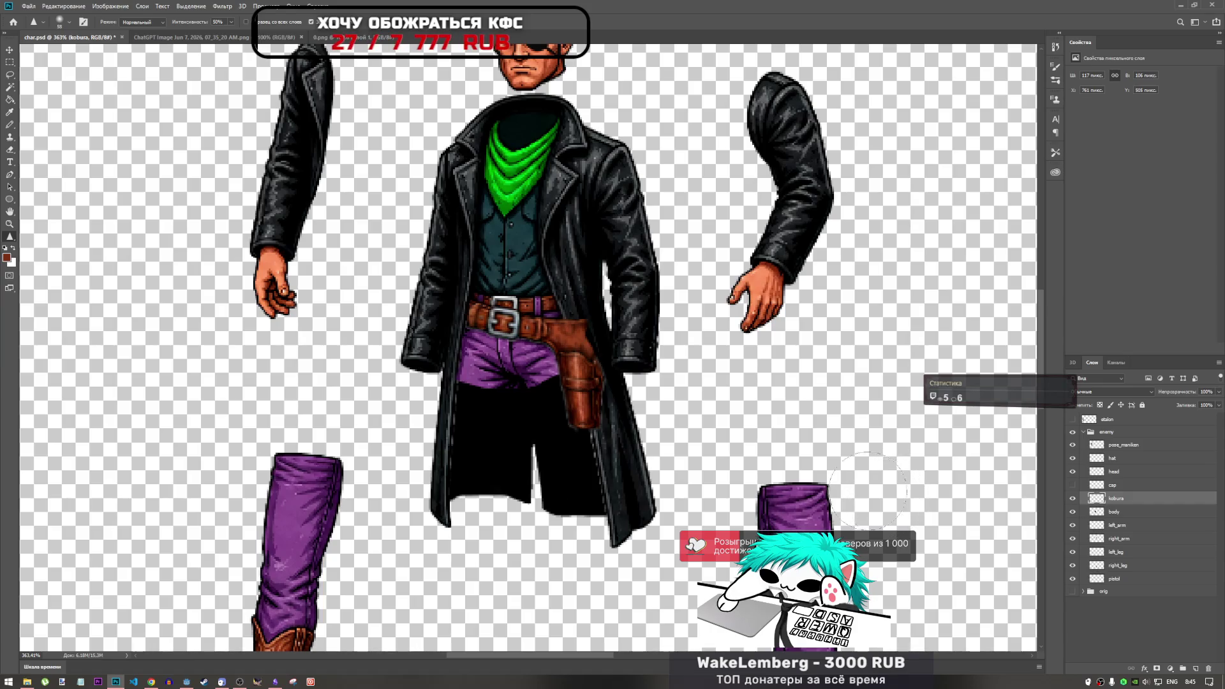
Select the pistol with a rectangular marquee.
{"action": "scroll", "coordinate": [713, 342], "scroll_direction": "down", "scroll_amount": 5}
{"action": "scroll", "coordinate": [149, 343], "scroll_direction": "down", "scroll_amount": 3}
{"action": "scroll", "coordinate": [149, 343], "scroll_direction": "up", "scroll_amount": 2}
{"action": "scroll", "coordinate": [148, 342], "scroll_direction": "down", "scroll_amount": 2}
{"action": "left_click", "coordinate": [11, 63]}
{"action": "left_click_drag", "start_coordinate": [277, 152], "coordinate": [381, 213]}
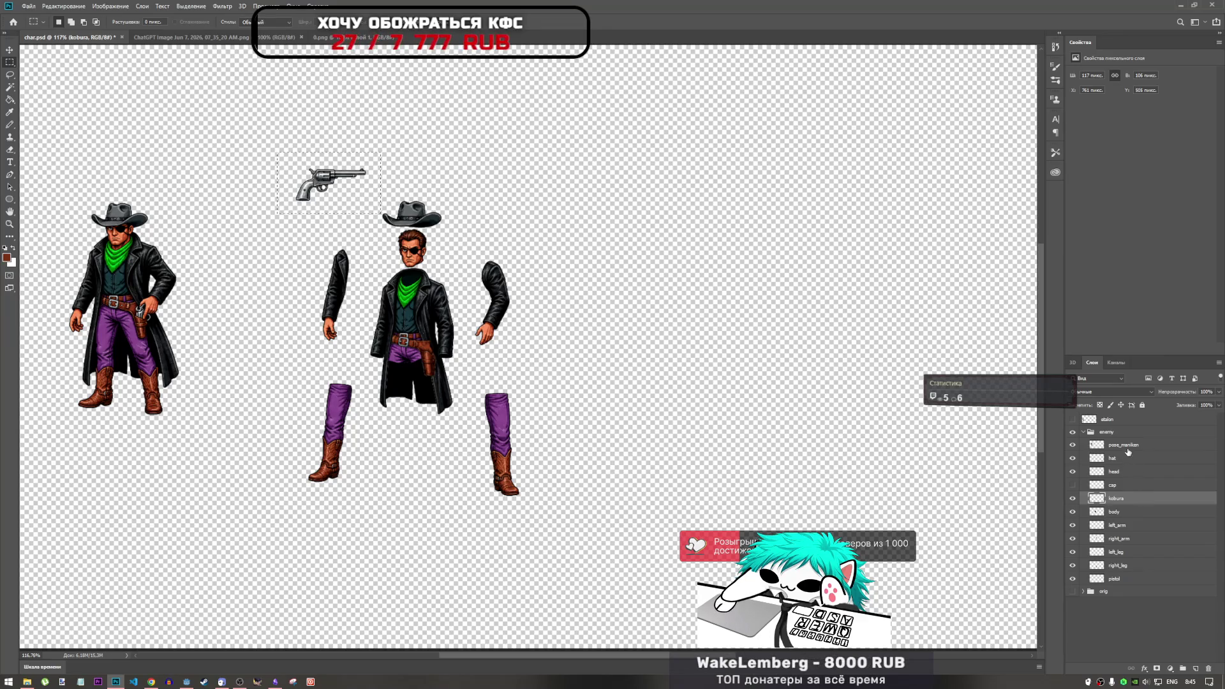
Duplicate the selected pistol to a new layer and rename the original pistol_to_right.
{"action": "left_click", "coordinate": [1133, 580]}
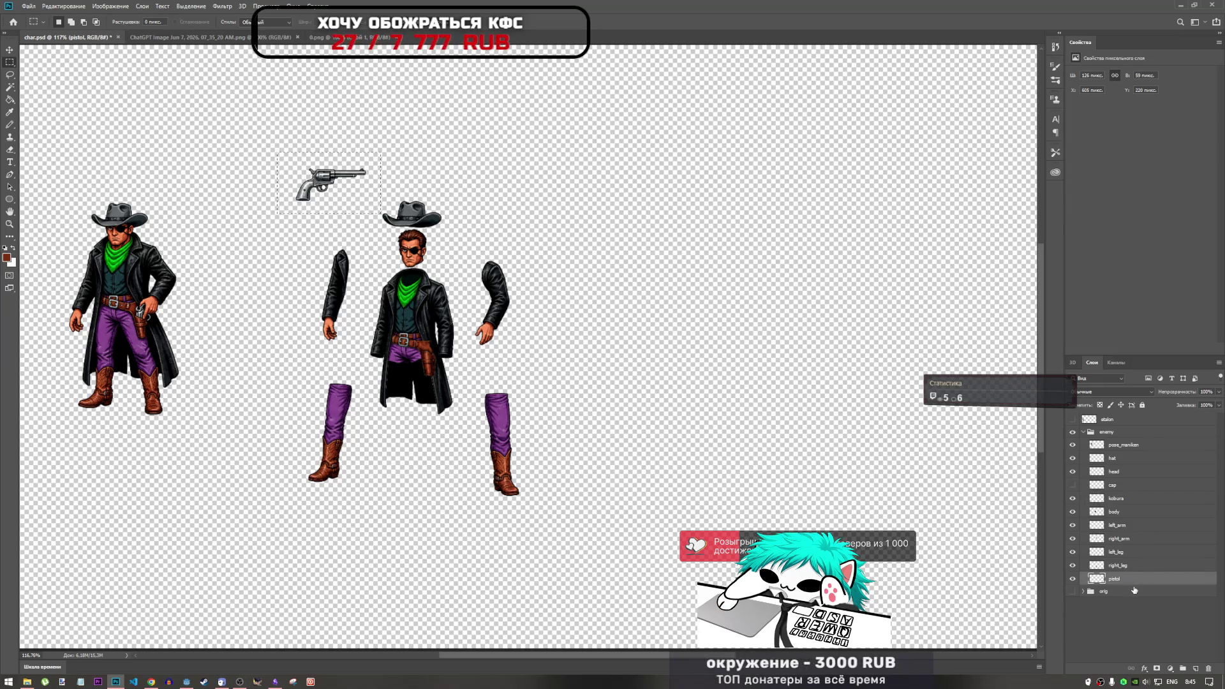
{"action": "key", "text": "ctrl+j"}
{"action": "double_click", "coordinate": [1125, 595]}
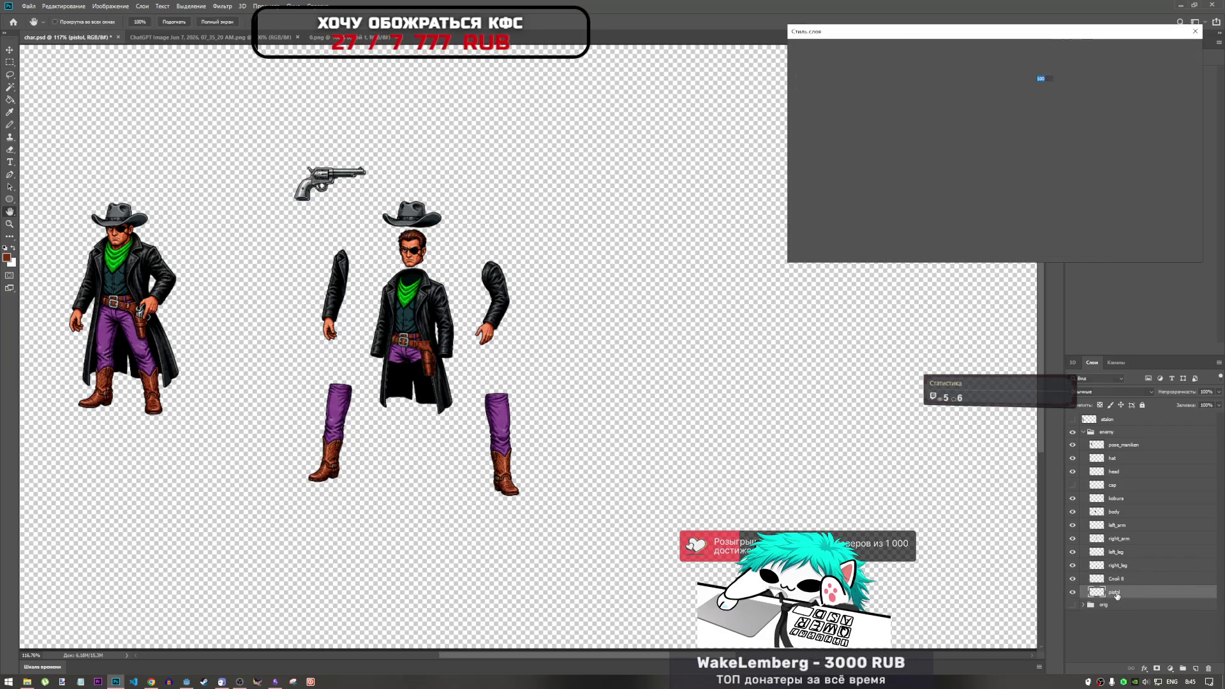
{"action": "left_click", "coordinate": [1170, 106]}
{"action": "right_click", "coordinate": [1126, 597]}
{"action": "key", "text": "Escape"}
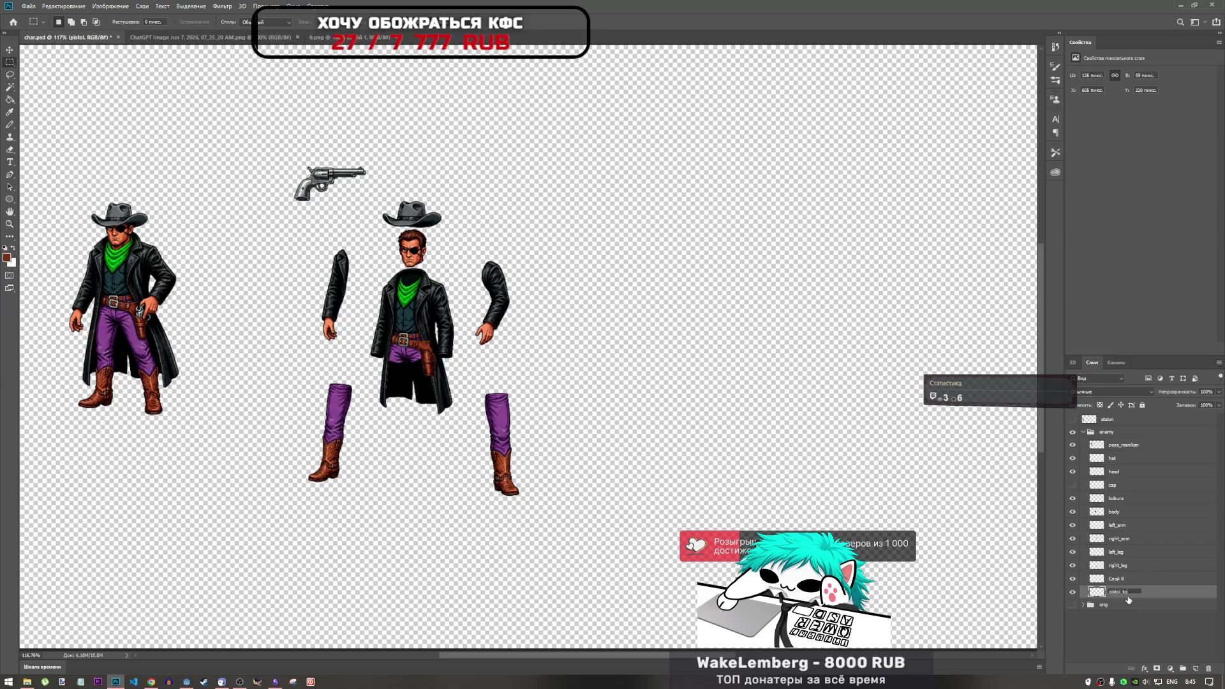
{"action": "type", "text": "right"}
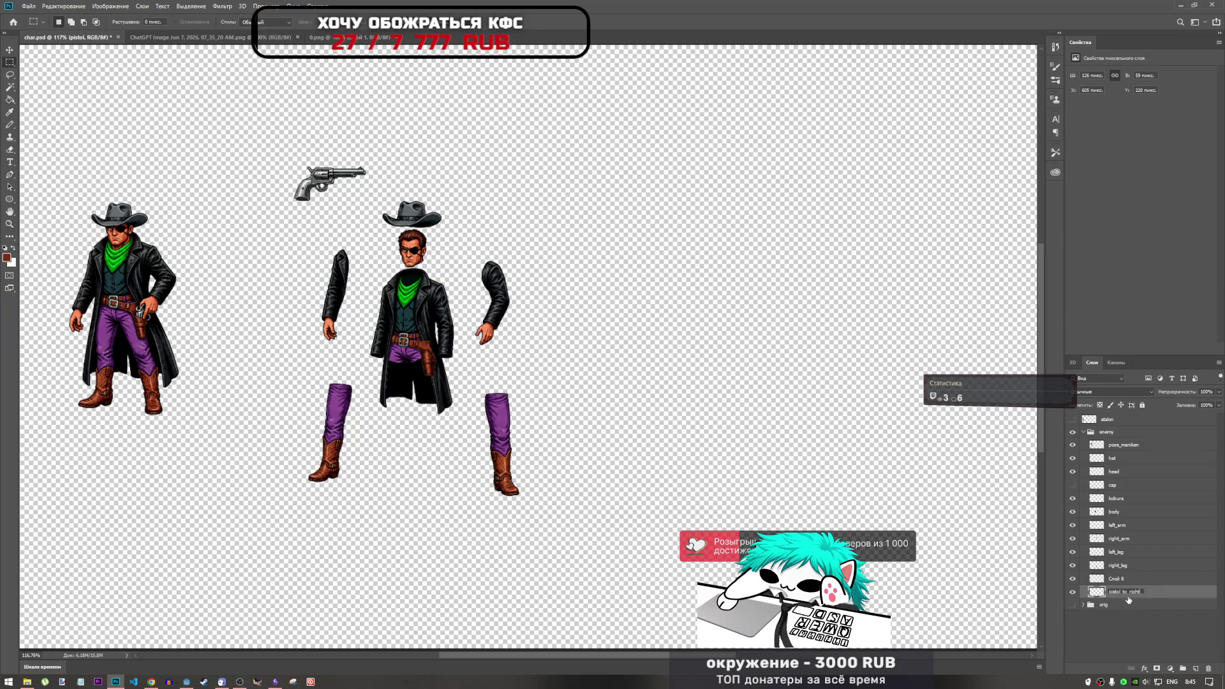
{"action": "key", "text": "Return"}
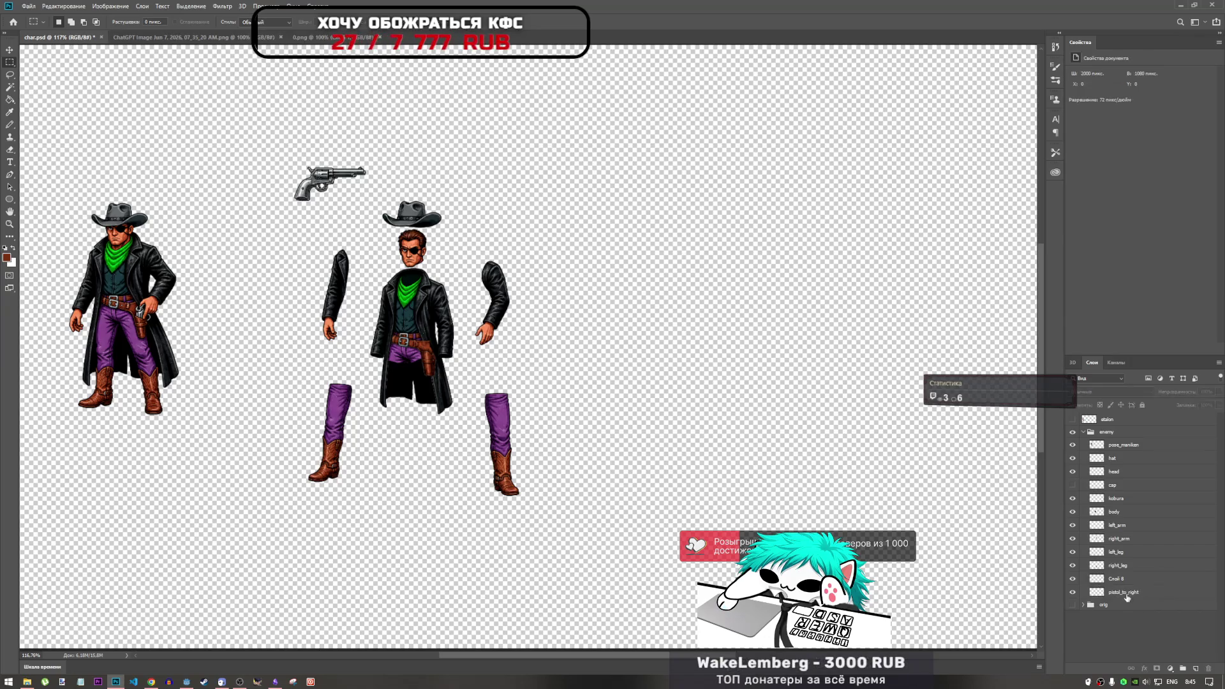
Rename the pistol copy layer to pistol_to_left.
{"action": "left_click", "coordinate": [1077, 578]}
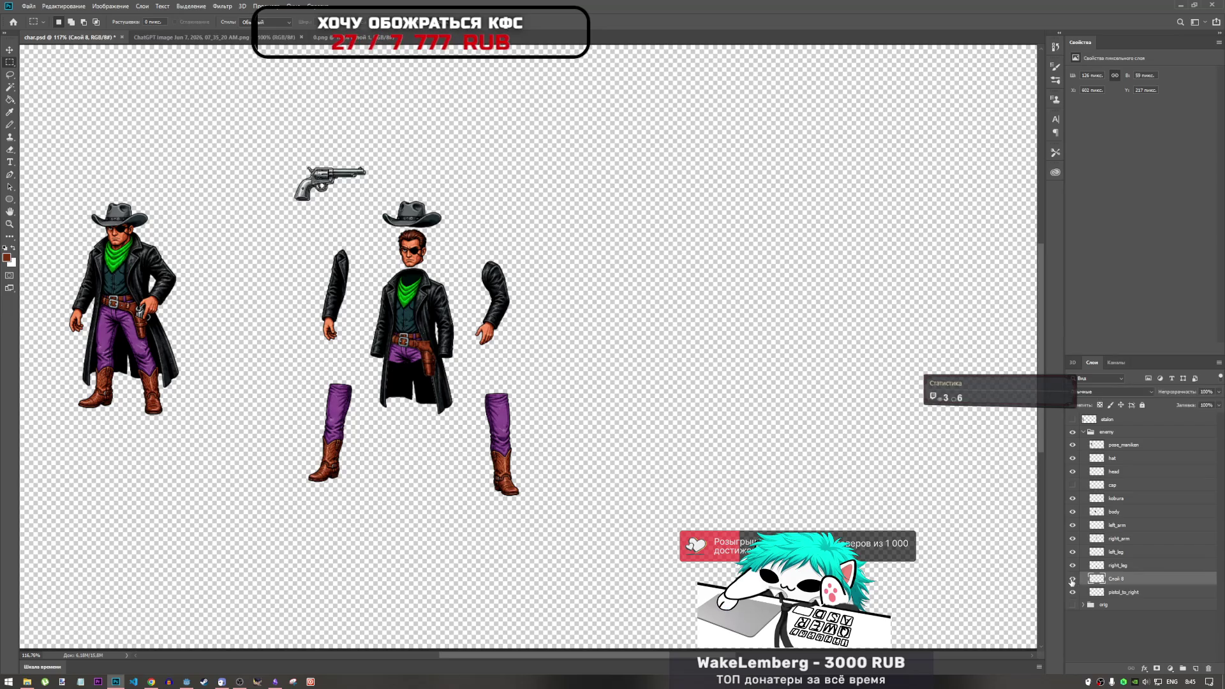
{"action": "double_click", "coordinate": [1123, 592]}
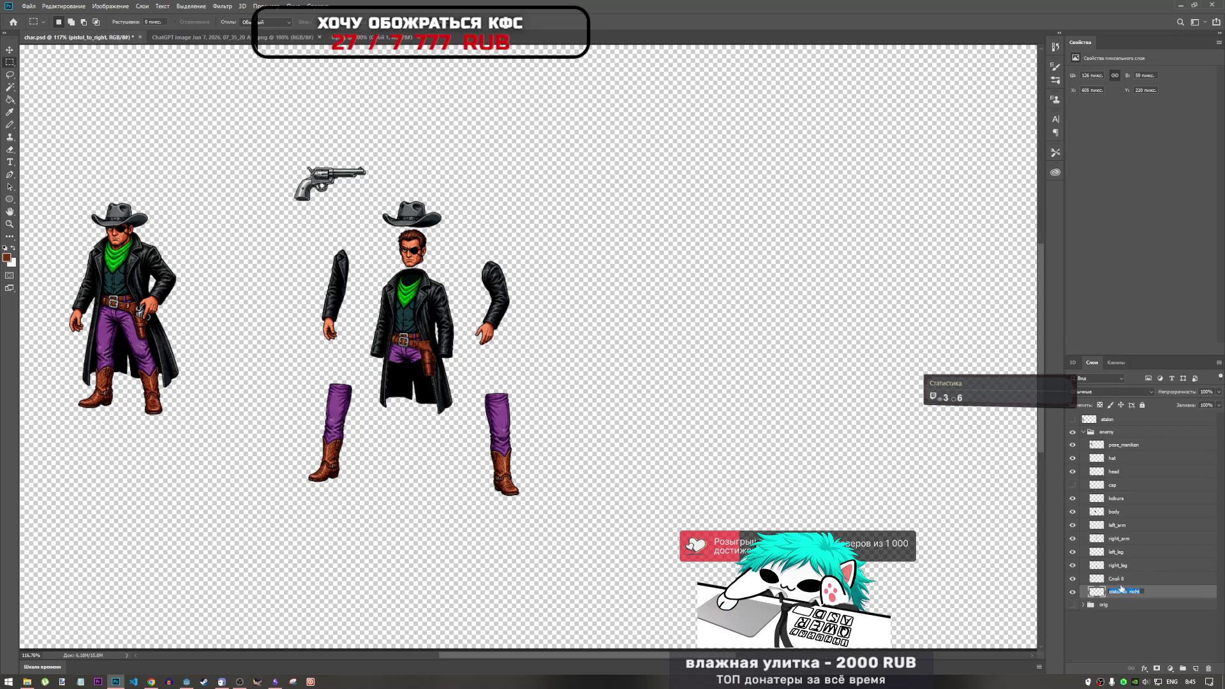
{"action": "key", "text": "ctrl+c"}
{"action": "double_click", "coordinate": [1124, 580]}
{"action": "key", "text": "ctrl+v"}
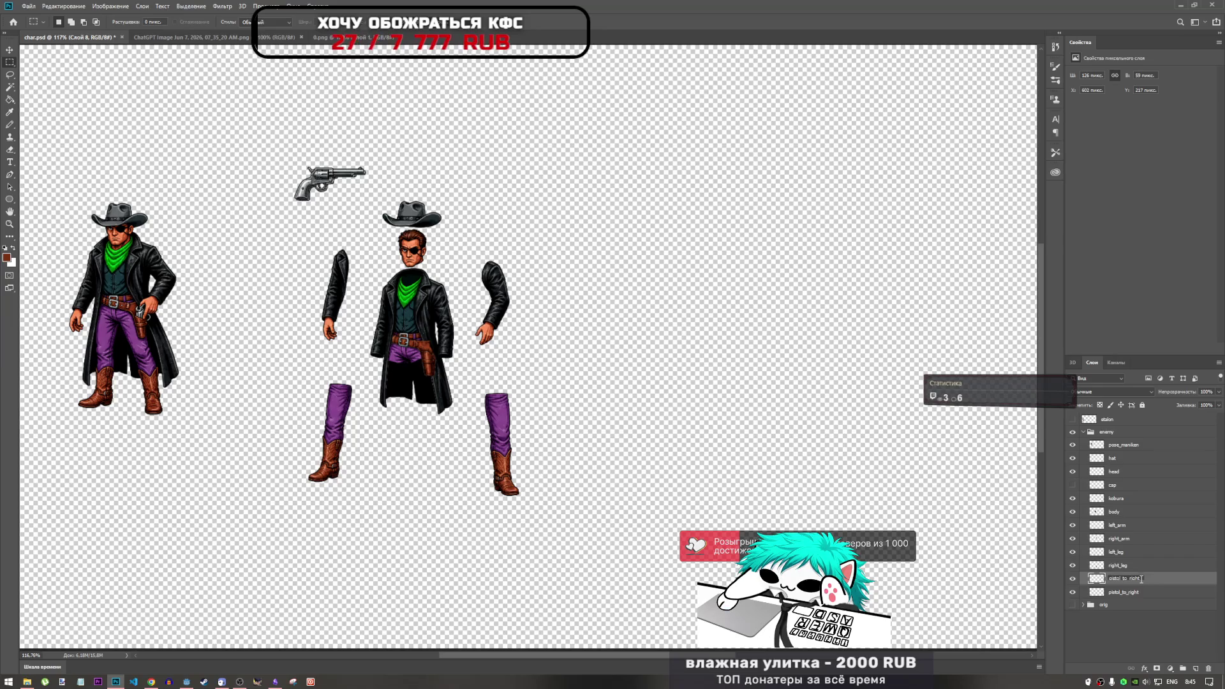
{"action": "type", "text": "lef"}
{"action": "key", "text": "Return"}
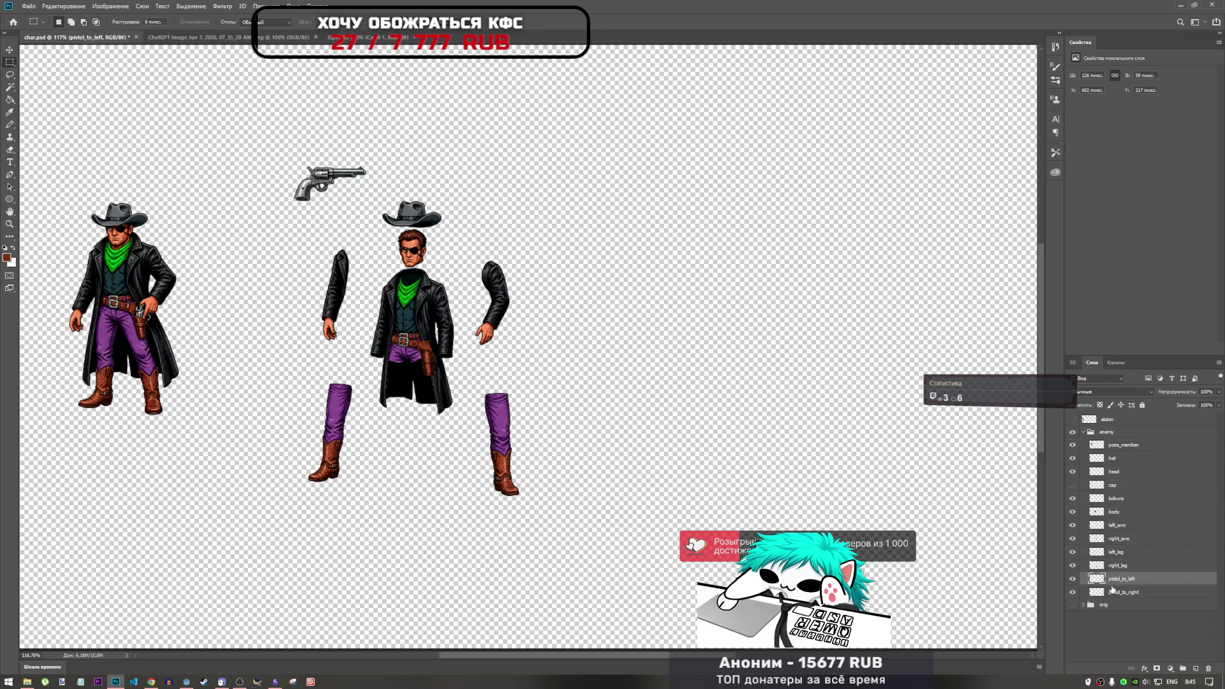
Move the pistol_to_left copy to the right side and flip it horizontally.
{"action": "key", "text": "ctrl+t"}
{"action": "left_click_drag", "start_coordinate": [334, 188], "coordinate": [506, 192]}
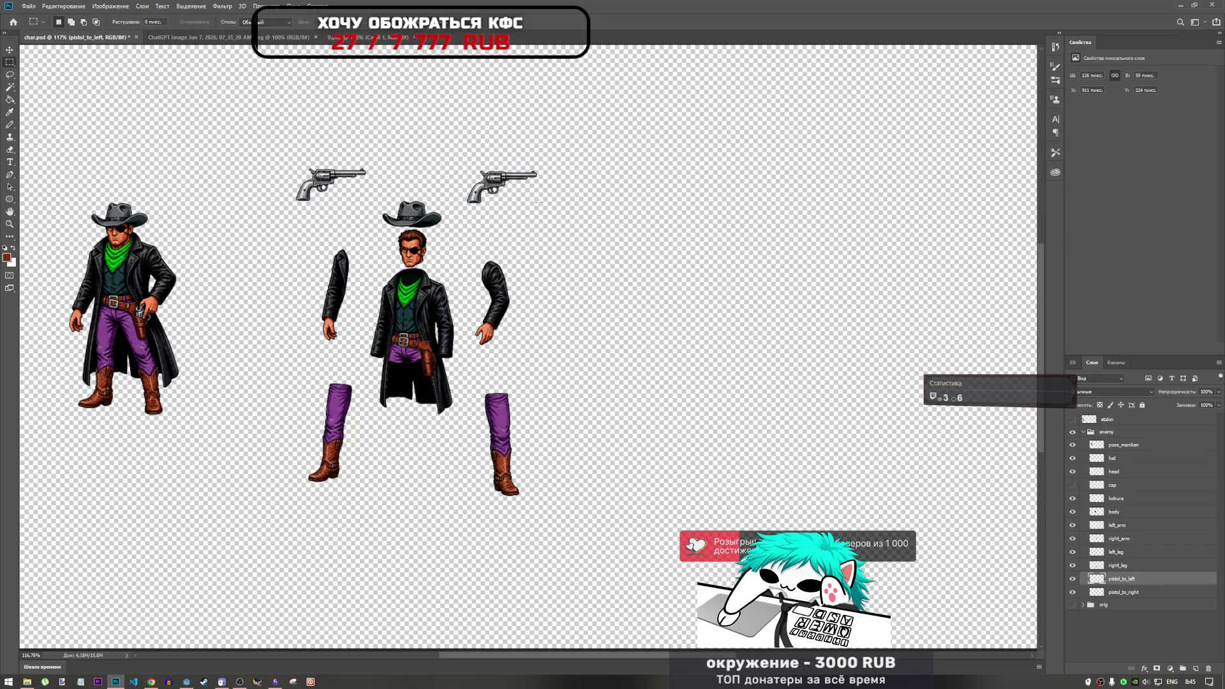
{"action": "right_click", "coordinate": [487, 183]}
{"action": "left_click", "coordinate": [510, 299]}
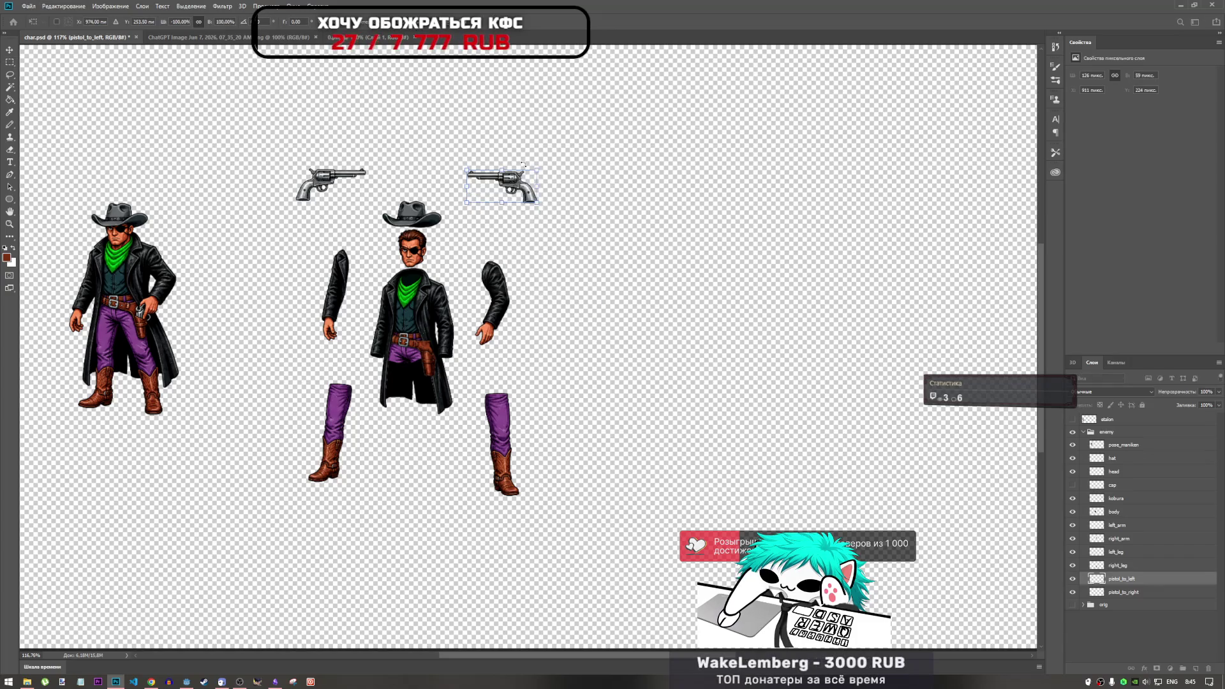
{"action": "key", "text": "Return"}
{"action": "key", "text": "m"}
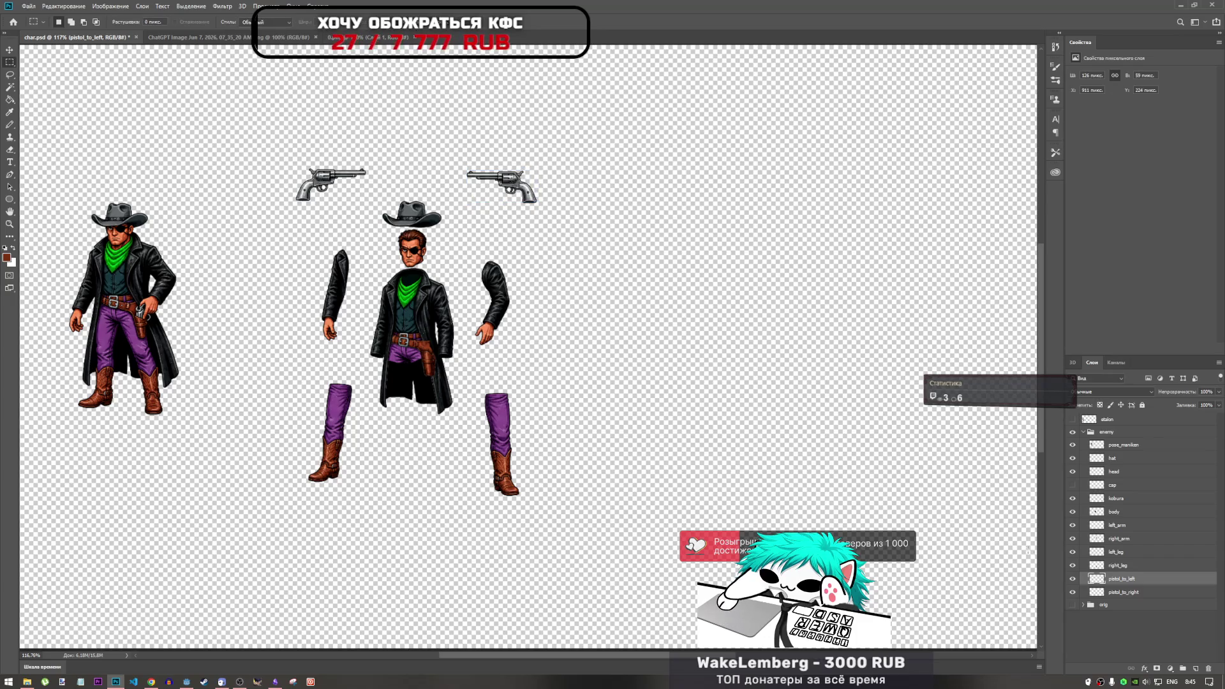
Toggle the cap and body layer visibility to inspect the cap piece over the holster.
{"action": "left_click", "coordinate": [1123, 512]}
{"action": "left_click", "coordinate": [1072, 486]}
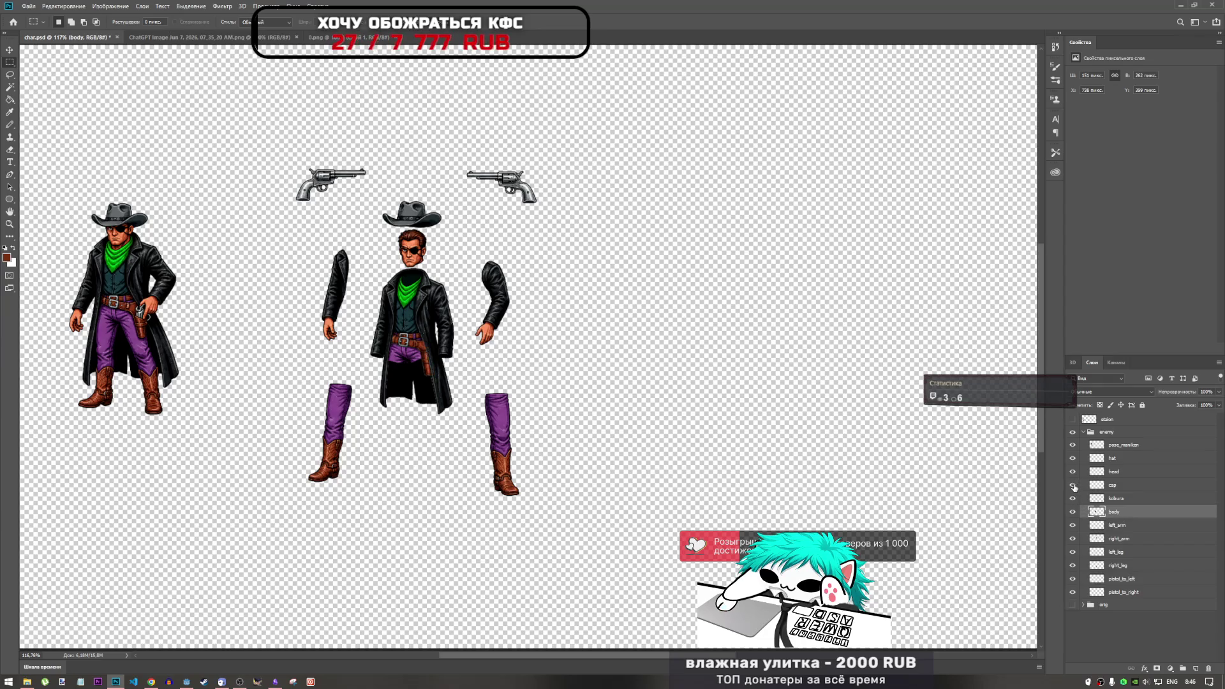
{"action": "left_click", "coordinate": [1072, 486]}
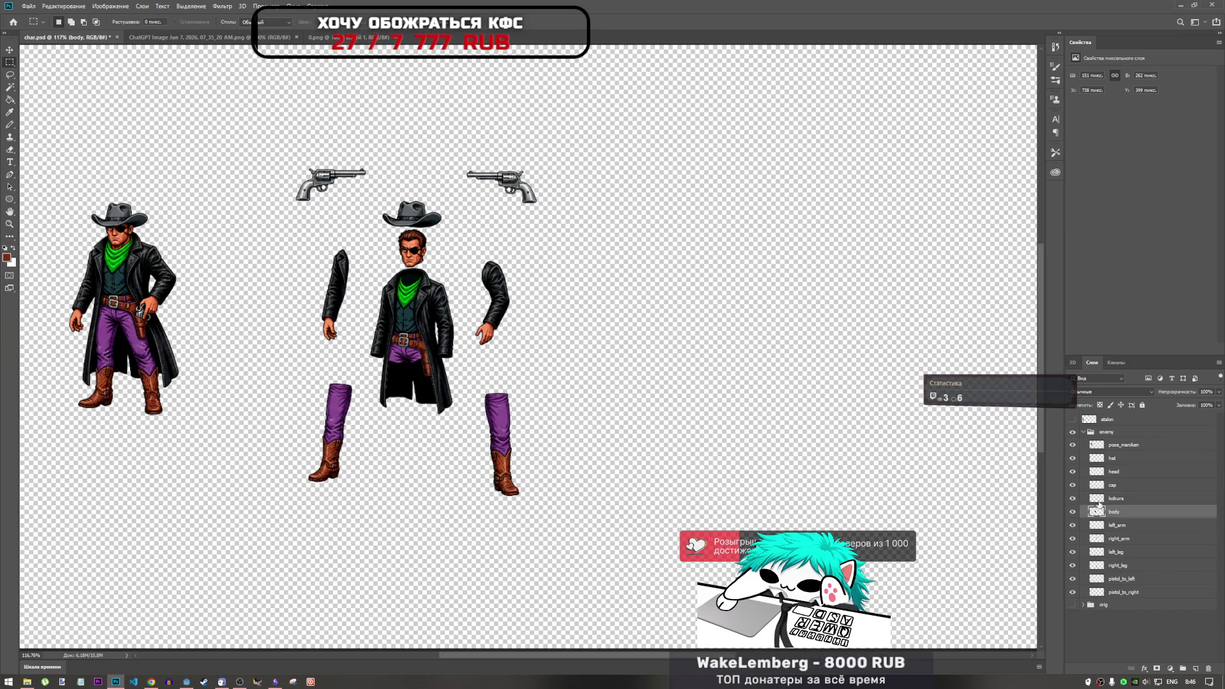
{"action": "left_click", "coordinate": [1078, 487]}
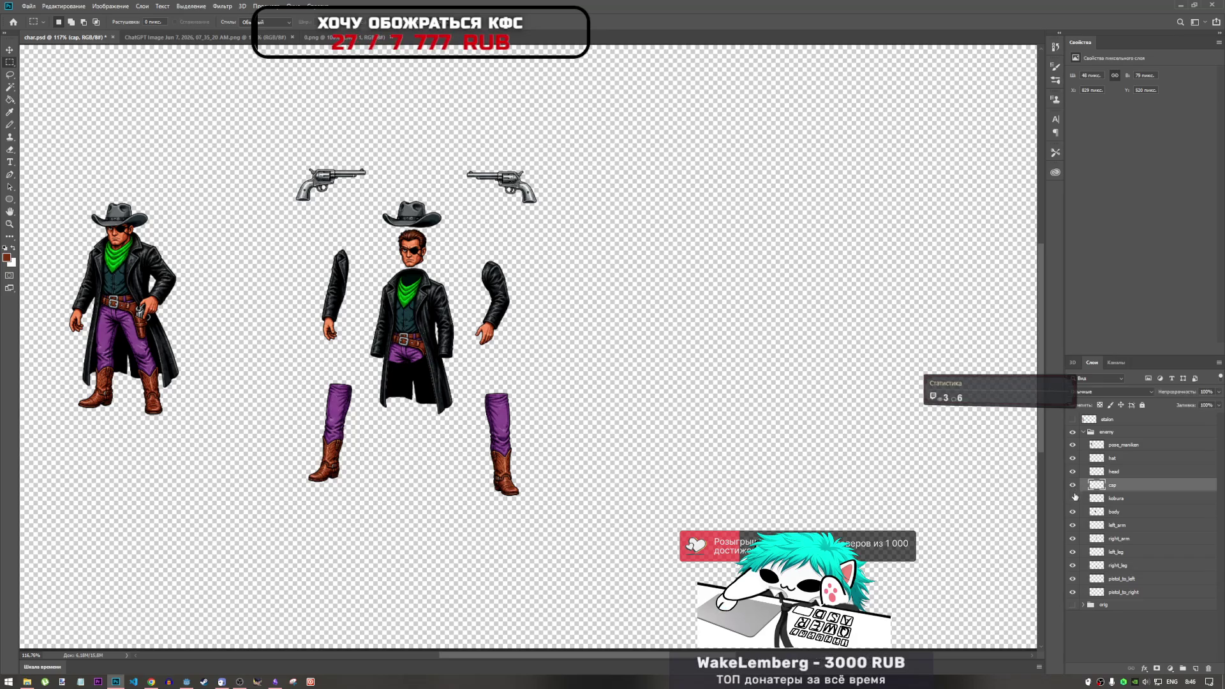
{"action": "left_click", "coordinate": [1072, 511]}
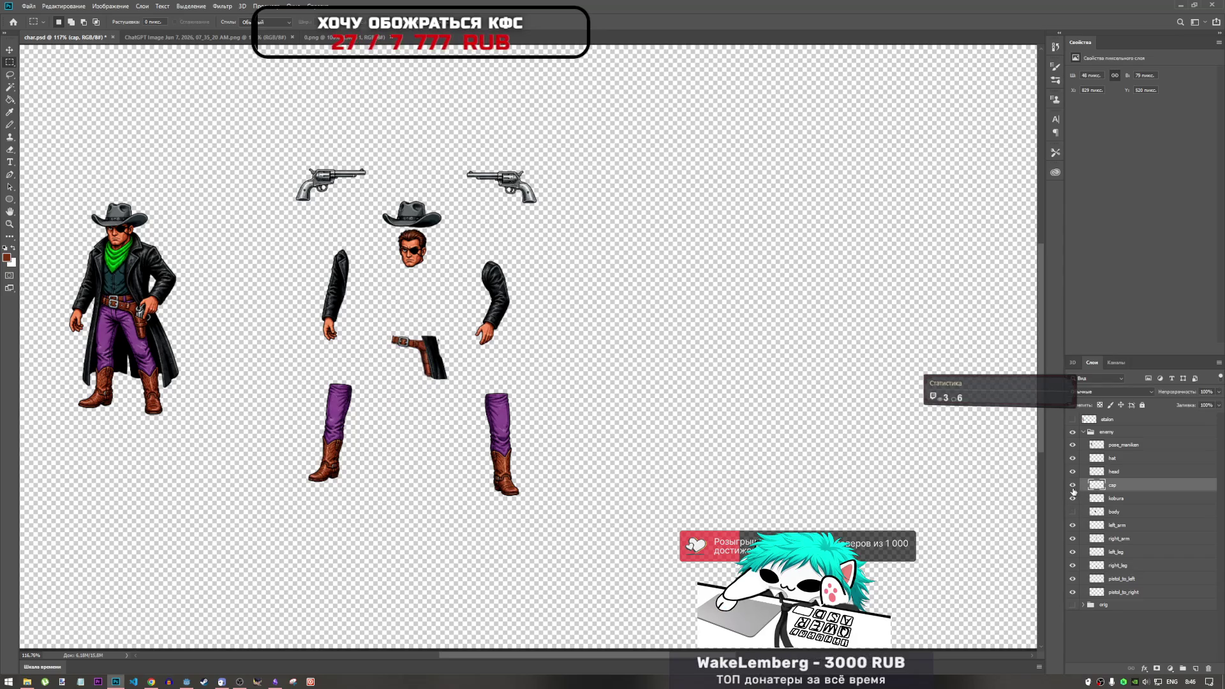
{"action": "scroll", "coordinate": [327, 331], "scroll_direction": "up", "scroll_amount": 3}
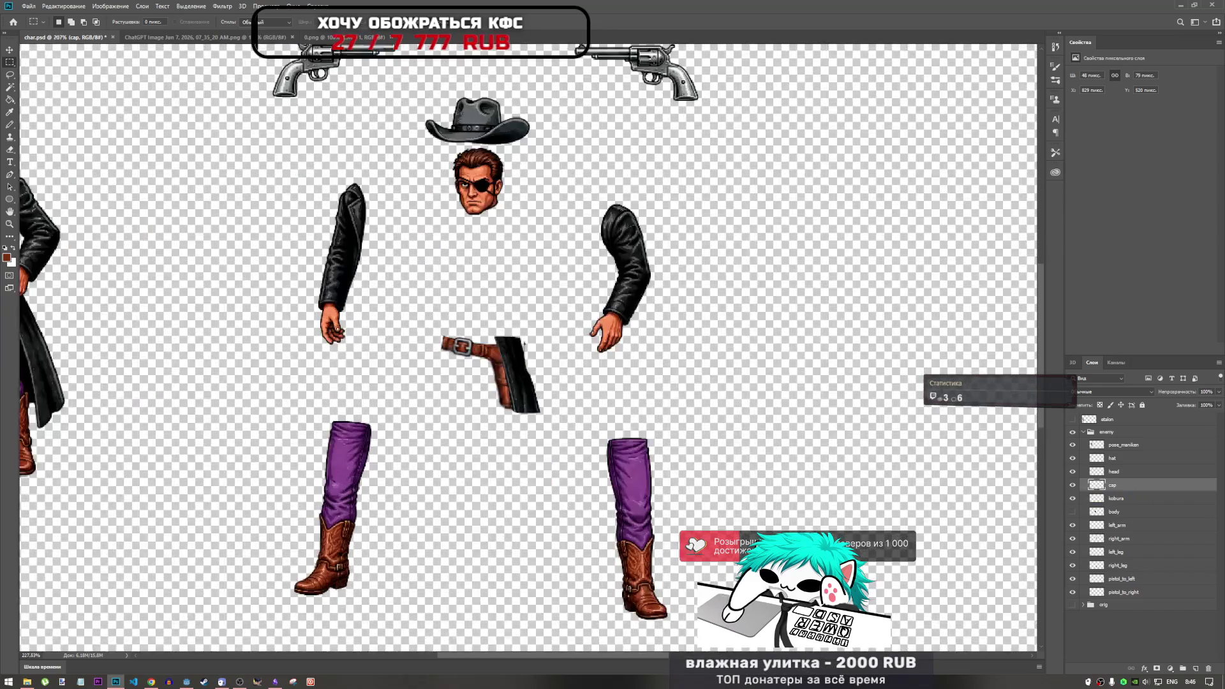
{"action": "scroll", "coordinate": [539, 338], "scroll_direction": "up", "scroll_amount": 3}
{"action": "scroll", "coordinate": [539, 338], "scroll_direction": "down", "scroll_amount": 1}
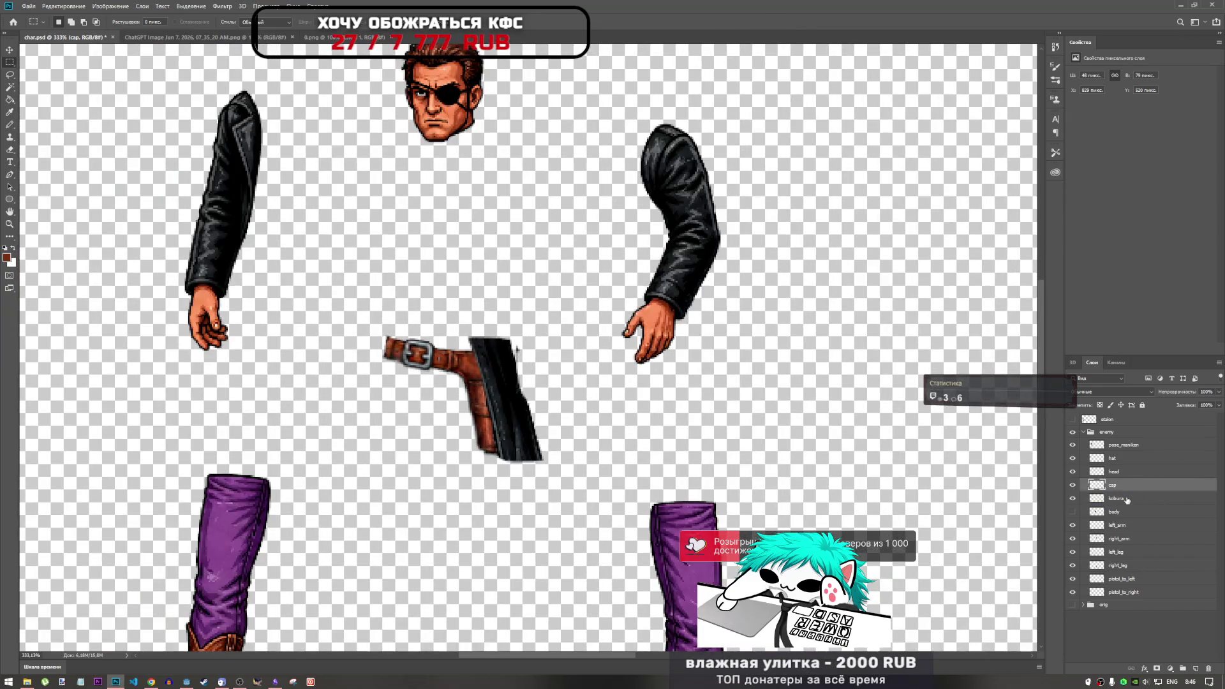
{"action": "left_click", "coordinate": [1072, 512]}
{"action": "left_click", "coordinate": [1072, 485]}
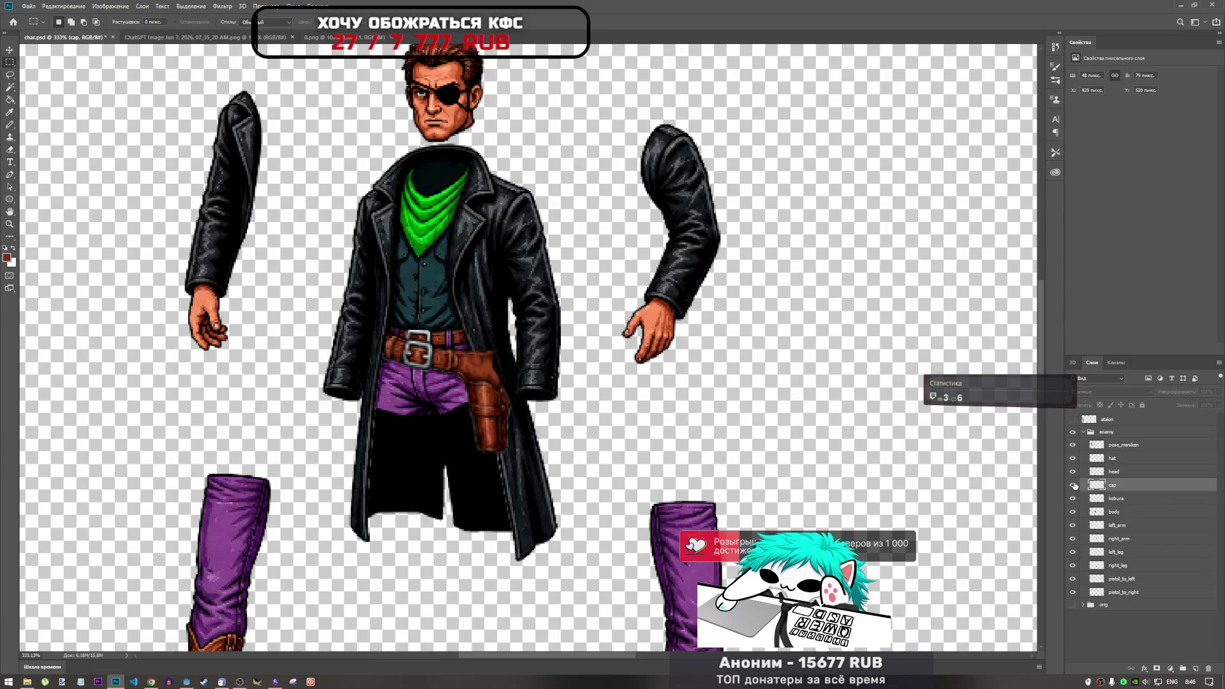
{"action": "left_click", "coordinate": [1073, 484]}
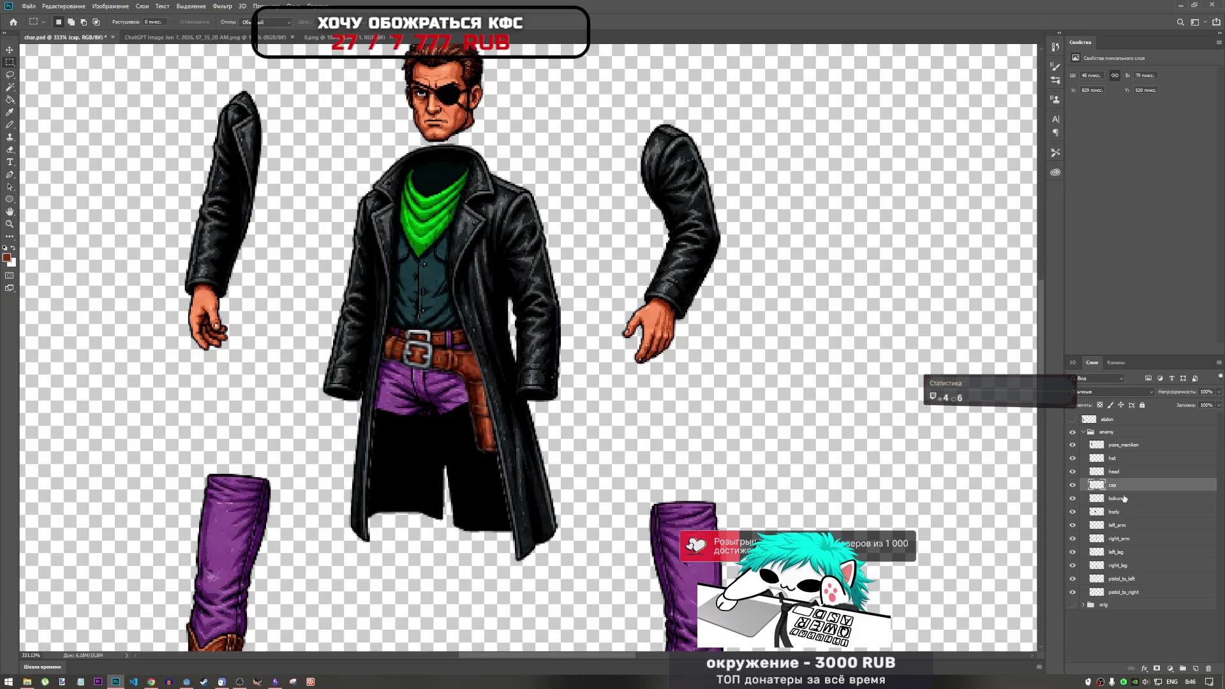
Merge the cap layer into the kobura holster layer.
{"action": "left_click", "coordinate": [1113, 514]}
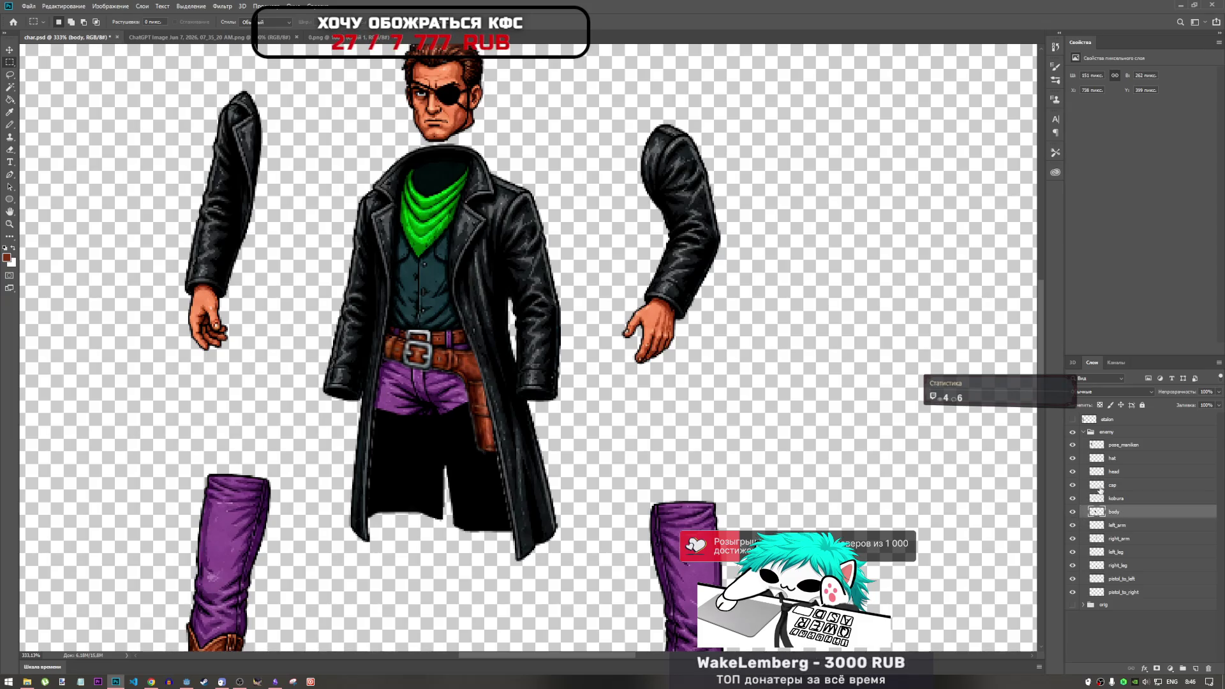
{"action": "left_click", "coordinate": [1112, 487]}
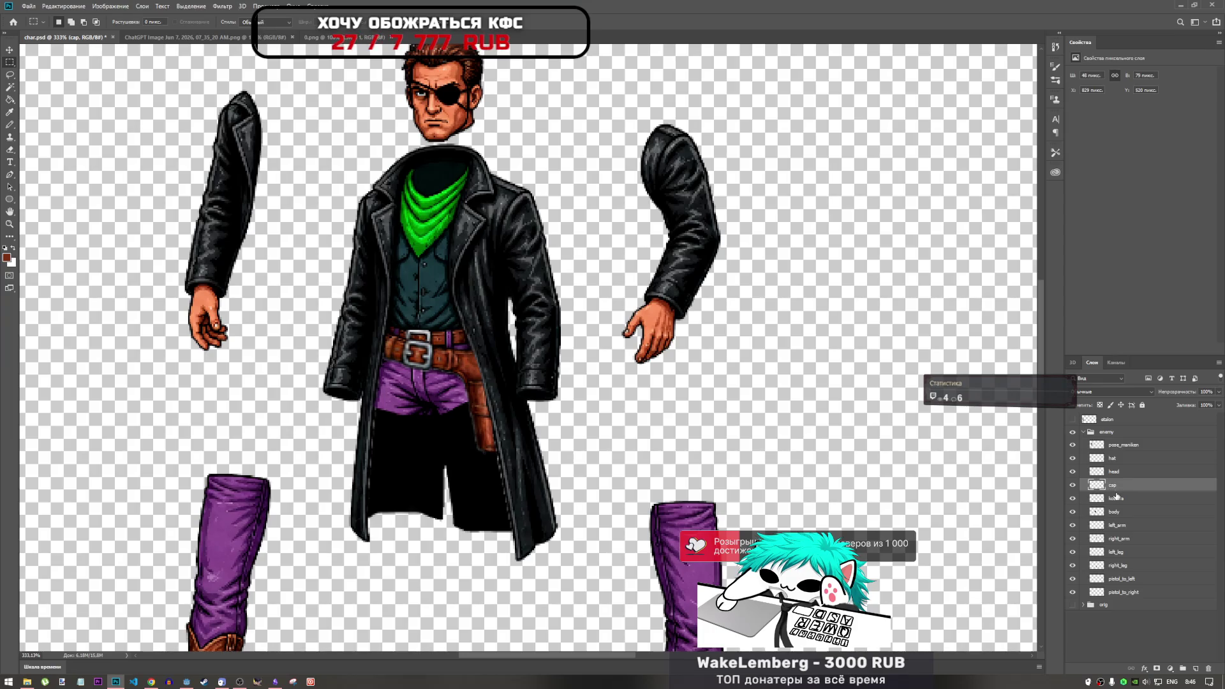
{"action": "key", "text": "Delete"}
{"action": "left_click", "coordinate": [1113, 514]}
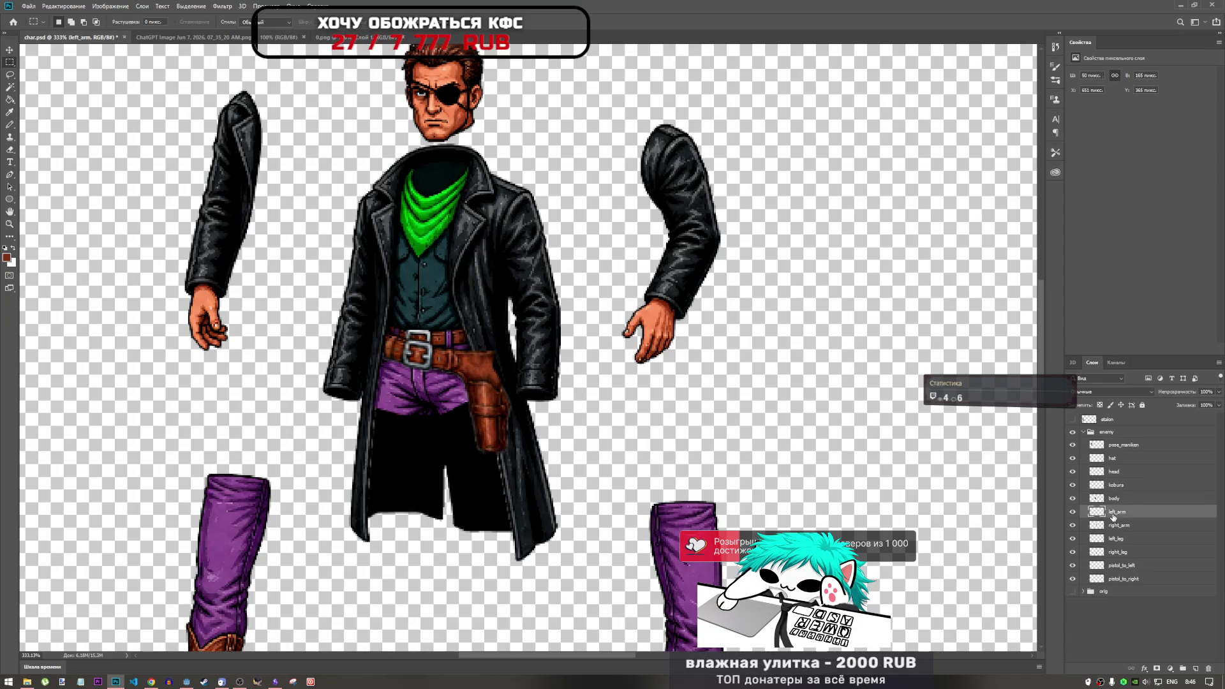
{"action": "left_click", "coordinate": [1109, 498]}
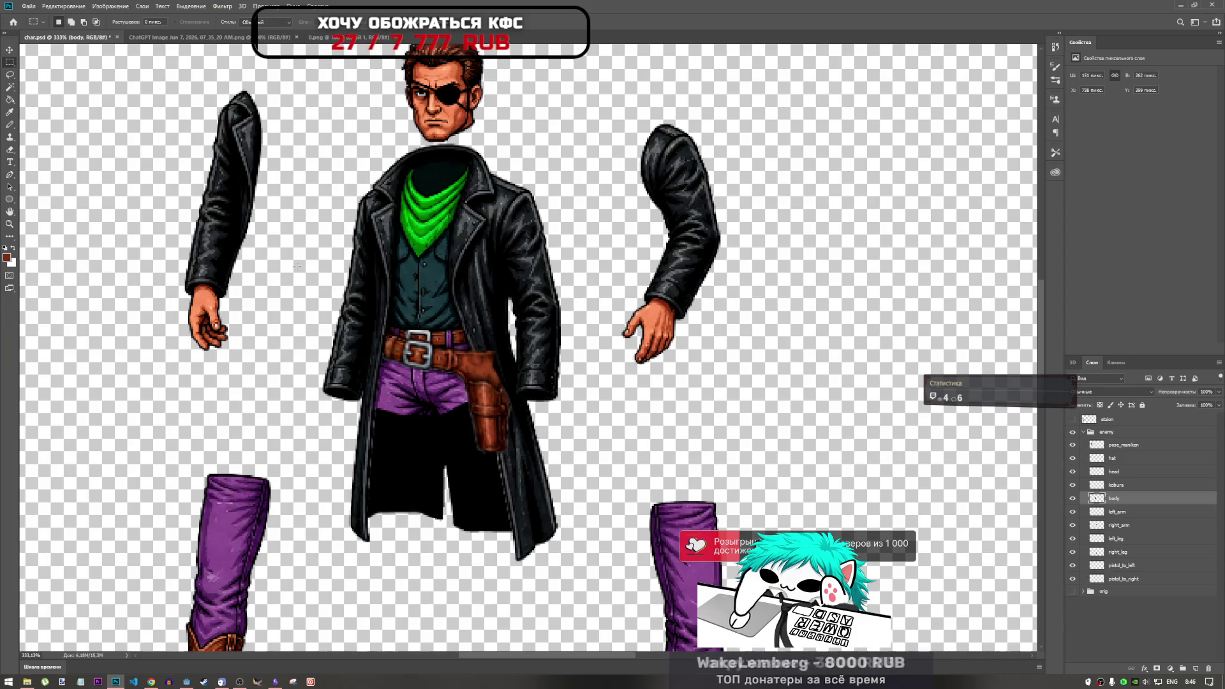
Switch to the Lasso tool and hide the kobura holster layer.
{"action": "key", "text": "l"}
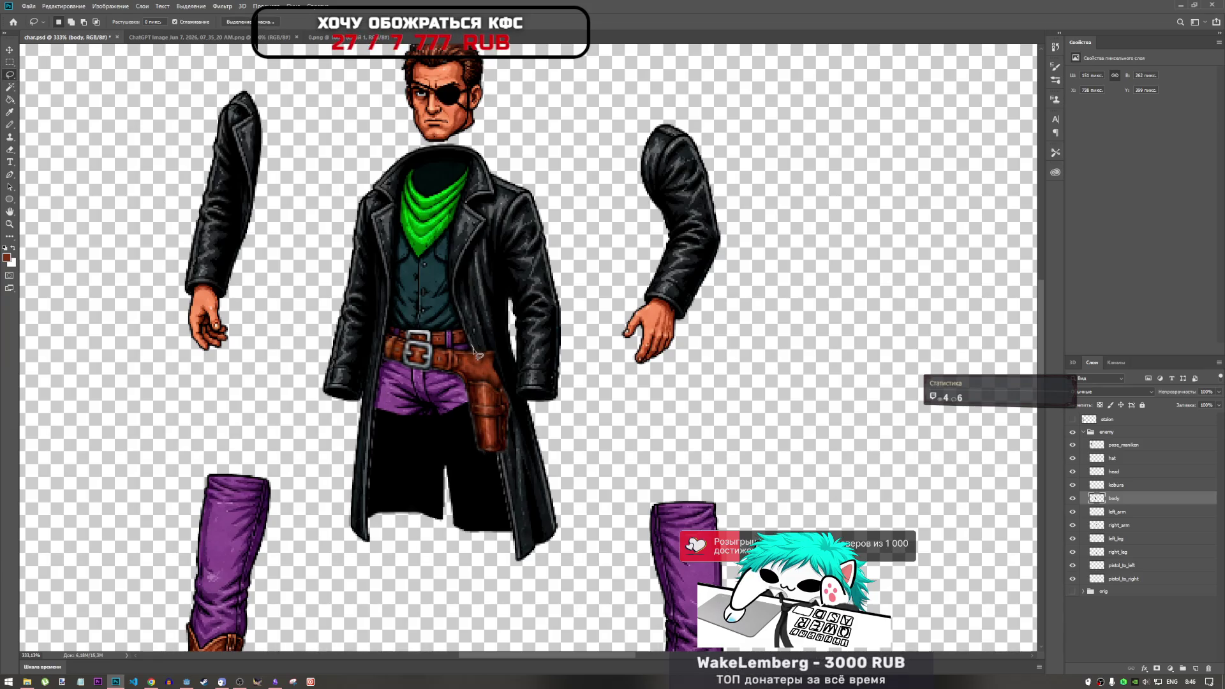
{"action": "key", "text": "ctrl+j"}
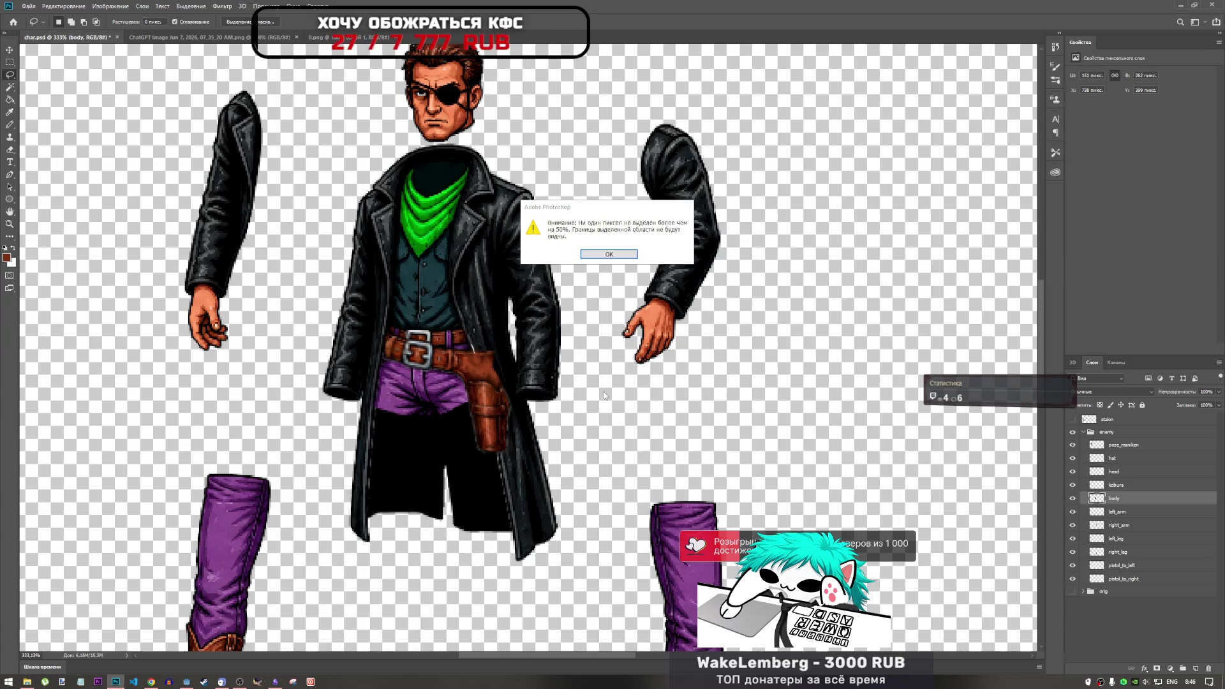
{"action": "key", "text": "Return"}
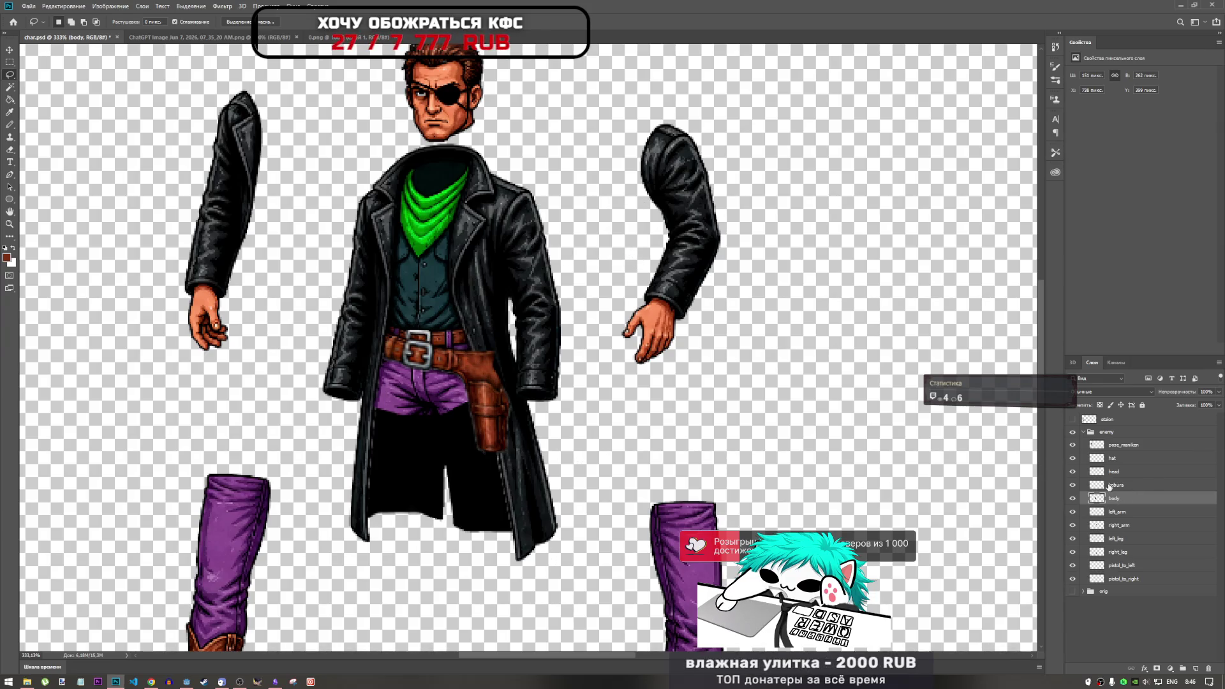
{"action": "left_click", "coordinate": [1073, 486]}
{"action": "left_click", "coordinate": [1077, 487]}
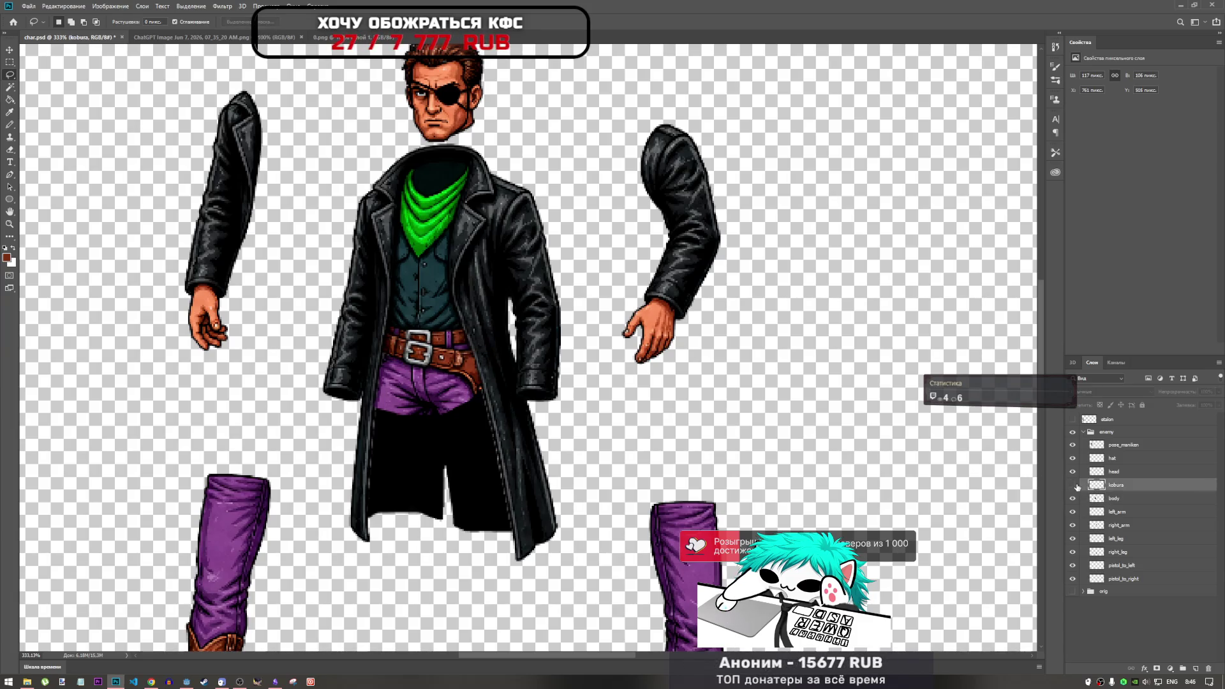
Lasso the right coat tail from the belt down around its hem, with the body layer active.
{"action": "left_click", "coordinate": [1075, 486]}
{"action": "left_click", "coordinate": [1077, 487]}
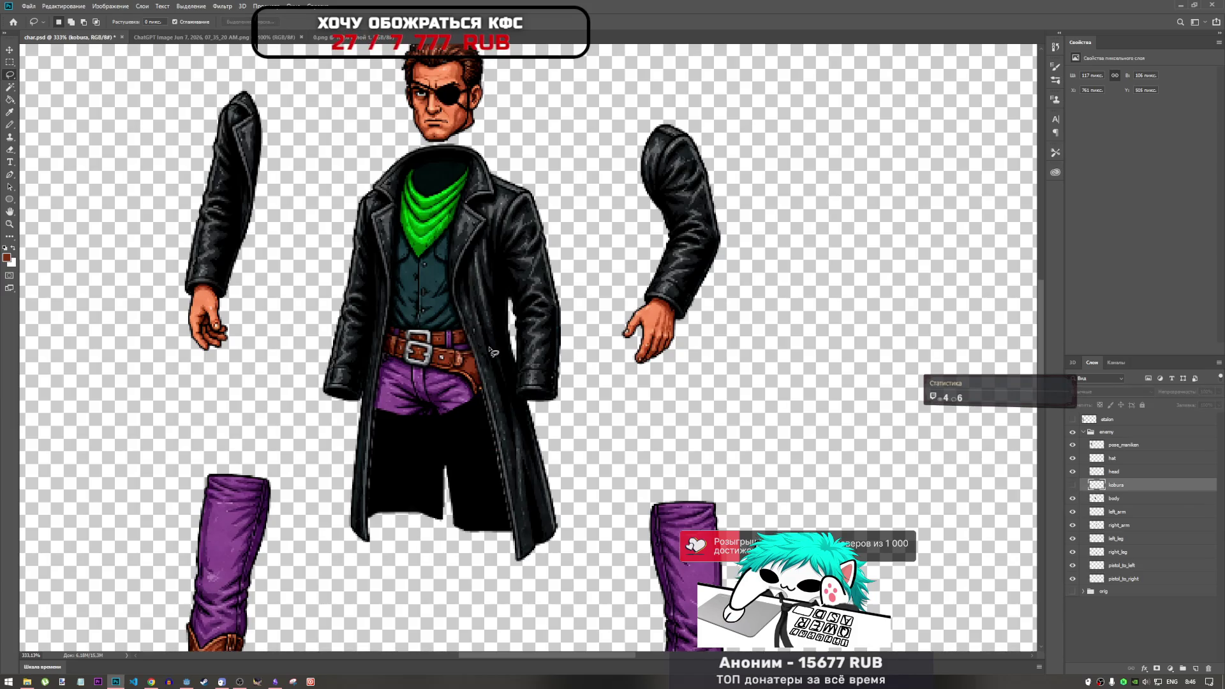
{"action": "mouse_move", "coordinate": [470, 343]}
{"action": "left_mouse_down"}
{"action": "mouse_move", "coordinate": [495, 345]}
{"action": "mouse_move", "coordinate": [521, 381]}
{"action": "left_mouse_up"}
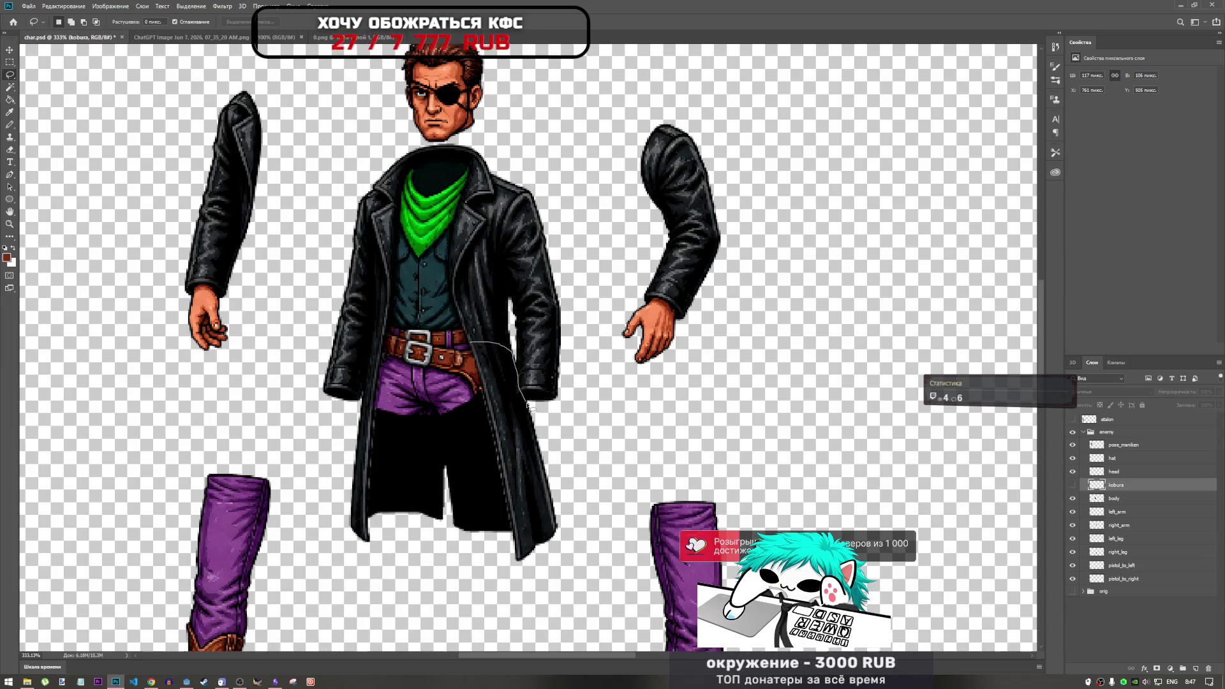
{"action": "left_click_drag", "start_coordinate": [548, 460], "coordinate": [553, 488]}
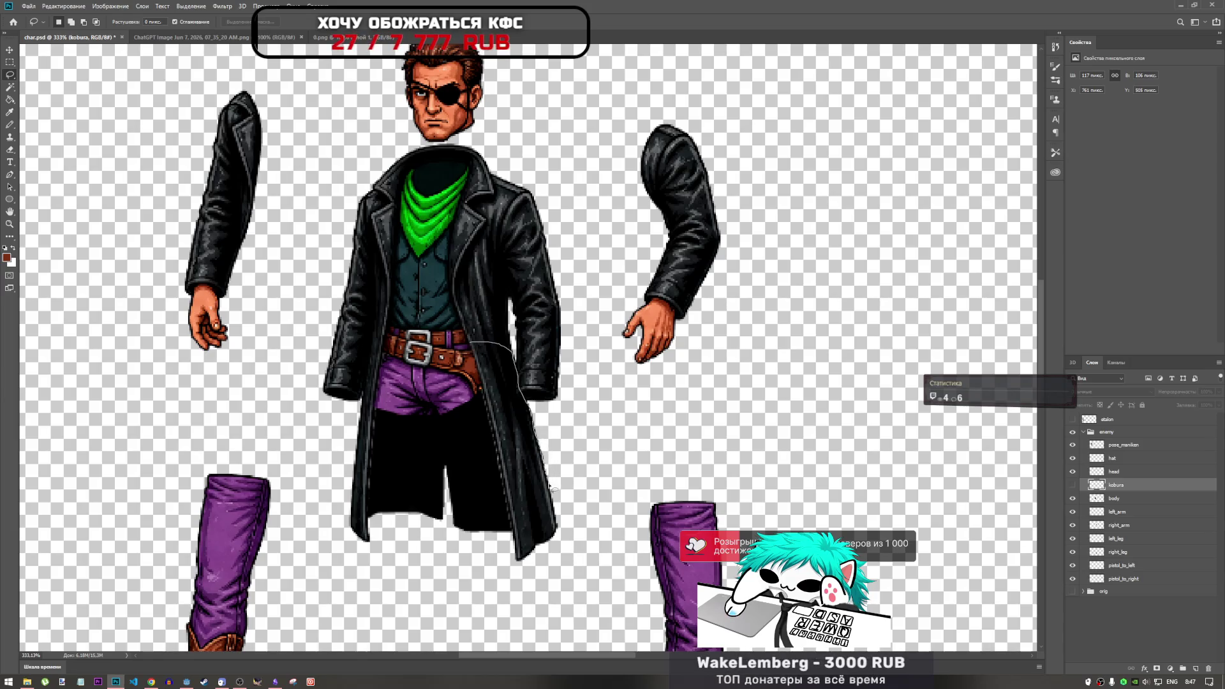
{"action": "mouse_move", "coordinate": [563, 534]}
{"action": "left_mouse_down"}
{"action": "mouse_move", "coordinate": [535, 575]}
{"action": "mouse_move", "coordinate": [472, 345]}
{"action": "left_mouse_up"}
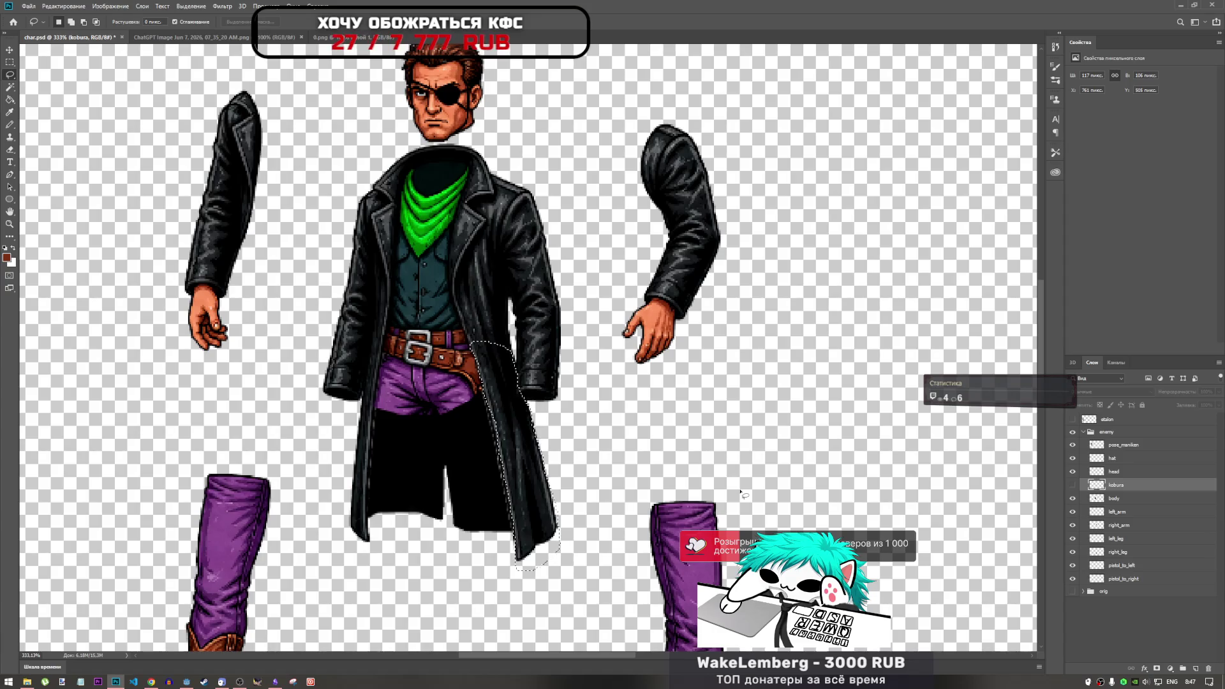
{"action": "left_click", "coordinate": [1114, 504]}
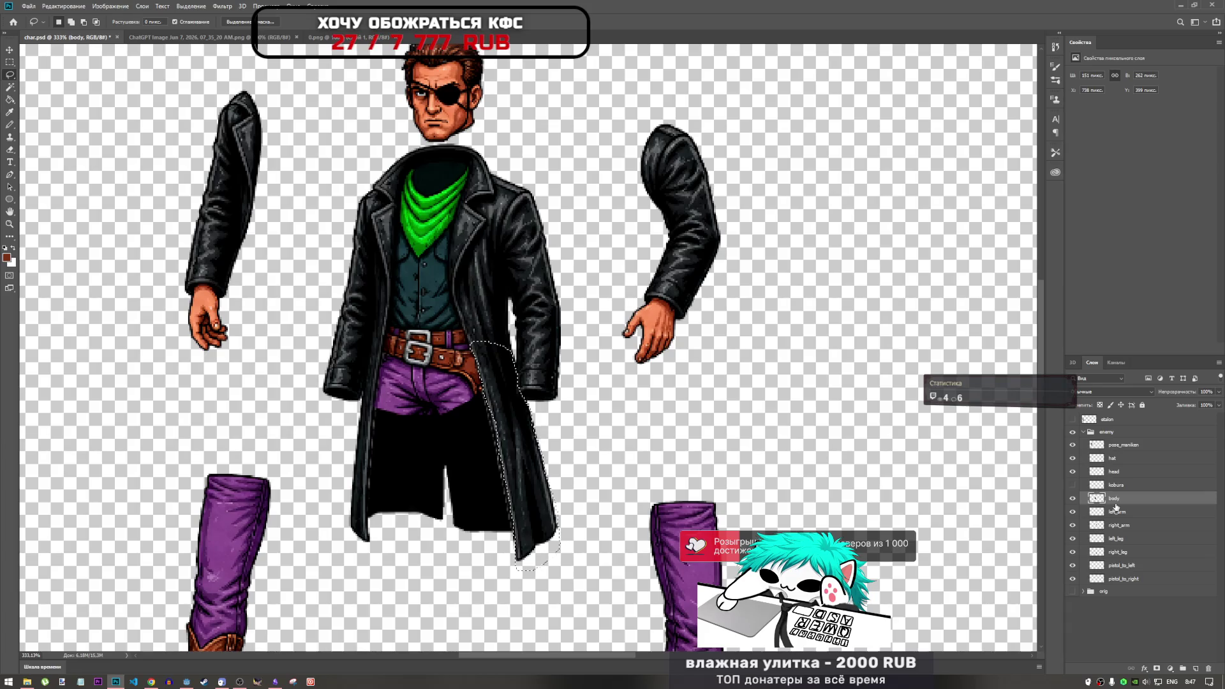
Undo a trial cut and add the coat tail's inner edge to the lasso selection.
{"action": "key", "text": "ctrl+x"}
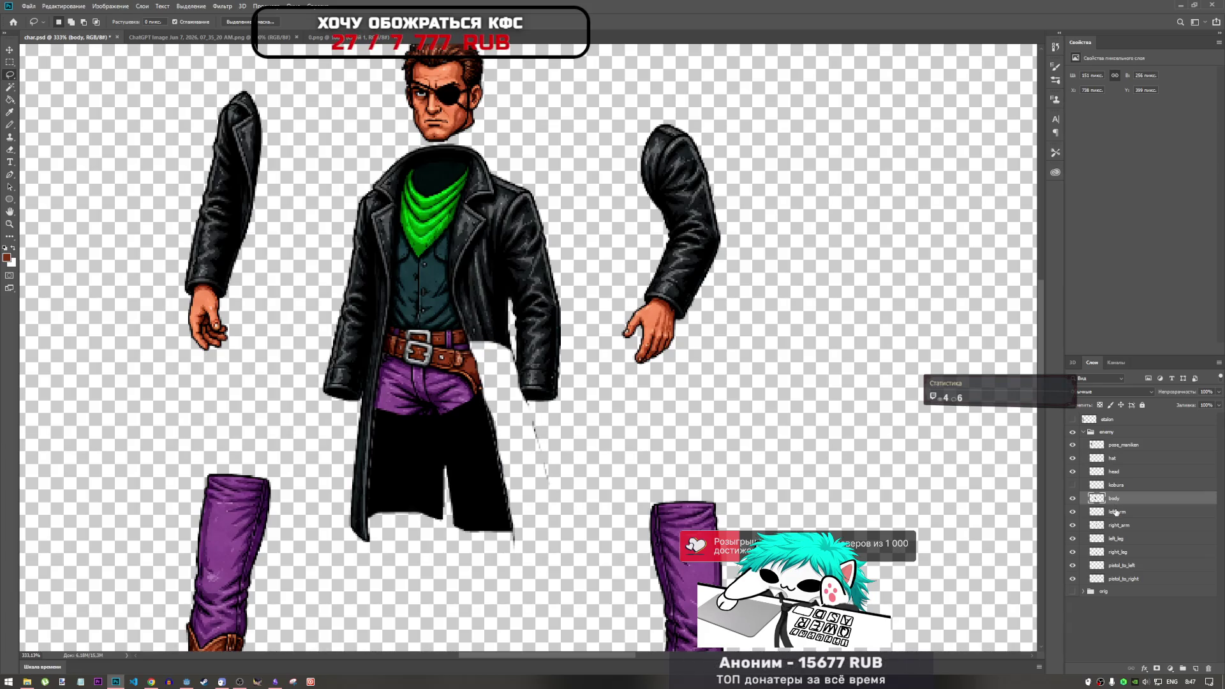
{"action": "key", "text": "ctrl+z"}
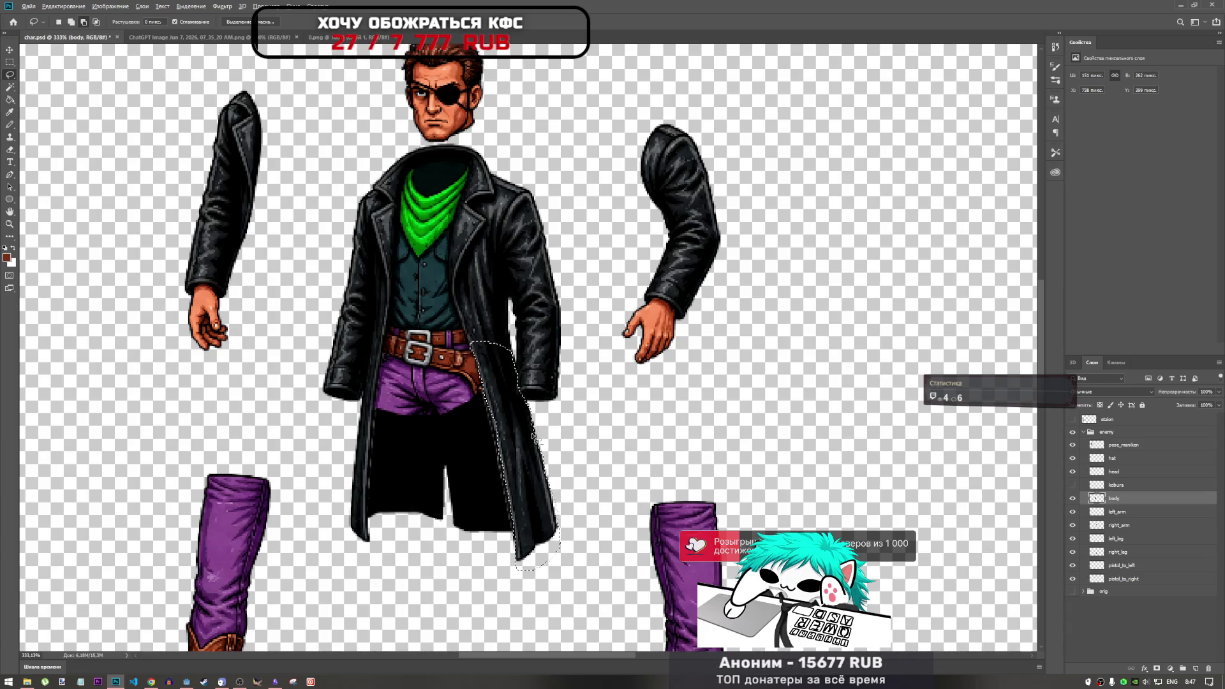
{"action": "scroll", "coordinate": [541, 467], "scroll_direction": "up", "scroll_amount": 3}
{"action": "scroll", "coordinate": [541, 465], "scroll_direction": "up", "scroll_amount": 3}
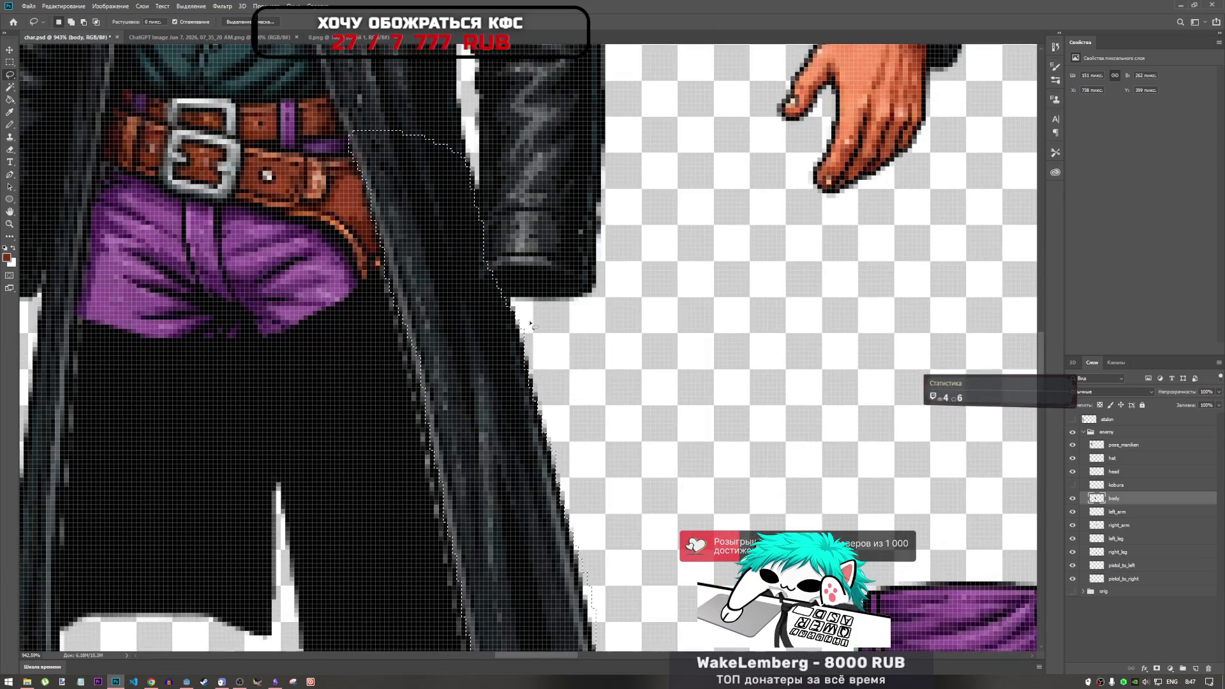
{"action": "mouse_move", "coordinate": [526, 313]}
{"action": "left_mouse_down"}
{"action": "mouse_move", "coordinate": [507, 308]}
{"action": "mouse_move", "coordinate": [528, 309]}
{"action": "left_mouse_up"}
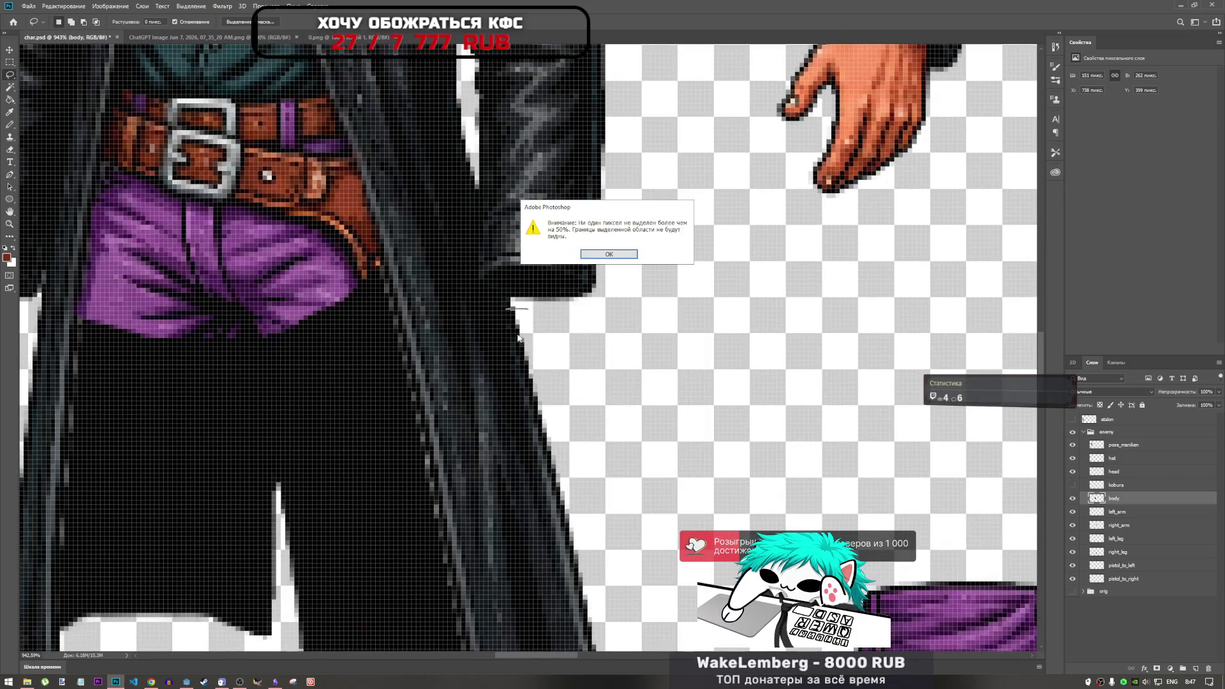
{"action": "left_click", "coordinate": [608, 254]}
{"action": "key", "text": "shift"}
{"action": "mouse_move", "coordinate": [539, 314]}
{"action": "left_mouse_down"}
{"action": "mouse_move", "coordinate": [505, 316]}
{"action": "mouse_move", "coordinate": [549, 494]}
{"action": "mouse_move", "coordinate": [572, 579]}
{"action": "mouse_move", "coordinate": [612, 585]}
{"action": "left_mouse_up"}
{"action": "scroll", "coordinate": [618, 367], "scroll_direction": "down", "scroll_amount": 5}
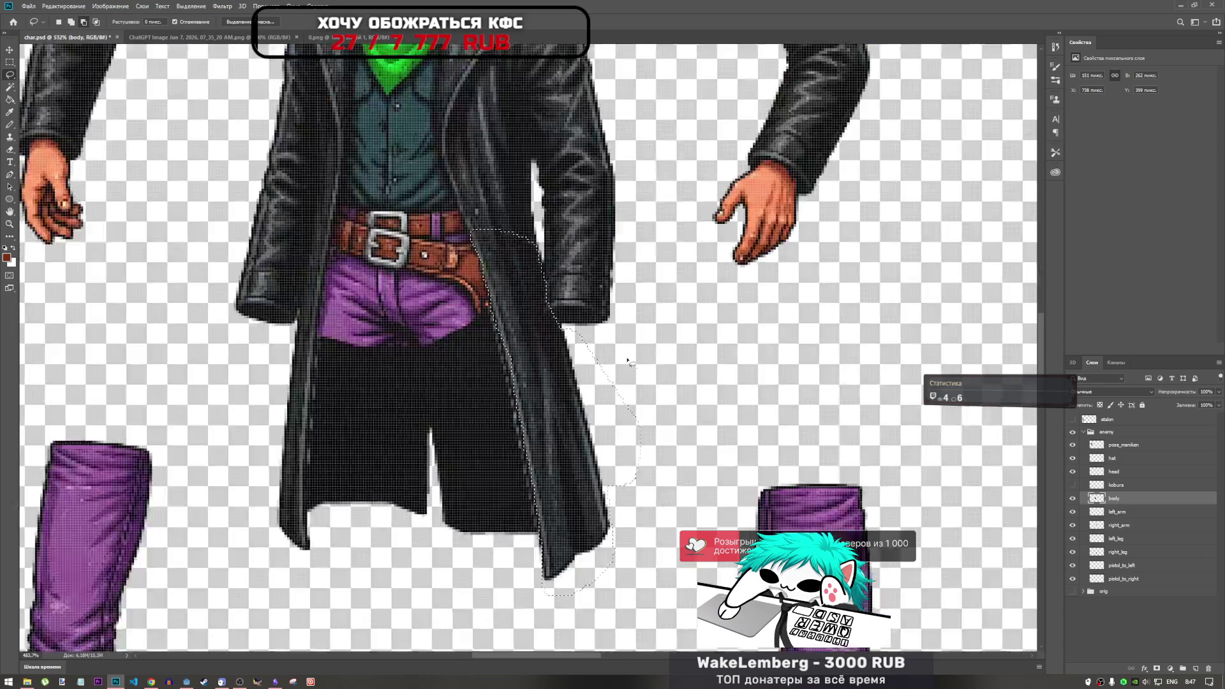
{"action": "scroll", "coordinate": [617, 367], "scroll_direction": "up", "scroll_amount": 3}
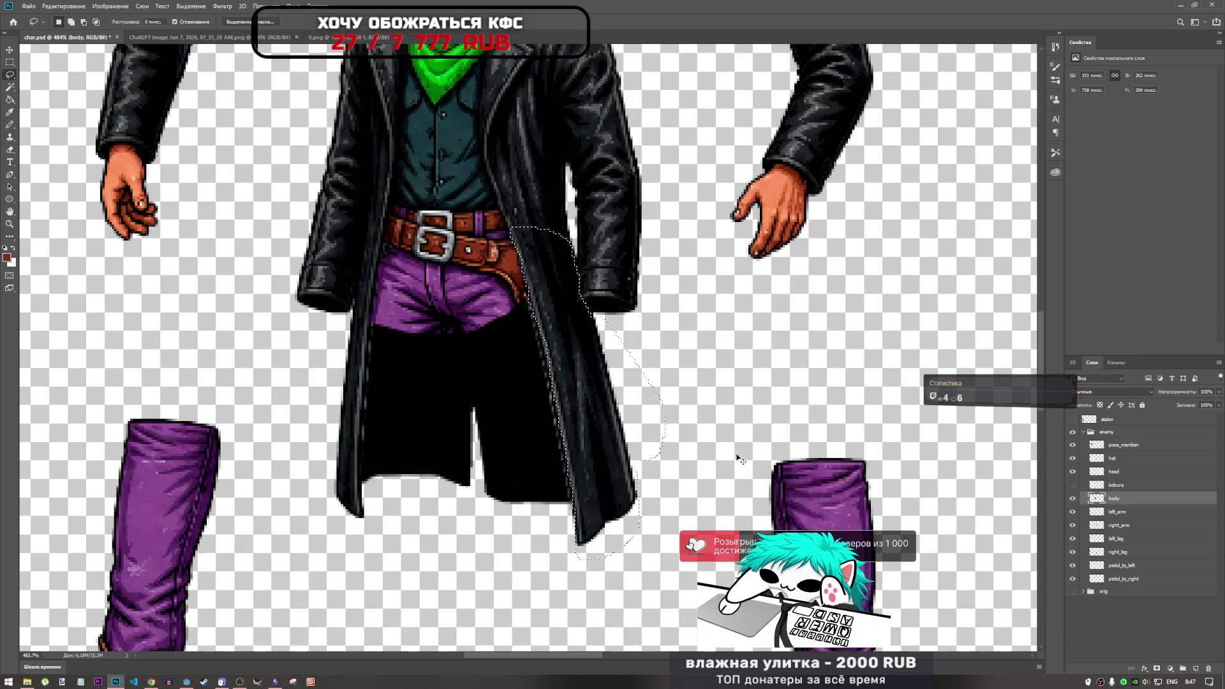
Cut the coat tail from the body and paste it as new layer Слой 8.
{"action": "key", "text": "Delete"}
{"action": "key", "text": "ctrl+d"}
{"action": "key", "text": "ctrl+z"}
{"action": "key", "text": "ctrl+z"}
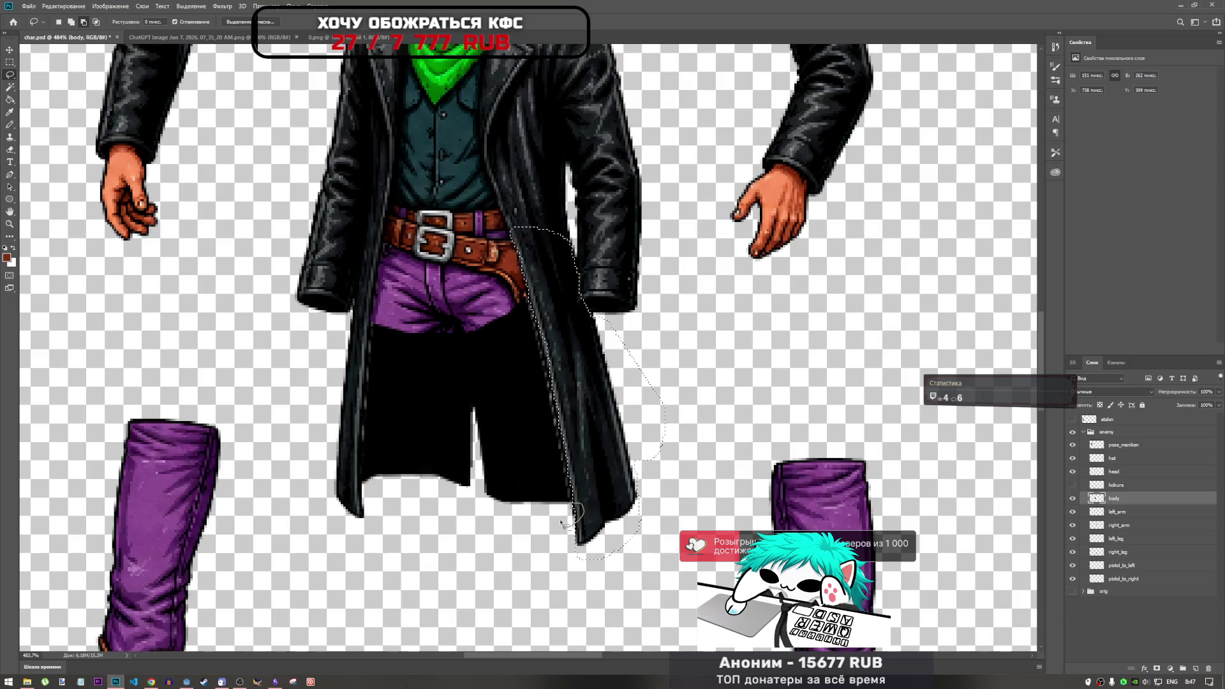
{"action": "key", "text": "shift"}
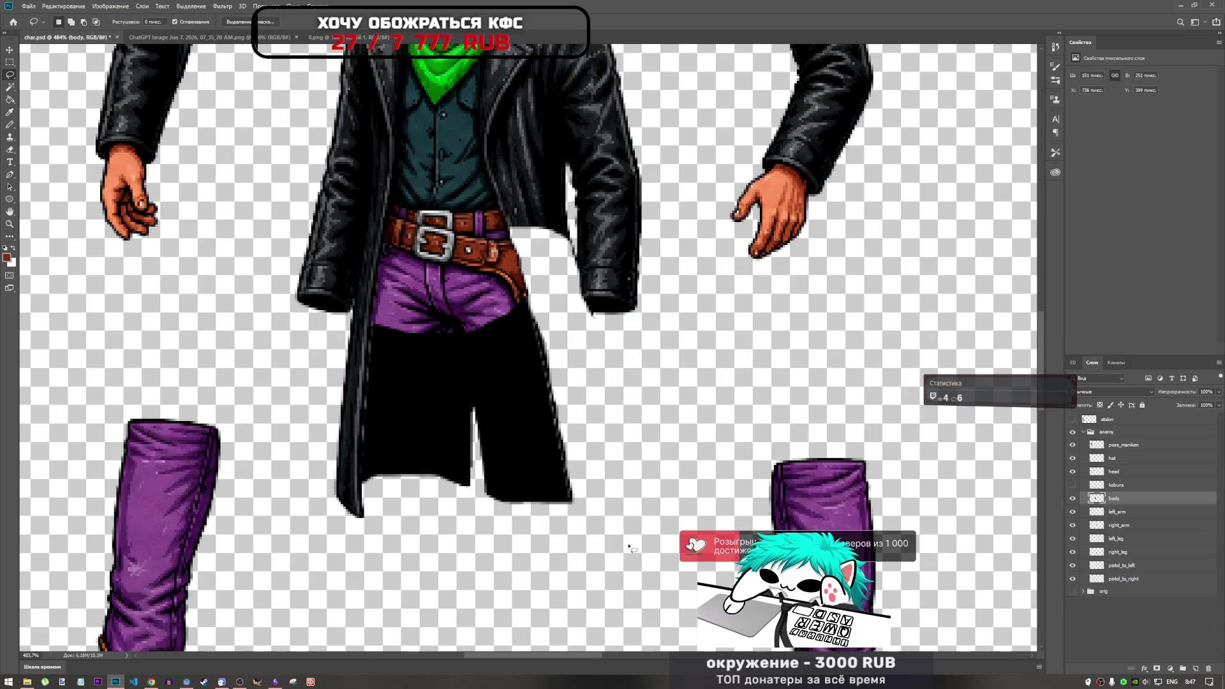
{"action": "key", "text": "ctrl+z"}
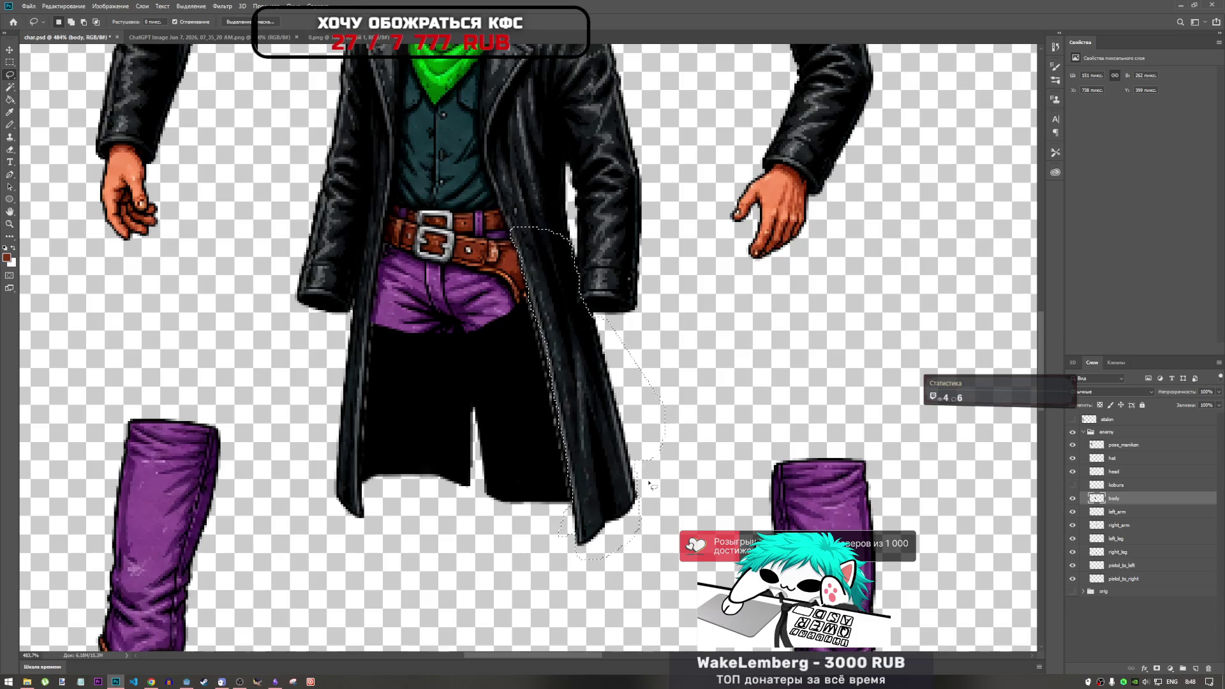
{"action": "key", "text": "ctrl+shift+z"}
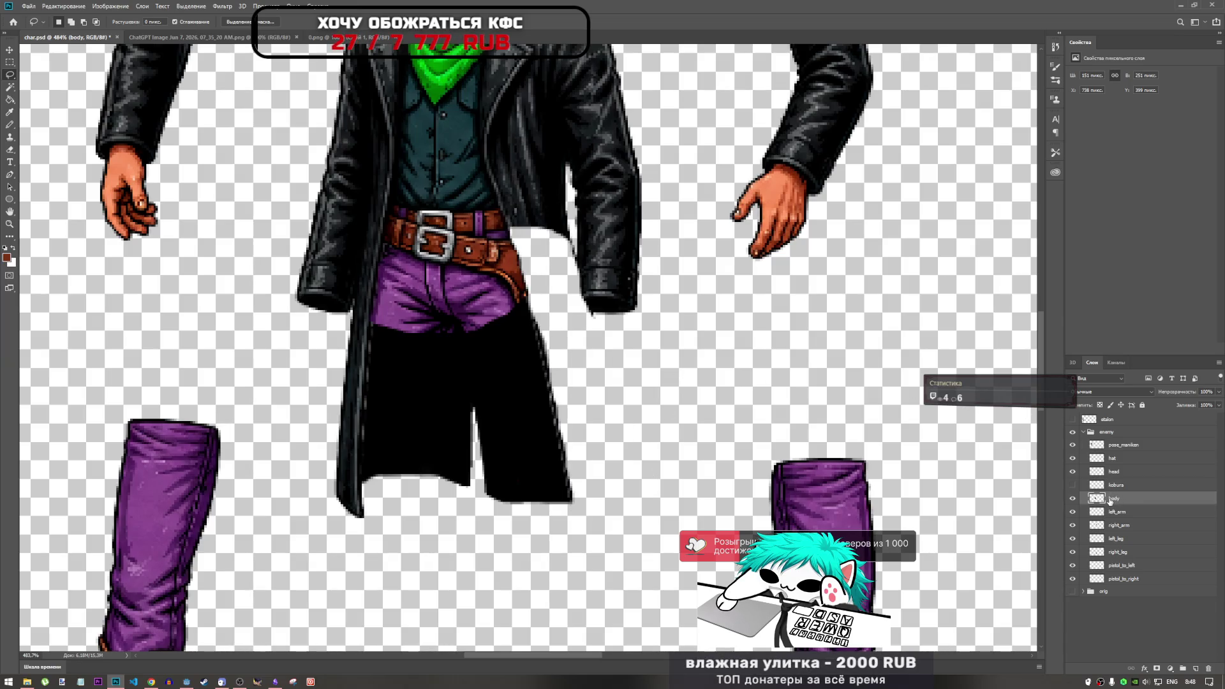
{"action": "key", "text": "ctrl+z"}
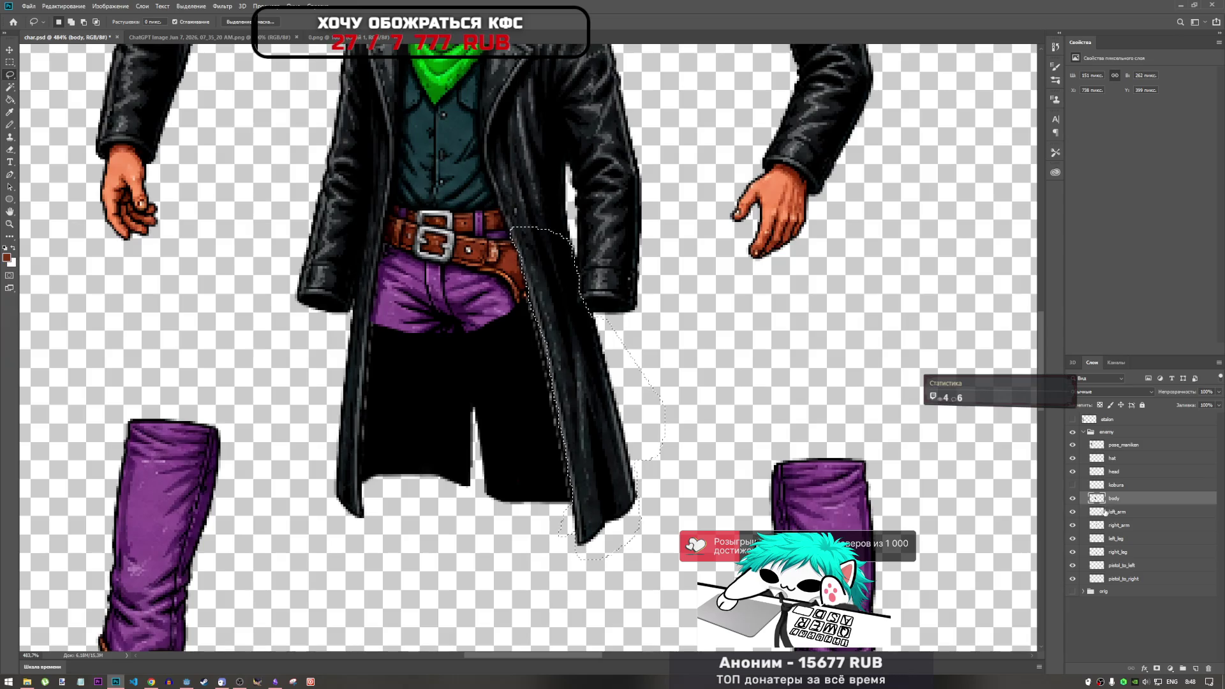
{"action": "key", "text": "ctrl+shift+z"}
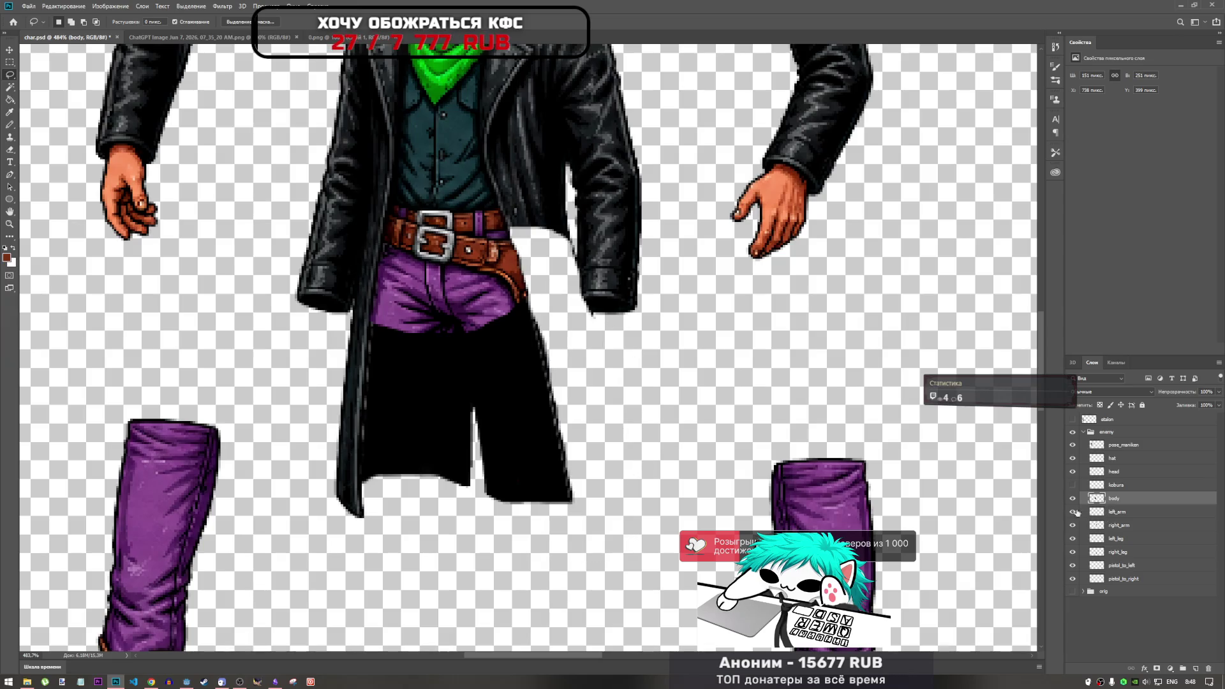
{"action": "key", "text": "ctrl+v"}
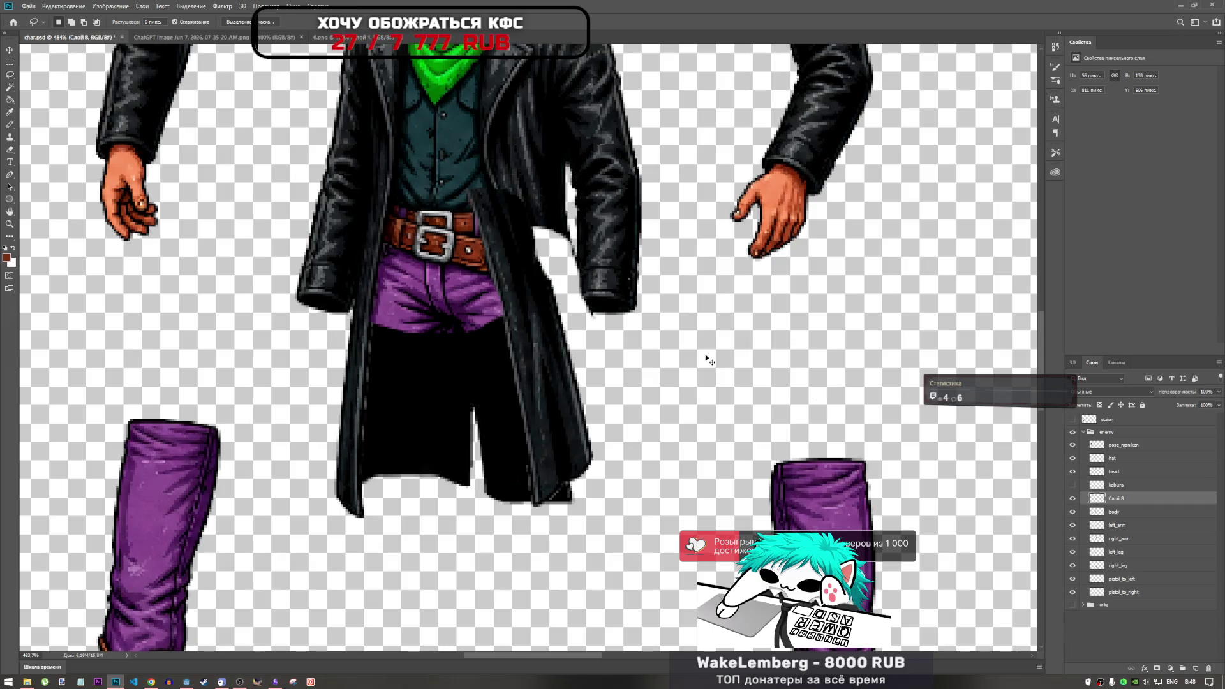
Try repositioning the pasted coat tail, then undo back to the original selection.
{"action": "key", "text": "ctrl+t"}
{"action": "left_click_drag", "start_coordinate": [547, 354], "coordinate": [600, 404]}
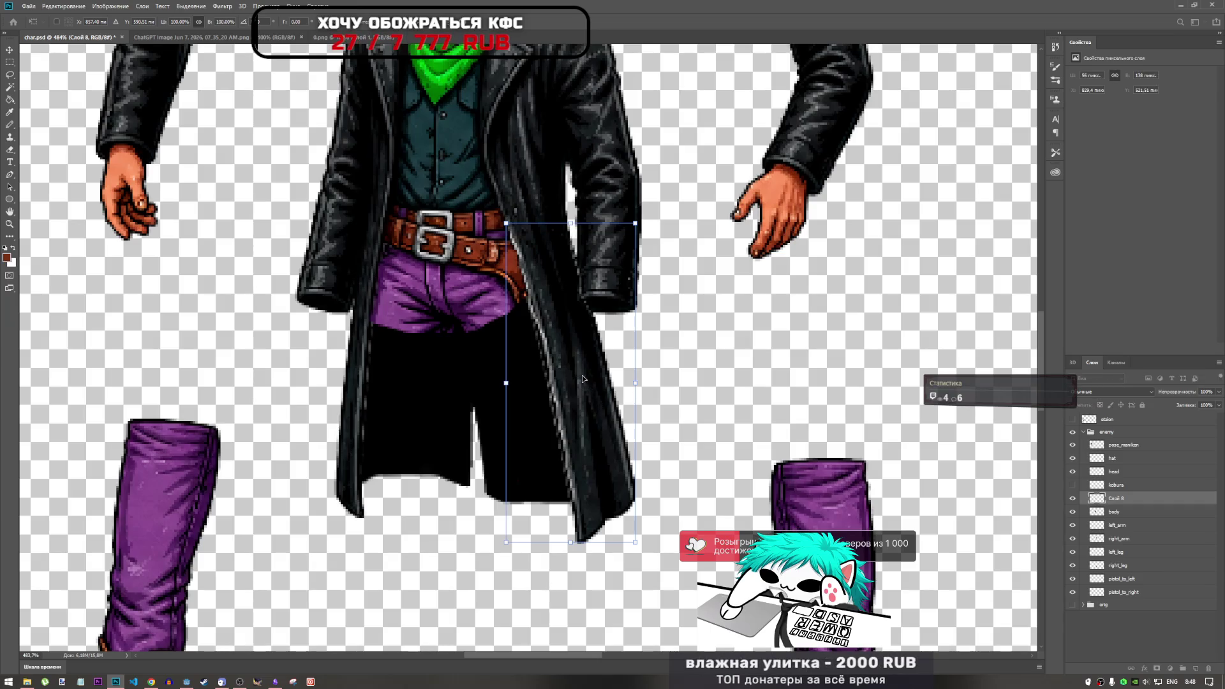
{"action": "key", "text": "Up"}
{"action": "key", "text": "Right"}
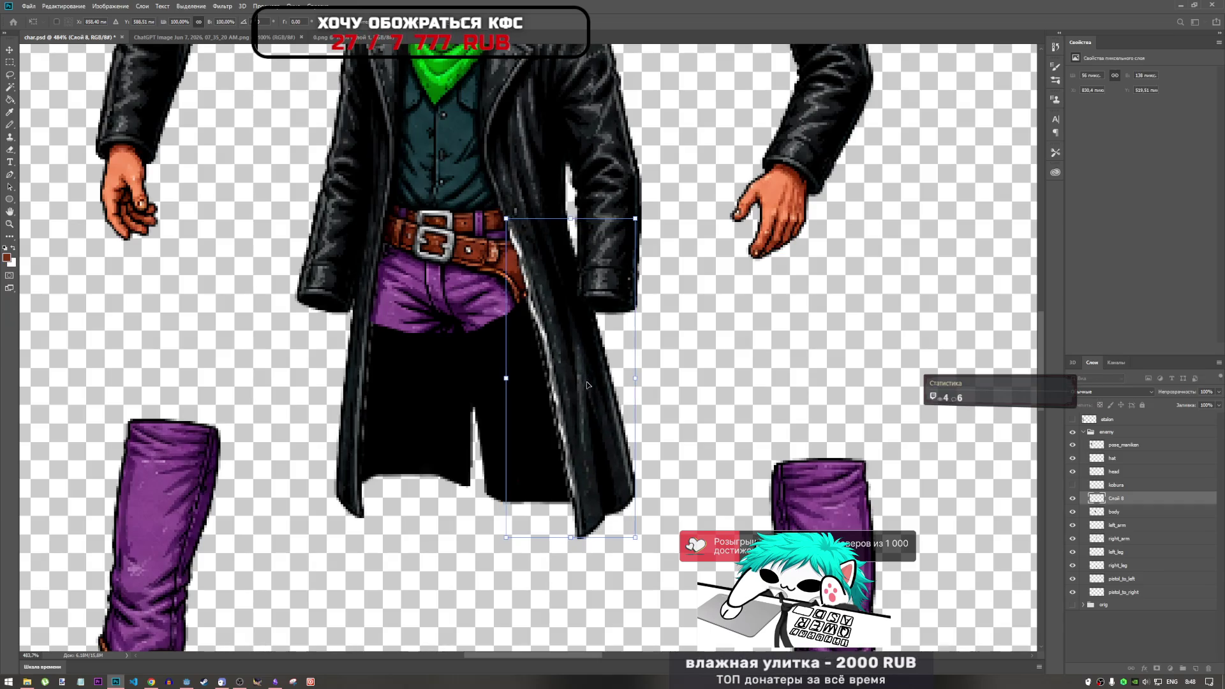
{"action": "key", "text": "Down"}
{"action": "key", "text": "Left"}
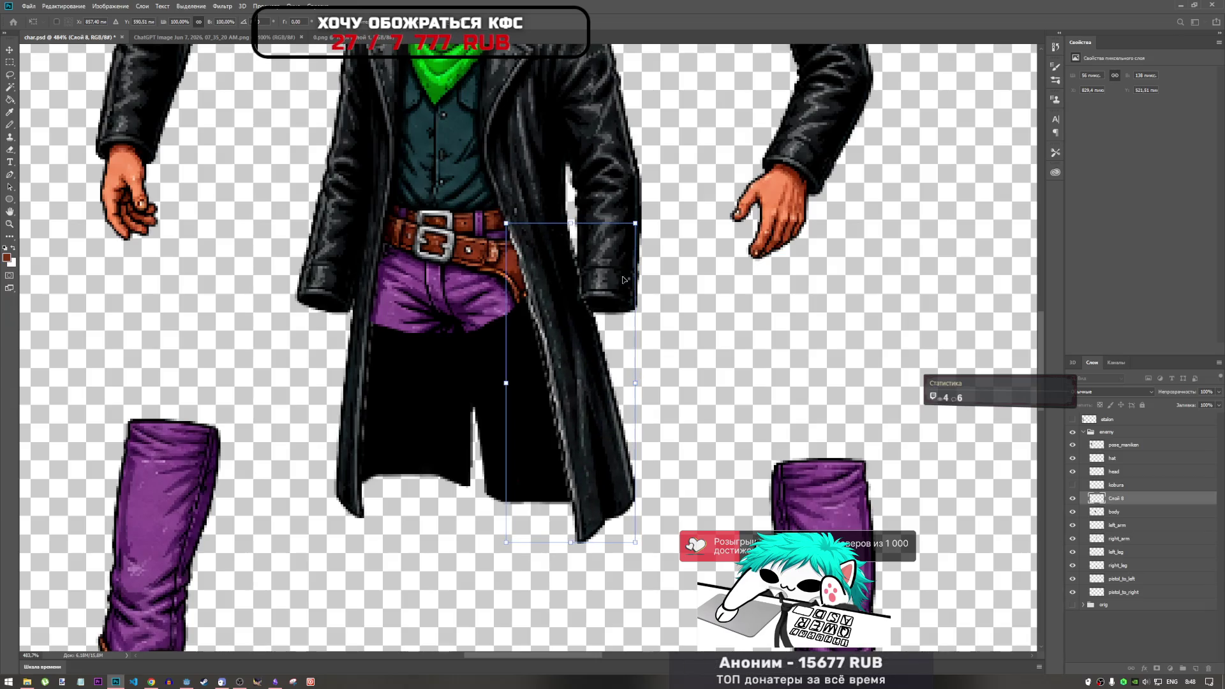
{"action": "key", "text": "Escape"}
{"action": "key", "text": "ctrl+z"}
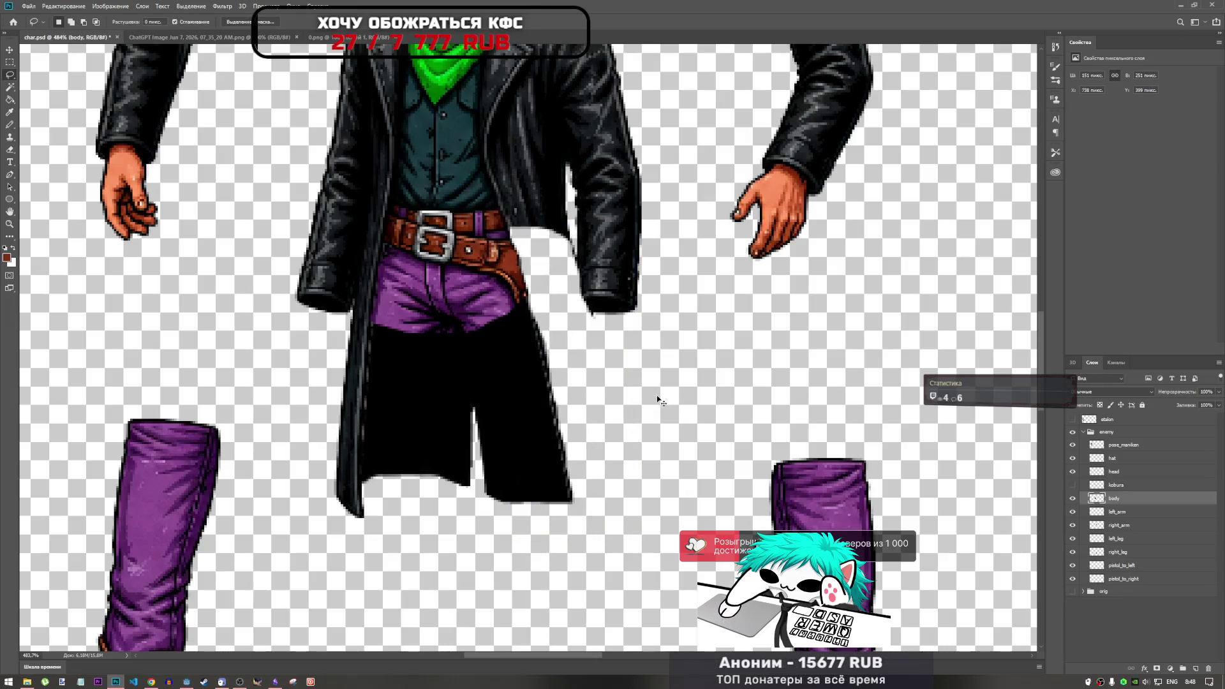
{"action": "key", "text": "ctrl+z"}
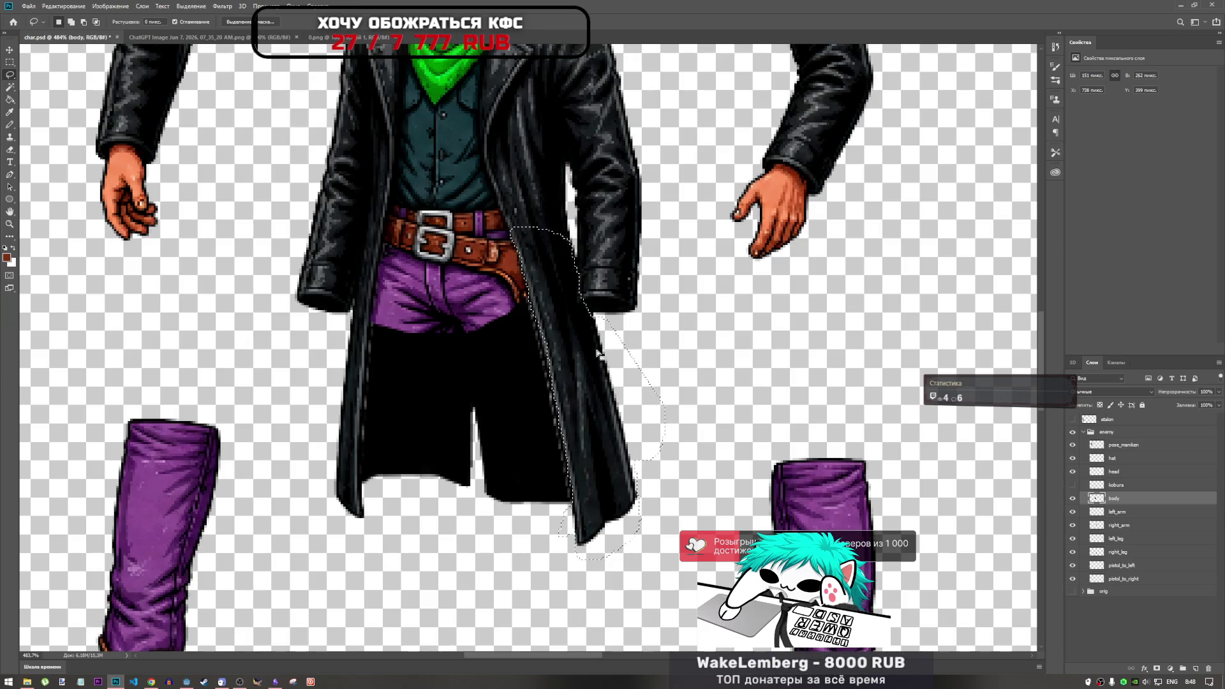
Copy the coat tail to a new layer, shift it down-left, merge into body, and reselect it.
{"action": "key", "text": "ctrl+j"}
{"action": "key", "text": "ctrl+t"}
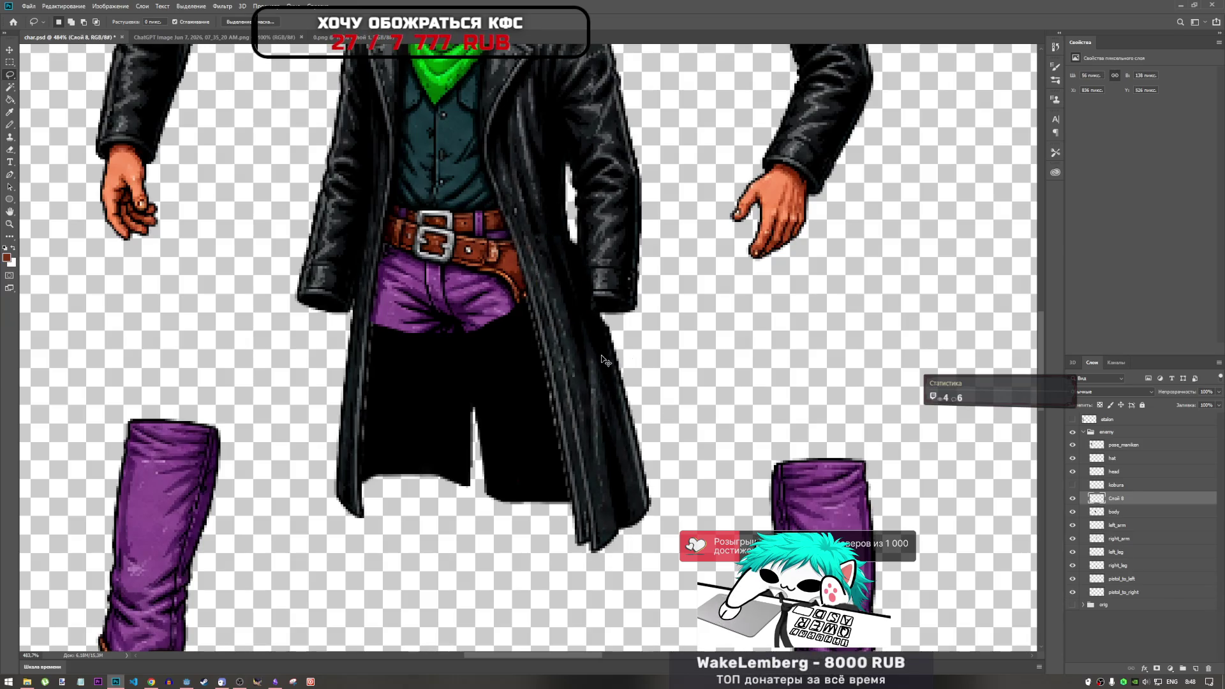
{"action": "left_click_drag", "start_coordinate": [599, 369], "coordinate": [586, 374]}
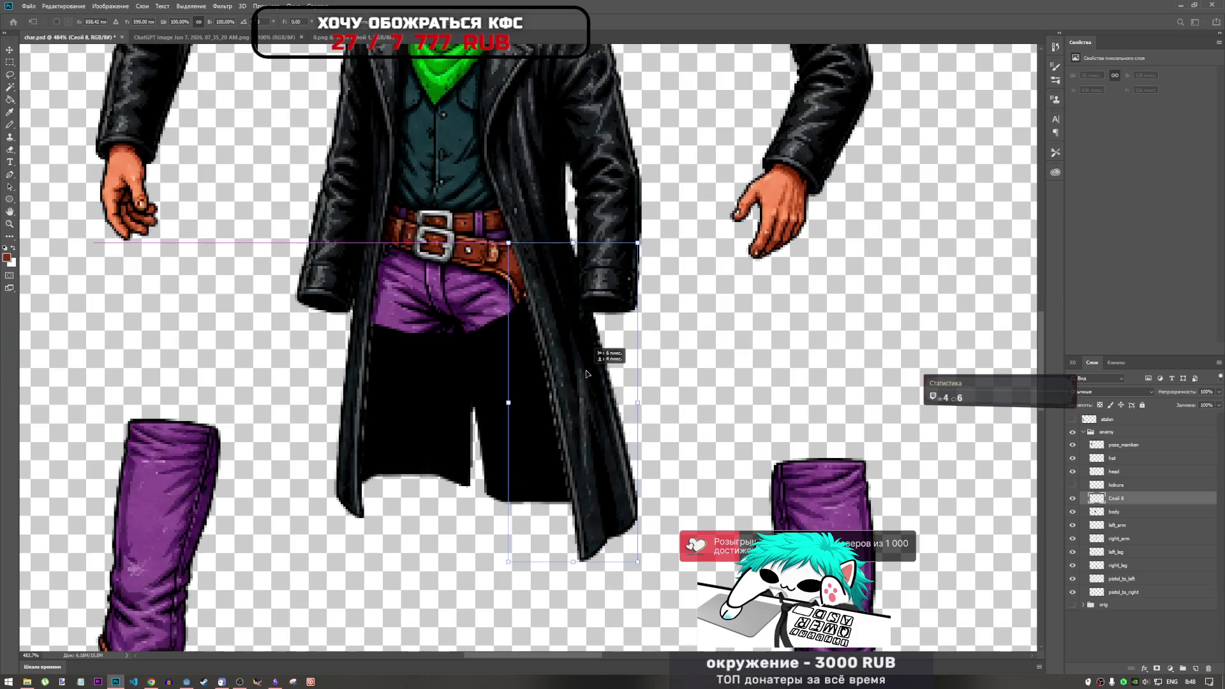
{"action": "key", "text": "Return"}
{"action": "key", "text": "ctrl+e"}
{"action": "key", "text": "ctrl+shift+d"}
{"action": "right_click", "coordinate": [579, 371]}
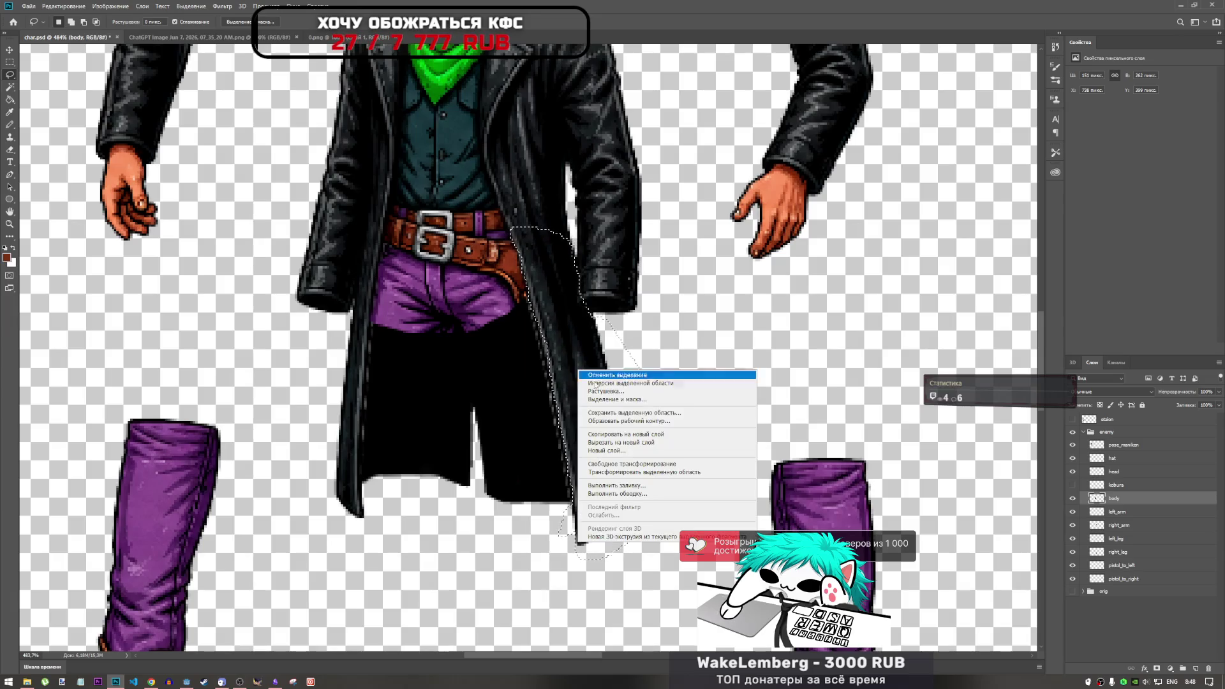
Feather the coat-tail selection by 1 px, delete it, and undo a trial paste.
{"action": "left_click", "coordinate": [603, 391]}
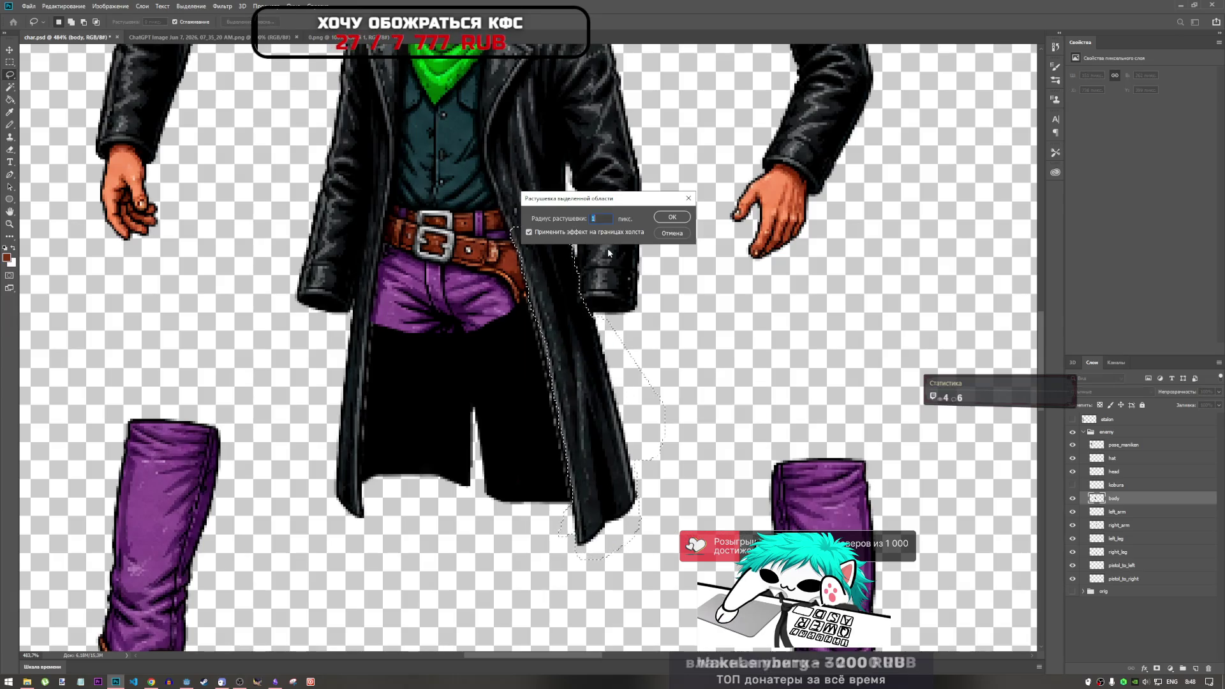
{"action": "left_click", "coordinate": [674, 221]}
{"action": "key", "text": "Delete"}
{"action": "key", "text": "ctrl+d"}
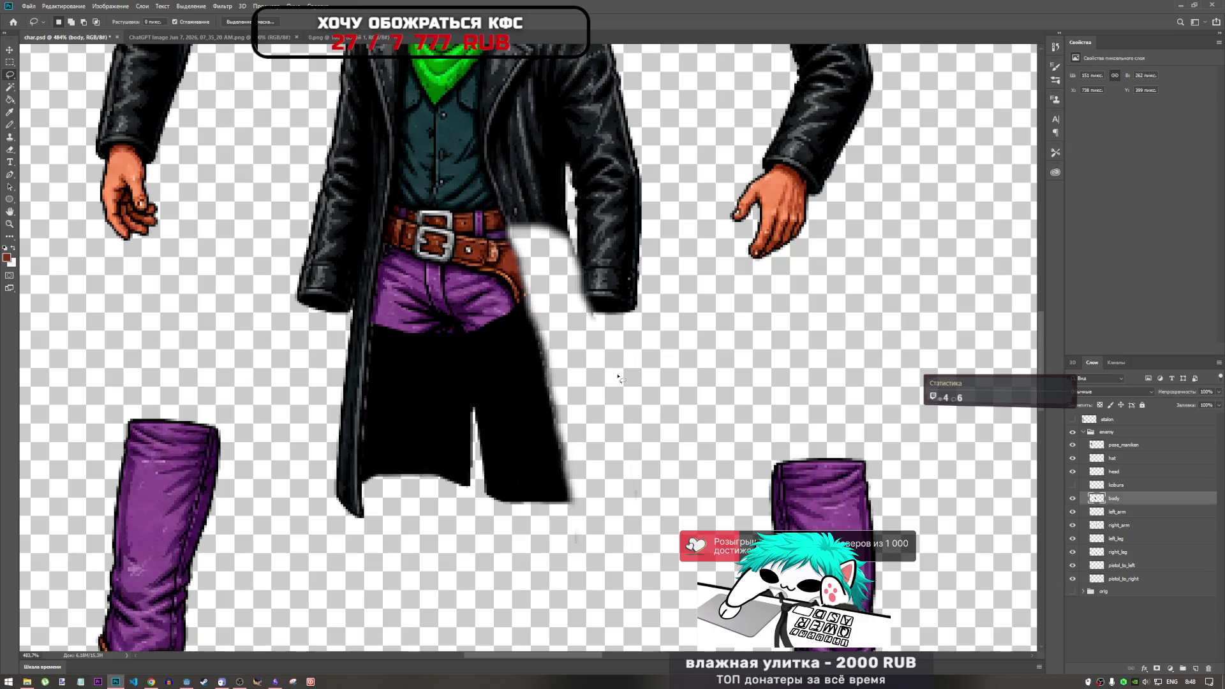
{"action": "key", "text": "ctrl+v"}
{"action": "key", "text": "ctrl+t"}
{"action": "left_click_drag", "start_coordinate": [549, 357], "coordinate": [605, 421]}
{"action": "key", "text": "ctrl+z"}
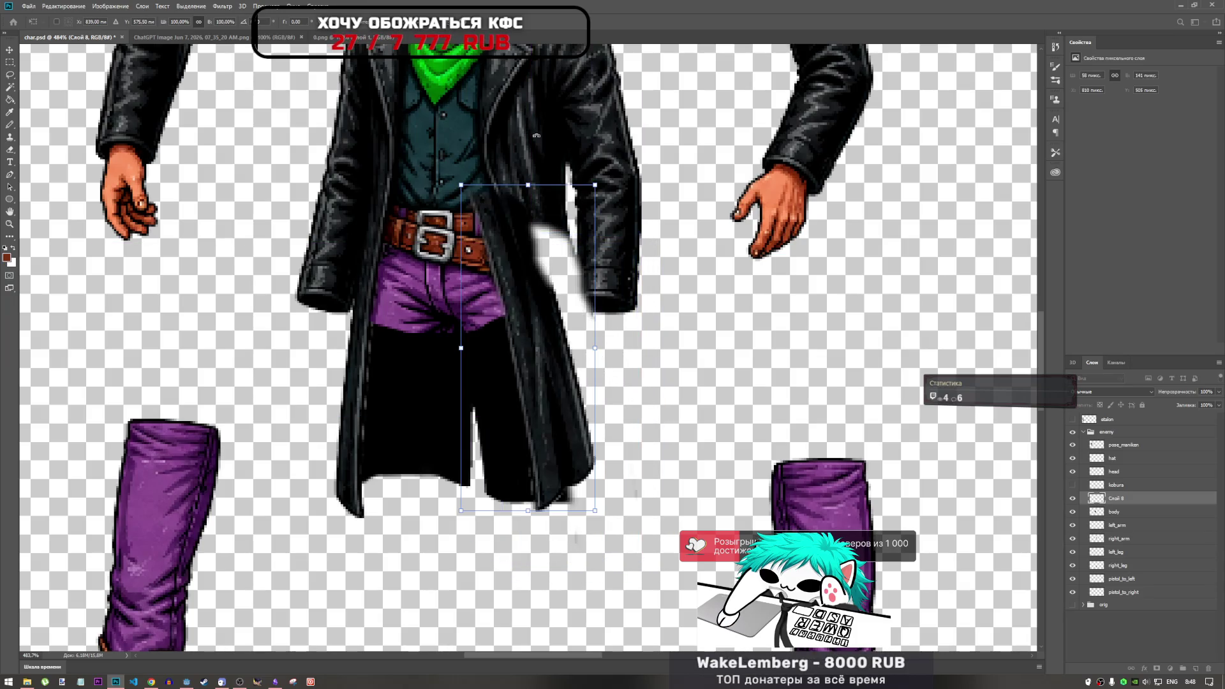
{"action": "key", "text": "Escape"}
{"action": "key", "text": "Delete"}
{"action": "key", "text": "l"}
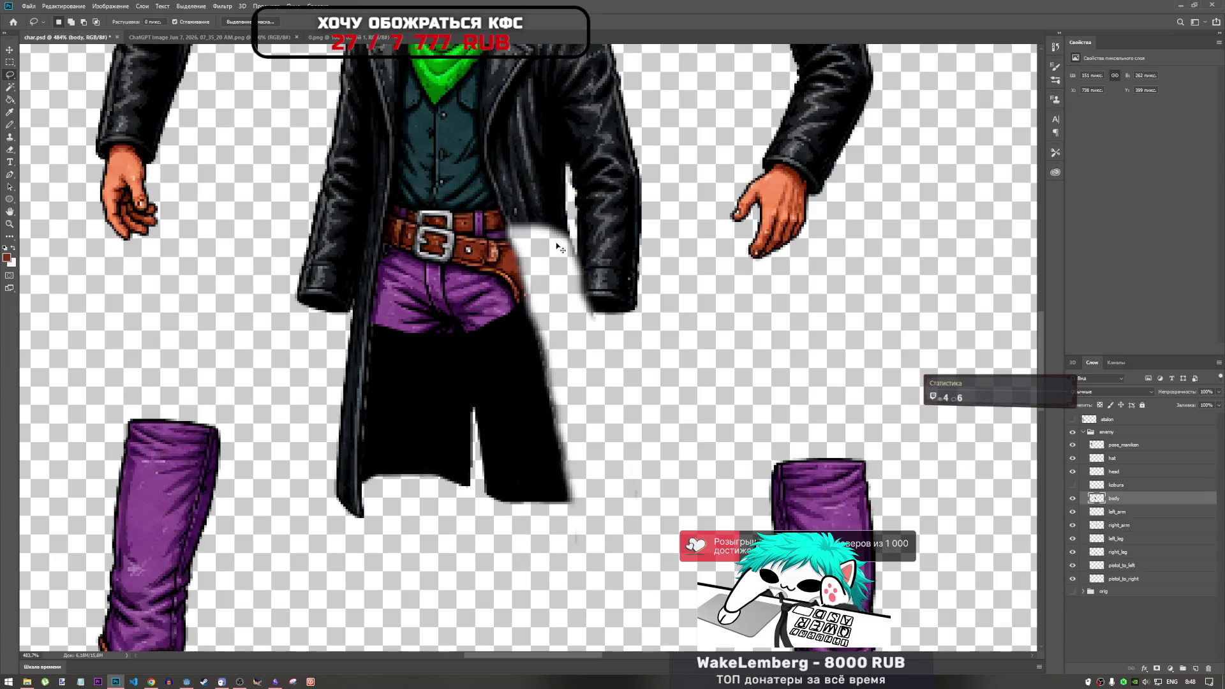
Cut the coat flap onto its own layer and move it down and right.
{"action": "left_click_drag", "start_coordinate": [546, 246], "coordinate": [581, 295]}
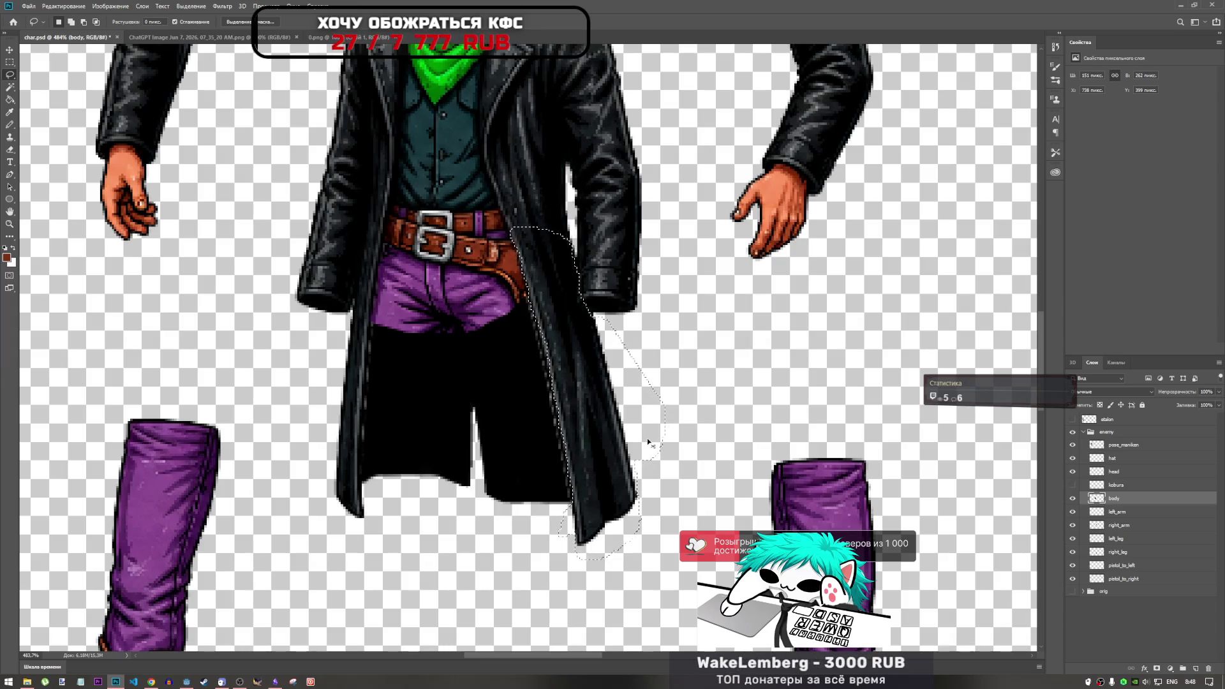
{"action": "key", "text": "ctrl+x"}
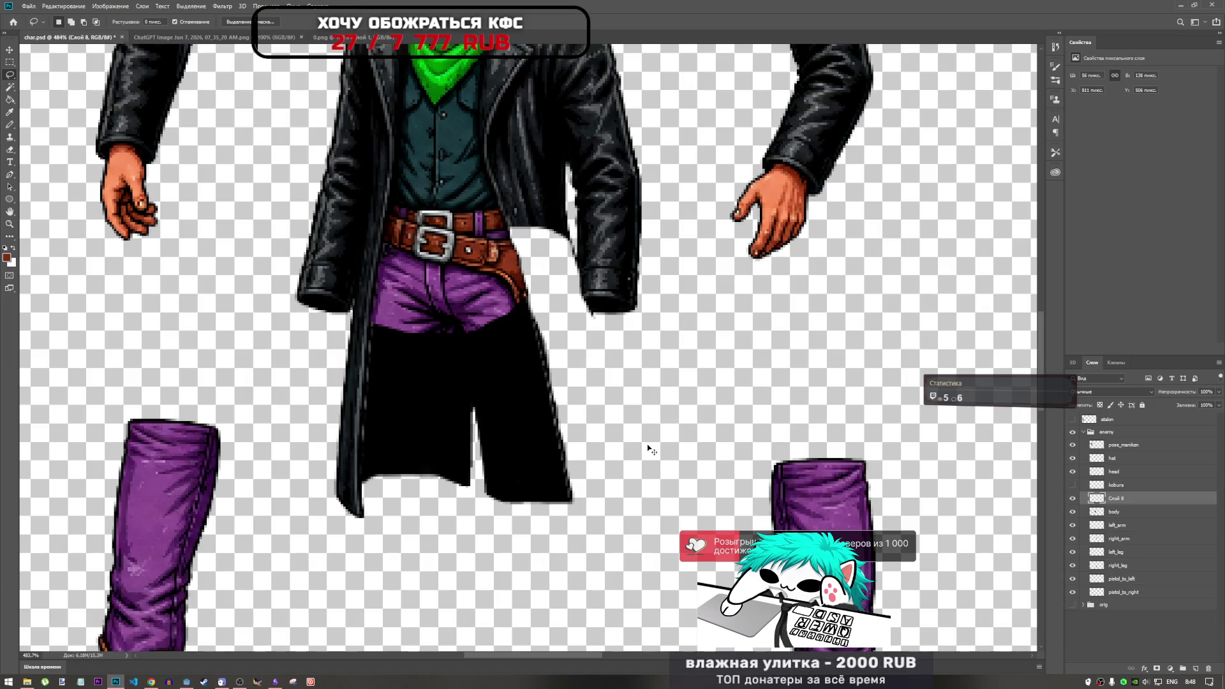
{"action": "key", "text": "ctrl+v"}
{"action": "key", "text": "ctrl+t"}
{"action": "mouse_move", "coordinate": [542, 344]}
{"action": "left_mouse_down"}
{"action": "mouse_move", "coordinate": [570, 385]}
{"action": "mouse_move", "coordinate": [569, 371]}
{"action": "left_mouse_up"}
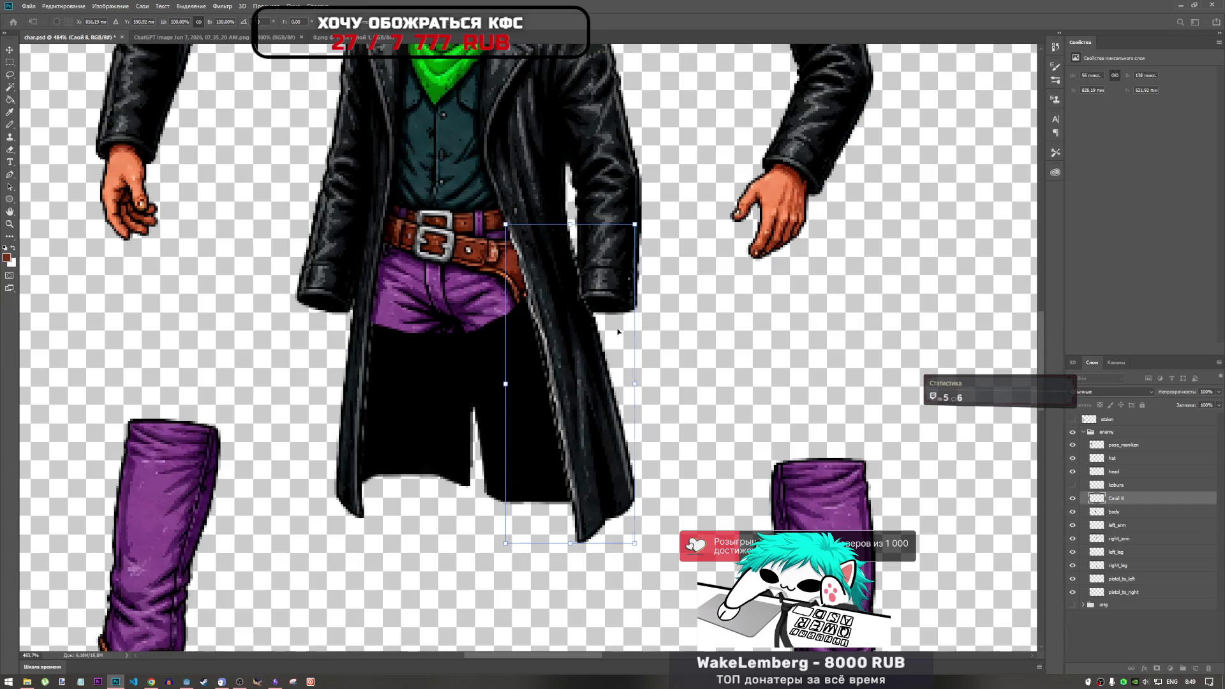
{"action": "key", "text": "Left"}
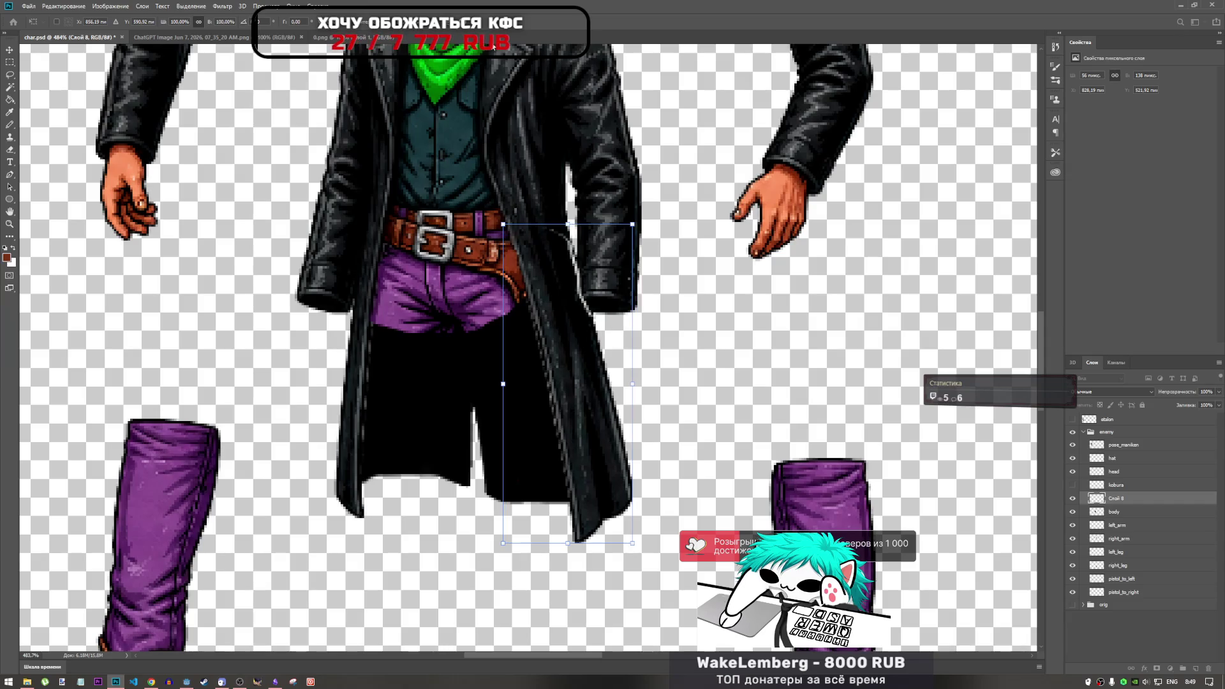
{"action": "key", "text": "Return"}
Move the coat flap slightly lower, then bring up the YouTube browser window.
{"action": "key", "text": "l"}
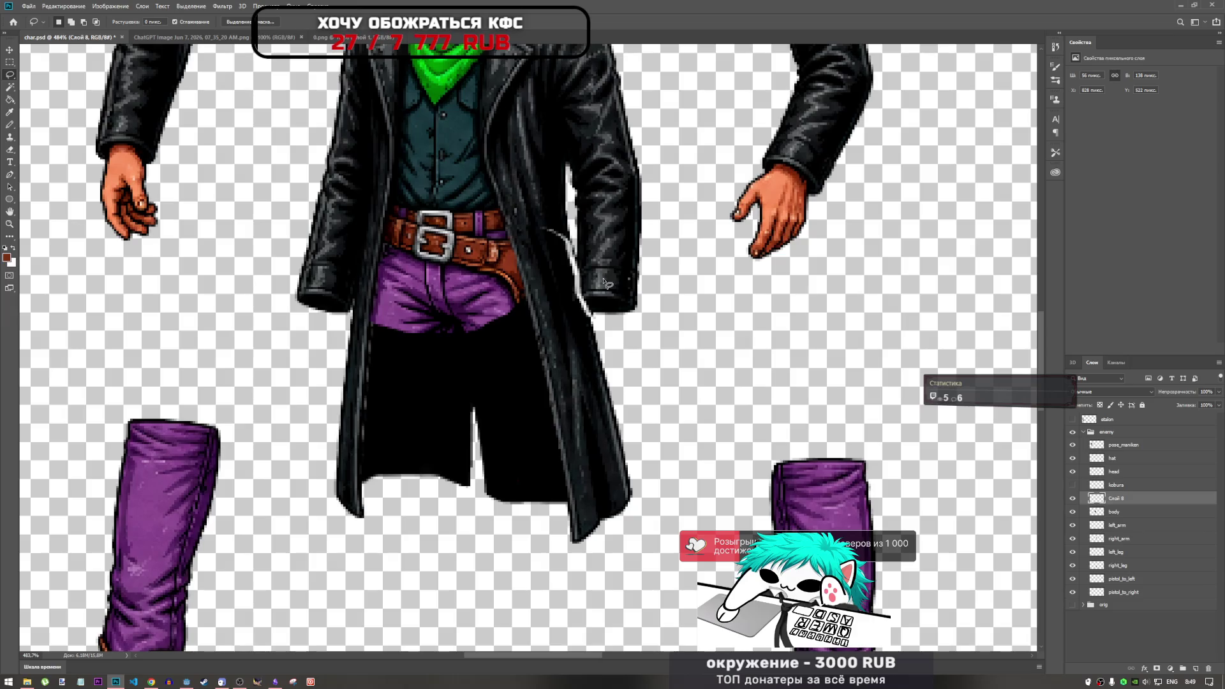
{"action": "key", "text": "ctrl+t"}
{"action": "mouse_move", "coordinate": [600, 281]}
{"action": "left_mouse_down"}
{"action": "mouse_move", "coordinate": [573, 315]}
{"action": "mouse_move", "coordinate": [568, 276]}
{"action": "mouse_move", "coordinate": [589, 278]}
{"action": "left_mouse_up"}
{"action": "key", "text": "Return"}
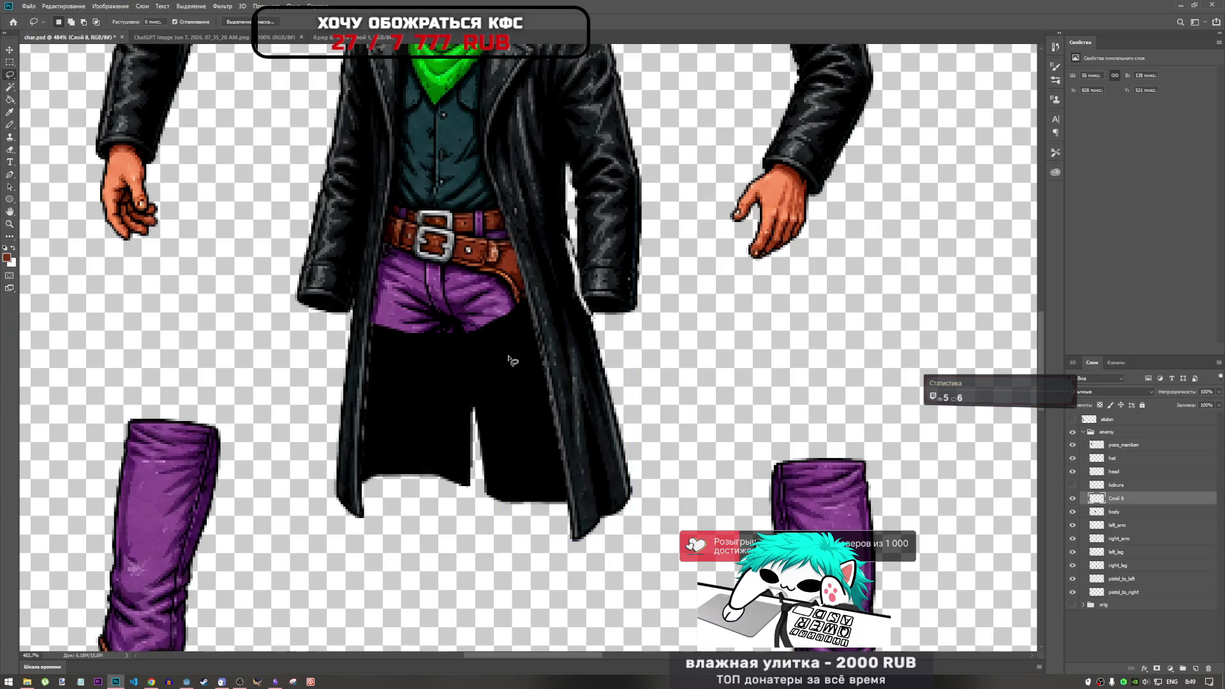
{"action": "left_click", "coordinate": [151, 681]}
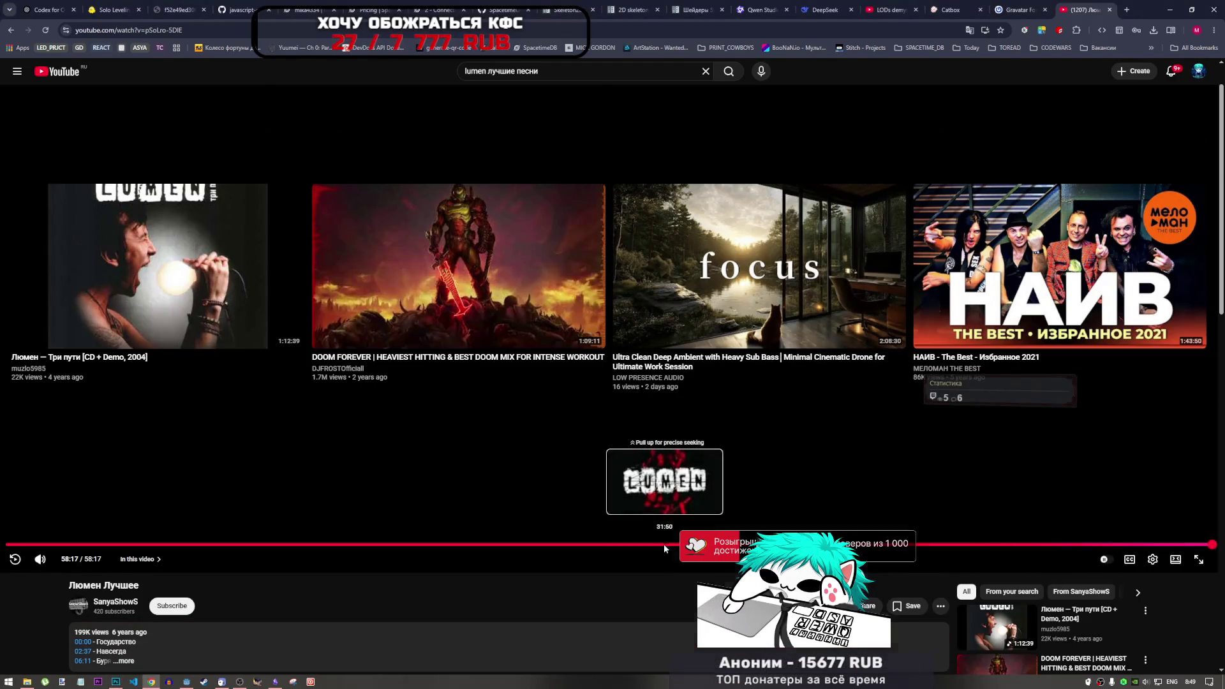
Start playing The Black Eyed Peas – Pump It (Official Music Video) from the YouTube home page.
{"action": "scroll", "coordinate": [662, 541], "scroll_direction": "down", "scroll_amount": 3}
{"action": "scroll", "coordinate": [662, 541], "scroll_direction": "up", "scroll_amount": 4}
{"action": "scroll", "coordinate": [653, 530], "scroll_direction": "down", "scroll_amount": 7}
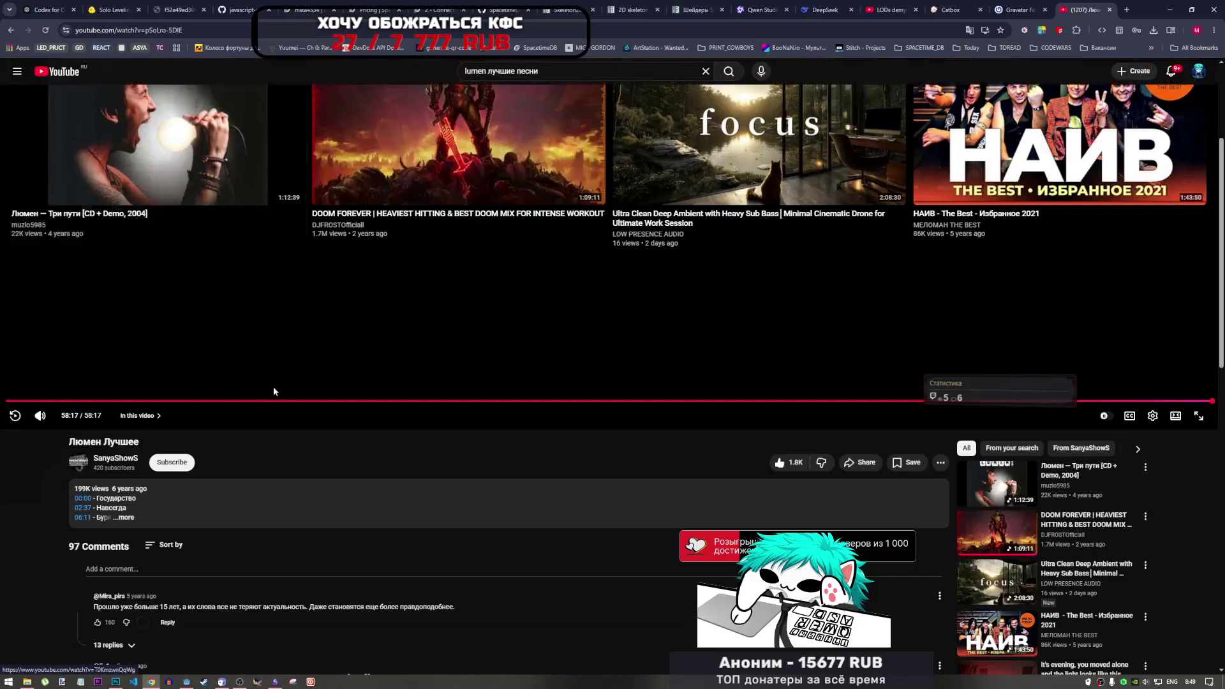
{"action": "scroll", "coordinate": [893, 427], "scroll_direction": "down", "scroll_amount": 8}
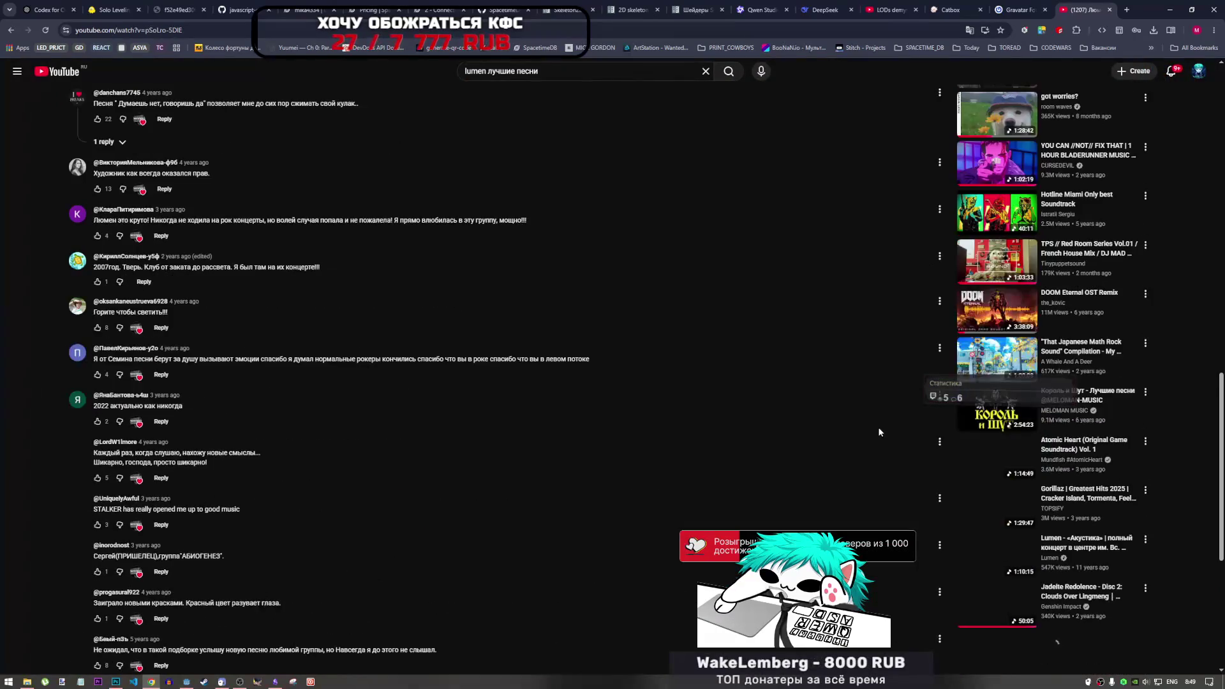
{"action": "scroll", "coordinate": [876, 432], "scroll_direction": "down", "scroll_amount": 4}
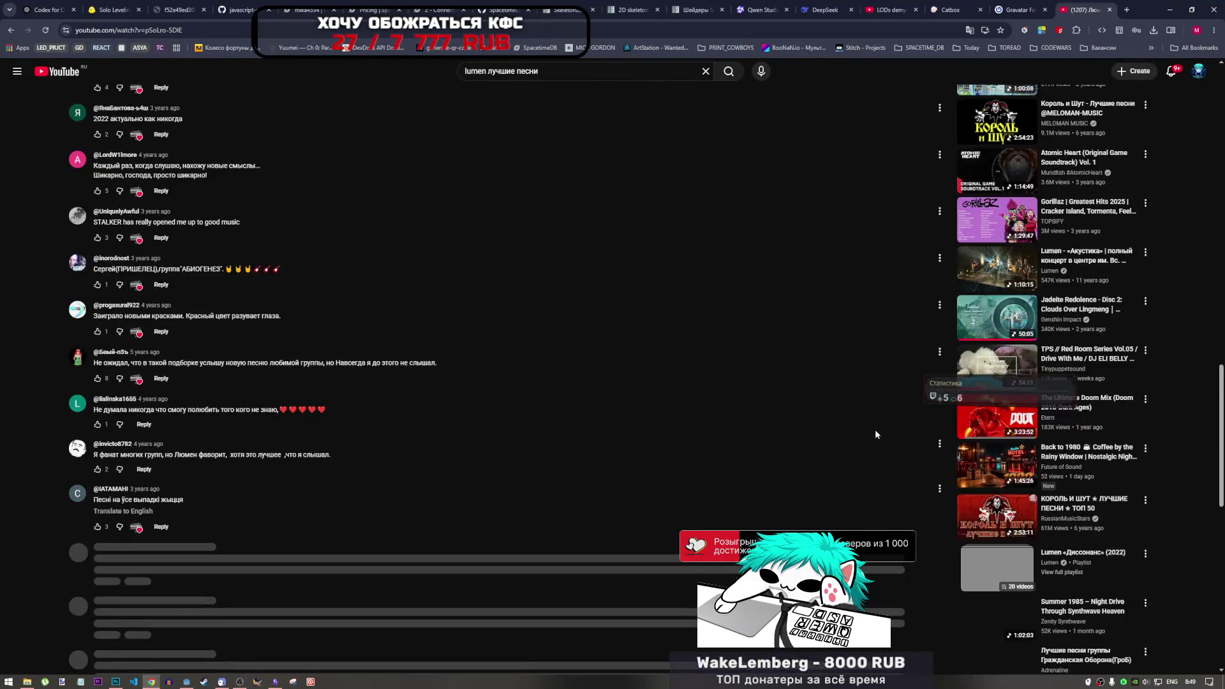
{"action": "scroll", "coordinate": [874, 439], "scroll_direction": "down", "scroll_amount": 6}
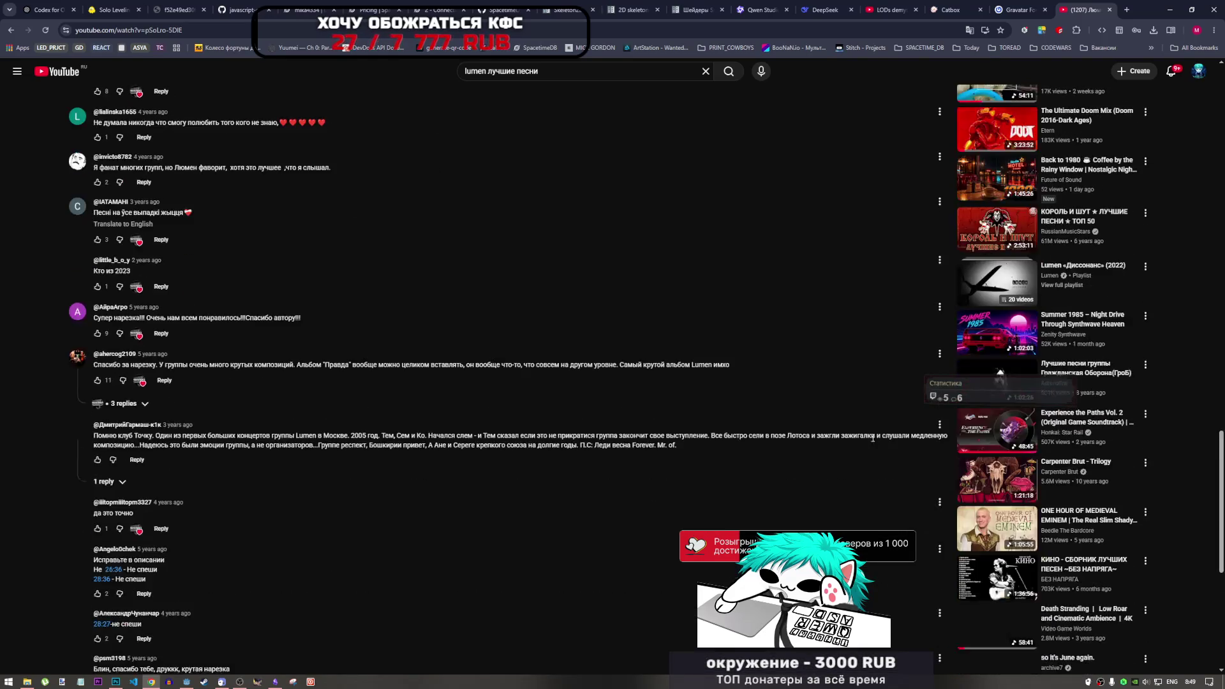
{"action": "left_click", "coordinate": [56, 76]}
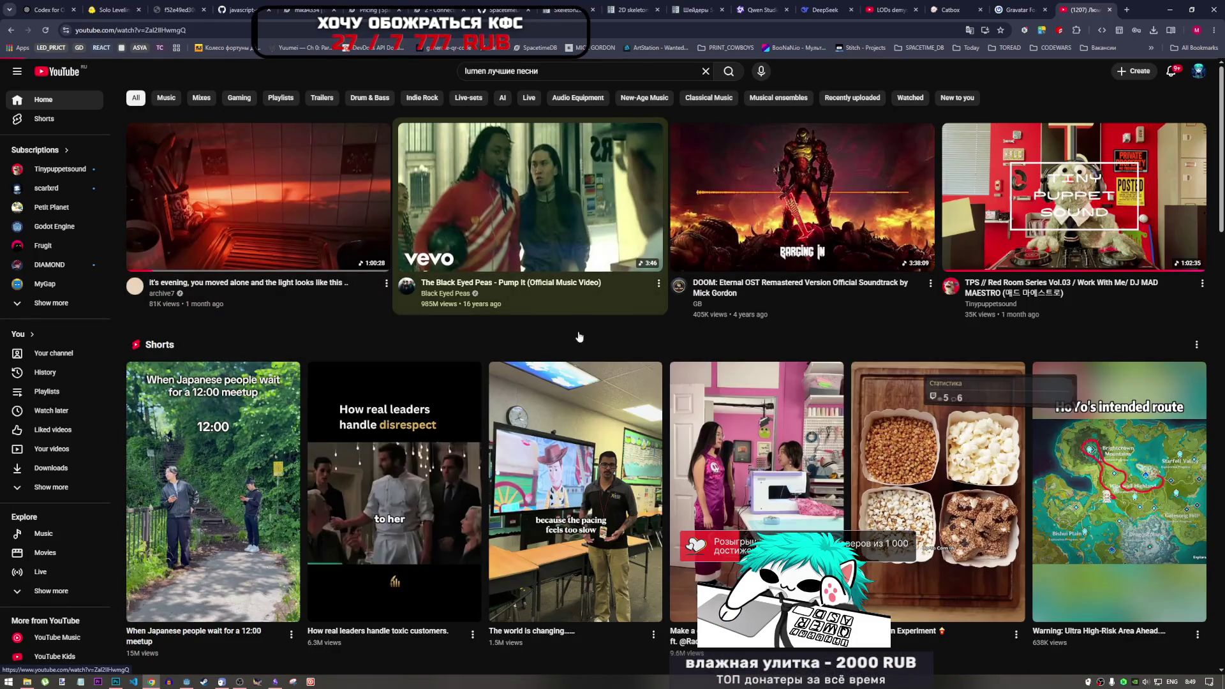
{"action": "left_click", "coordinate": [548, 223]}
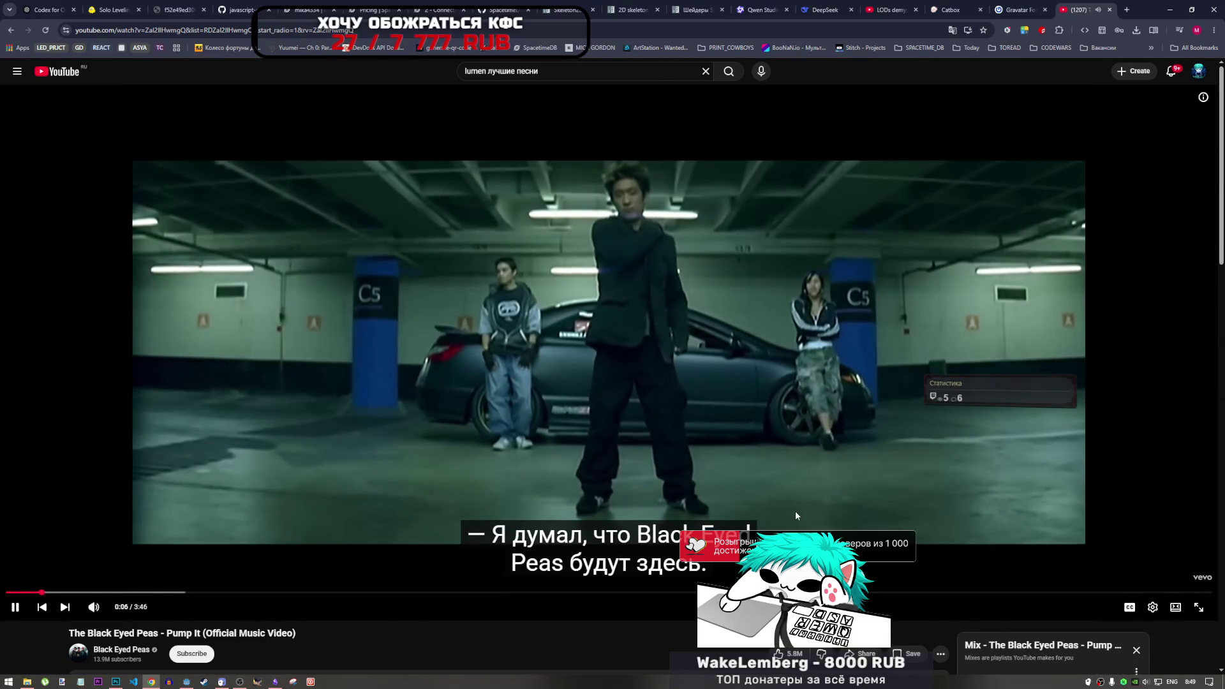
Scroll the video page, then return to the character file in Photoshop.
{"action": "scroll", "coordinate": [795, 510], "scroll_direction": "down", "scroll_amount": 5}
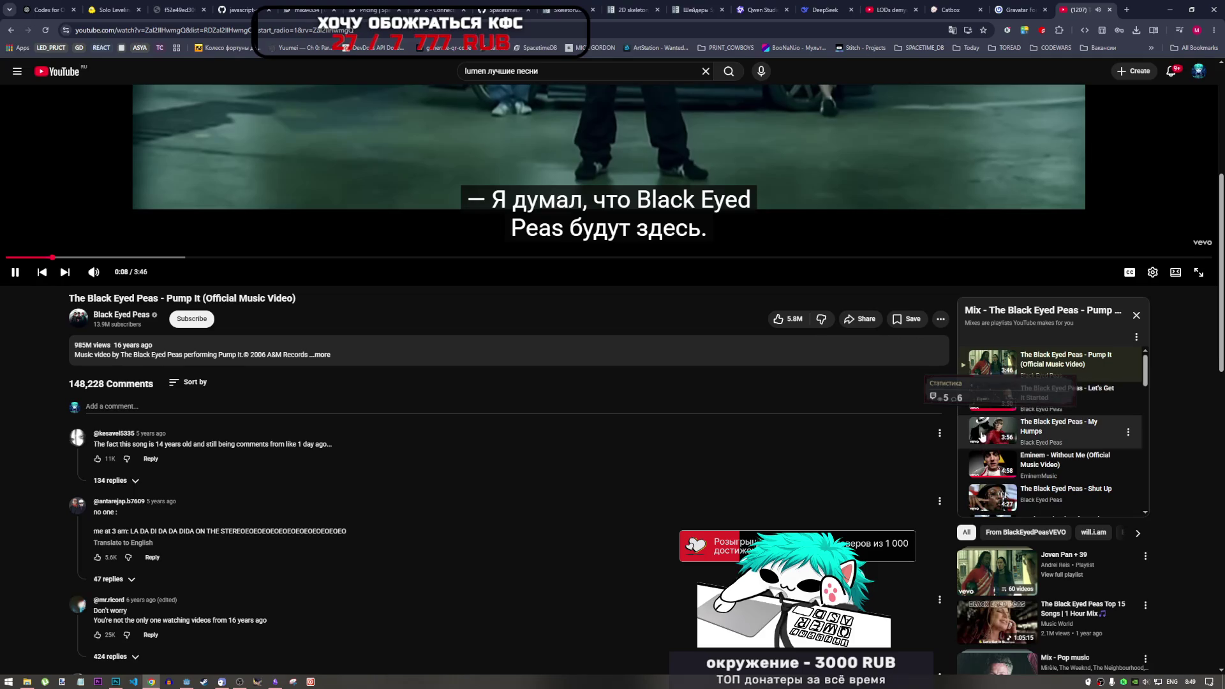
{"action": "scroll", "coordinate": [995, 472], "scroll_direction": "down", "scroll_amount": 3}
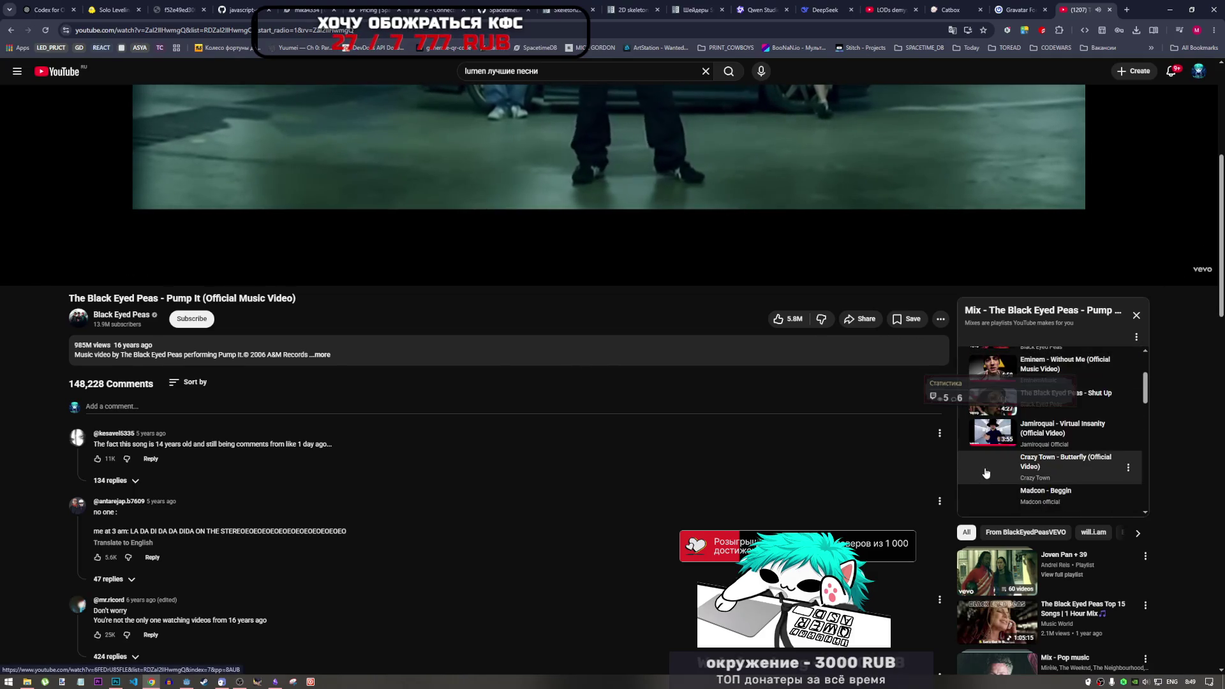
{"action": "scroll", "coordinate": [867, 450], "scroll_direction": "up", "scroll_amount": 5}
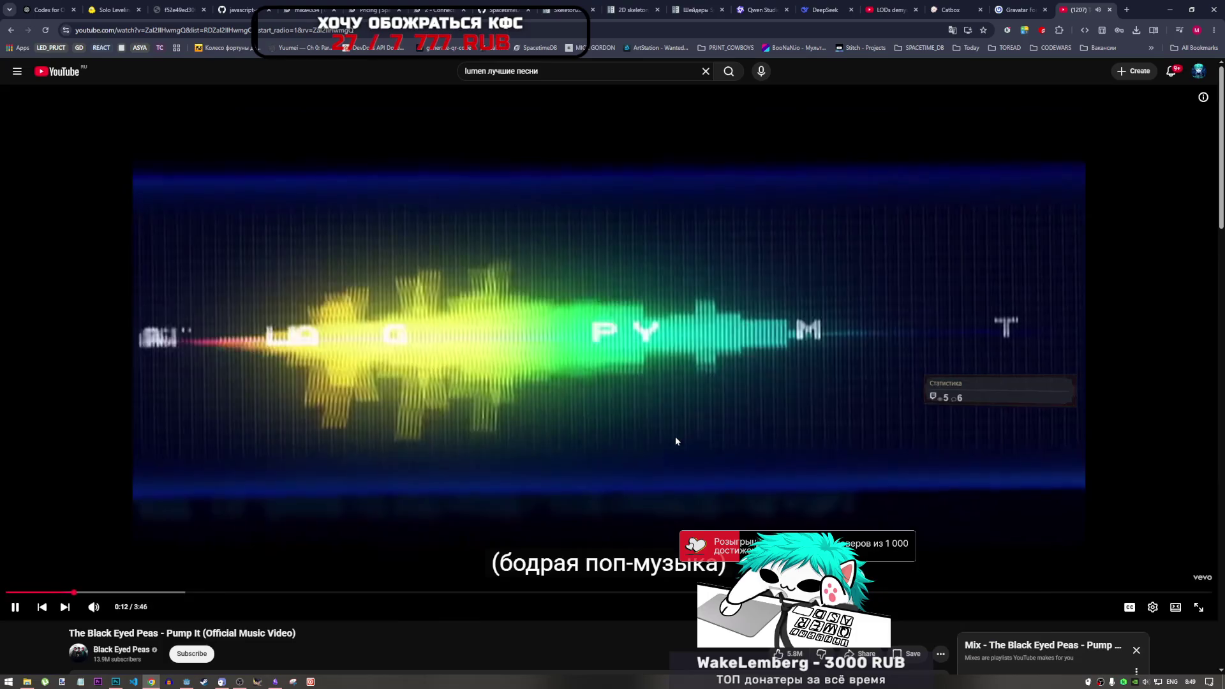
{"action": "left_click", "coordinate": [116, 679]}
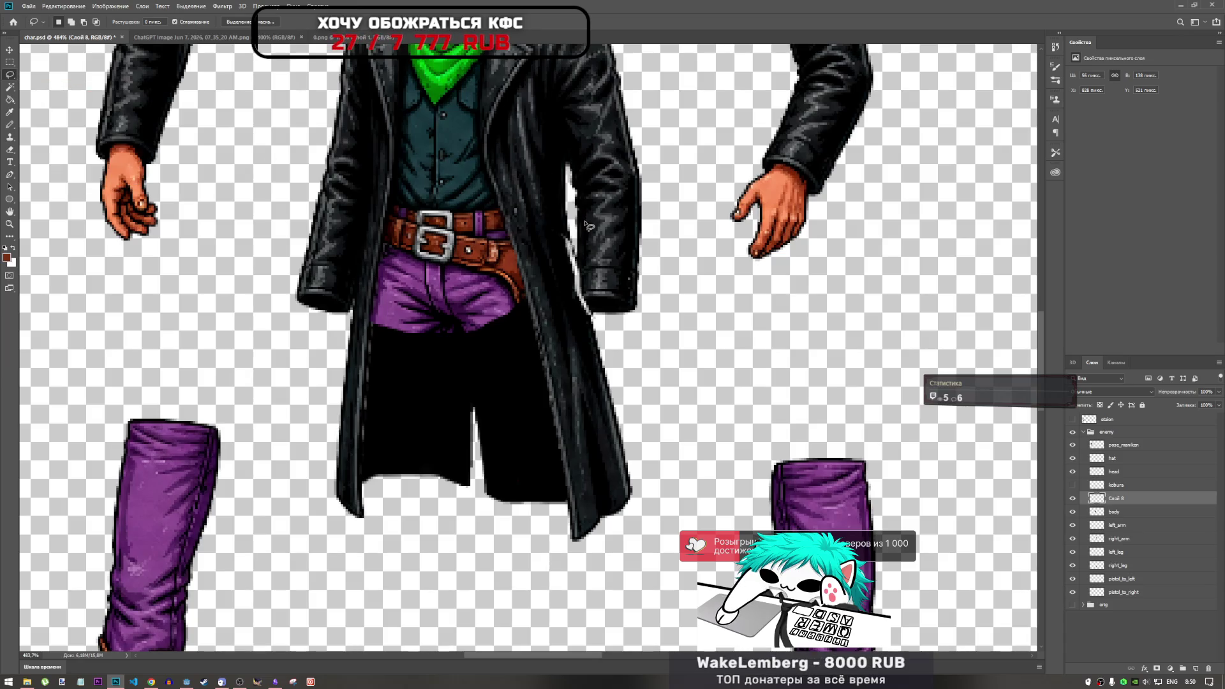
Copy a thin strip of the coat's right edge to Слой 9 and shift it left and up.
{"action": "left_click_drag", "start_coordinate": [604, 317], "coordinate": [602, 324]}
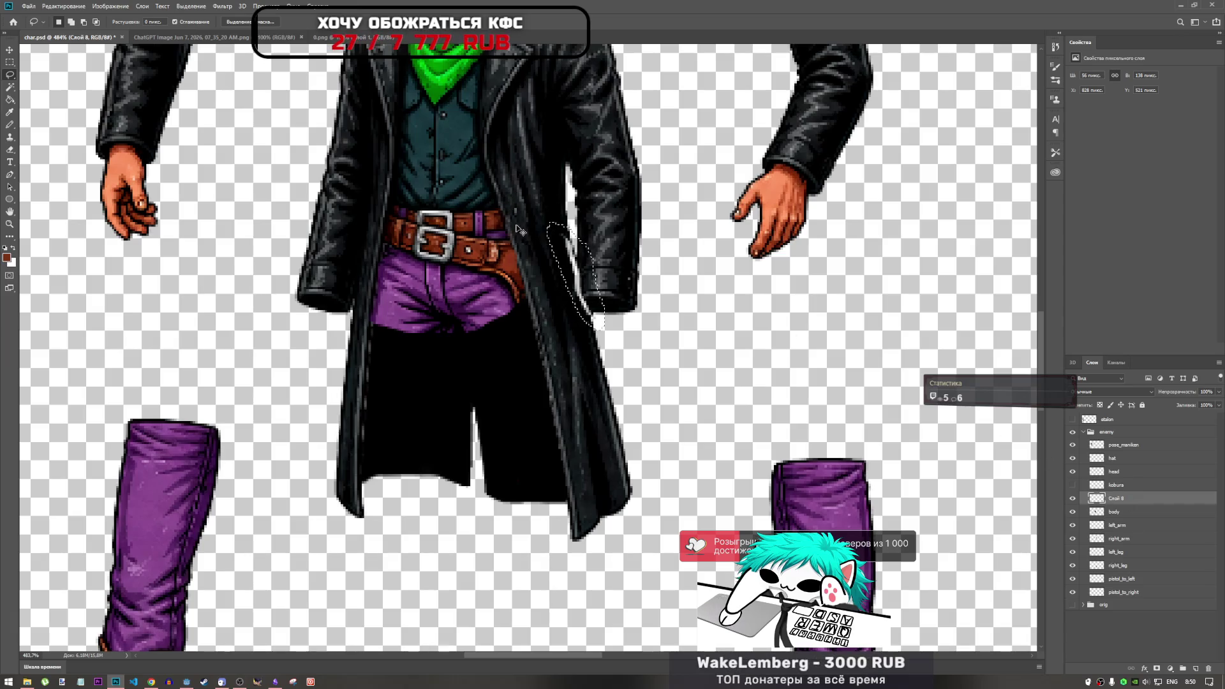
{"action": "key", "text": "ctrl+j"}
{"action": "key", "text": "ctrl+t"}
{"action": "left_click_drag", "start_coordinate": [582, 283], "coordinate": [563, 265]}
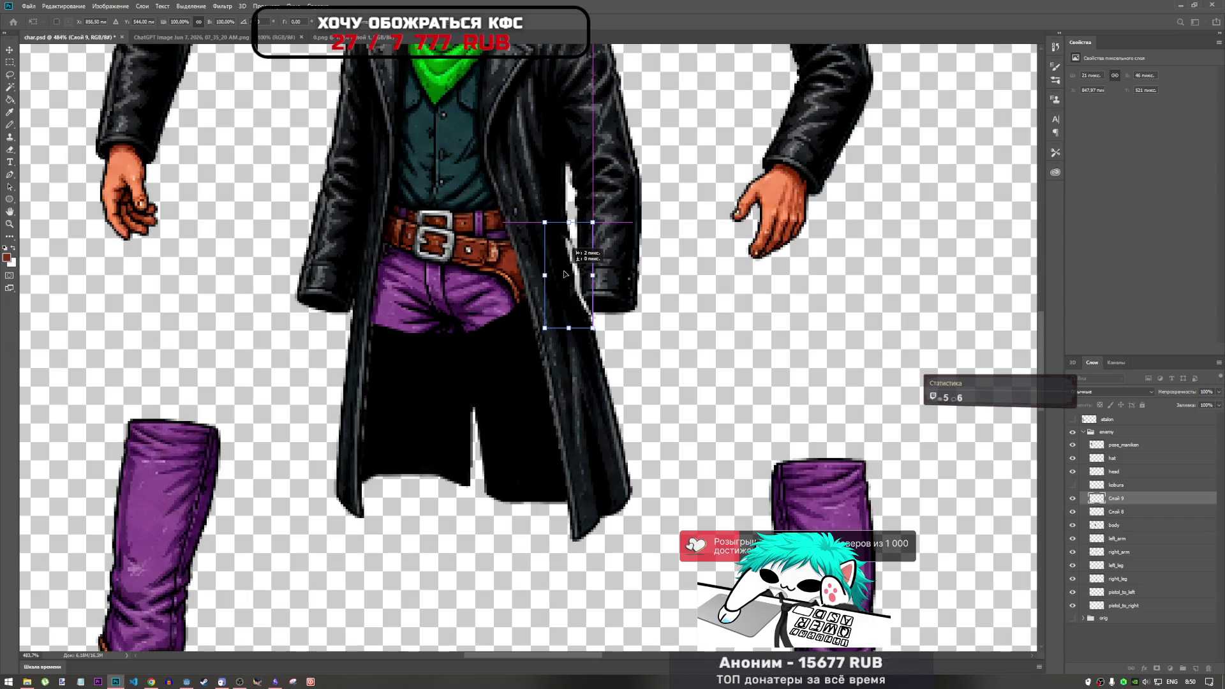
{"action": "scroll", "coordinate": [587, 275], "scroll_direction": "up", "scroll_amount": 3}
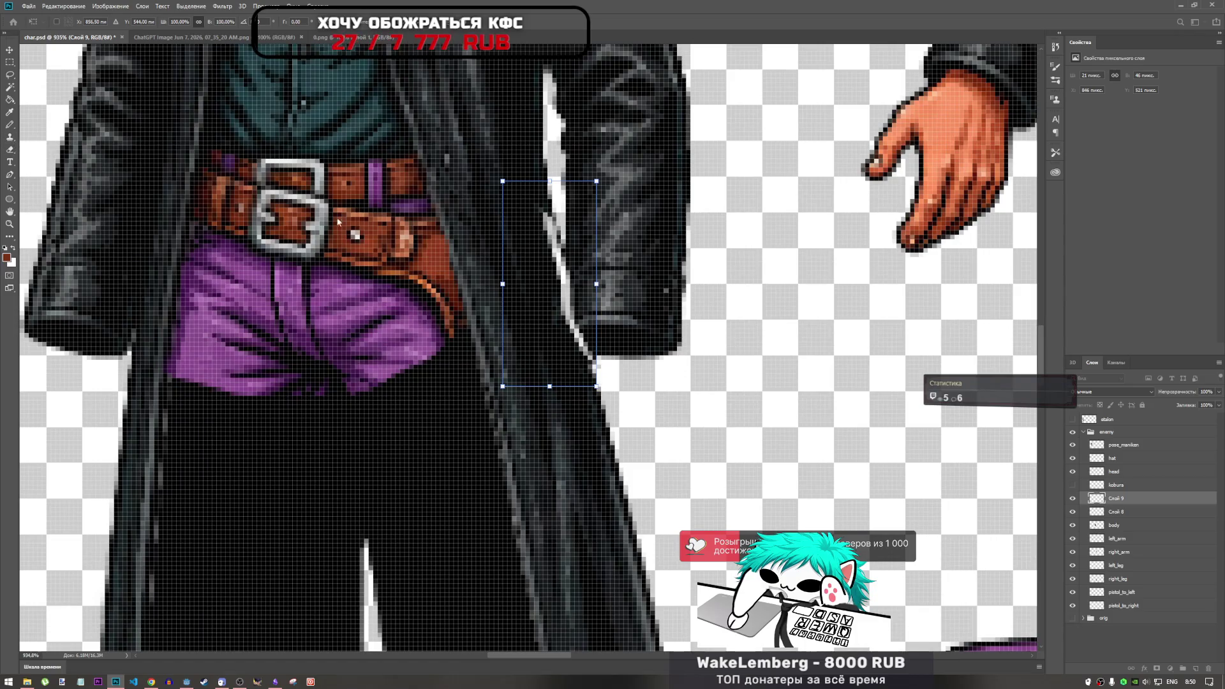
Move the coat piece slightly right, undo the accidental rotation, and nudge it 1 px right.
{"action": "mouse_move", "coordinate": [601, 284]}
{"action": "left_mouse_down"}
{"action": "mouse_move", "coordinate": [707, 282]}
{"action": "mouse_move", "coordinate": [625, 287]}
{"action": "mouse_move", "coordinate": [594, 306]}
{"action": "left_mouse_up"}
{"action": "left_click_drag", "start_coordinate": [622, 194], "coordinate": [627, 202]}
{"action": "key", "text": "ctrl+z"}
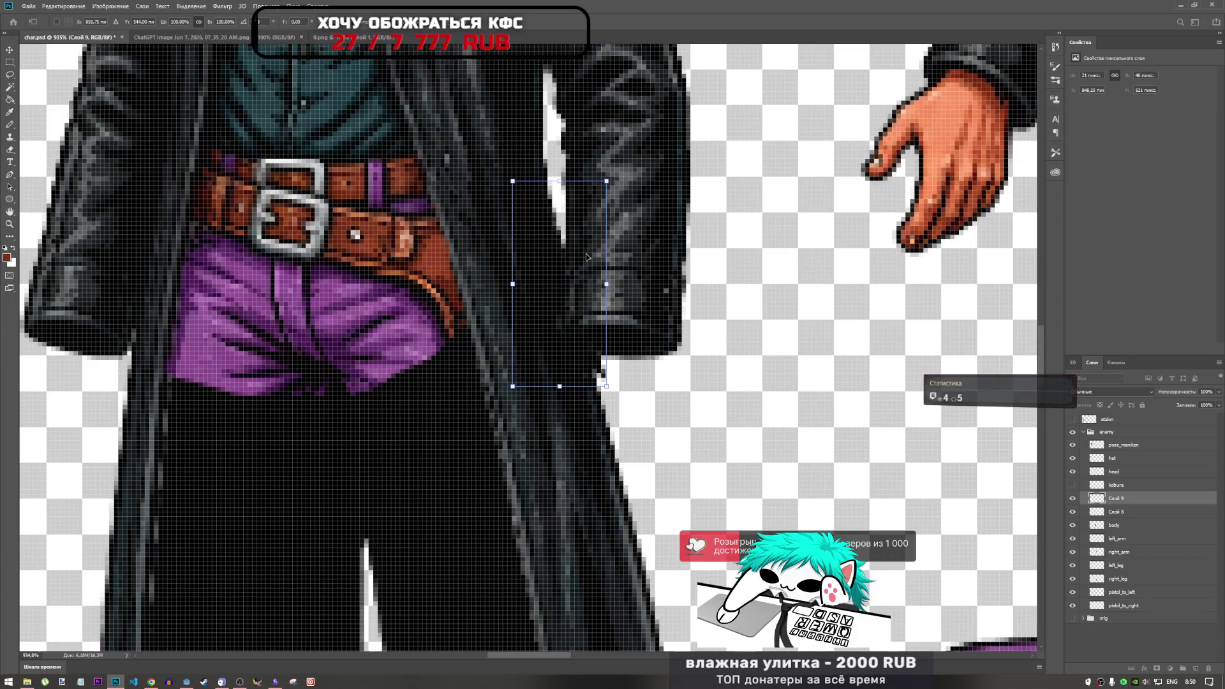
{"action": "key", "text": "Return"}
{"action": "key", "text": "l"}
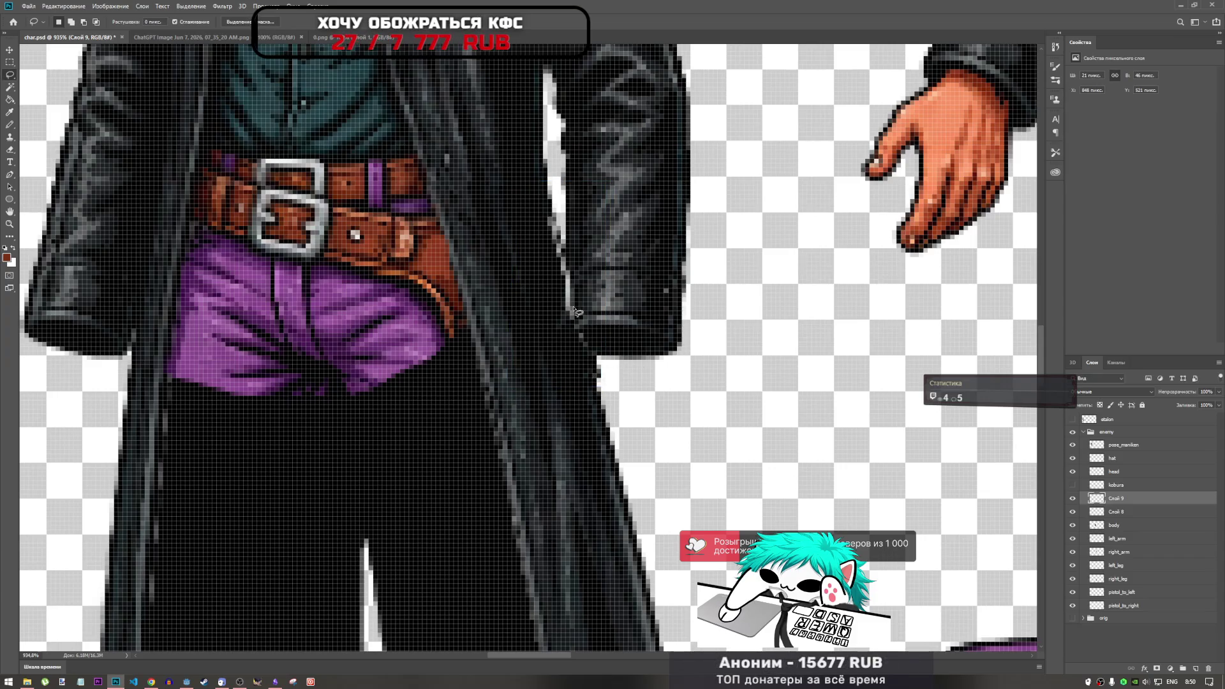
{"action": "key", "text": "ctrl+t"}
{"action": "key", "text": "Right"}
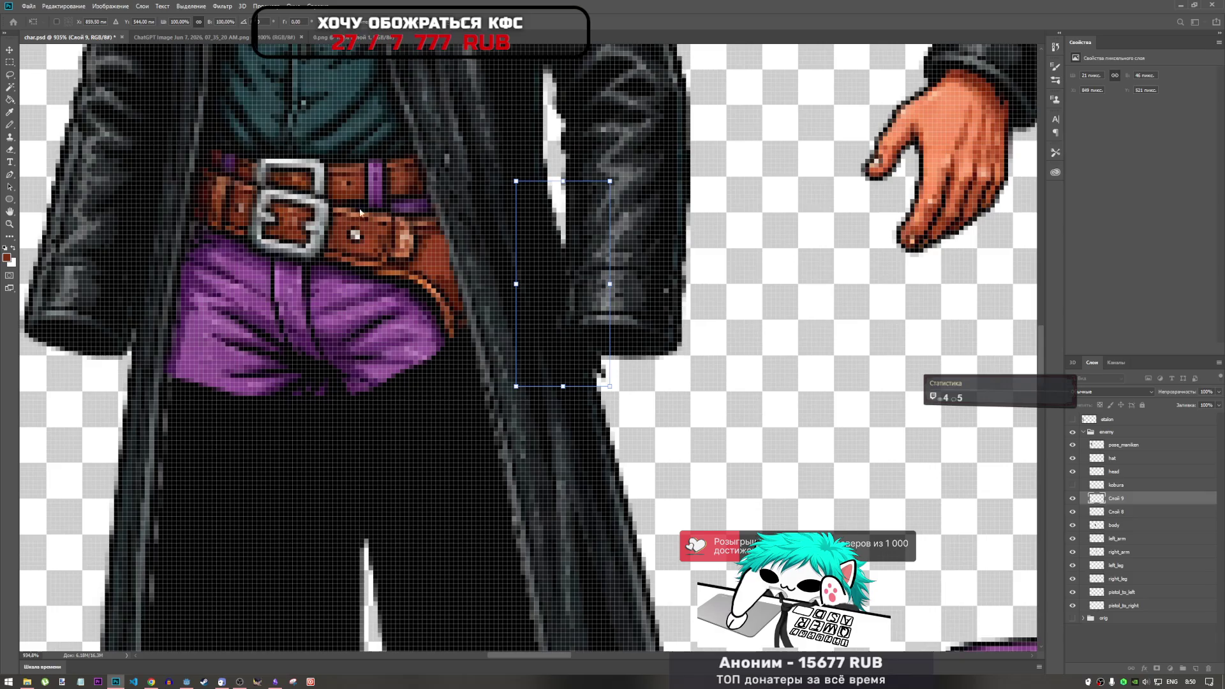
{"action": "key", "text": "Return"}
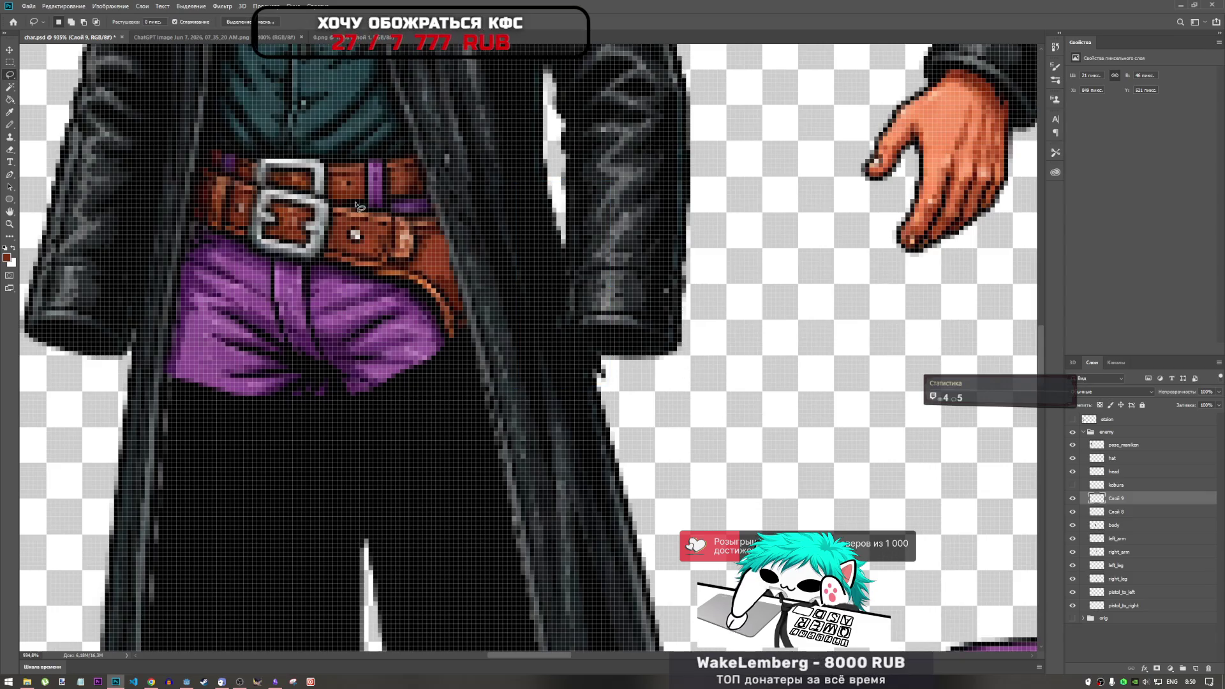
Trace a selection along the coat edge near the cuff, then deselect it.
{"action": "left_click_drag", "start_coordinate": [613, 276], "coordinate": [611, 280]}
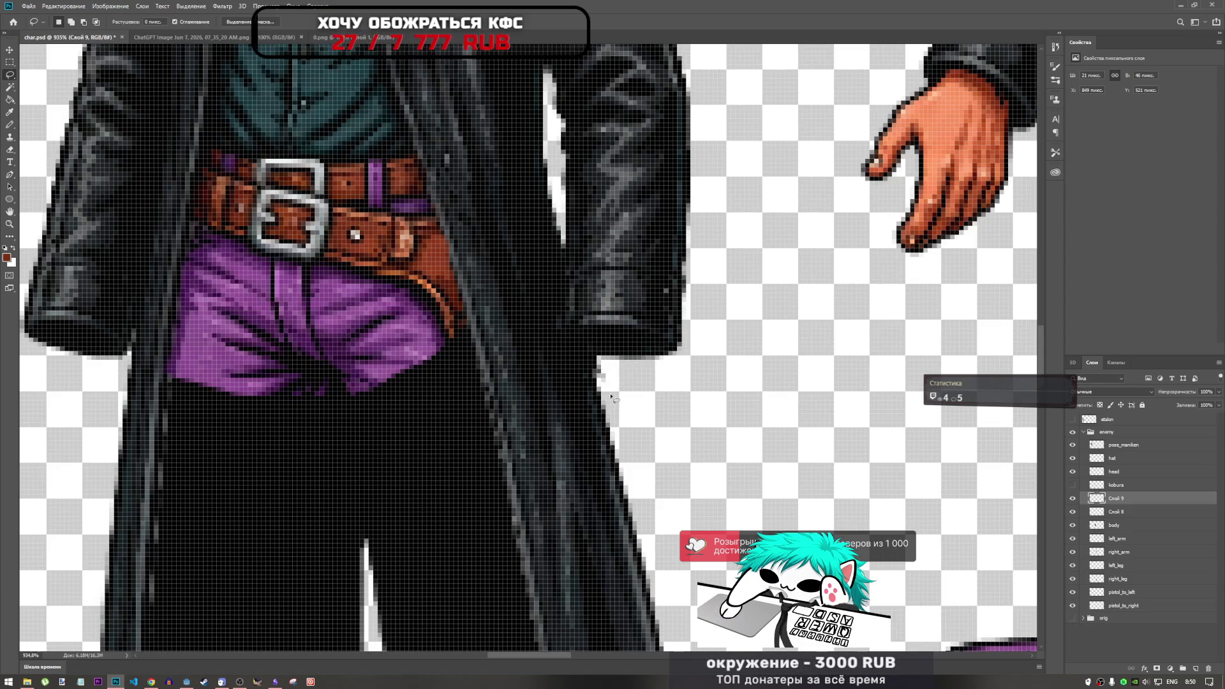
{"action": "mouse_move", "coordinate": [592, 331]}
{"action": "left_mouse_down"}
{"action": "mouse_move", "coordinate": [628, 323]}
{"action": "mouse_move", "coordinate": [641, 377]}
{"action": "mouse_move", "coordinate": [617, 394]}
{"action": "left_mouse_up"}
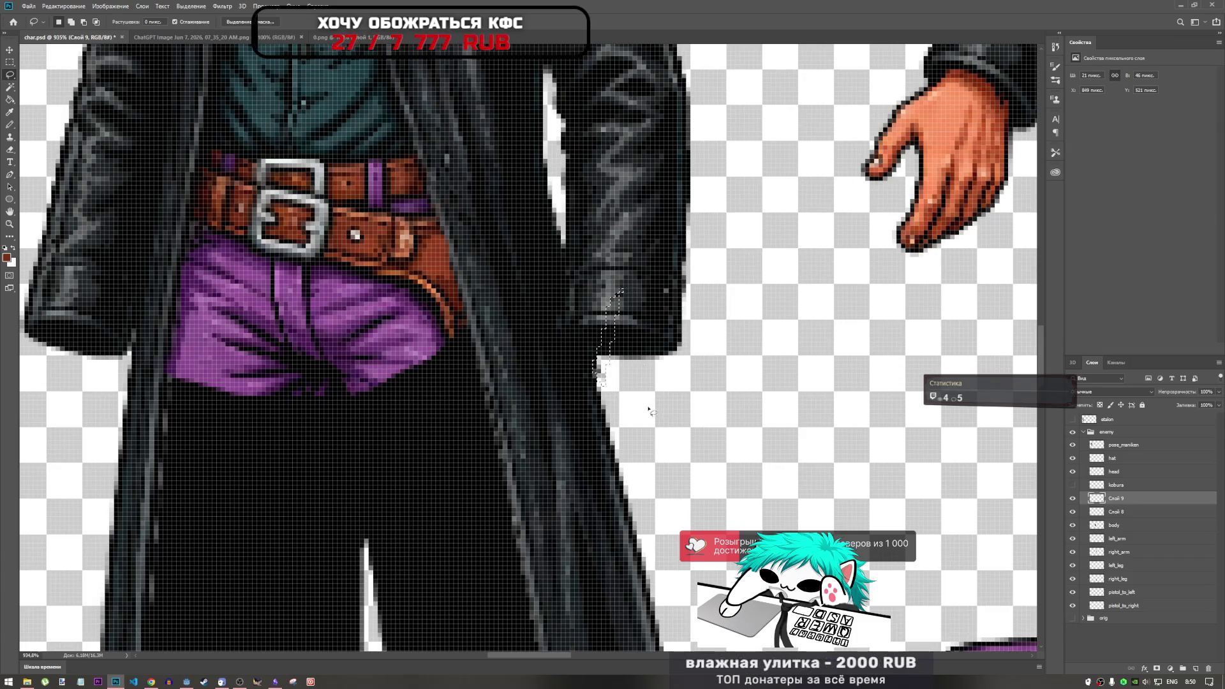
{"action": "key", "text": "ctrl+d"}
{"action": "scroll", "coordinate": [624, 369], "scroll_direction": "down", "scroll_amount": 3}
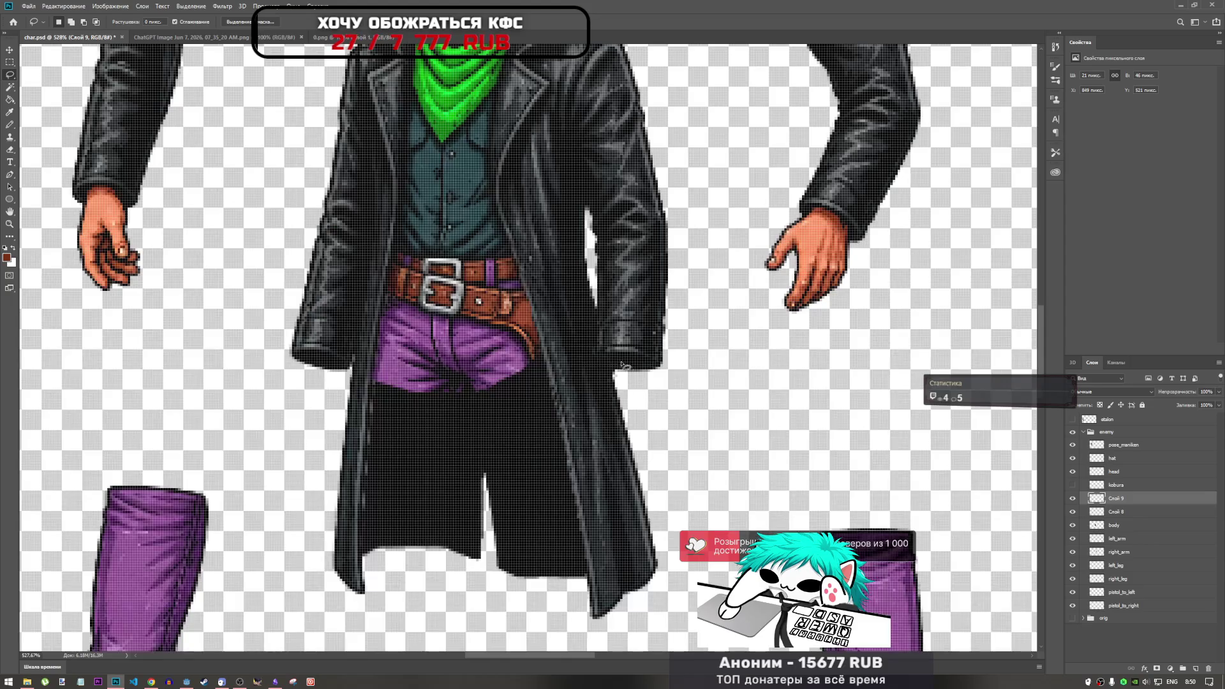
Merge Слой 8 and Слой 9 into one layer and name it cap.
{"action": "left_click", "coordinate": [1118, 510], "text": "ctrl"}
{"action": "left_click", "coordinate": [1072, 511]}
{"action": "left_click", "coordinate": [1072, 511]}
{"action": "left_click", "coordinate": [1072, 498]}
{"action": "left_click", "coordinate": [1072, 498]}
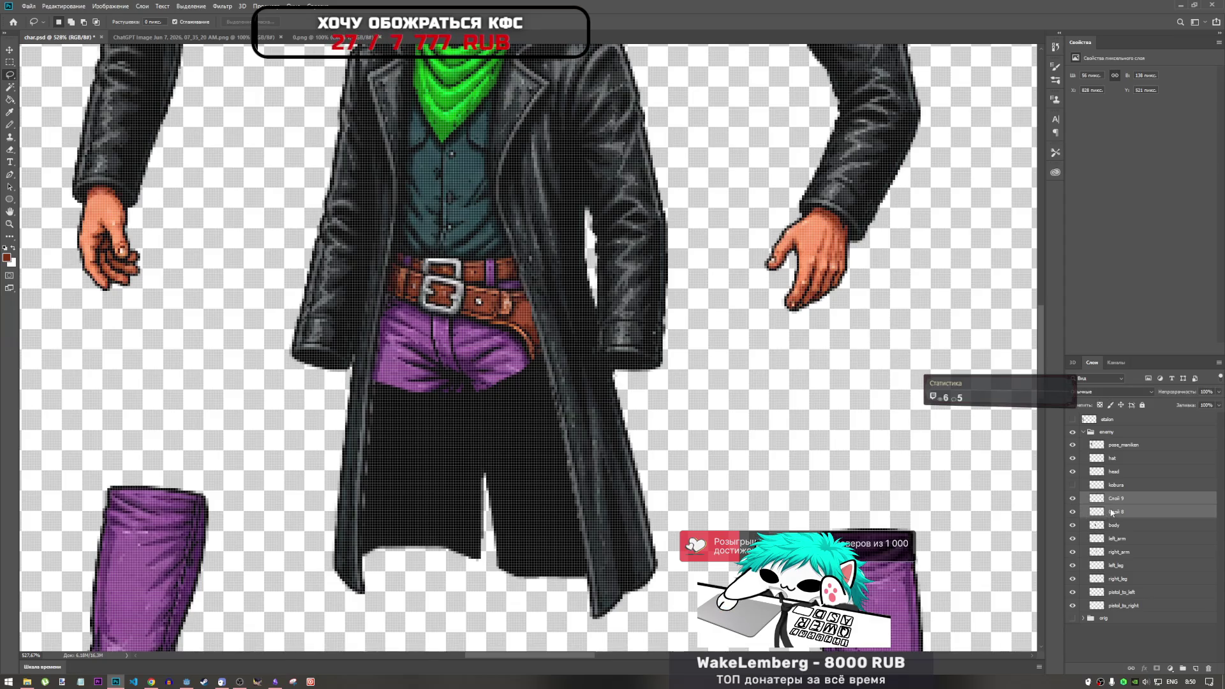
{"action": "right_click", "coordinate": [1111, 512]}
{"action": "left_click", "coordinate": [1107, 390]}
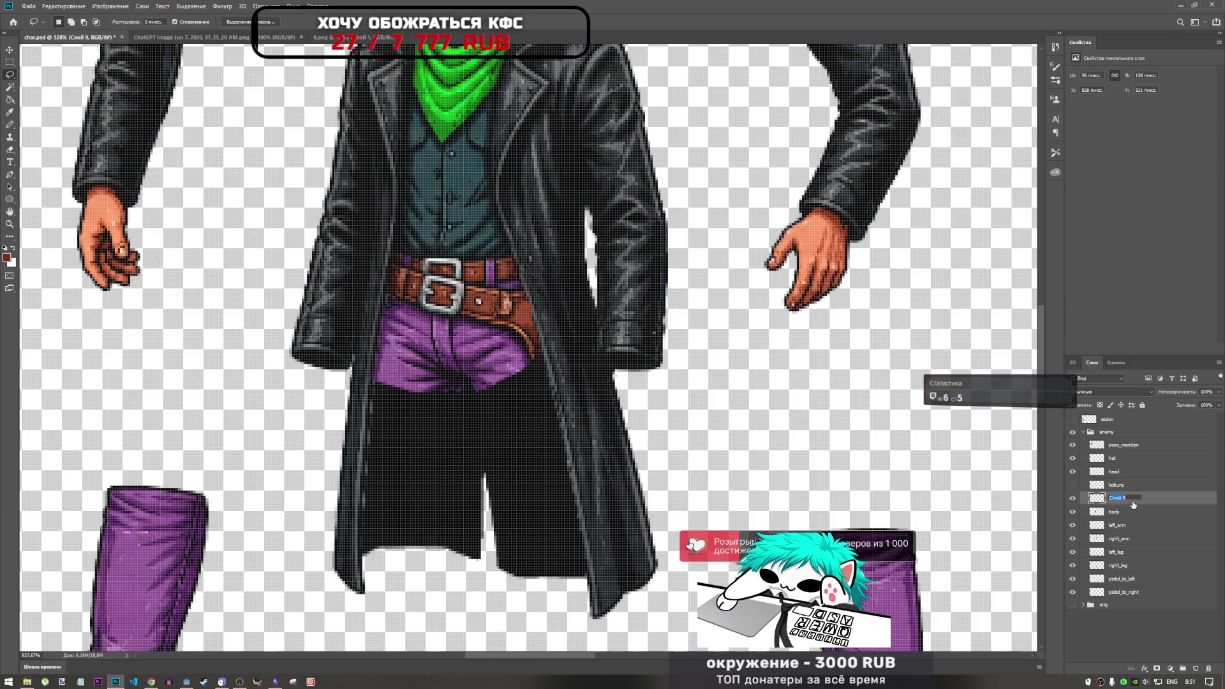
{"action": "type", "text": "co"}
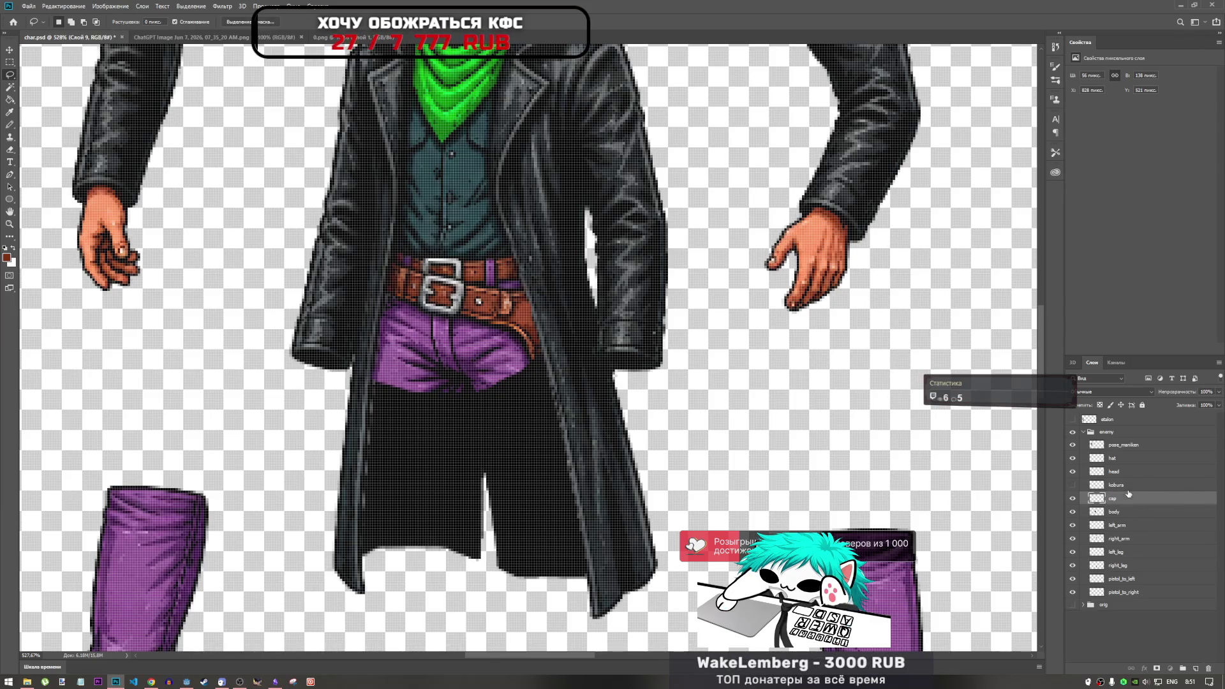
Check the kobura and cap layers by toggling their visibility.
{"action": "left_click", "coordinate": [1118, 485]}
{"action": "left_click", "coordinate": [1072, 485]}
{"action": "left_click", "coordinate": [1072, 484]}
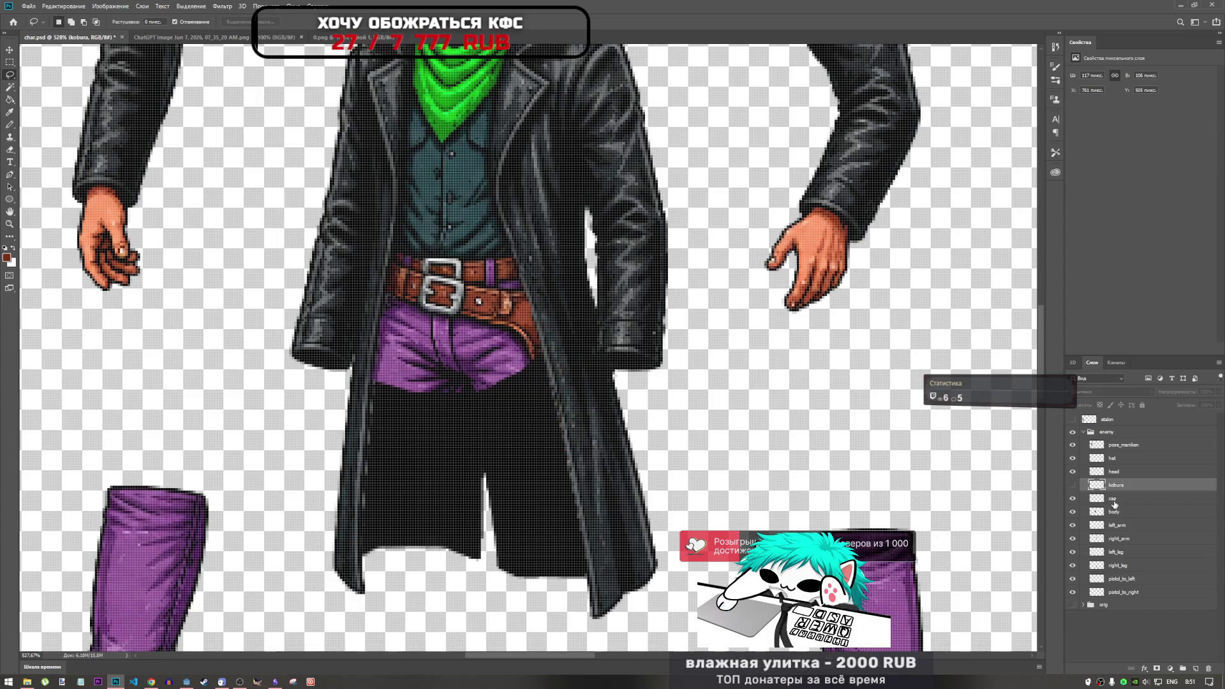
{"action": "left_click", "coordinate": [1113, 501]}
{"action": "left_click", "coordinate": [1072, 498]}
{"action": "left_click", "coordinate": [1072, 498]}
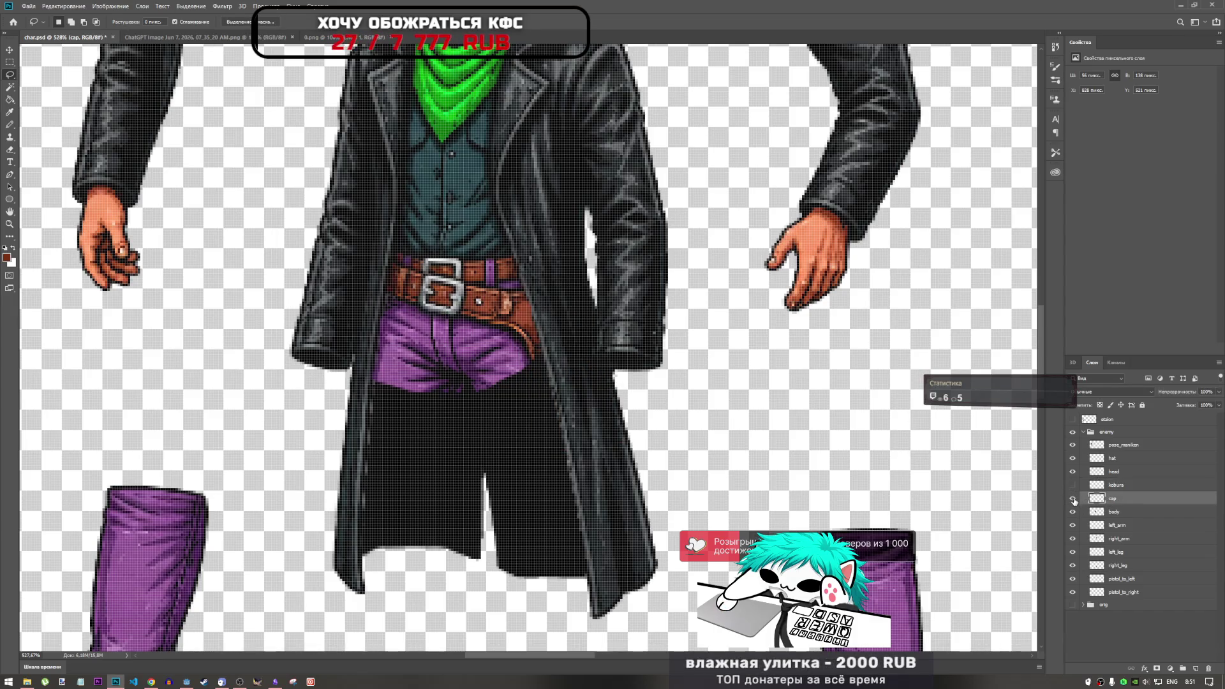
Move the cap piece aside with Free Transform to compare, then undo the move.
{"action": "key", "text": "ctrl+t"}
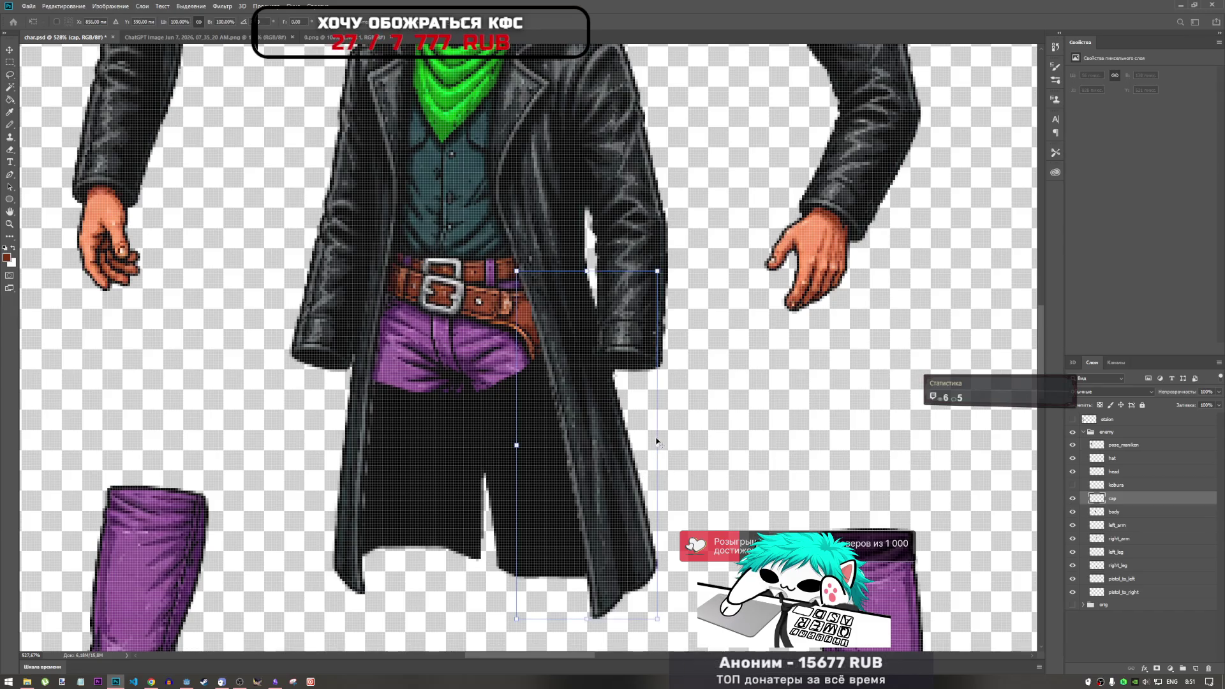
{"action": "scroll", "coordinate": [648, 444], "scroll_direction": "down", "scroll_amount": 3}
{"action": "mouse_move", "coordinate": [628, 453]}
{"action": "left_mouse_down"}
{"action": "mouse_move", "coordinate": [701, 454]}
{"action": "mouse_move", "coordinate": [648, 471]}
{"action": "left_mouse_up"}
{"action": "key", "text": "ctrl+z"}
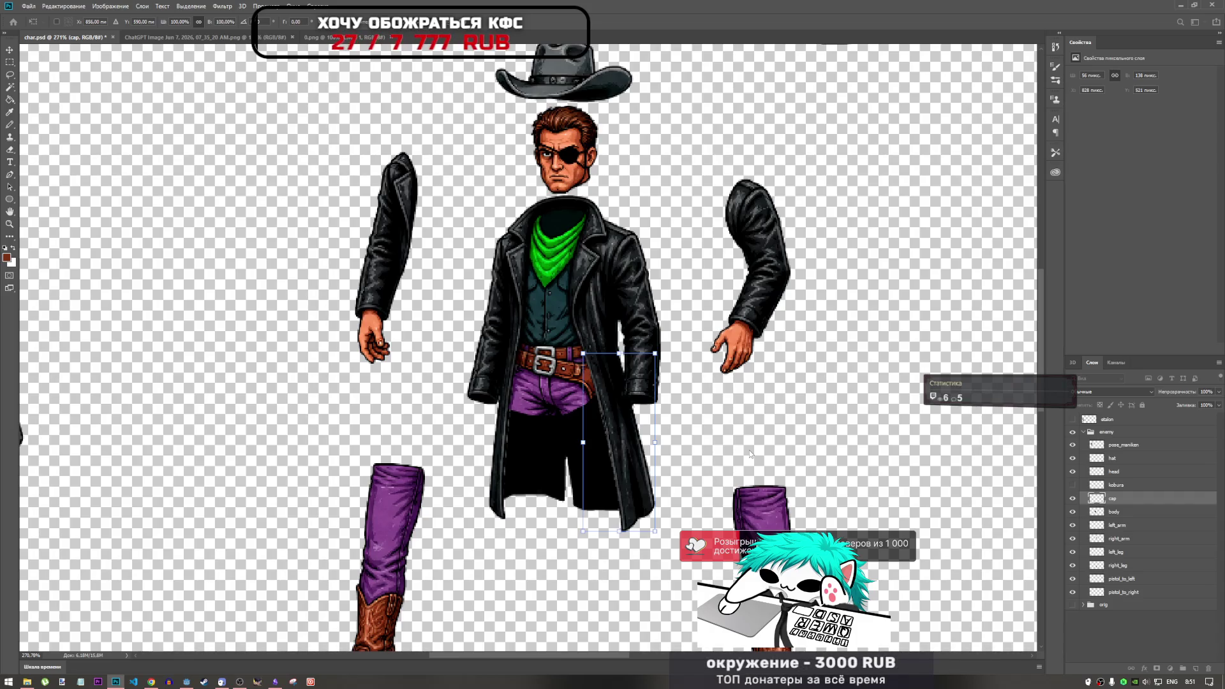
Apply the cap piece transform, show the kobura layer, and move cap above kobura.
{"action": "key", "text": "l"}
{"action": "left_click", "coordinate": [1073, 485]}
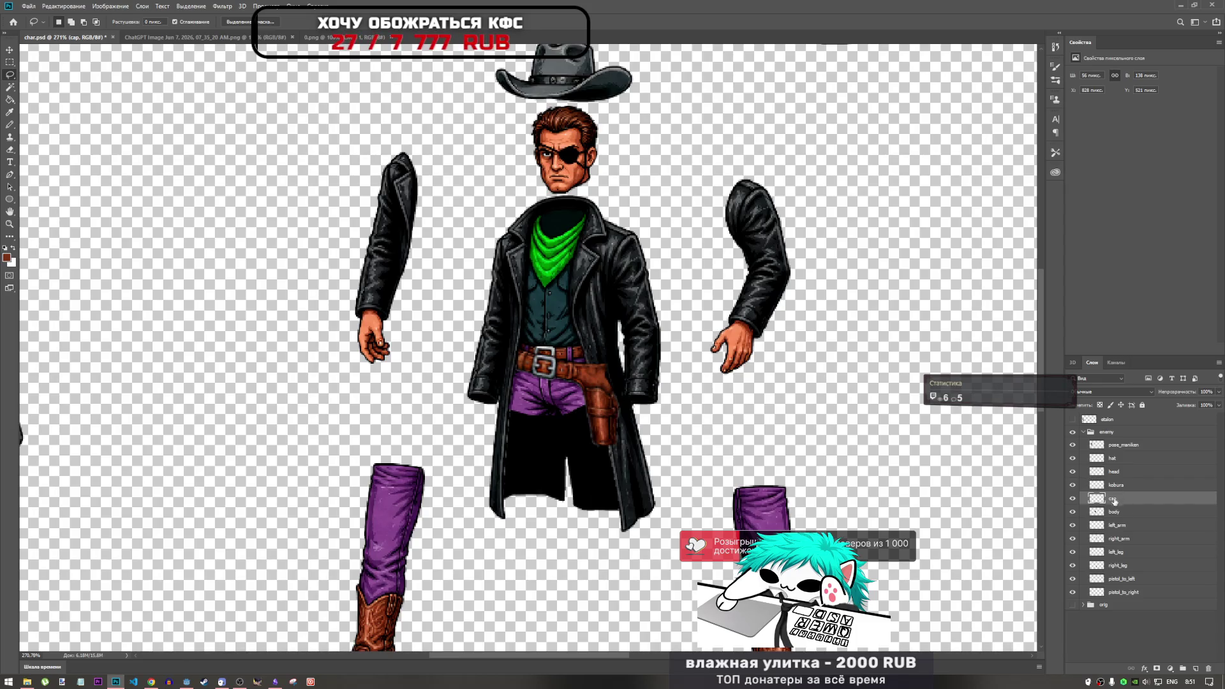
{"action": "left_click_drag", "start_coordinate": [1117, 498], "coordinate": [1113, 485]}
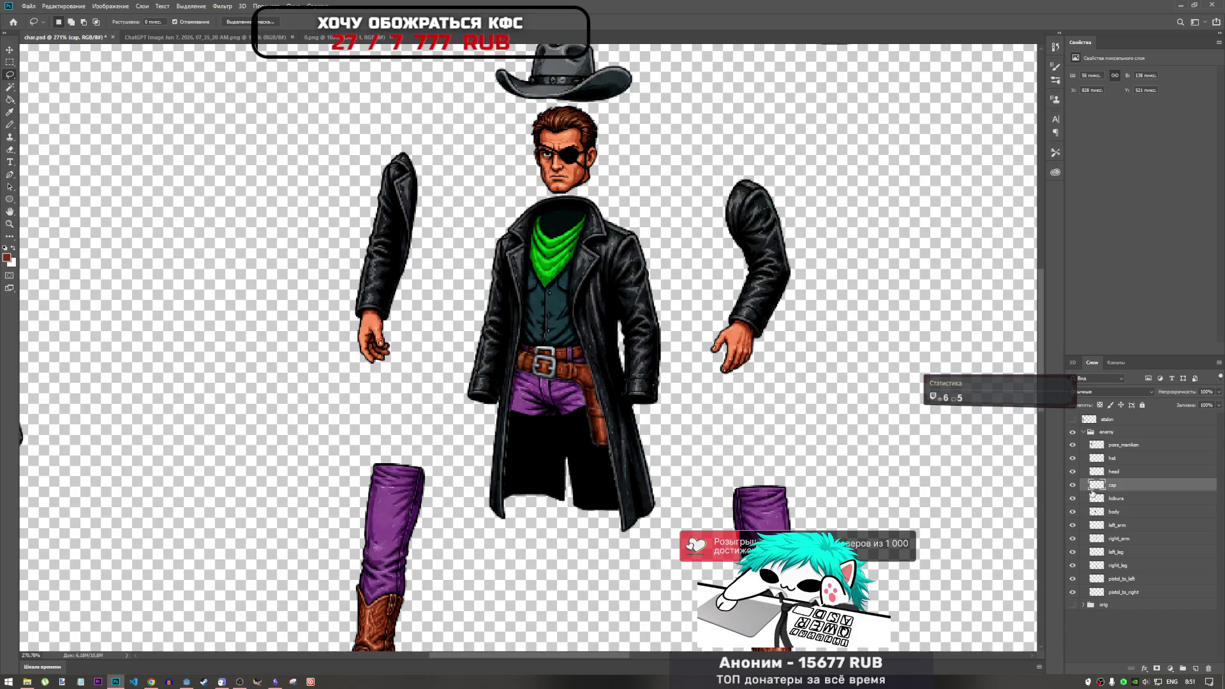
Select the layers from pose_maniken to pistol_to_right and check the export menus without changes.
{"action": "left_click", "coordinate": [1123, 445]}
{"action": "left_click", "coordinate": [1121, 592], "text": "shift"}
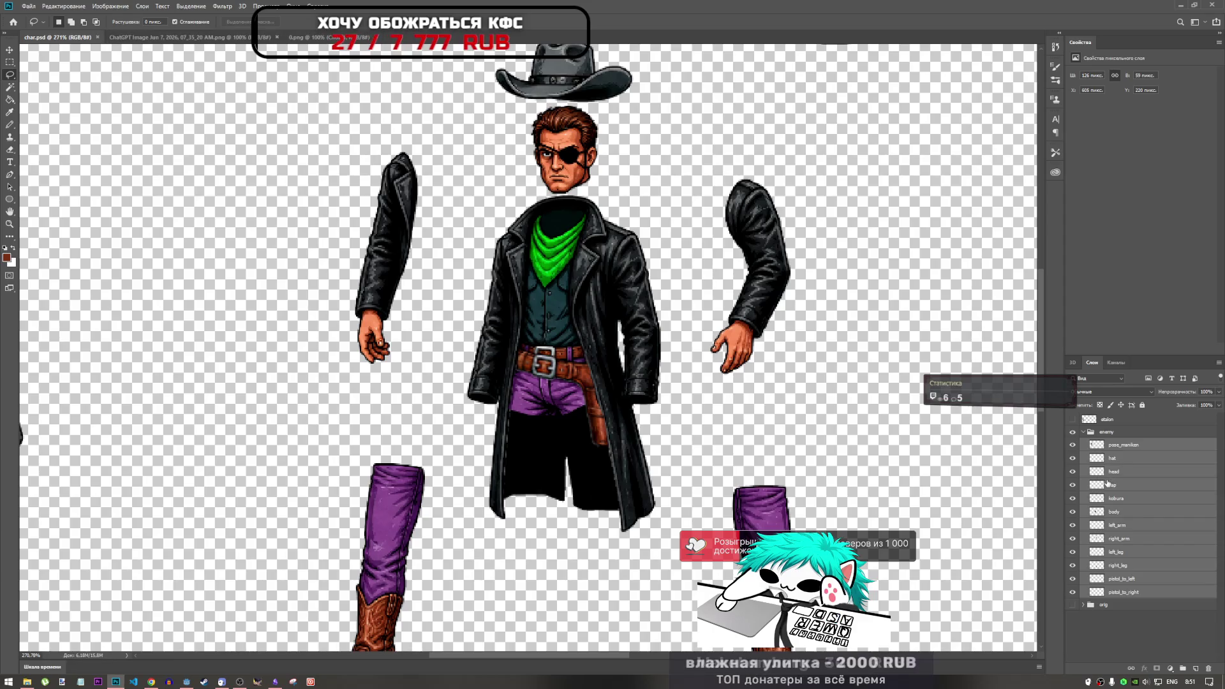
{"action": "left_click", "coordinate": [26, 8]}
{"action": "mouse_move", "coordinate": [70, 138]}
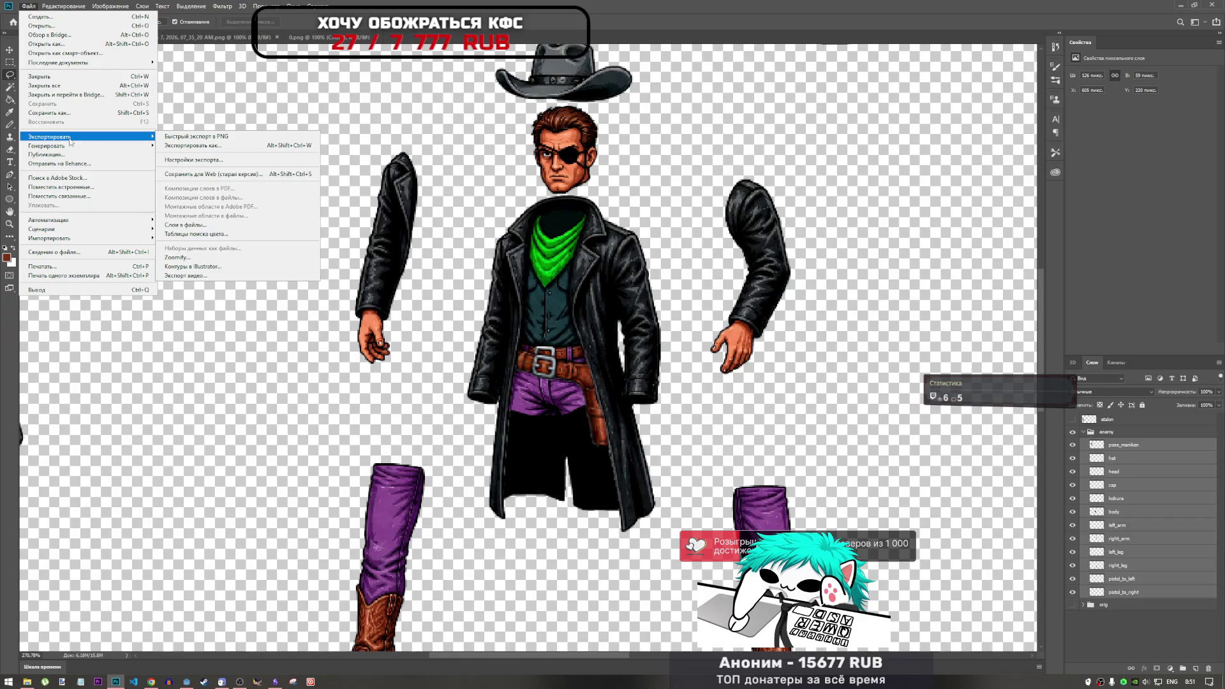
{"action": "right_click", "coordinate": [1116, 447]}
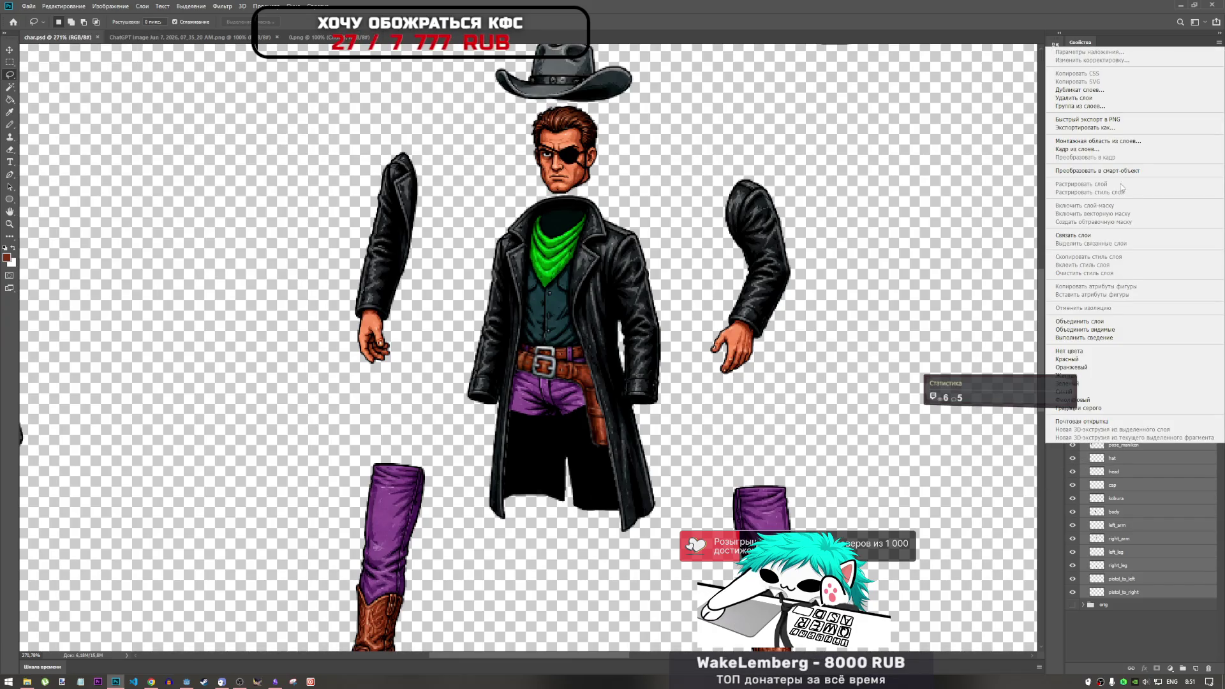
{"action": "left_click", "coordinate": [761, 99]}
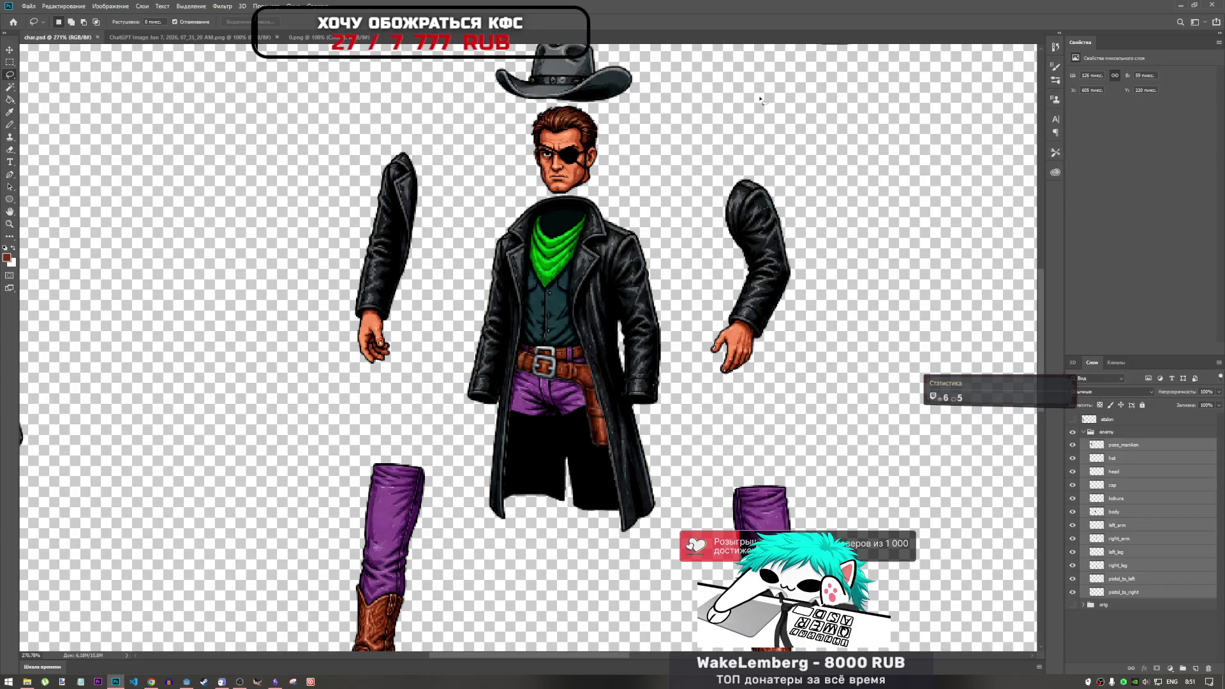
{"action": "scroll", "coordinate": [785, 255], "scroll_direction": "down", "scroll_amount": 2}
{"action": "scroll", "coordinate": [365, 230], "scroll_direction": "up", "scroll_amount": 5}
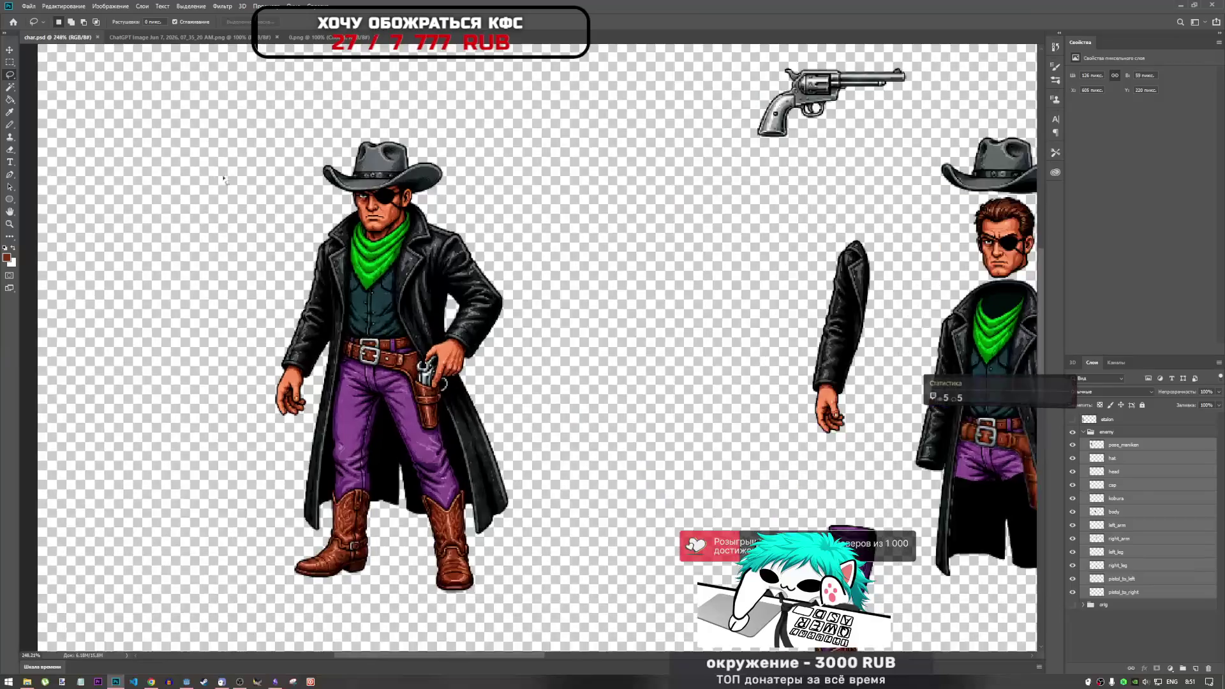
Lasso the dark collar-and-bandana area on the pose_maniken reference figure.
{"action": "scroll", "coordinate": [457, 242], "scroll_direction": "up", "scroll_amount": 2}
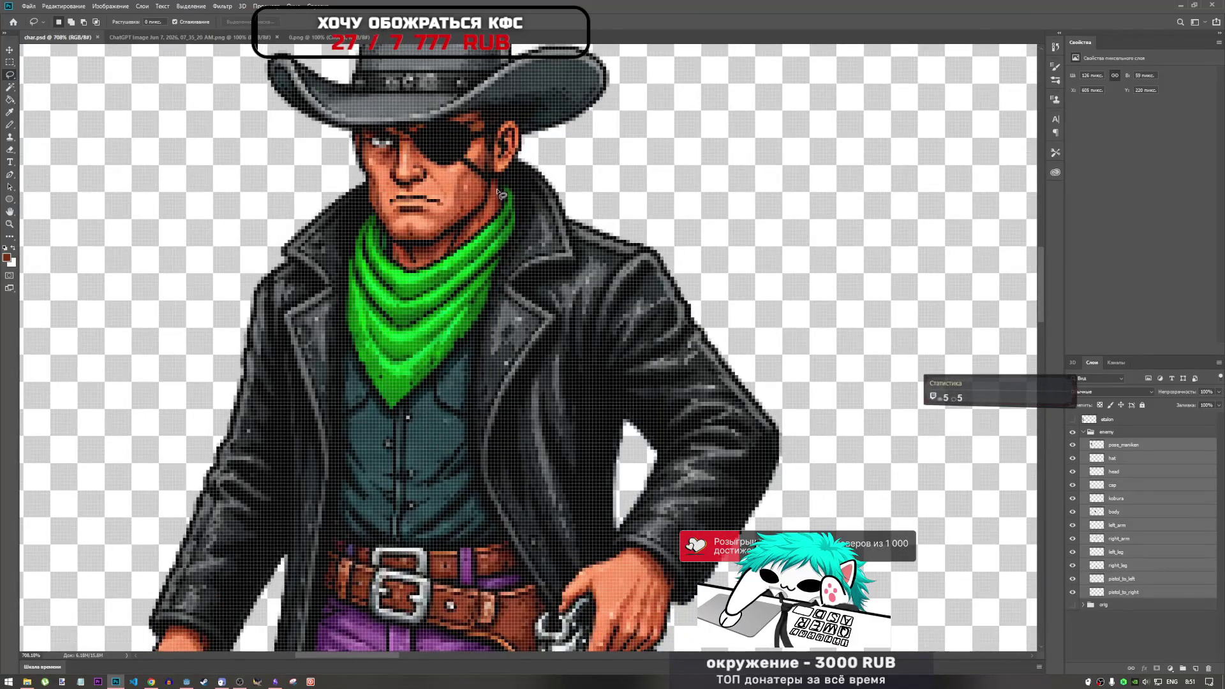
{"action": "left_click", "coordinate": [1122, 445]}
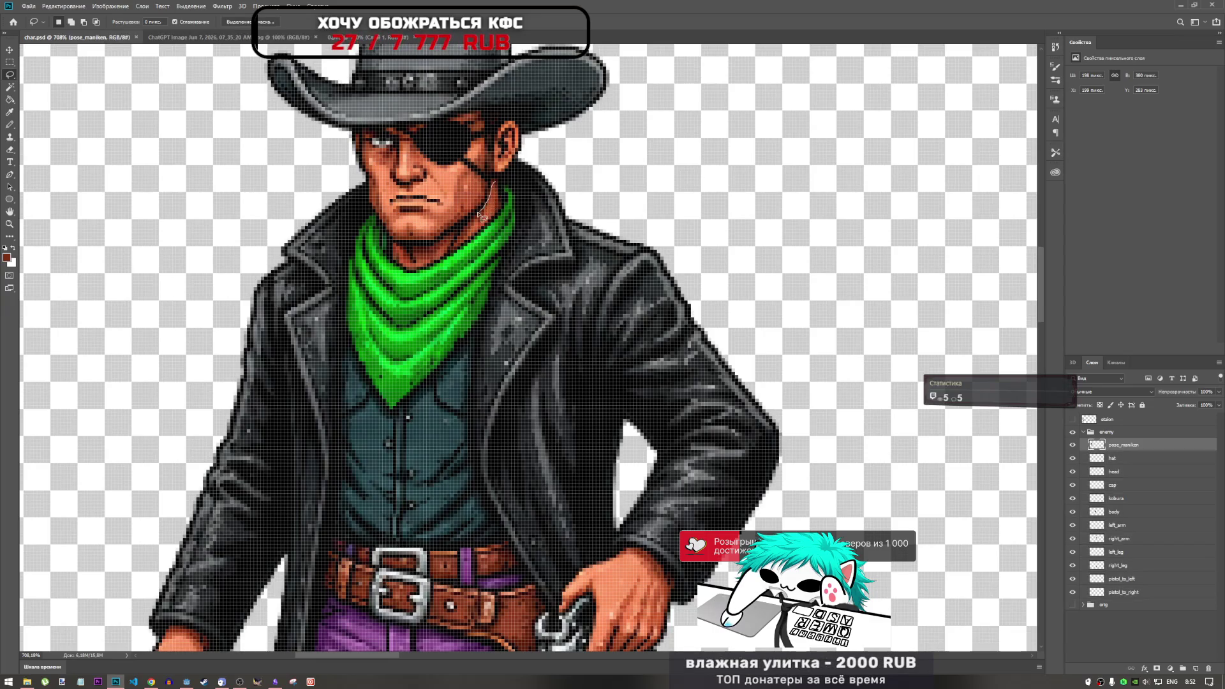
{"action": "left_click_drag", "start_coordinate": [451, 238], "coordinate": [443, 247]}
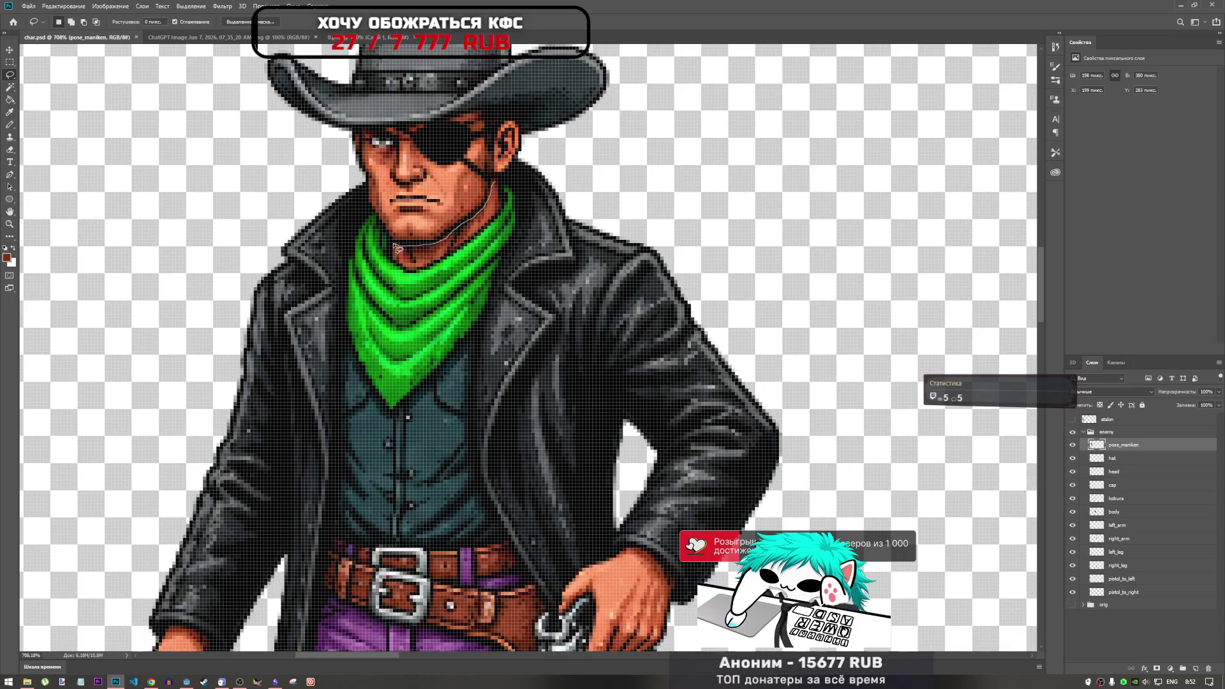
{"action": "left_click_drag", "start_coordinate": [390, 259], "coordinate": [397, 266]}
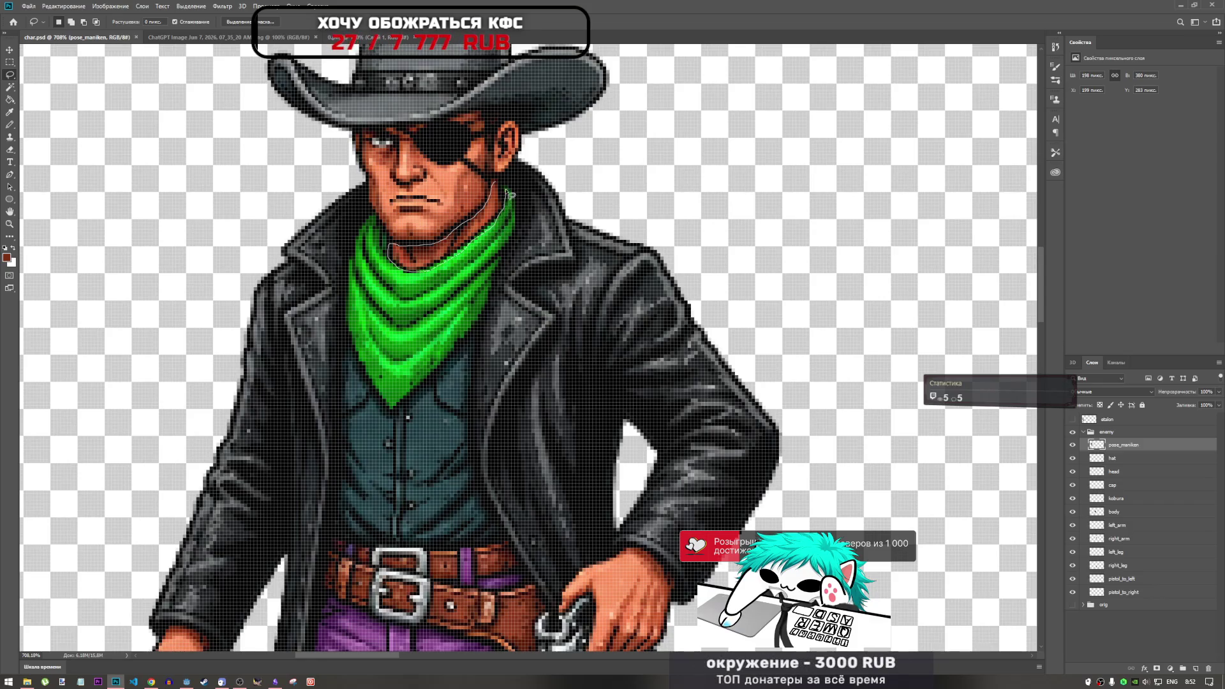
{"action": "left_click_drag", "start_coordinate": [501, 183], "coordinate": [502, 185]}
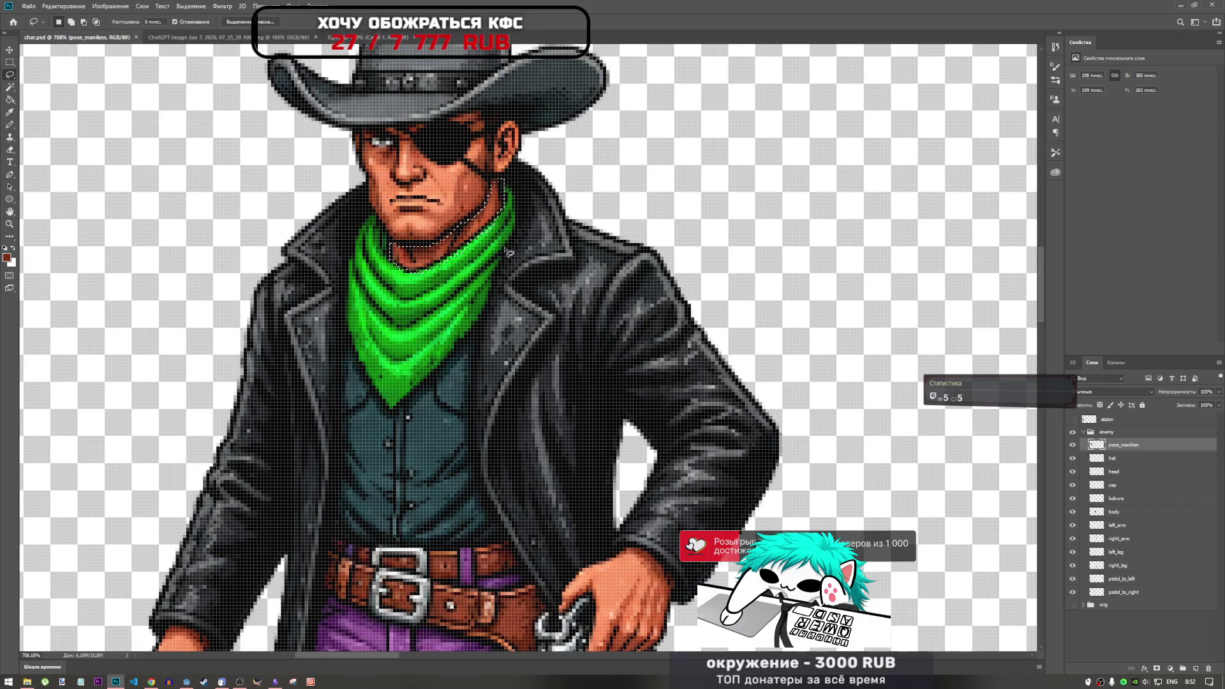
{"action": "scroll", "coordinate": [505, 284], "scroll_direction": "down", "scroll_amount": 5}
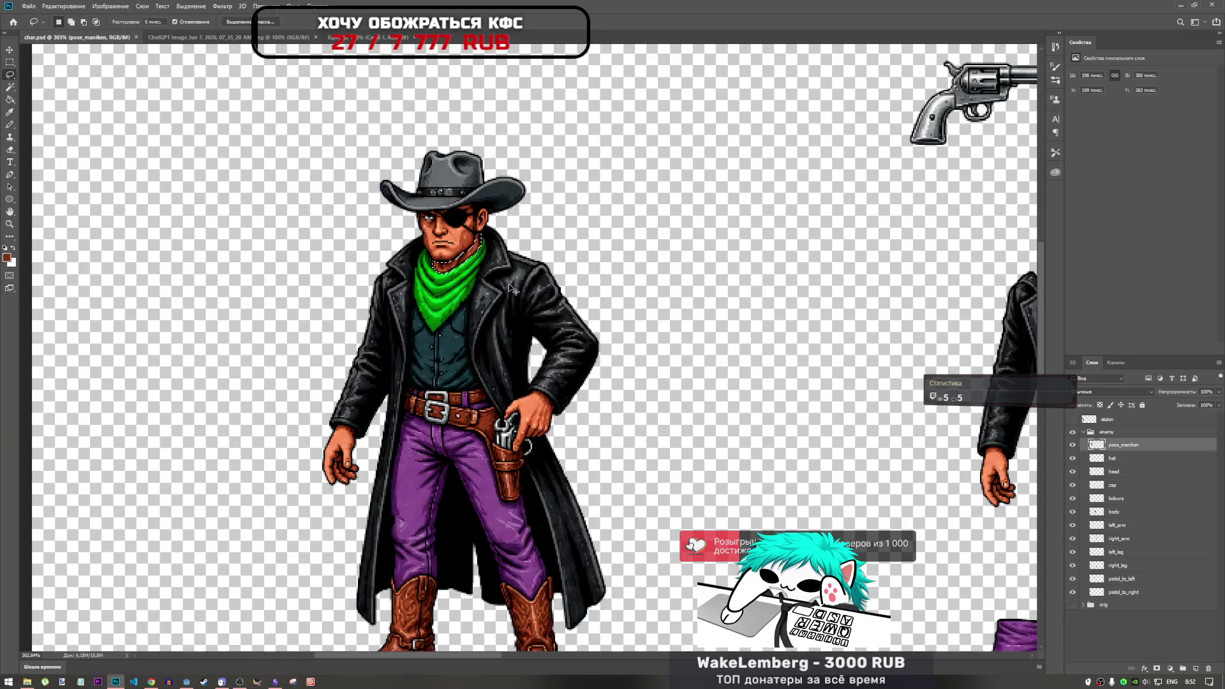
Copy the bandana area into a new layer and move it onto the right figure's neck.
{"action": "left_click", "coordinate": [1121, 511]}
{"action": "key", "text": "ctrl+j"}
{"action": "key", "text": "ctrl+t"}
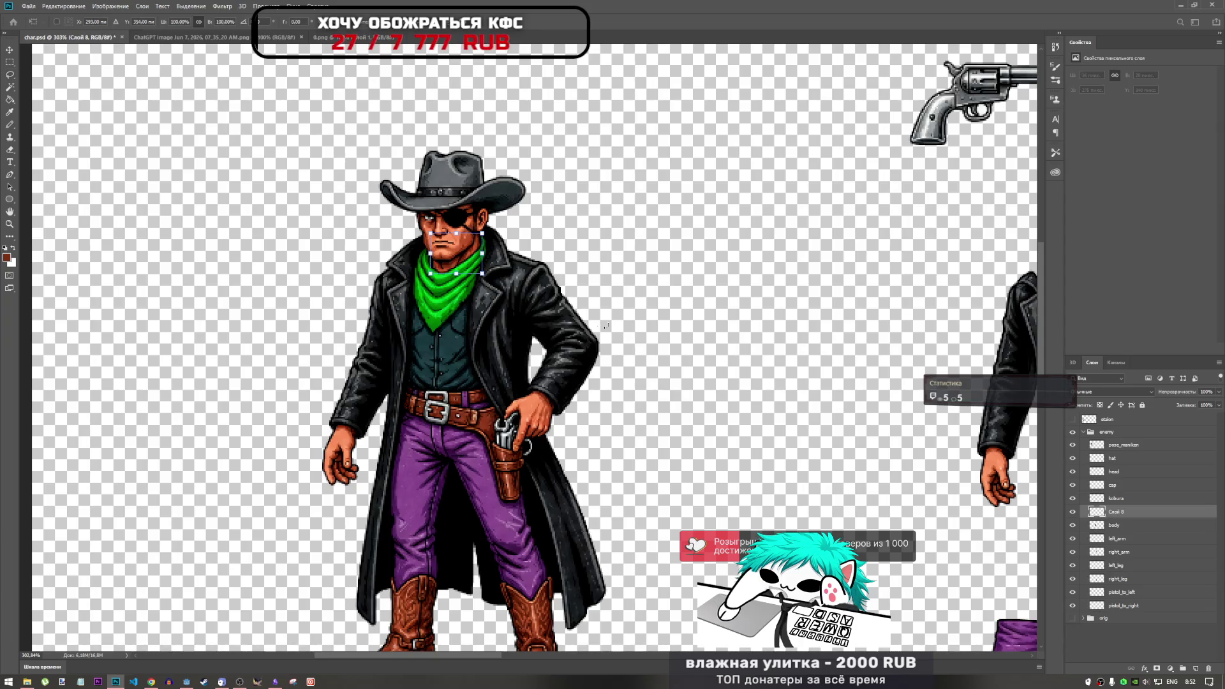
{"action": "left_click_drag", "start_coordinate": [450, 268], "coordinate": [786, 310]}
{"action": "scroll", "coordinate": [770, 317], "scroll_direction": "down", "scroll_amount": 2}
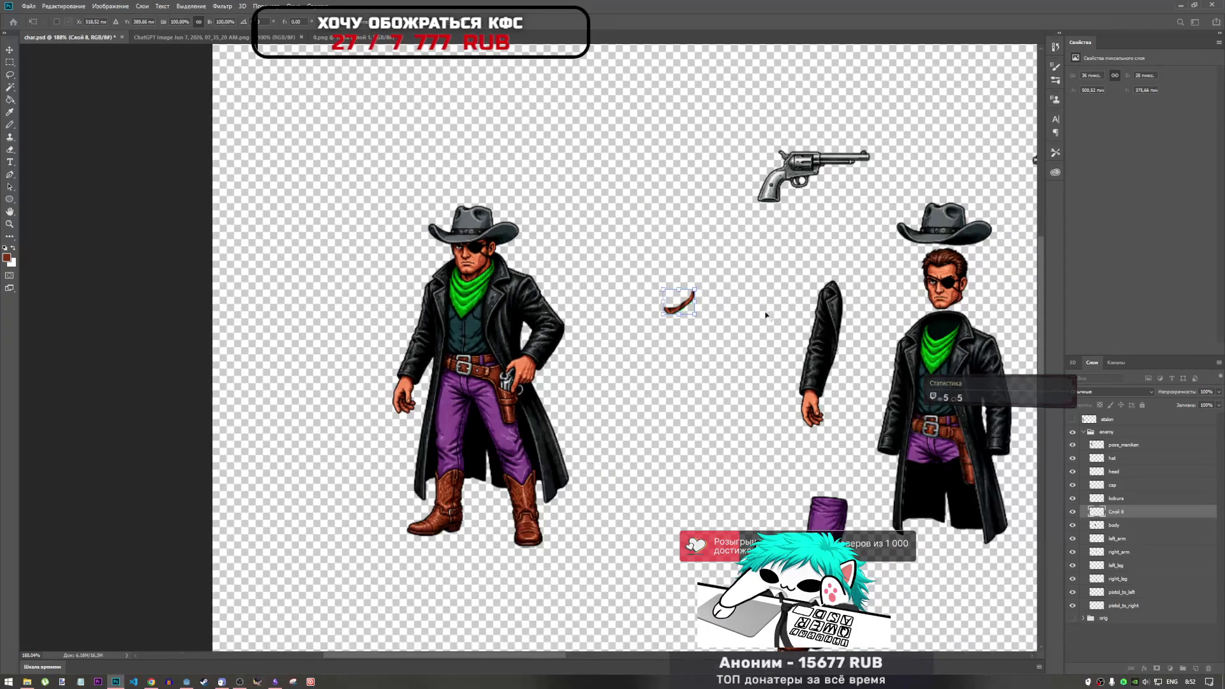
{"action": "left_click_drag", "start_coordinate": [691, 314], "coordinate": [959, 334]}
{"action": "scroll", "coordinate": [926, 345], "scroll_direction": "up", "scroll_amount": 1}
{"action": "scroll", "coordinate": [926, 345], "scroll_direction": "up", "scroll_amount": 5}
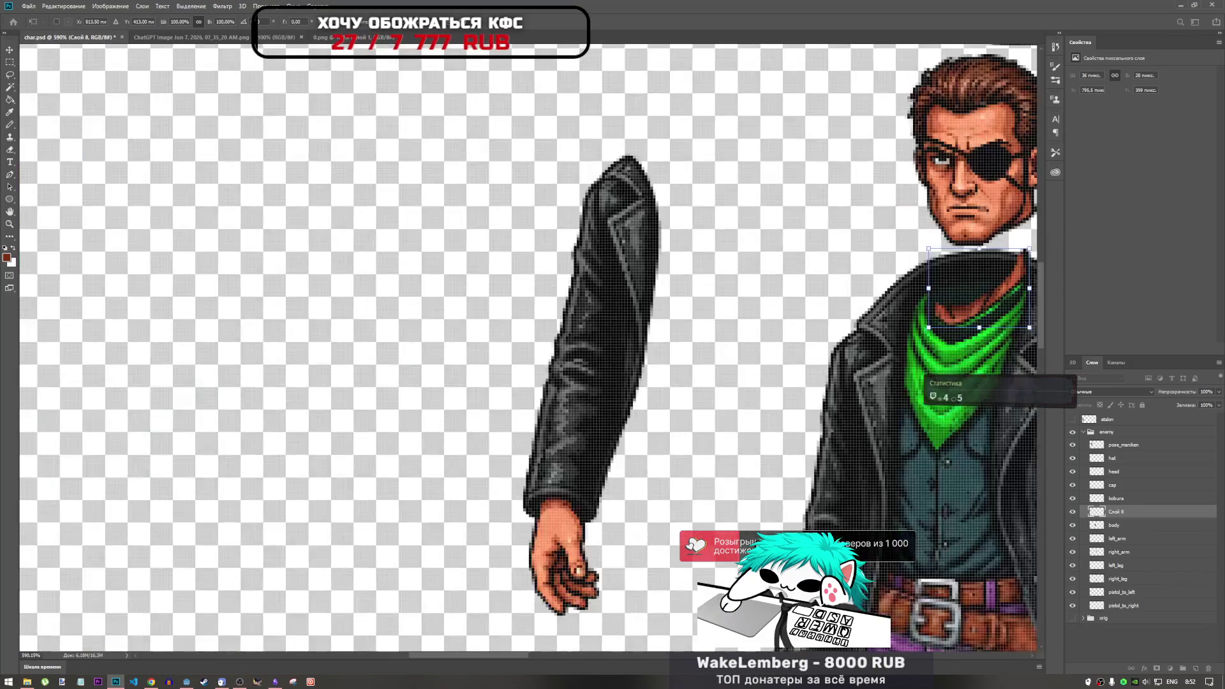
{"action": "scroll", "coordinate": [383, 357], "scroll_direction": "down", "scroll_amount": 4}
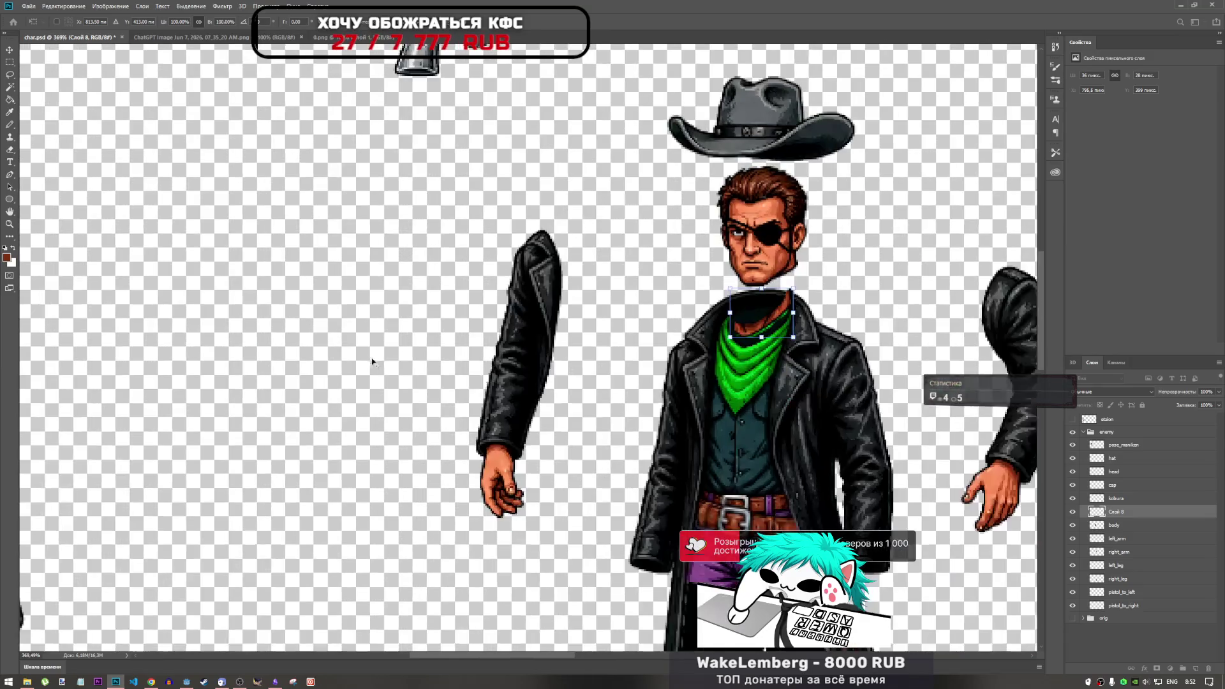
{"action": "scroll", "coordinate": [357, 348], "scroll_direction": "up", "scroll_amount": 6}
{"action": "scroll", "coordinate": [539, 322], "scroll_direction": "down", "scroll_amount": 2}
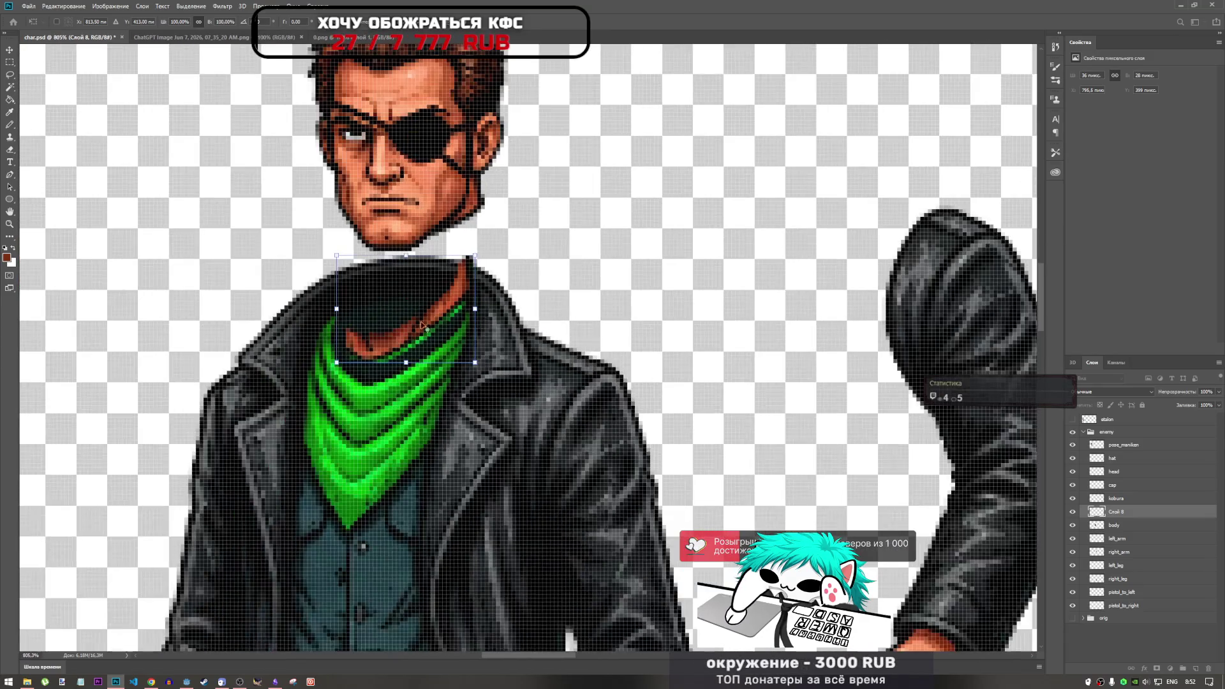
Lower the collar piece about 35 px, nudge it 1 px right, and apply.
{"action": "mouse_move", "coordinate": [432, 314]}
{"action": "left_mouse_down"}
{"action": "mouse_move", "coordinate": [427, 359]}
{"action": "mouse_move", "coordinate": [396, 325]}
{"action": "mouse_move", "coordinate": [430, 356]}
{"action": "left_mouse_up"}
{"action": "scroll", "coordinate": [431, 357], "scroll_direction": "down", "scroll_amount": 1}
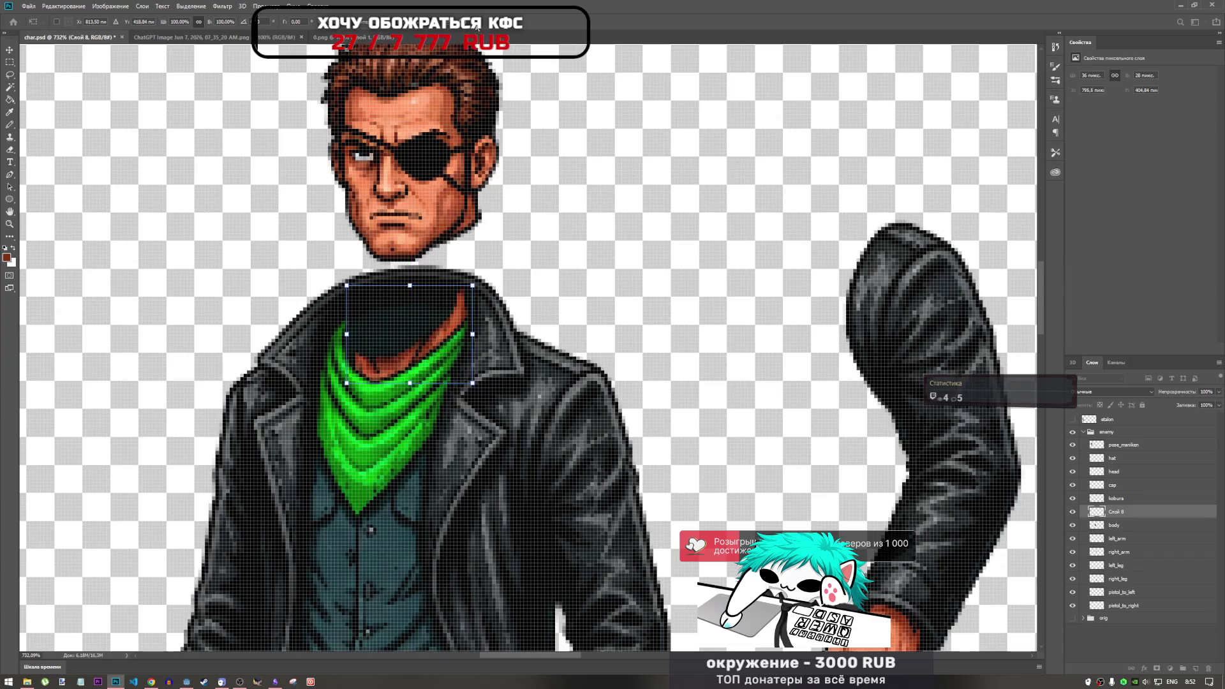
{"action": "key", "text": "l"}
{"action": "key", "text": "ctrl+t"}
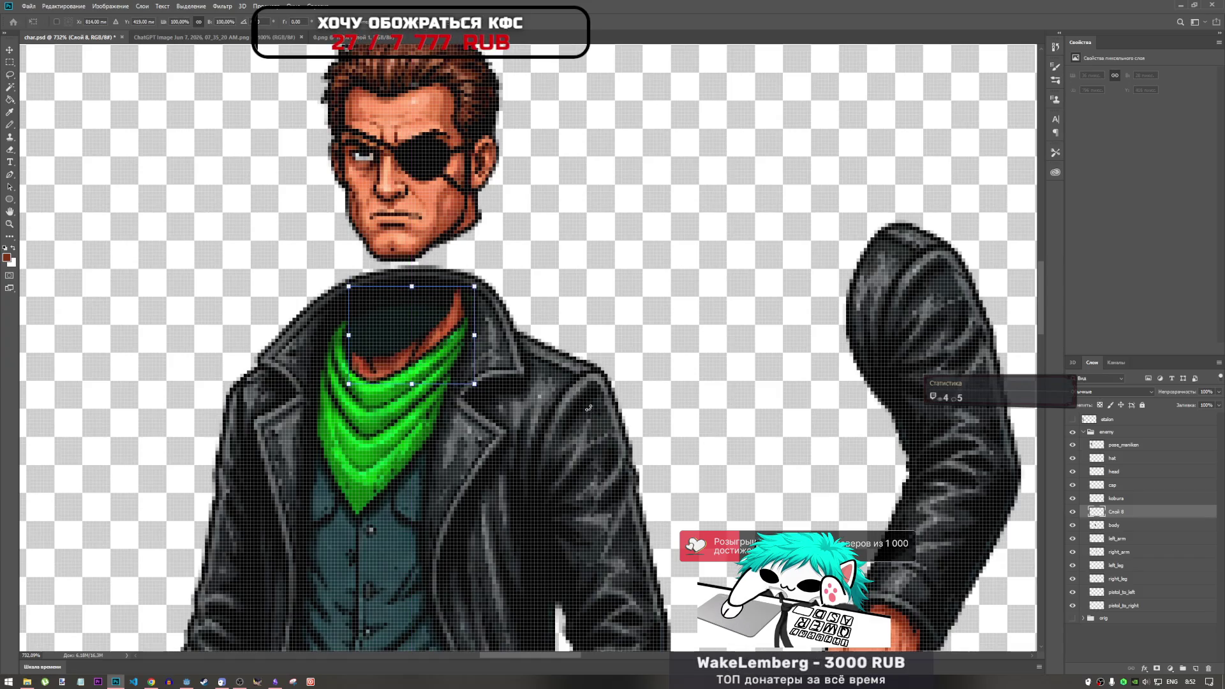
{"action": "key", "text": "Right"}
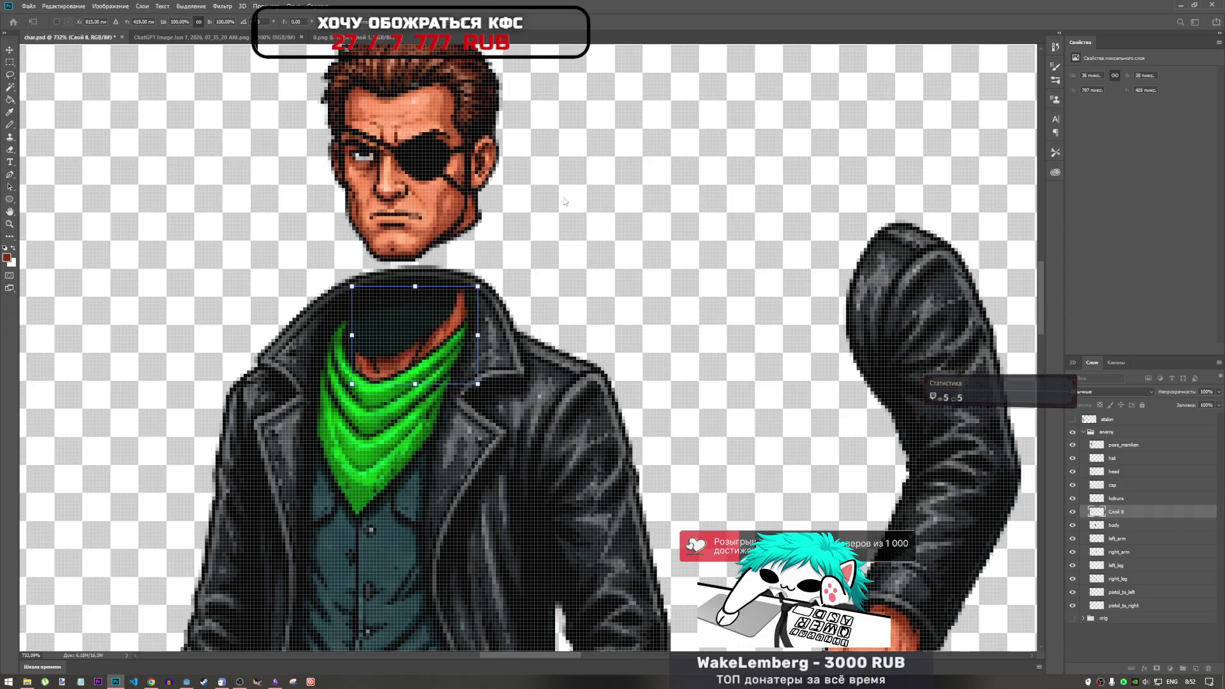
{"action": "key", "text": "l"}
{"action": "scroll", "coordinate": [473, 340], "scroll_direction": "down", "scroll_amount": 9}
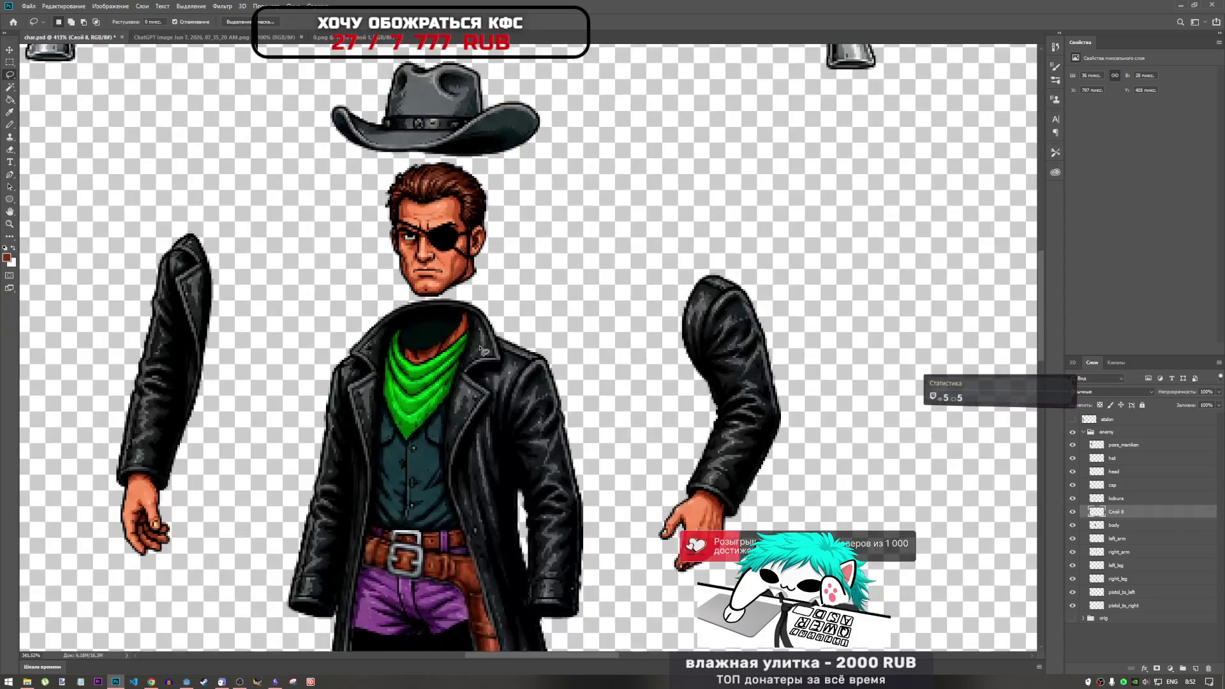
Merge the Слой 8 collar layer with body and rename the result body.
{"action": "scroll", "coordinate": [493, 288], "scroll_direction": "down", "scroll_amount": 3}
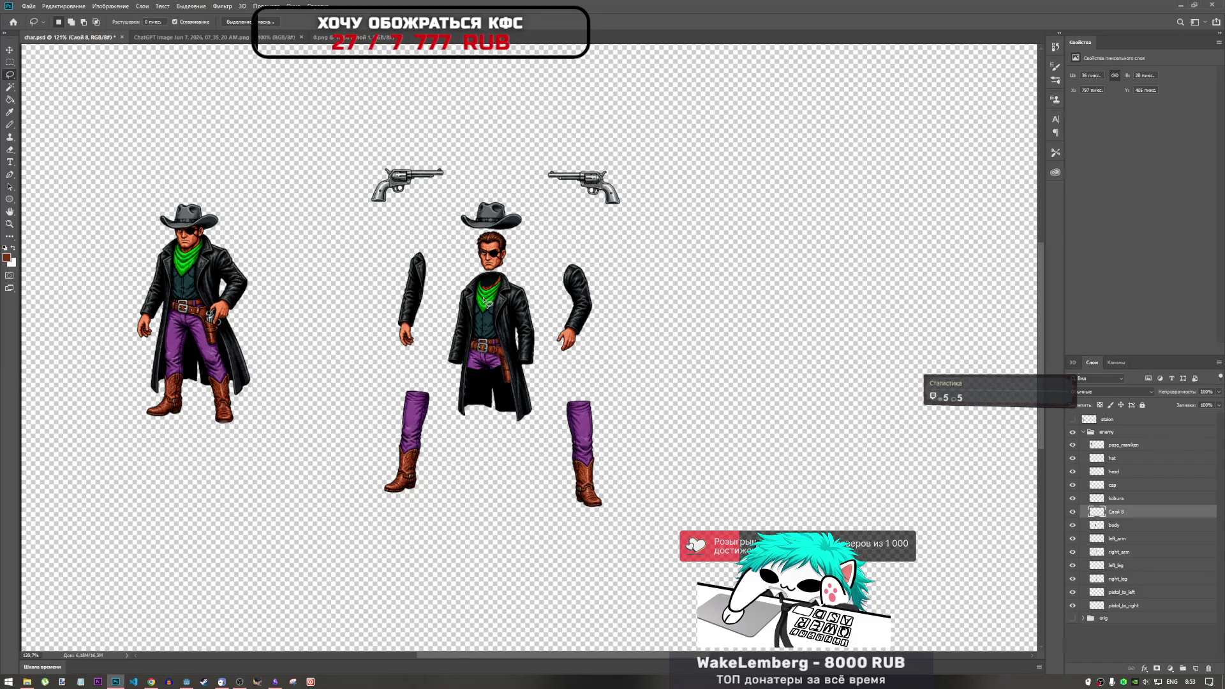
{"action": "double_click", "coordinate": [1125, 517]}
{"action": "left_click", "coordinate": [1148, 67]}
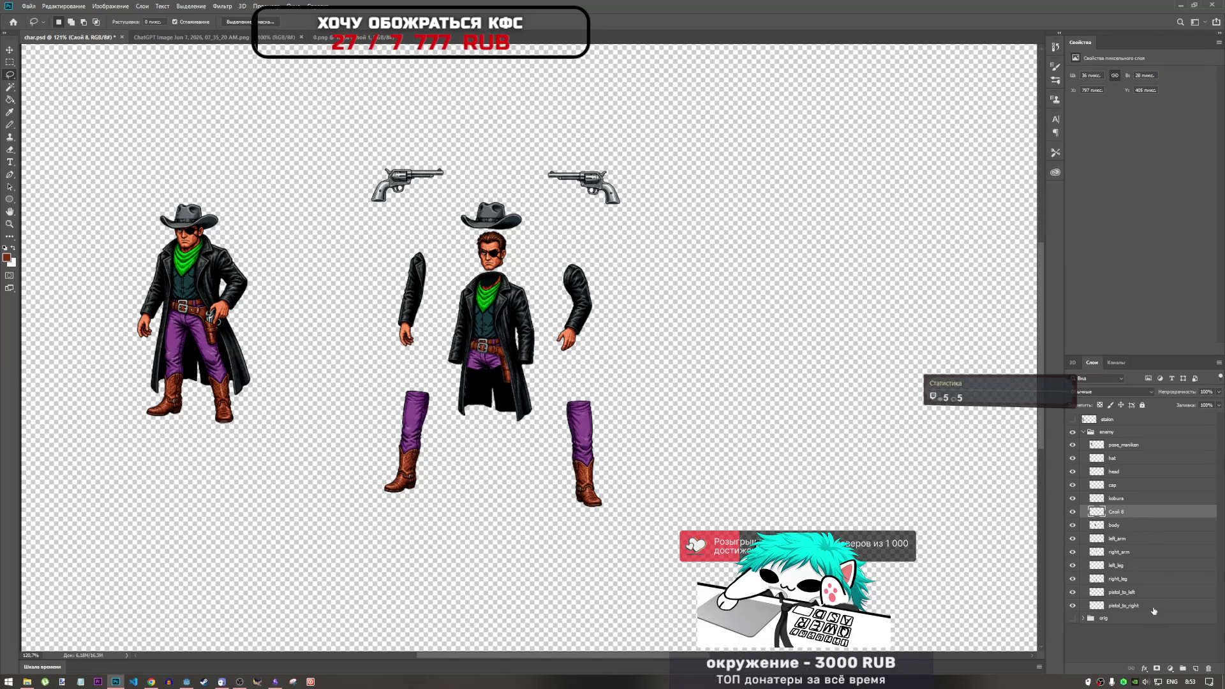
{"action": "left_click", "coordinate": [1132, 530], "text": "shift"}
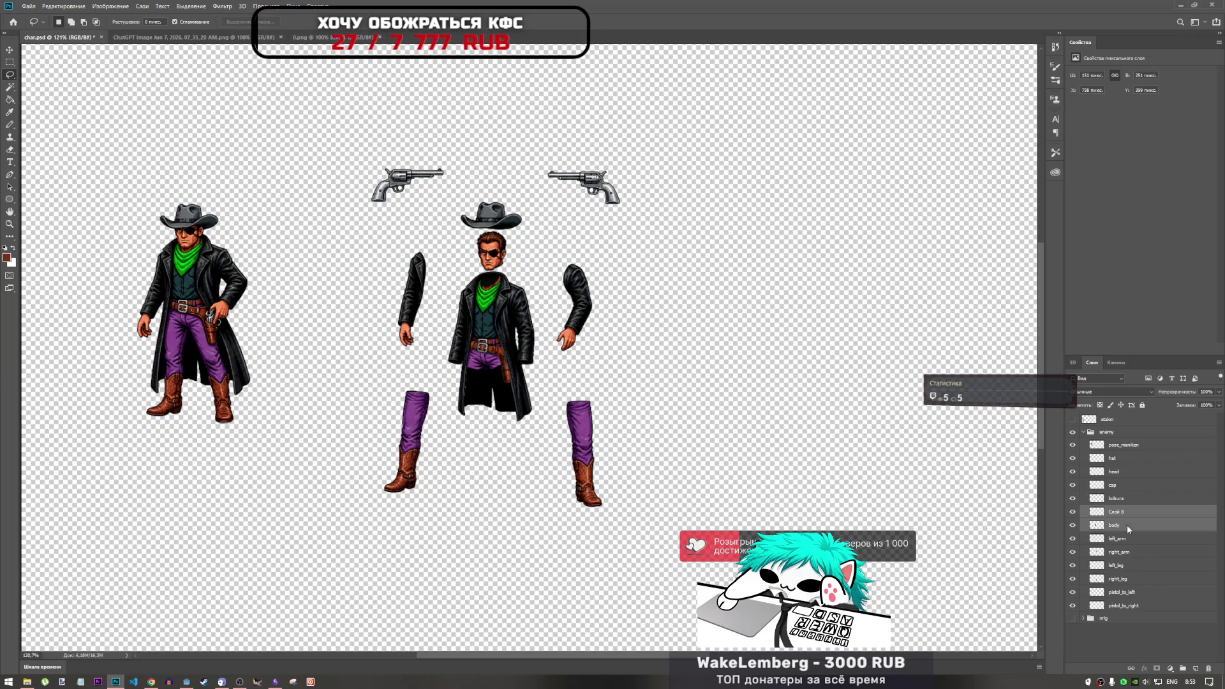
{"action": "right_click", "coordinate": [1126, 525]}
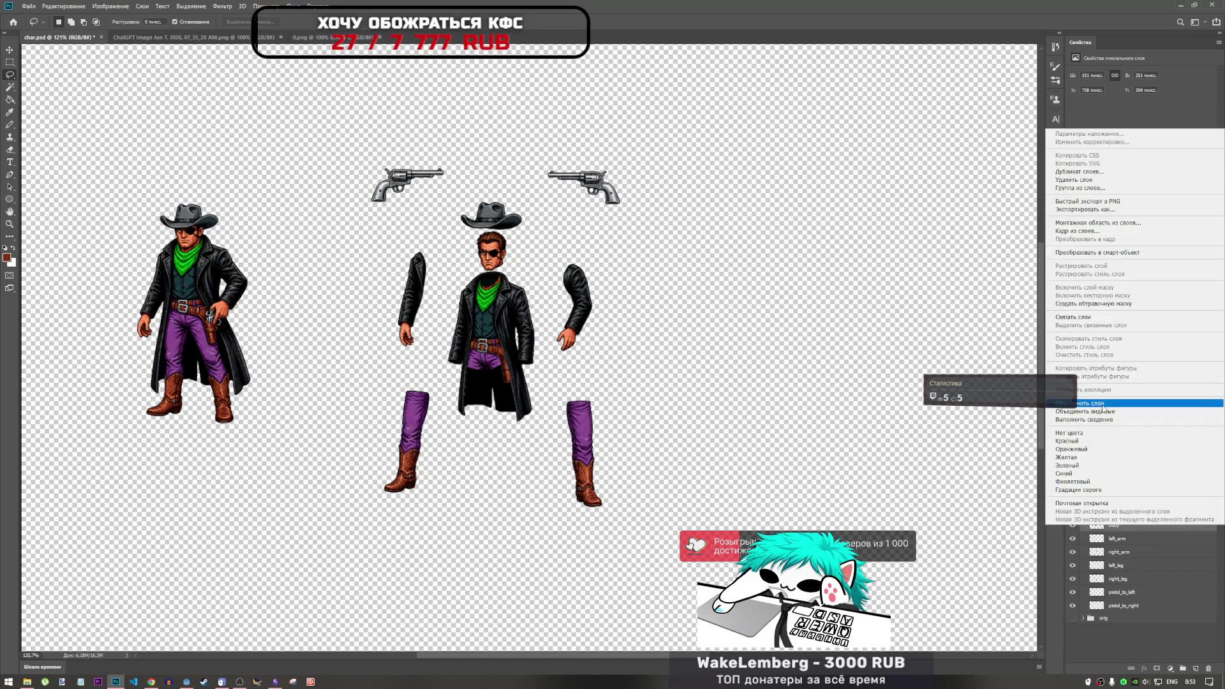
{"action": "left_click", "coordinate": [1102, 404]}
{"action": "type", "text": "ody"}
{"action": "key", "text": "Return"}
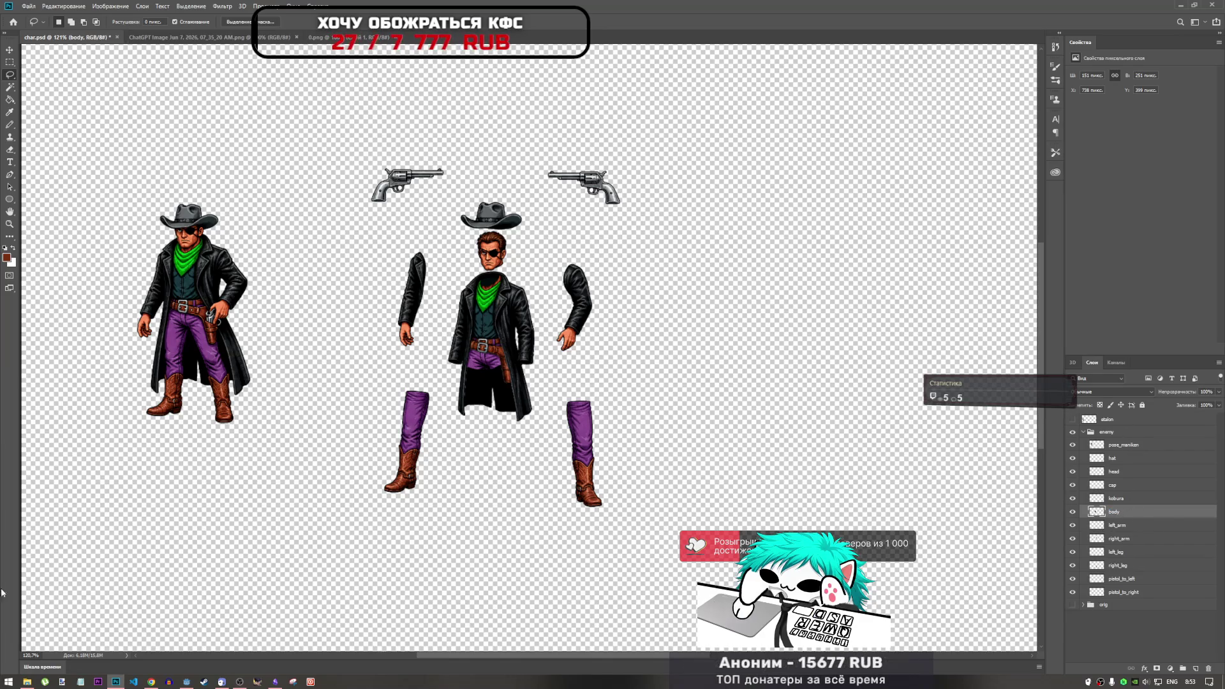
{"action": "left_click", "coordinate": [27, 681]}
Create a new folder named enemy in print_cowboys\FINALS, next to char.
{"action": "left_click", "coordinate": [614, 269]}
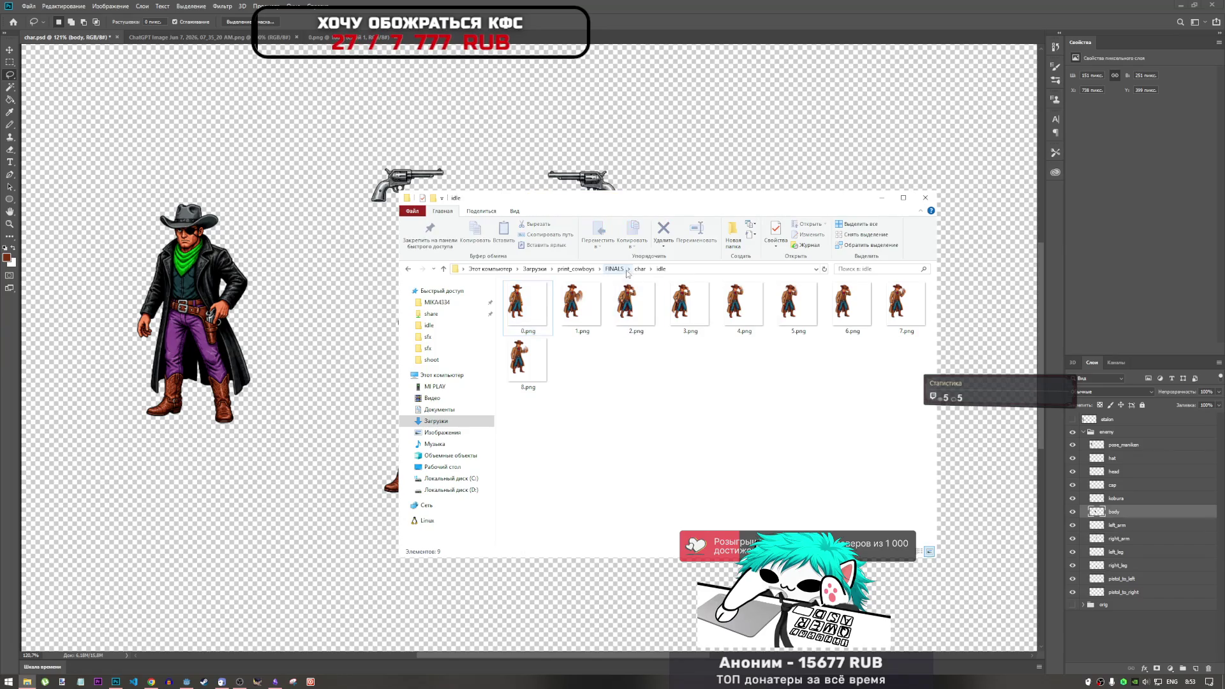
{"action": "left_click", "coordinate": [575, 269]}
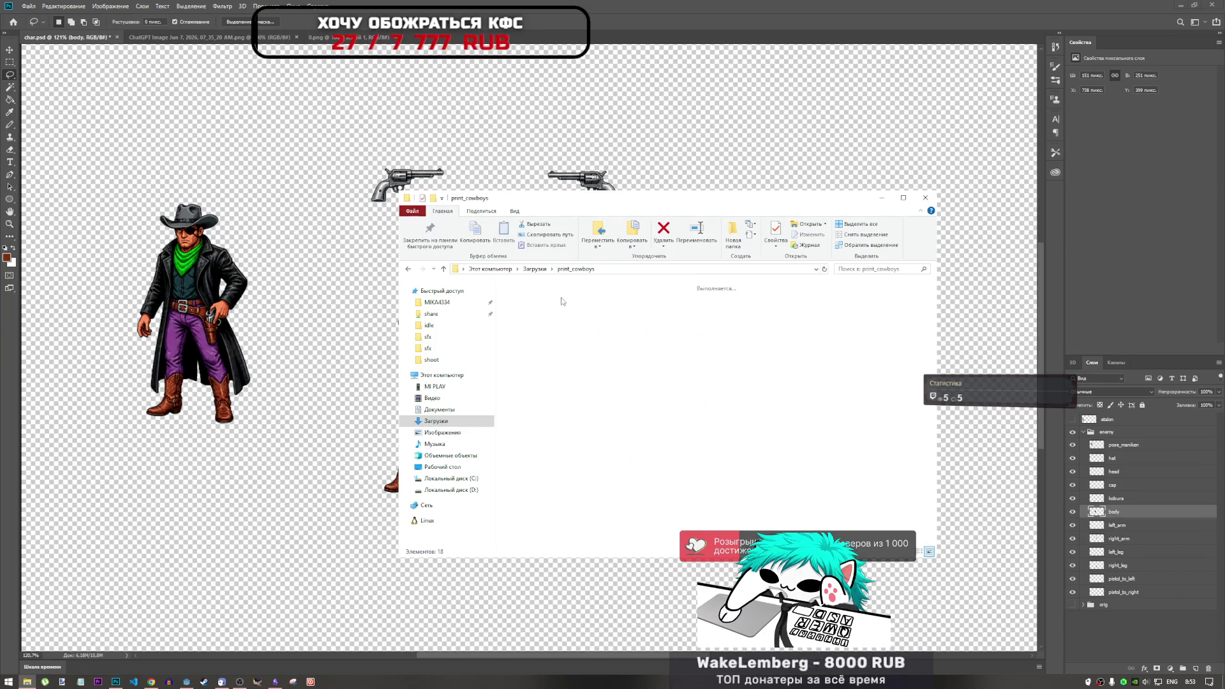
{"action": "double_click", "coordinate": [636, 309]}
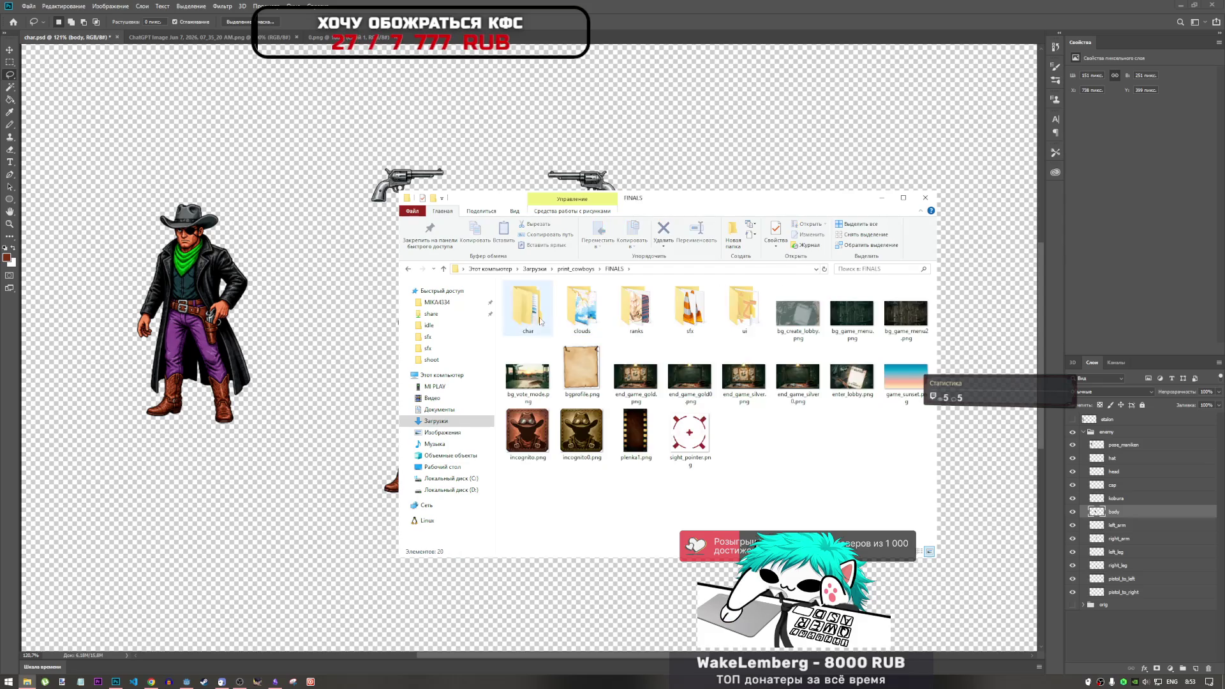
{"action": "double_click", "coordinate": [527, 309]}
{"action": "right_click", "coordinate": [652, 424]}
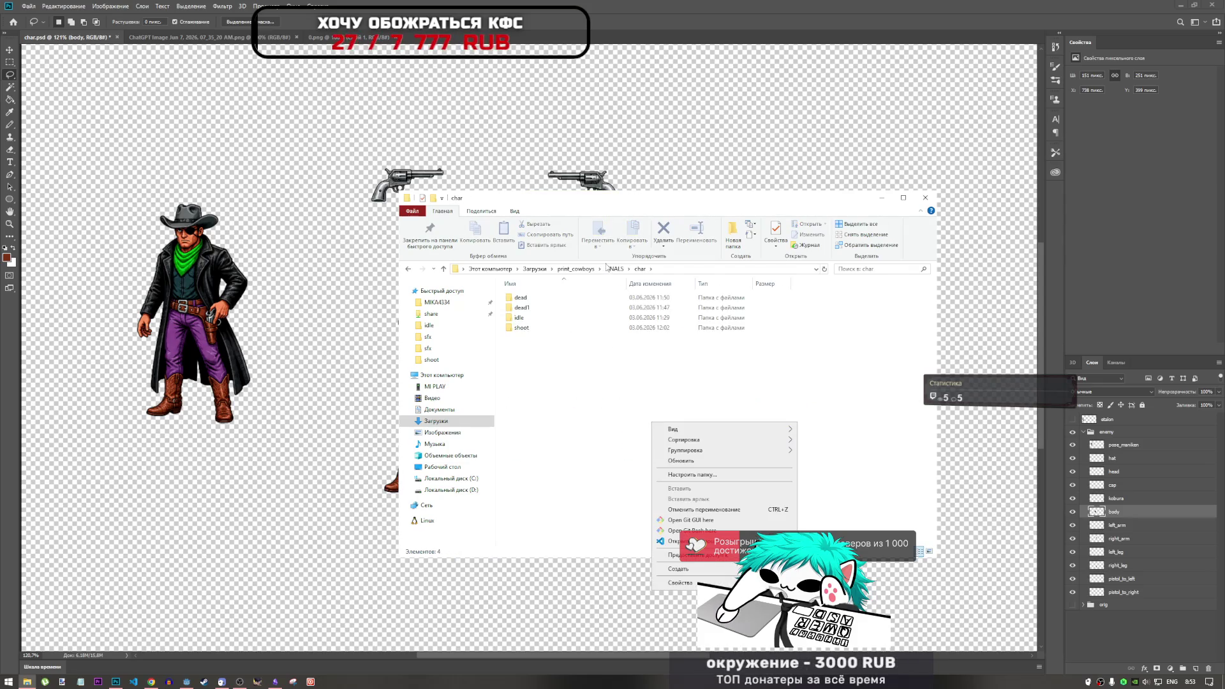
{"action": "left_click", "coordinate": [607, 267]}
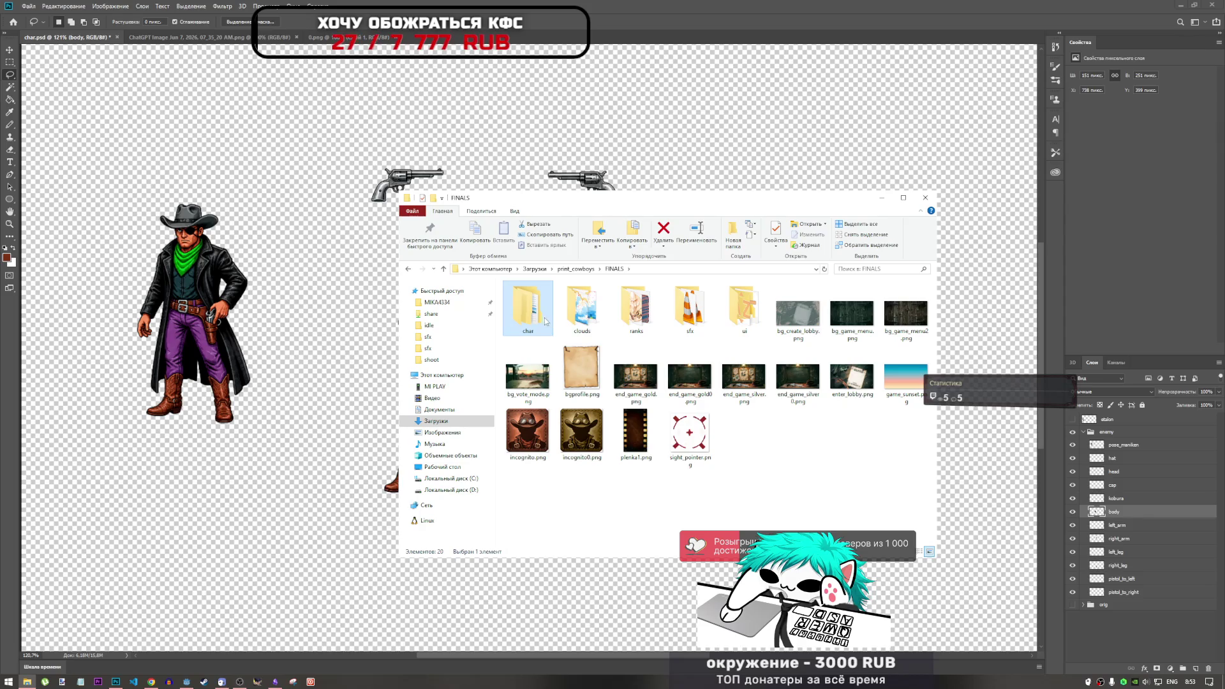
{"action": "right_click", "coordinate": [783, 442]}
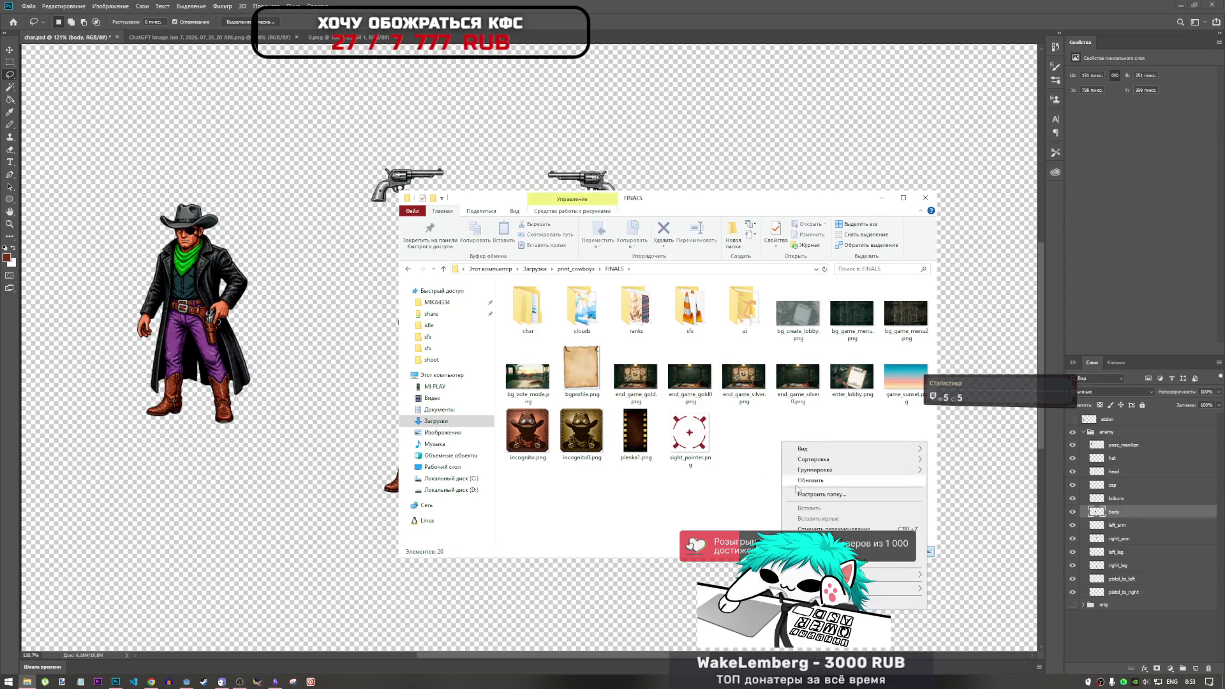
{"action": "mouse_move", "coordinate": [893, 588]}
{"action": "left_click", "coordinate": [942, 593]}
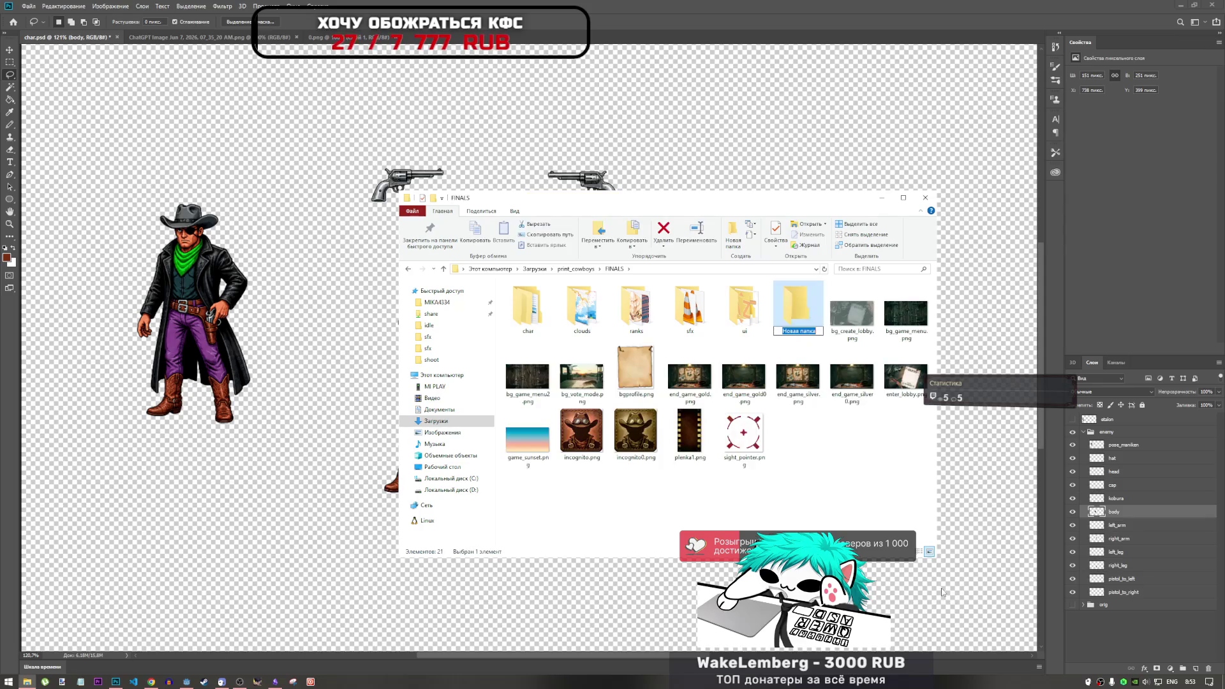
{"action": "type", "text": "enemy"}
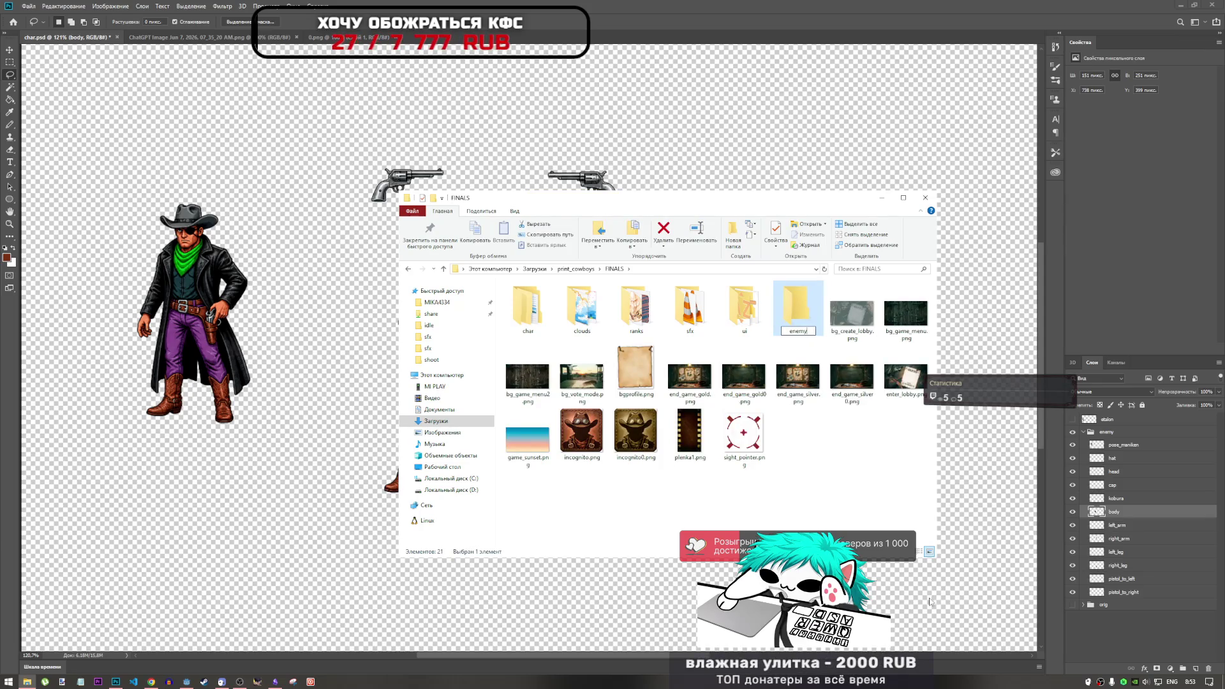
{"action": "left_click", "coordinate": [843, 496]}
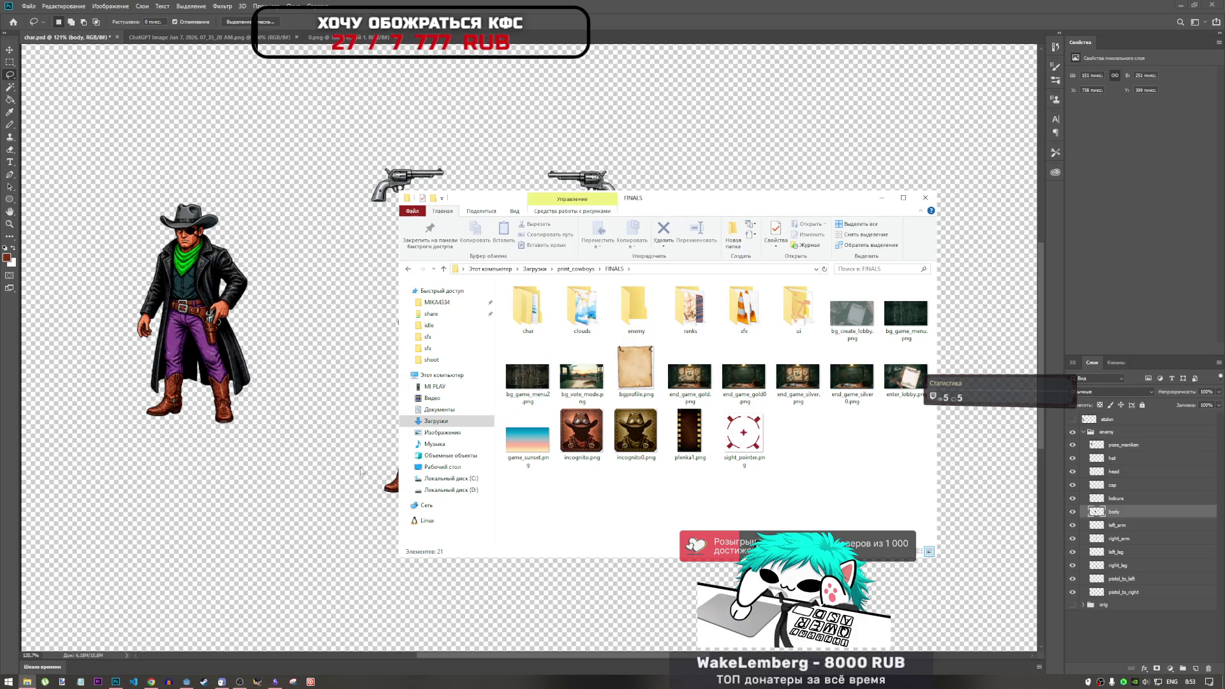
Open a second Explorer window on Downloads and clear the Explorer windows off the canvas.
{"action": "right_click", "coordinate": [26, 682]}
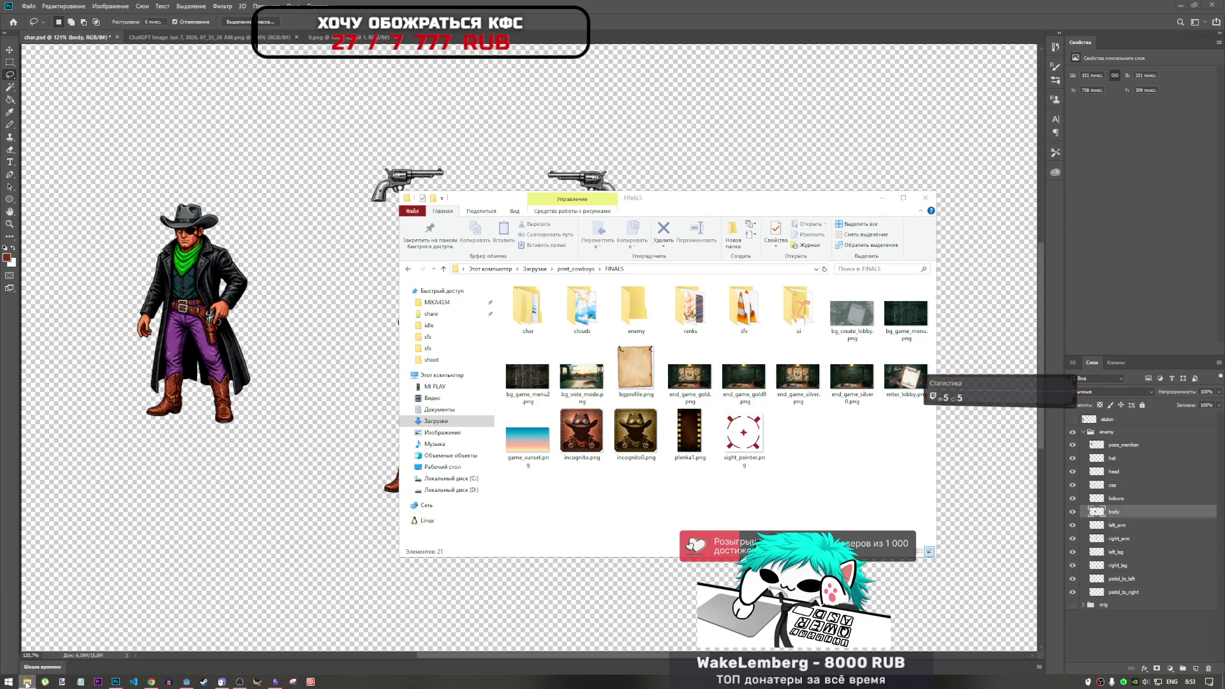
{"action": "left_click", "coordinate": [46, 634]}
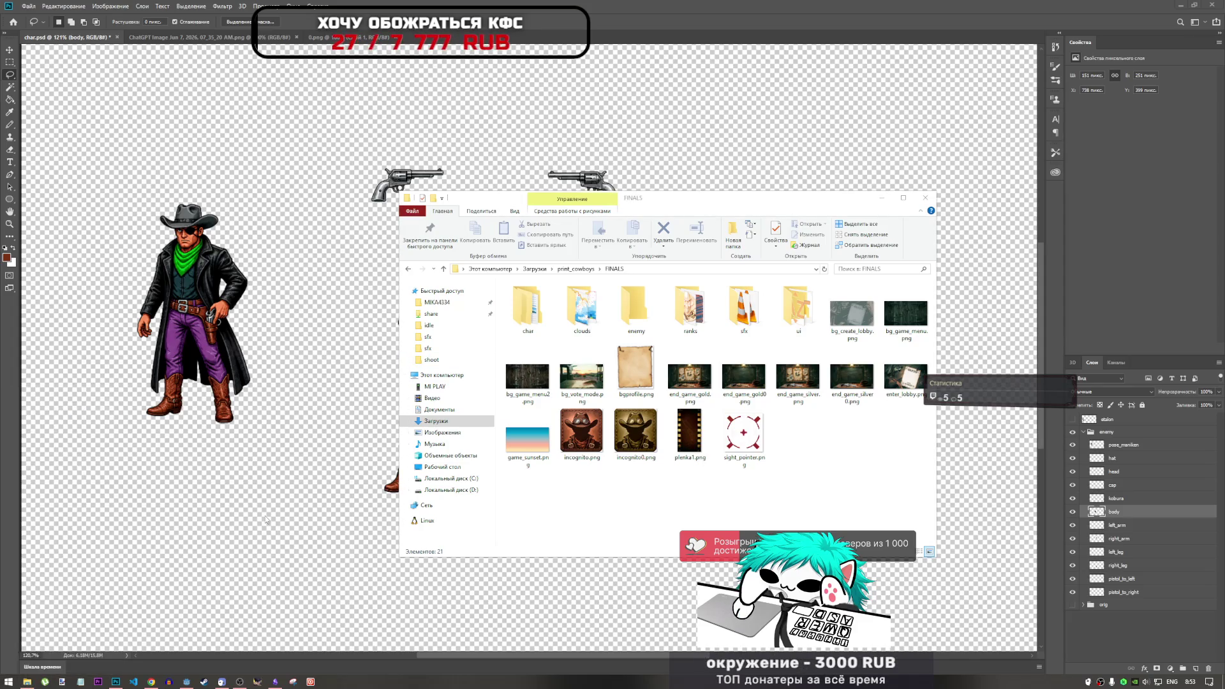
{"action": "left_click", "coordinate": [454, 435]}
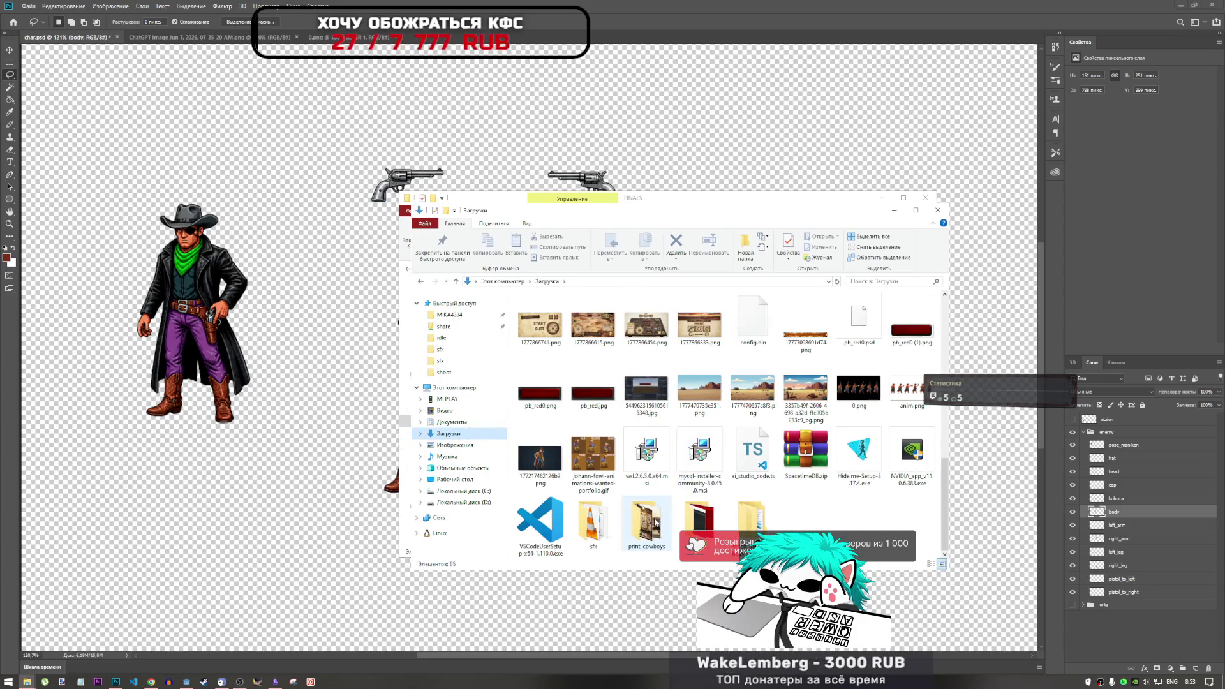
{"action": "left_click", "coordinate": [238, 682]}
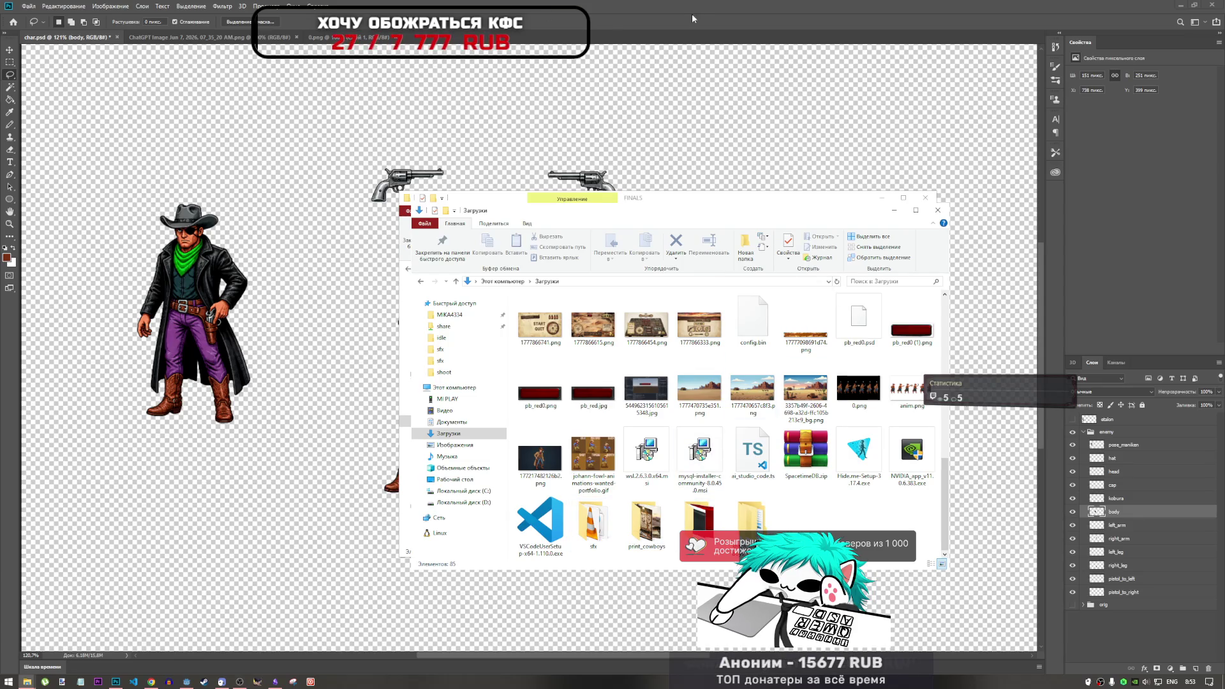
{"action": "left_click", "coordinate": [238, 682]}
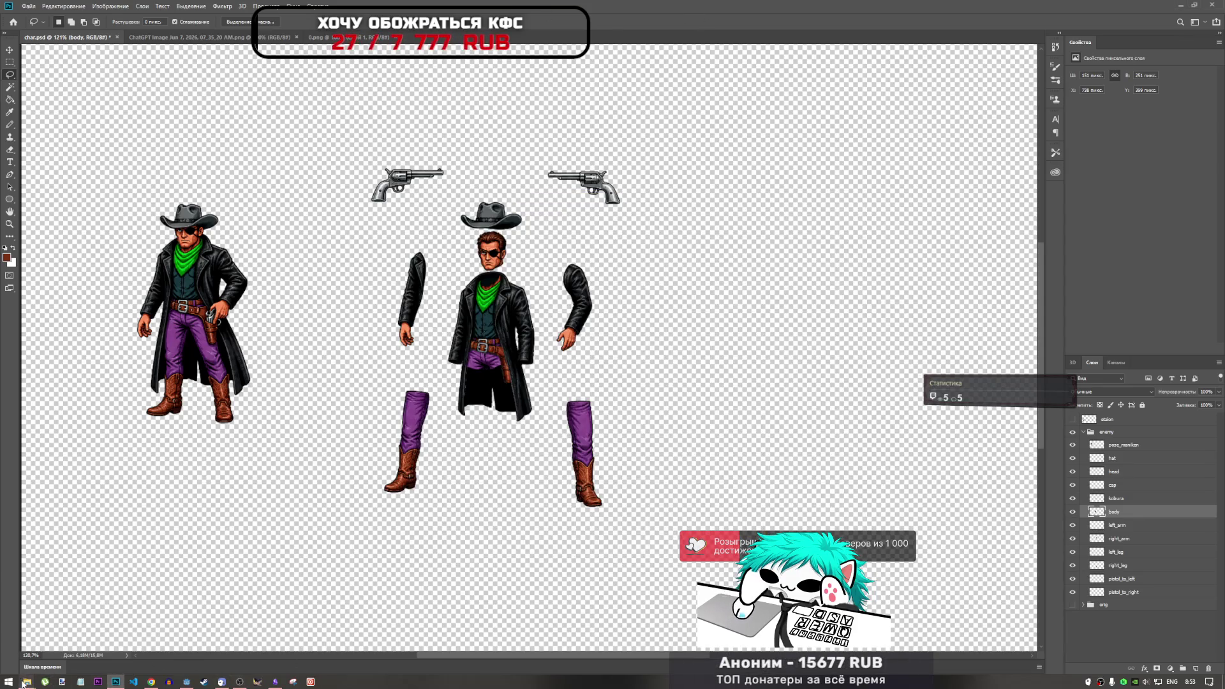
{"action": "mouse_move", "coordinate": [26, 681]}
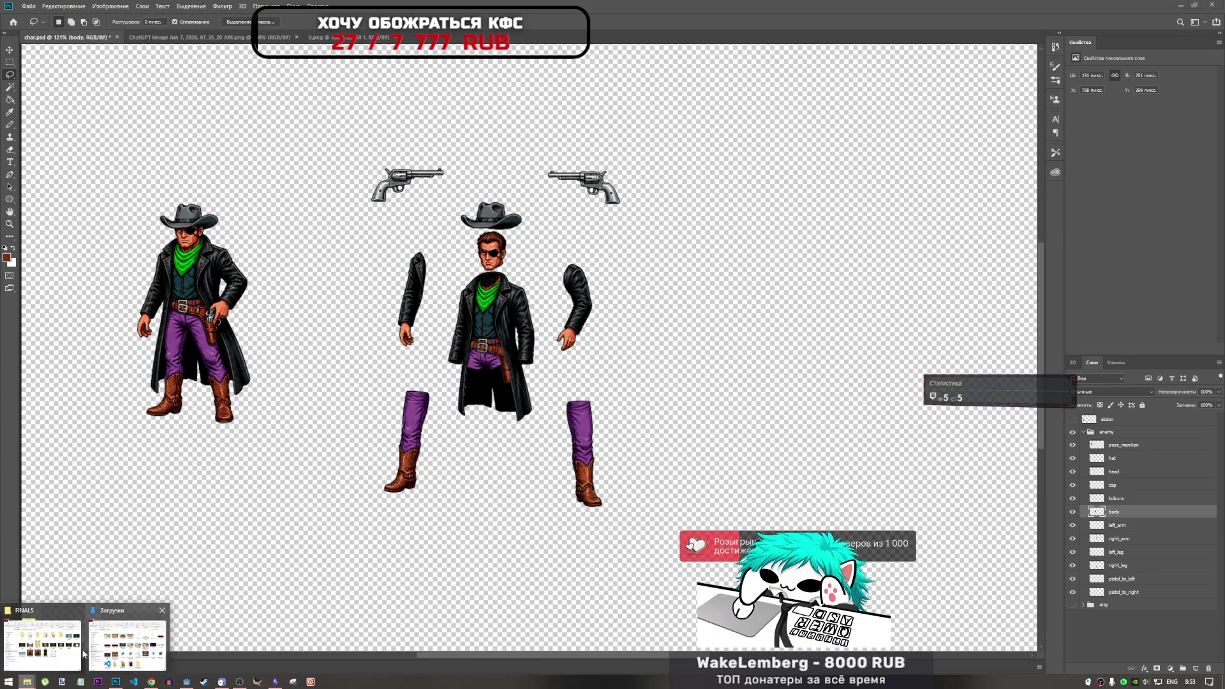
{"action": "left_click", "coordinate": [110, 654]}
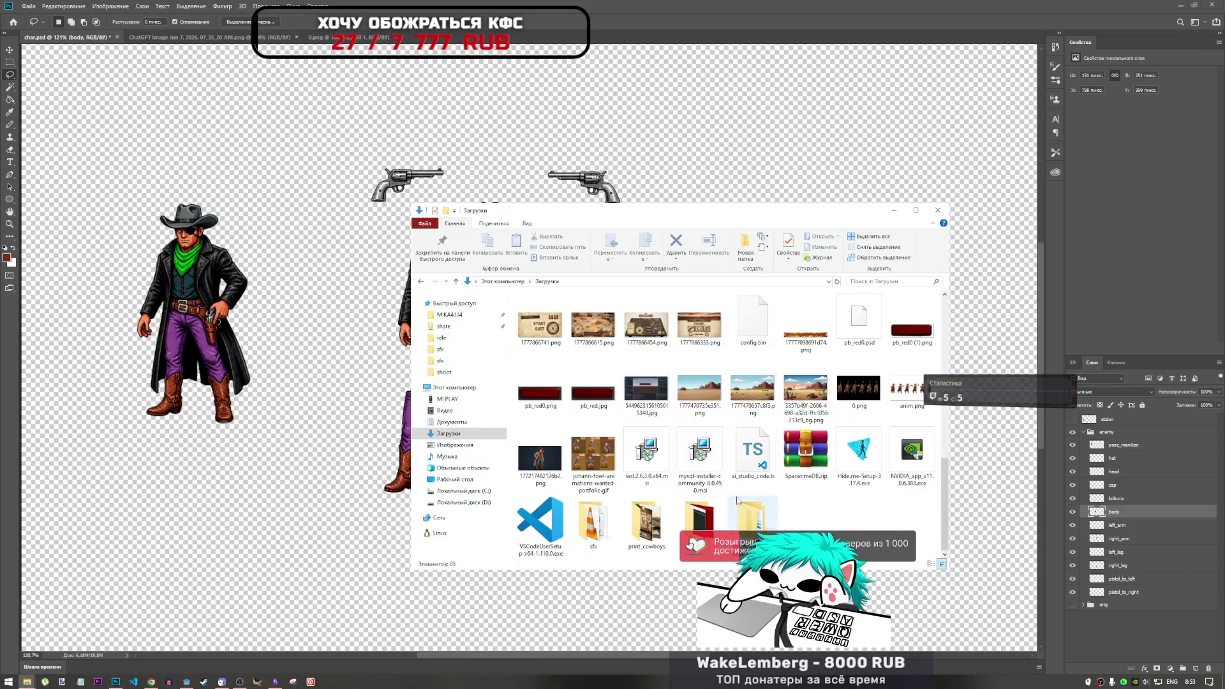
Permanently delete all 10 PNGs in print_cowboys\drafts\enemy0, then return to Photoshop.
{"action": "scroll", "coordinate": [665, 519], "scroll_direction": "down", "scroll_amount": 5}
{"action": "scroll", "coordinate": [657, 514], "scroll_direction": "up", "scroll_amount": 5}
{"action": "double_click", "coordinate": [656, 510]}
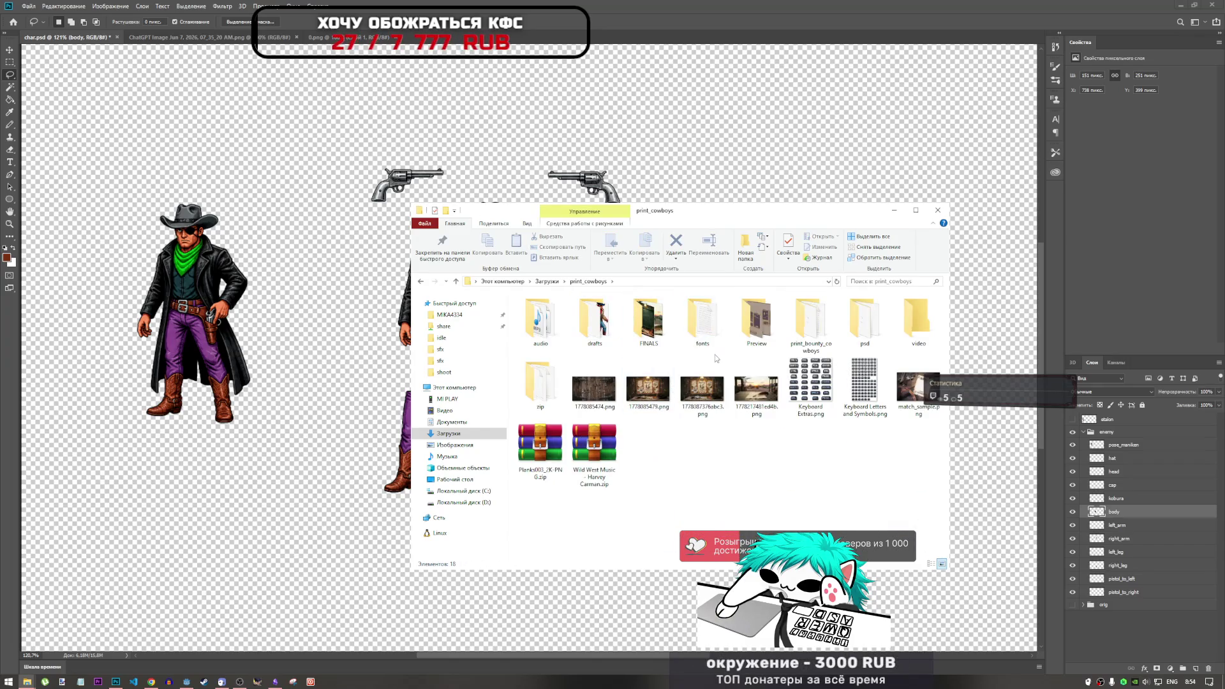
{"action": "left_click", "coordinate": [588, 335]}
{"action": "double_click", "coordinate": [588, 333]}
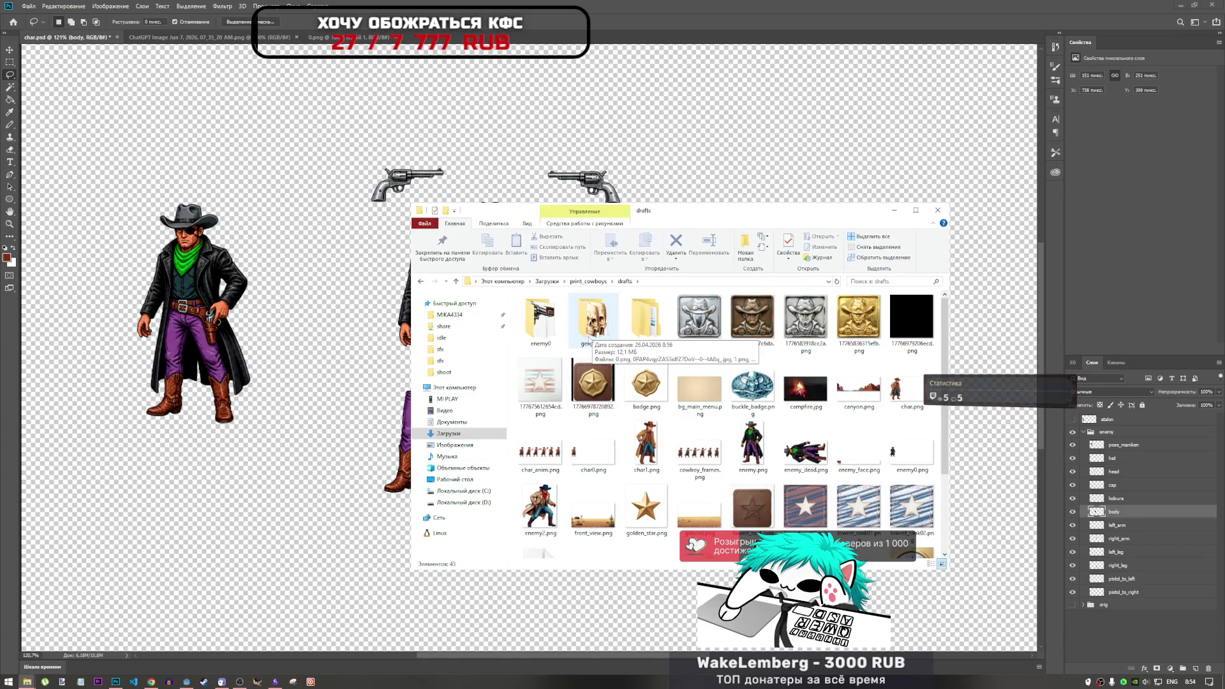
{"action": "double_click", "coordinate": [540, 317]}
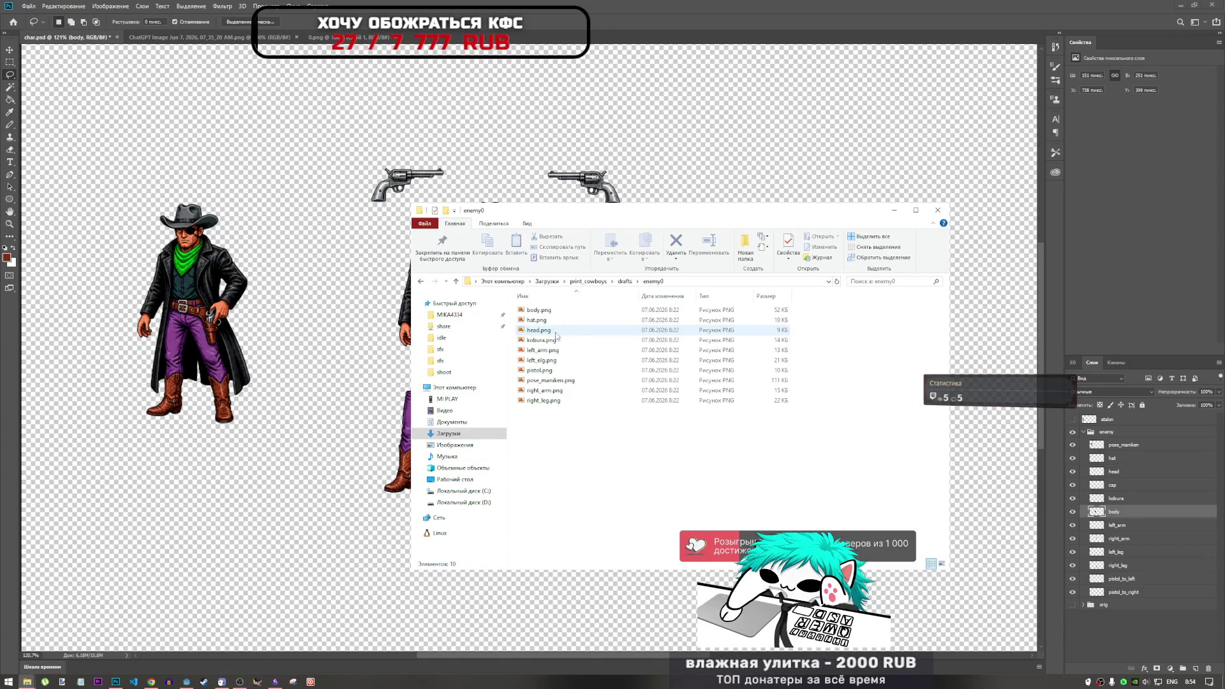
{"action": "right_click", "coordinate": [598, 436]}
{"action": "left_click", "coordinate": [586, 482]}
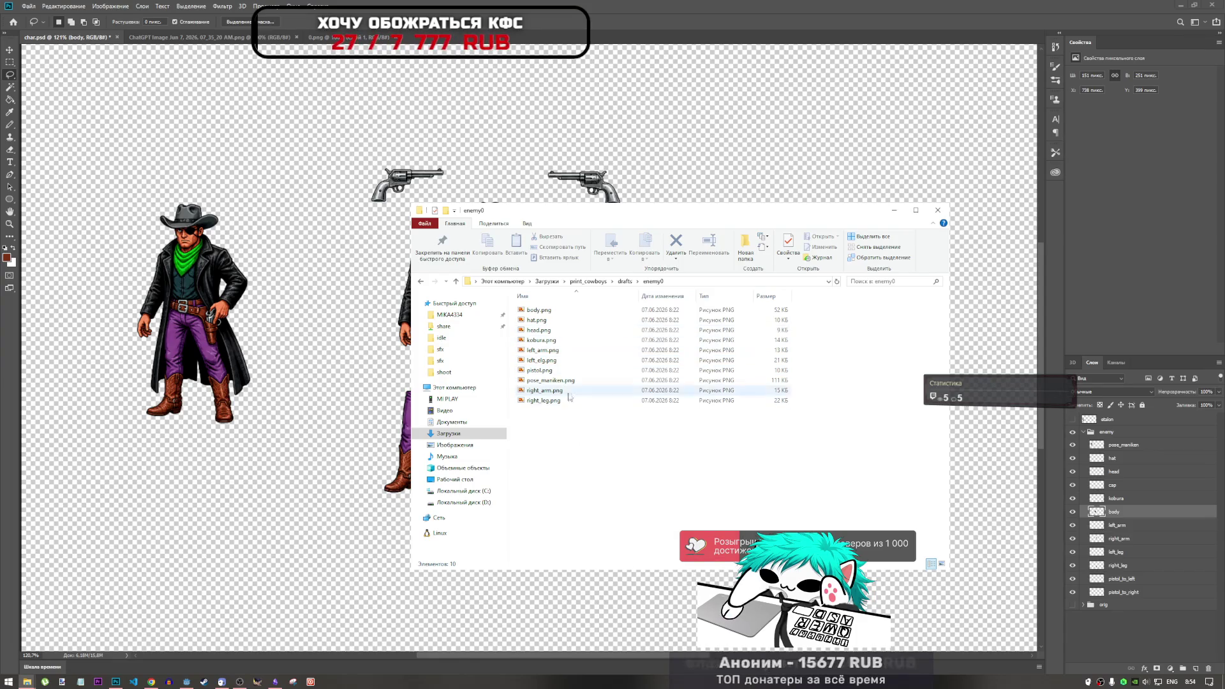
{"action": "key", "text": "ctrl+a"}
{"action": "key", "text": "shift+Delete"}
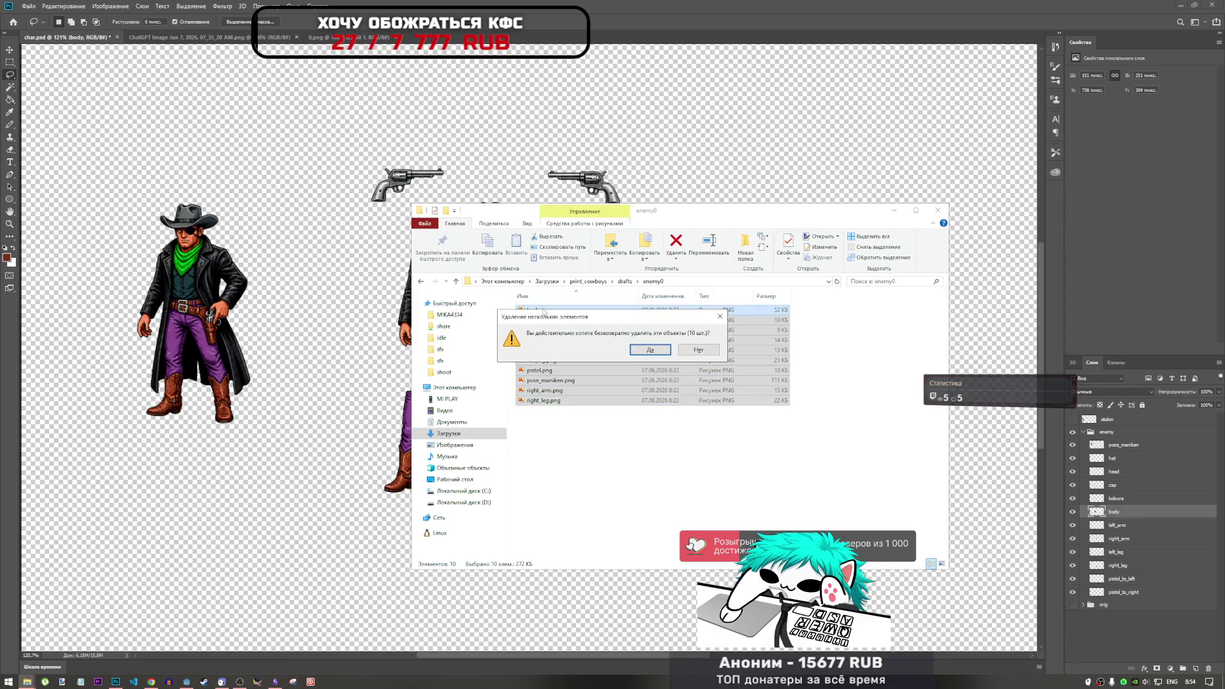
{"action": "left_click", "coordinate": [660, 351]}
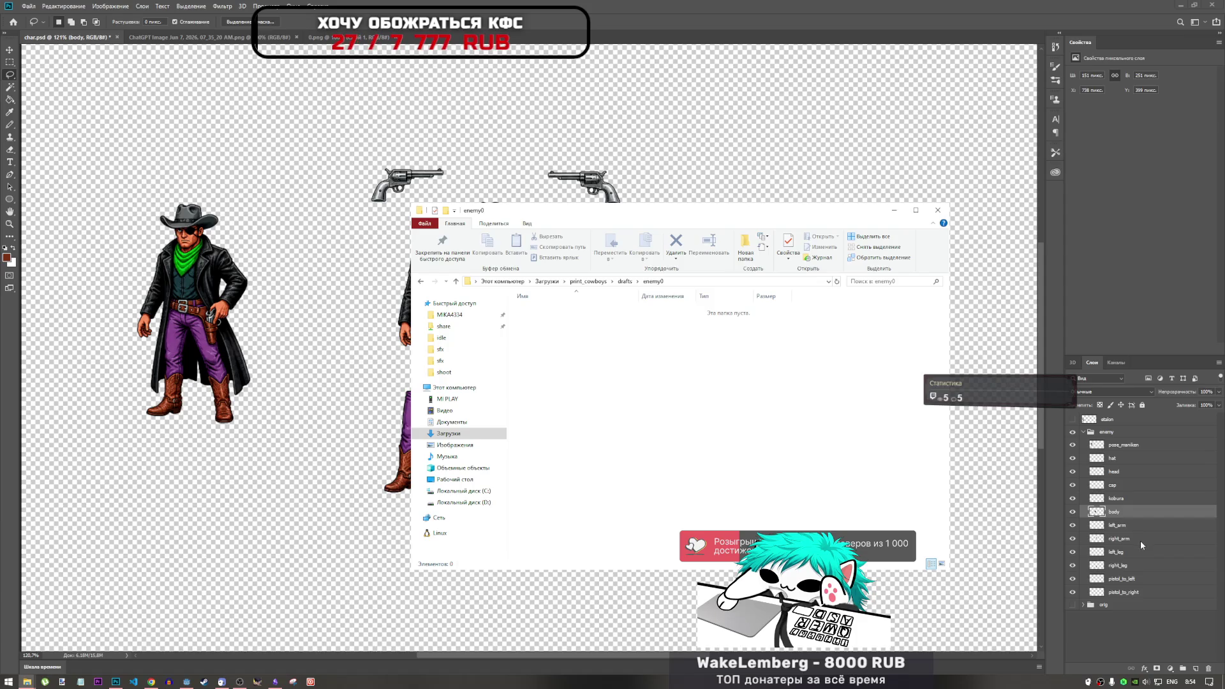
{"action": "key", "text": "alt+Tab"}
Export layers pose_maniken through pistol_to_right as separate PNGs into the enemy0 folder.
{"action": "left_click", "coordinate": [1121, 448]}
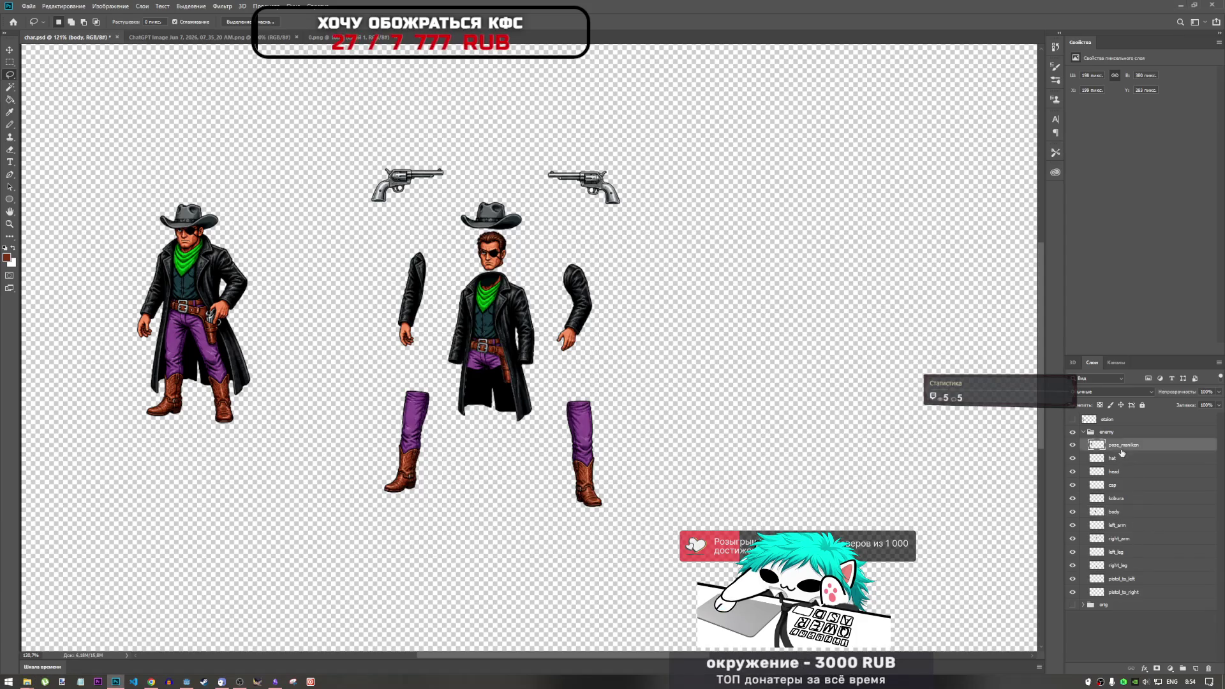
{"action": "left_click", "coordinate": [1127, 593], "text": "shift"}
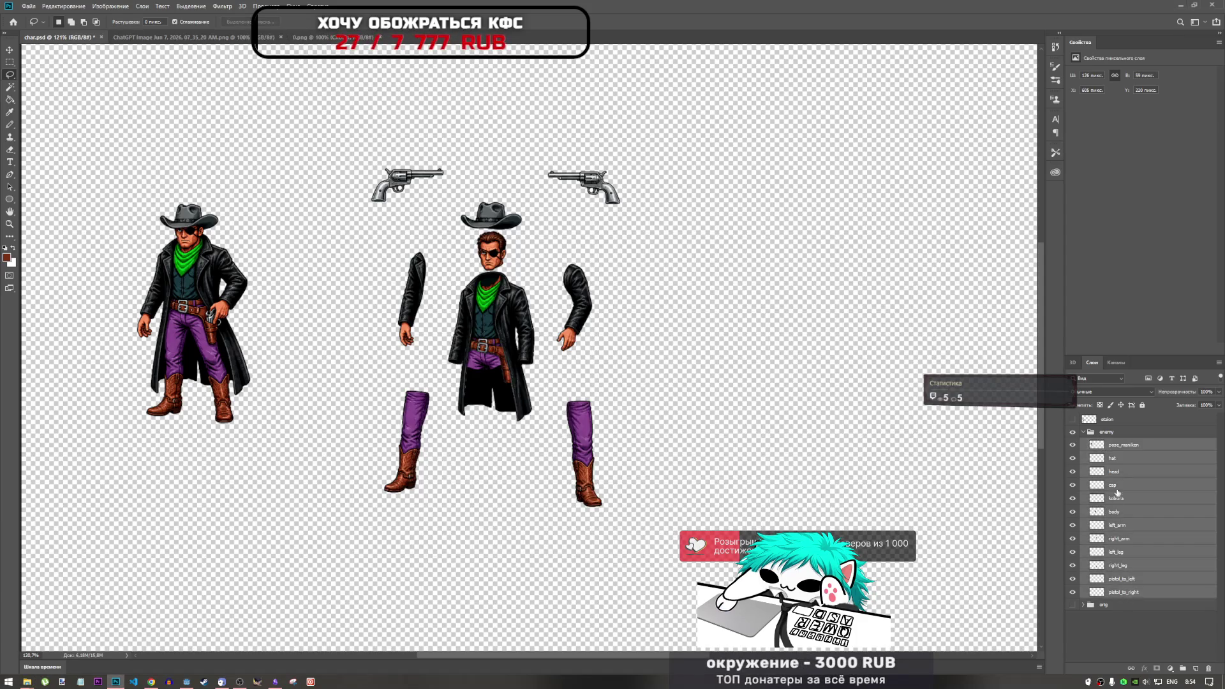
{"action": "right_click", "coordinate": [1125, 445]}
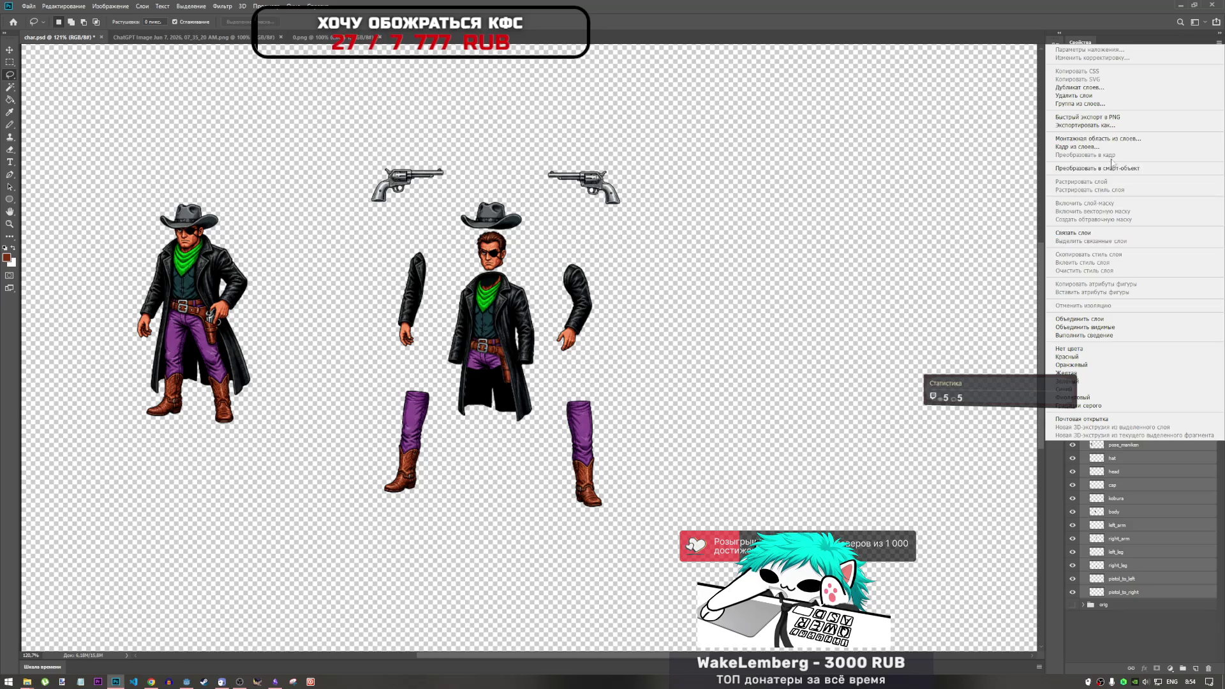
{"action": "left_click", "coordinate": [1109, 126]}
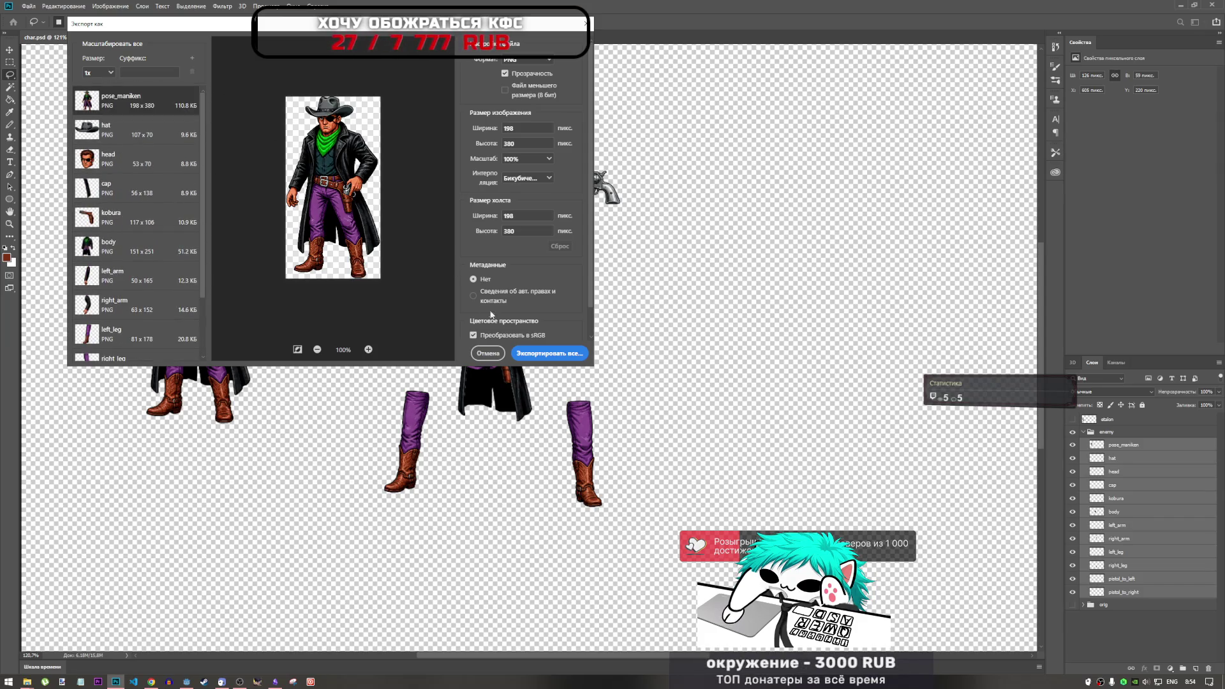
{"action": "left_click", "coordinate": [543, 353]}
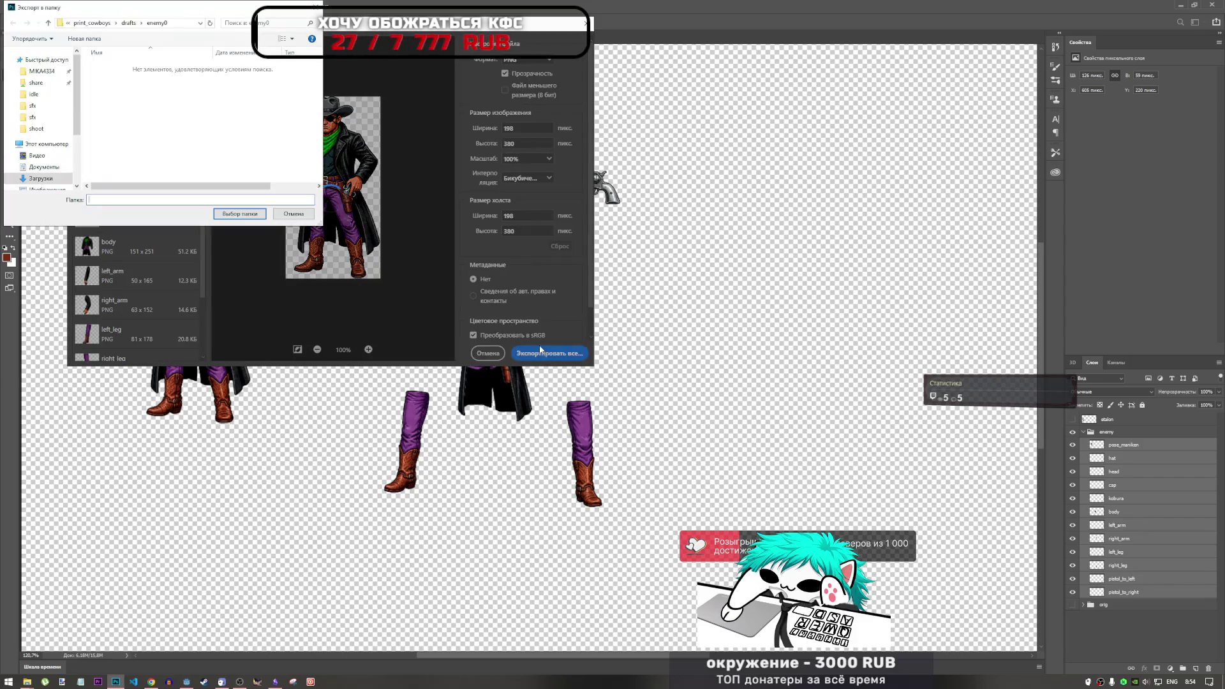
{"action": "left_click", "coordinate": [235, 217]}
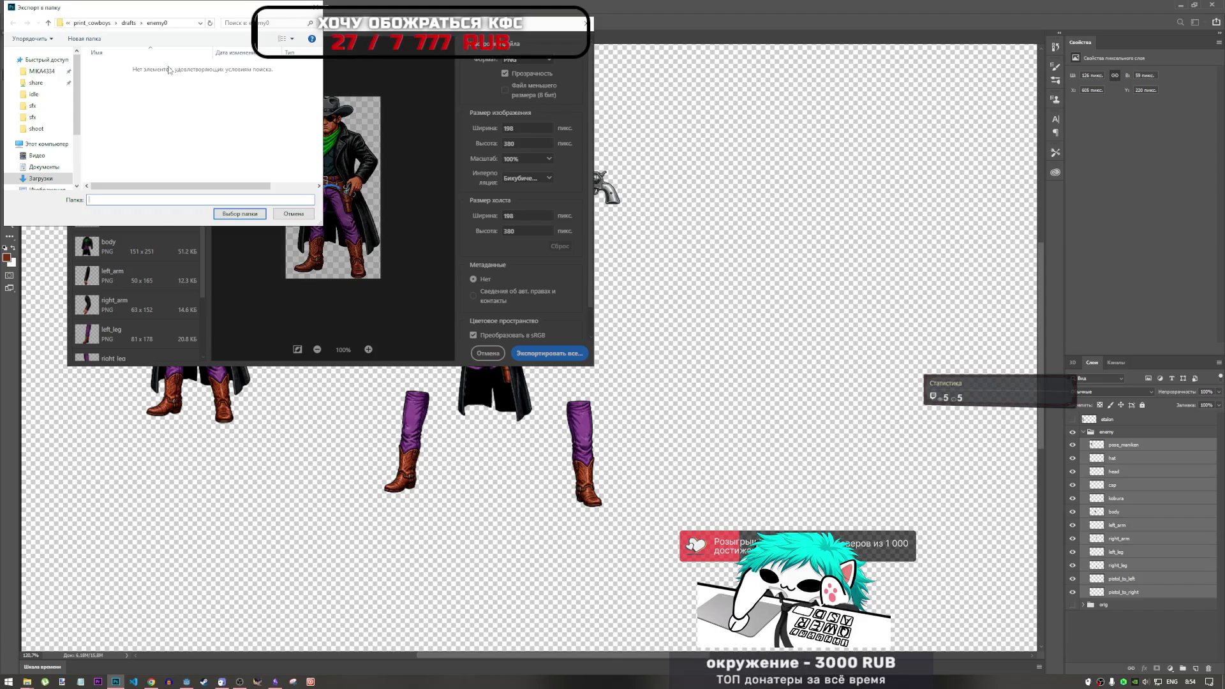
{"action": "left_click", "coordinate": [239, 214]}
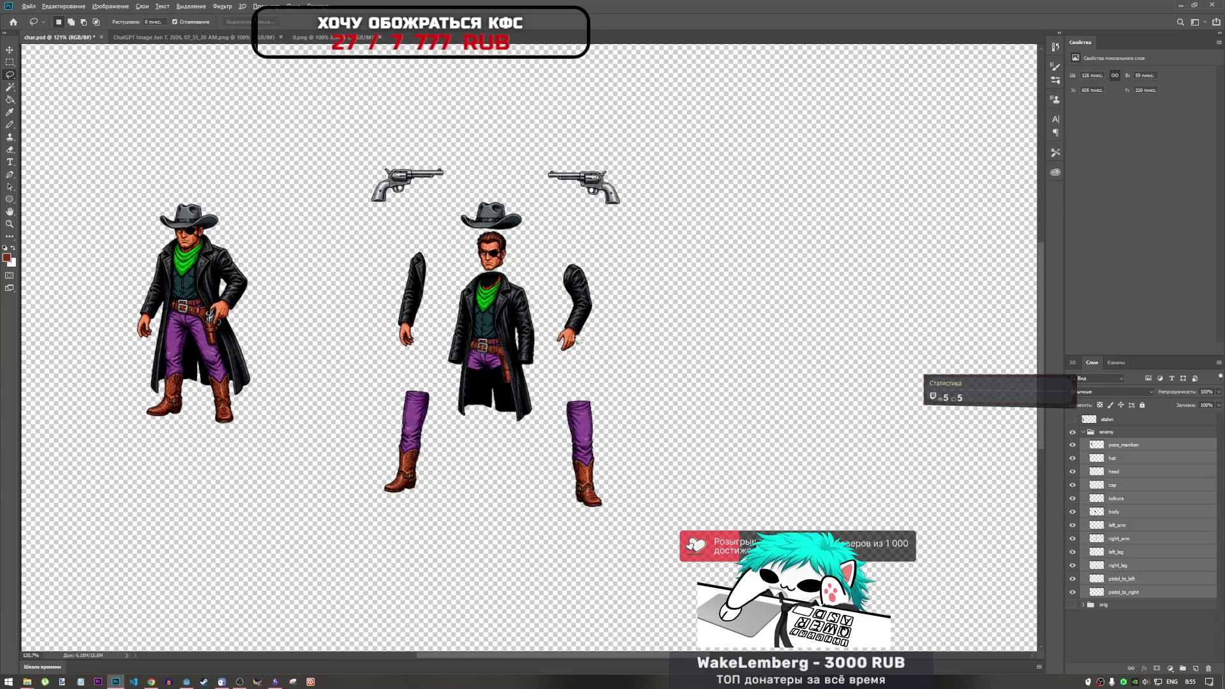
Zoom in on the reference hand and start a lasso outline of the finger on pose_maniken.
{"action": "scroll", "coordinate": [578, 338], "scroll_direction": "up", "scroll_amount": 3}
{"action": "scroll", "coordinate": [582, 400], "scroll_direction": "down", "scroll_amount": 4}
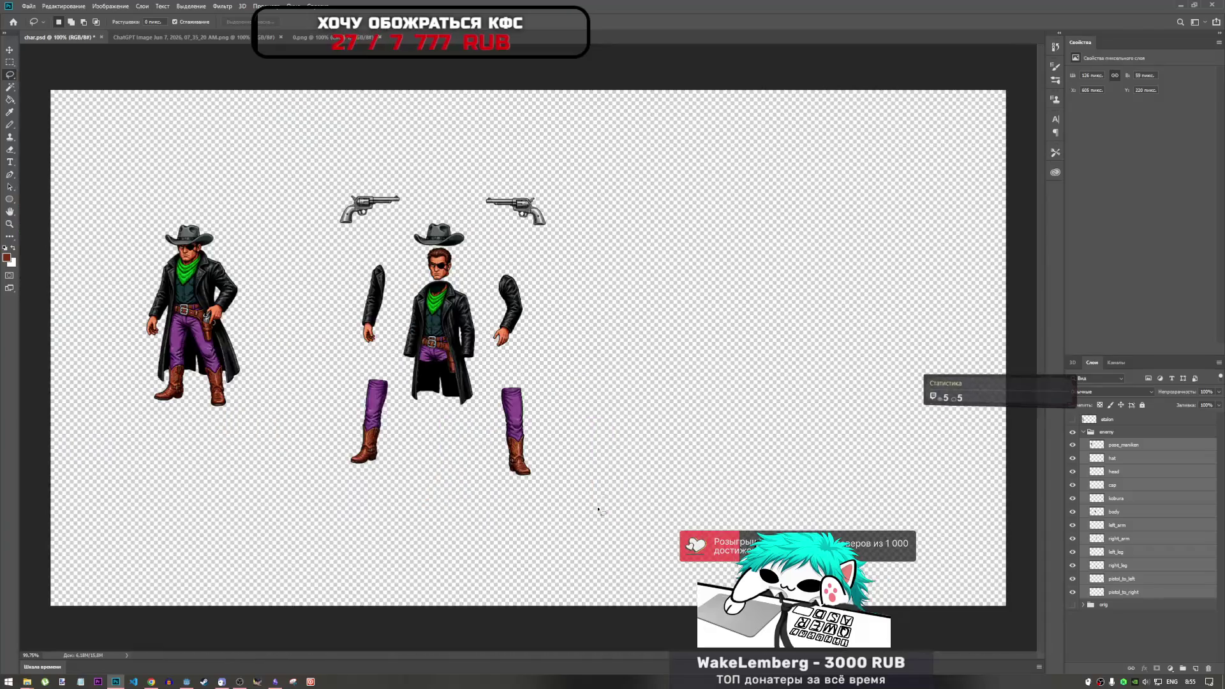
{"action": "scroll", "coordinate": [597, 492], "scroll_direction": "up", "scroll_amount": 2}
{"action": "left_click_drag", "start_coordinate": [619, 654], "coordinate": [504, 651]}
{"action": "scroll", "coordinate": [387, 301], "scroll_direction": "up", "scroll_amount": 2}
{"action": "scroll", "coordinate": [225, 215], "scroll_direction": "up", "scroll_amount": 10}
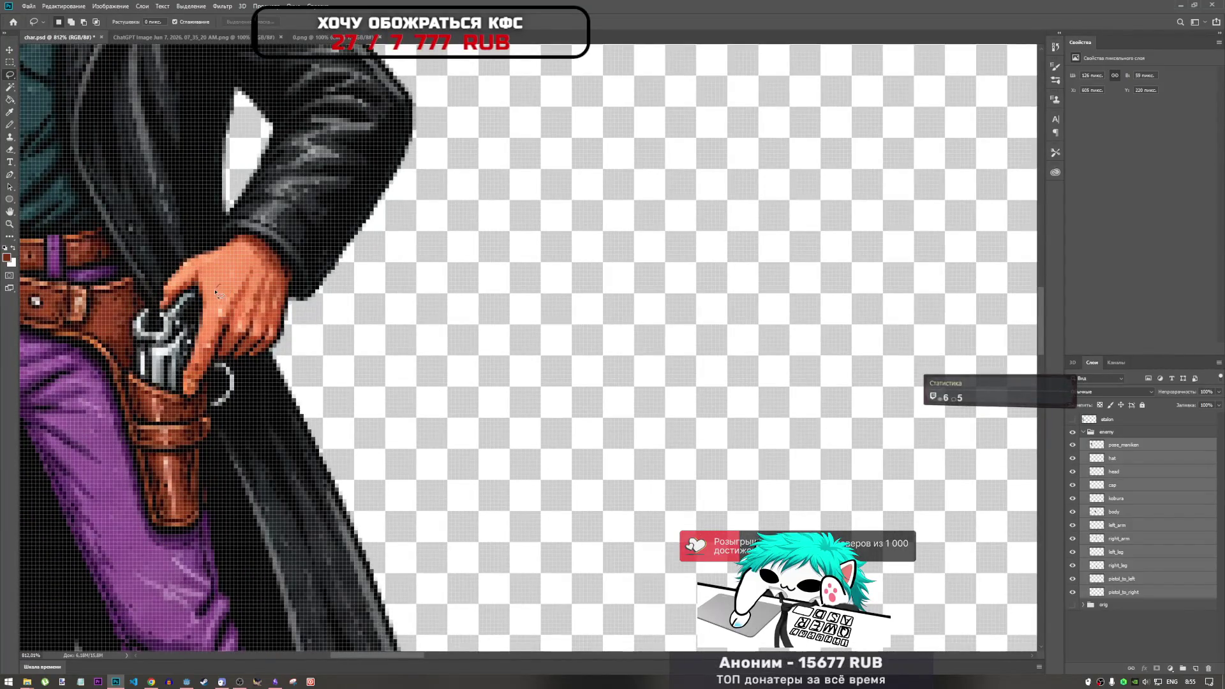
{"action": "left_click_drag", "start_coordinate": [207, 296], "coordinate": [210, 293]}
{"action": "left_click", "coordinate": [623, 256]}
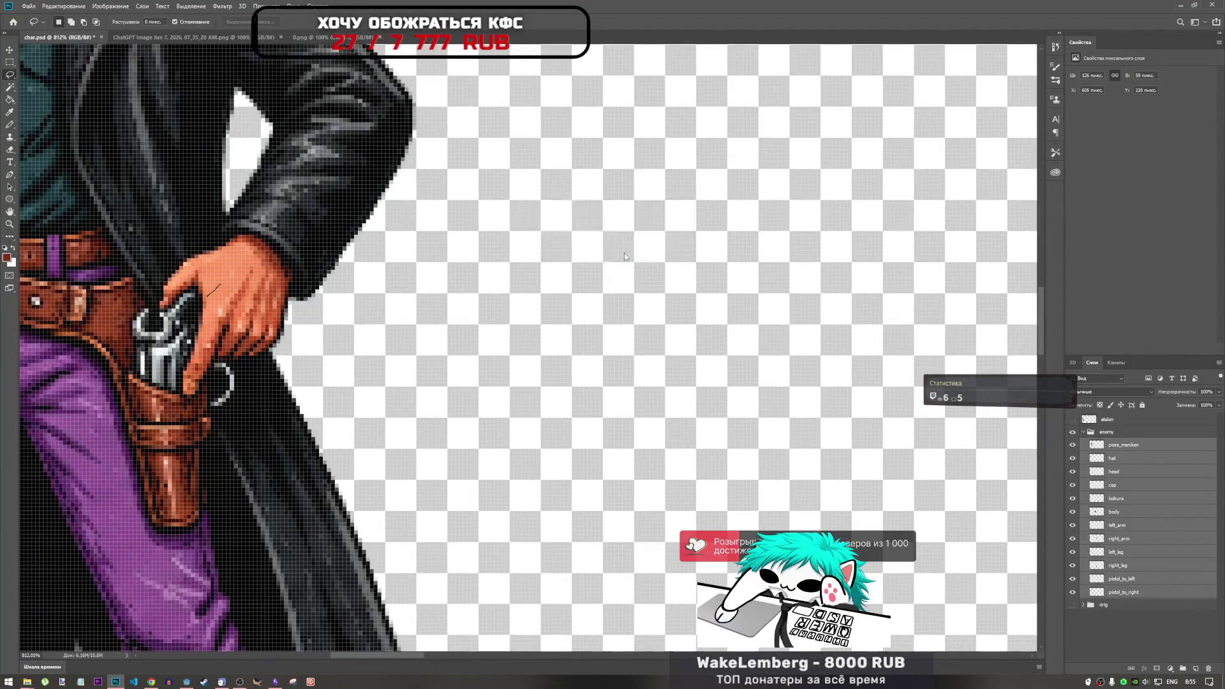
{"action": "left_click", "coordinate": [1156, 448]}
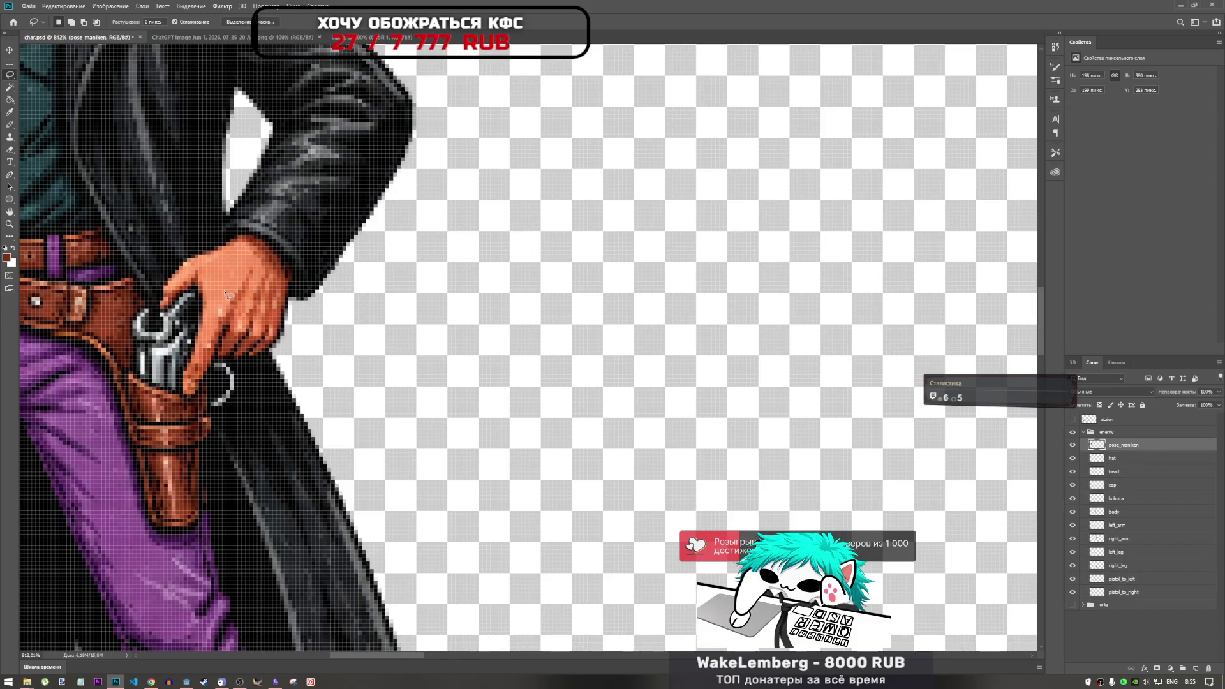
{"action": "left_click_drag", "start_coordinate": [175, 374], "coordinate": [190, 408]}
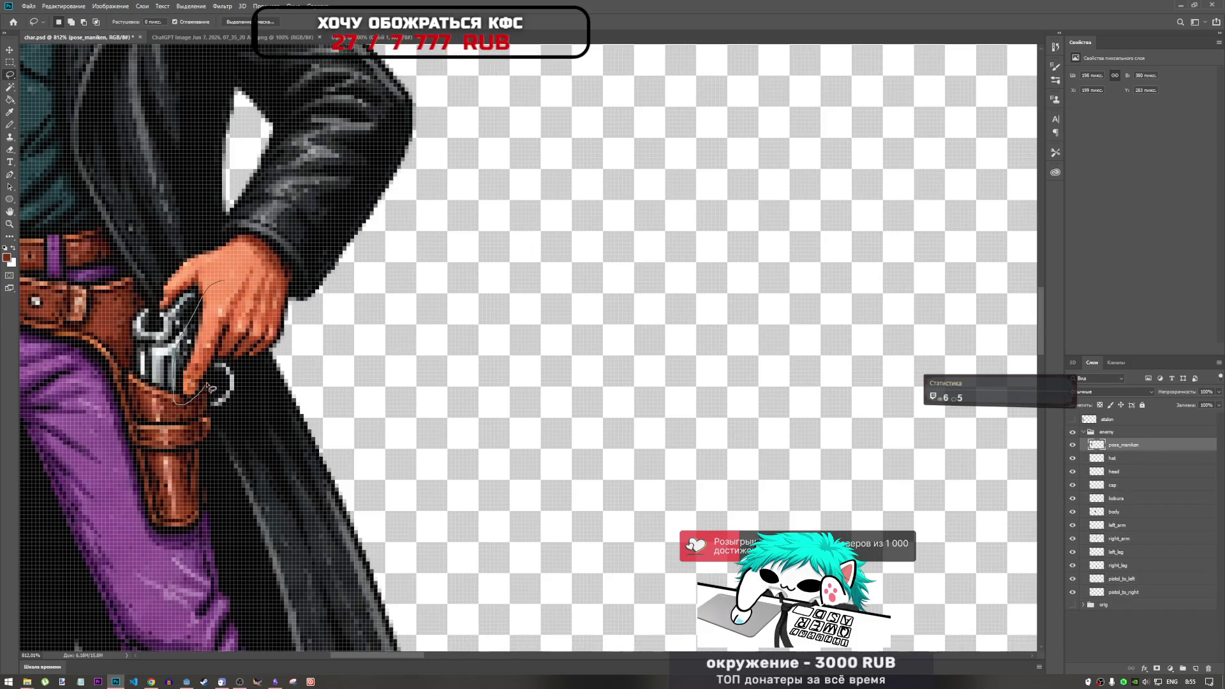
{"action": "left_click_drag", "start_coordinate": [241, 298], "coordinate": [244, 300]}
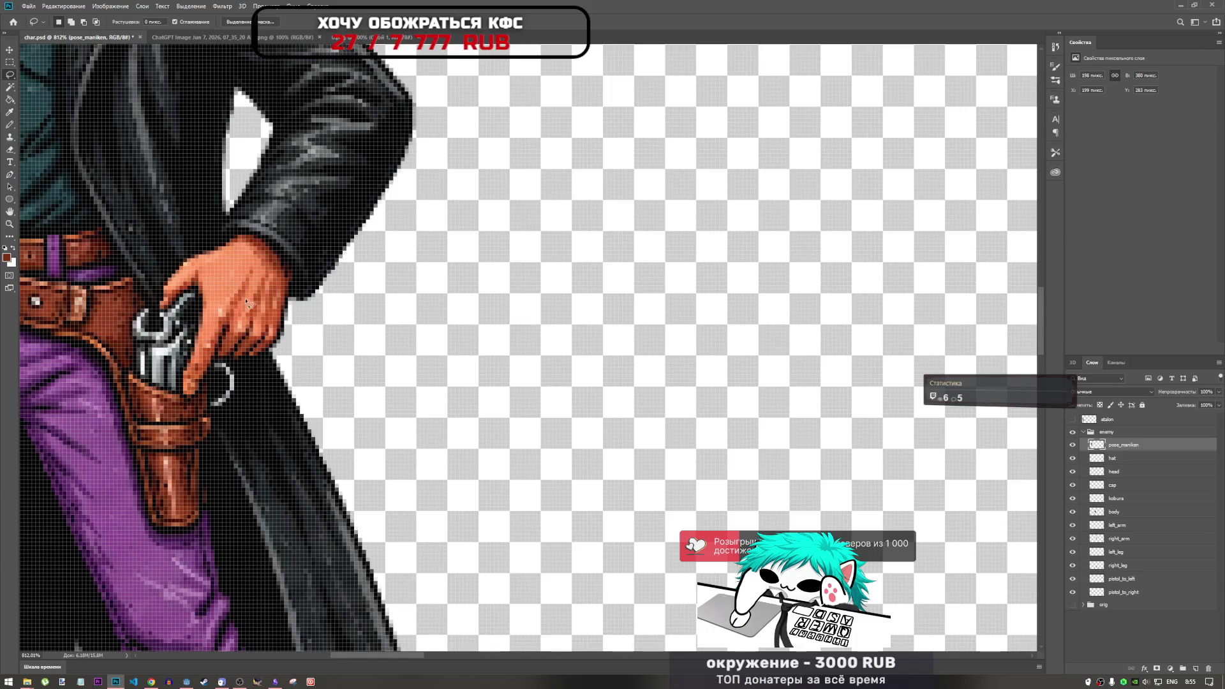
{"action": "scroll", "coordinate": [255, 341], "scroll_direction": "down", "scroll_amount": 2}
{"action": "scroll", "coordinate": [280, 343], "scroll_direction": "up", "scroll_amount": 5}
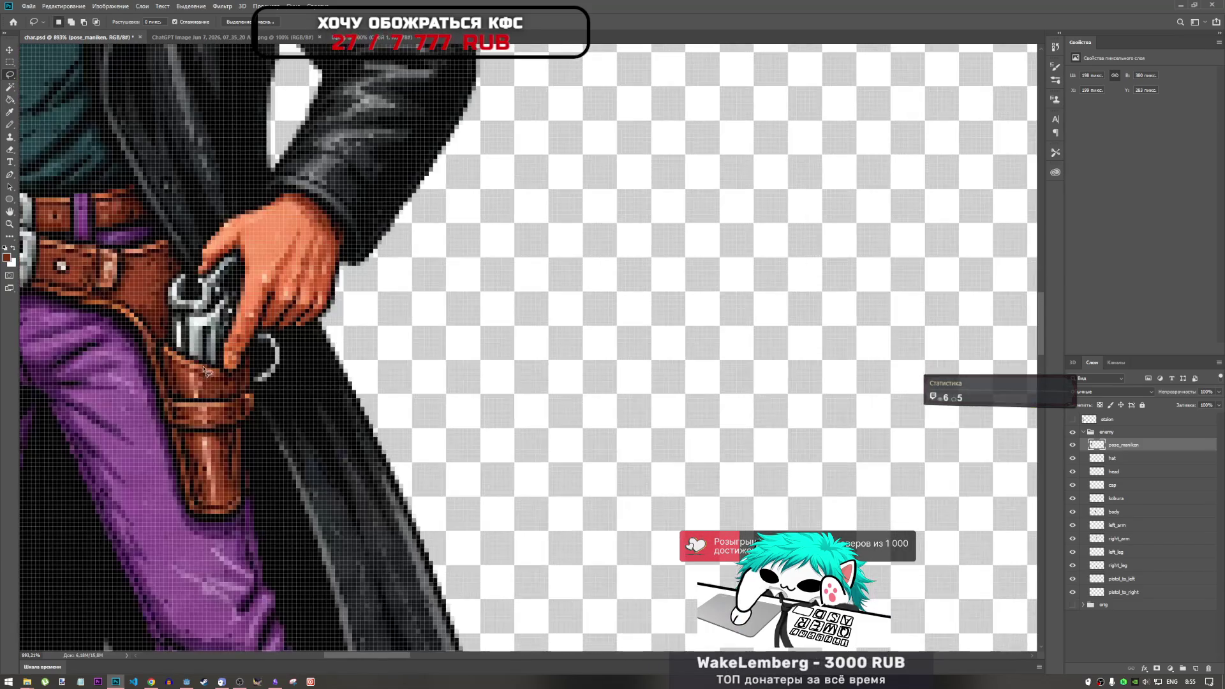
Trace the finger from knuckle to tip and back, closing it into a selection.
{"action": "left_click_drag", "start_coordinate": [370, 142], "coordinate": [361, 205]}
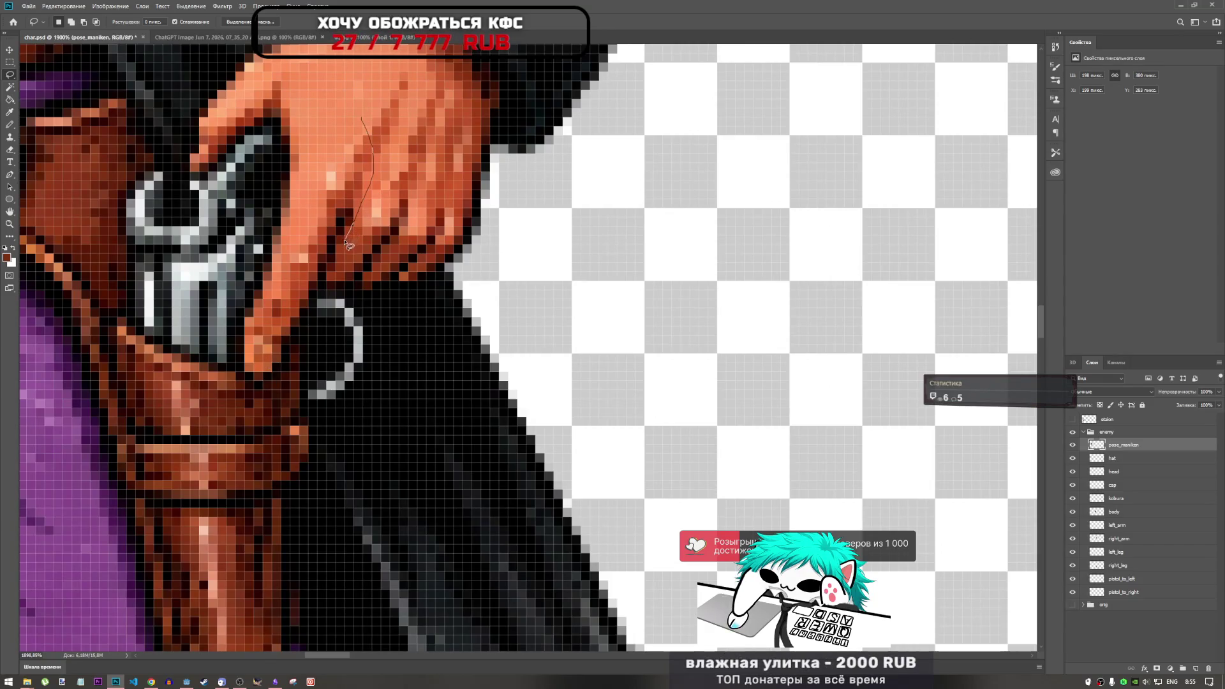
{"action": "left_click_drag", "start_coordinate": [318, 295], "coordinate": [301, 334]}
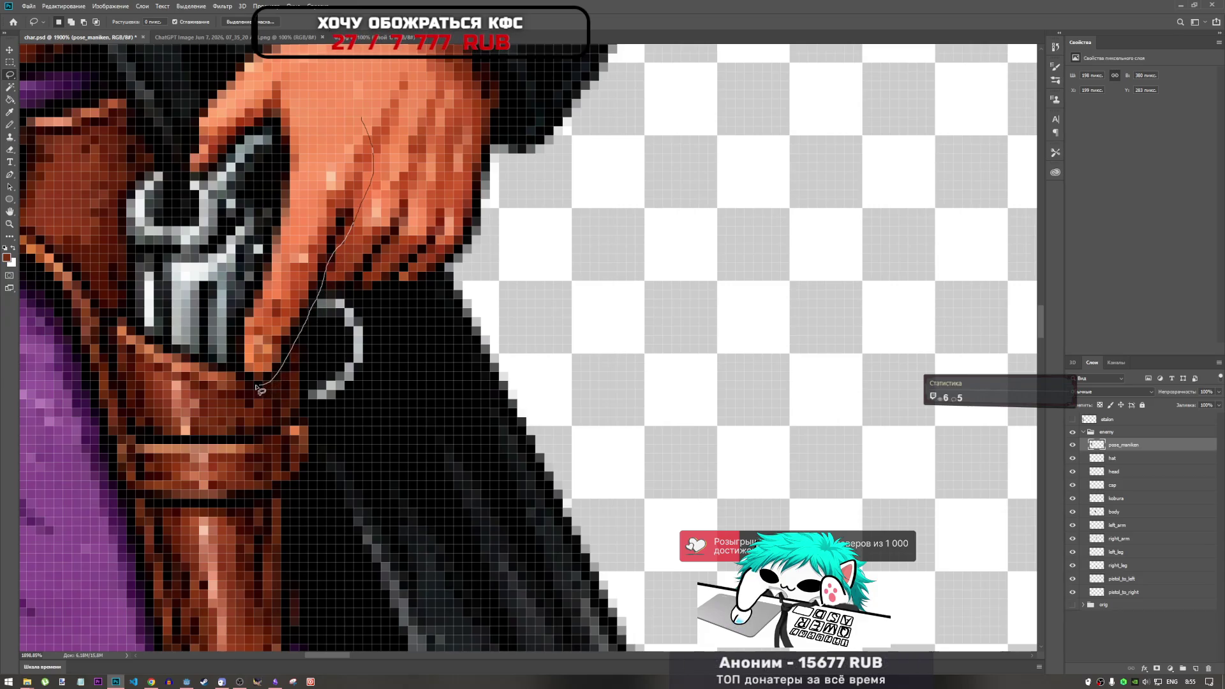
{"action": "left_click_drag", "start_coordinate": [242, 373], "coordinate": [251, 300]}
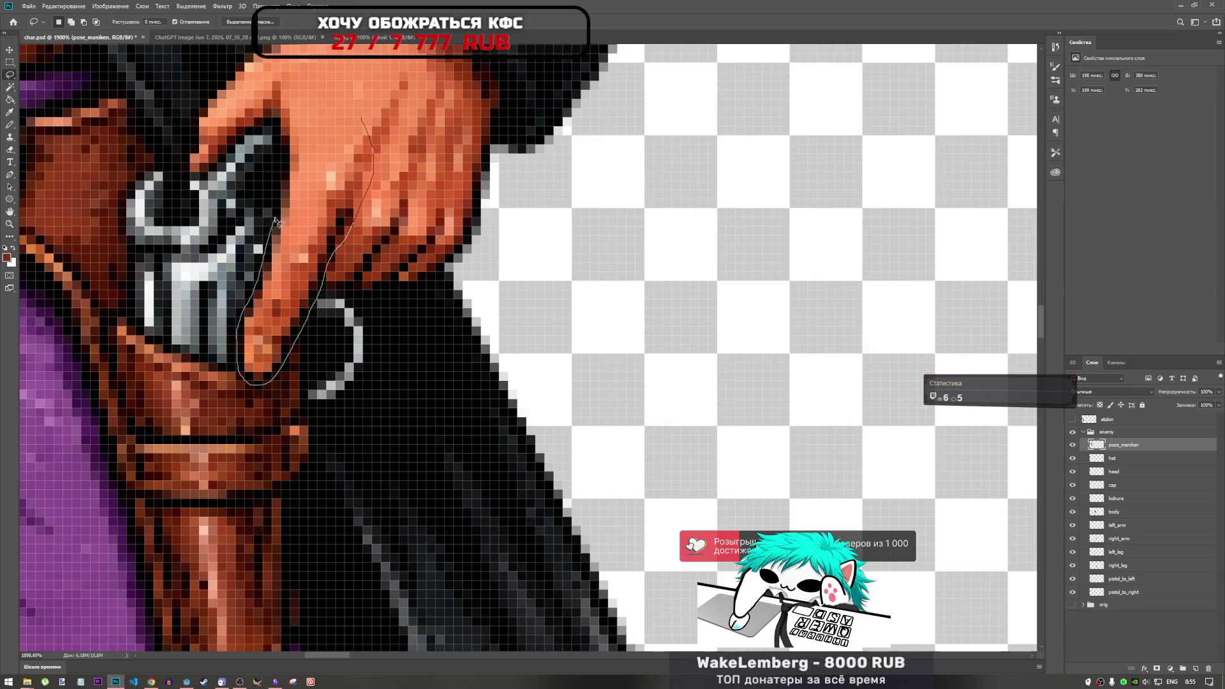
{"action": "left_click_drag", "start_coordinate": [285, 199], "coordinate": [285, 184]}
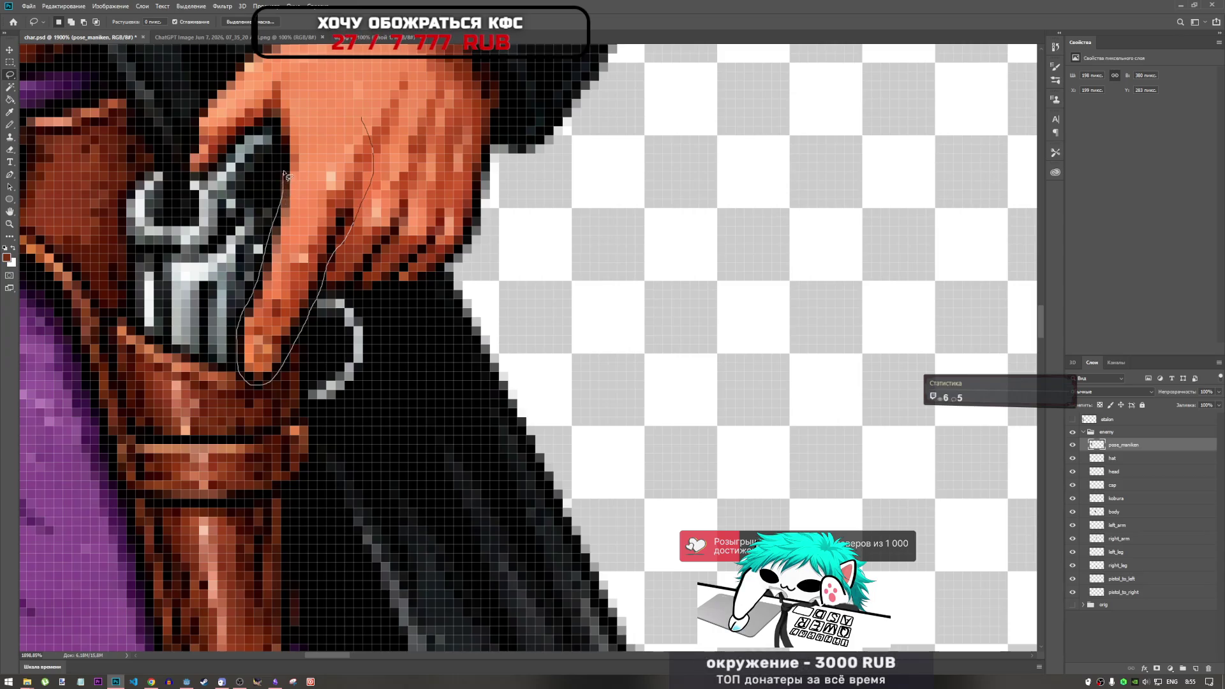
{"action": "left_click_drag", "start_coordinate": [365, 119], "coordinate": [366, 120]}
{"action": "scroll", "coordinate": [367, 120], "scroll_direction": "down", "scroll_amount": 5}
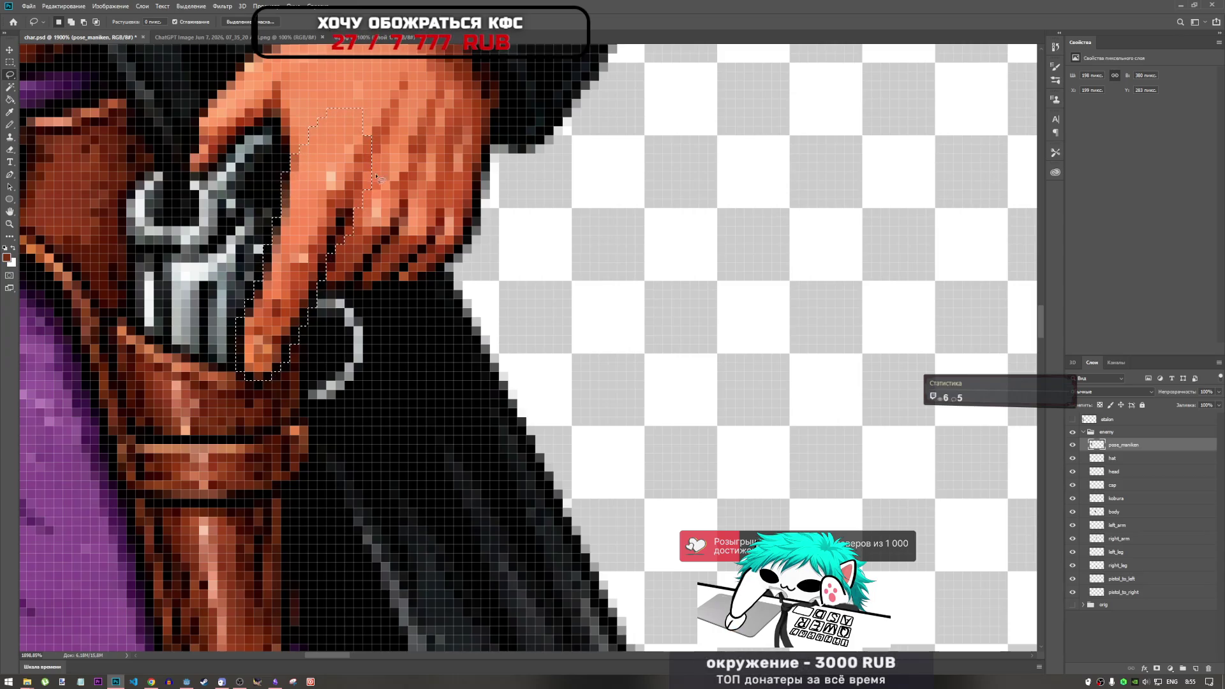
{"action": "scroll", "coordinate": [396, 257], "scroll_direction": "down", "scroll_amount": 5}
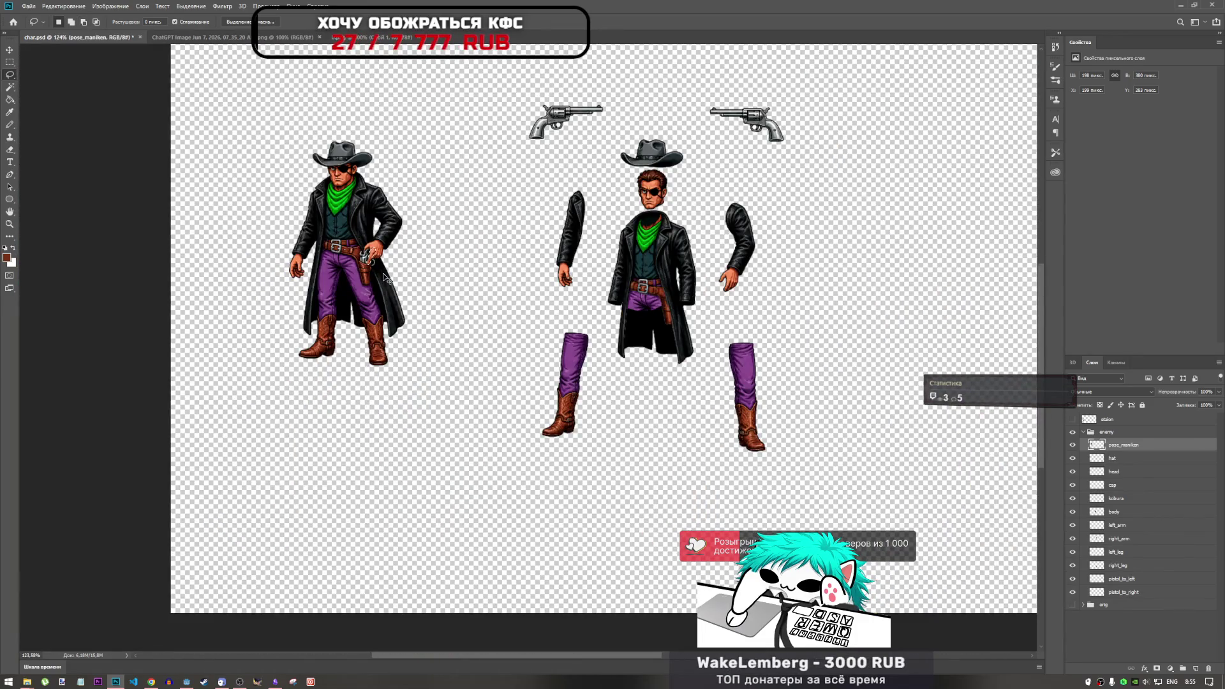
Copy the selected finger to a new layer, Слой 8, and duplicate the right_arm layer.
{"action": "left_click", "coordinate": [1132, 458]}
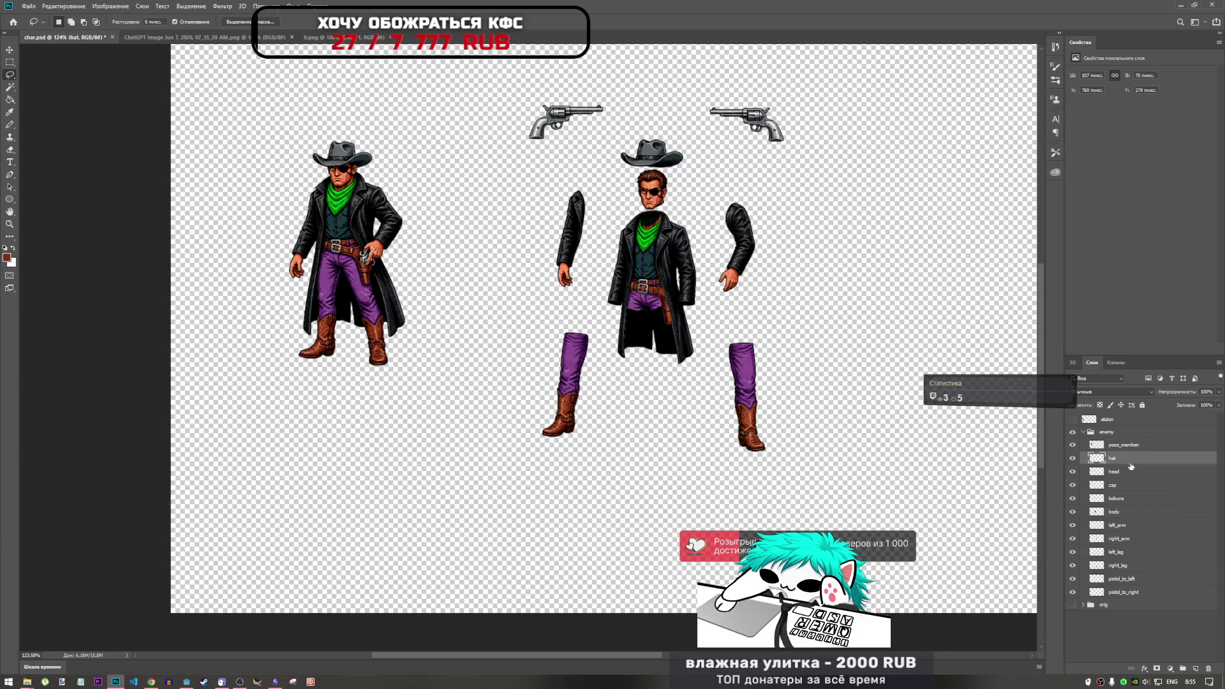
{"action": "left_click", "coordinate": [1134, 538]}
{"action": "key", "text": "ctrl+j"}
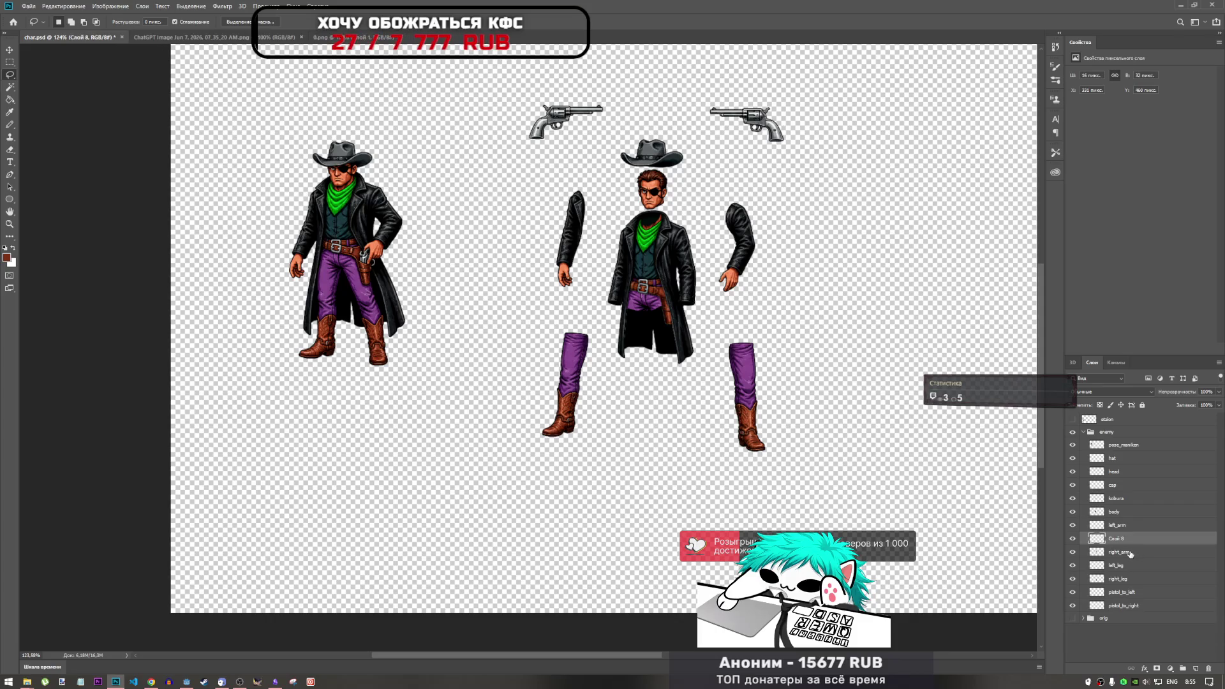
{"action": "mouse_move", "coordinate": [1130, 555]}
{"action": "left_mouse_down"}
{"action": "mouse_move", "coordinate": [1133, 565]}
{"action": "mouse_move", "coordinate": [1135, 552]}
{"action": "left_mouse_up"}
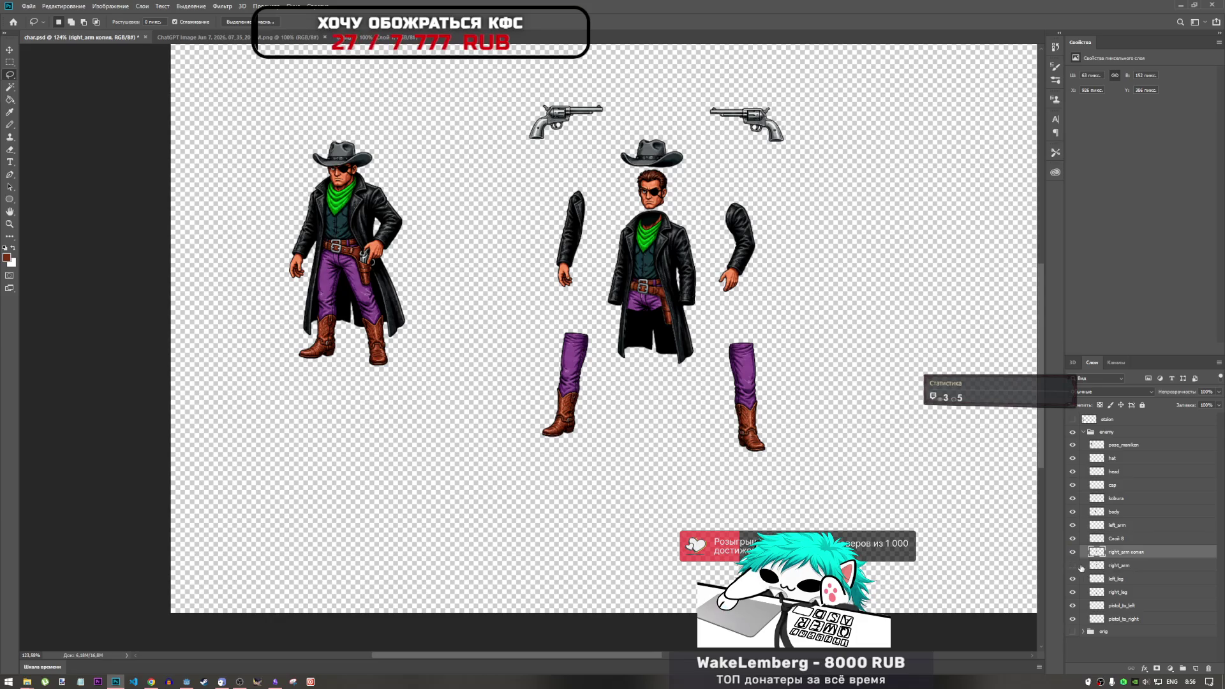
{"action": "left_click", "coordinate": [1116, 538]}
Move the finger piece onto the right arm's hand, fine-tune its position, and apply.
{"action": "key", "text": "ctrl+t"}
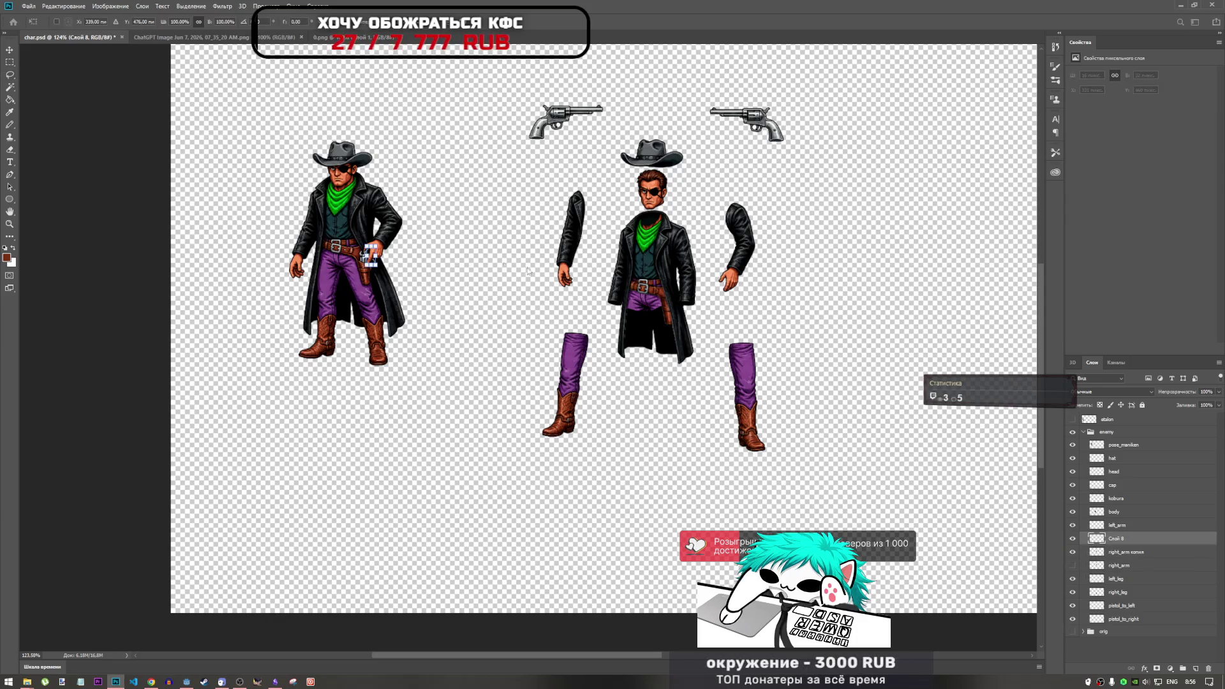
{"action": "mouse_move", "coordinate": [373, 255]}
{"action": "left_mouse_down"}
{"action": "mouse_move", "coordinate": [514, 240]}
{"action": "mouse_move", "coordinate": [741, 274]}
{"action": "left_mouse_up"}
{"action": "scroll", "coordinate": [743, 274], "scroll_direction": "up", "scroll_amount": 3}
{"action": "scroll", "coordinate": [743, 274], "scroll_direction": "up", "scroll_amount": 5}
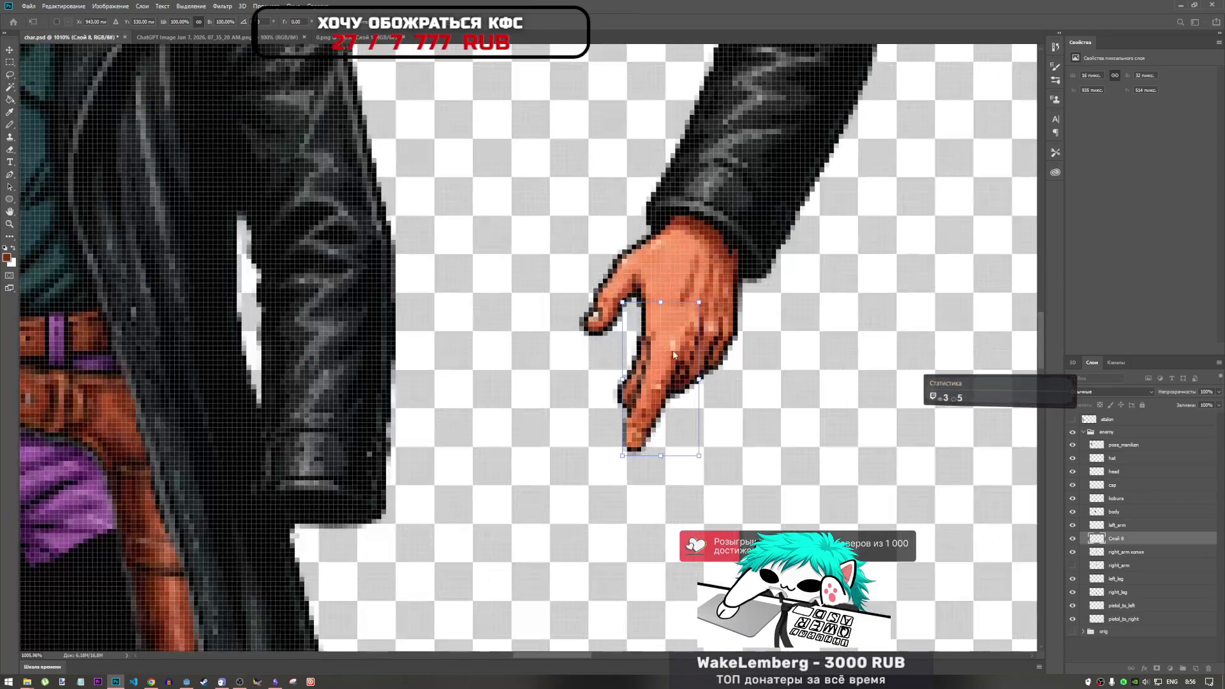
{"action": "mouse_move", "coordinate": [648, 354]}
{"action": "left_mouse_down"}
{"action": "mouse_move", "coordinate": [638, 339]}
{"action": "mouse_move", "coordinate": [657, 339]}
{"action": "left_mouse_up"}
{"action": "key", "text": "Return"}
{"action": "key", "text": "l"}
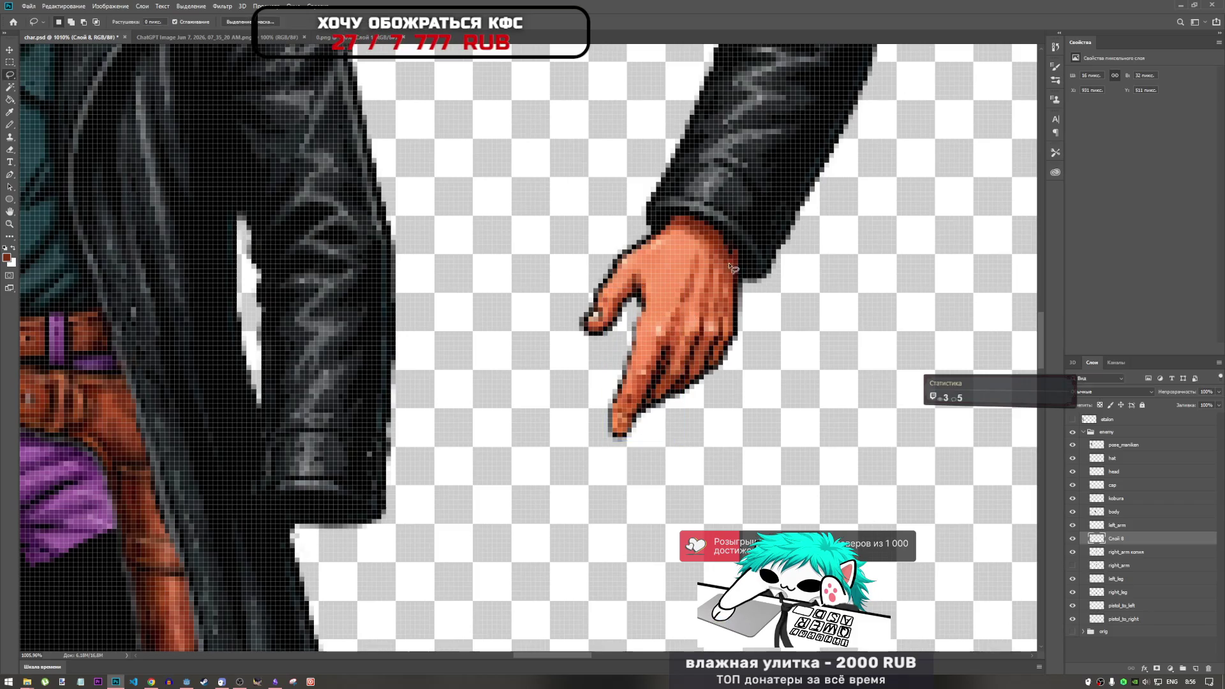
{"action": "scroll", "coordinate": [722, 287], "scroll_direction": "down", "scroll_amount": 5}
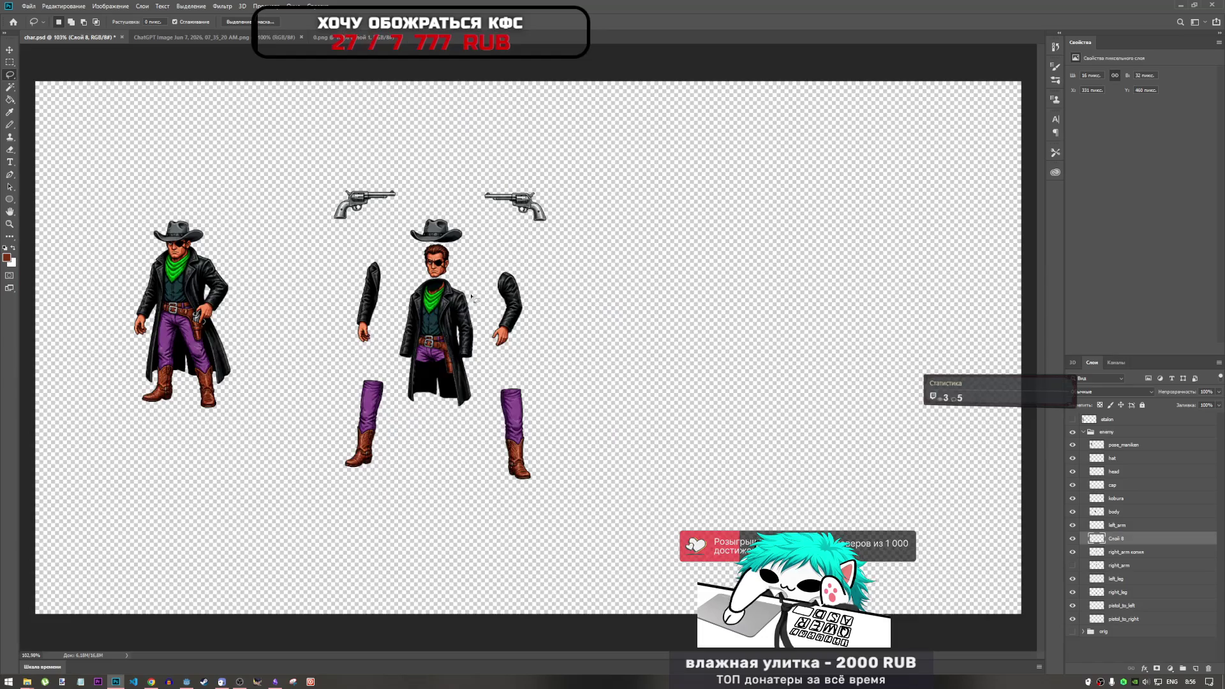
{"action": "scroll", "coordinate": [219, 334], "scroll_direction": "up", "scroll_amount": 2}
{"action": "scroll", "coordinate": [224, 334], "scroll_direction": "down", "scroll_amount": 2}
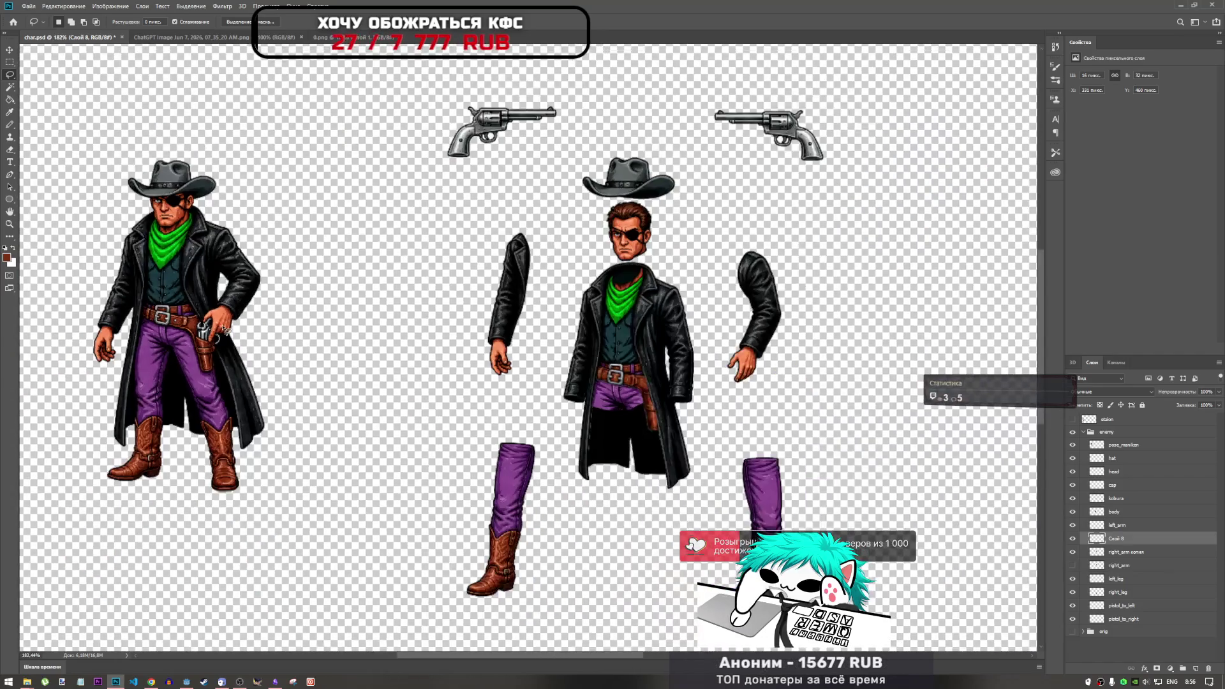
{"action": "scroll", "coordinate": [191, 335], "scroll_direction": "up", "scroll_amount": 6}
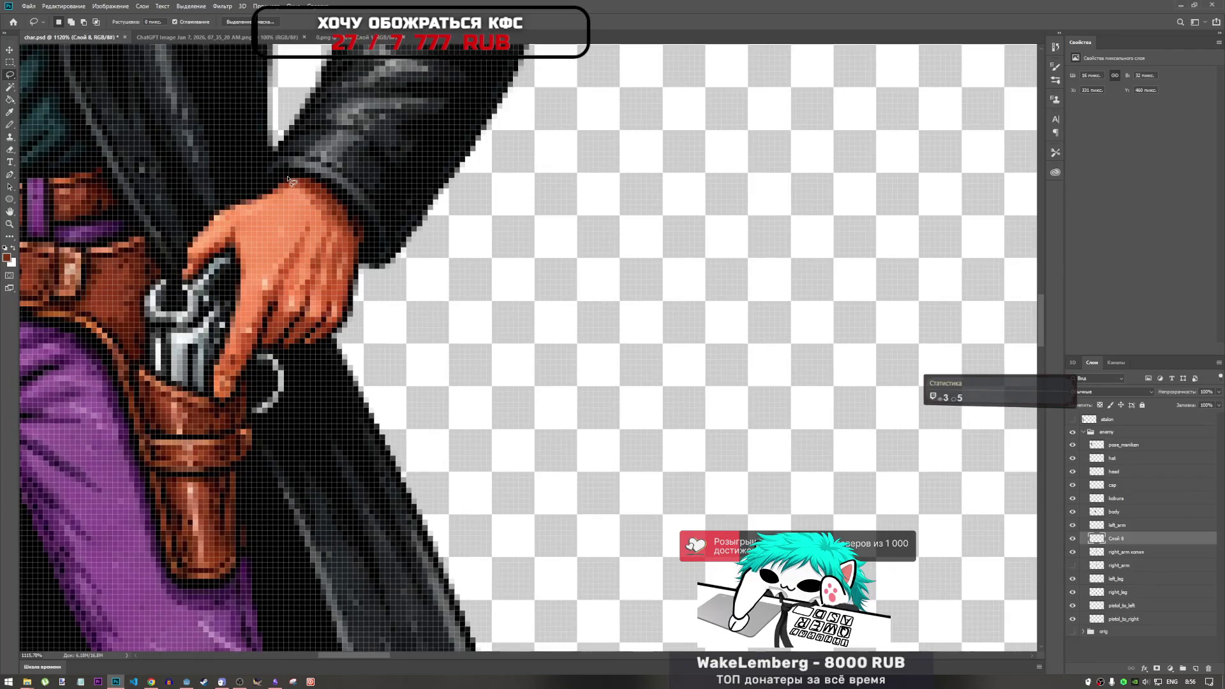
Lasso the left figure's hand on the holster, from gun edge up the finger to the sleeve.
{"action": "mouse_move", "coordinate": [249, 199]}
{"action": "left_mouse_down"}
{"action": "mouse_move", "coordinate": [200, 224]}
{"action": "mouse_move", "coordinate": [179, 275]}
{"action": "mouse_move", "coordinate": [203, 279]}
{"action": "mouse_move", "coordinate": [218, 255]}
{"action": "left_mouse_up"}
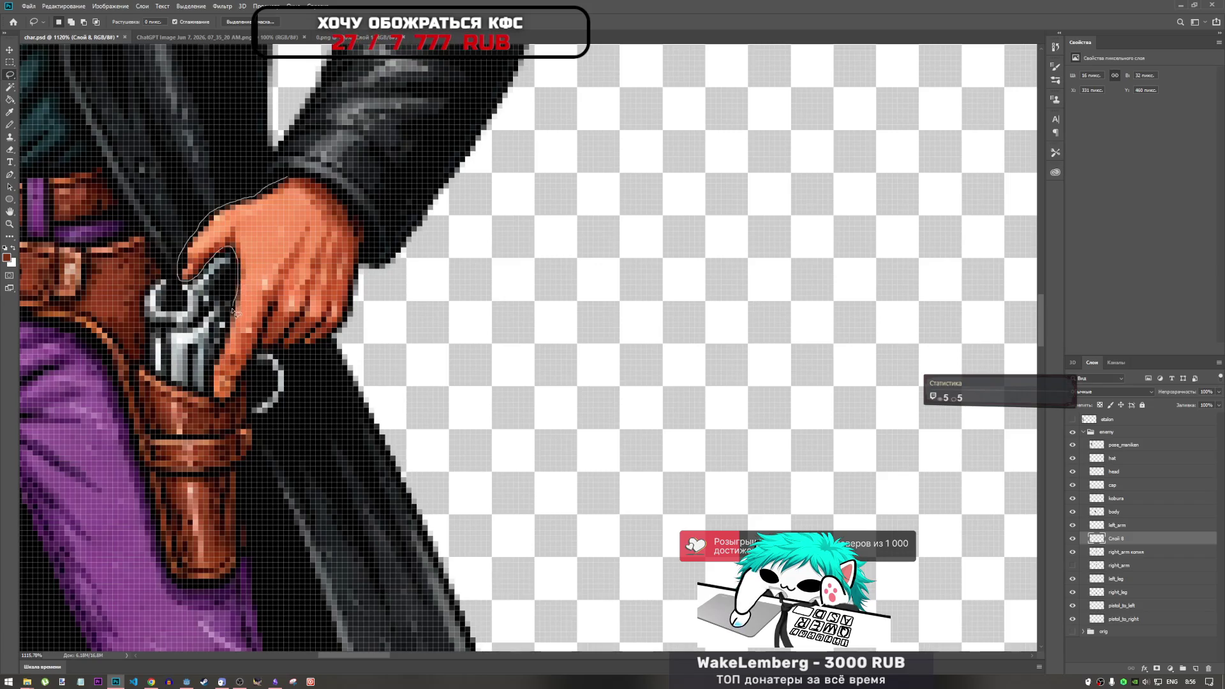
{"action": "left_click_drag", "start_coordinate": [232, 331], "coordinate": [224, 354]}
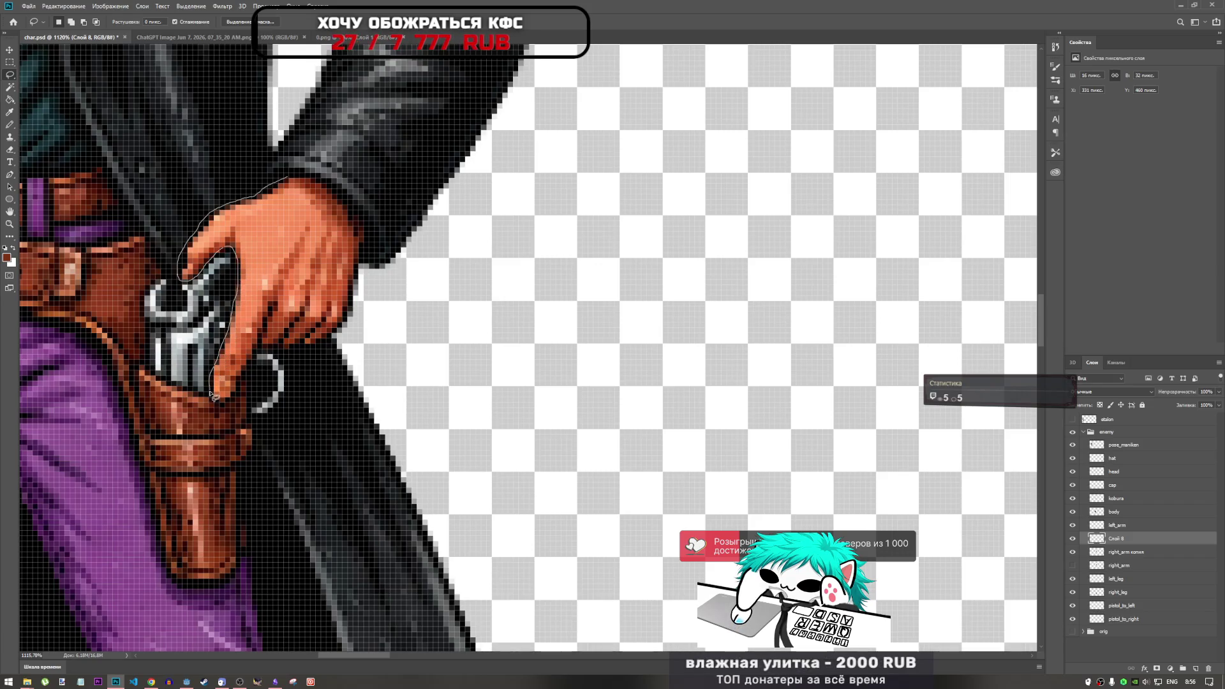
{"action": "left_click_drag", "start_coordinate": [240, 384], "coordinate": [255, 350]}
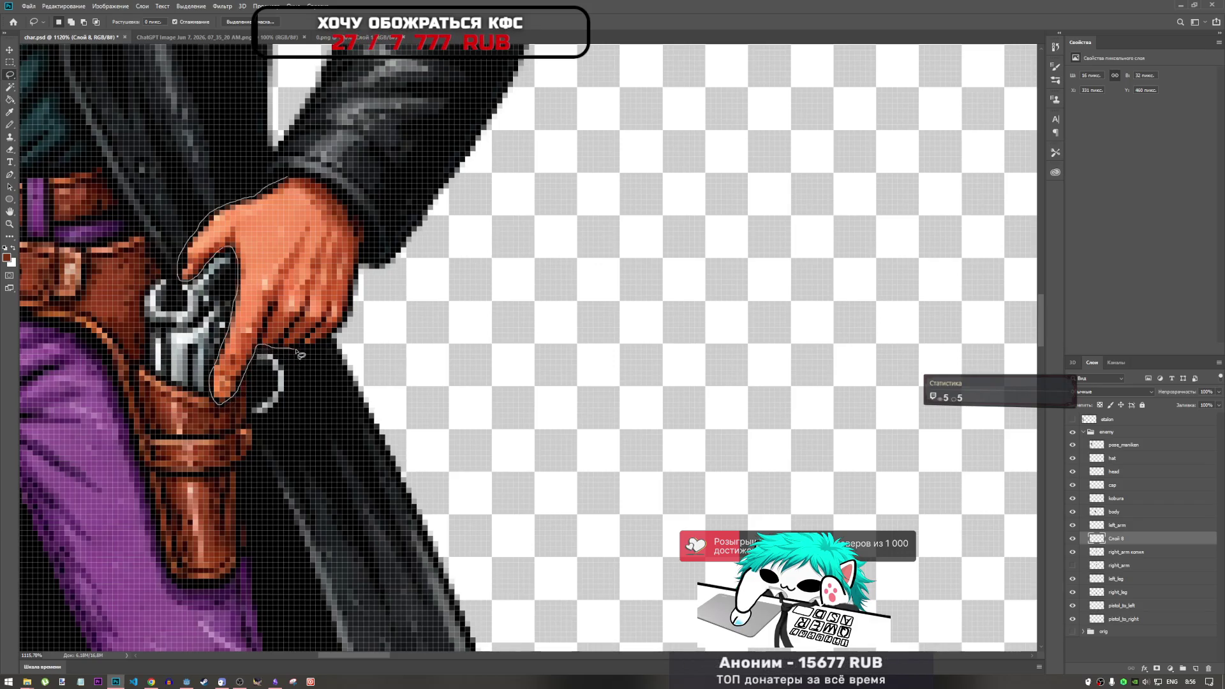
{"action": "left_click_drag", "start_coordinate": [327, 345], "coordinate": [350, 326]}
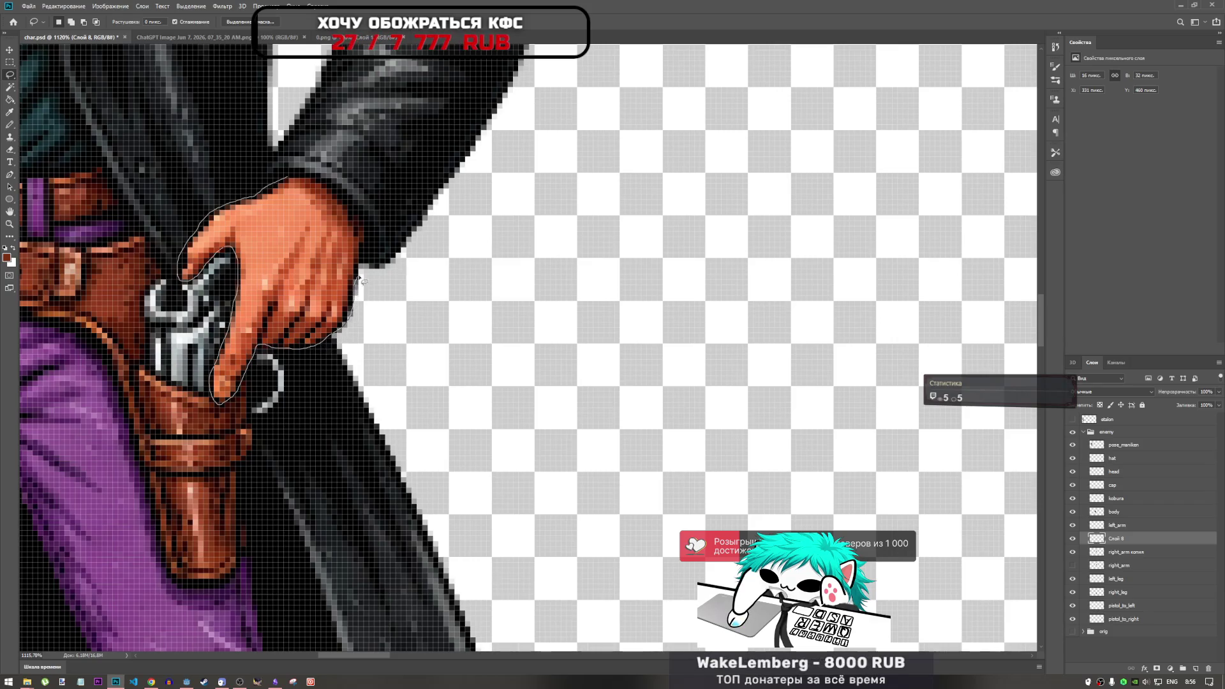
{"action": "left_click_drag", "start_coordinate": [365, 258], "coordinate": [366, 245]}
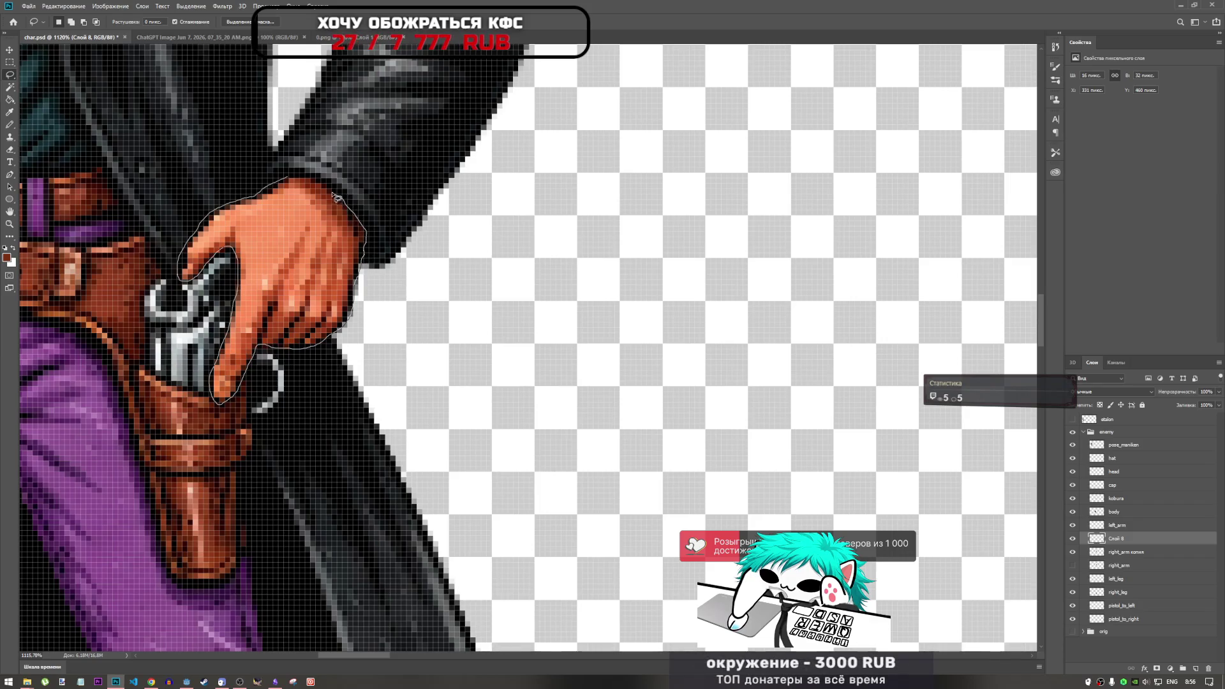
{"action": "left_click_drag", "start_coordinate": [290, 178], "coordinate": [291, 180]}
{"action": "scroll", "coordinate": [383, 274], "scroll_direction": "down", "scroll_amount": 5}
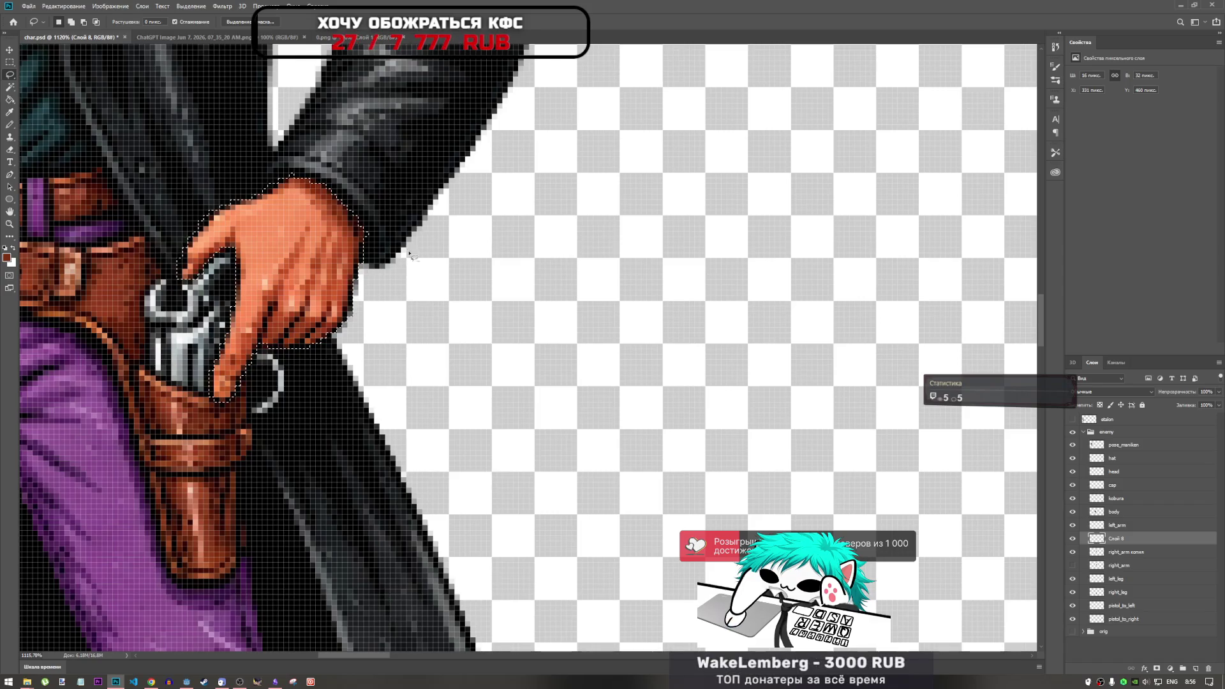
{"action": "scroll", "coordinate": [323, 281], "scroll_direction": "down", "scroll_amount": 2}
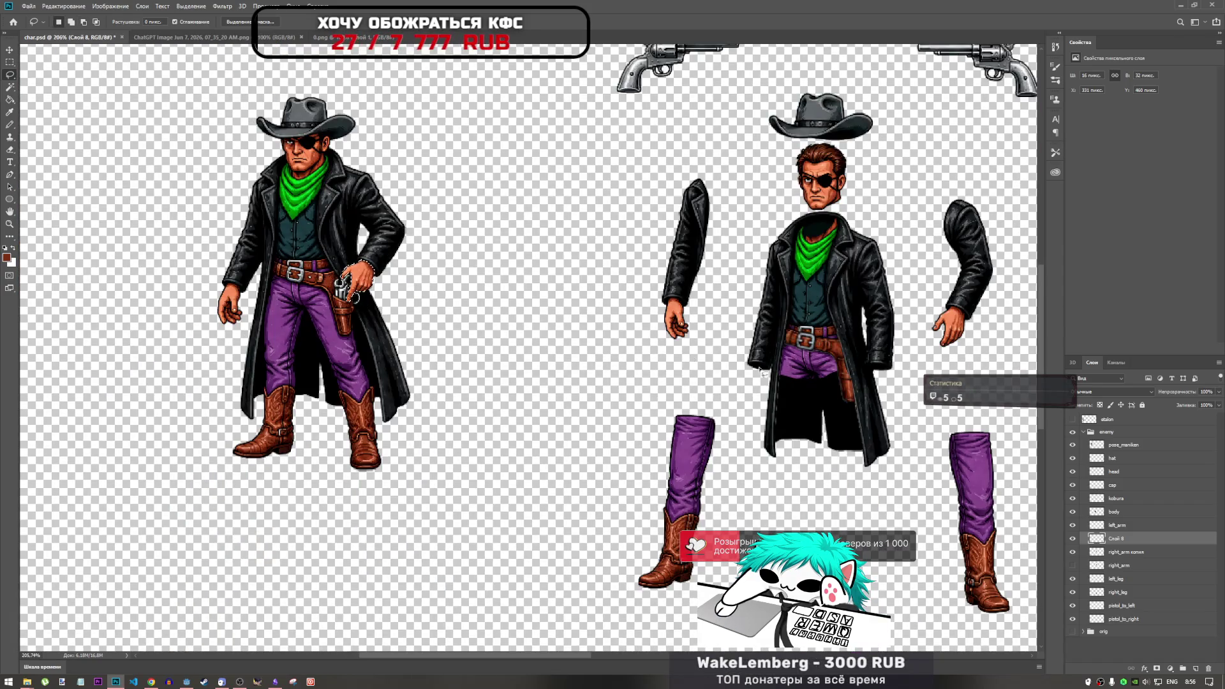
Copy the reference hand to a new layer, Слой 9, and delete the old Слой 8 finger.
{"action": "left_click", "coordinate": [1123, 556]}
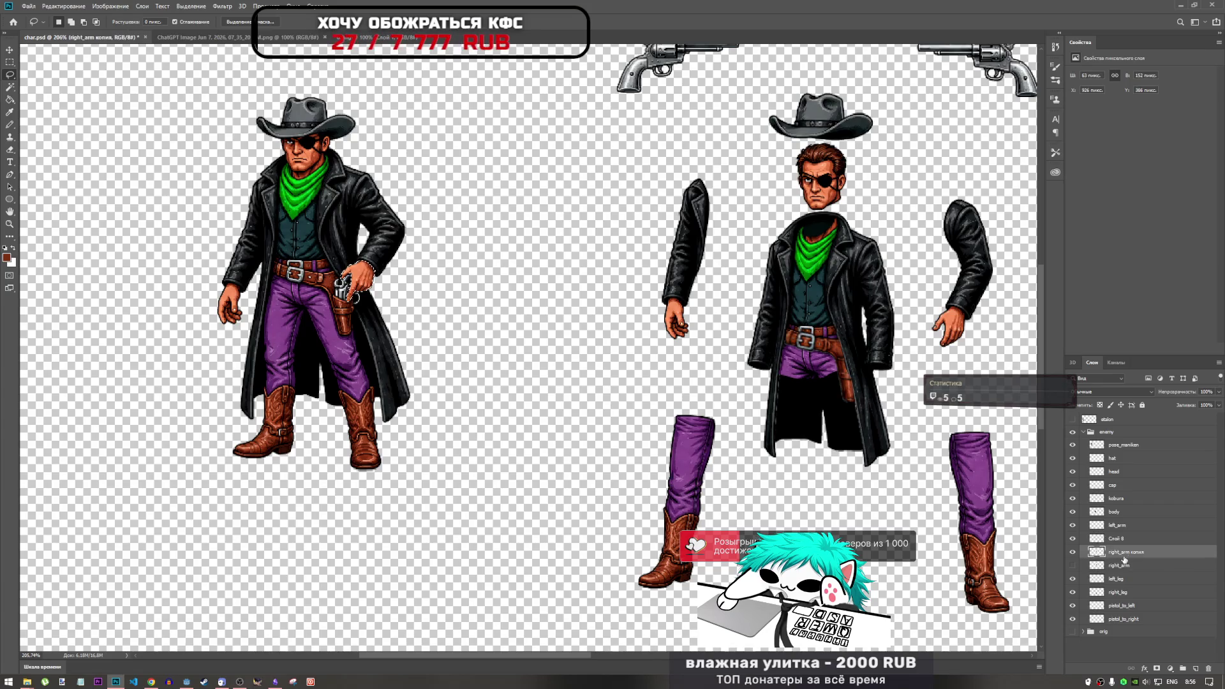
{"action": "left_click", "coordinate": [1124, 445]}
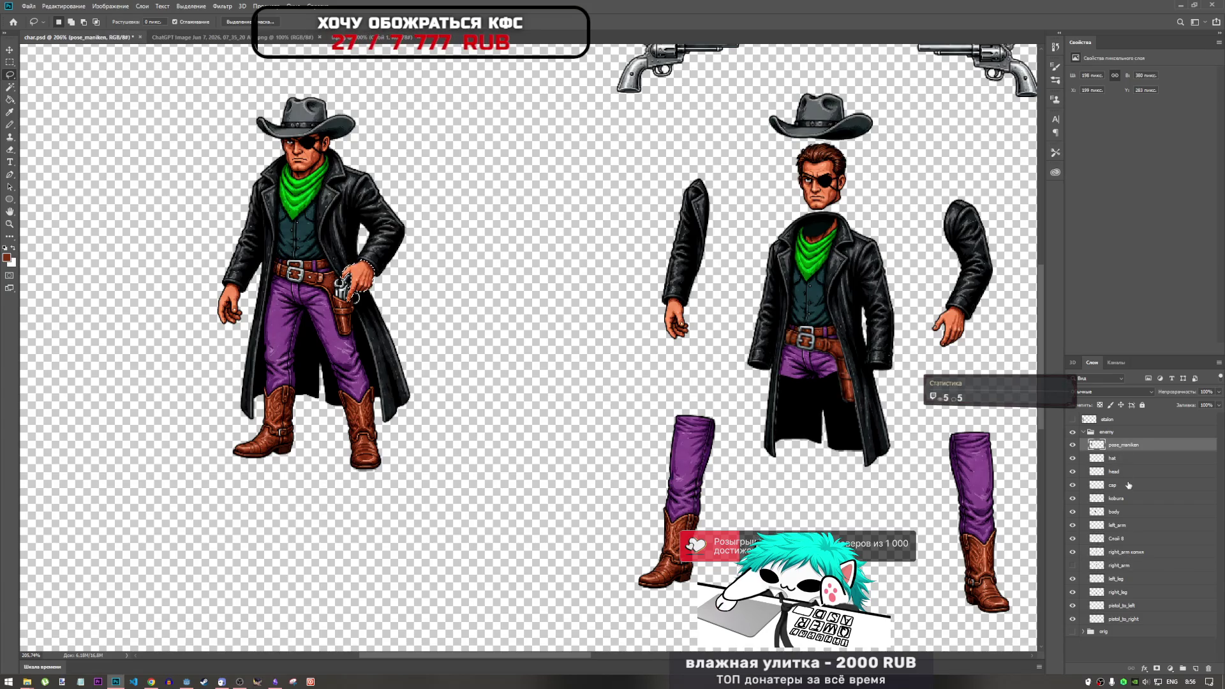
{"action": "left_click", "coordinate": [1115, 539]}
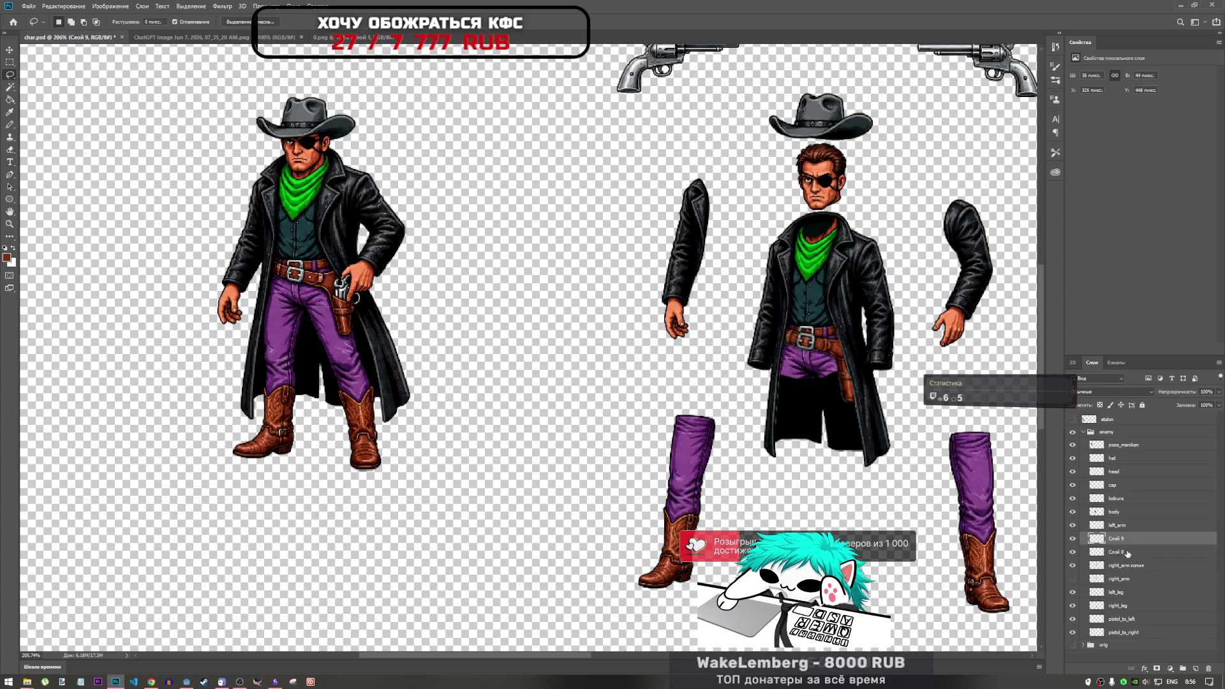
{"action": "key", "text": "ctrl+j"}
{"action": "left_click", "coordinate": [1071, 552]}
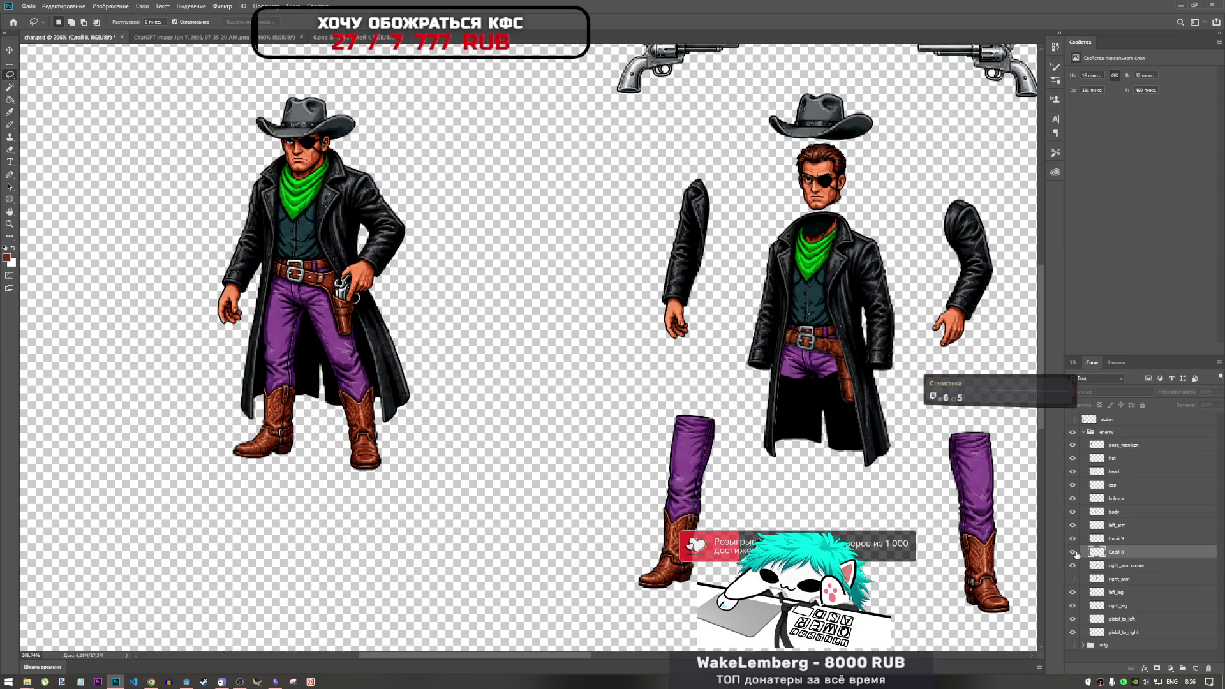
{"action": "key", "text": "ctrl+t"}
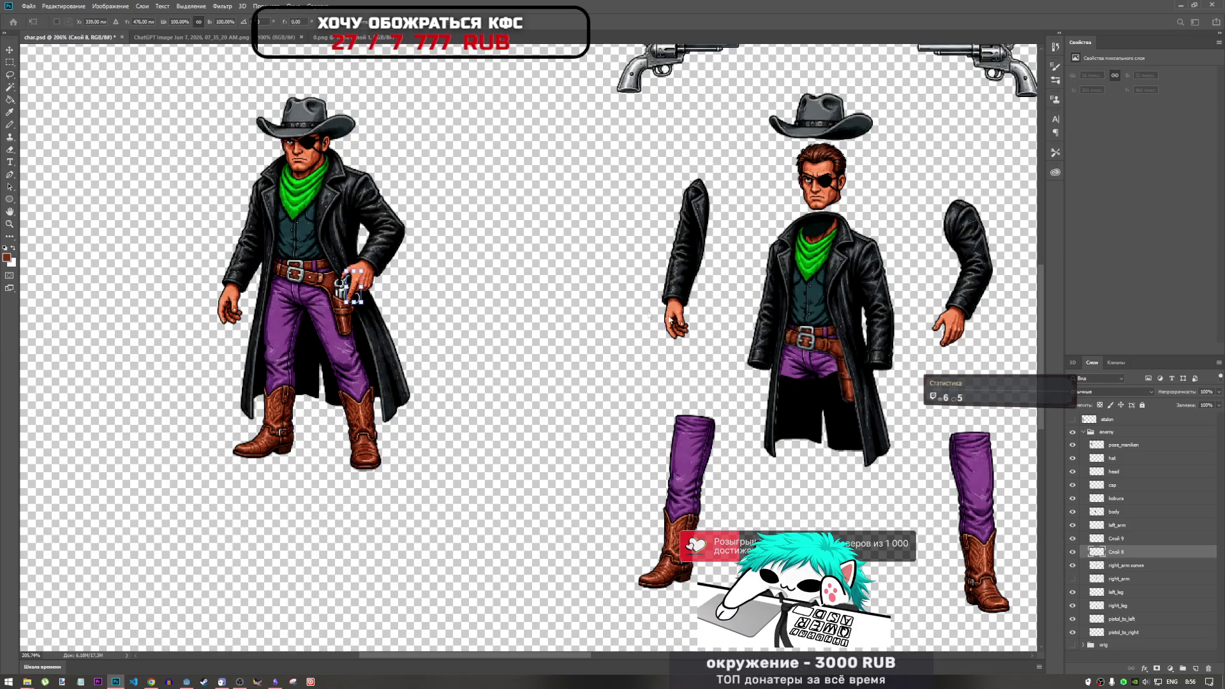
{"action": "key", "text": "Delete"}
{"action": "left_click", "coordinate": [1121, 541]}
Move Слой 9 onto the separated right arm's hand and fit the view to screen.
{"action": "key", "text": "ctrl+t"}
{"action": "mouse_move", "coordinate": [357, 287]}
{"action": "left_mouse_down"}
{"action": "mouse_move", "coordinate": [466, 313]}
{"action": "mouse_move", "coordinate": [913, 349]}
{"action": "mouse_move", "coordinate": [971, 320]}
{"action": "left_mouse_up"}
{"action": "key", "text": "Return"}
{"action": "key", "text": "ctrl+0"}
{"action": "scroll", "coordinate": [518, 337], "scroll_direction": "up", "scroll_amount": 5}
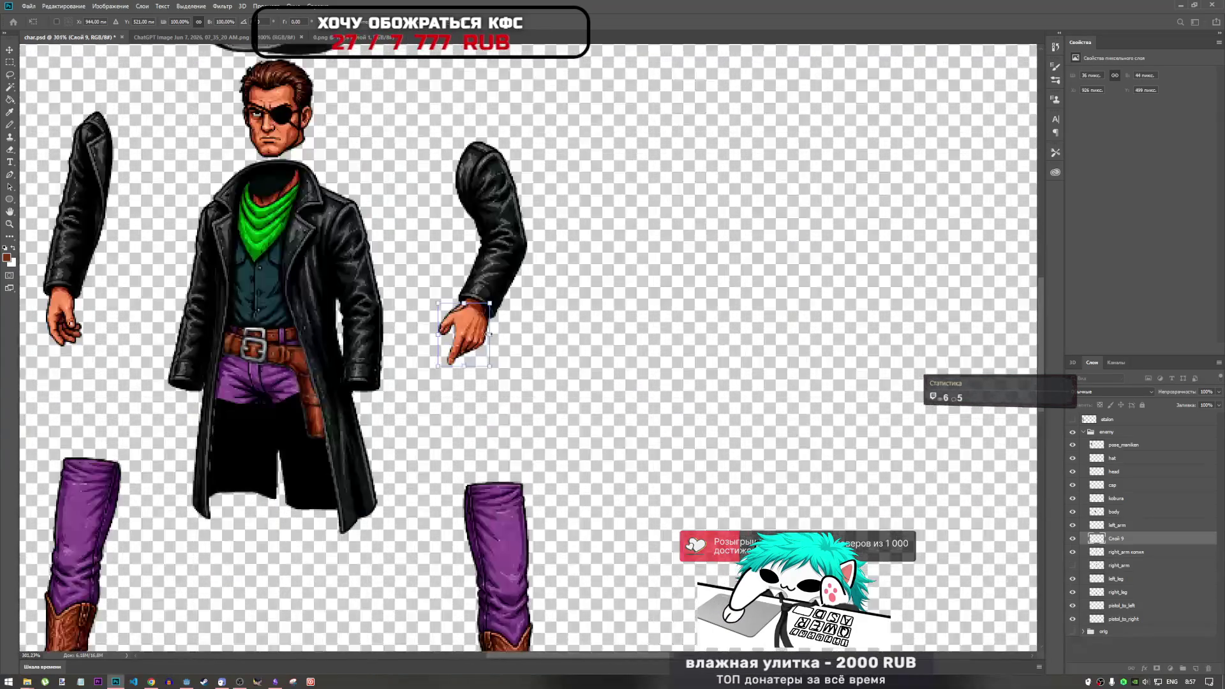
{"action": "left_click", "coordinate": [1148, 552]}
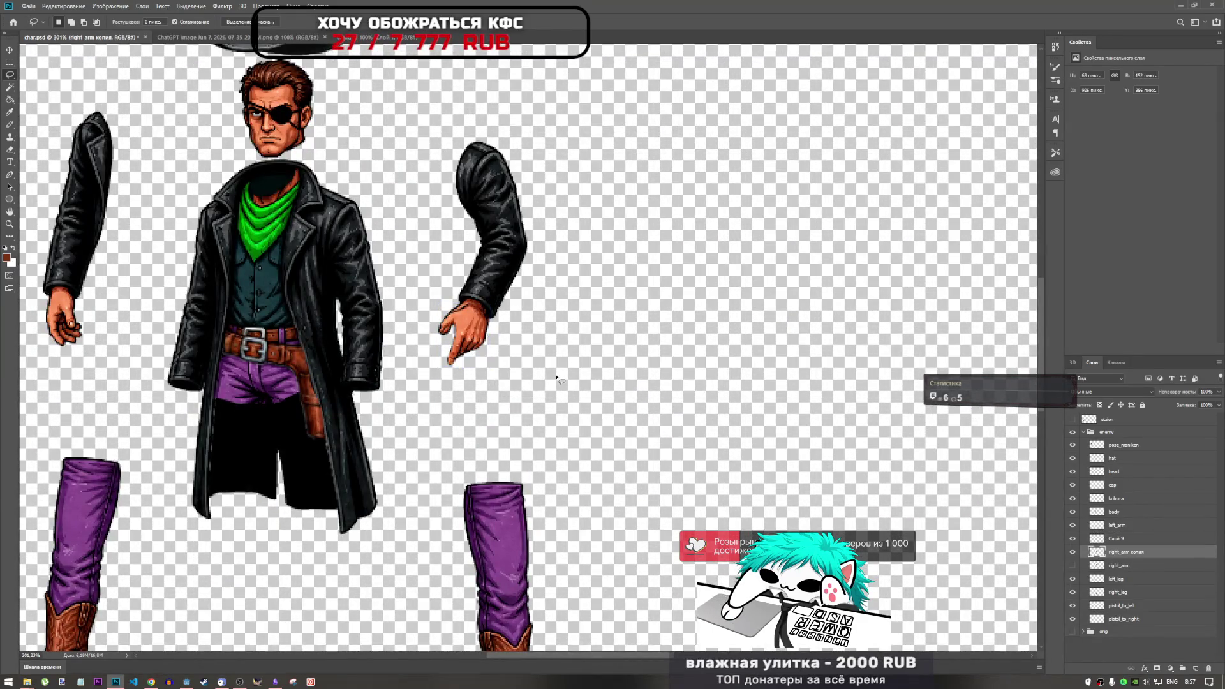
Move the right_arm copy layer right, away from the hand, and rename it right_arm-finger.
{"action": "key", "text": "l"}
{"action": "key", "text": "ctrl+t"}
{"action": "left_click_drag", "start_coordinate": [516, 244], "coordinate": [638, 247]}
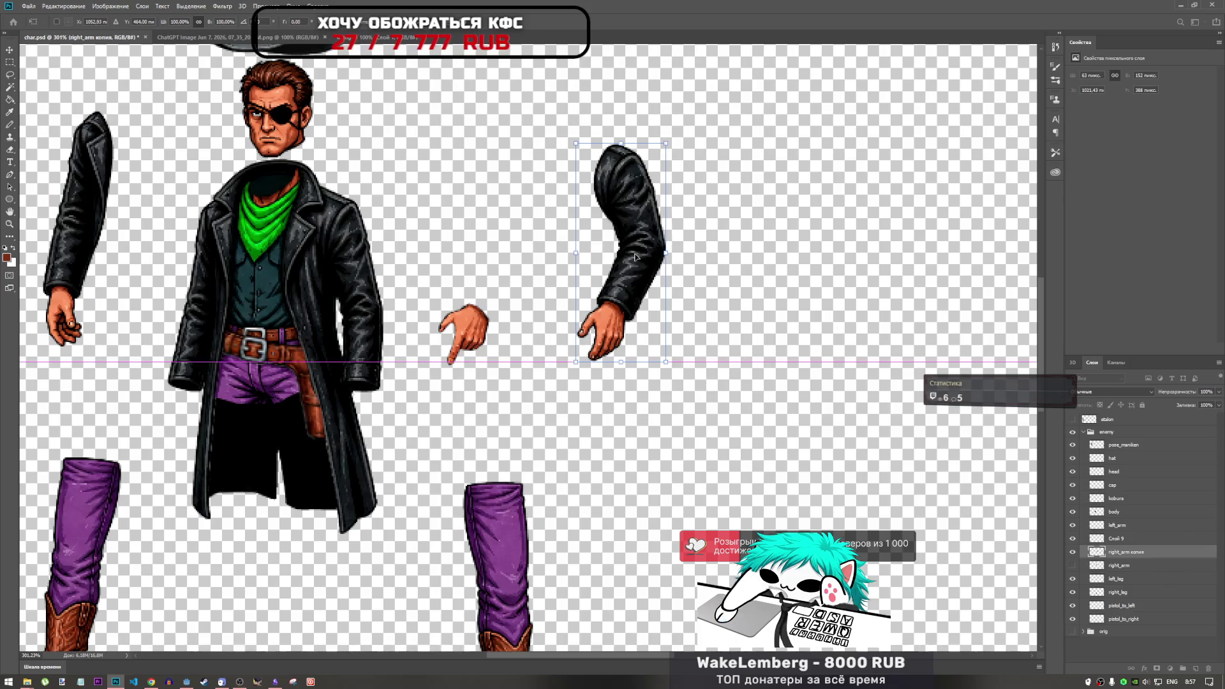
{"action": "key", "text": "shift+Right"}
{"action": "key", "text": "Return"}
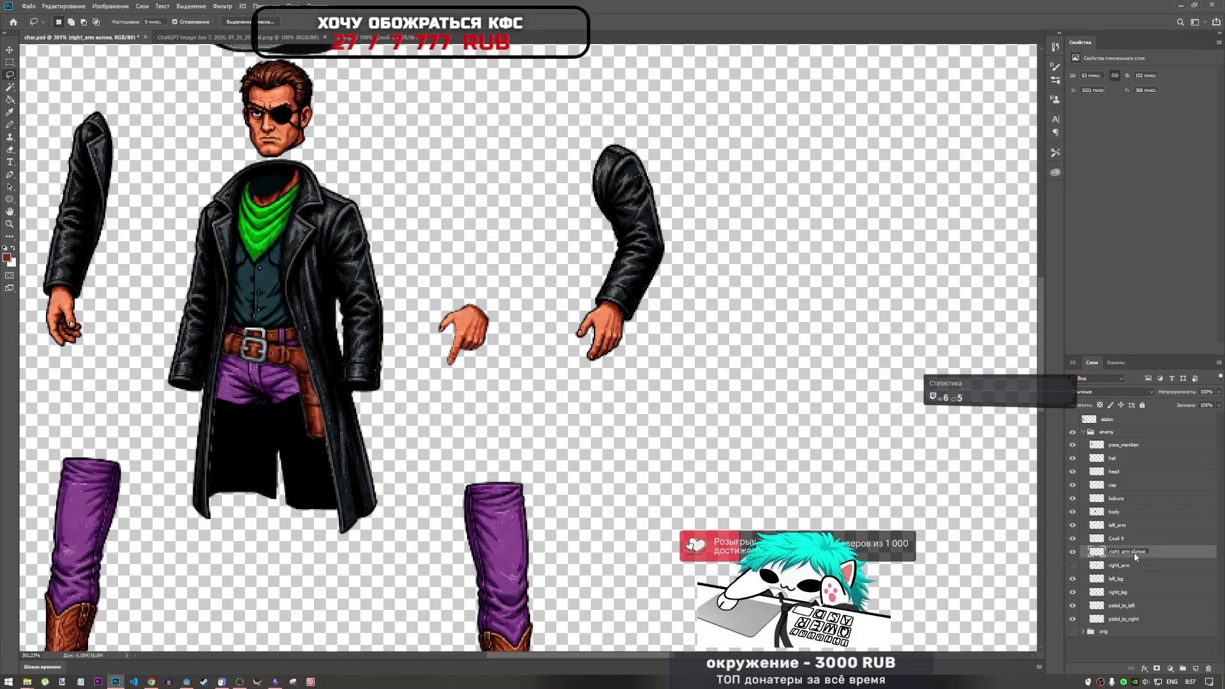
{"action": "type", "text": "for"}
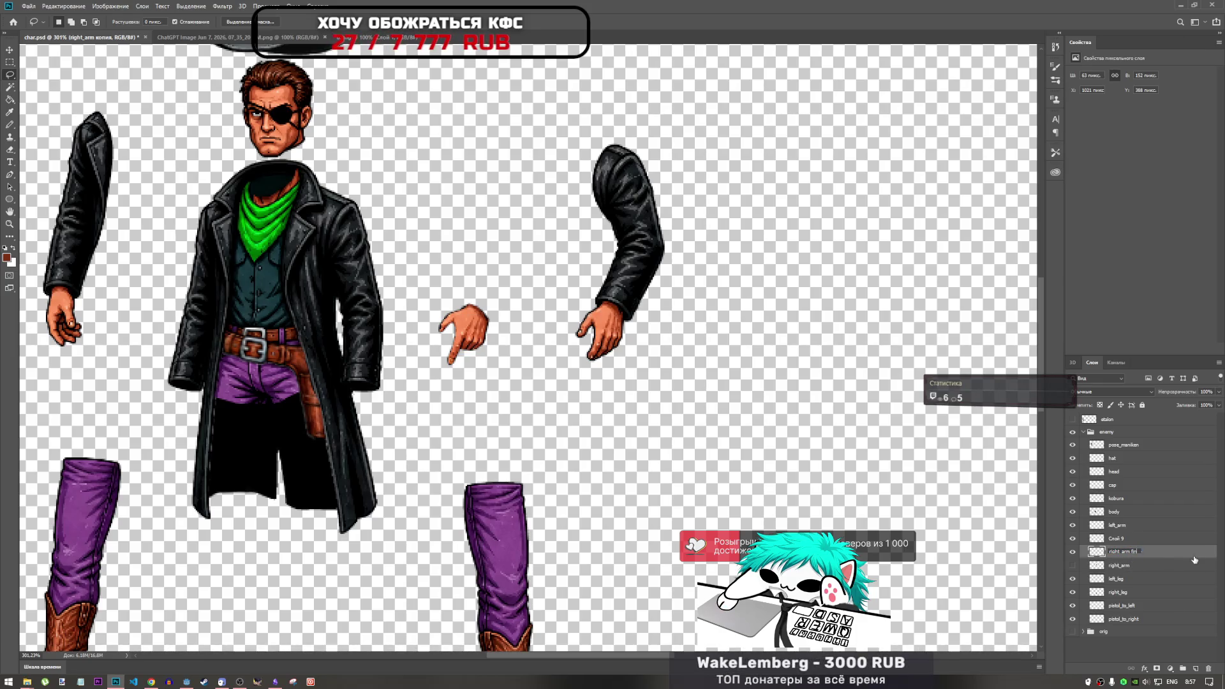
{"action": "type", "text": "earm"}
{"action": "key", "text": "Return"}
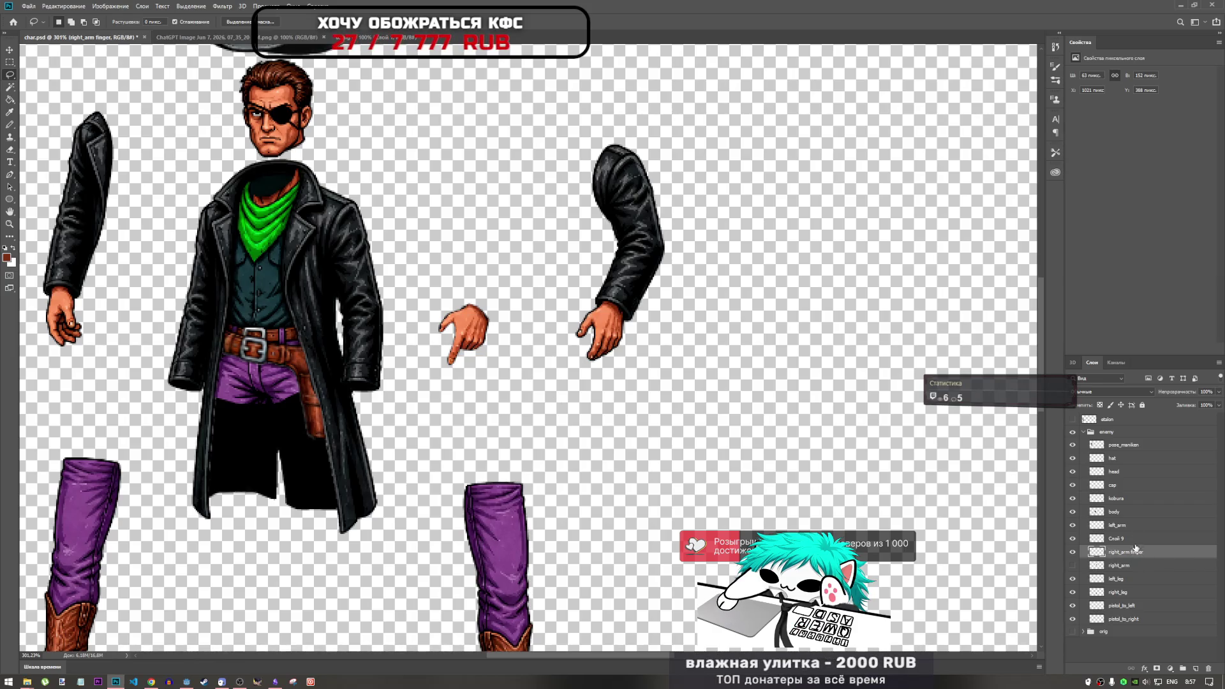
Move the Слой 9 hand piece beside the shifted arm and fit it onto the sleeve end.
{"action": "left_click", "coordinate": [1132, 540]}
{"action": "key", "text": "ctrl+t"}
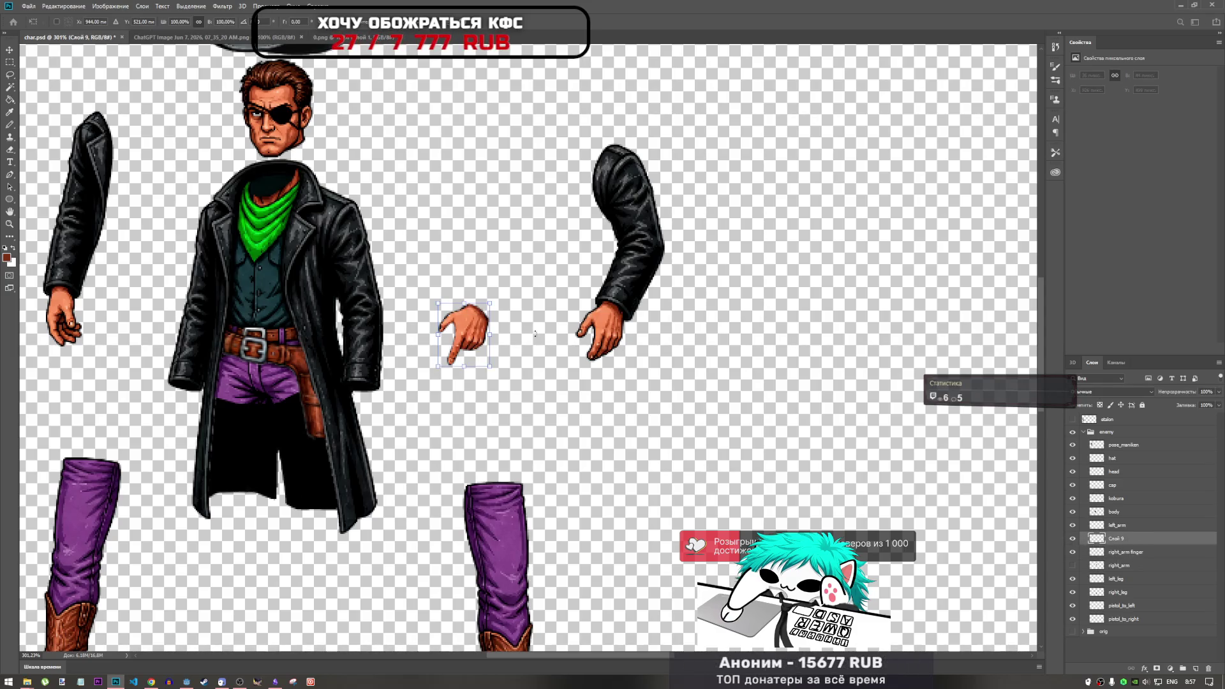
{"action": "left_click_drag", "start_coordinate": [470, 329], "coordinate": [605, 329]}
{"action": "scroll", "coordinate": [650, 323], "scroll_direction": "up", "scroll_amount": 5}
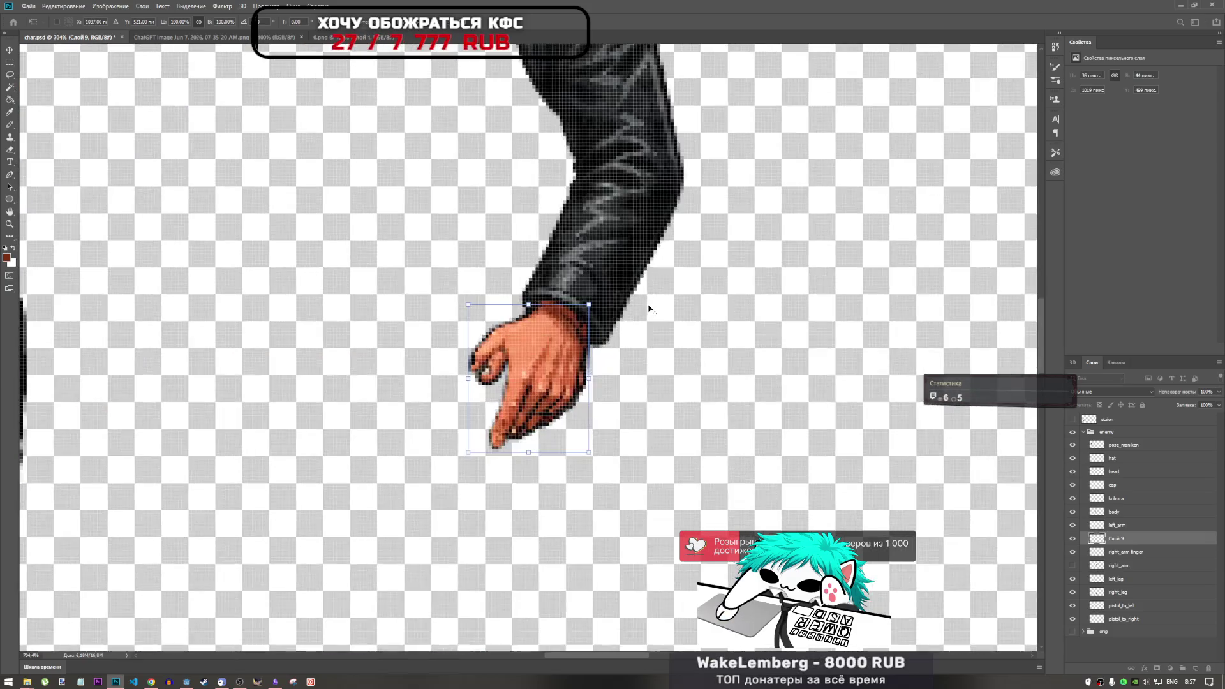
{"action": "mouse_move", "coordinate": [477, 342]}
{"action": "left_mouse_down"}
{"action": "mouse_move", "coordinate": [434, 359]}
{"action": "mouse_move", "coordinate": [521, 330]}
{"action": "left_mouse_up"}
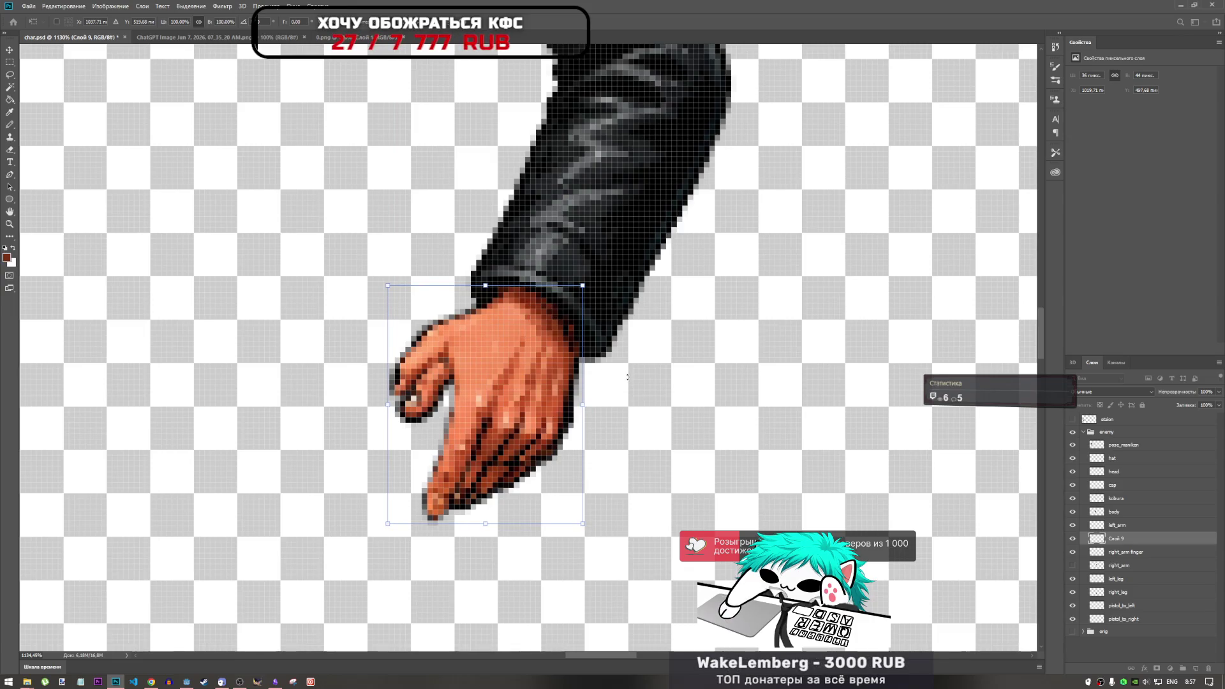
Cut the old hand out of the right arm finger layer, then show the new hand layer again.
{"action": "left_click", "coordinate": [1073, 540]}
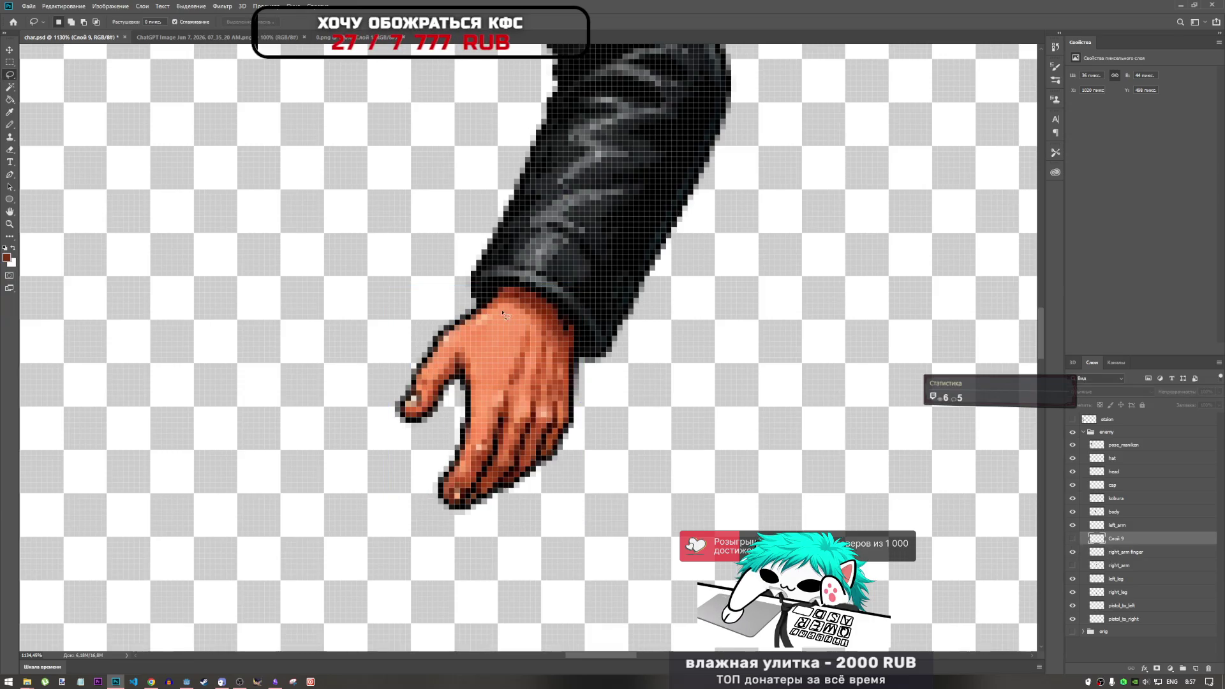
{"action": "mouse_move", "coordinate": [495, 304]}
{"action": "left_mouse_down"}
{"action": "mouse_move", "coordinate": [419, 337]}
{"action": "mouse_move", "coordinate": [406, 503]}
{"action": "mouse_move", "coordinate": [653, 423]}
{"action": "mouse_move", "coordinate": [590, 373]}
{"action": "mouse_move", "coordinate": [557, 319]}
{"action": "mouse_move", "coordinate": [494, 304]}
{"action": "left_mouse_up"}
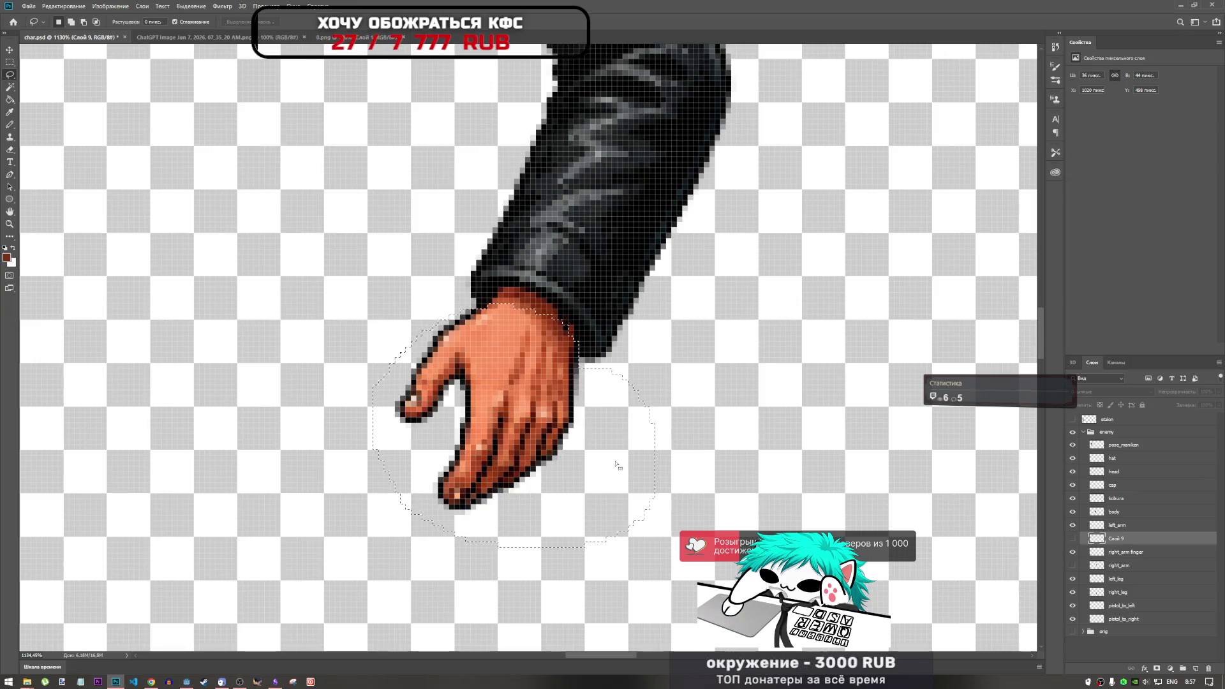
{"action": "key", "text": "ctrl+d"}
{"action": "key", "text": "ctrl+z"}
{"action": "left_click", "coordinate": [1072, 539]}
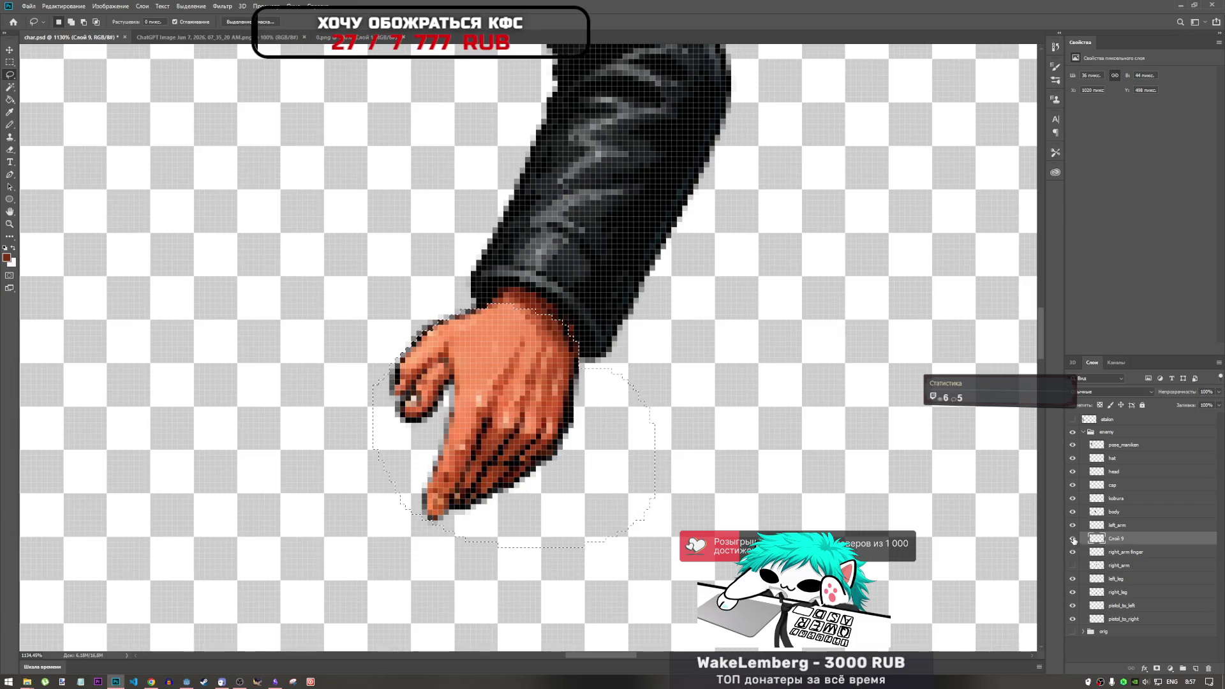
{"action": "left_click", "coordinate": [1072, 539]}
{"action": "left_click", "coordinate": [1101, 553]}
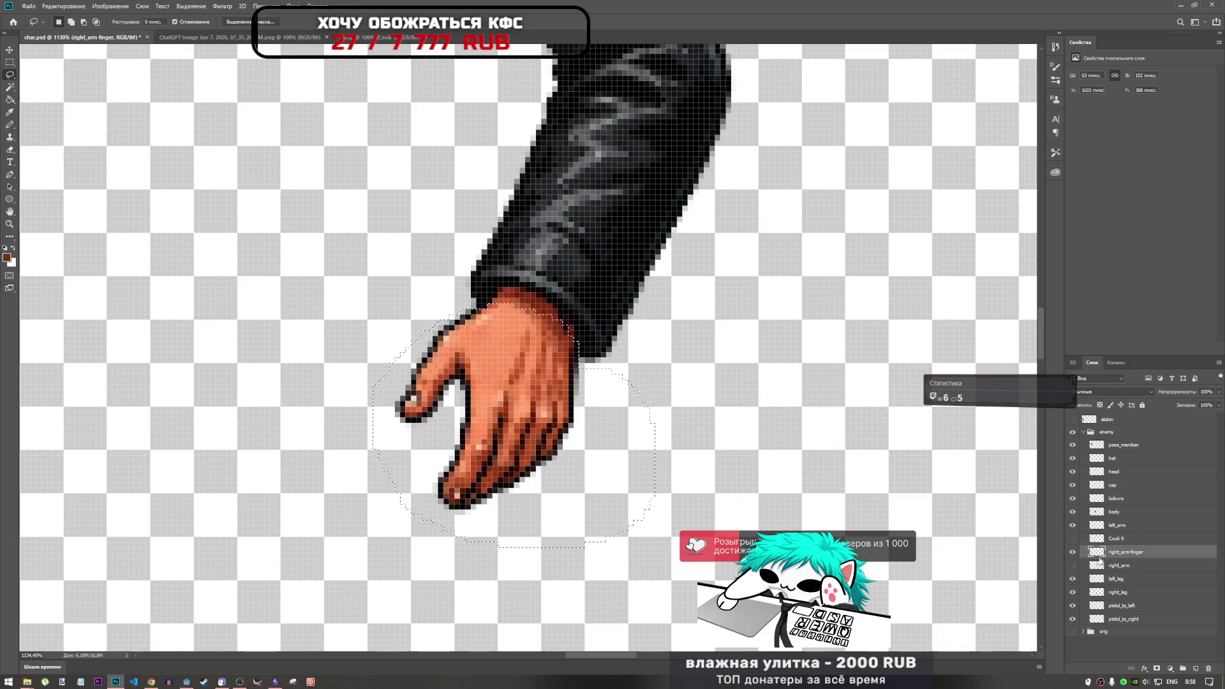
{"action": "key", "text": "ctrl+x"}
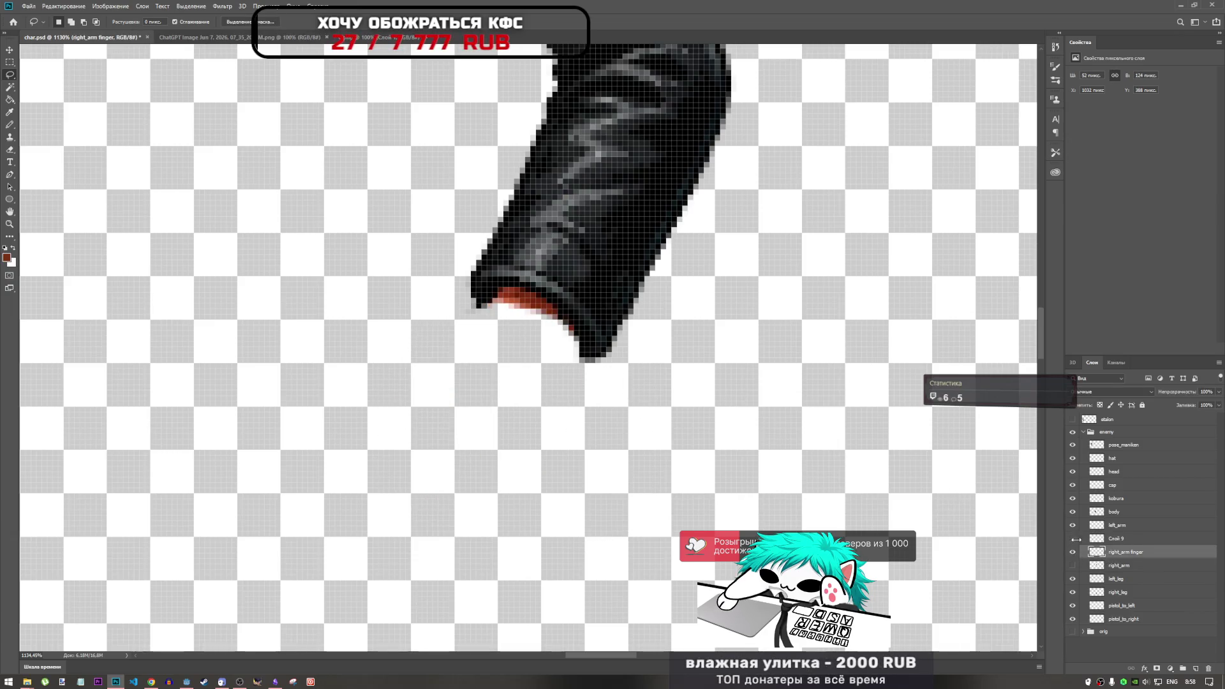
{"action": "left_click", "coordinate": [1072, 539]}
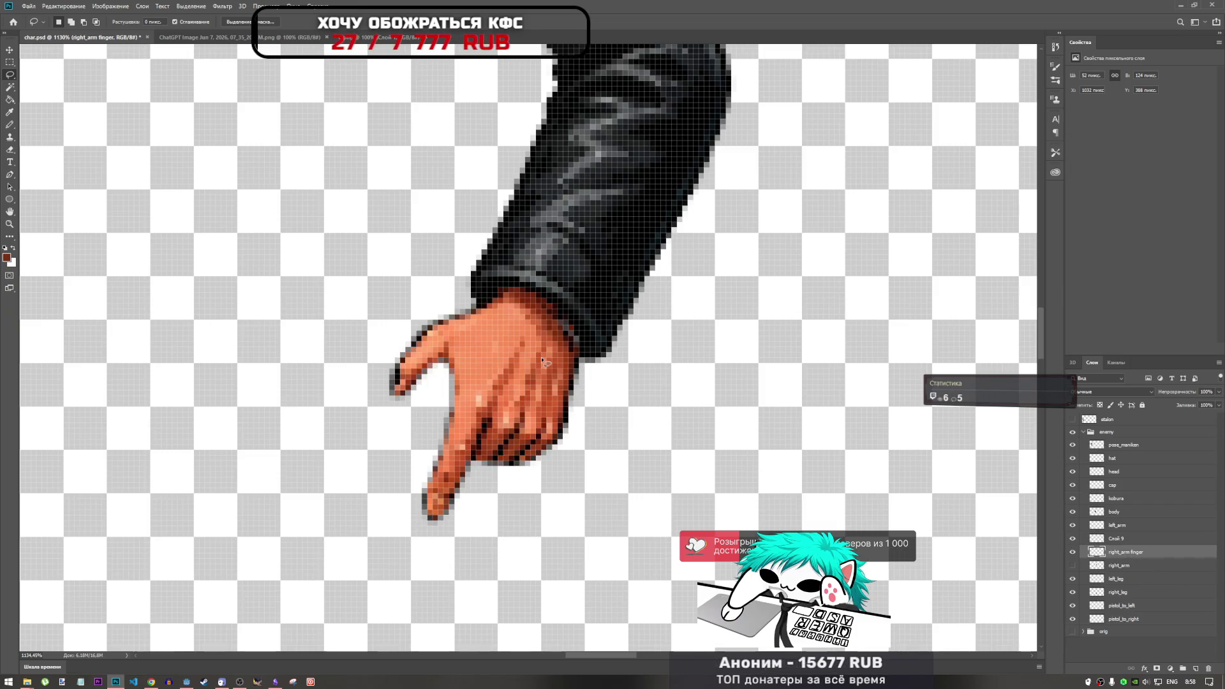
Move the new pointing hand under the sleeve, fine-tuning it with arrow-key nudges.
{"action": "left_click", "coordinate": [1126, 539]}
{"action": "key", "text": "ctrl+t"}
{"action": "left_click_drag", "start_coordinate": [527, 385], "coordinate": [532, 380]}
{"action": "key", "text": "Up"}
{"action": "key", "text": "Down"}
{"action": "key", "text": "Down"}
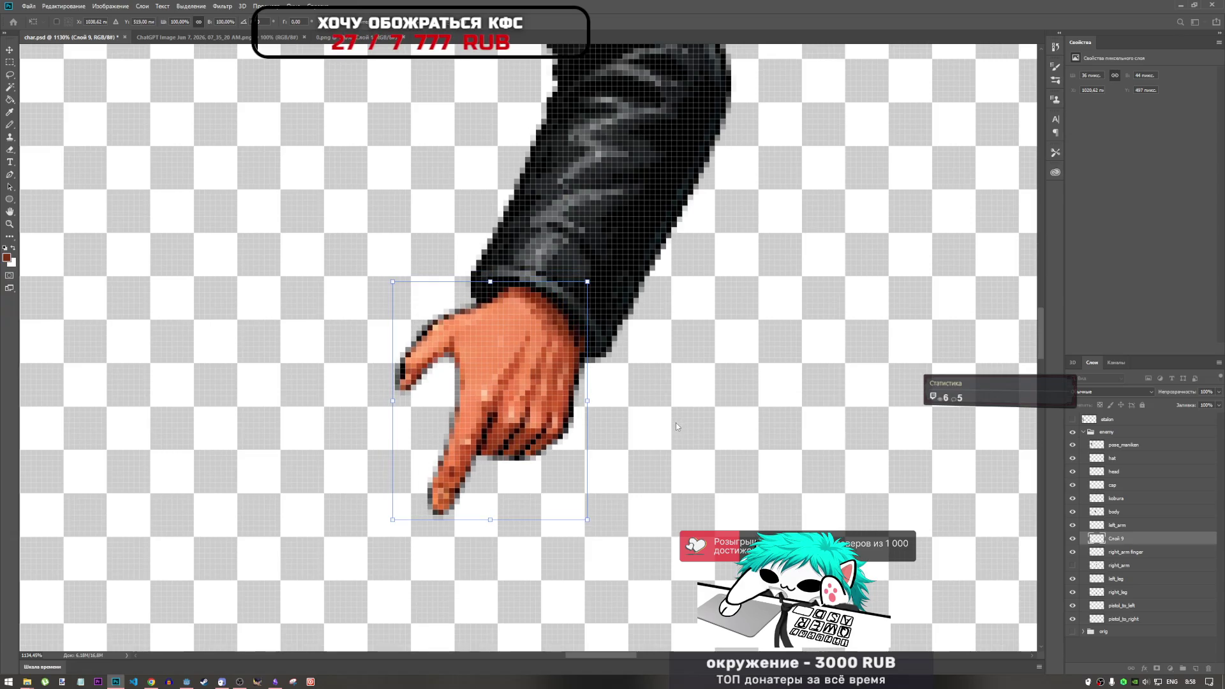
{"action": "key", "text": "Left"}
{"action": "key", "text": "Up"}
{"action": "key", "text": "Down"}
{"action": "key", "text": "Up"}
{"action": "key", "text": "Down"}
{"action": "key", "text": "Right"}
{"action": "key", "text": "Right"}
{"action": "key", "text": "Left"}
{"action": "key", "text": "Right"}
{"action": "key", "text": "Left"}
{"action": "key", "text": "Up"}
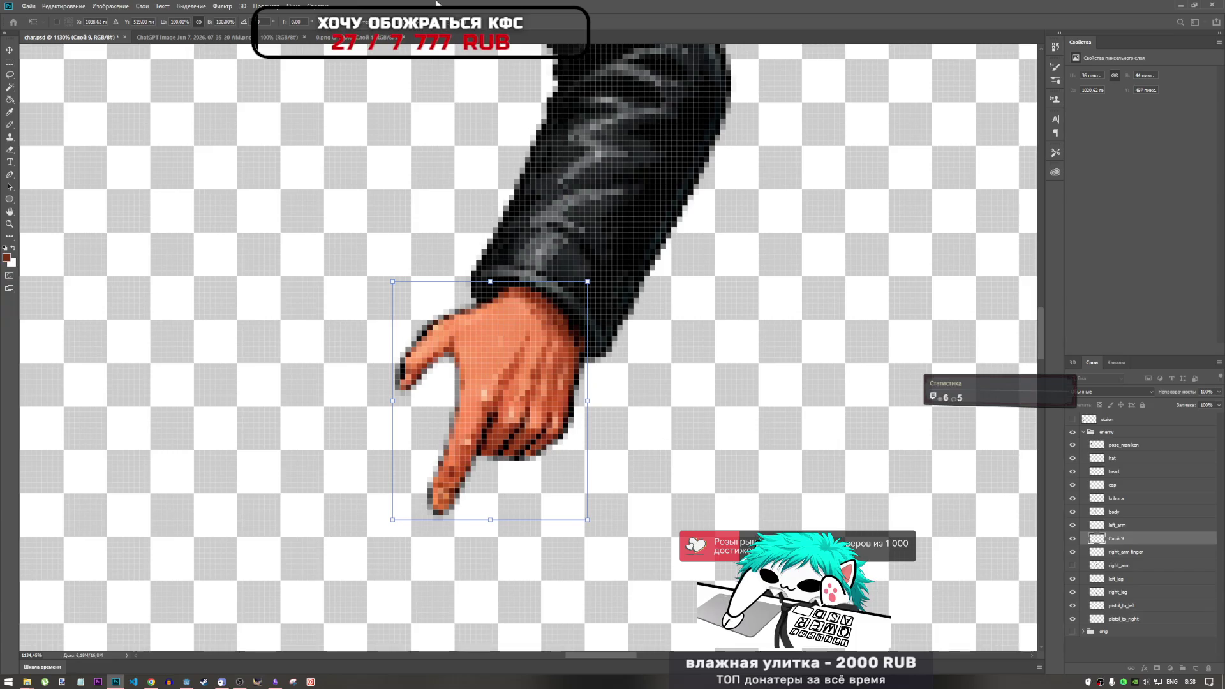
{"action": "key", "text": "Return"}
{"action": "key", "text": "l"}
{"action": "scroll", "coordinate": [617, 365], "scroll_direction": "down", "scroll_amount": 5}
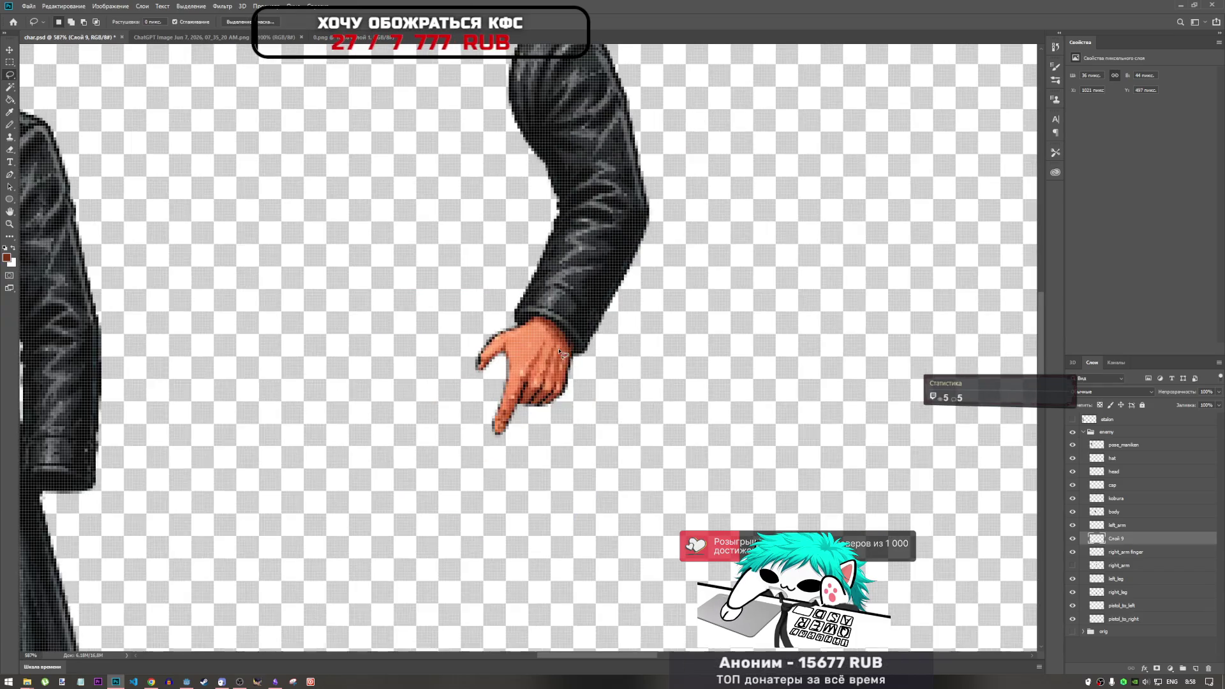
Zoom in and nudge the new hand one pixel right and up against the sleeve.
{"action": "scroll", "coordinate": [561, 363], "scroll_direction": "up", "scroll_amount": 6}
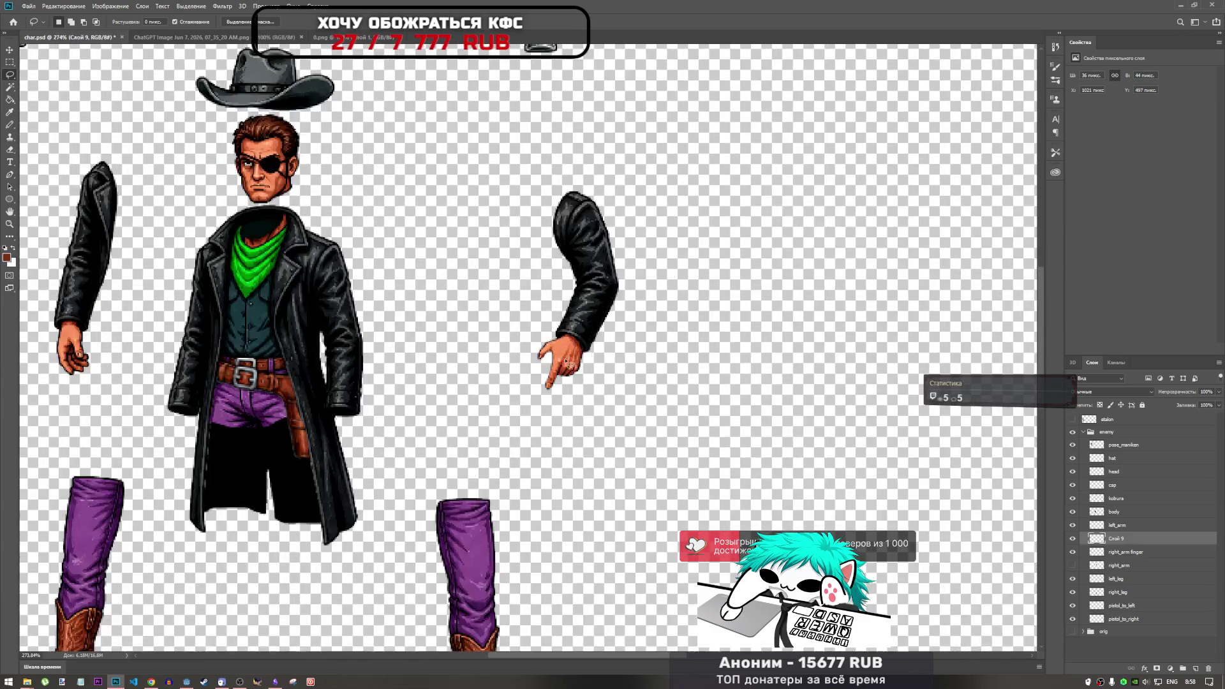
{"action": "scroll", "coordinate": [577, 357], "scroll_direction": "down", "scroll_amount": 3}
{"action": "scroll", "coordinate": [577, 356], "scroll_direction": "down", "scroll_amount": 4}
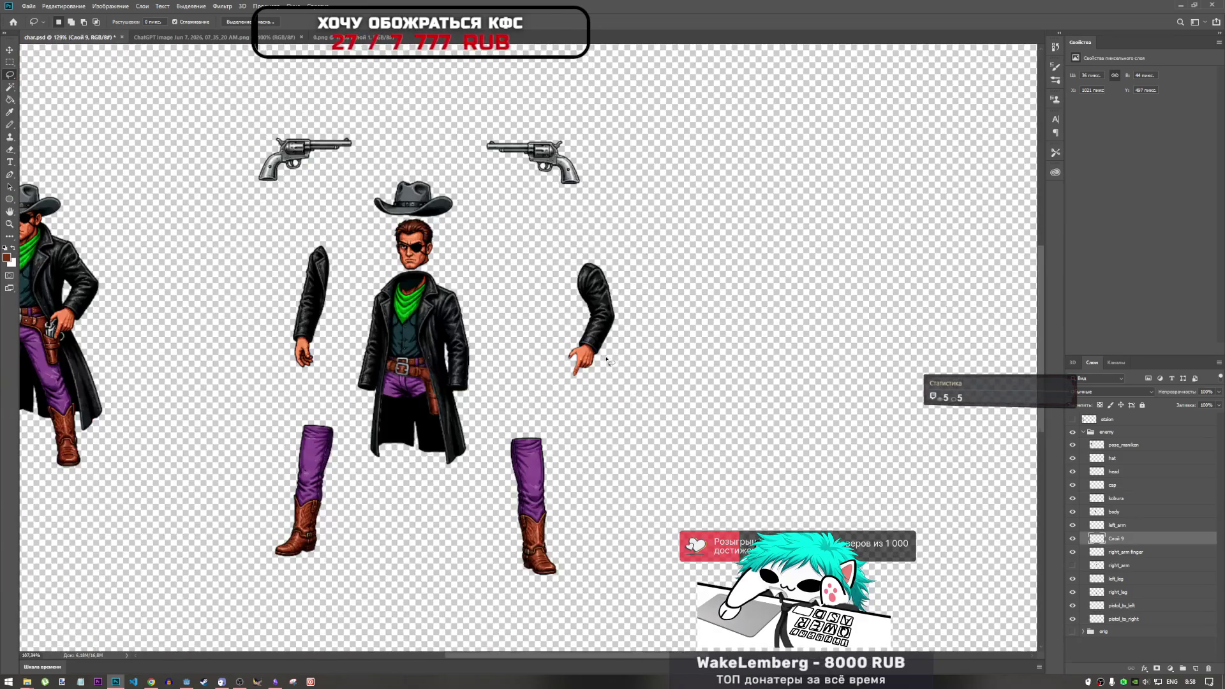
{"action": "scroll", "coordinate": [573, 328], "scroll_direction": "up", "scroll_amount": 8}
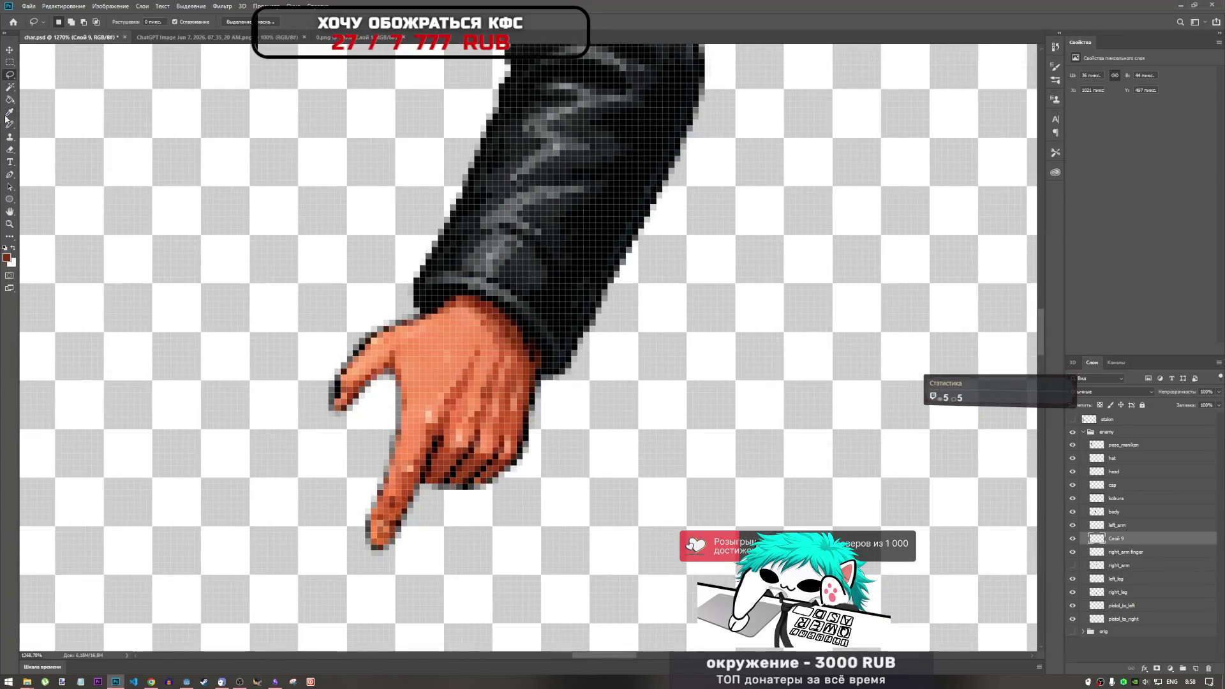
{"action": "left_click", "coordinate": [8, 238]}
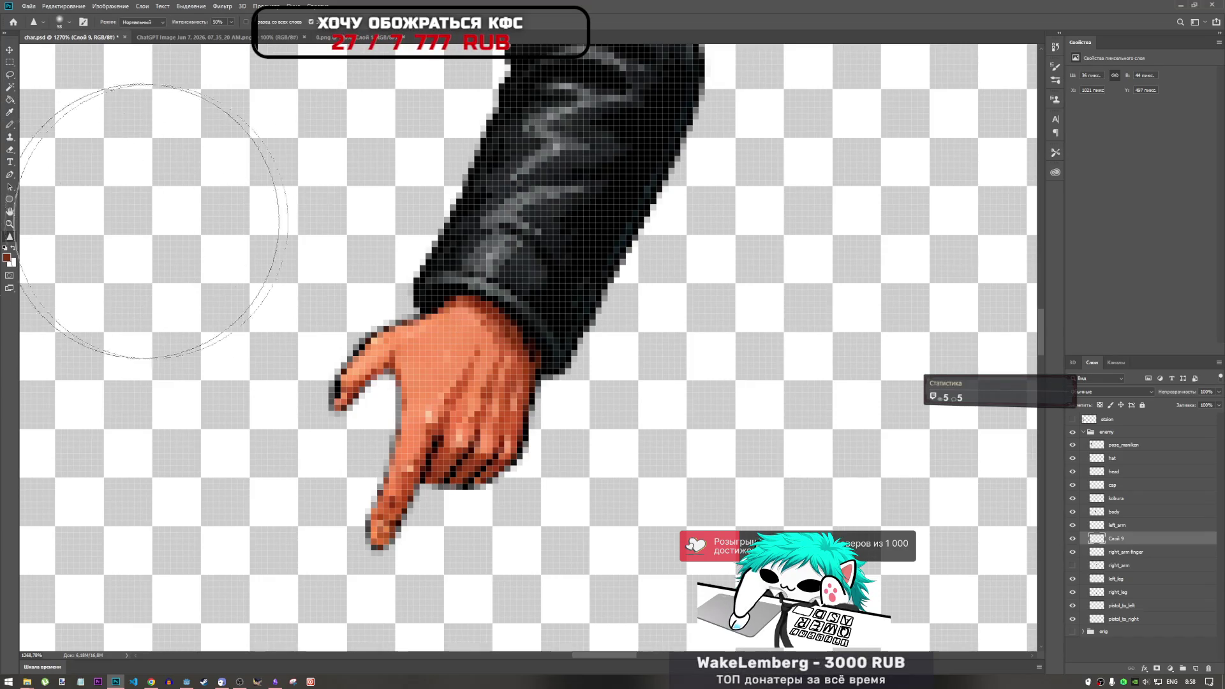
{"action": "key", "text": "ctrl+Left"}
{"action": "key", "text": "ctrl+Down"}
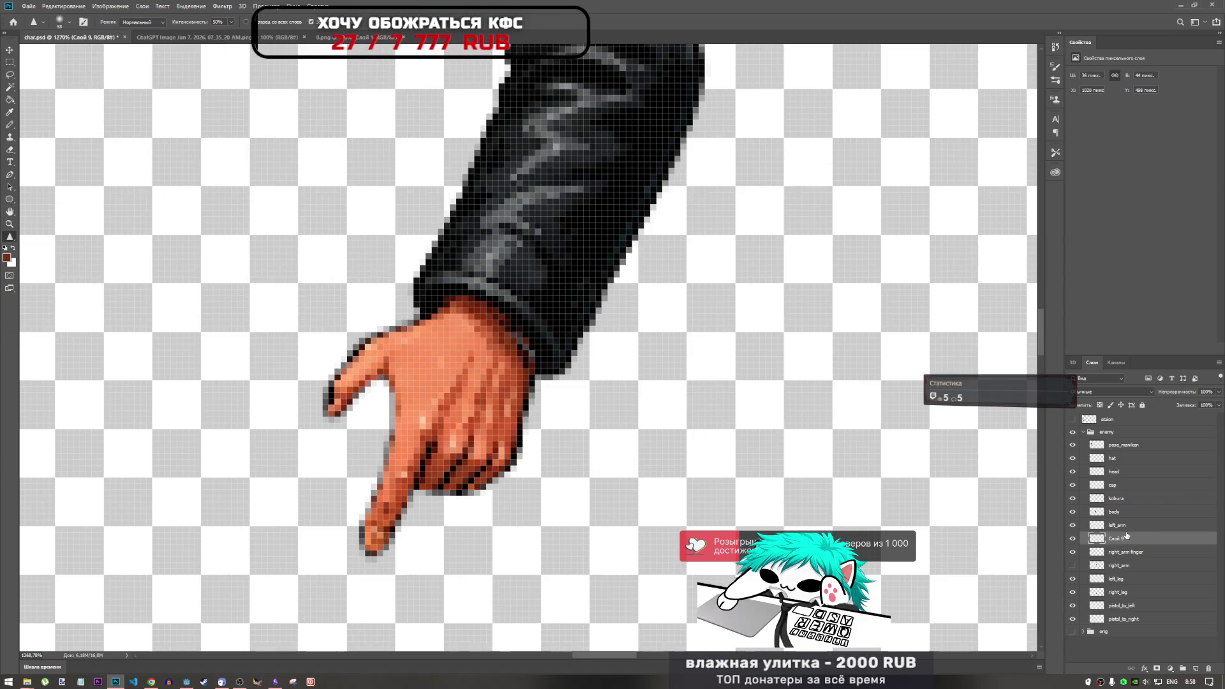
{"action": "left_click", "coordinate": [1121, 529]}
{"action": "left_click", "coordinate": [1128, 539]}
{"action": "key", "text": "ctrl+t"}
{"action": "key", "text": "Right"}
{"action": "key", "text": "Up"}
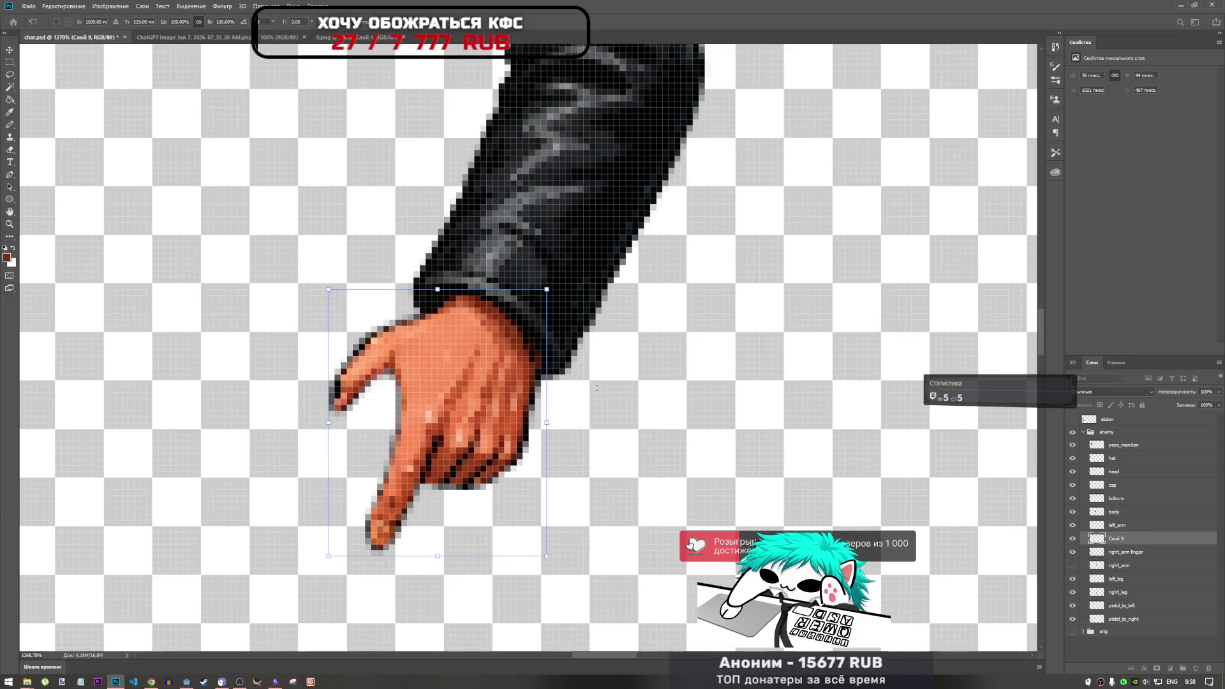
{"action": "key", "text": "r"}
Zoom back out and select the right arm finger layer together with the new hand layer.
{"action": "scroll", "coordinate": [596, 341], "scroll_direction": "down", "scroll_amount": 8}
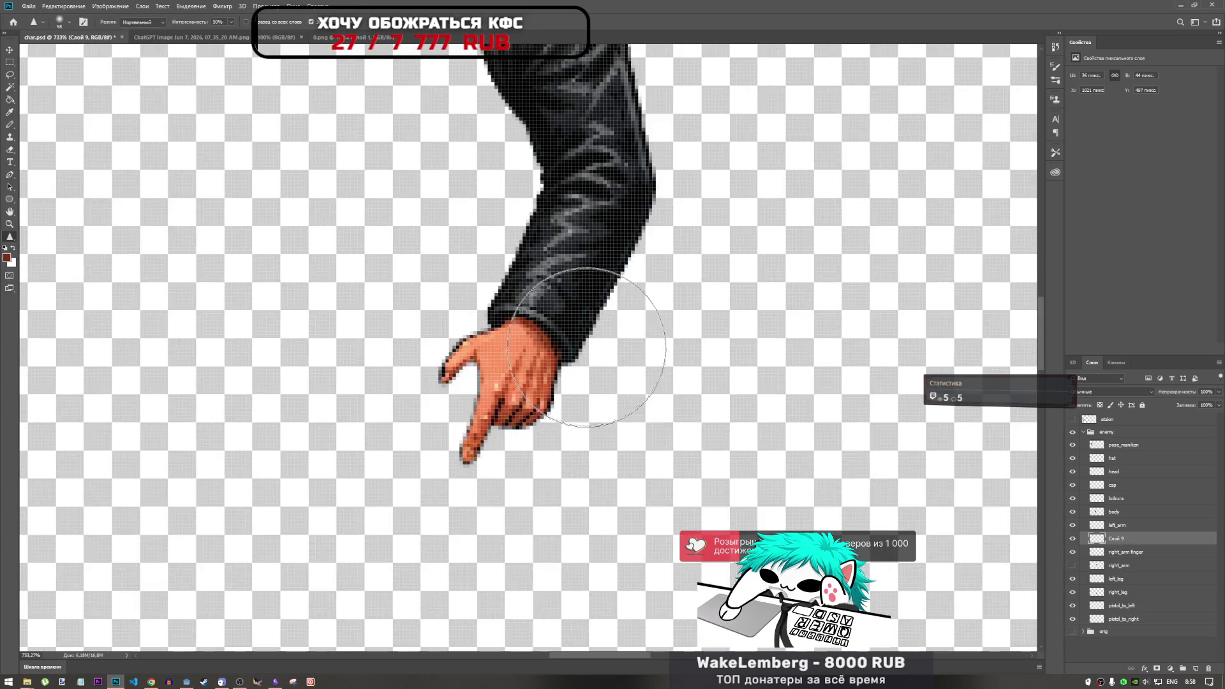
{"action": "scroll", "coordinate": [596, 342], "scroll_direction": "down", "scroll_amount": 3}
{"action": "scroll", "coordinate": [599, 341], "scroll_direction": "up", "scroll_amount": 10}
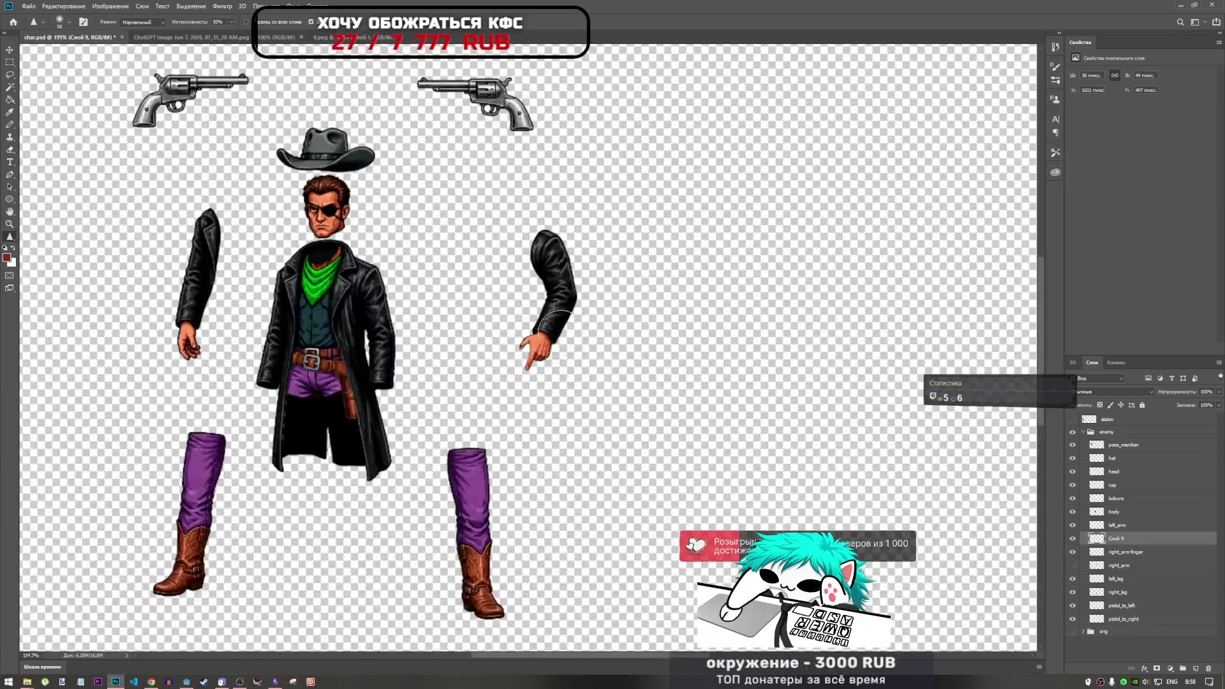
{"action": "scroll", "coordinate": [602, 342], "scroll_direction": "down", "scroll_amount": 15}
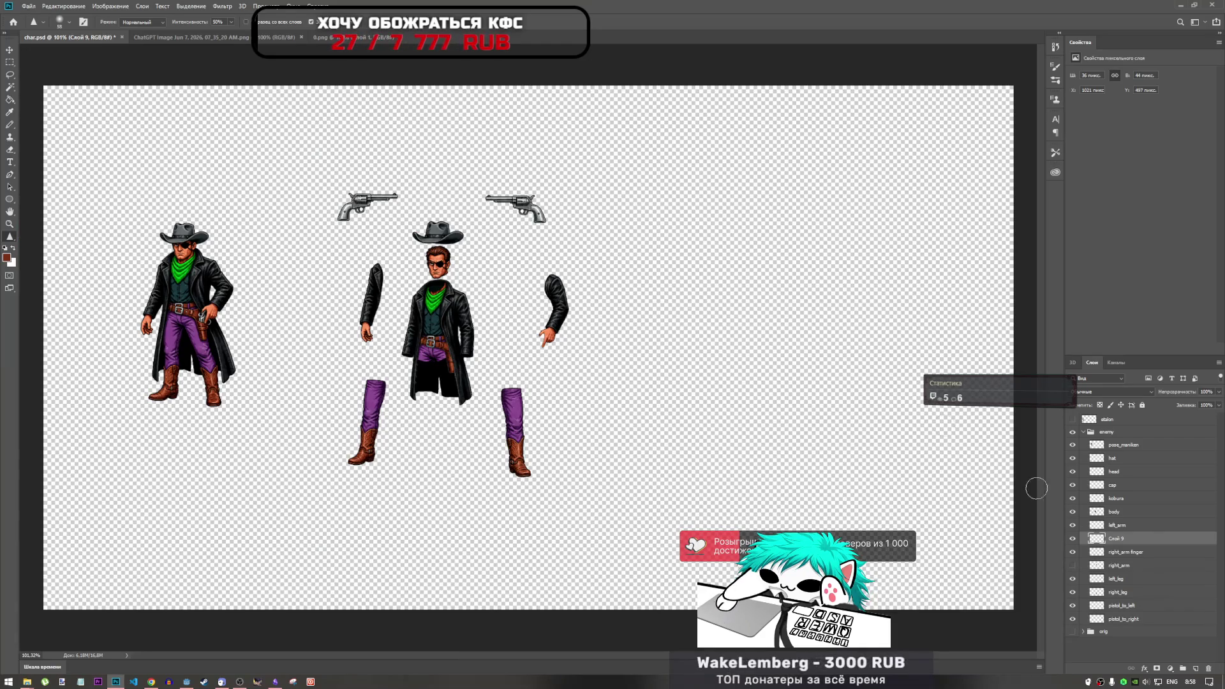
{"action": "left_click", "coordinate": [1126, 553]}
{"action": "double_click", "coordinate": [1133, 554]}
{"action": "key", "text": "ctrl+c"}
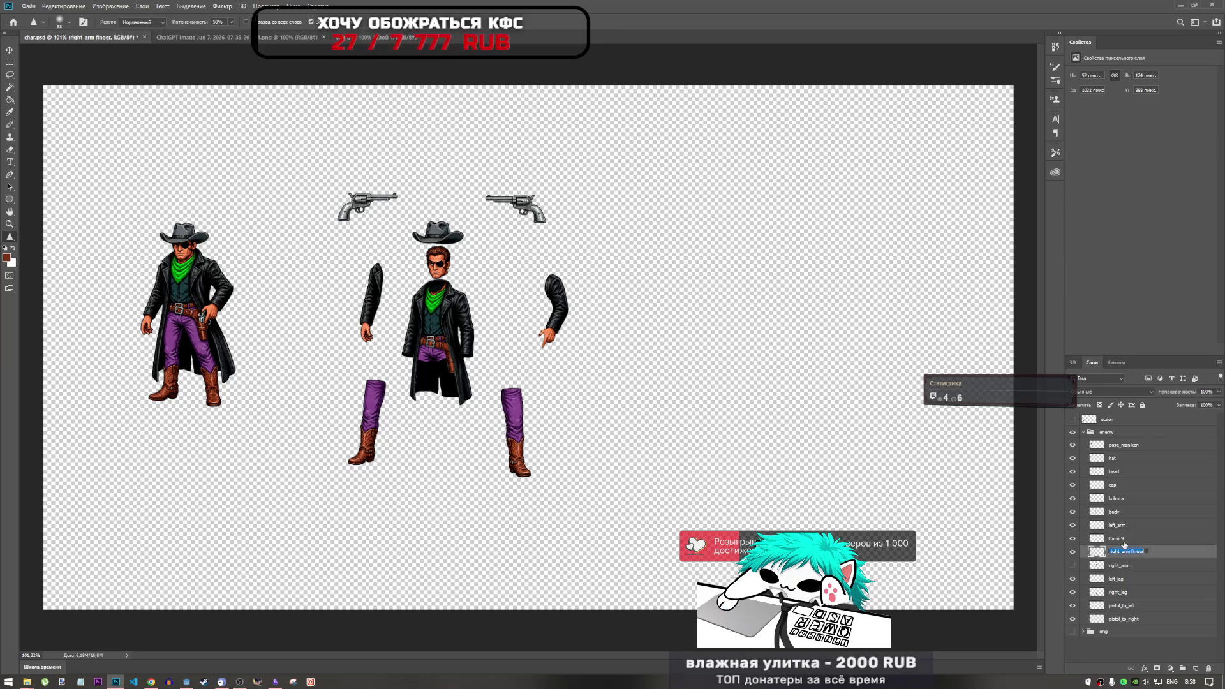
{"action": "left_click", "coordinate": [1124, 541]}
{"action": "left_click", "coordinate": [1125, 553], "text": "ctrl"}
Merge the new hand into the finger layer and name it right_arm_finger.
{"action": "right_click", "coordinate": [1125, 553]}
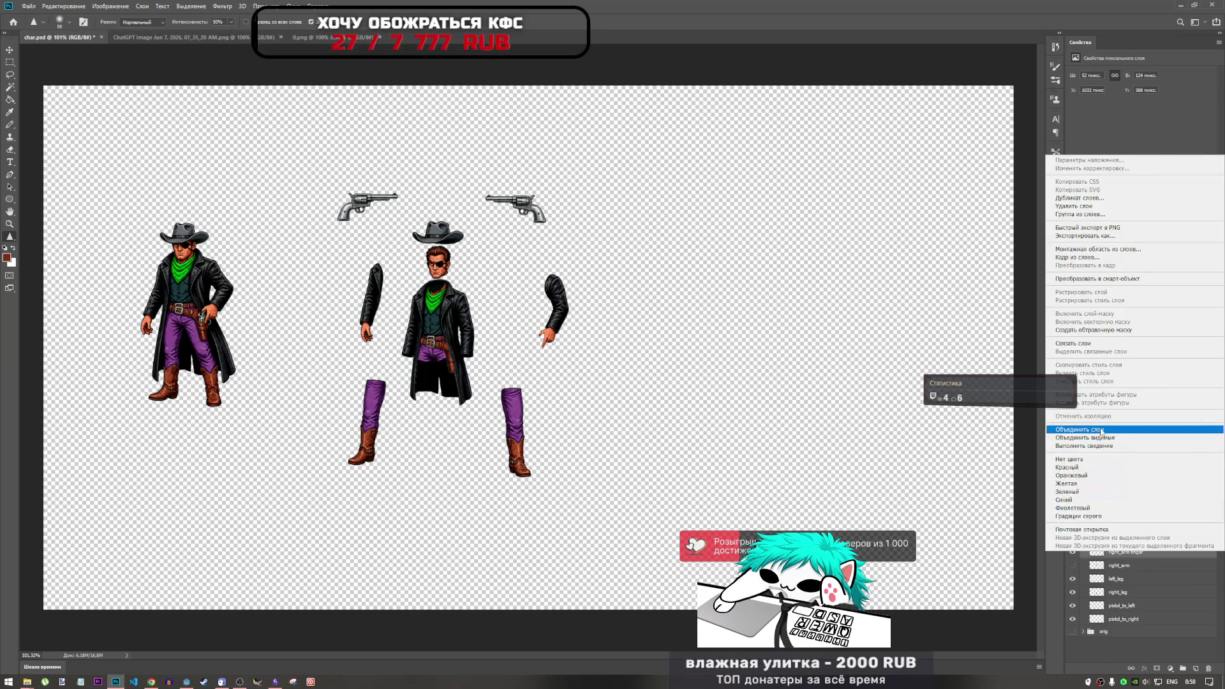
{"action": "left_click", "coordinate": [1100, 429]}
{"action": "double_click", "coordinate": [1126, 538]}
{"action": "key", "text": "ctrl+v"}
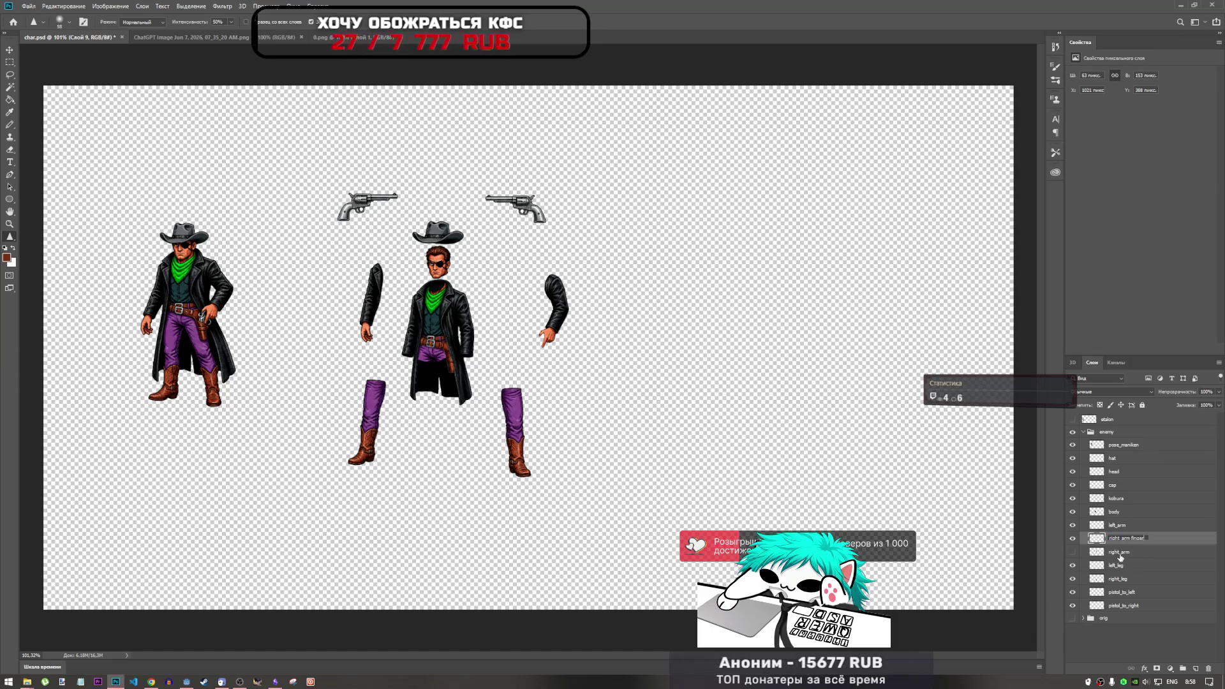
Export the right_arm_finger layer as a PNG into the enemy0 folder.
{"action": "left_click", "coordinate": [1120, 555]}
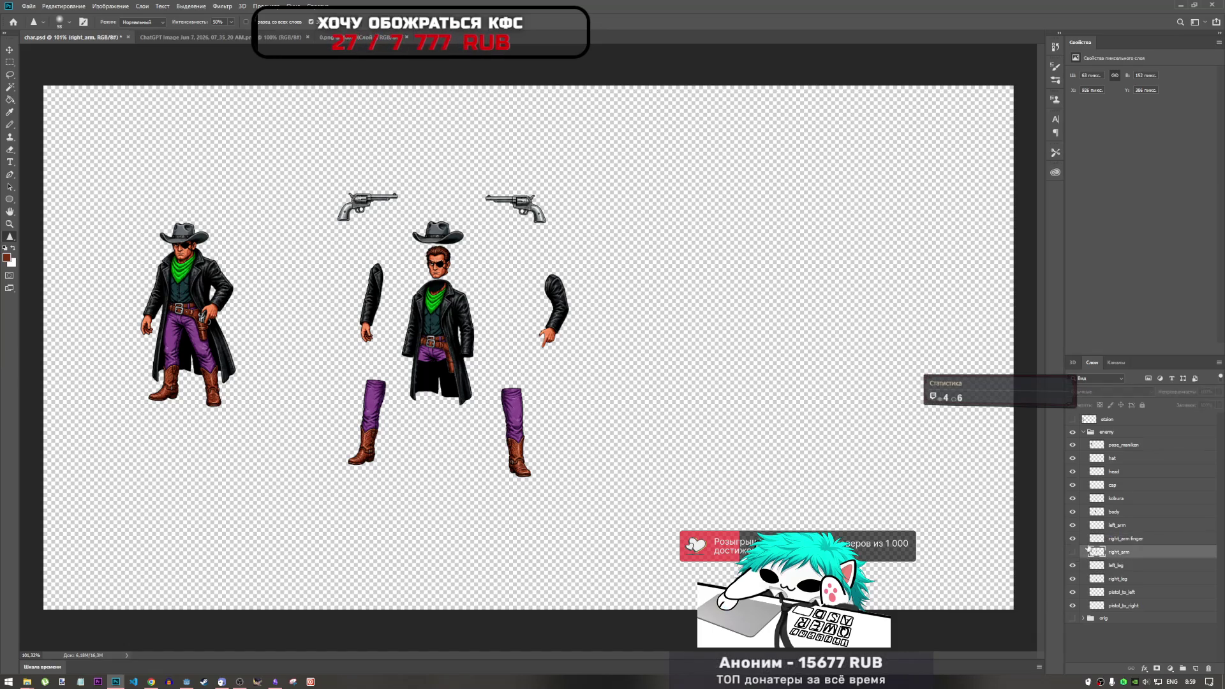
{"action": "left_click", "coordinate": [1125, 539]}
{"action": "right_click", "coordinate": [1134, 541]}
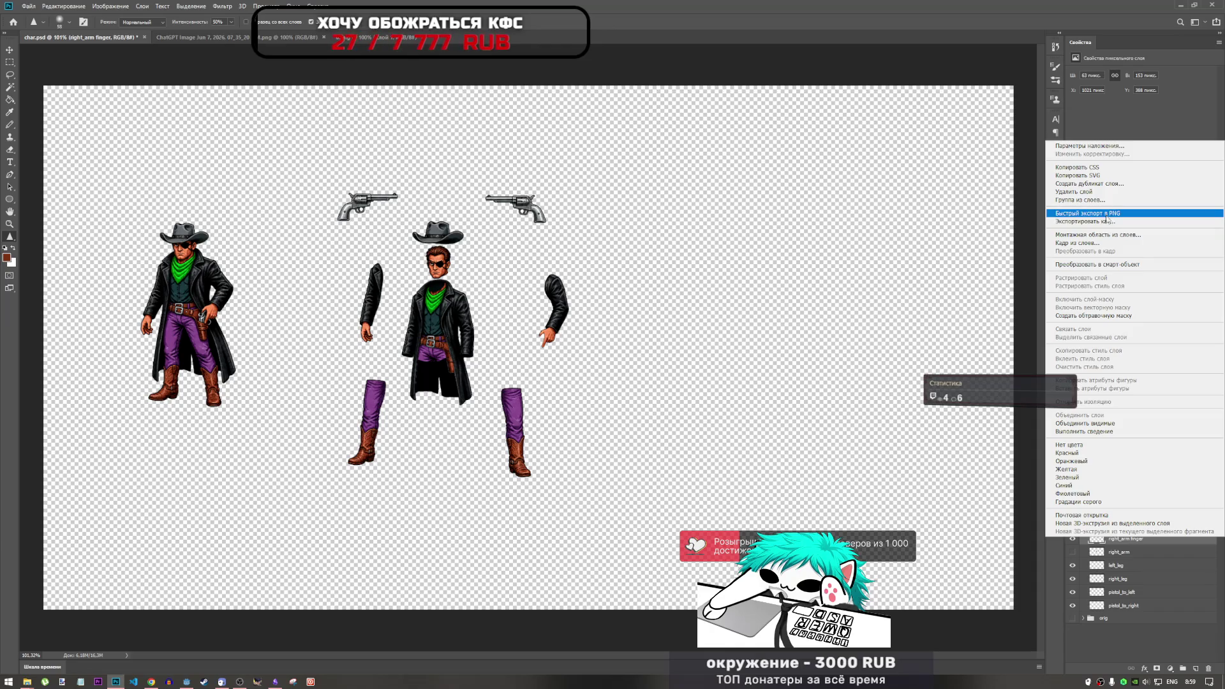
{"action": "left_click", "coordinate": [1106, 218]}
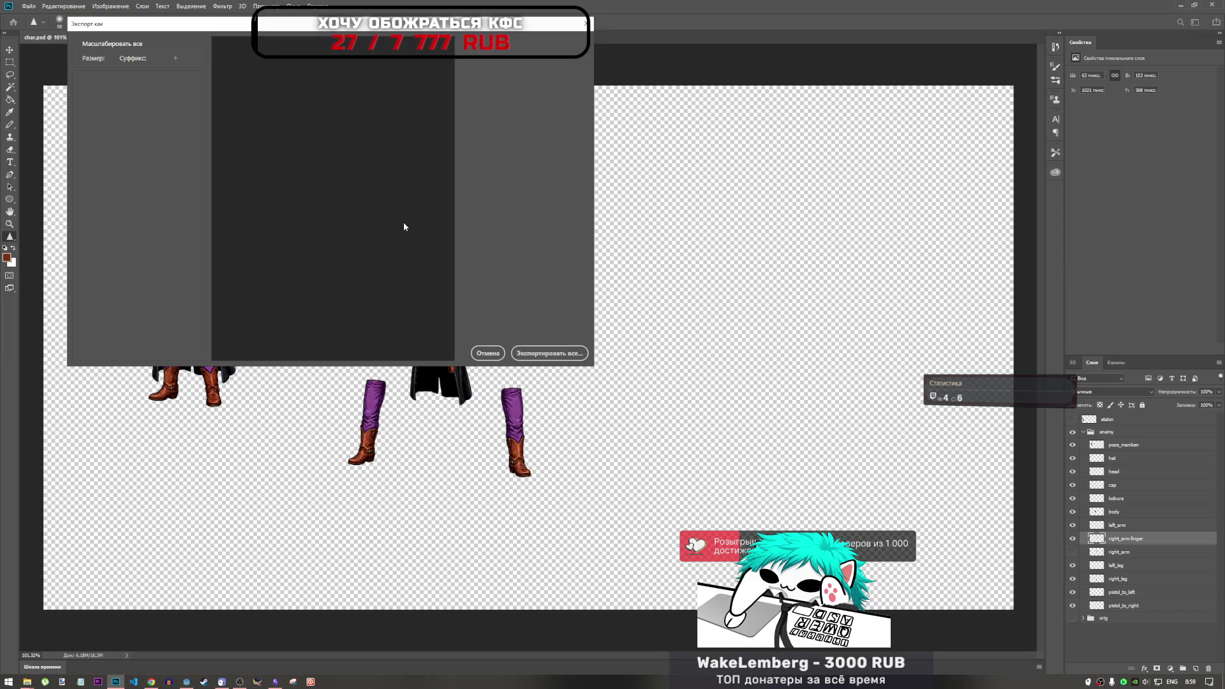
{"action": "left_click", "coordinate": [539, 352]}
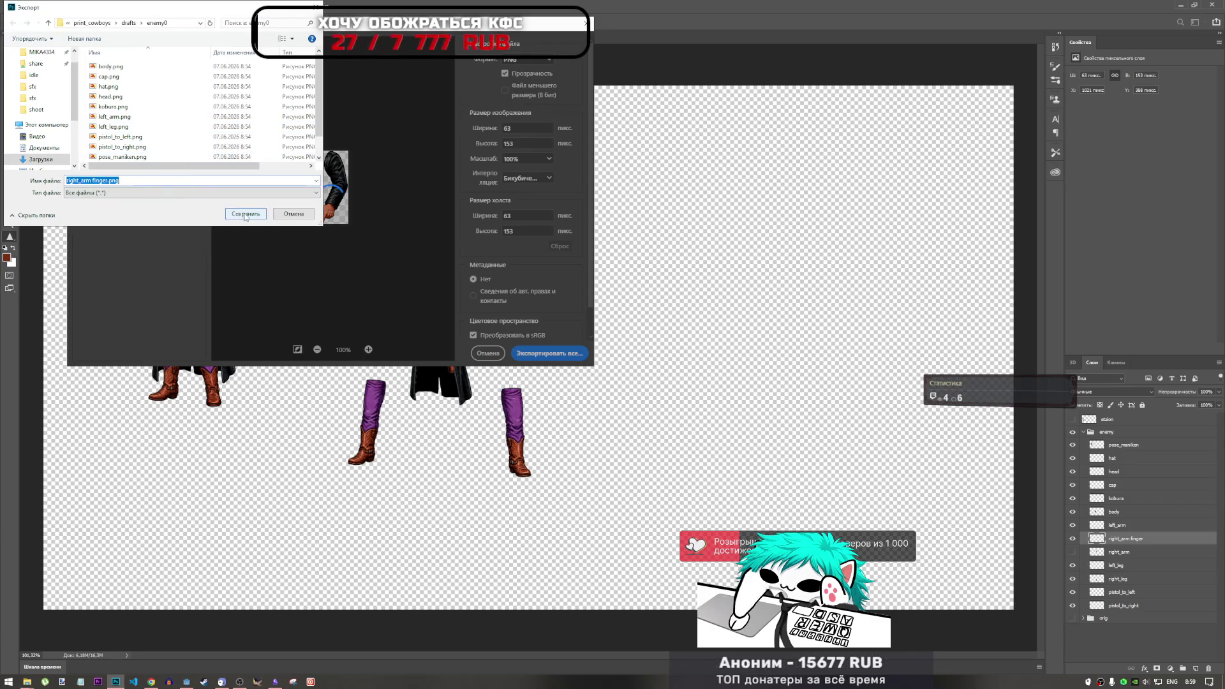
{"action": "left_click", "coordinate": [225, 216]}
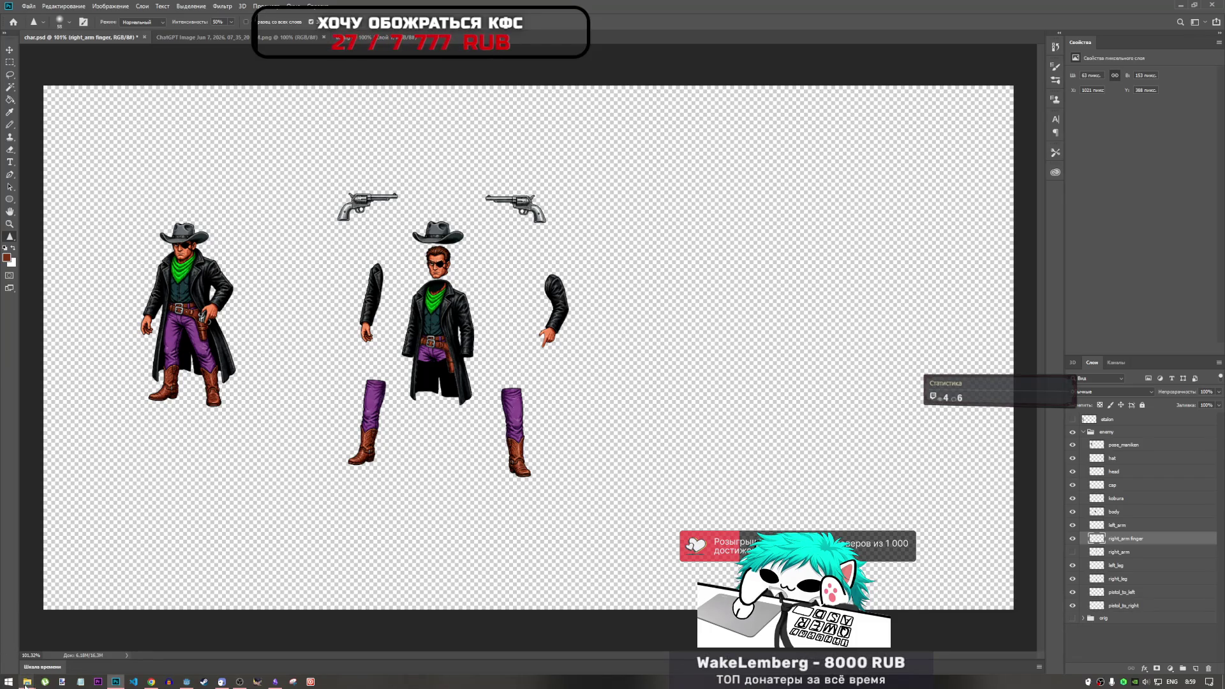
Refresh the enemy0 folder and show its files as large thumbnails.
{"action": "mouse_move", "coordinate": [27, 681]}
{"action": "left_click", "coordinate": [125, 638]}
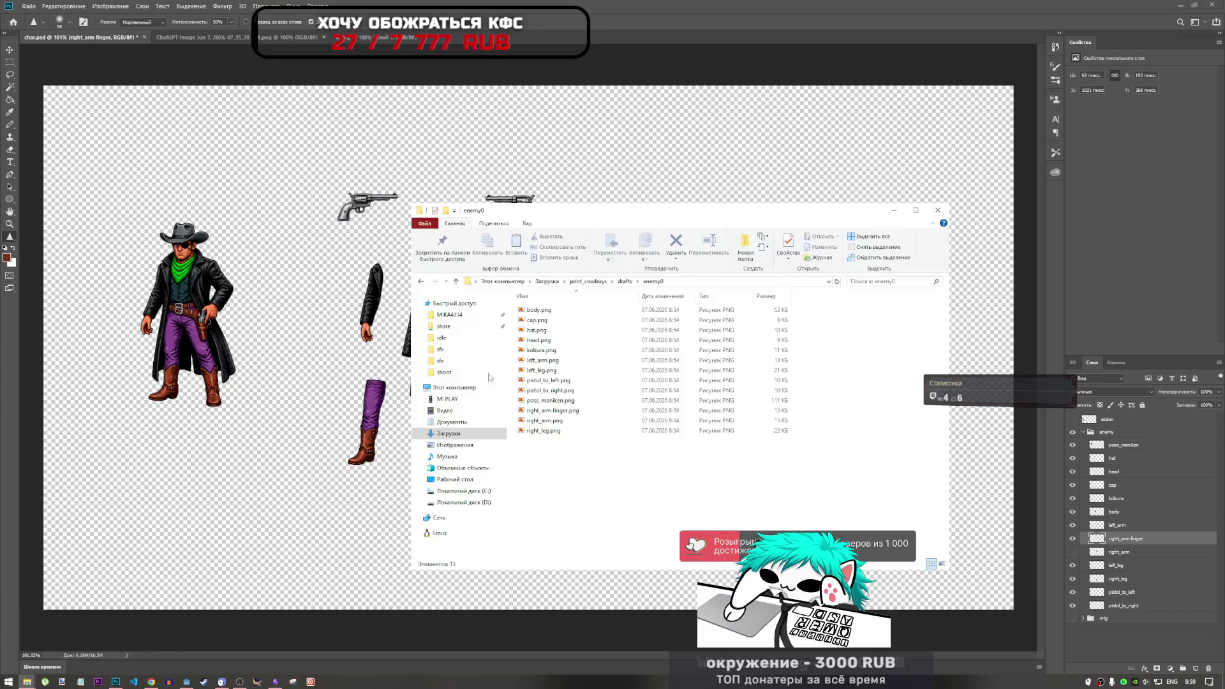
{"action": "right_click", "coordinate": [636, 497]}
{"action": "left_click", "coordinate": [677, 535]}
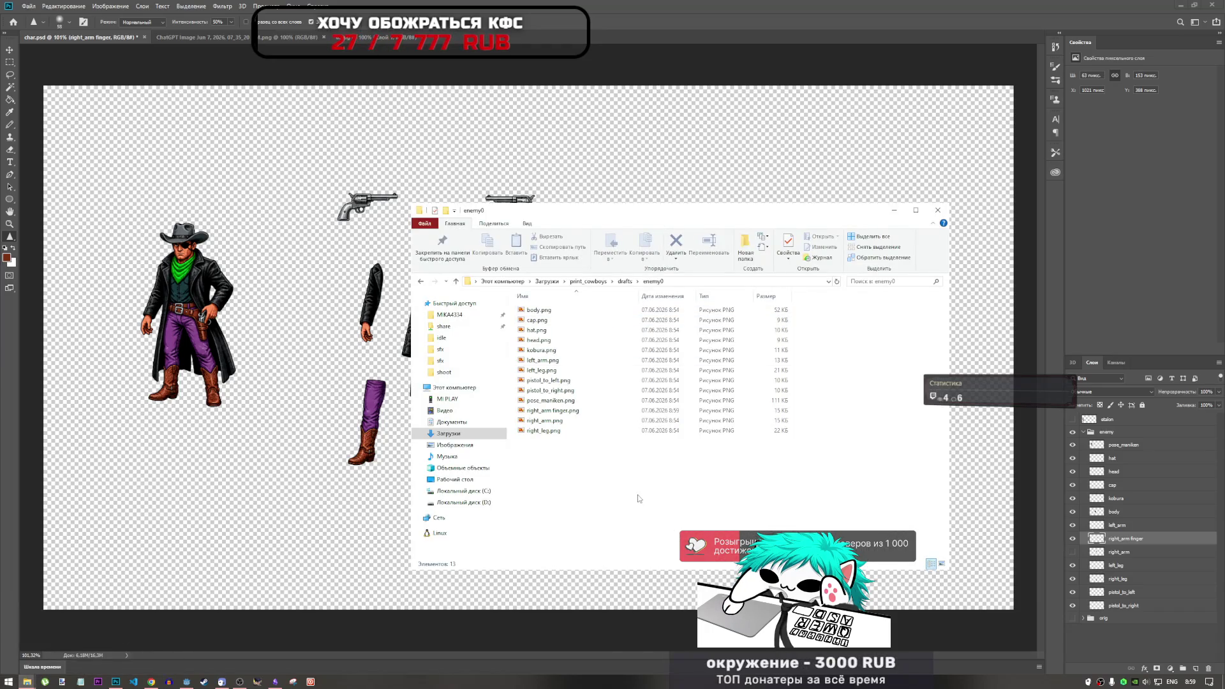
{"action": "left_click", "coordinate": [942, 564]}
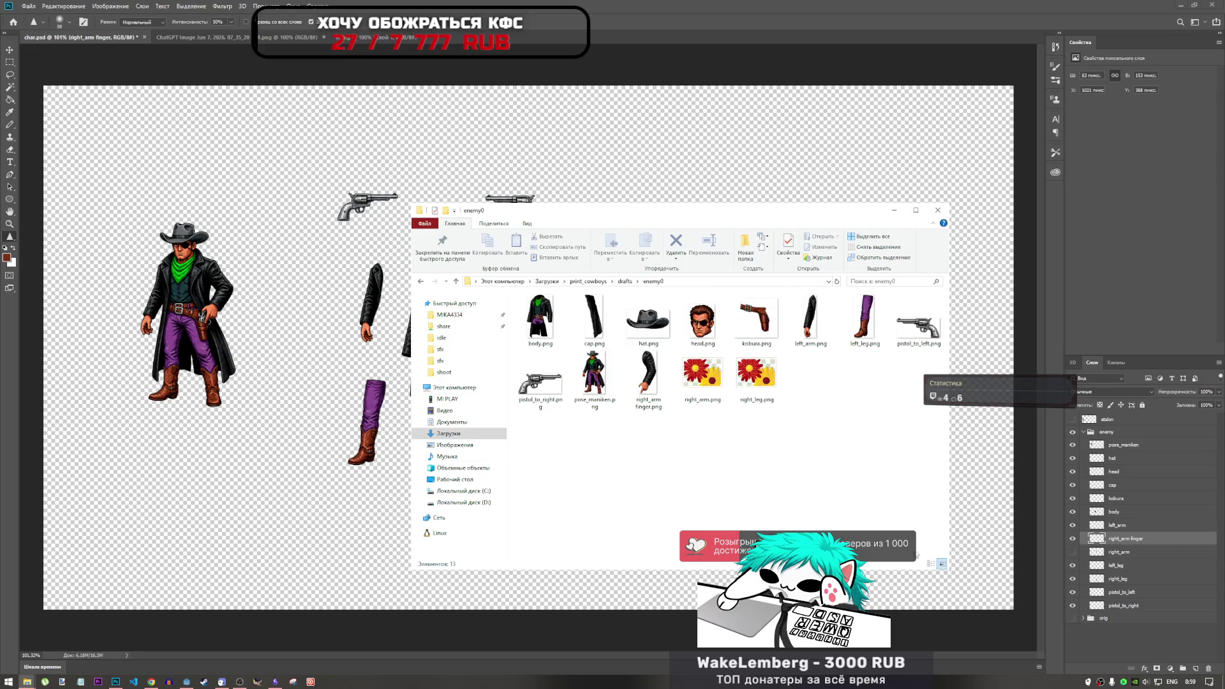
Box-select all thirteen cowboy part PNGs in enemy0 and bring Godot to the front.
{"action": "left_click_drag", "start_coordinate": [912, 477], "coordinate": [511, 287]}
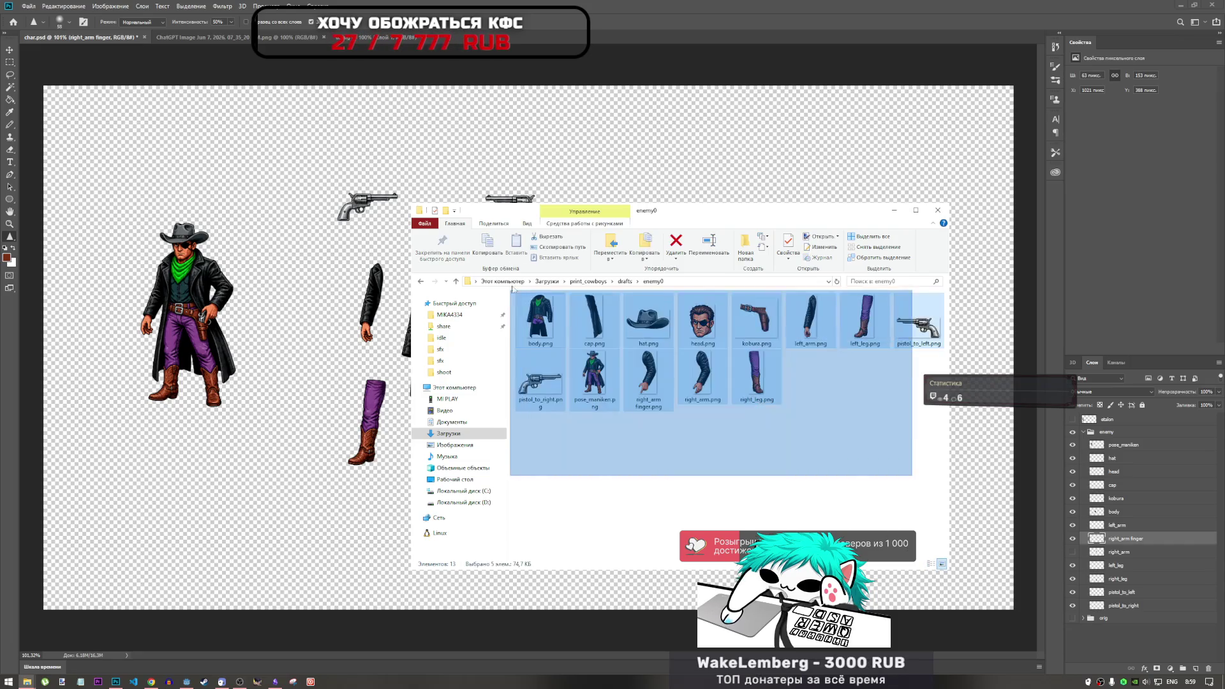
{"action": "left_click", "coordinate": [513, 290]}
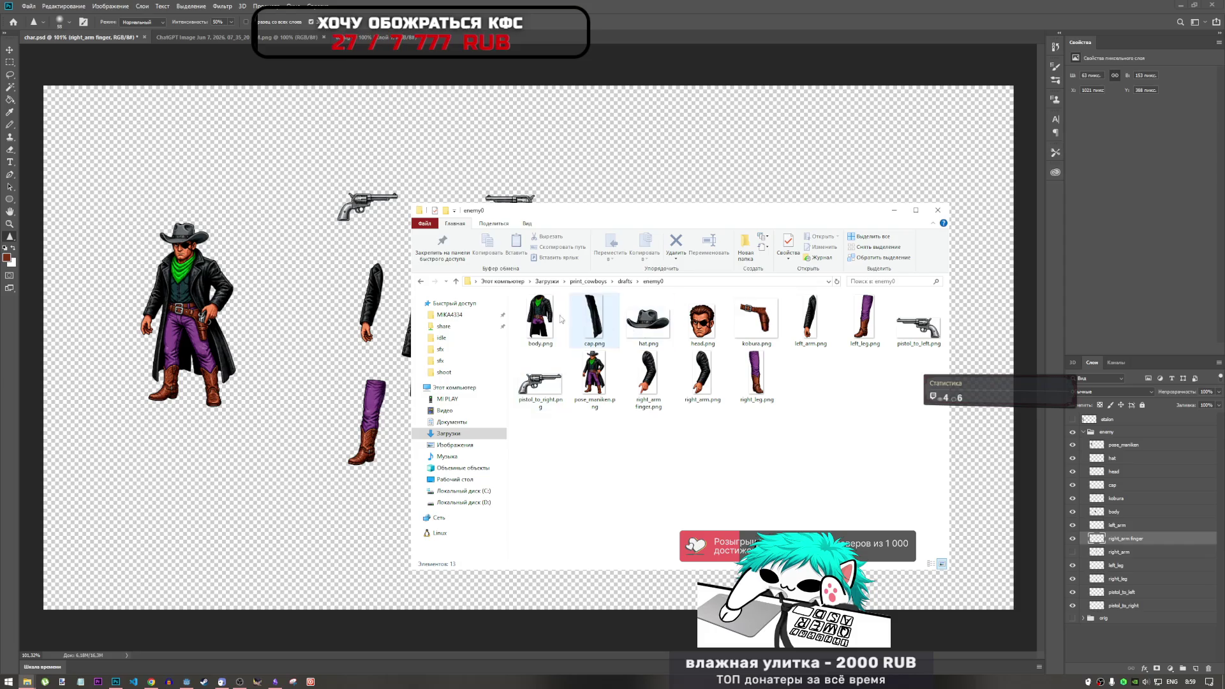
{"action": "left_click", "coordinate": [594, 319]}
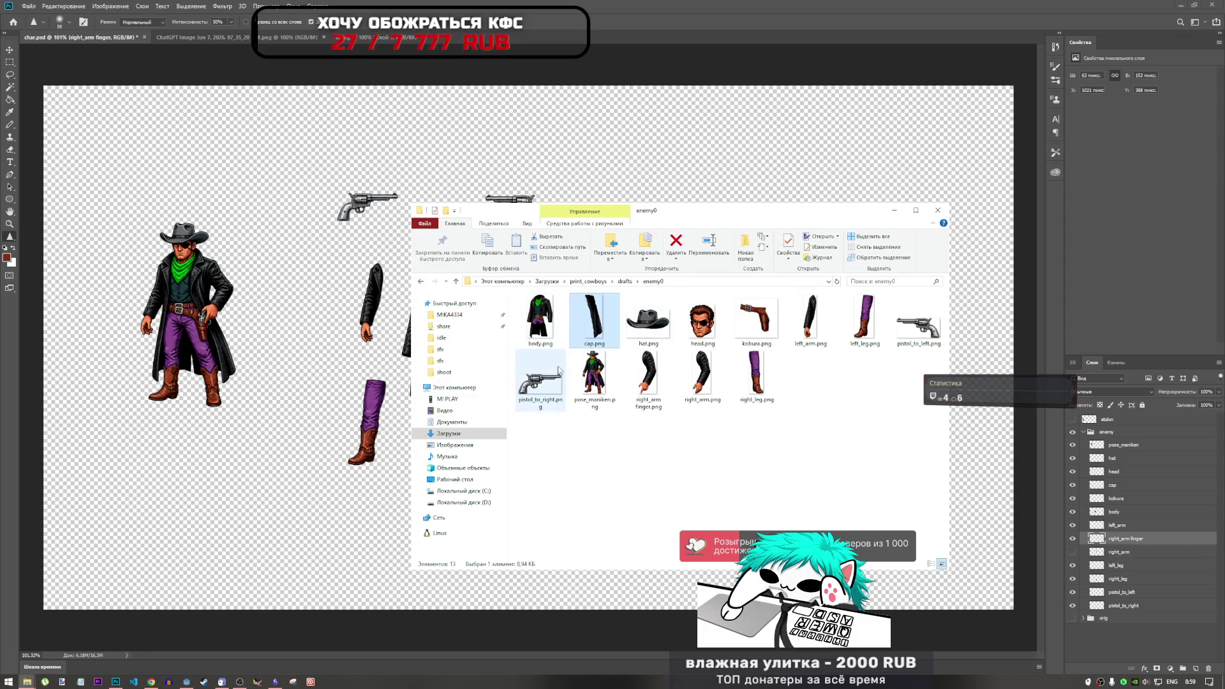
{"action": "key", "text": "alt"}
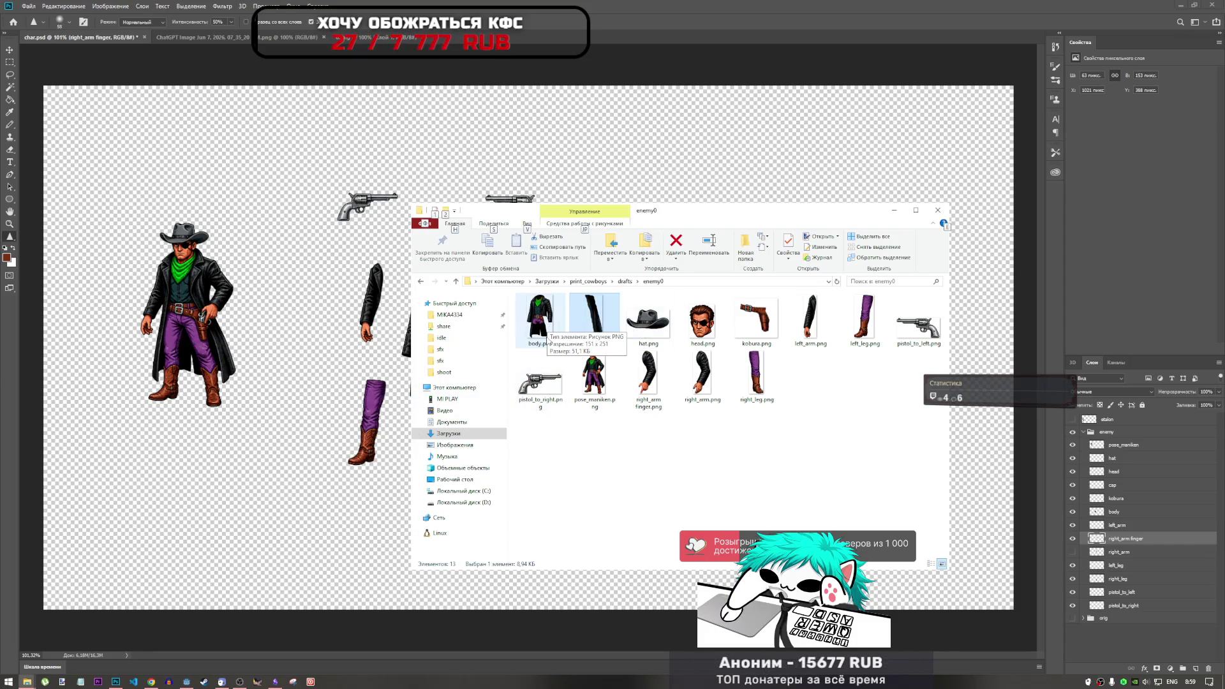
{"action": "left_click", "coordinate": [566, 352]}
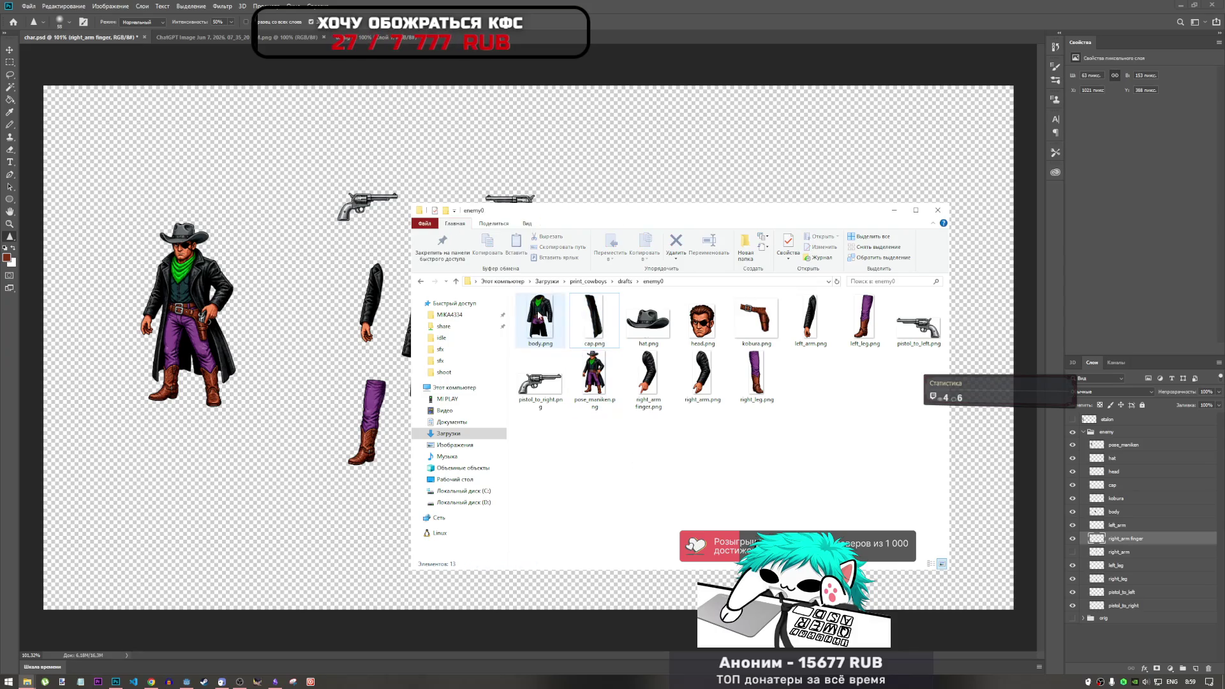
{"action": "mouse_move", "coordinate": [910, 452]}
{"action": "left_mouse_down"}
{"action": "mouse_move", "coordinate": [571, 296]}
{"action": "mouse_move", "coordinate": [541, 305]}
{"action": "left_mouse_up"}
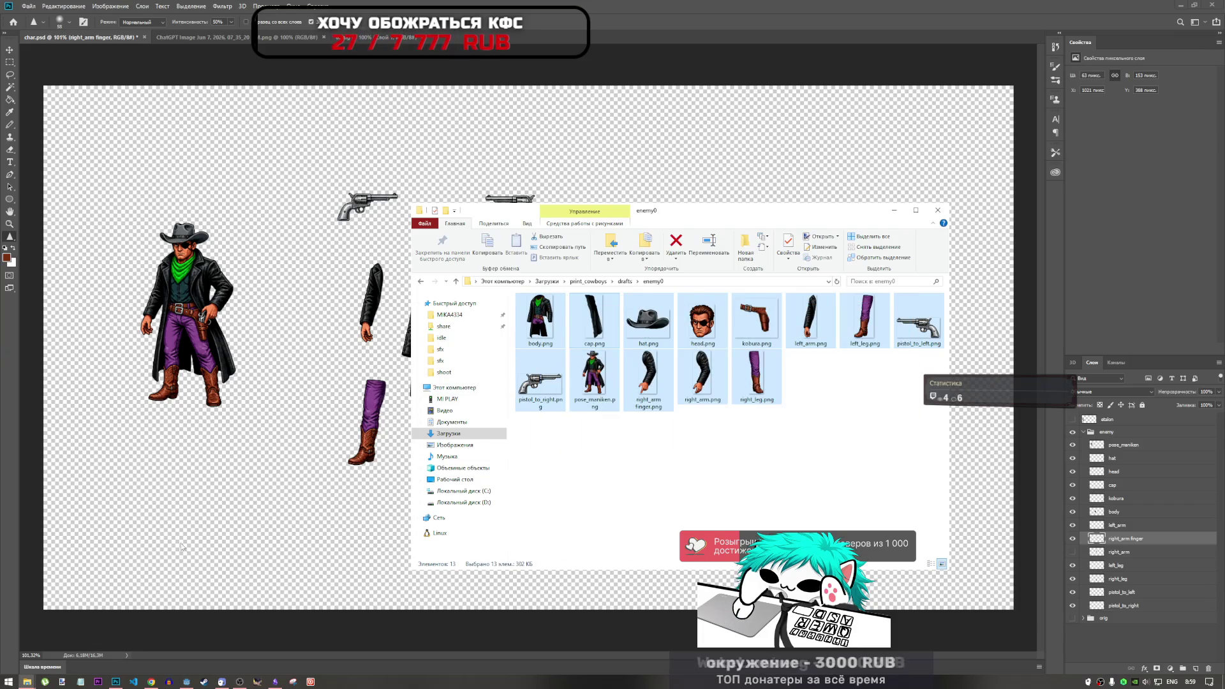
{"action": "left_click", "coordinate": [198, 681]}
{"action": "scroll", "coordinate": [138, 574], "scroll_direction": "down", "scroll_amount": 5}
{"action": "scroll", "coordinate": [131, 573], "scroll_direction": "up", "scroll_amount": 10}
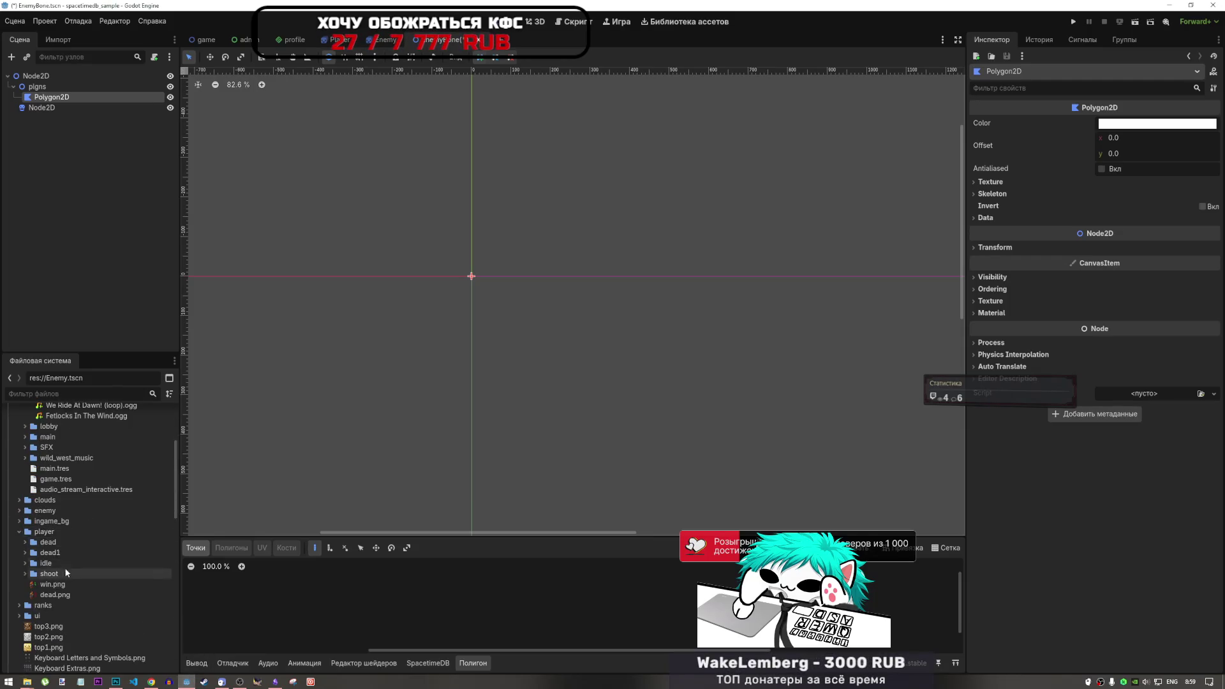
Collapse the player and audio folders and create a rig folder inside models/enemy.
{"action": "left_click", "coordinate": [19, 561]}
{"action": "scroll", "coordinate": [21, 561], "scroll_direction": "down", "scroll_amount": 3}
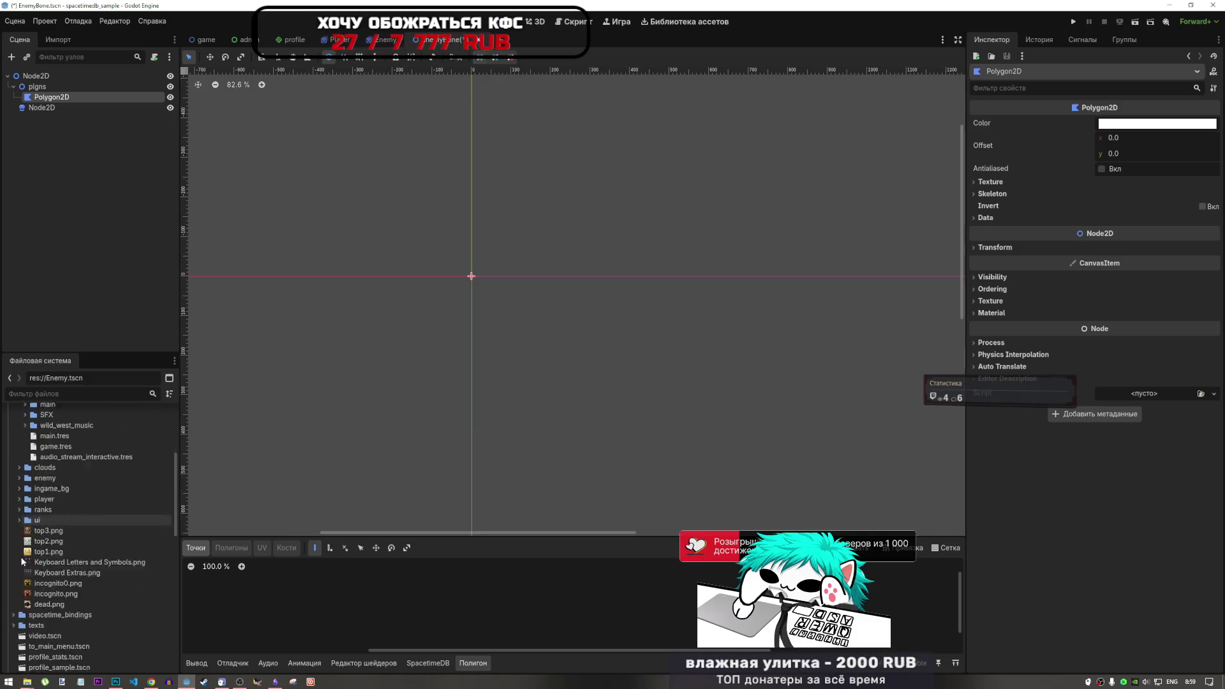
{"action": "scroll", "coordinate": [21, 556], "scroll_direction": "up", "scroll_amount": 5}
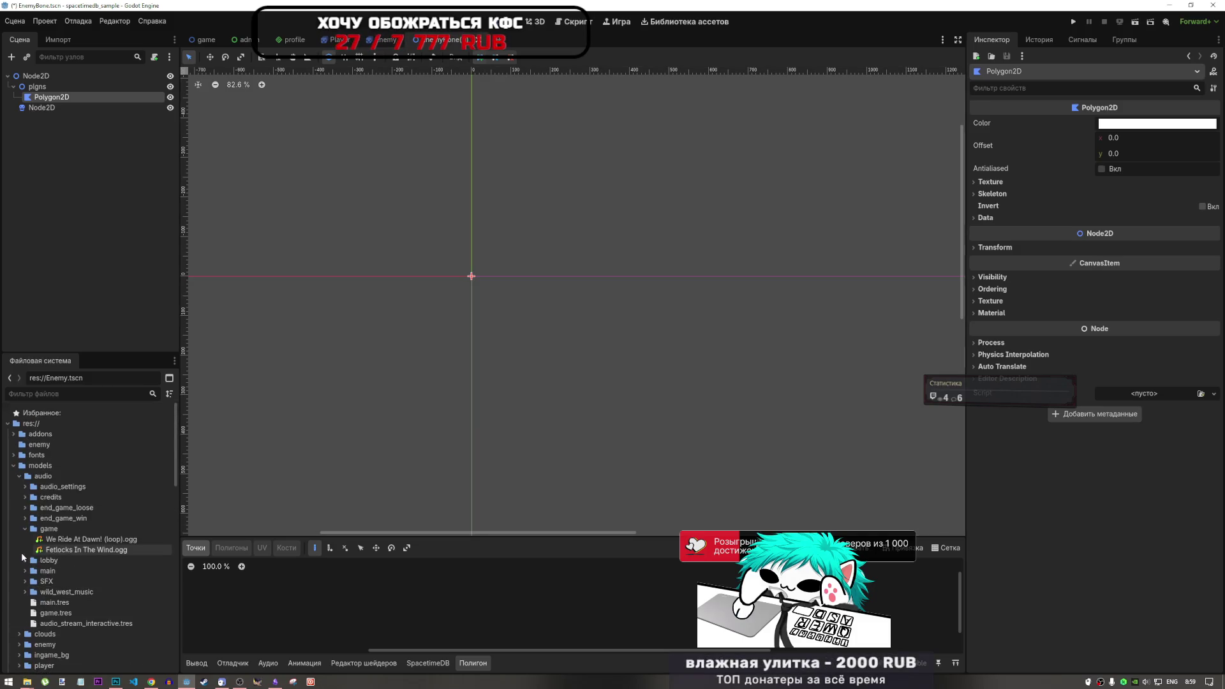
{"action": "left_click", "coordinate": [19, 475]}
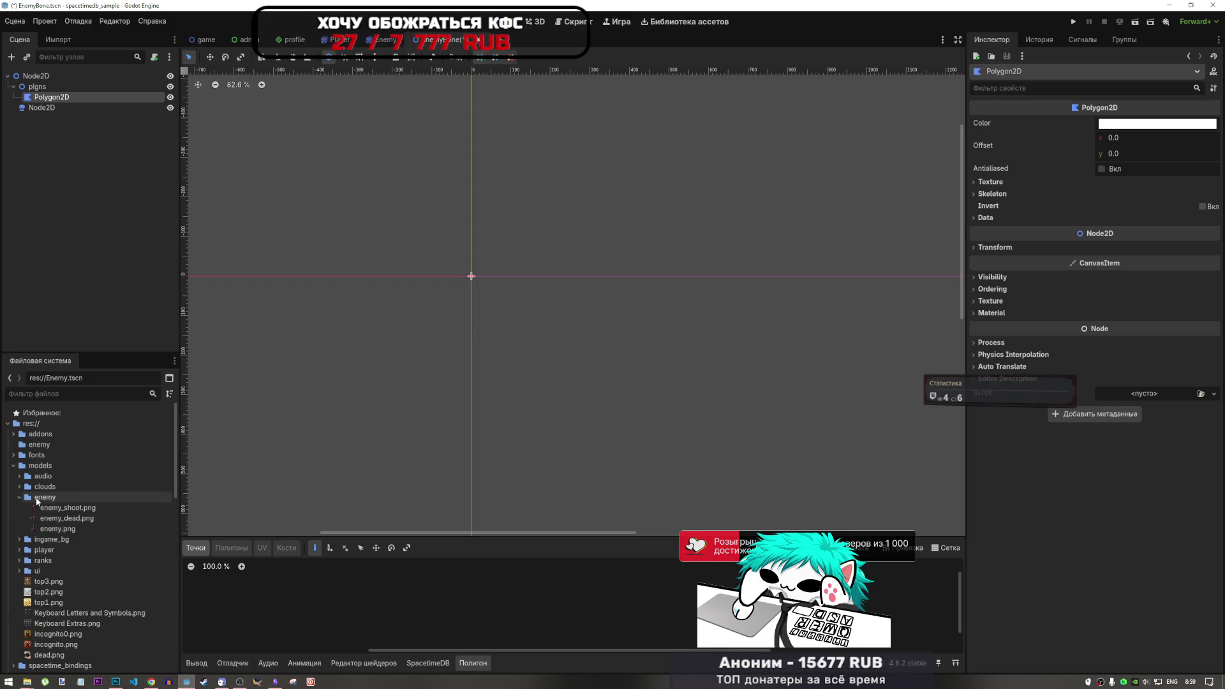
{"action": "right_click", "coordinate": [39, 497]}
{"action": "mouse_move", "coordinate": [192, 503]}
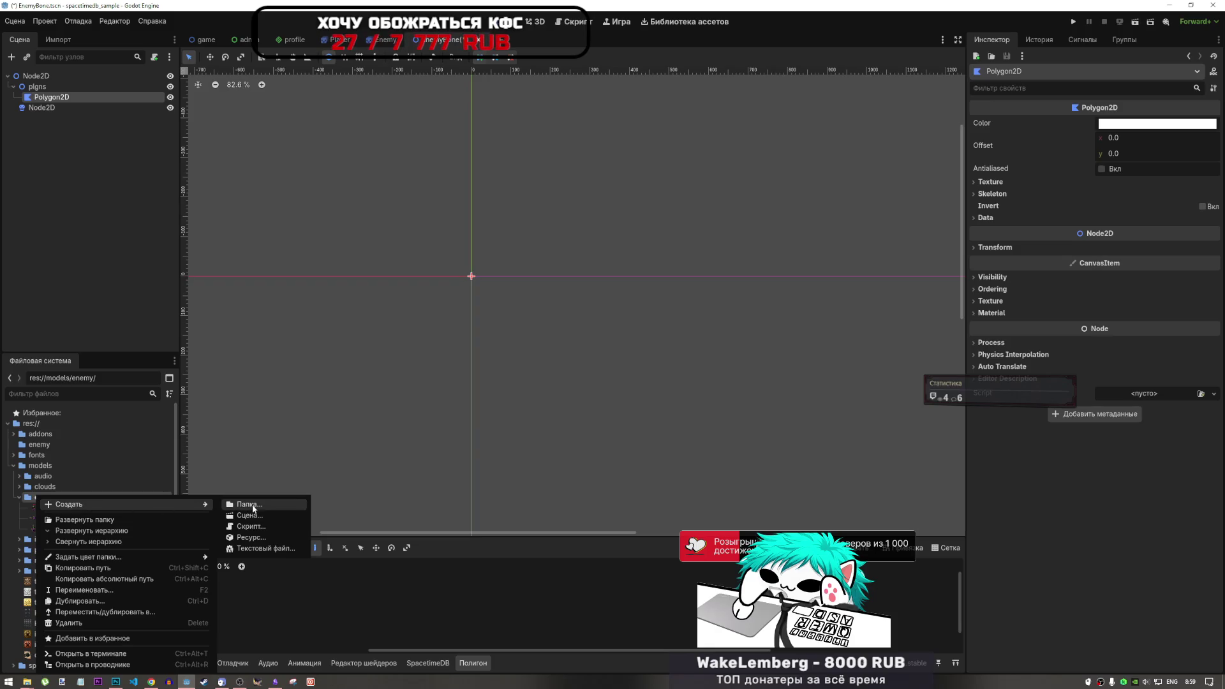
{"action": "left_click", "coordinate": [19, 497]}
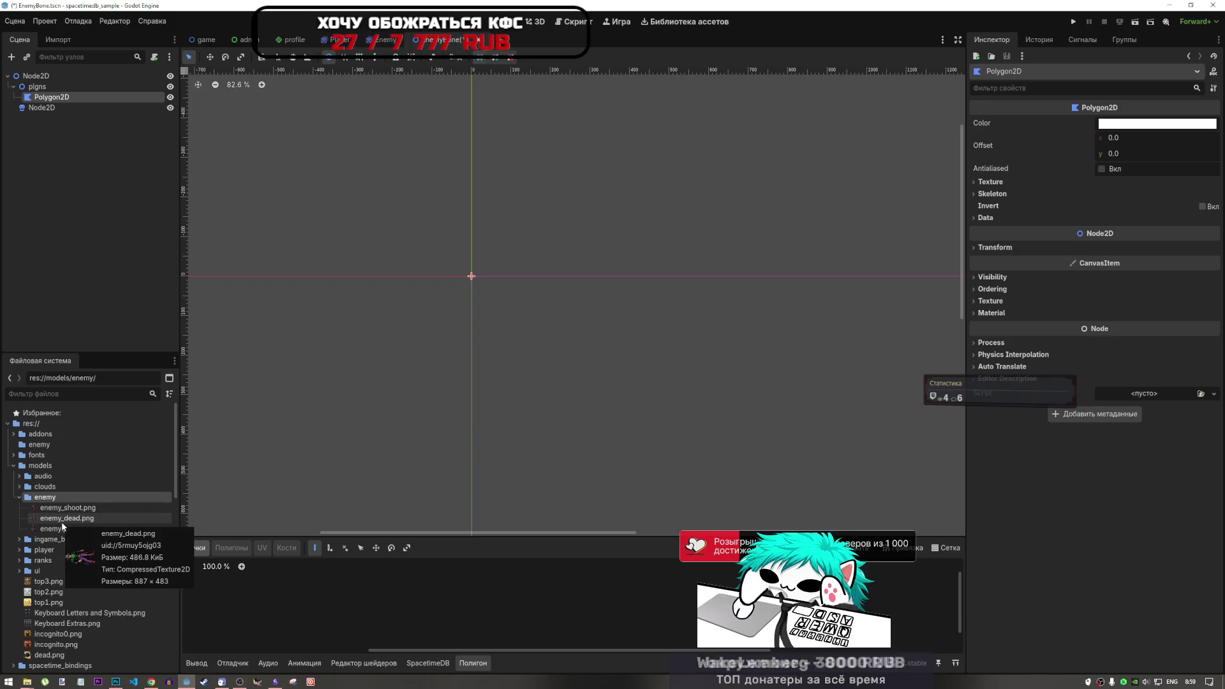
{"action": "right_click", "coordinate": [51, 501]}
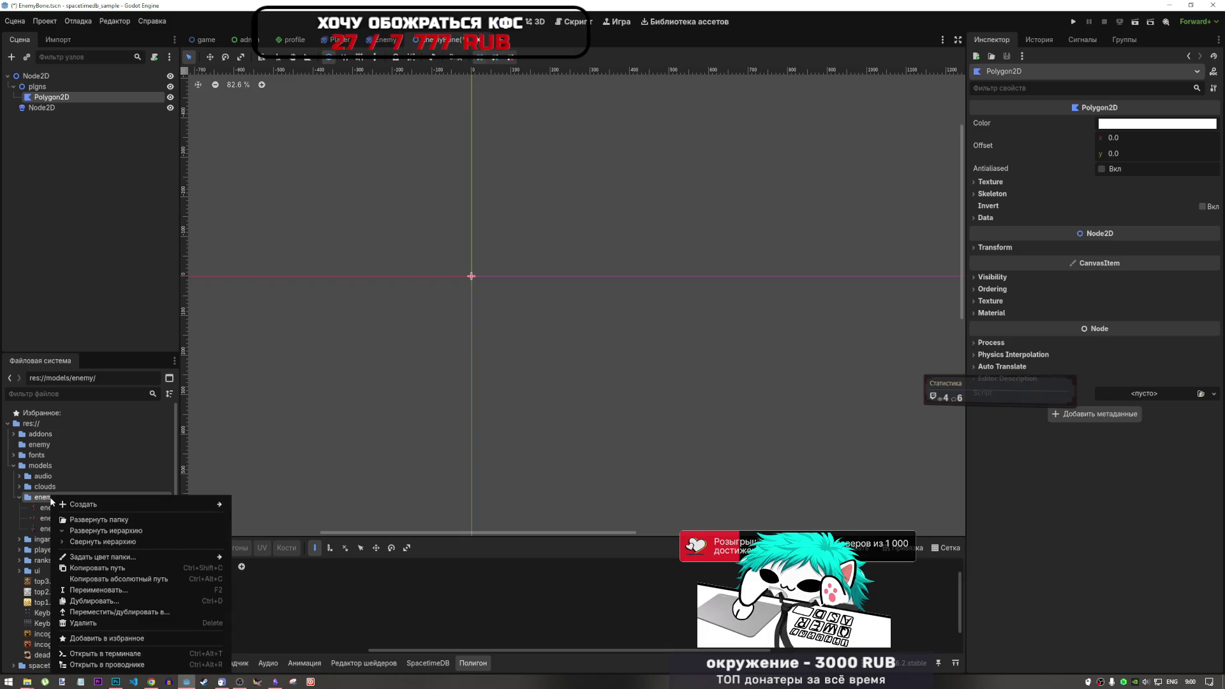
{"action": "mouse_move", "coordinate": [191, 504]}
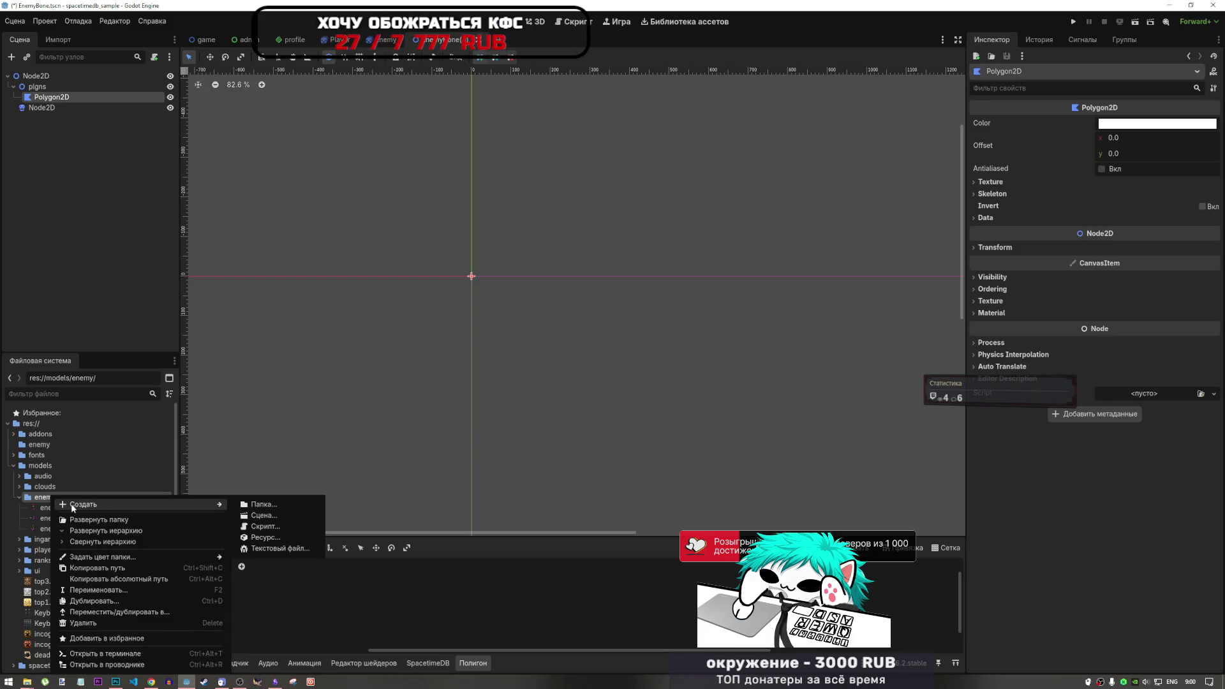
{"action": "left_click", "coordinate": [285, 505]}
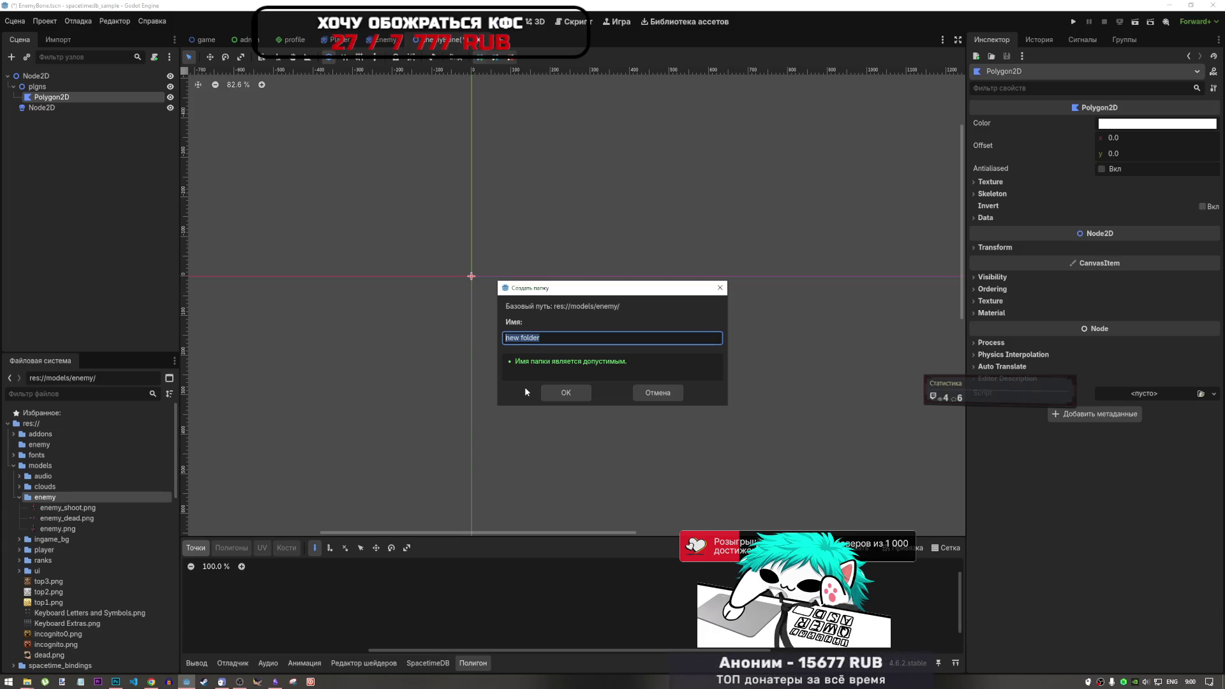
{"action": "type", "text": "rif"}
{"action": "left_click", "coordinate": [560, 390]}
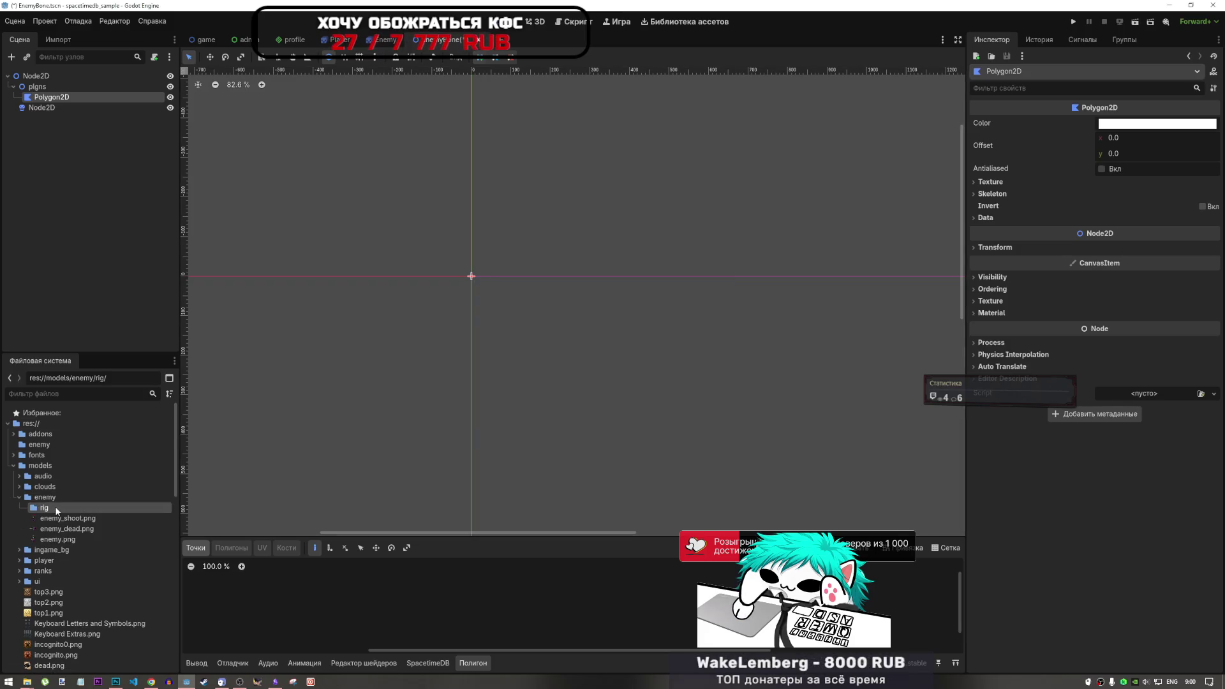
Drag the thirteen part images from the enemy0 window into the rig folder.
{"action": "mouse_move", "coordinate": [26, 681]}
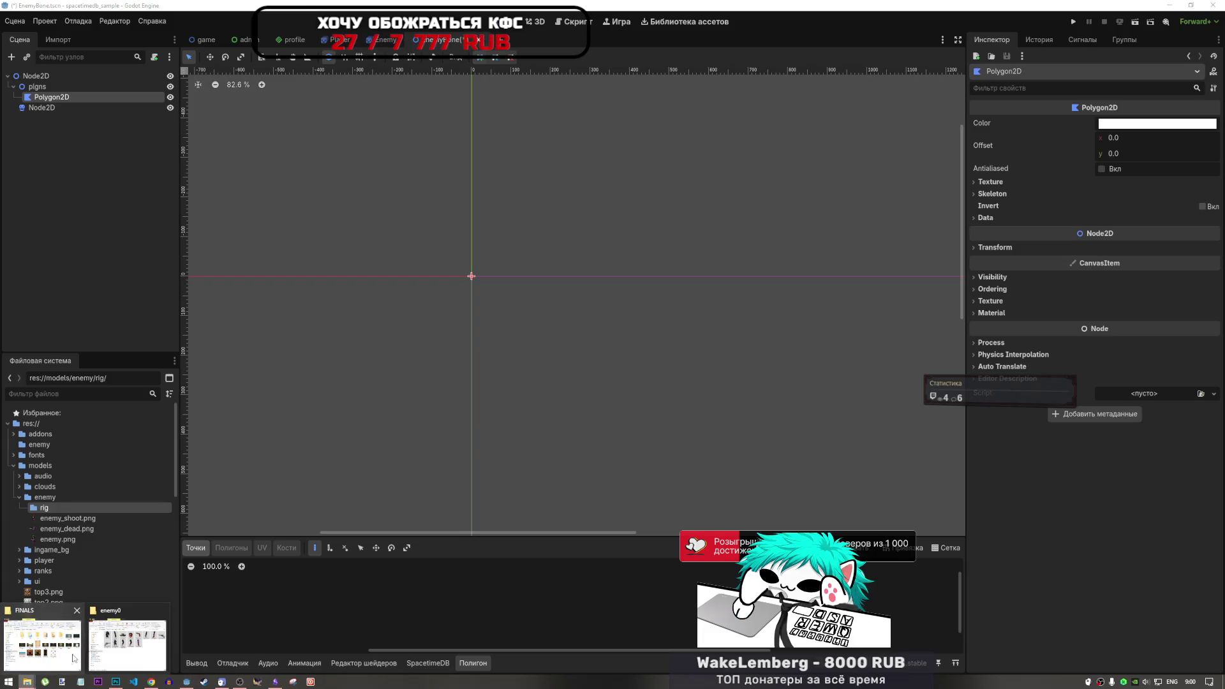
{"action": "left_click", "coordinate": [127, 645]}
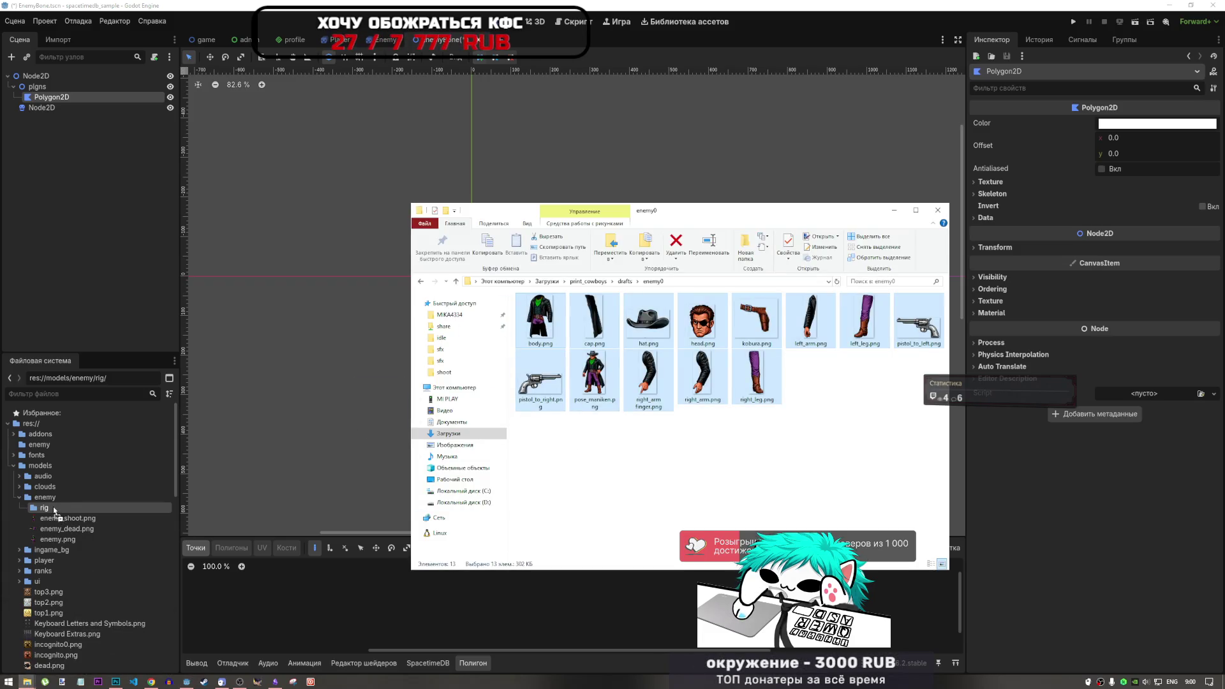
{"action": "left_click_drag", "start_coordinate": [75, 507], "coordinate": [85, 508]}
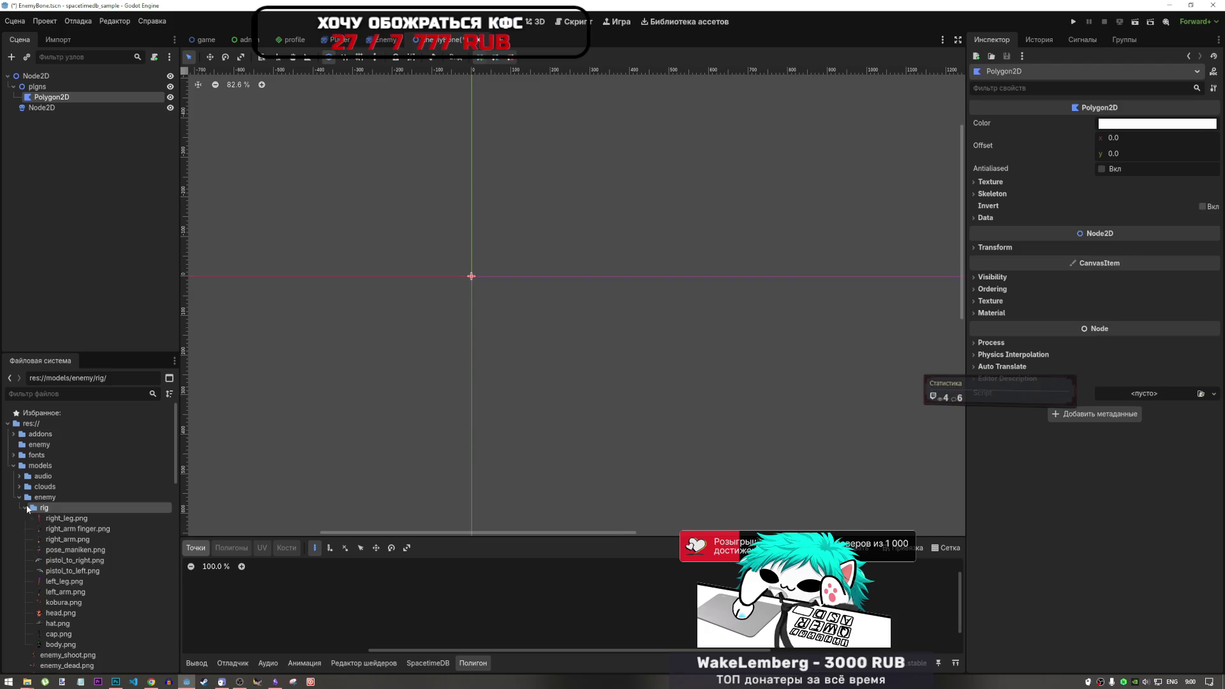
{"action": "left_click", "coordinate": [66, 518]}
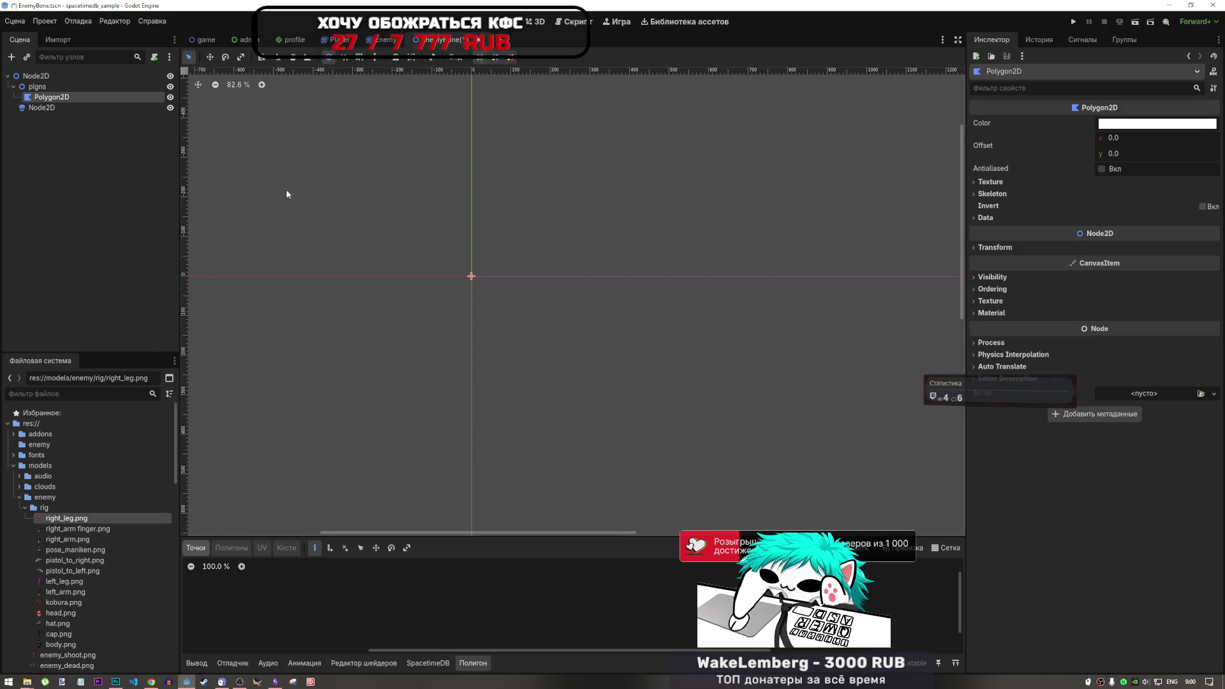
{"action": "left_click", "coordinate": [151, 681]}
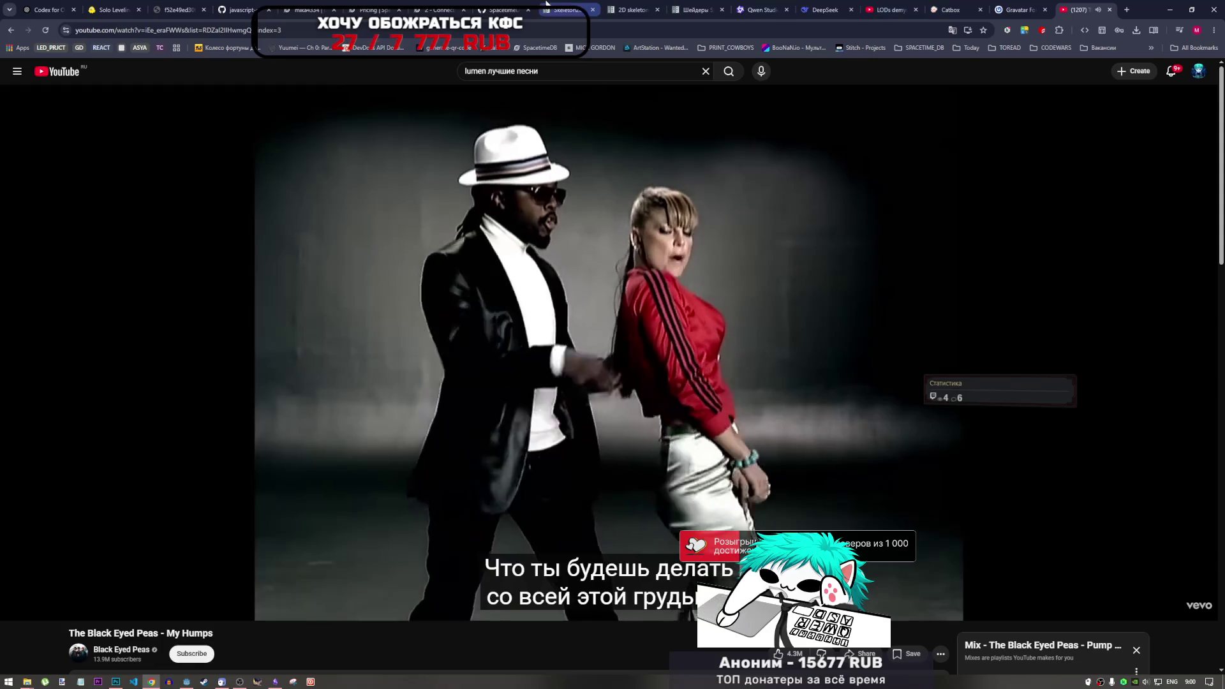
Read the polygon-tracing steps in the 2D skeletons tutorial's Creating the polygons section, then return to Godot.
{"action": "left_click", "coordinate": [574, 9]}
{"action": "left_click", "coordinate": [647, 9]}
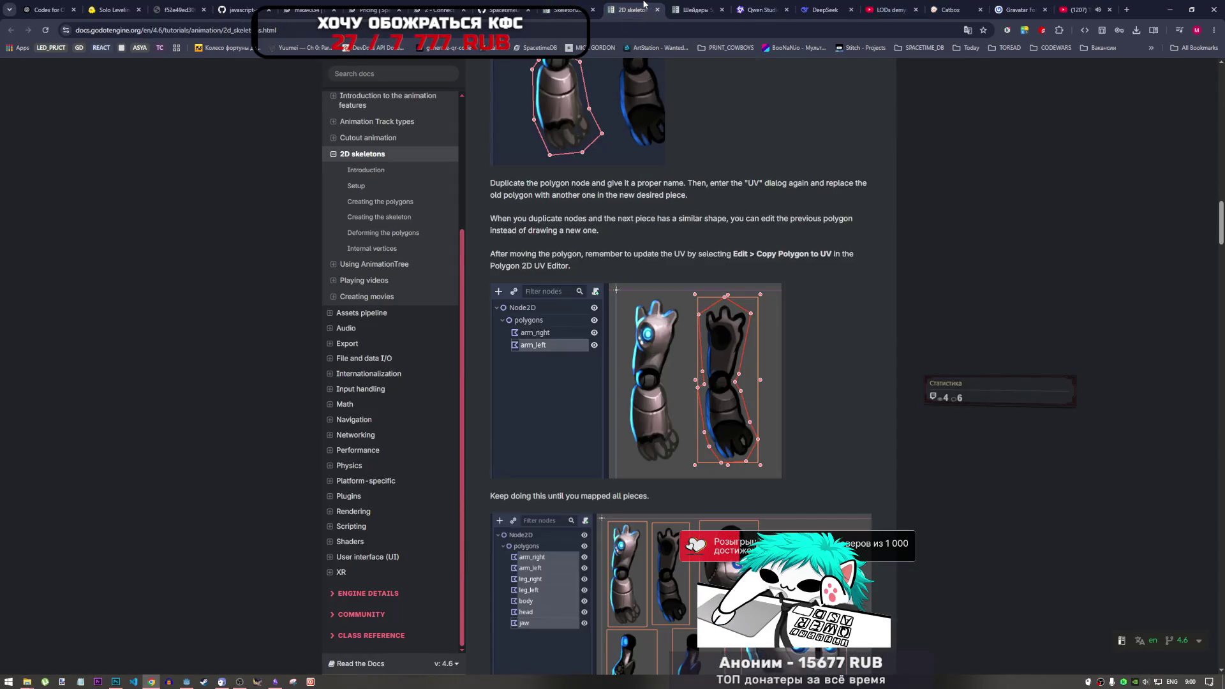
{"action": "scroll", "coordinate": [666, 440], "scroll_direction": "down", "scroll_amount": 2}
{"action": "scroll", "coordinate": [670, 445], "scroll_direction": "up", "scroll_amount": 4}
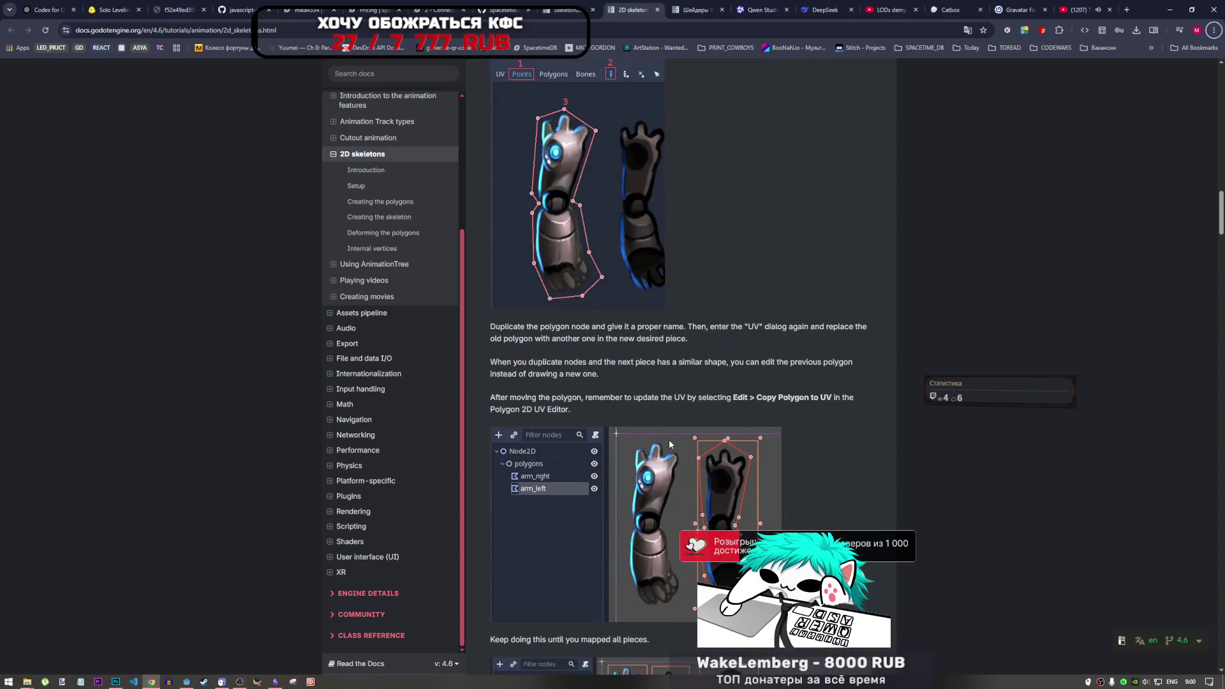
{"action": "scroll", "coordinate": [612, 322], "scroll_direction": "down", "scroll_amount": 1}
{"action": "scroll", "coordinate": [600, 377], "scroll_direction": "up", "scroll_amount": 6}
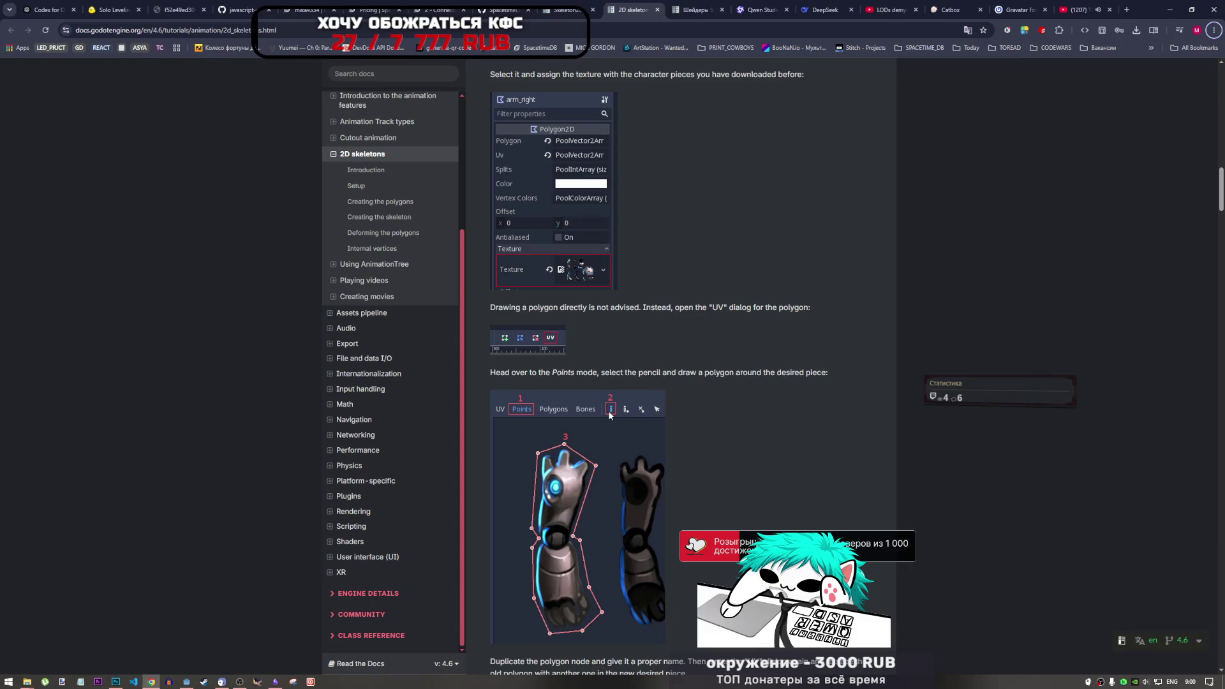
{"action": "scroll", "coordinate": [608, 411], "scroll_direction": "up", "scroll_amount": 6}
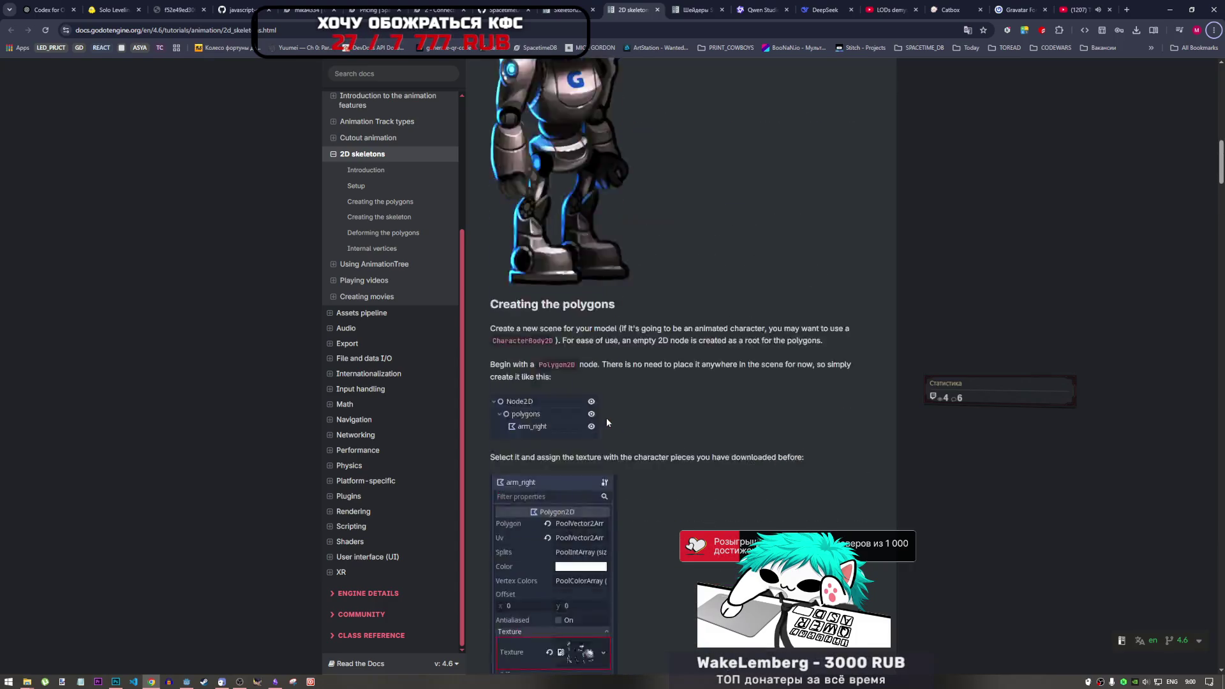
{"action": "scroll", "coordinate": [606, 421], "scroll_direction": "up", "scroll_amount": 1}
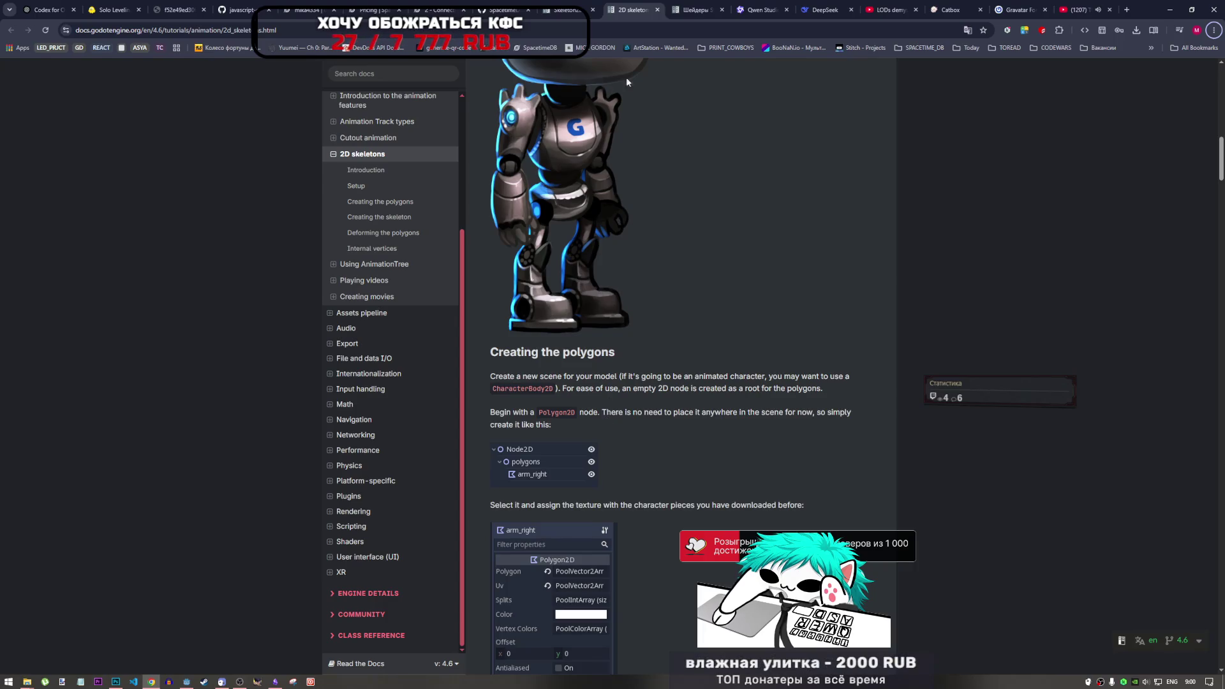
{"action": "scroll", "coordinate": [606, 415], "scroll_direction": "down", "scroll_amount": 8}
{"action": "scroll", "coordinate": [616, 434], "scroll_direction": "down", "scroll_amount": 1}
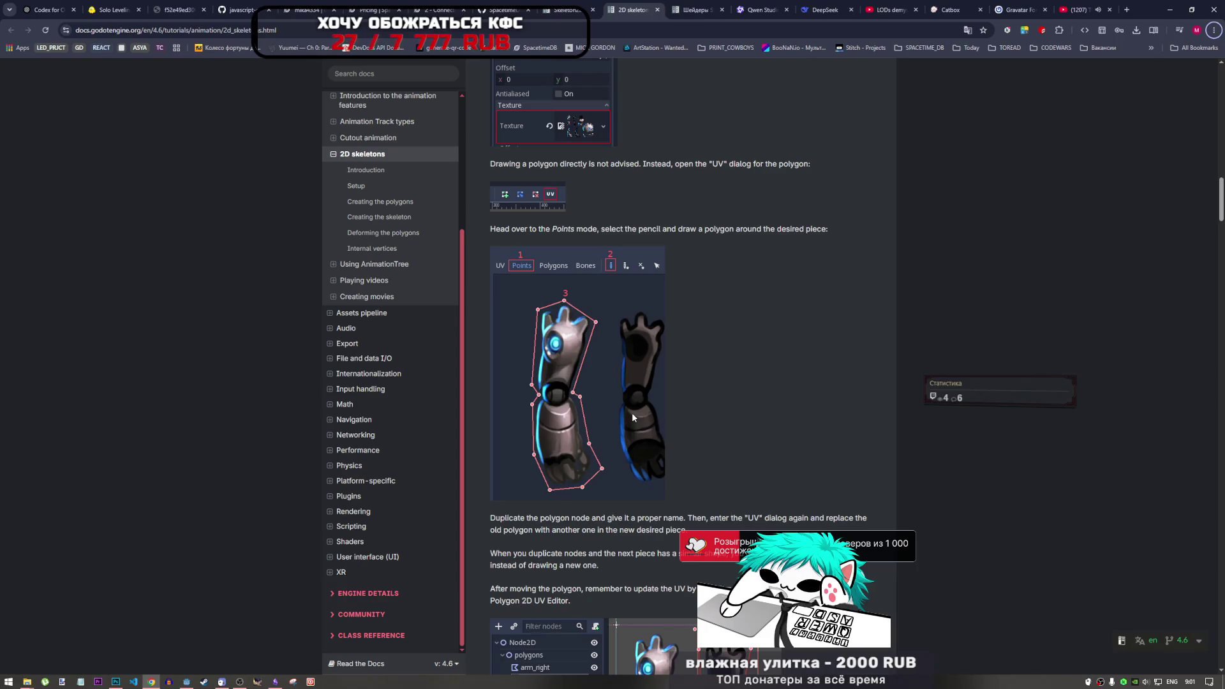
{"action": "scroll", "coordinate": [603, 419], "scroll_direction": "down", "scroll_amount": 5}
{"action": "scroll", "coordinate": [603, 423], "scroll_direction": "up", "scroll_amount": 5}
{"action": "scroll", "coordinate": [597, 408], "scroll_direction": "up", "scroll_amount": 4}
{"action": "scroll", "coordinate": [602, 390], "scroll_direction": "down", "scroll_amount": 2}
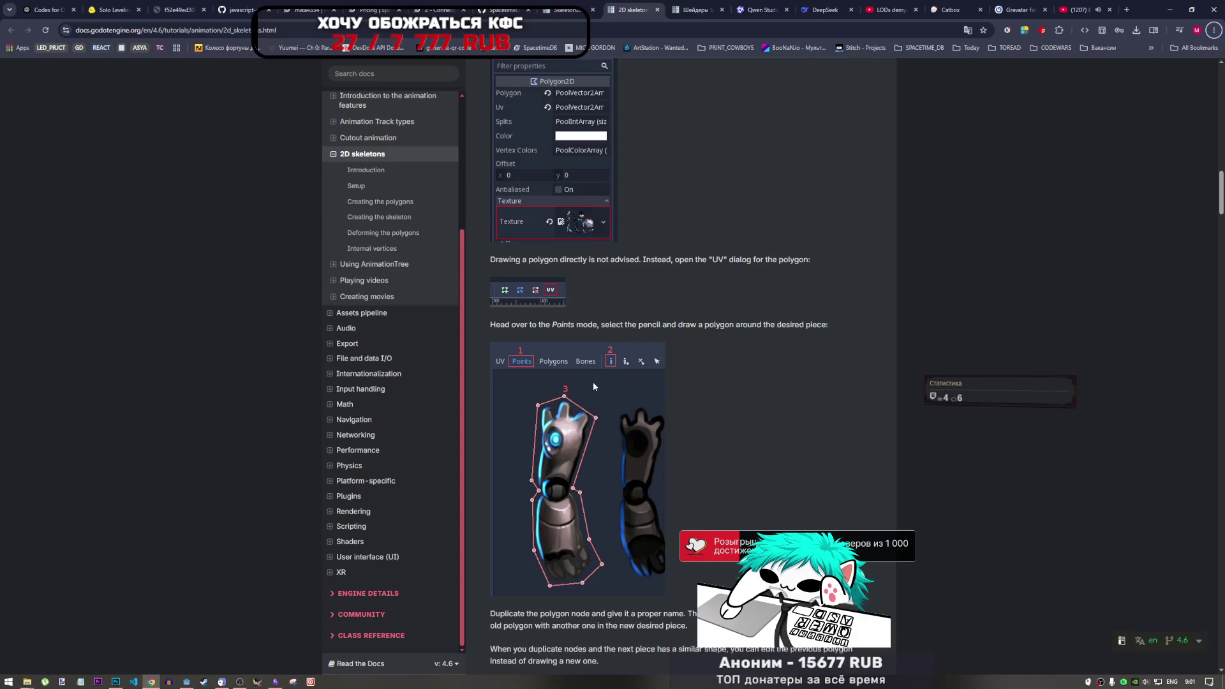
{"action": "left_click", "coordinate": [184, 685]}
{"action": "mouse_move", "coordinate": [61, 613]}
{"action": "left_mouse_down"}
{"action": "mouse_move", "coordinate": [466, 292]}
{"action": "mouse_move", "coordinate": [494, 312]}
{"action": "left_mouse_up"}
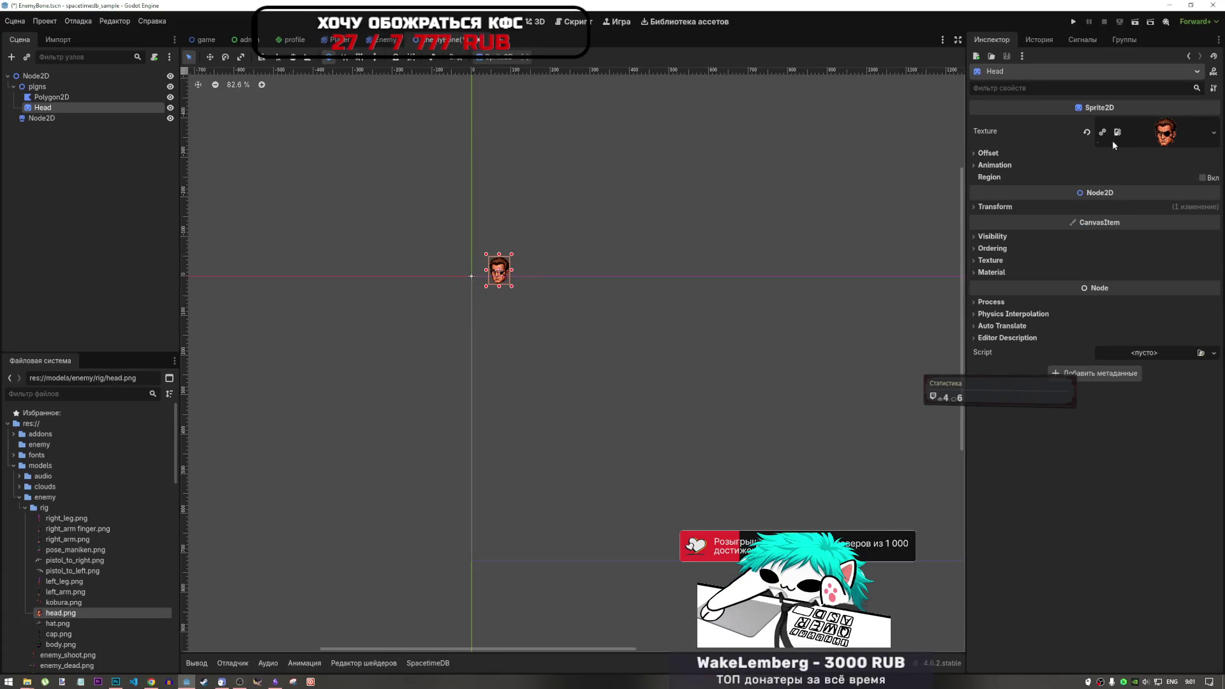
{"action": "left_click", "coordinate": [1203, 178]}
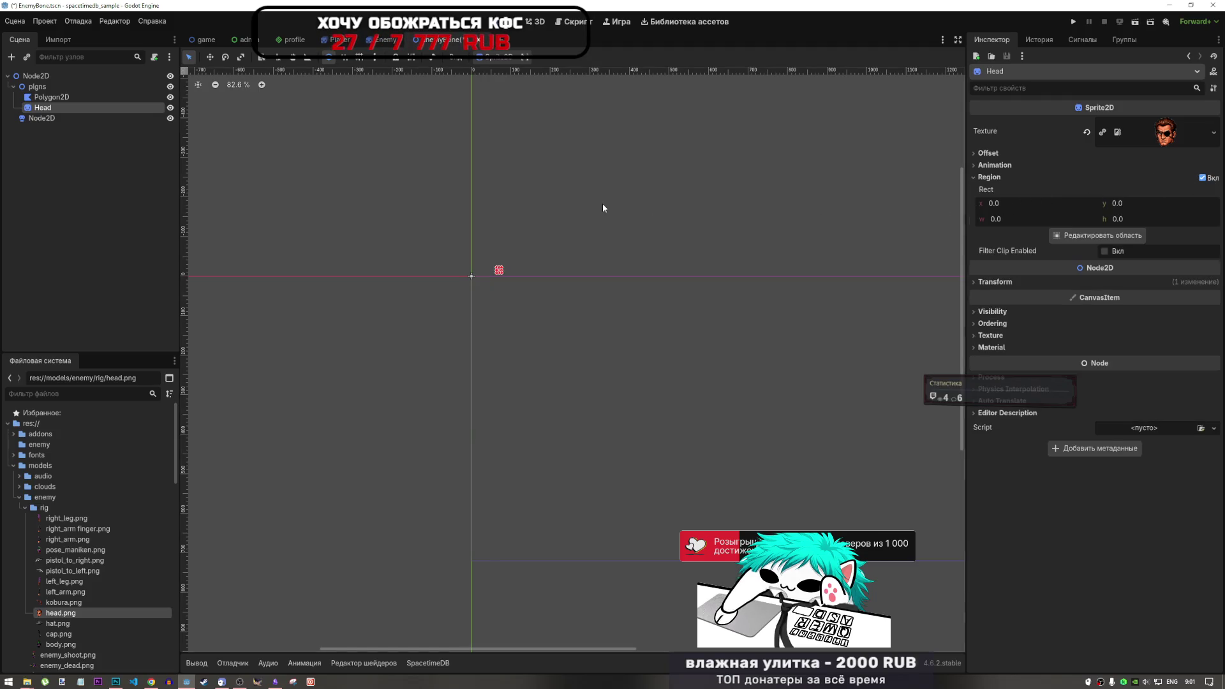
{"action": "key", "text": "f"}
{"action": "key", "text": "ctrl+z"}
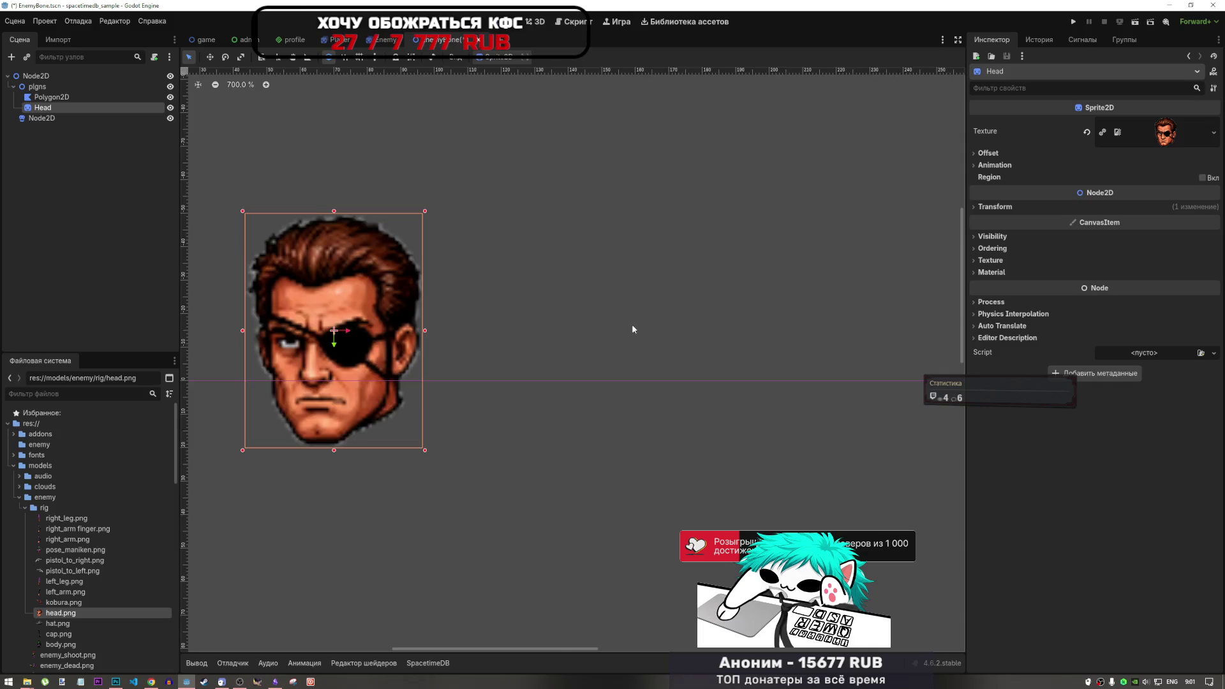
{"action": "scroll", "coordinate": [632, 324], "scroll_direction": "down", "scroll_amount": 8}
{"action": "scroll", "coordinate": [632, 327], "scroll_direction": "up", "scroll_amount": 8}
{"action": "scroll", "coordinate": [441, 327], "scroll_direction": "down", "scroll_amount": 3}
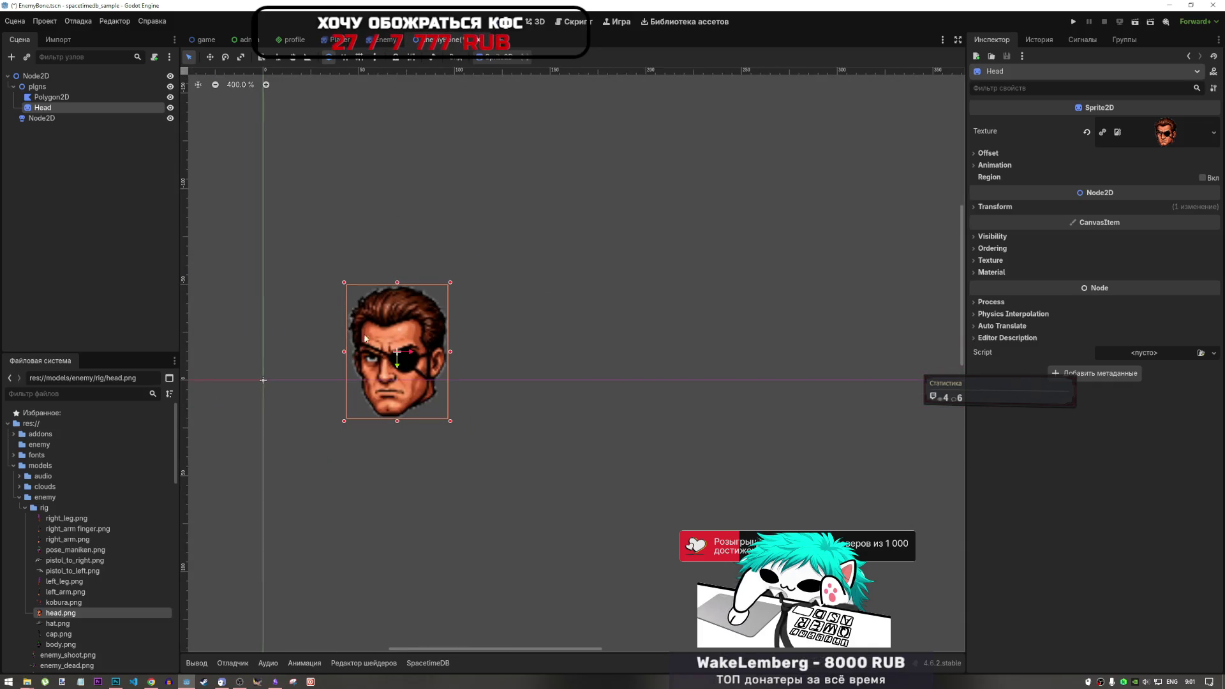
{"action": "scroll", "coordinate": [357, 333], "scroll_direction": "down", "scroll_amount": 3}
{"action": "scroll", "coordinate": [345, 334], "scroll_direction": "up", "scroll_amount": 3}
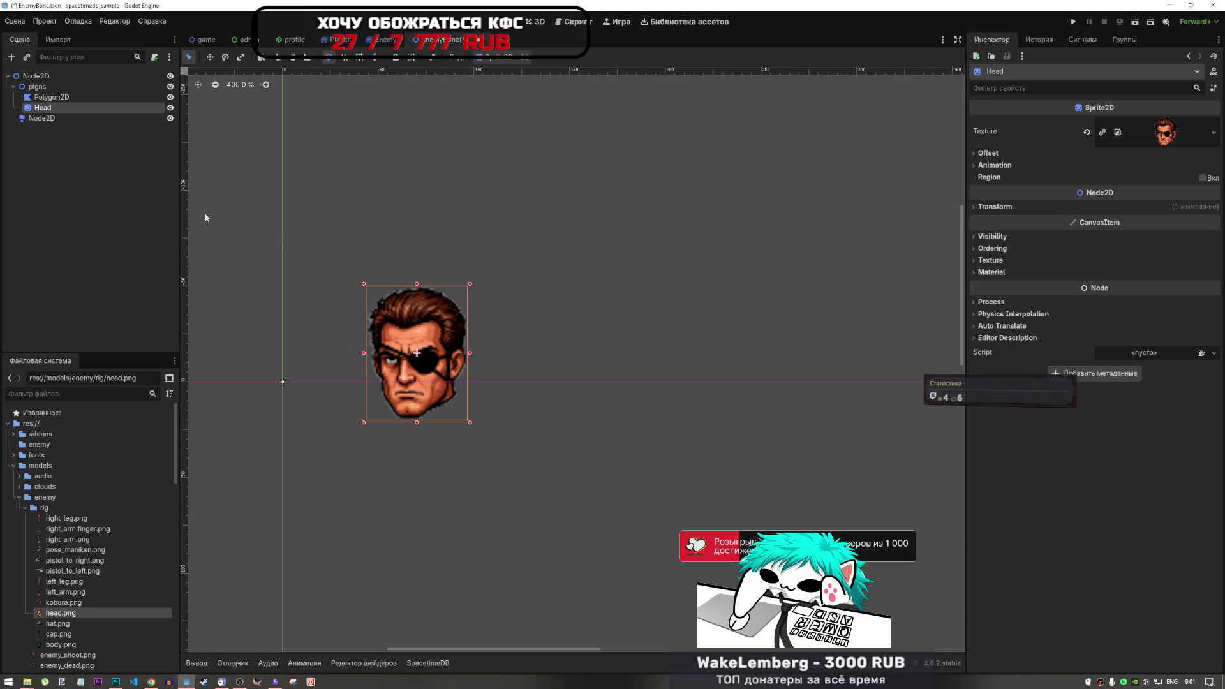
{"action": "left_click", "coordinate": [60, 97]}
{"action": "left_click", "coordinate": [56, 109]}
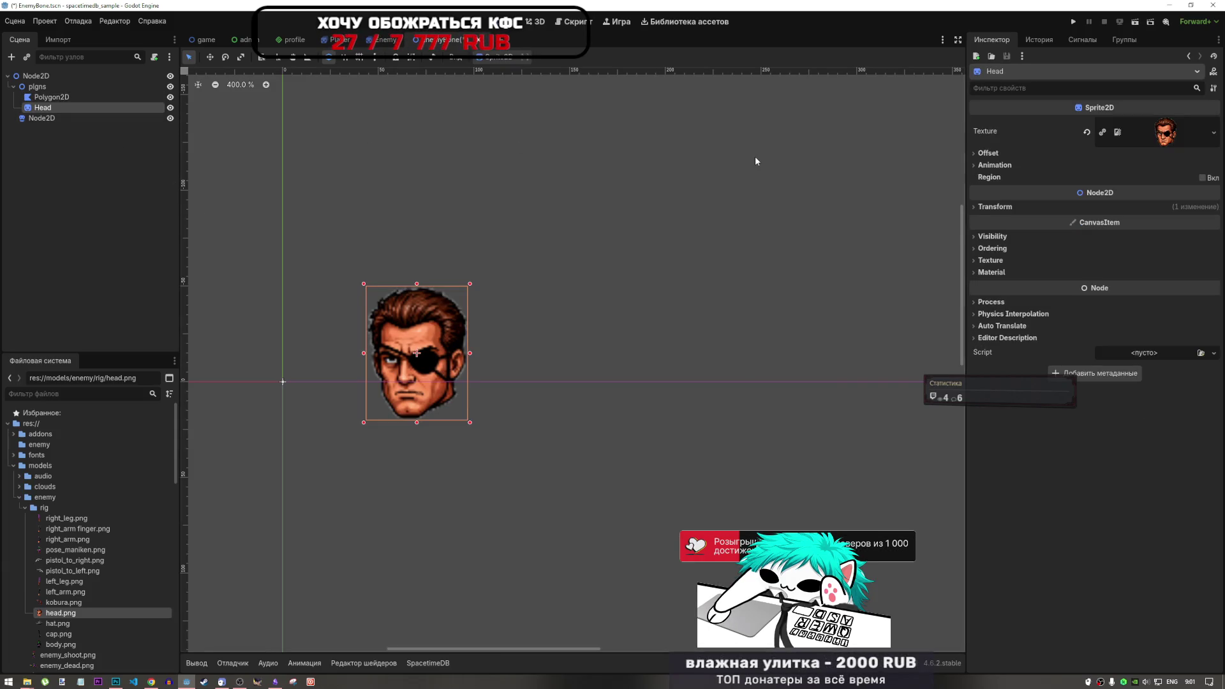
{"action": "key", "text": "alt+Tab"}
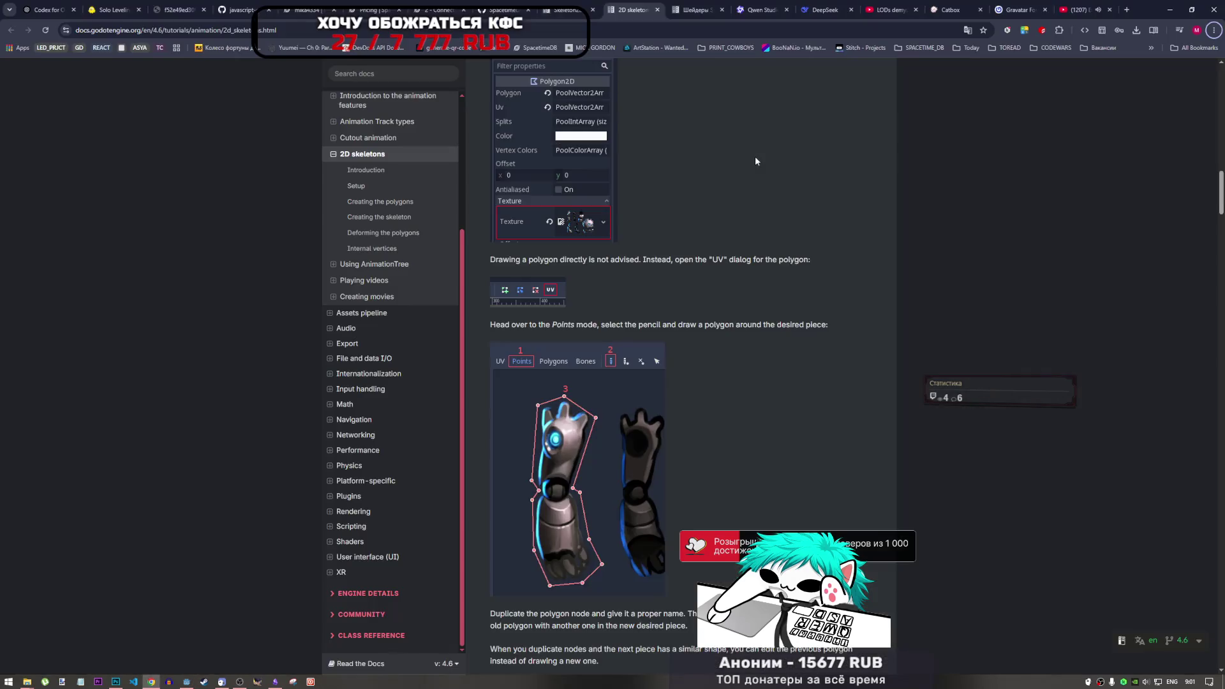
{"action": "scroll", "coordinate": [559, 300], "scroll_direction": "up", "scroll_amount": 6}
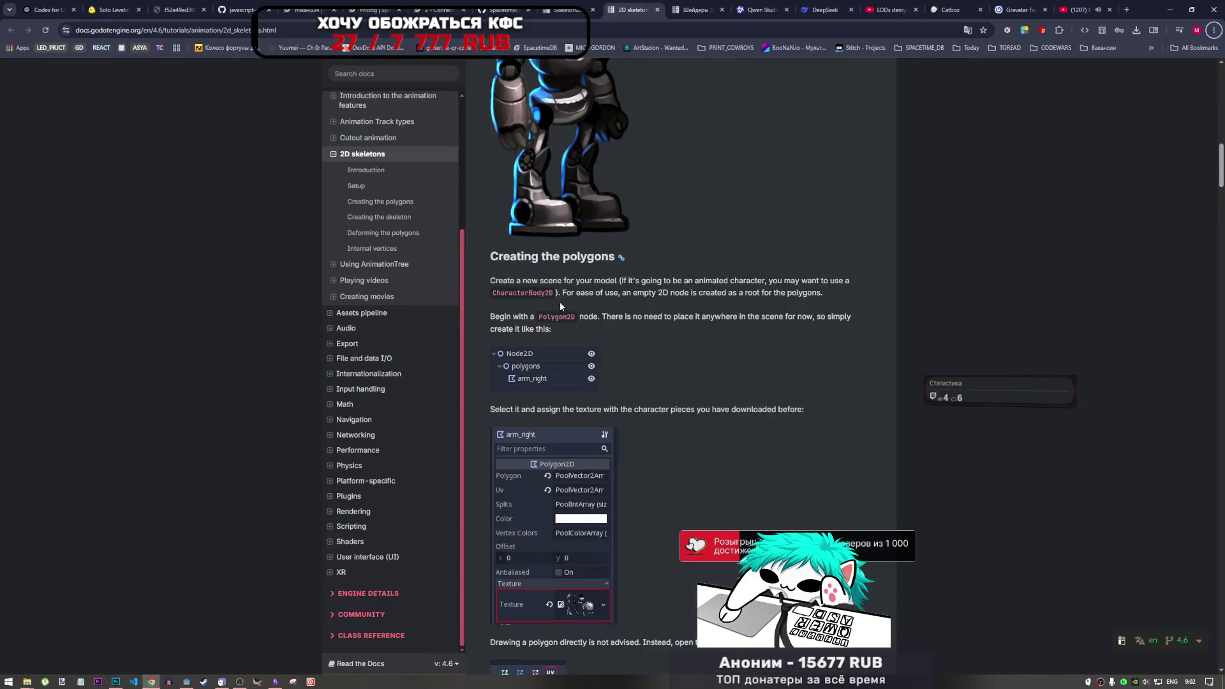
{"action": "key", "text": "alt+Tab"}
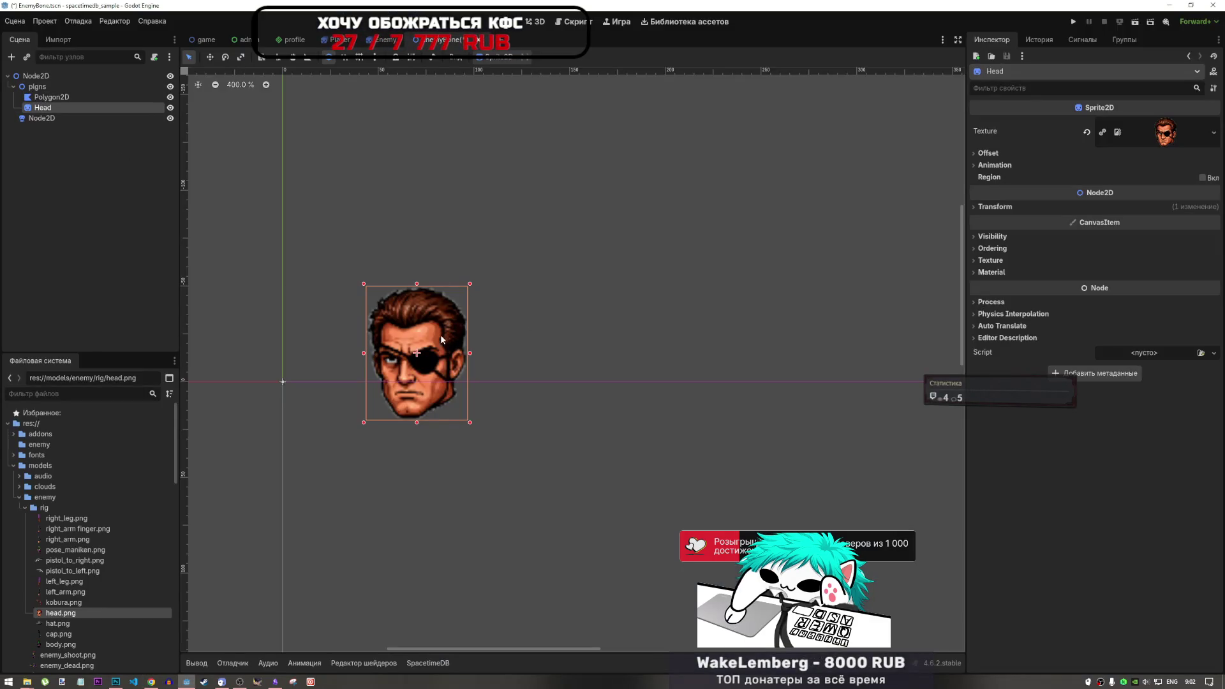
{"action": "key", "text": "Delete"}
Delete the Head node and assign head.png as the Polygon2D's texture.
{"action": "left_click", "coordinate": [596, 352]}
{"action": "left_click", "coordinate": [51, 99]}
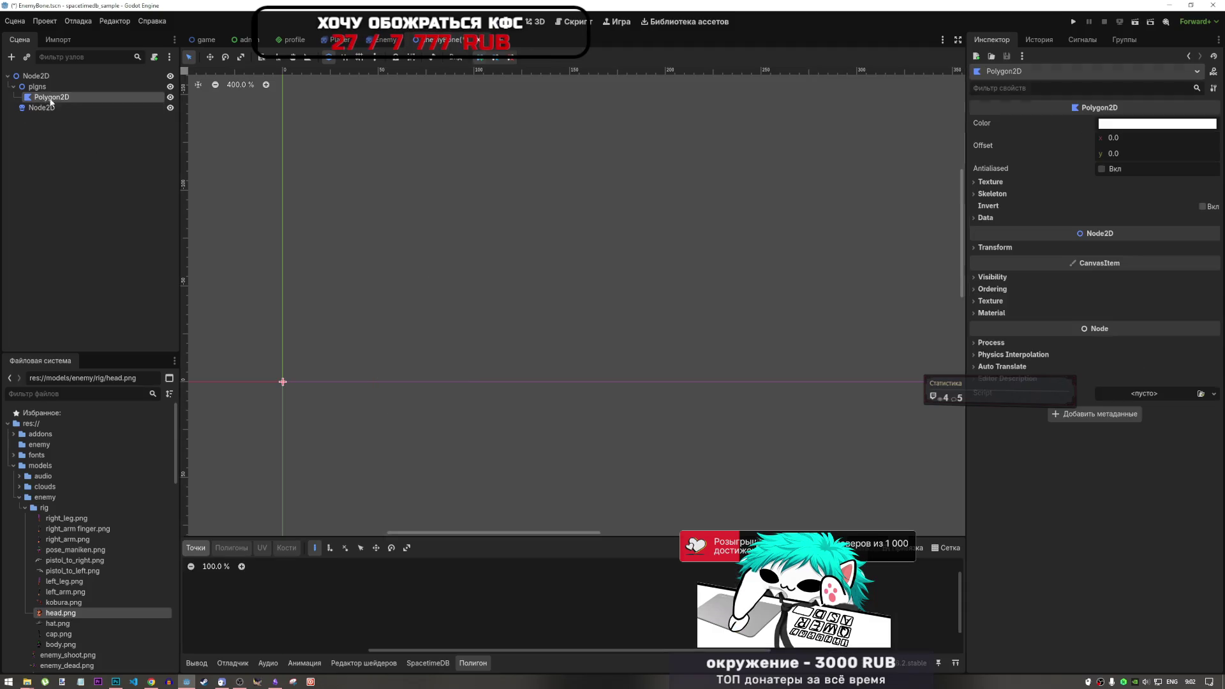
{"action": "left_click", "coordinate": [991, 184]}
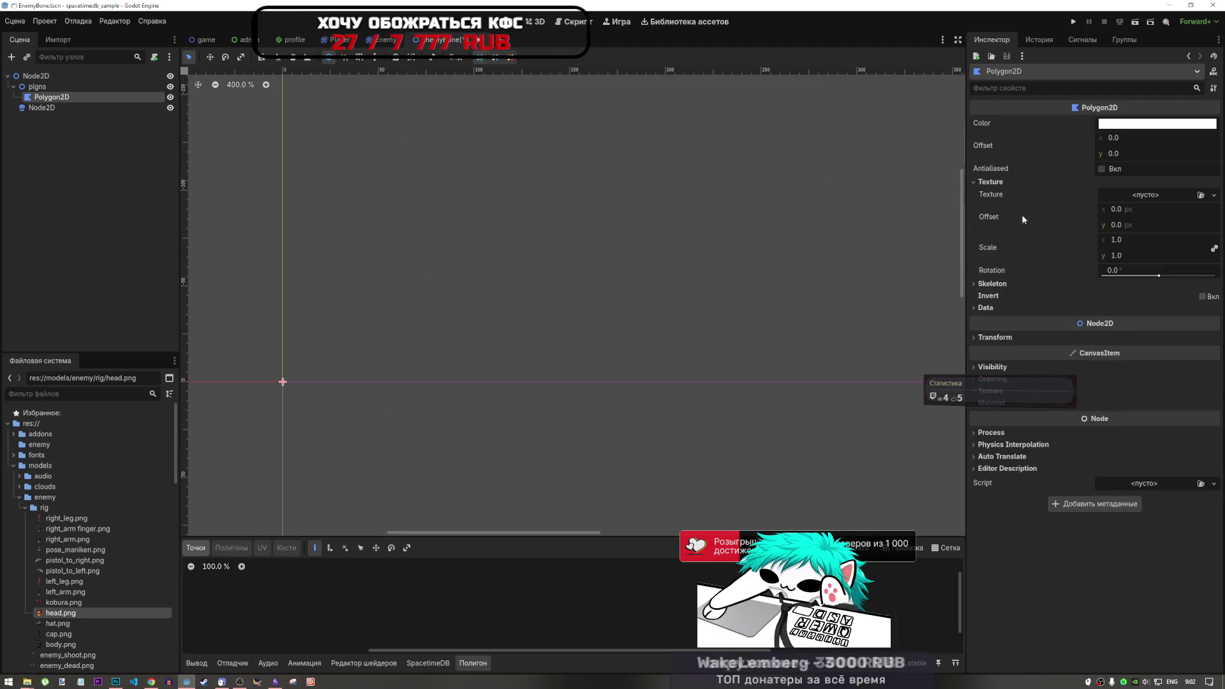
{"action": "mouse_move", "coordinate": [59, 612]}
{"action": "left_mouse_down"}
{"action": "mouse_move", "coordinate": [1158, 266]}
{"action": "mouse_move", "coordinate": [1152, 190]}
{"action": "left_mouse_up"}
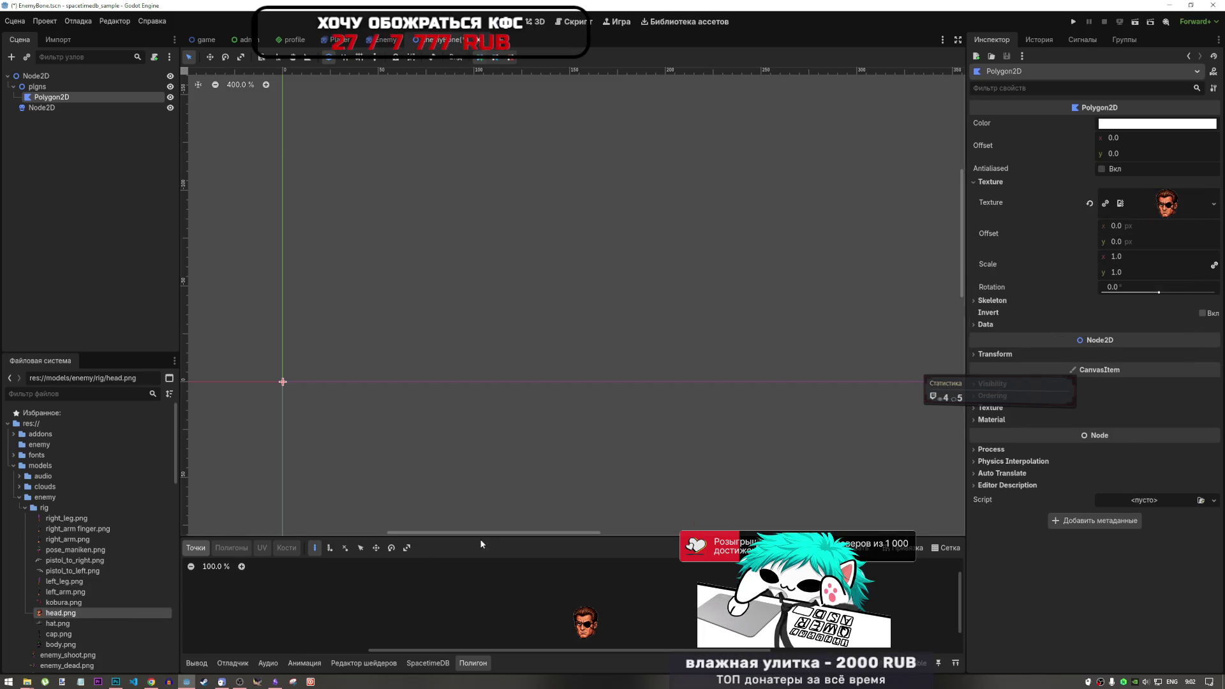
Enlarge the polygon editor and place the first outline point above the head.
{"action": "scroll", "coordinate": [480, 444], "scroll_direction": "down", "scroll_amount": 2}
{"action": "scroll", "coordinate": [480, 444], "scroll_direction": "down", "scroll_amount": 2}
{"action": "scroll", "coordinate": [520, 630], "scroll_direction": "up", "scroll_amount": 2}
{"action": "scroll", "coordinate": [630, 389], "scroll_direction": "down", "scroll_amount": 4}
{"action": "left_click_drag", "start_coordinate": [573, 536], "coordinate": [572, 318]}
{"action": "scroll", "coordinate": [725, 395], "scroll_direction": "up", "scroll_amount": 8}
{"action": "scroll", "coordinate": [724, 457], "scroll_direction": "up", "scroll_amount": 5}
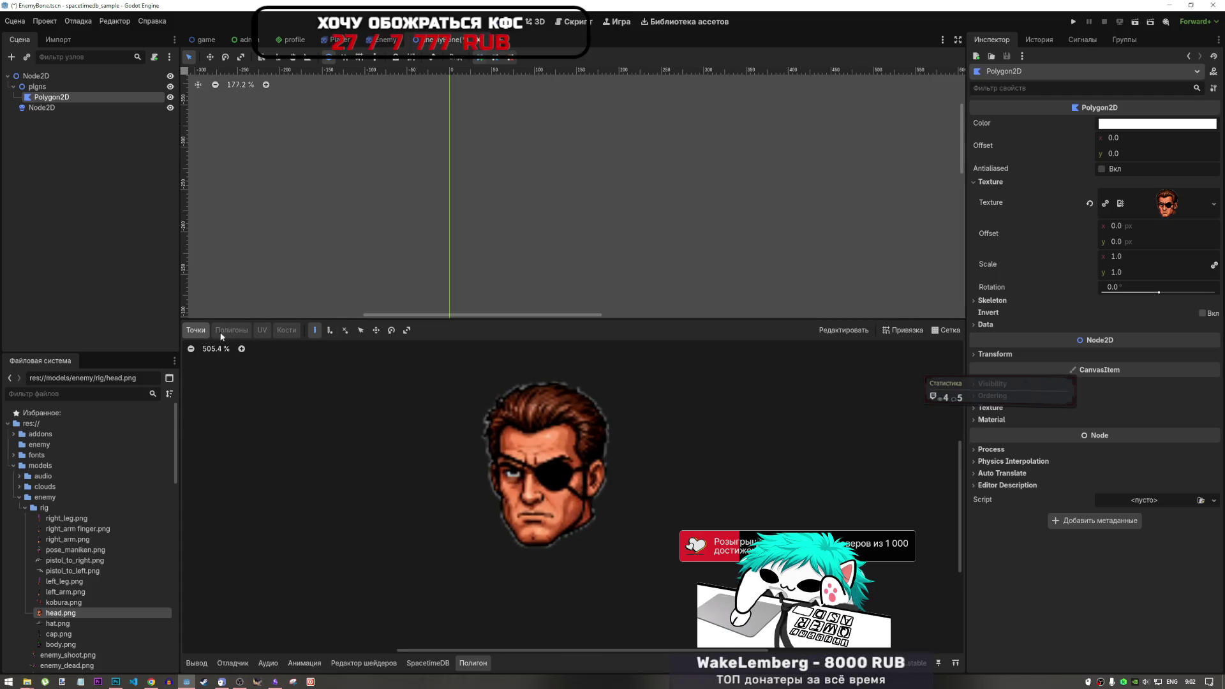
{"action": "left_click", "coordinate": [526, 377]}
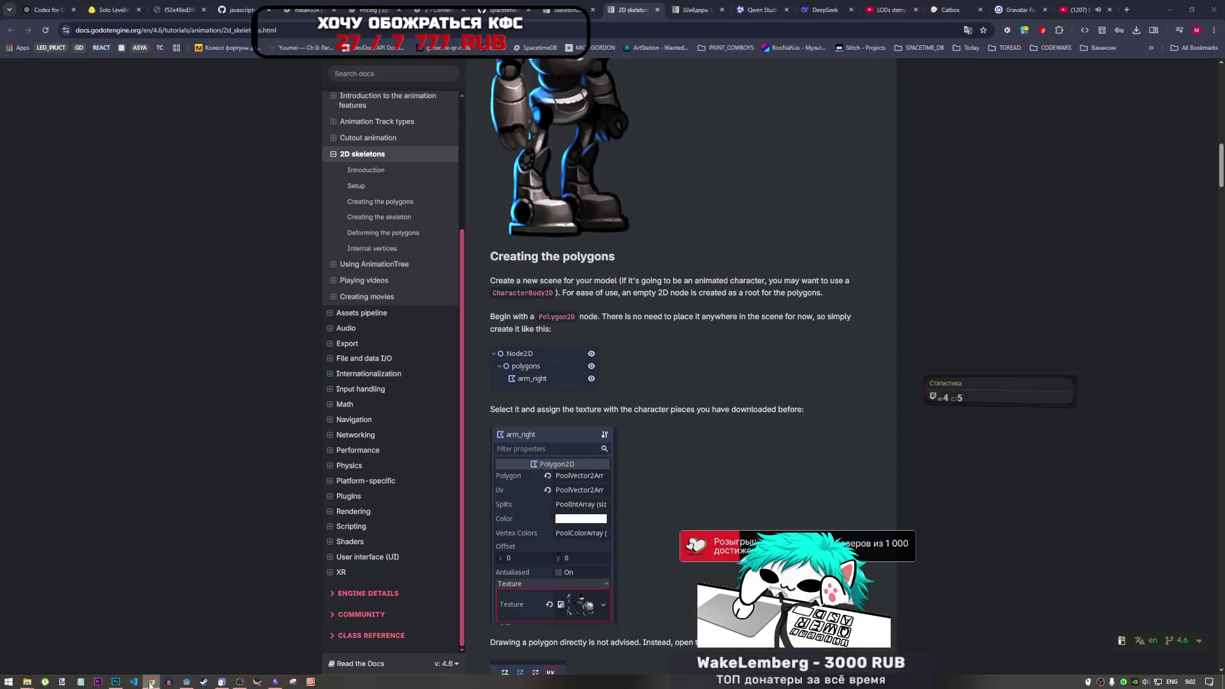
{"action": "left_click", "coordinate": [151, 681]}
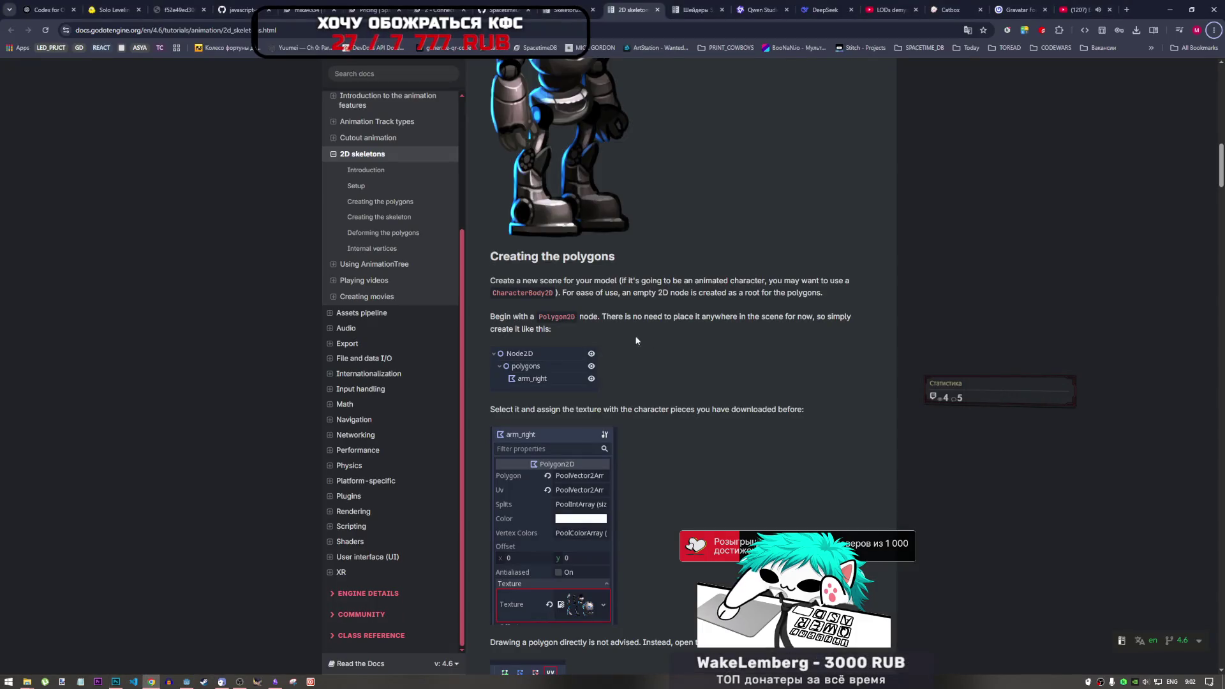
Read the docs' UV dialog and Points-mode instructions, then return to Godot.
{"action": "scroll", "coordinate": [589, 520], "scroll_direction": "down", "scroll_amount": 3}
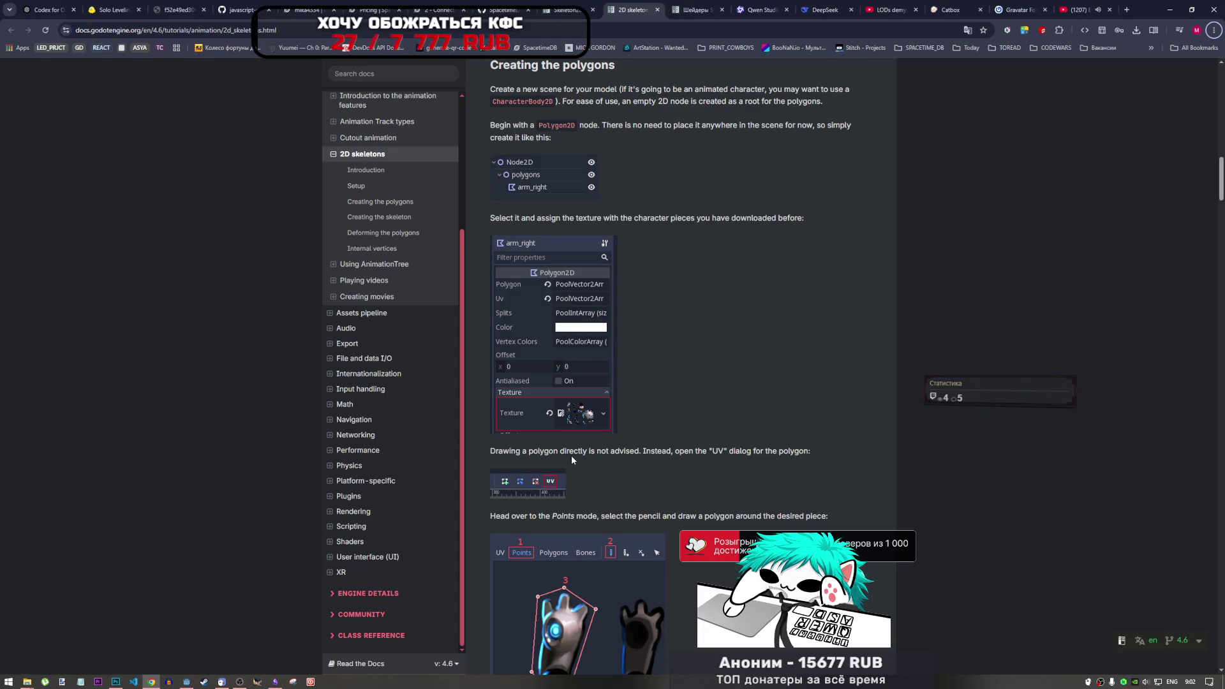
{"action": "scroll", "coordinate": [674, 402], "scroll_direction": "down", "scroll_amount": 2}
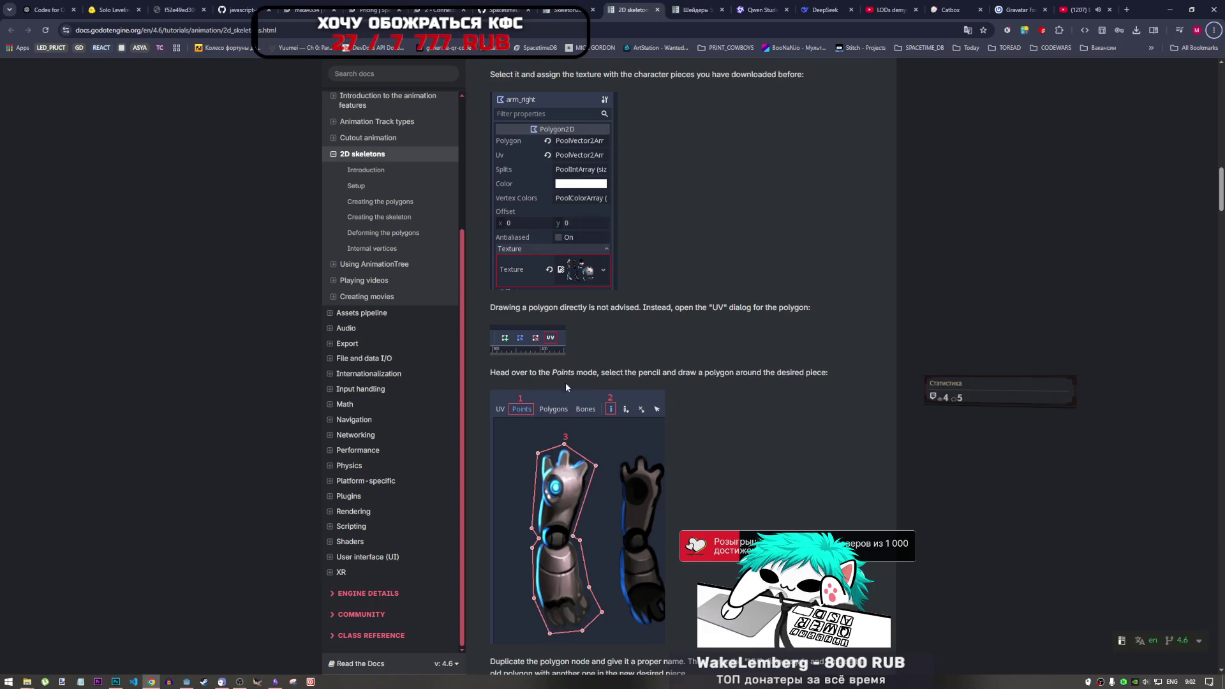
{"action": "scroll", "coordinate": [565, 381], "scroll_direction": "down", "scroll_amount": 3}
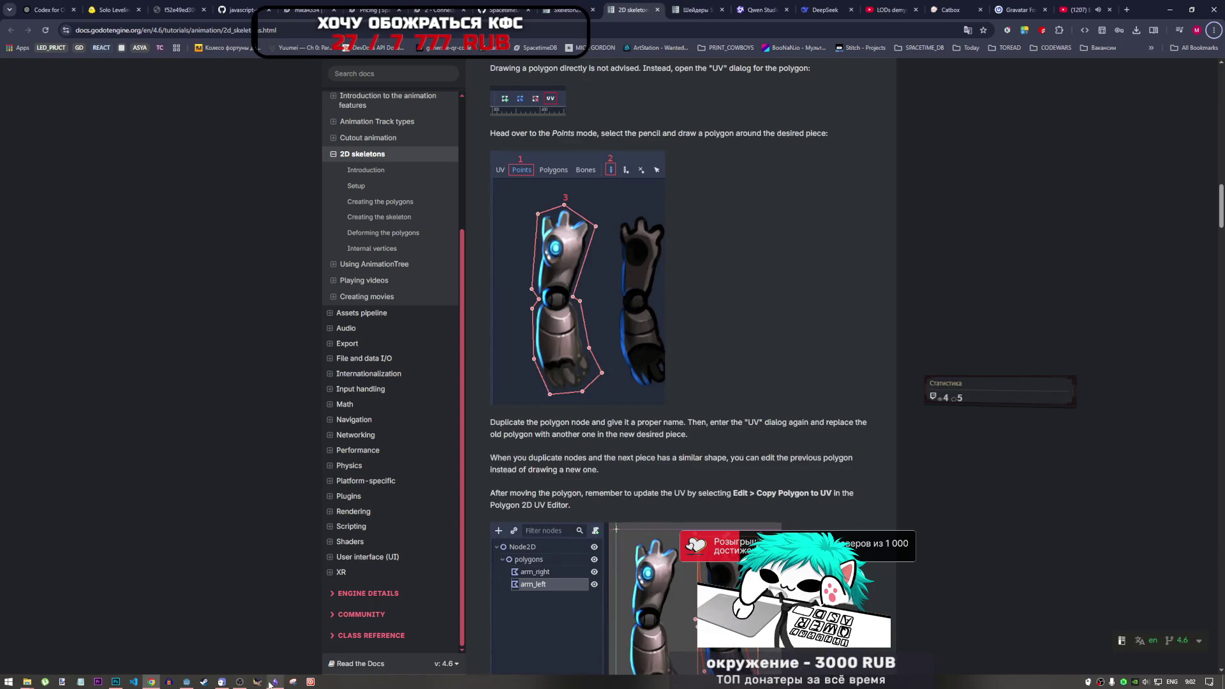
{"action": "left_click", "coordinate": [186, 682]}
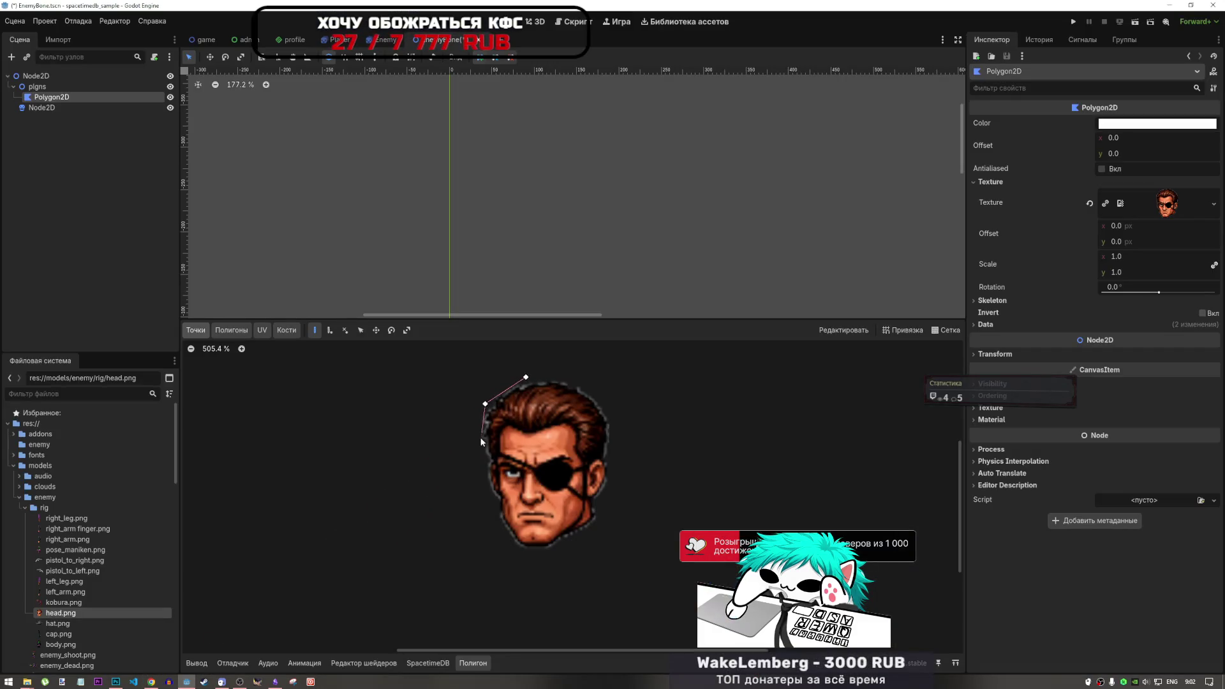
Add outline points at the left cheek, right jaw, right cheek and hair, closing on the first point.
{"action": "left_click", "coordinate": [489, 493]}
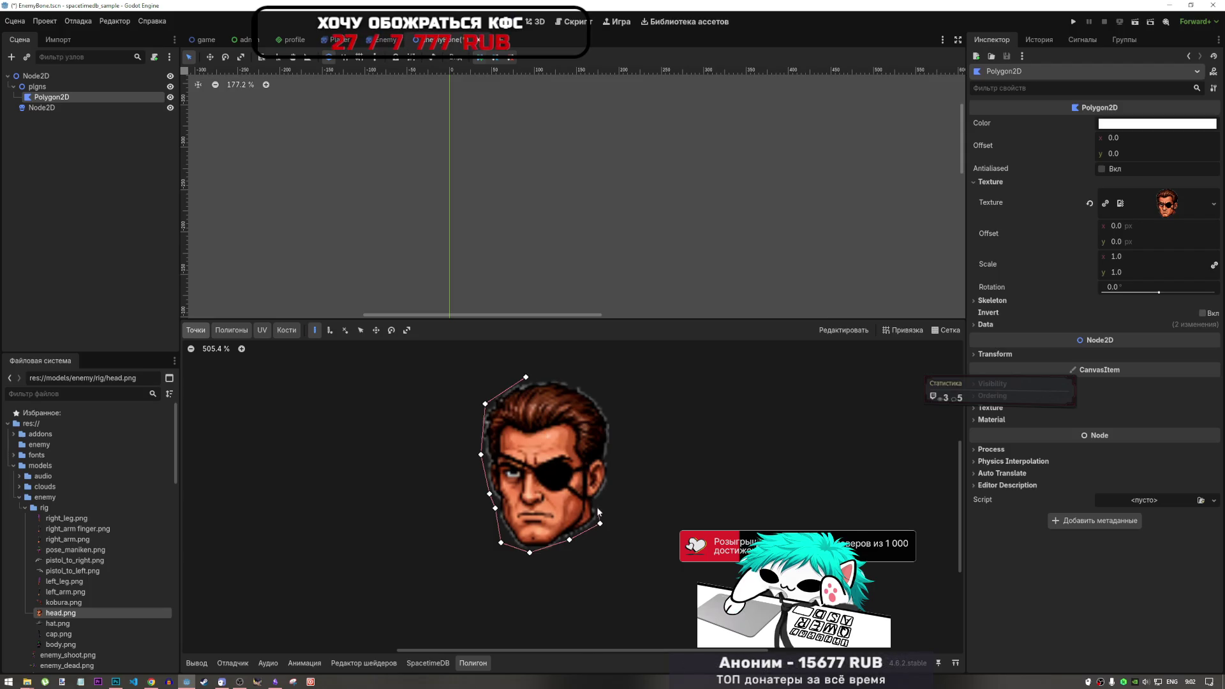
{"action": "left_click", "coordinate": [611, 477]}
{"action": "left_click", "coordinate": [610, 454]}
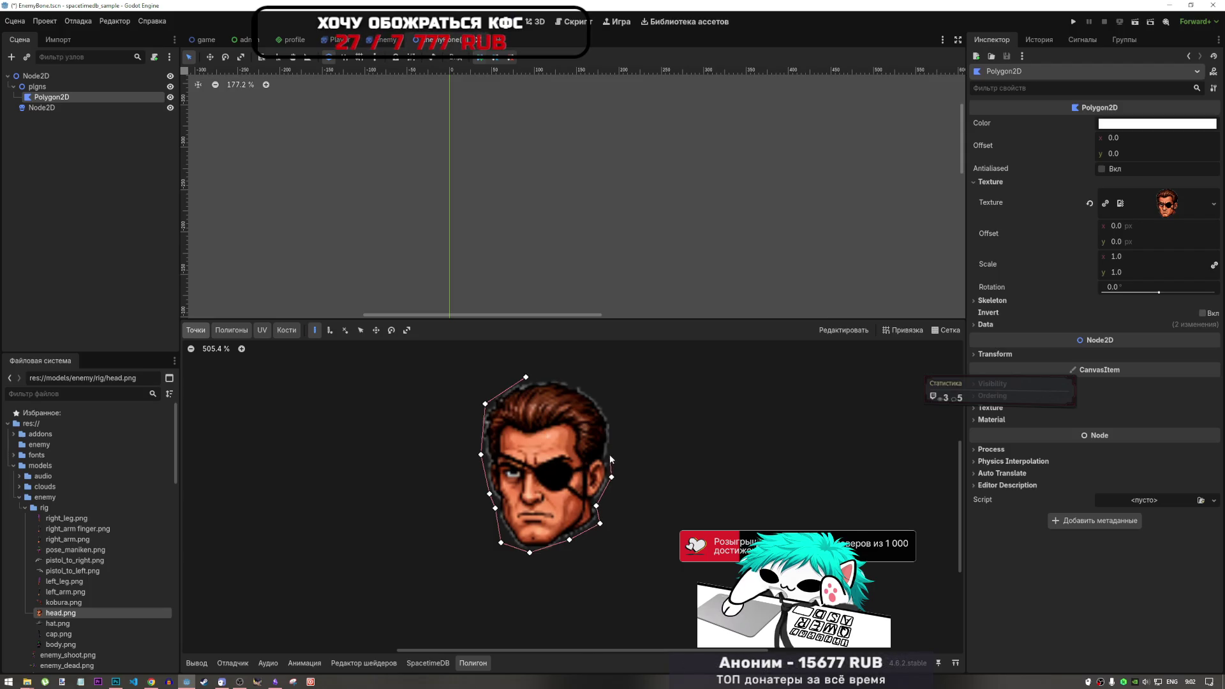
{"action": "left_click", "coordinate": [577, 378]}
{"action": "left_click", "coordinate": [525, 377]}
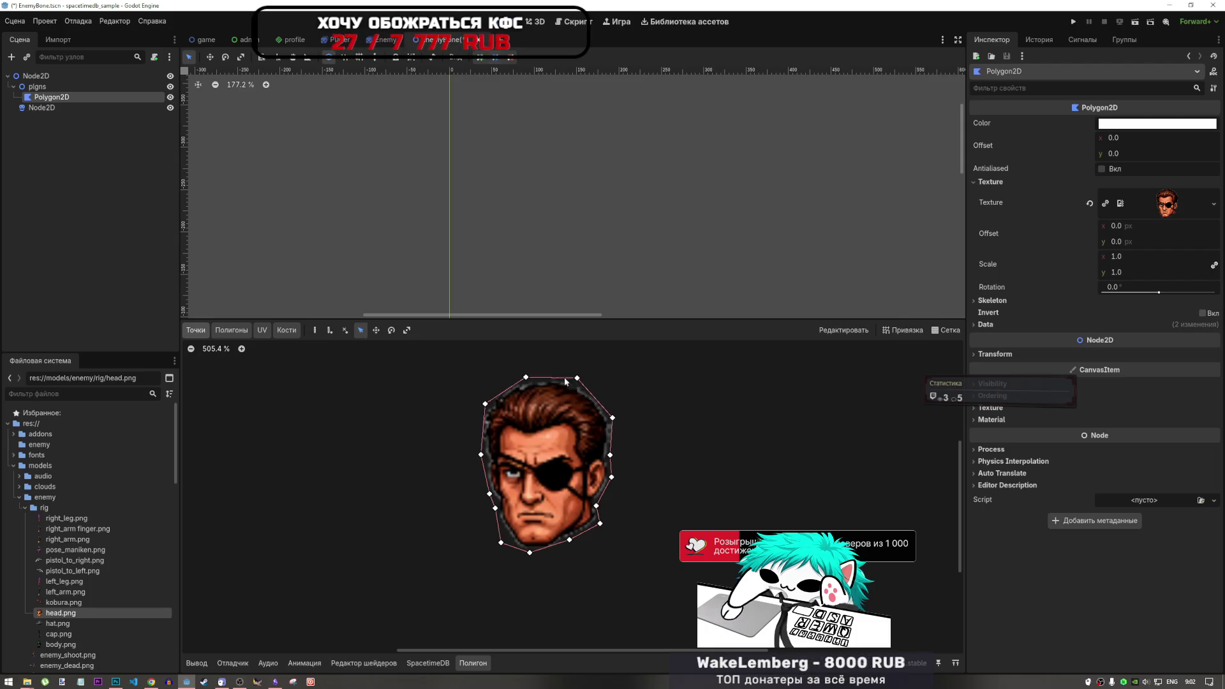
{"action": "scroll", "coordinate": [586, 433], "scroll_direction": "down", "scroll_amount": 4}
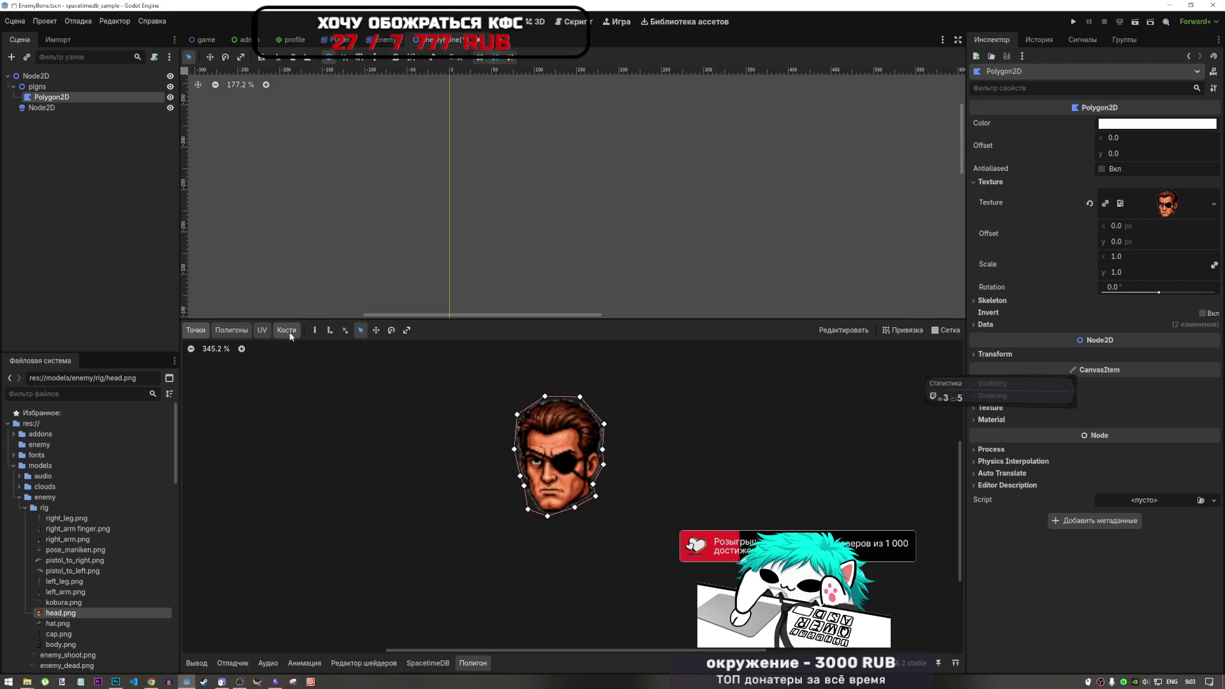
{"action": "key", "text": "alt+Tab"}
{"action": "scroll", "coordinate": [670, 426], "scroll_direction": "down", "scroll_amount": 5}
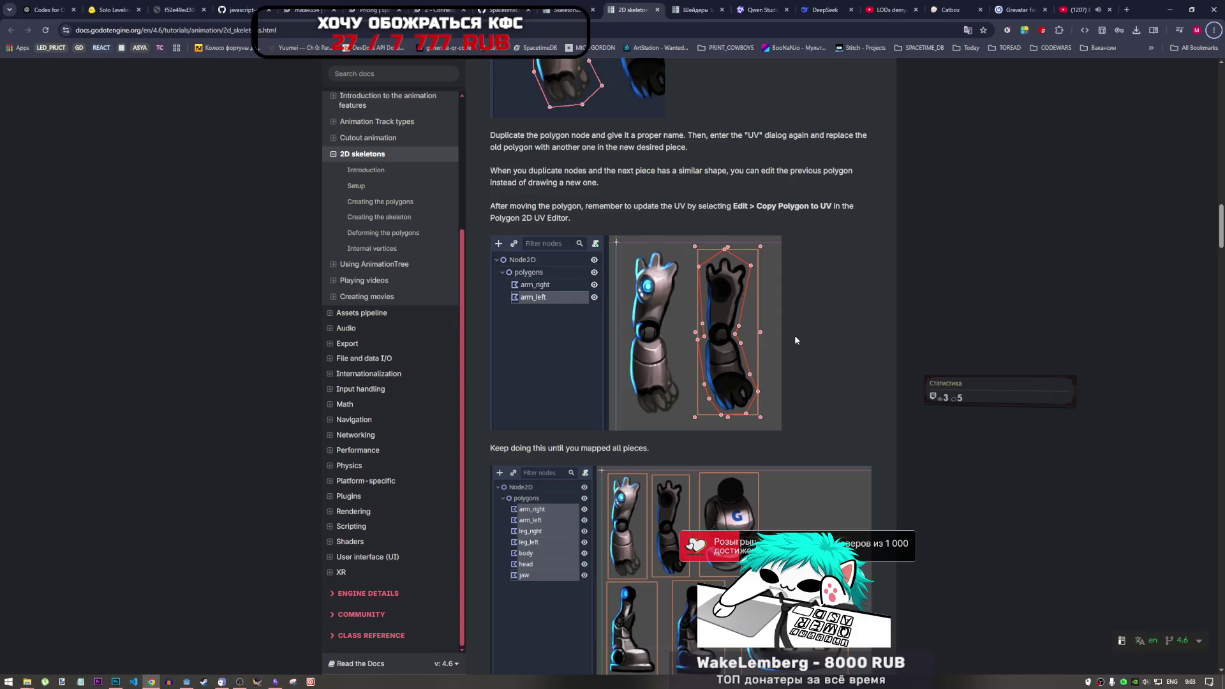
Scroll past the assembled robot to the hip, chest, head and jaw bone chain.
{"action": "scroll", "coordinate": [575, 416], "scroll_direction": "down", "scroll_amount": 4}
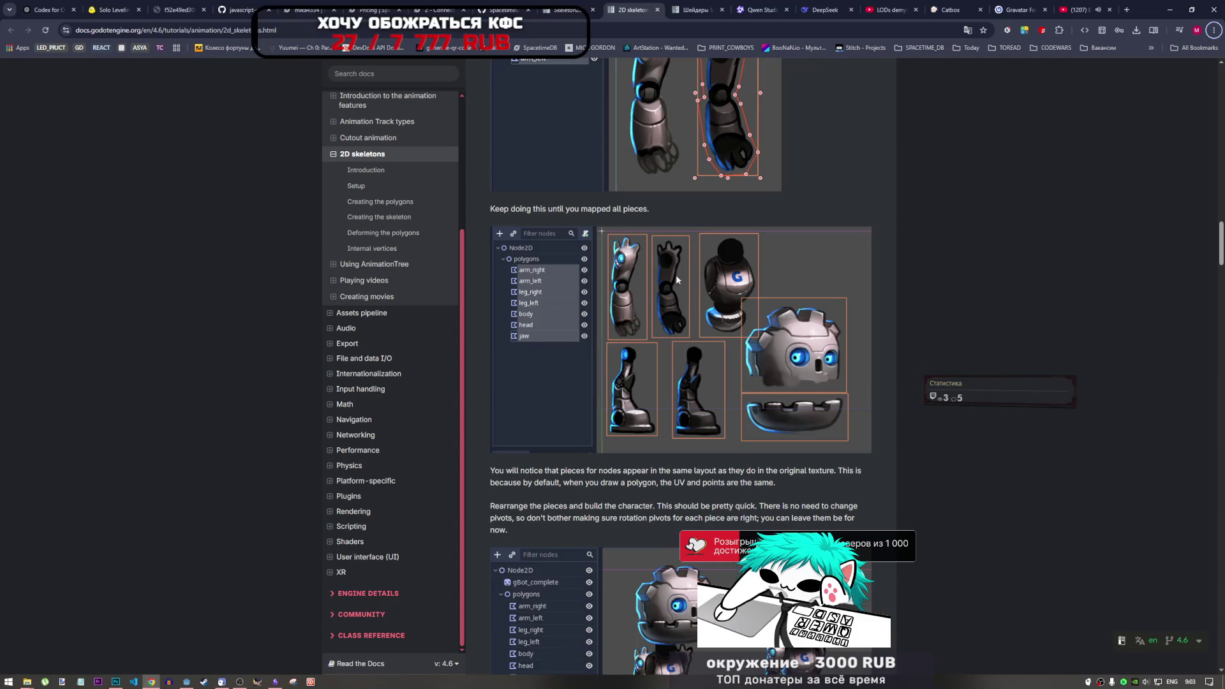
{"action": "scroll", "coordinate": [612, 358], "scroll_direction": "down", "scroll_amount": 4}
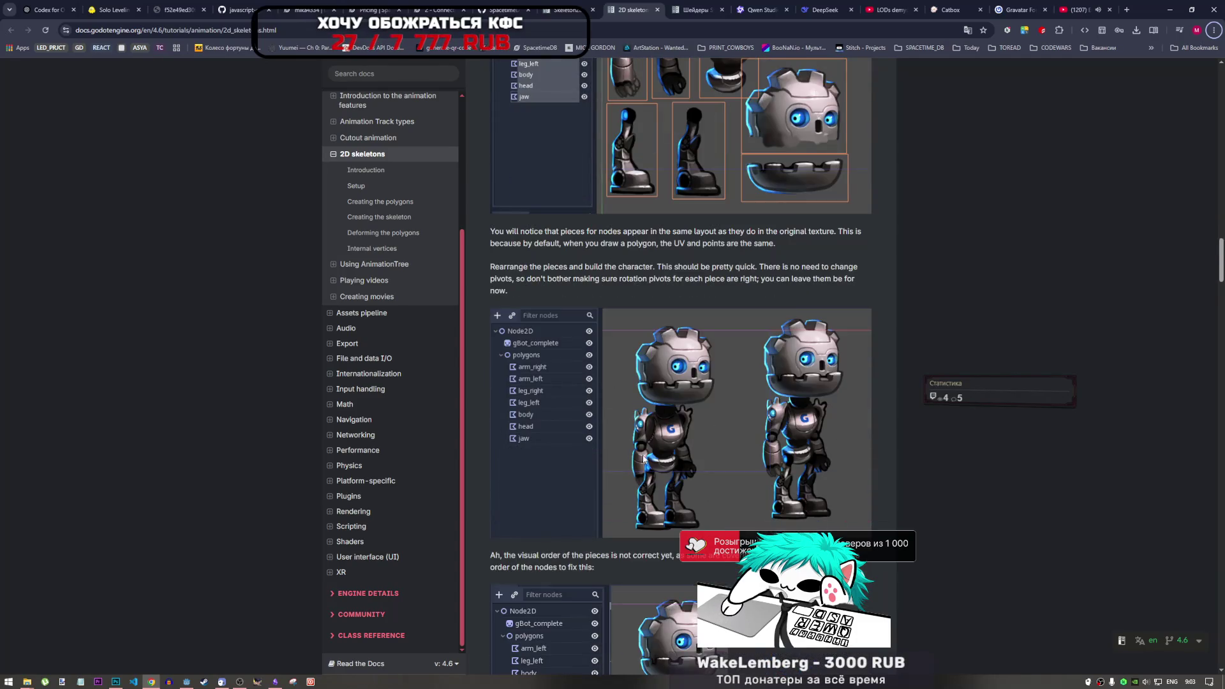
{"action": "scroll", "coordinate": [643, 458], "scroll_direction": "down", "scroll_amount": 10}
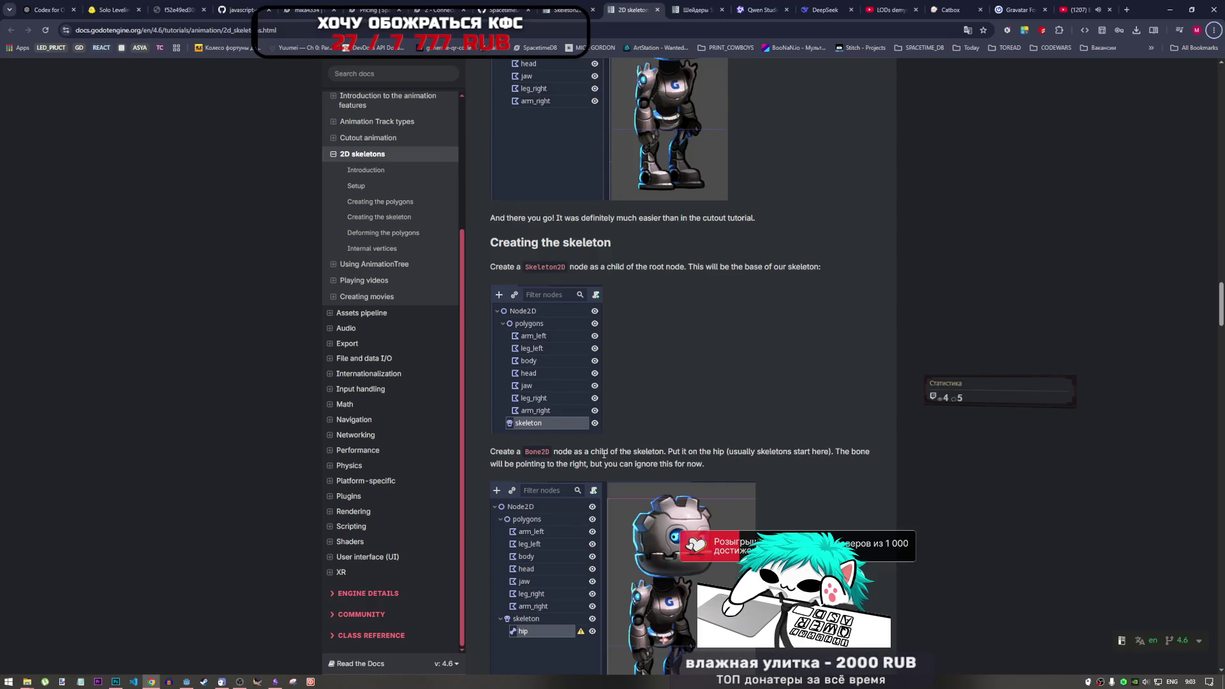
{"action": "scroll", "coordinate": [604, 454], "scroll_direction": "down", "scroll_amount": 3}
{"action": "scroll", "coordinate": [546, 347], "scroll_direction": "down", "scroll_amount": 4}
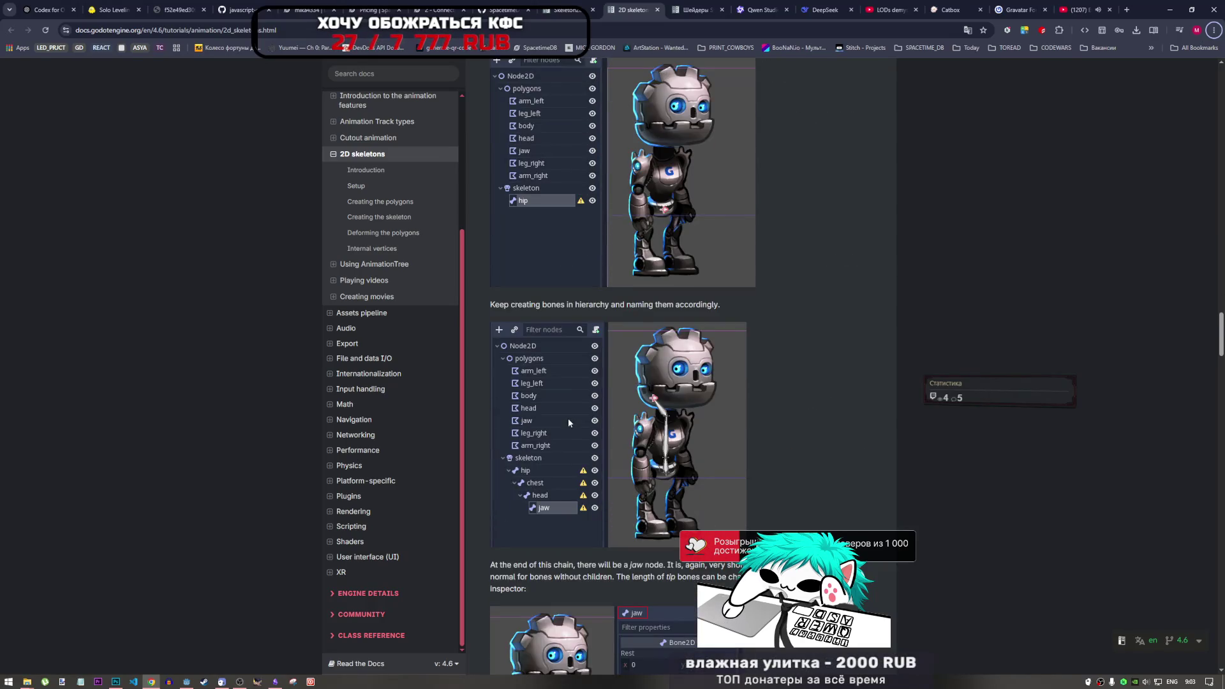
{"action": "left_click", "coordinate": [191, 681]}
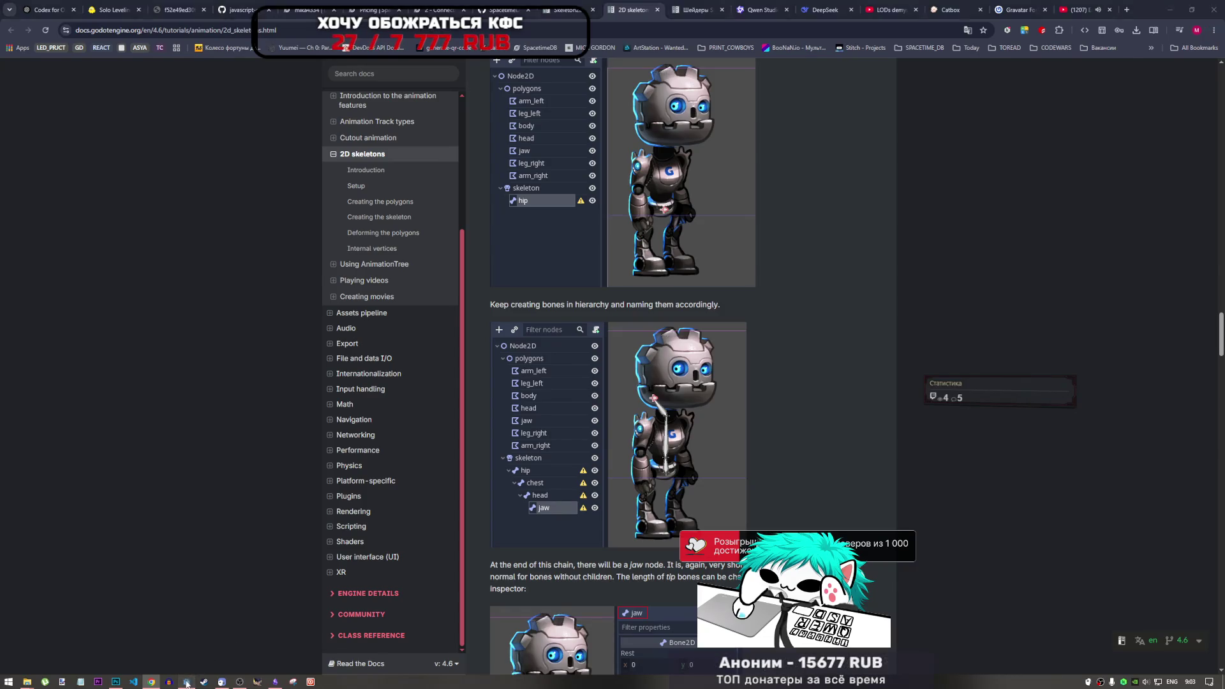
Review the head polygon's Bones weight-painting options and lower the brush strength, then return to Points.
{"action": "left_click", "coordinate": [283, 332]}
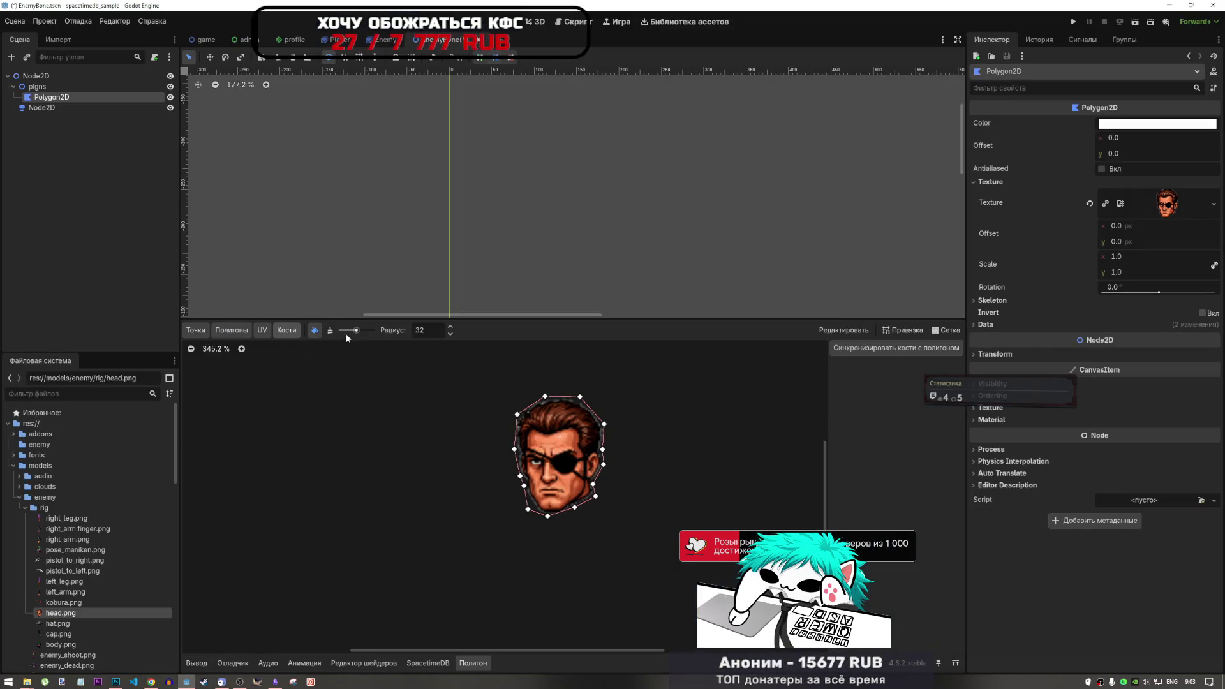
{"action": "mouse_move", "coordinate": [356, 333]}
{"action": "left_mouse_down"}
{"action": "mouse_move", "coordinate": [340, 332]}
{"action": "mouse_move", "coordinate": [358, 332]}
{"action": "left_mouse_up"}
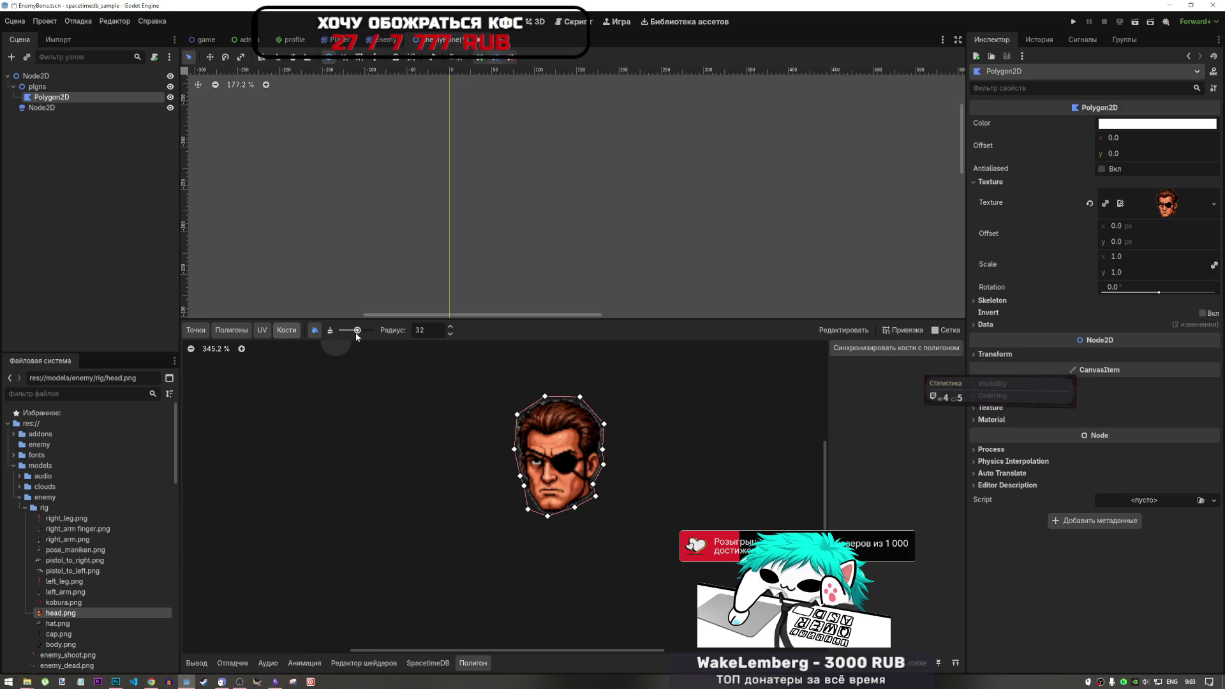
{"action": "left_click", "coordinate": [197, 330]}
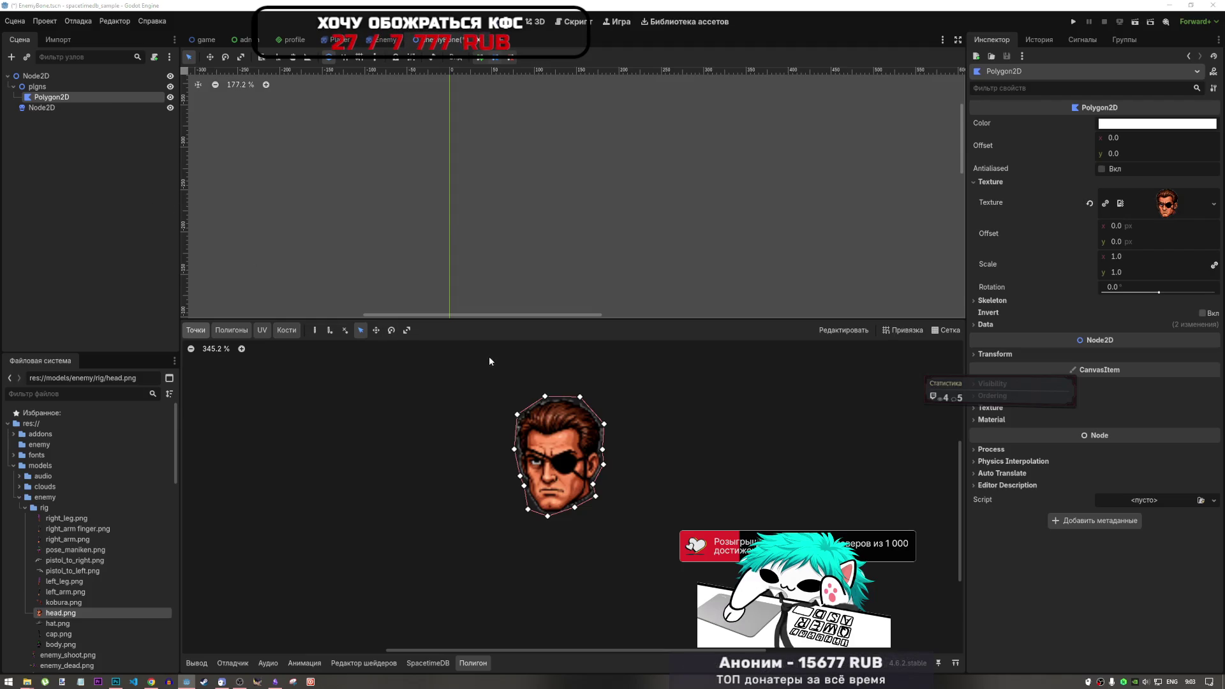
Switch to the 2D skeletons documentation in Chrome.
{"action": "key", "text": "alt+Tab"}
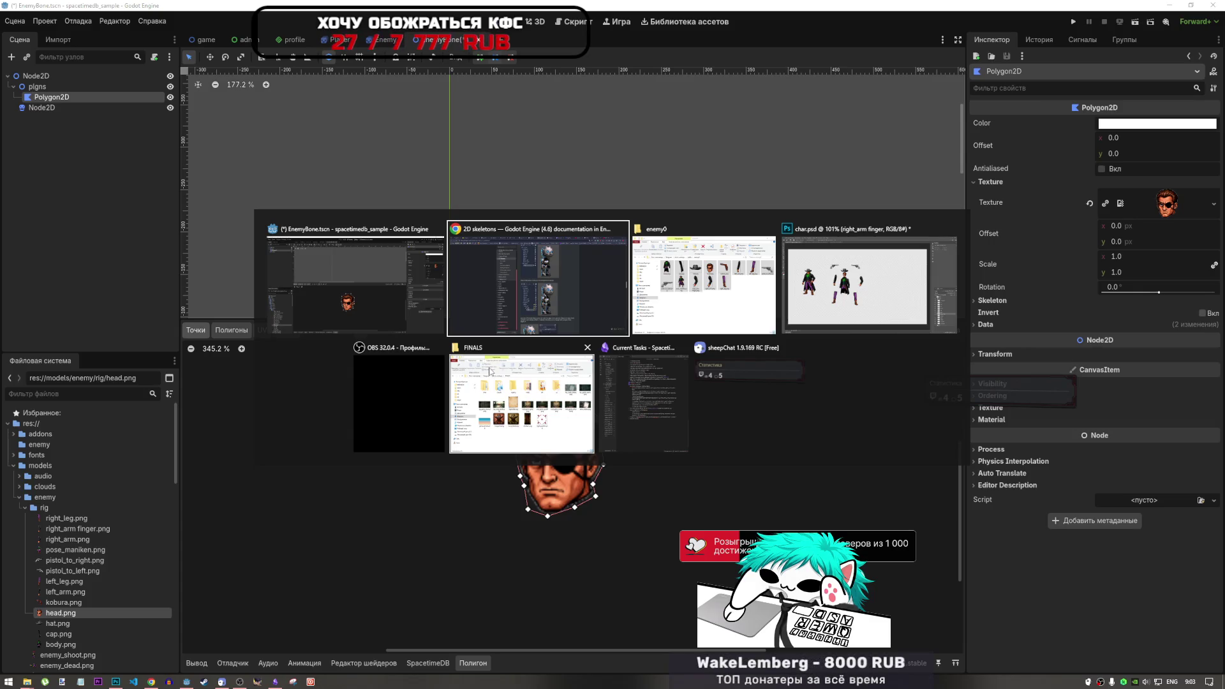
{"action": "key", "text": "alt+Tab"}
{"action": "key", "text": "alt+Tab"}
{"action": "key", "text": "alt+Tab"}
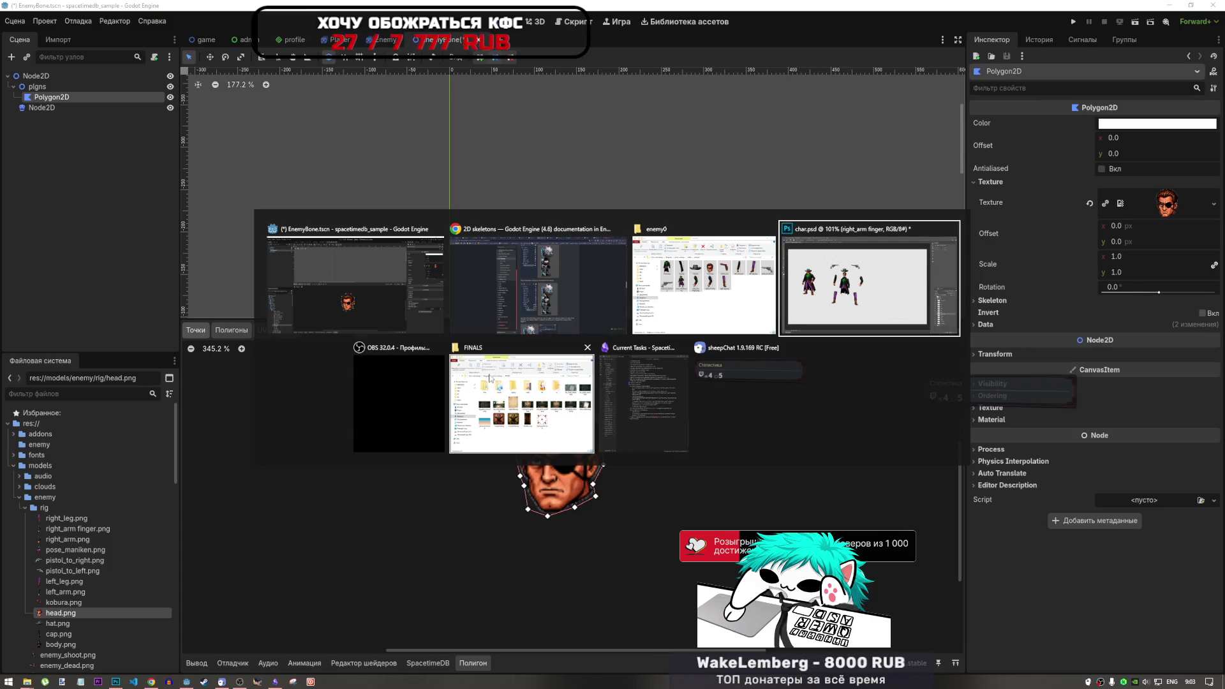
{"action": "key", "text": "alt+Tab"}
{"action": "key", "text": "alt+Tab"}
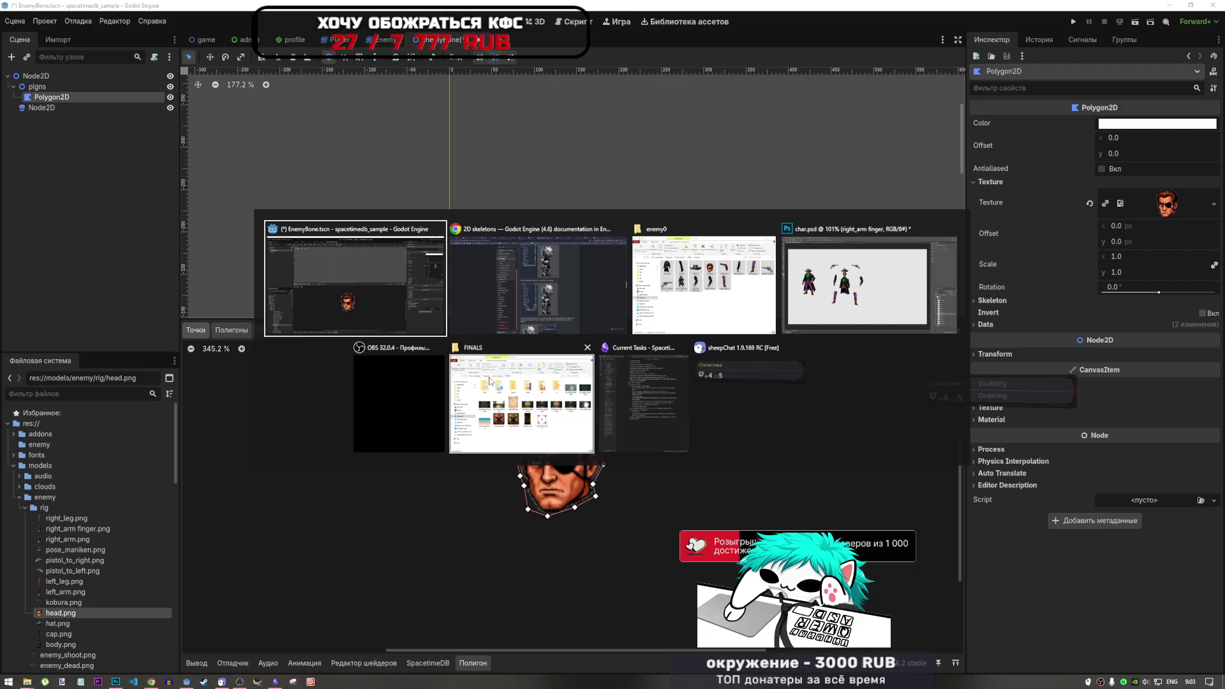
Read the 2D skeletons tutorial's sections on weights and rearranging pieces, then go back to Godot.
{"action": "scroll", "coordinate": [609, 515], "scroll_direction": "down", "scroll_amount": 5}
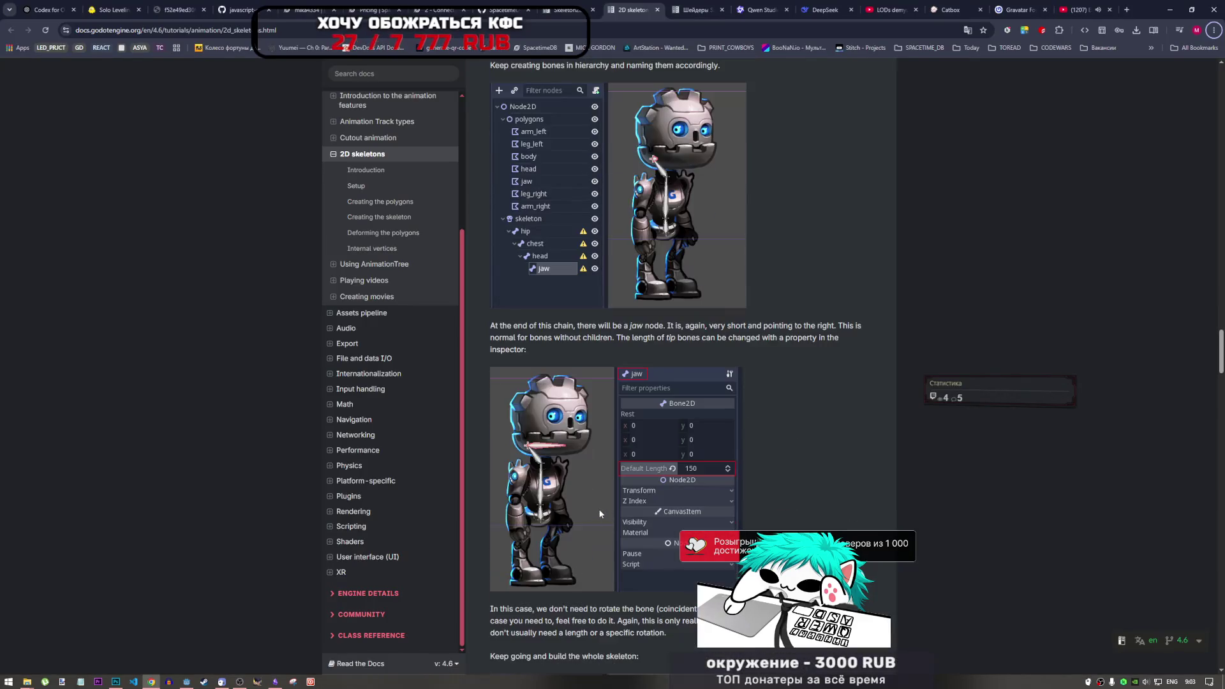
{"action": "scroll", "coordinate": [590, 518], "scroll_direction": "down", "scroll_amount": 14}
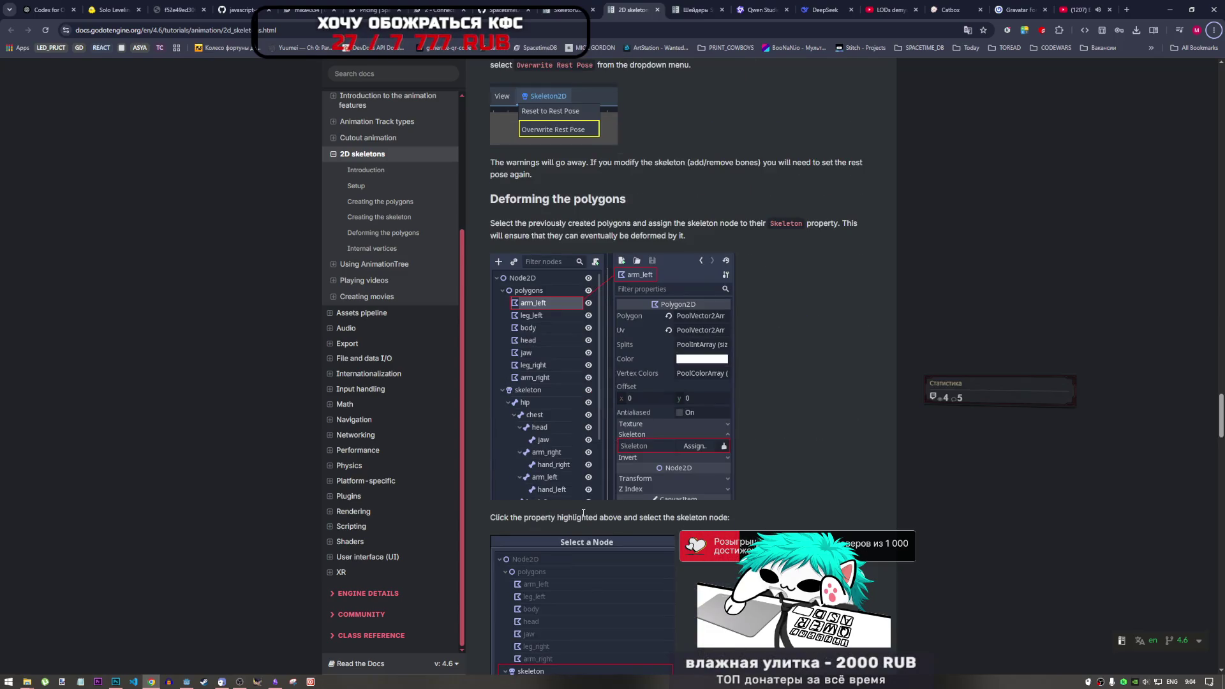
{"action": "scroll", "coordinate": [567, 400], "scroll_direction": "up", "scroll_amount": 1}
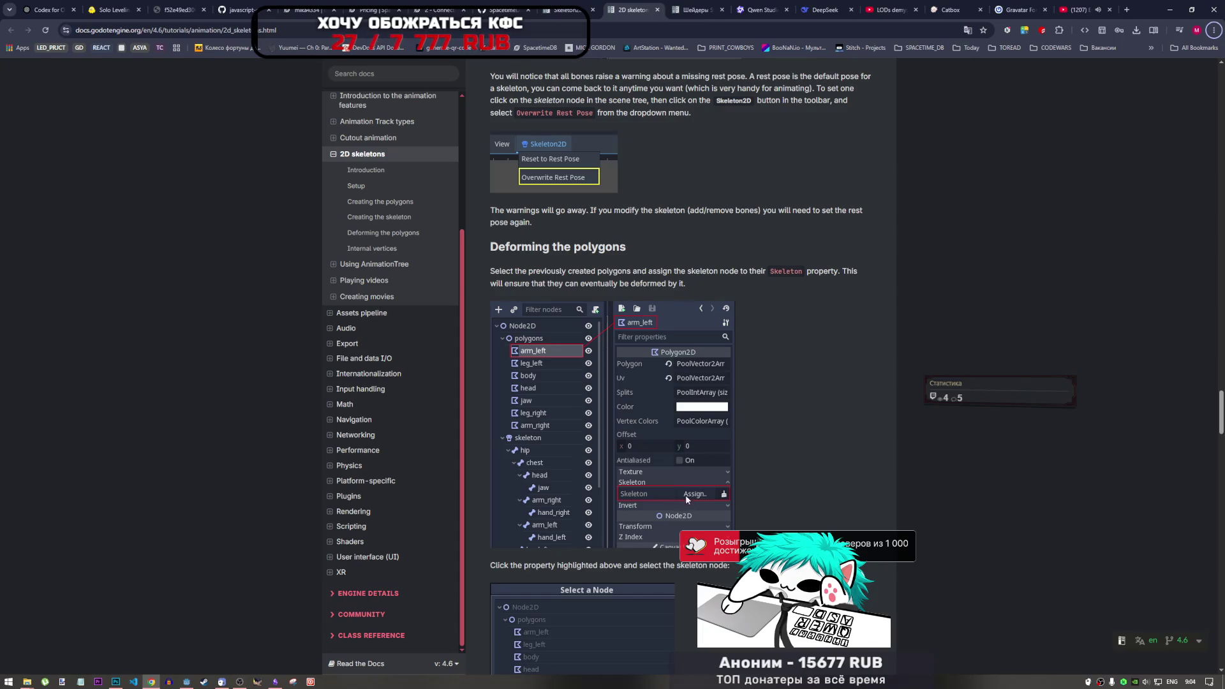
{"action": "scroll", "coordinate": [685, 495], "scroll_direction": "down", "scroll_amount": 2}
{"action": "scroll", "coordinate": [641, 472], "scroll_direction": "down", "scroll_amount": 3}
{"action": "scroll", "coordinate": [635, 481], "scroll_direction": "down", "scroll_amount": 5}
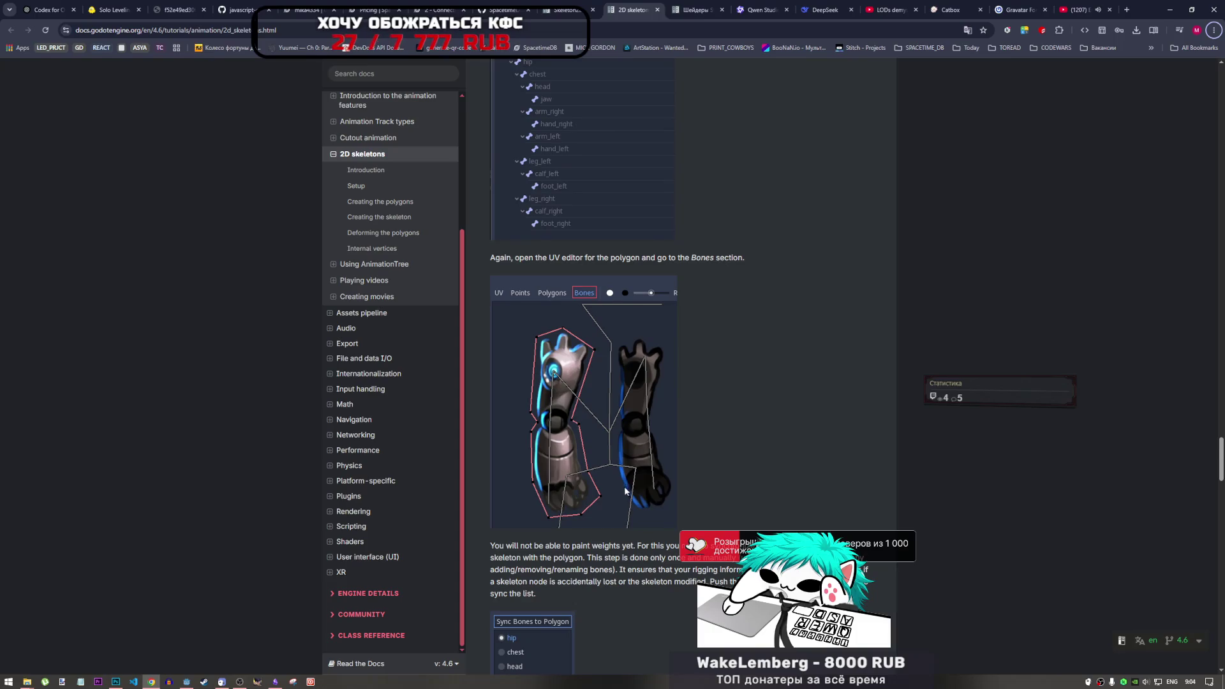
{"action": "scroll", "coordinate": [624, 485], "scroll_direction": "down", "scroll_amount": 2}
{"action": "scroll", "coordinate": [540, 481], "scroll_direction": "down", "scroll_amount": 5}
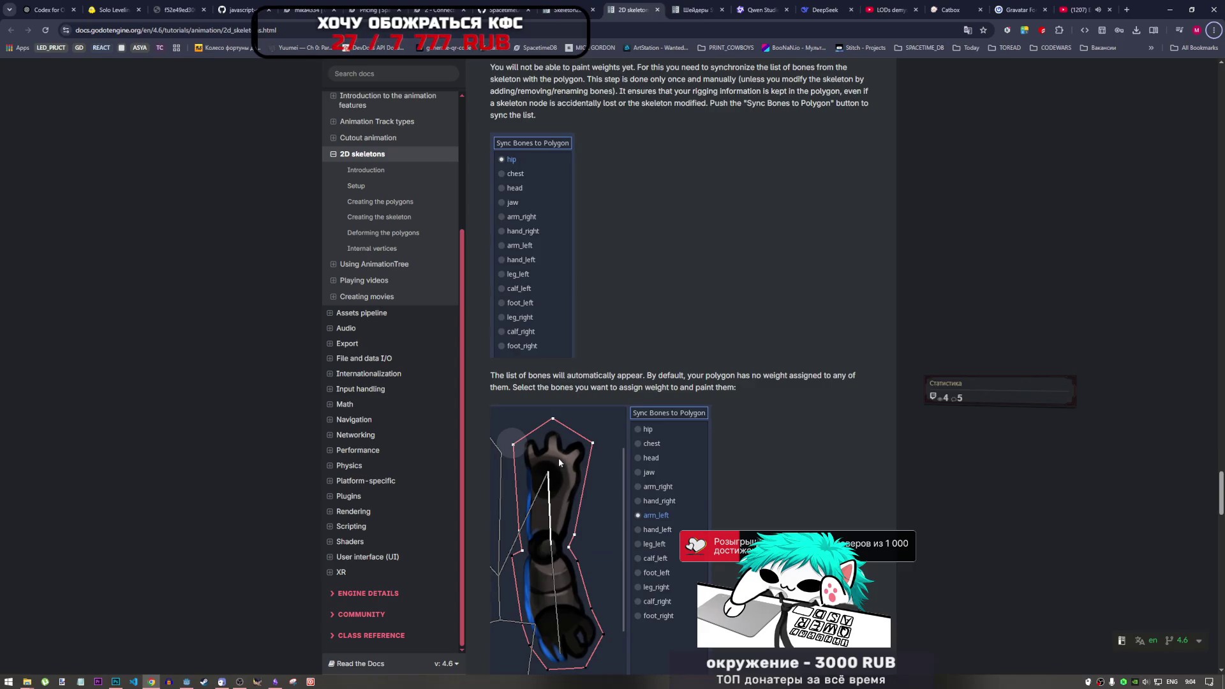
{"action": "scroll", "coordinate": [568, 527], "scroll_direction": "down", "scroll_amount": 2}
{"action": "scroll", "coordinate": [568, 527], "scroll_direction": "down", "scroll_amount": 7}
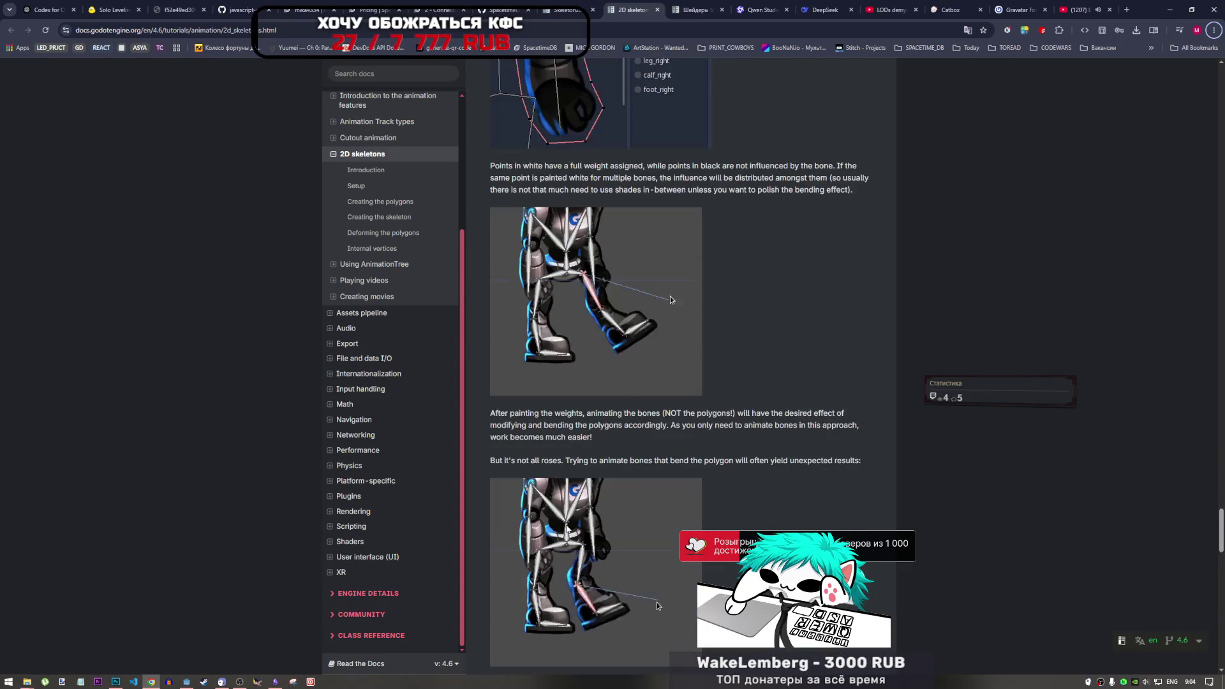
{"action": "scroll", "coordinate": [567, 522], "scroll_direction": "up", "scroll_amount": 15}
{"action": "scroll", "coordinate": [572, 521], "scroll_direction": "up", "scroll_amount": 20}
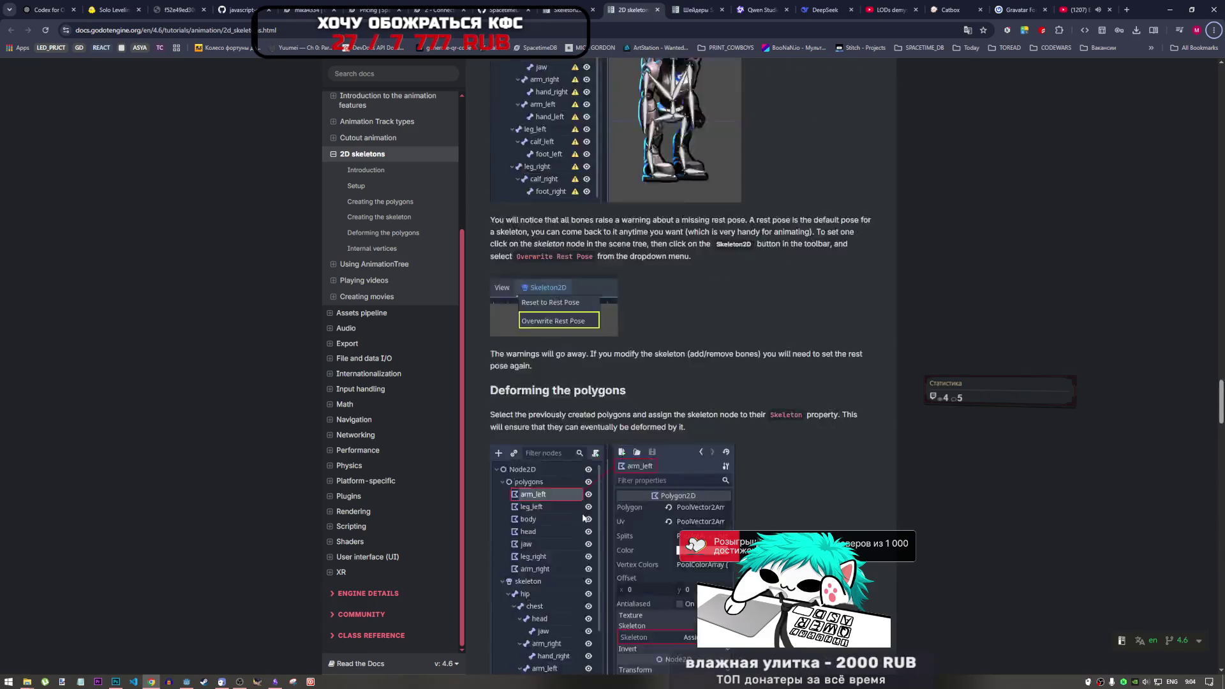
{"action": "scroll", "coordinate": [588, 512], "scroll_direction": "up", "scroll_amount": 20}
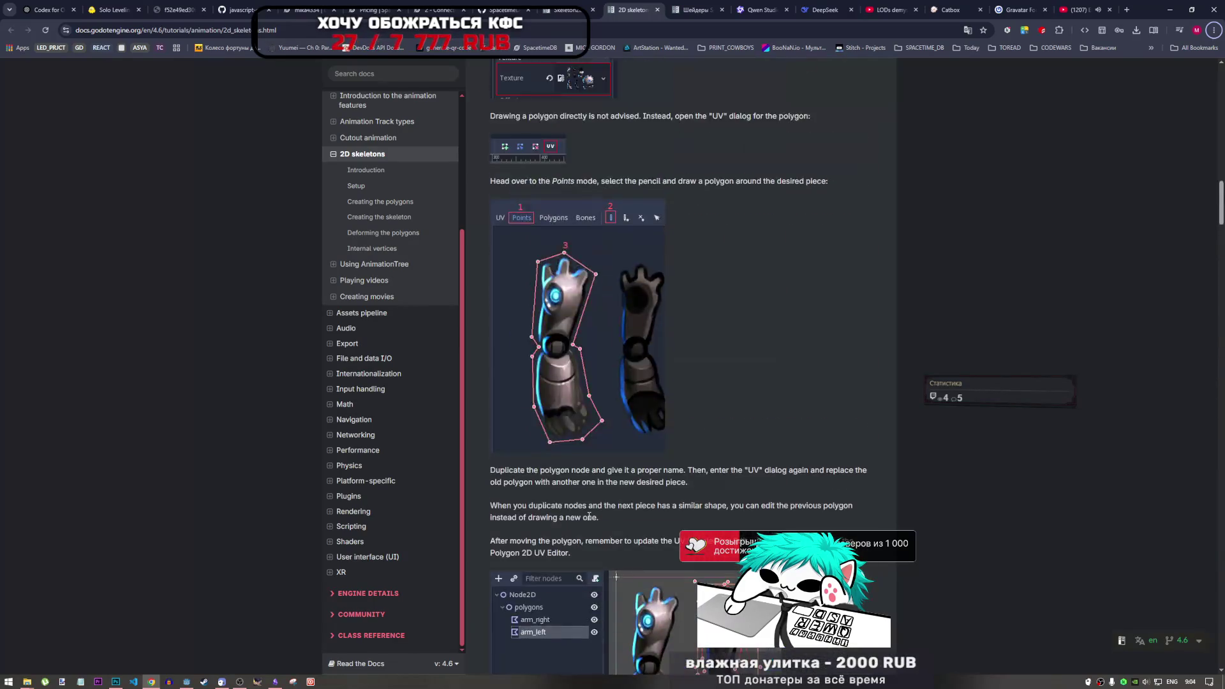
{"action": "scroll", "coordinate": [588, 501], "scroll_direction": "up", "scroll_amount": 5}
{"action": "scroll", "coordinate": [584, 488], "scroll_direction": "down", "scroll_amount": 20}
{"action": "scroll", "coordinate": [585, 486], "scroll_direction": "down", "scroll_amount": 4}
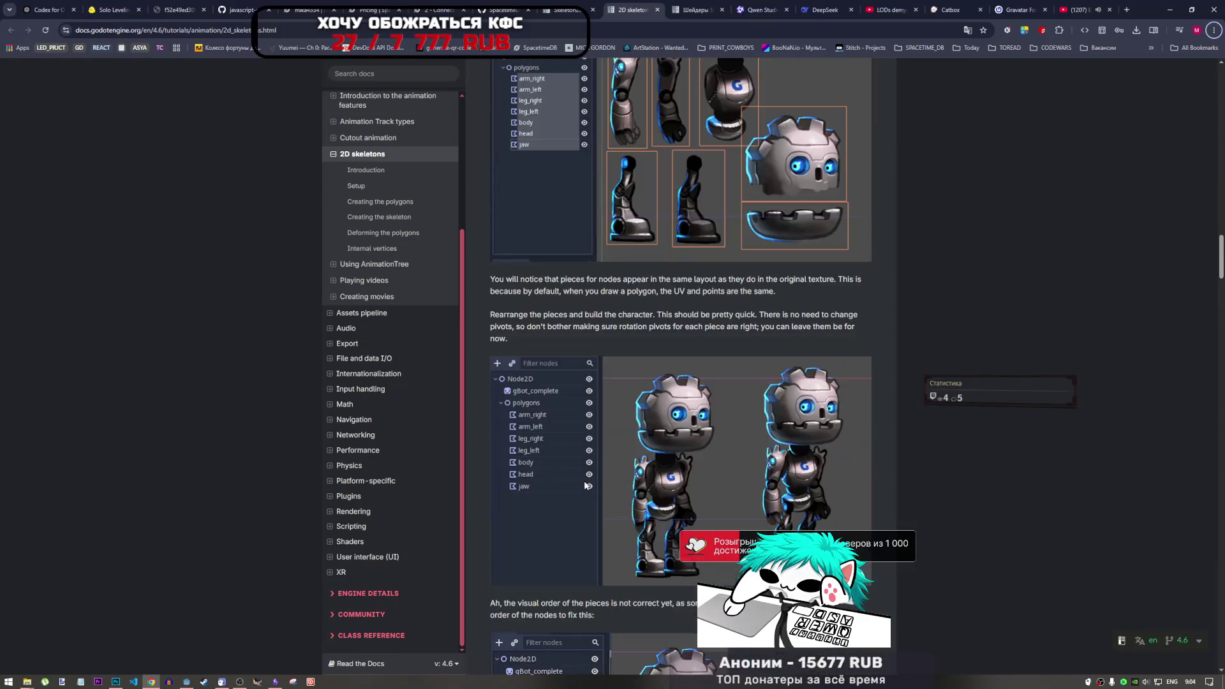
{"action": "key", "text": "alt+Tab"}
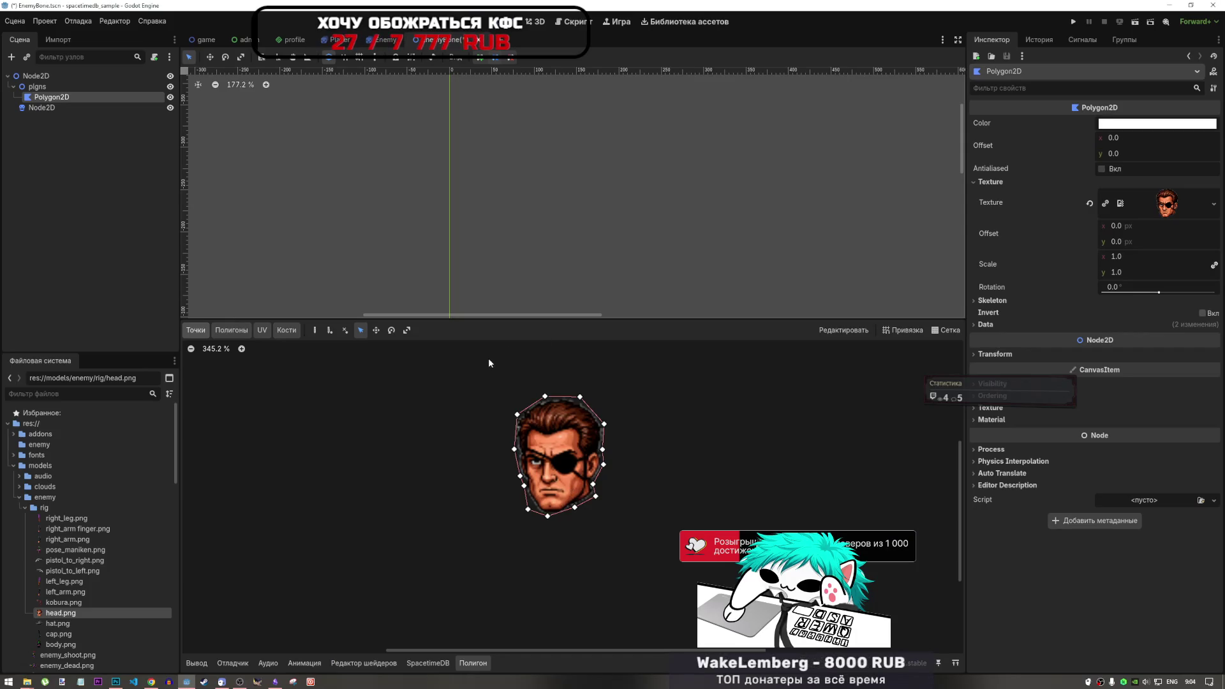
Drag pose_maniken.png from the FileSystem dock into the 2D viewport as a PoseManiken sprite.
{"action": "left_click", "coordinate": [330, 253]}
{"action": "scroll", "coordinate": [537, 374], "scroll_direction": "up", "scroll_amount": 1}
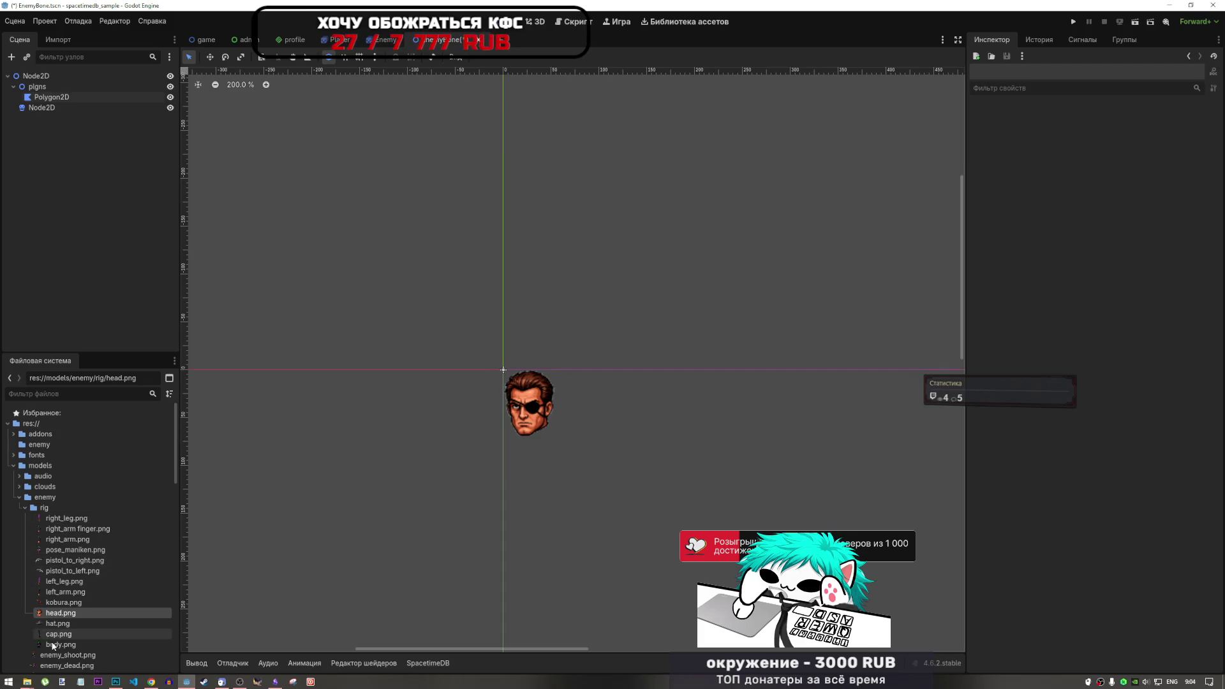
{"action": "mouse_move", "coordinate": [53, 648]}
{"action": "left_mouse_down"}
{"action": "mouse_move", "coordinate": [438, 342]}
{"action": "mouse_move", "coordinate": [328, 355]}
{"action": "mouse_move", "coordinate": [77, 539]}
{"action": "mouse_move", "coordinate": [64, 579]}
{"action": "left_mouse_up"}
{"action": "scroll", "coordinate": [70, 564], "scroll_direction": "down", "scroll_amount": 1}
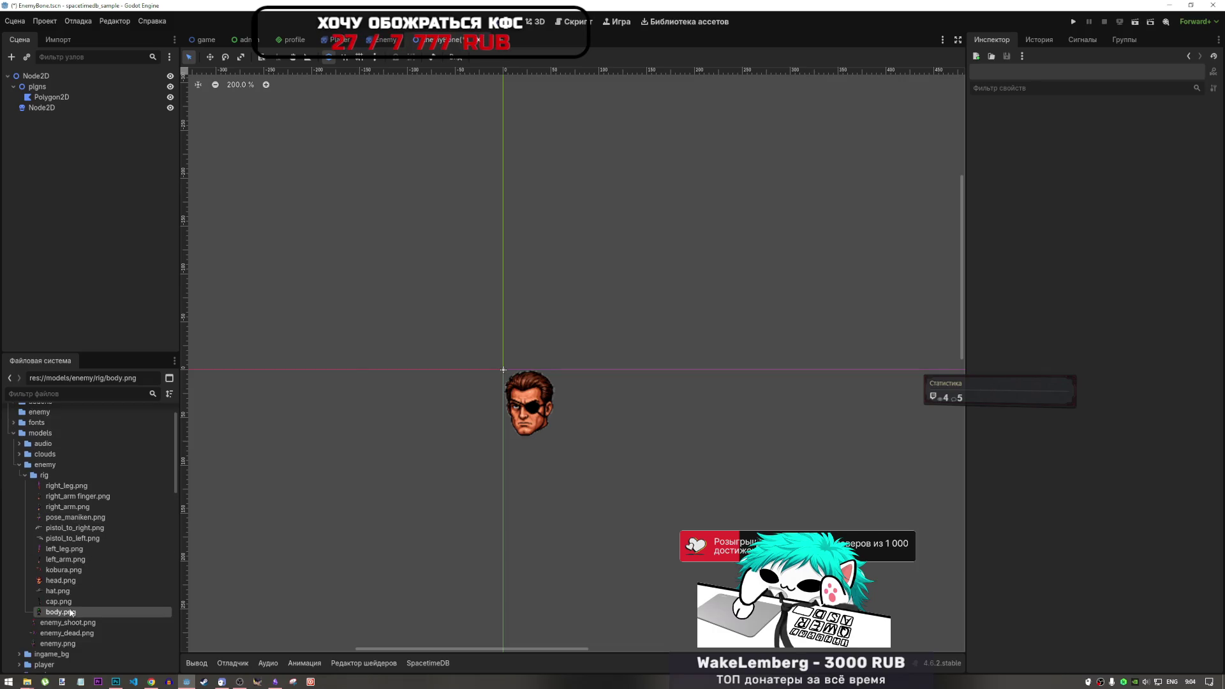
{"action": "left_click", "coordinate": [63, 570]}
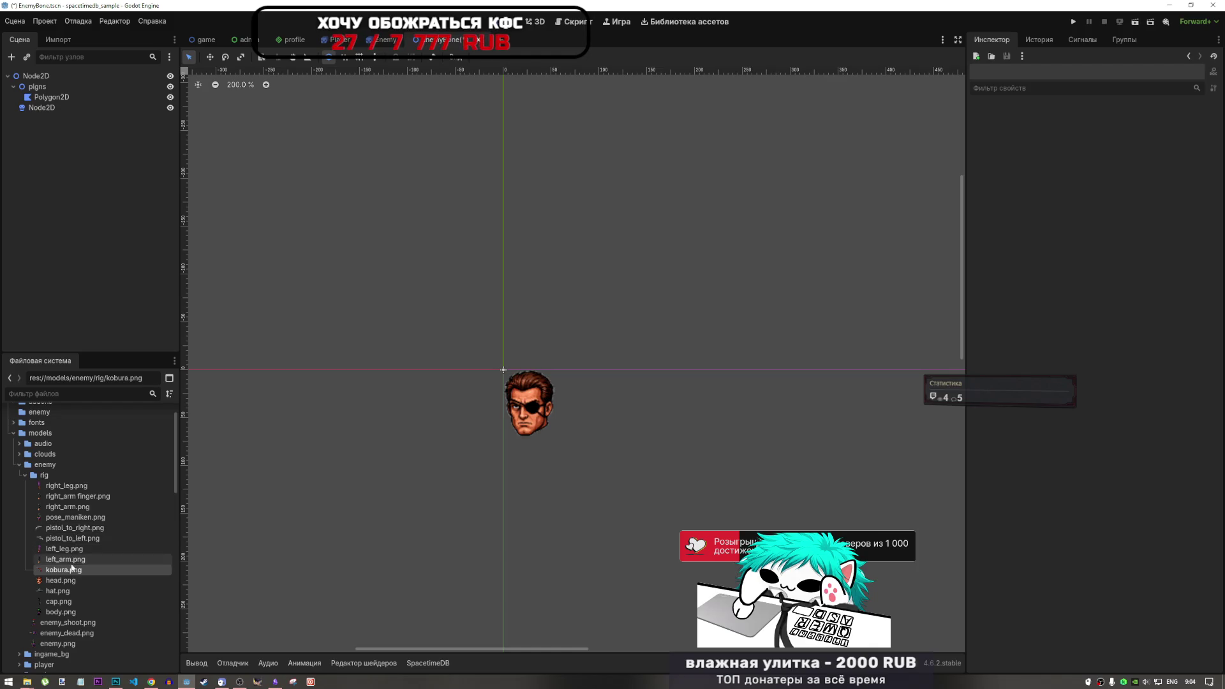
{"action": "mouse_move", "coordinate": [76, 517]}
{"action": "left_mouse_down"}
{"action": "mouse_move", "coordinate": [370, 380]}
{"action": "mouse_move", "coordinate": [369, 360]}
{"action": "left_mouse_up"}
Check the placed sprite in the viewport, then reselect the head Polygon2D in the Scene tree.
{"action": "scroll", "coordinate": [491, 419], "scroll_direction": "down", "scroll_amount": 8}
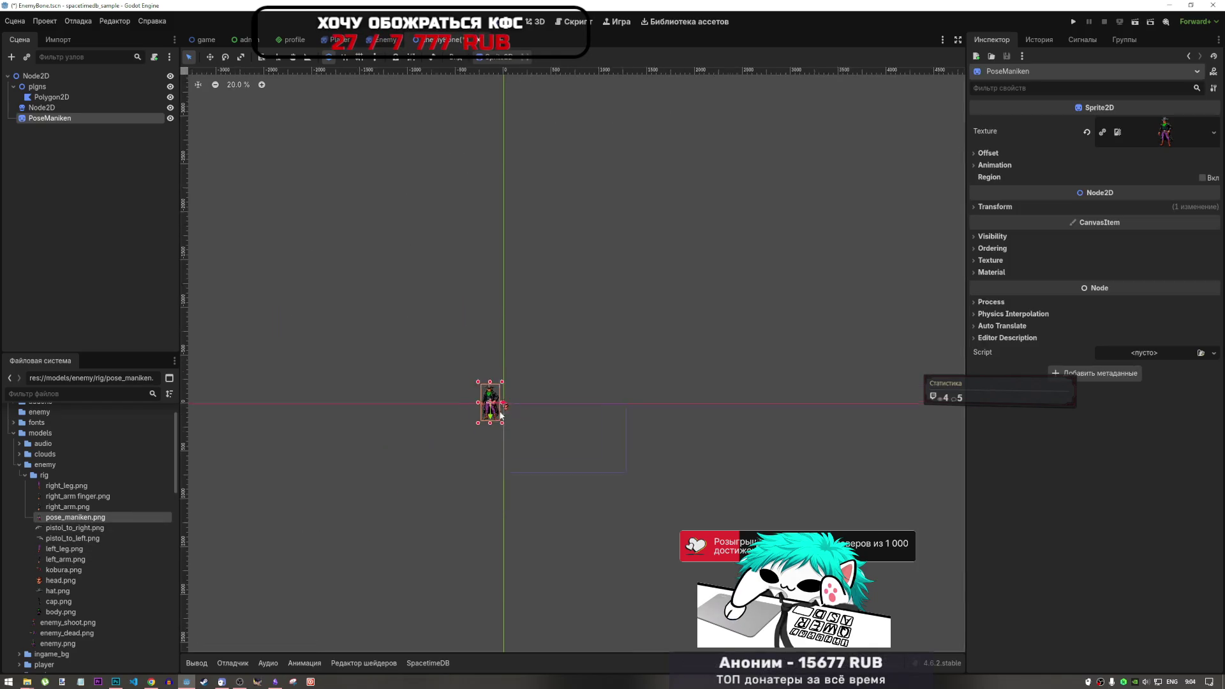
{"action": "scroll", "coordinate": [491, 419], "scroll_direction": "up", "scroll_amount": 10}
{"action": "scroll", "coordinate": [516, 323], "scroll_direction": "right", "scroll_amount": 5}
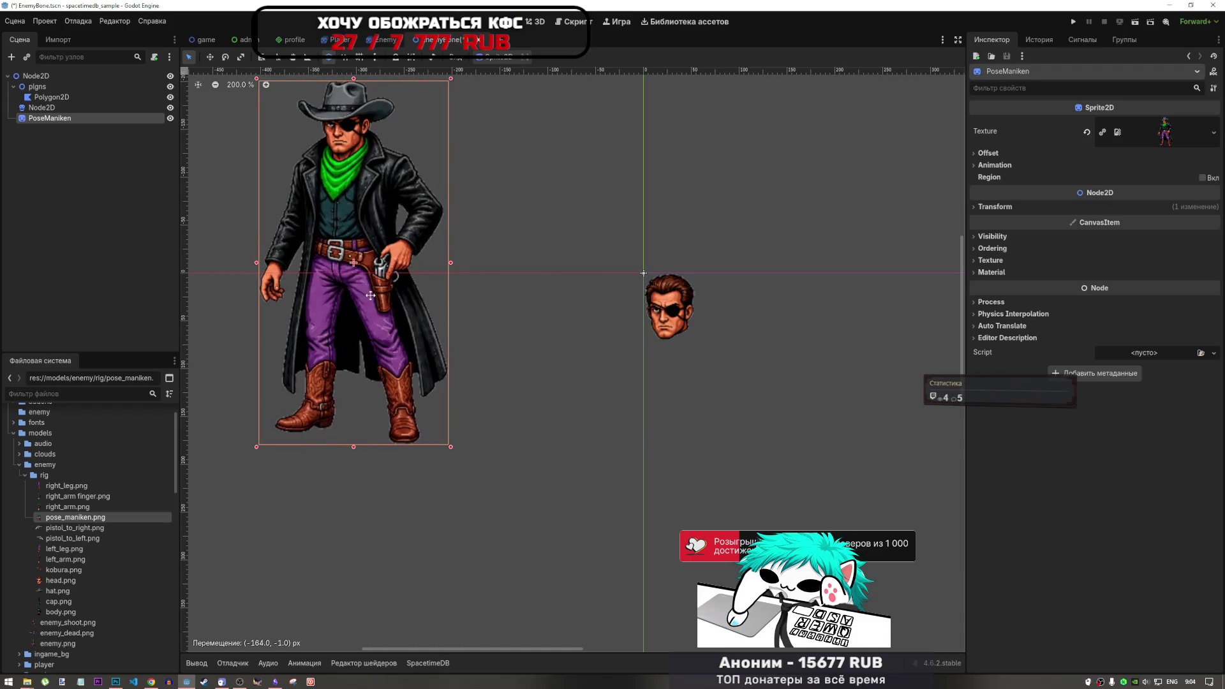
{"action": "scroll", "coordinate": [485, 347], "scroll_direction": "down", "scroll_amount": 8}
{"action": "scroll", "coordinate": [494, 342], "scroll_direction": "up", "scroll_amount": 8}
{"action": "scroll", "coordinate": [523, 357], "scroll_direction": "down", "scroll_amount": 3}
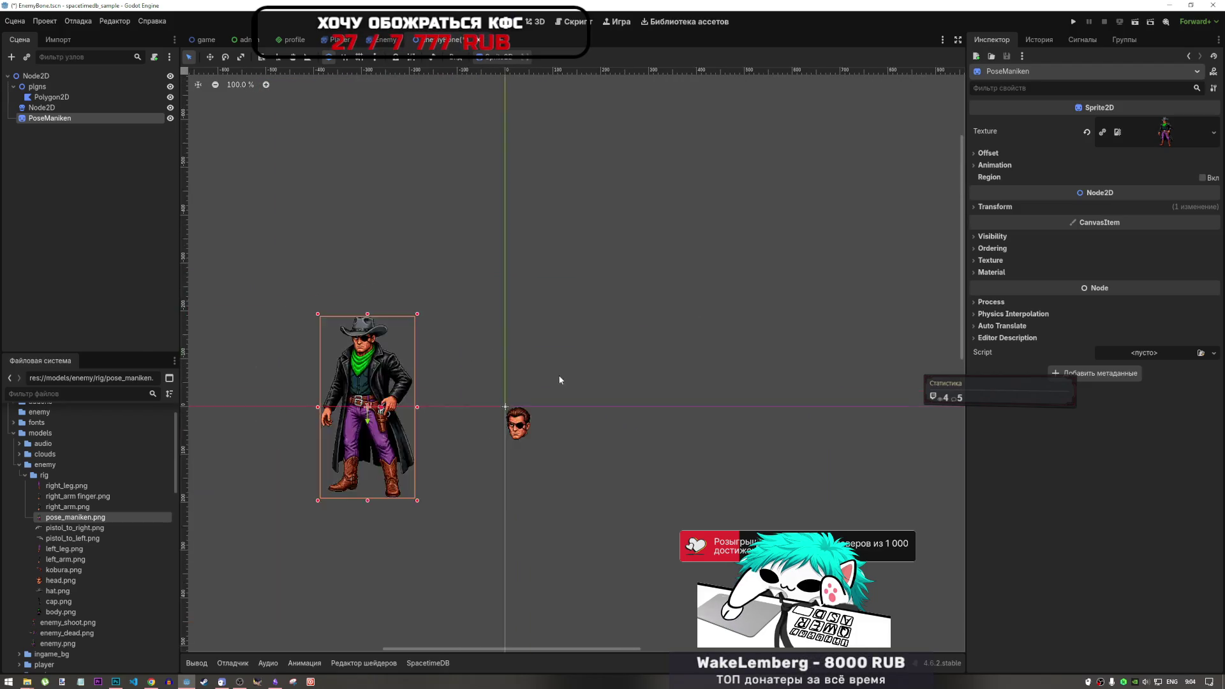
{"action": "scroll", "coordinate": [510, 383], "scroll_direction": "up", "scroll_amount": 3}
{"action": "scroll", "coordinate": [507, 388], "scroll_direction": "down", "scroll_amount": 3}
{"action": "scroll", "coordinate": [657, 376], "scroll_direction": "up", "scroll_amount": 3}
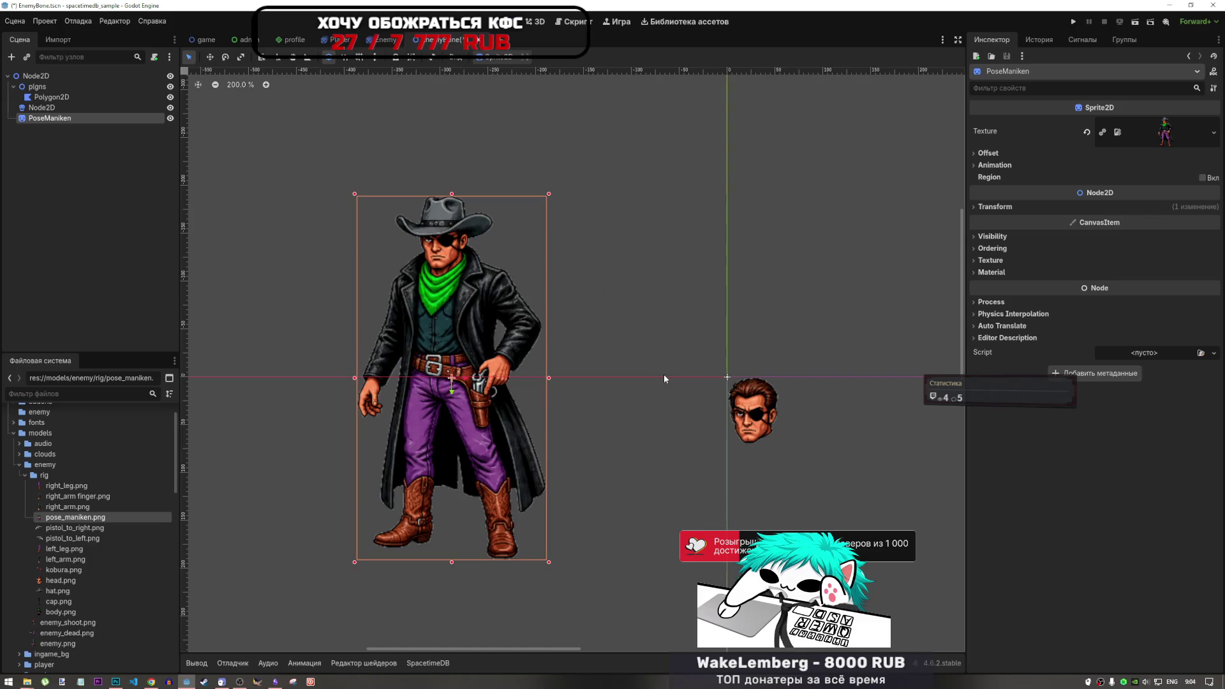
{"action": "left_click", "coordinate": [657, 345]}
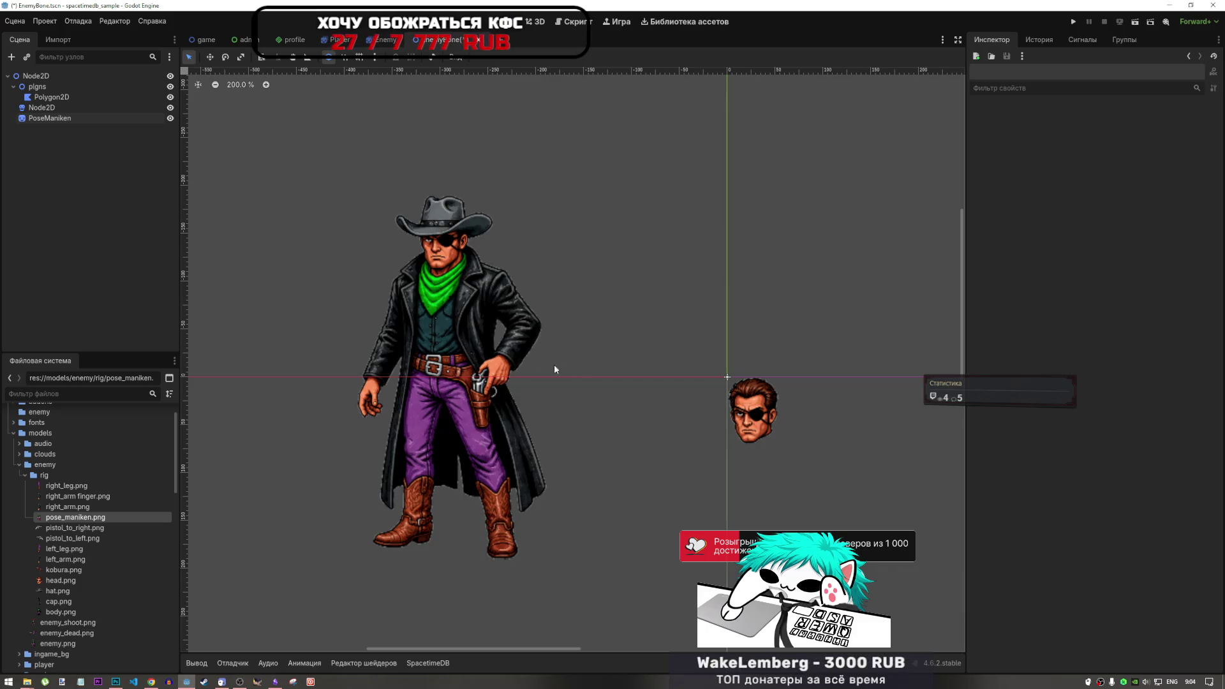
{"action": "left_click", "coordinate": [70, 549]}
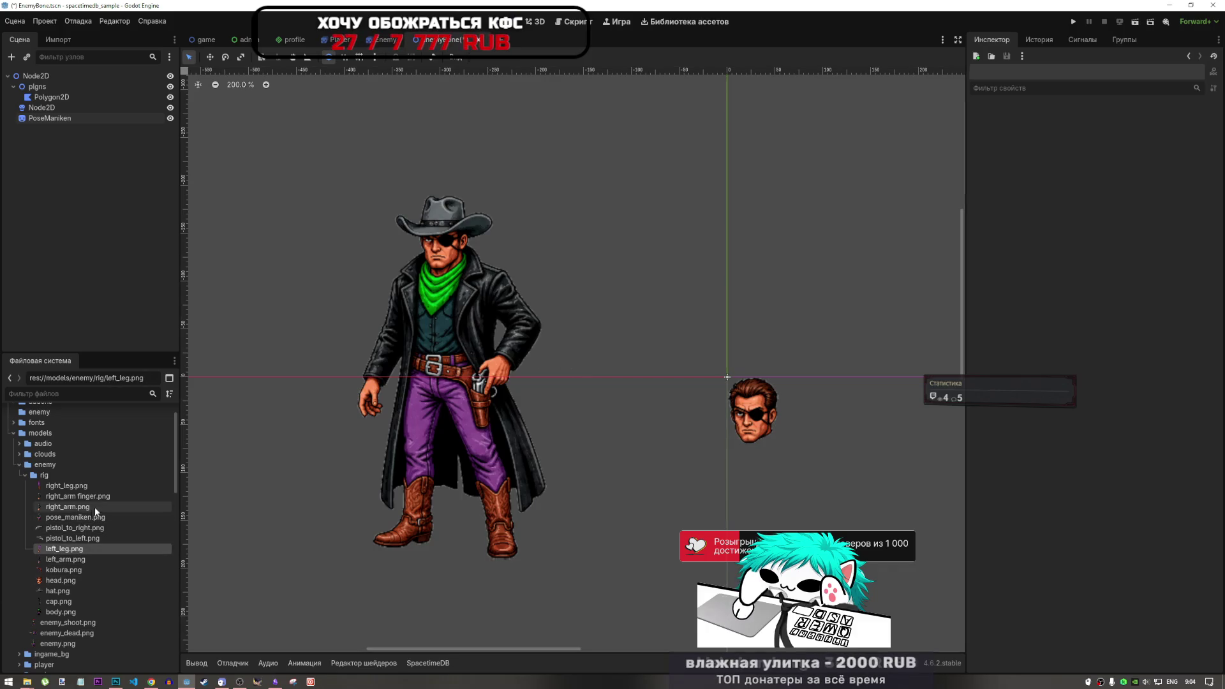
{"action": "left_click", "coordinate": [51, 97]}
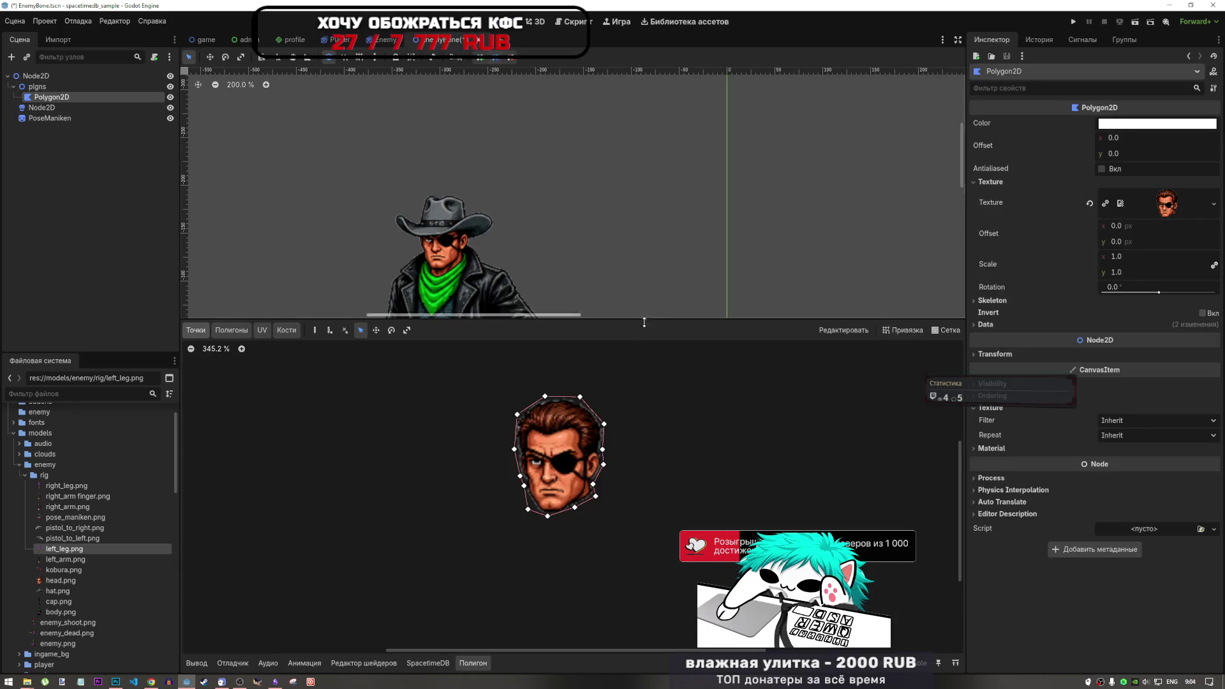
{"action": "scroll", "coordinate": [514, 217], "scroll_direction": "down", "scroll_amount": 3}
{"action": "scroll", "coordinate": [514, 217], "scroll_direction": "down", "scroll_amount": 2}
{"action": "scroll", "coordinate": [511, 220], "scroll_direction": "up", "scroll_amount": 2}
{"action": "left_click", "coordinate": [39, 107]}
{"action": "left_click", "coordinate": [51, 97]}
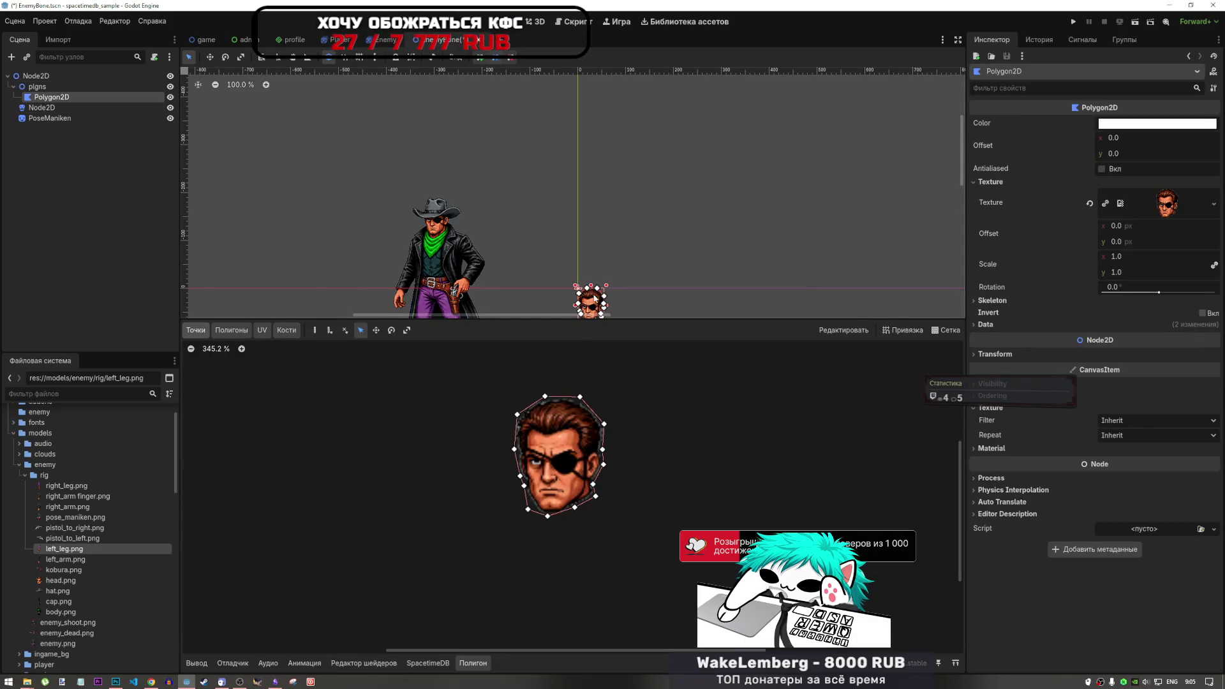
{"action": "mouse_move", "coordinate": [594, 297]}
{"action": "left_mouse_down"}
{"action": "mouse_move", "coordinate": [577, 288]}
{"action": "mouse_move", "coordinate": [569, 242]}
{"action": "mouse_move", "coordinate": [617, 204]}
{"action": "left_mouse_up"}
{"action": "left_click", "coordinate": [1021, 355]}
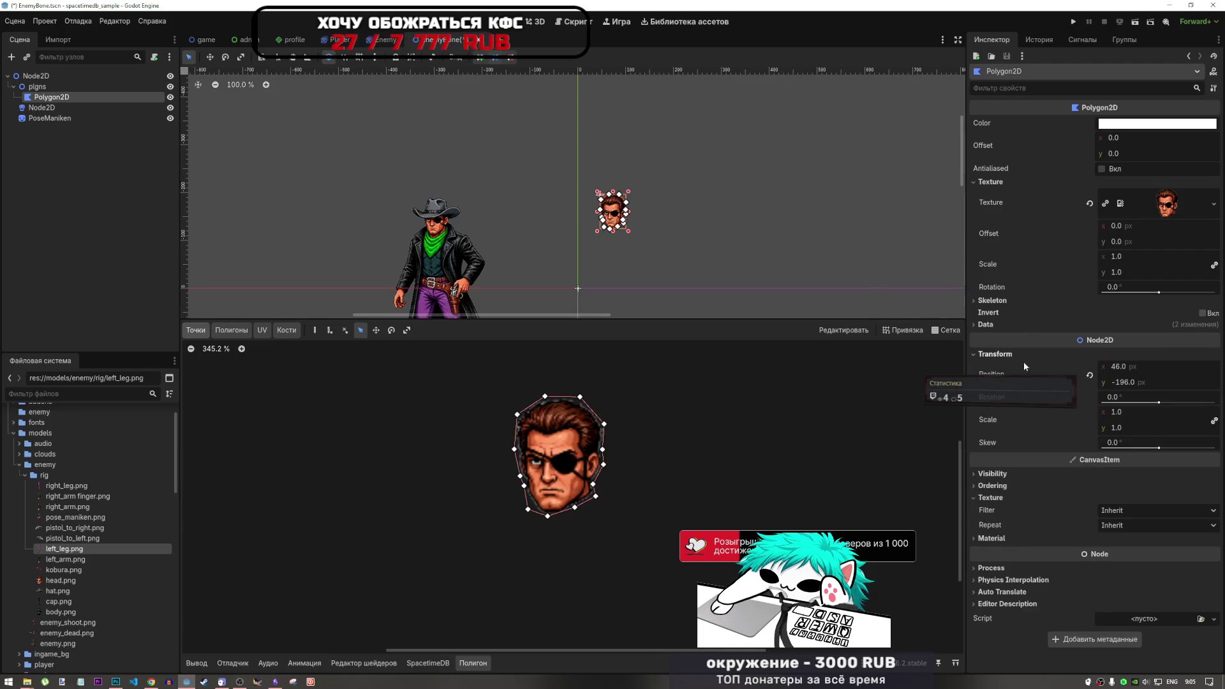
{"action": "left_click", "coordinate": [1089, 375]}
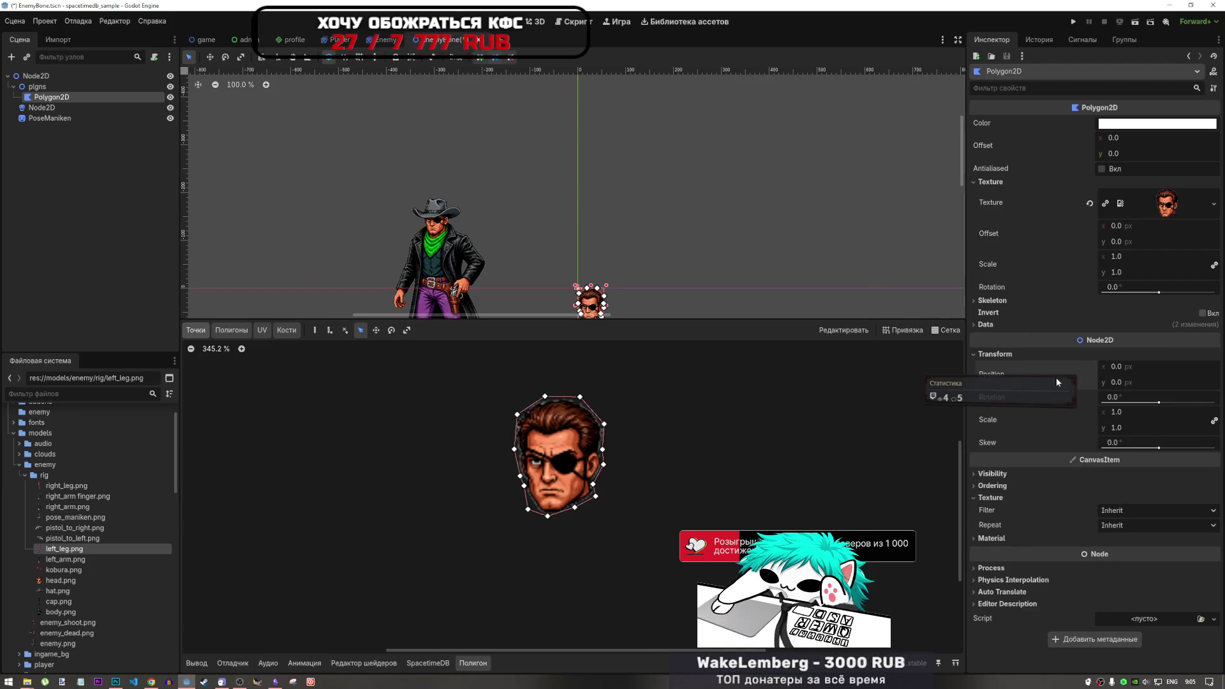
{"action": "scroll", "coordinate": [594, 255], "scroll_direction": "down", "scroll_amount": 3}
{"action": "scroll", "coordinate": [605, 245], "scroll_direction": "up", "scroll_amount": 6}
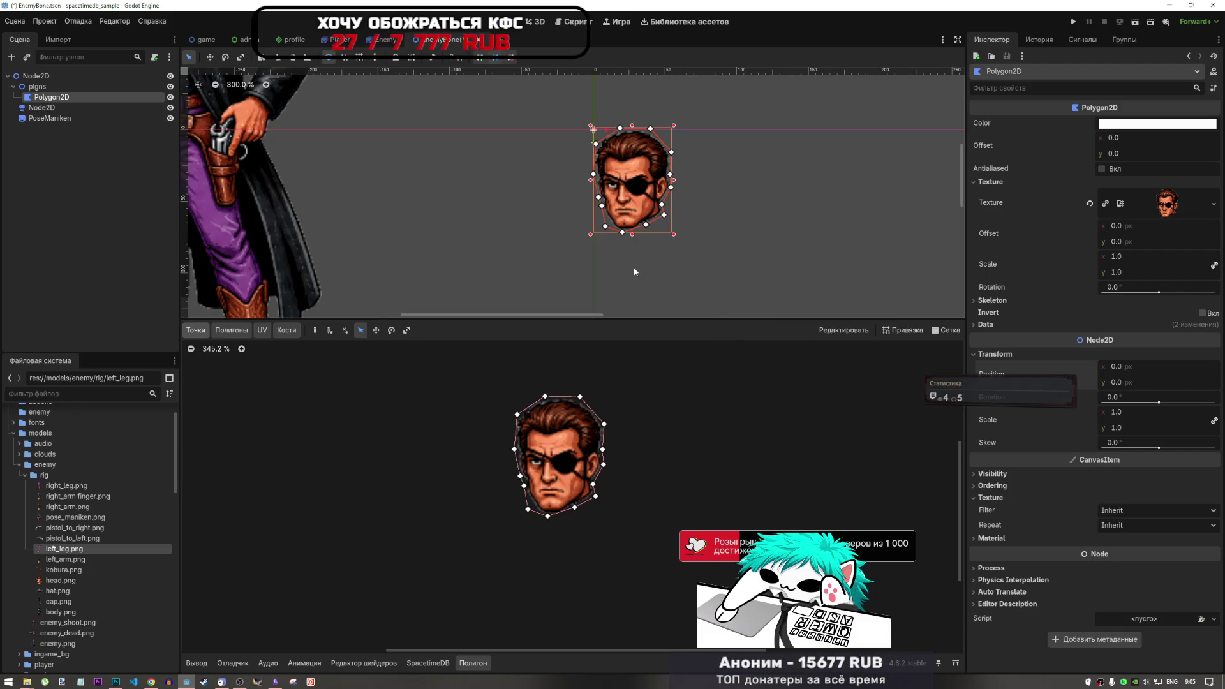
{"action": "scroll", "coordinate": [638, 270], "scroll_direction": "down", "scroll_amount": 5}
{"action": "scroll", "coordinate": [655, 262], "scroll_direction": "up", "scroll_amount": 7}
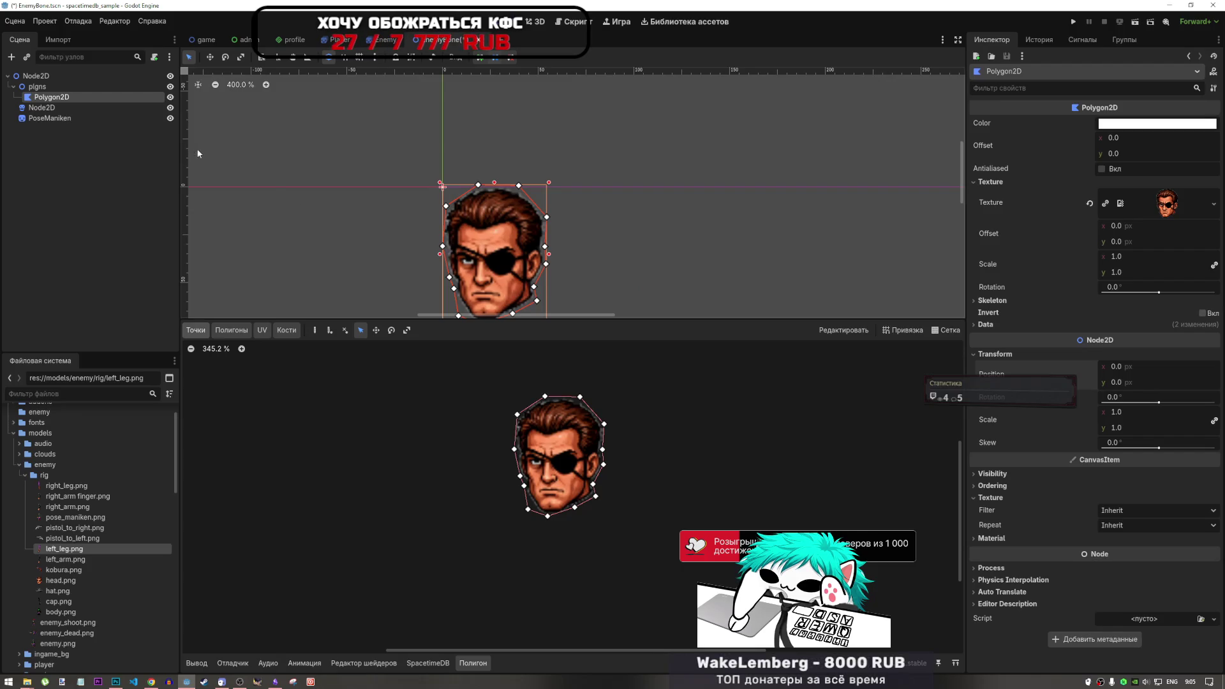
{"action": "left_click", "coordinate": [62, 99]}
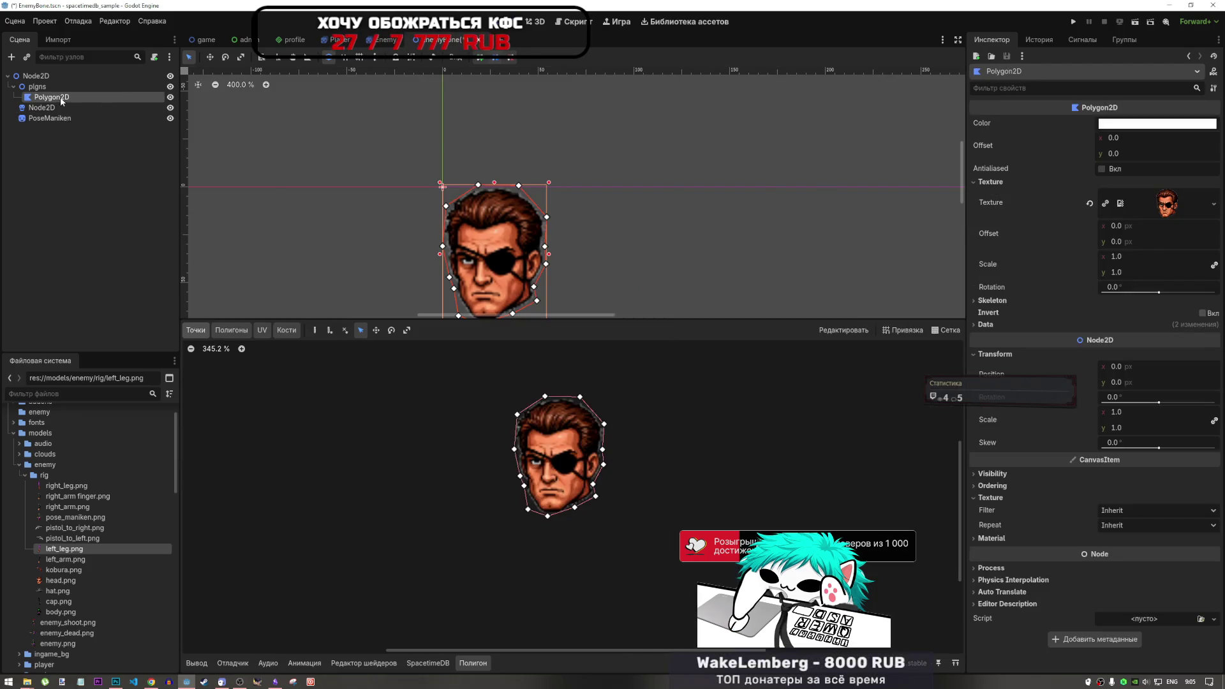
Add a new Polygon2D child under plgns and duplicate it several times.
{"action": "left_click", "coordinate": [59, 89]}
{"action": "right_click", "coordinate": [59, 89]}
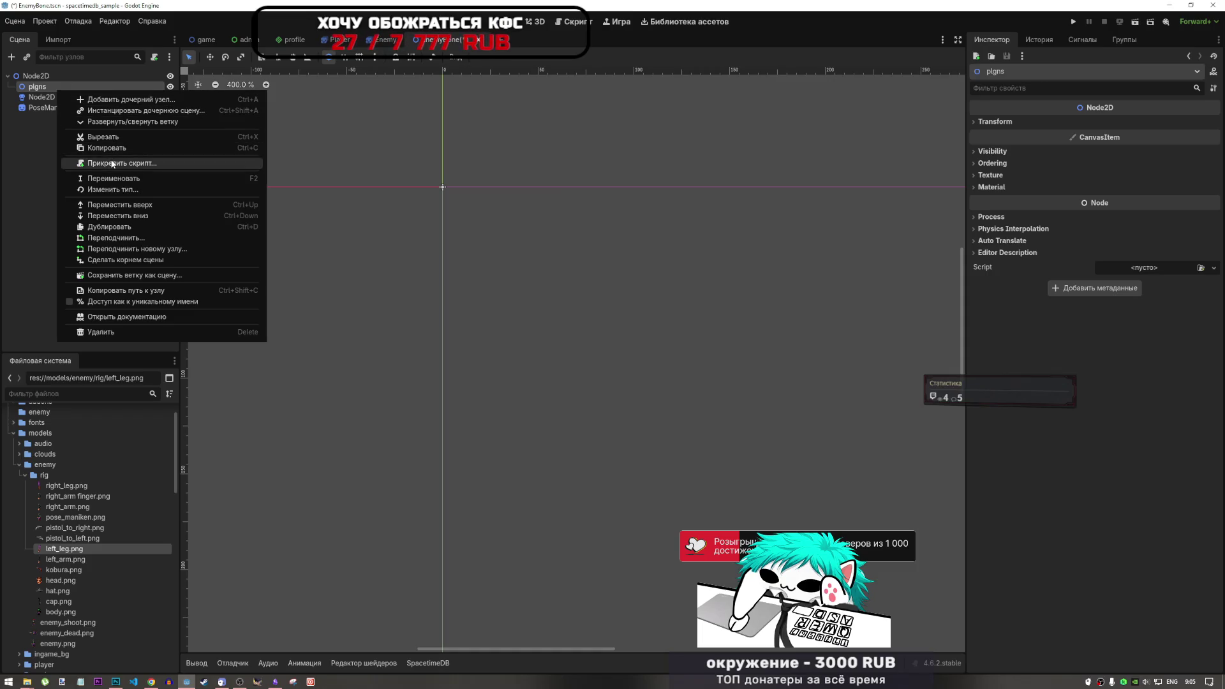
{"action": "left_click", "coordinate": [93, 99]}
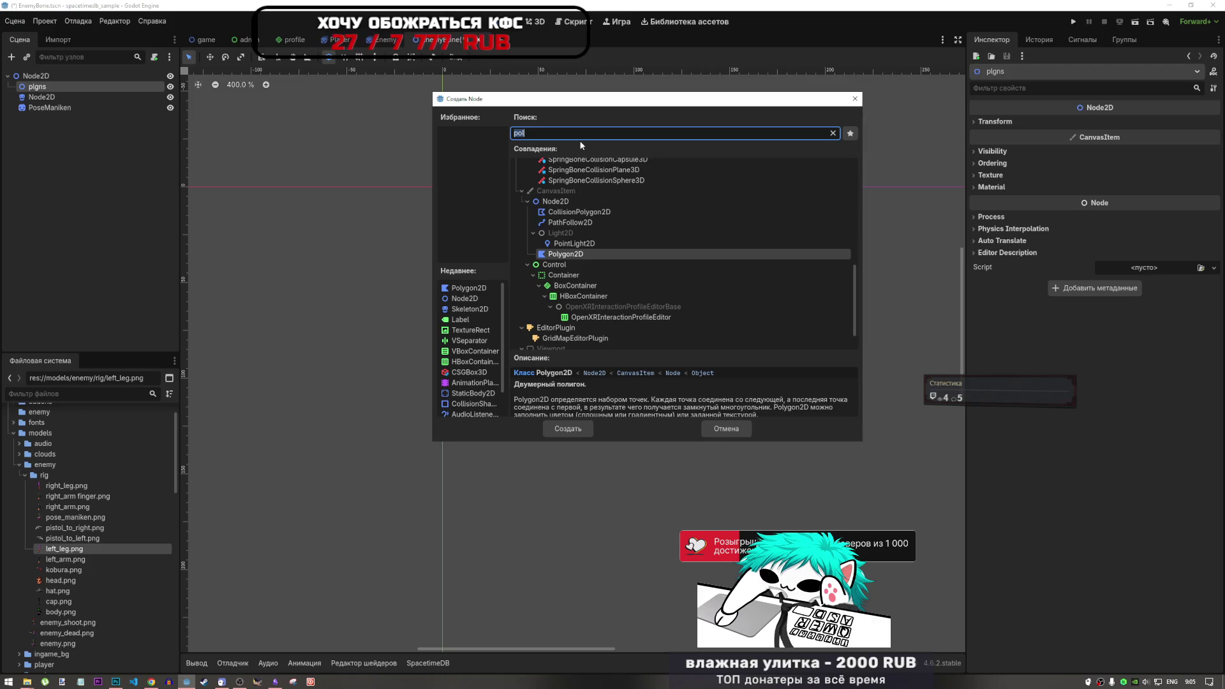
{"action": "left_click", "coordinate": [567, 429]}
{"action": "key", "text": "ctrl+d"}
{"action": "key", "text": "ctrl+d"}
{"action": "key", "text": "ctrl+d"}
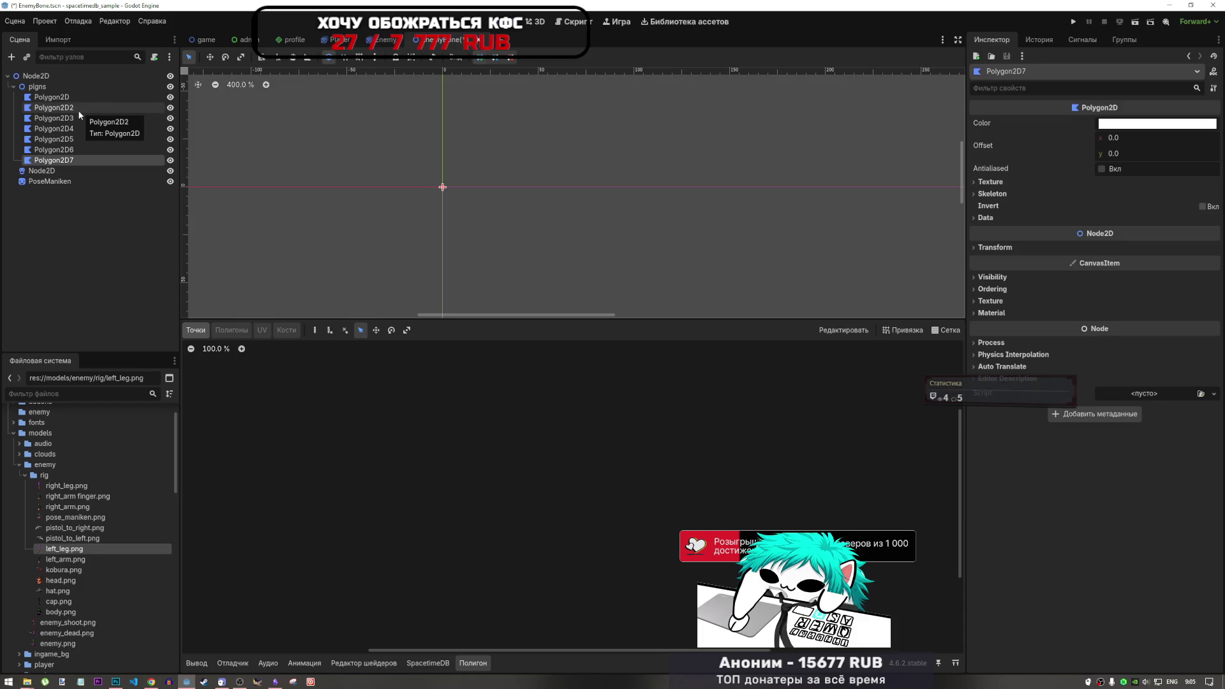
Rename the first Polygon2D nodes to hat, head and body.
{"action": "type", "text": "hat"}
{"action": "key", "text": "Return"}
{"action": "double_click", "coordinate": [56, 108]}
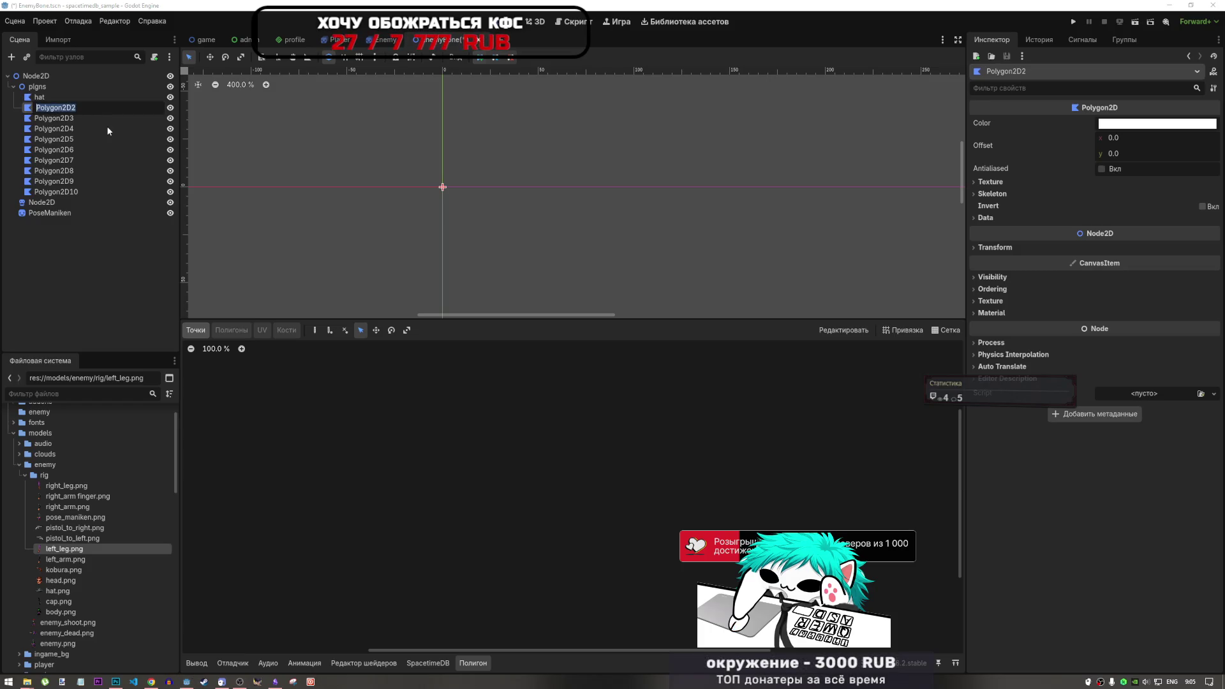
{"action": "type", "text": "head"}
{"action": "key", "text": "Return"}
{"action": "double_click", "coordinate": [68, 120]}
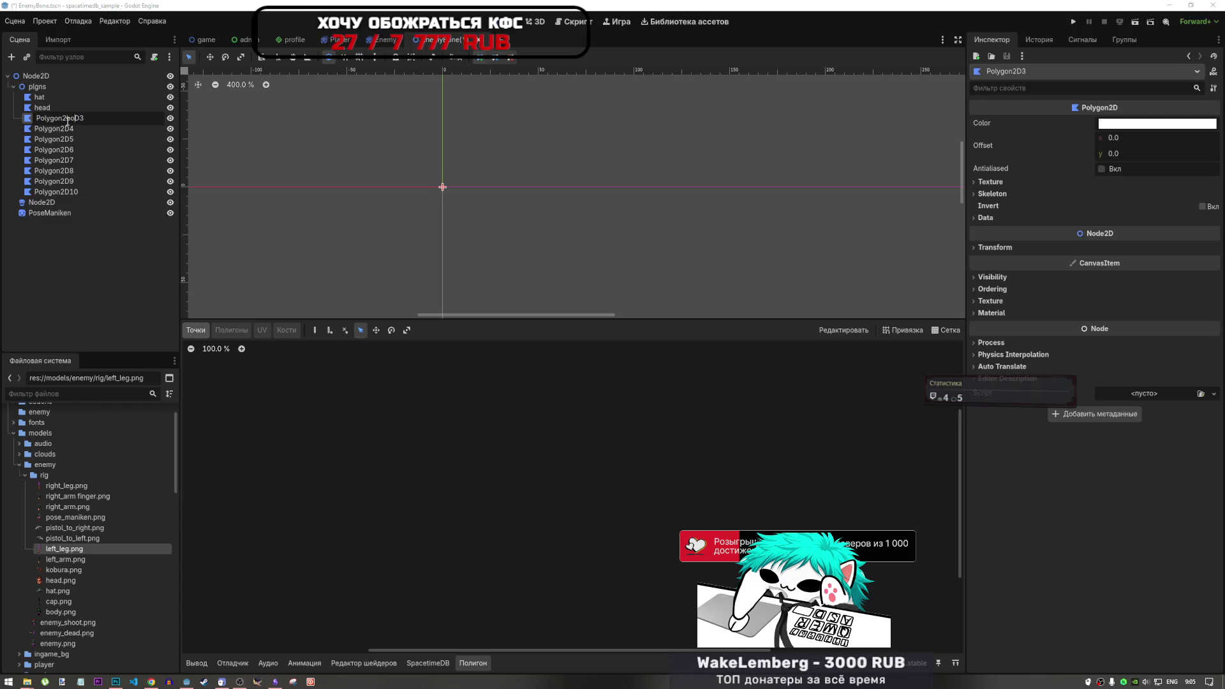
{"action": "type", "text": "body"}
{"action": "key", "text": "BackSpace"}
{"action": "type", "text": "body"}
Rename the next two Polygon2D nodes to left_arm and right_arm.
{"action": "double_click", "coordinate": [56, 129]}
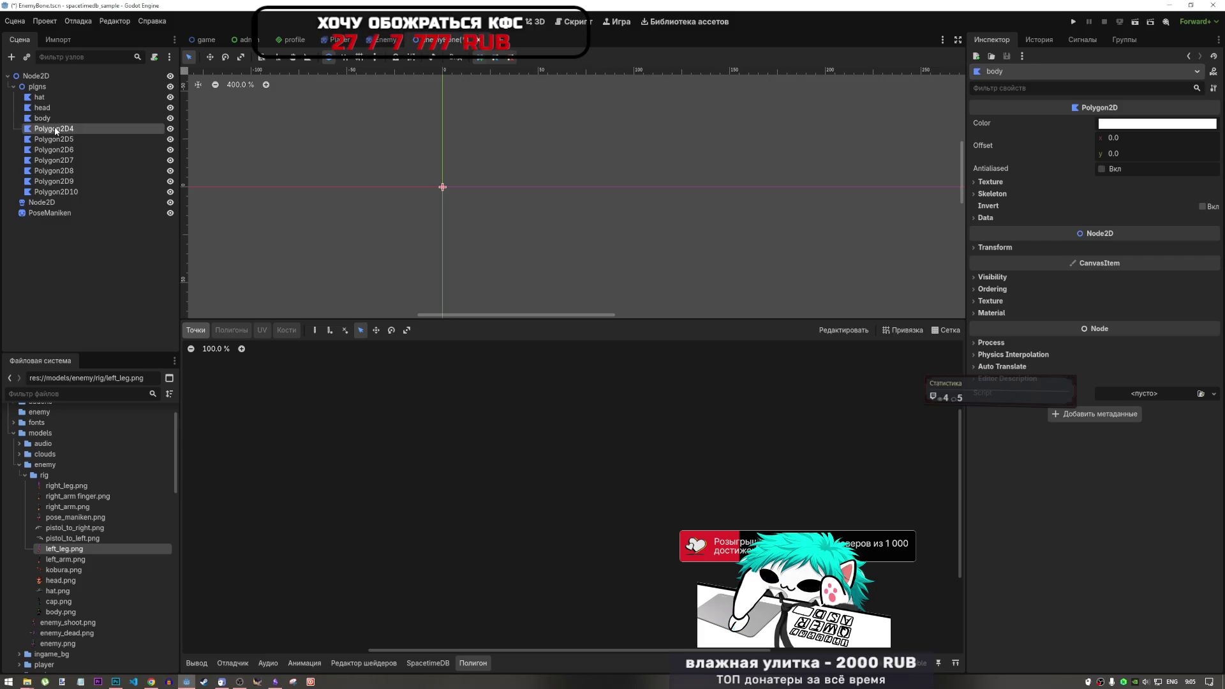
{"action": "key", "text": "BackSpace"}
{"action": "type", "text": "left"}
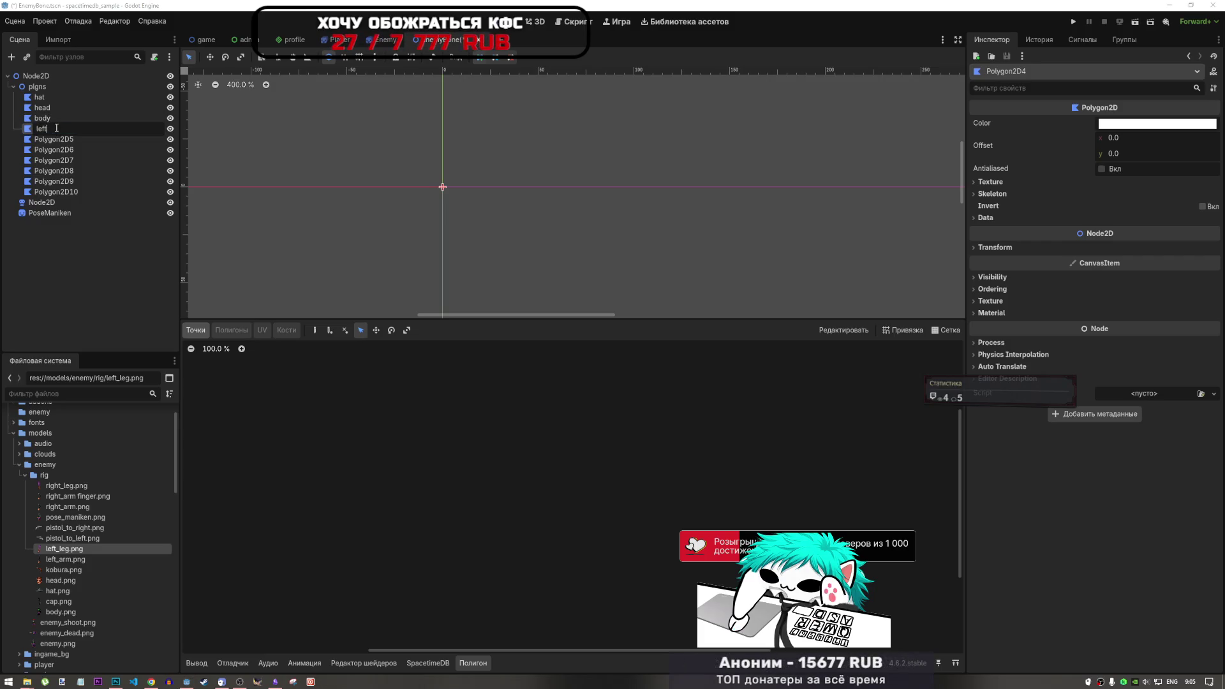
{"action": "type", "text": "_artm"}
{"action": "double_click", "coordinate": [54, 140]}
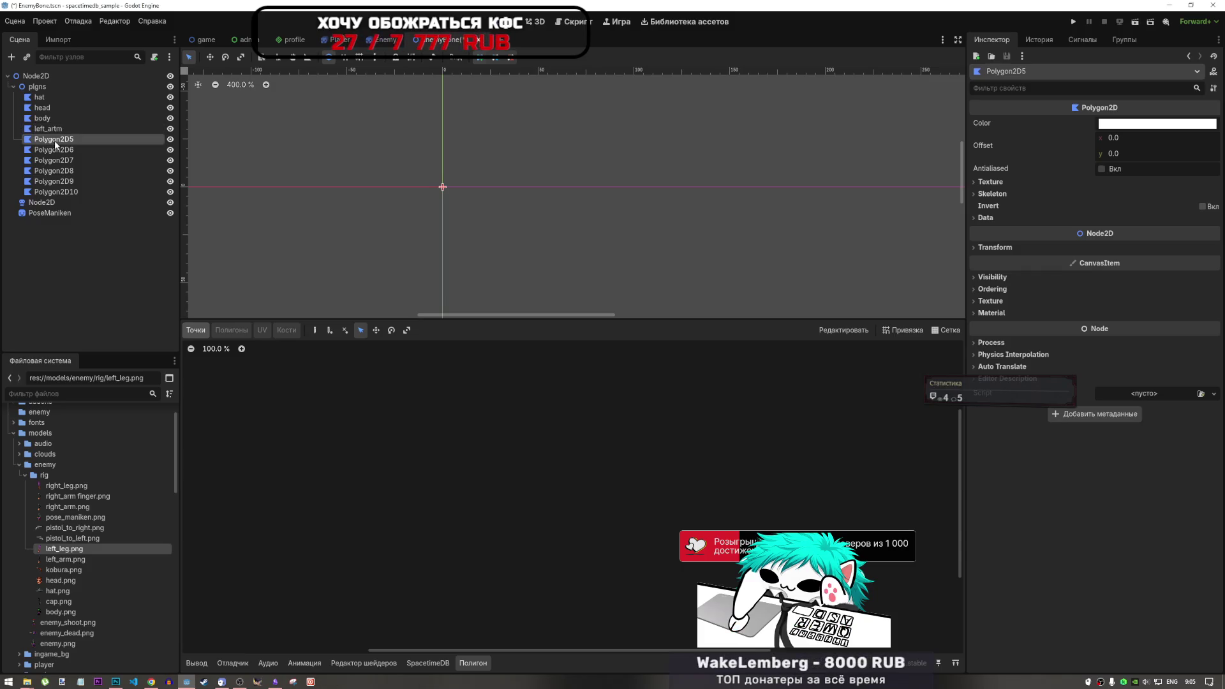
{"action": "left_click_drag", "start_coordinate": [78, 141], "coordinate": [2, 149]}
{"action": "type", "text": "right_l"}
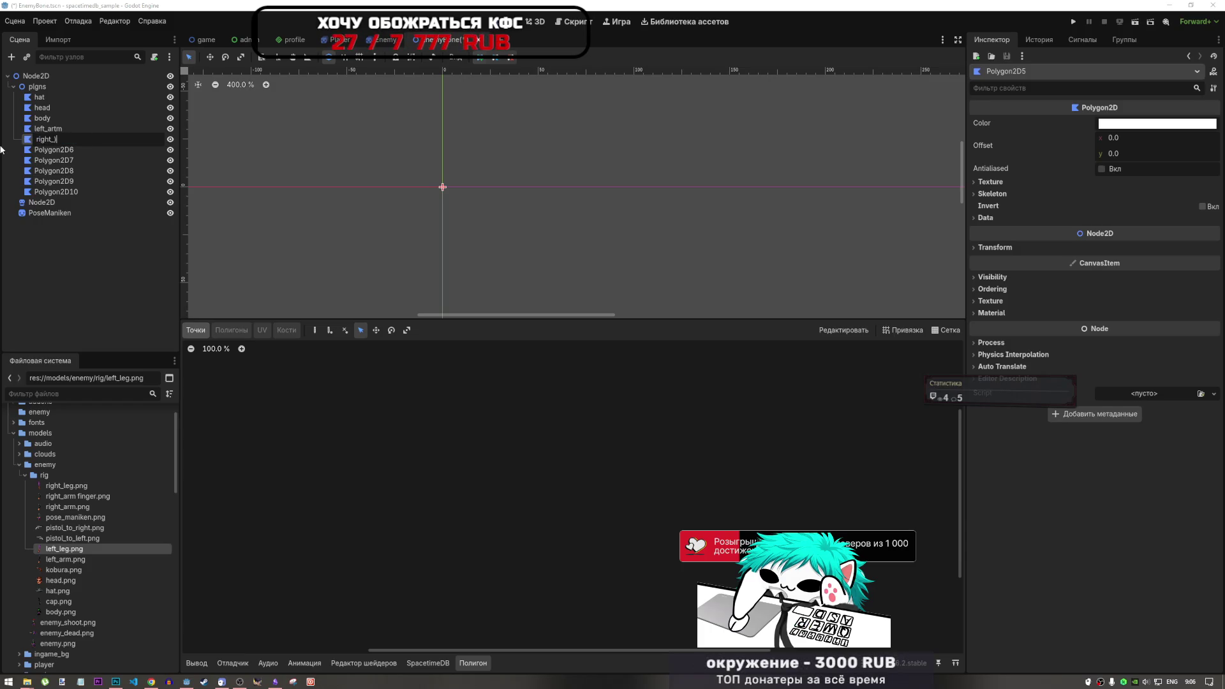
{"action": "key", "text": "BackSpace"}
{"action": "type", "text": "arm"}
{"action": "double_click", "coordinate": [51, 150]}
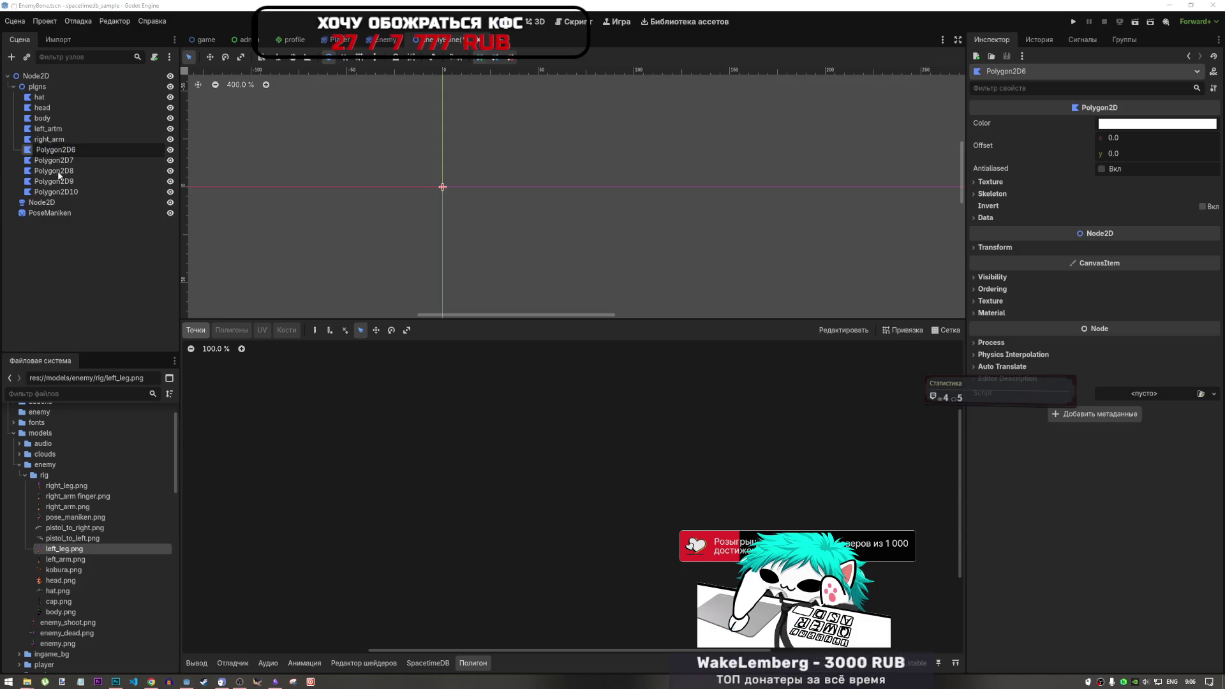
{"action": "key", "text": "Escape"}
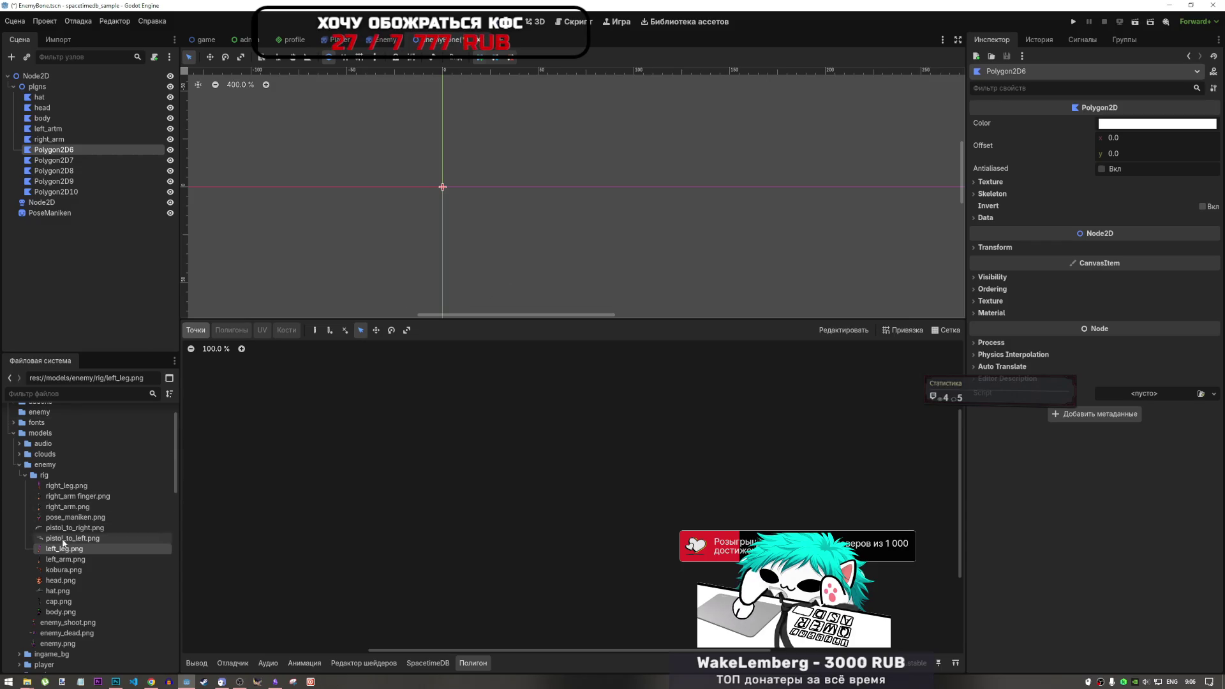
Rename Polygon2D6 and Polygon2D7 to left_leg and right_leg.
{"action": "double_click", "coordinate": [61, 156]}
{"action": "double_click", "coordinate": [60, 150]}
{"action": "type", "text": "left_leg"}
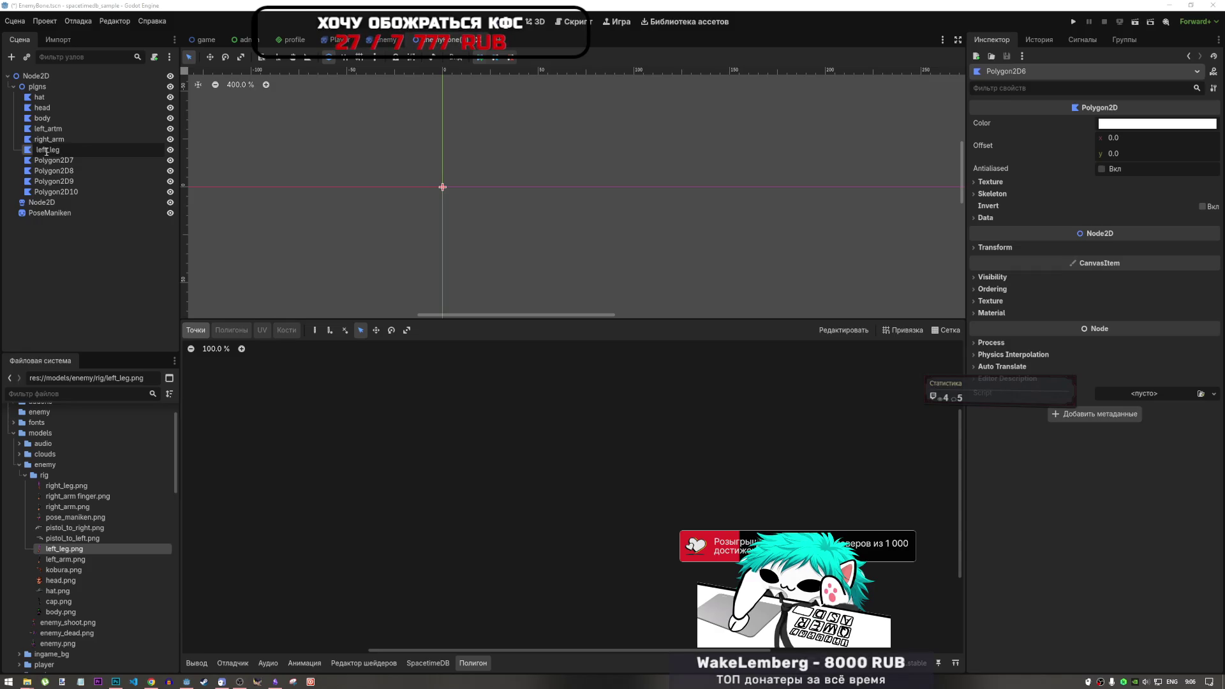
{"action": "double_click", "coordinate": [58, 159]}
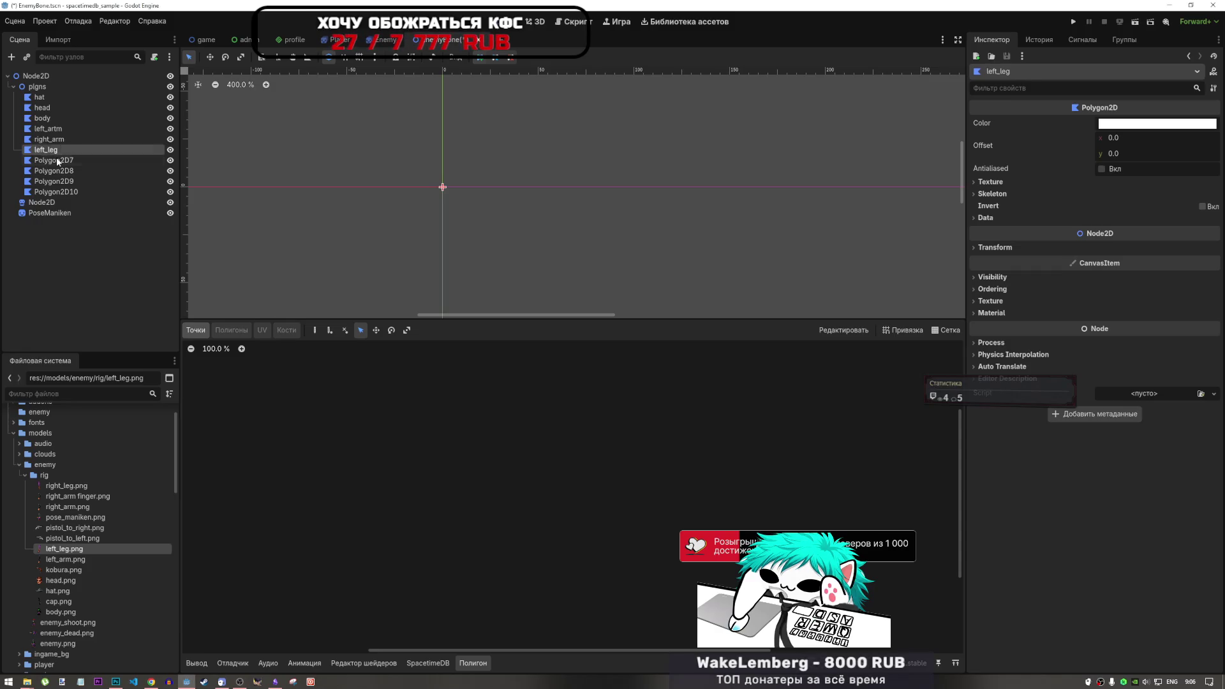
{"action": "type", "text": "right_leg"}
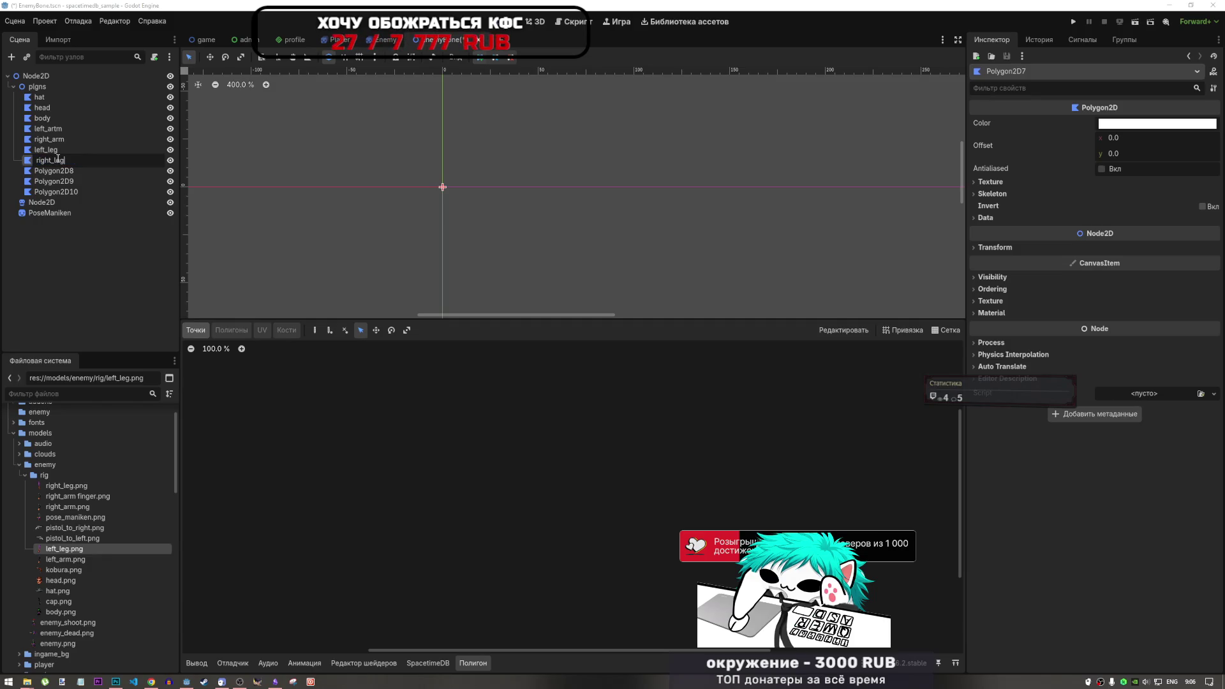
{"action": "key", "text": "Return"}
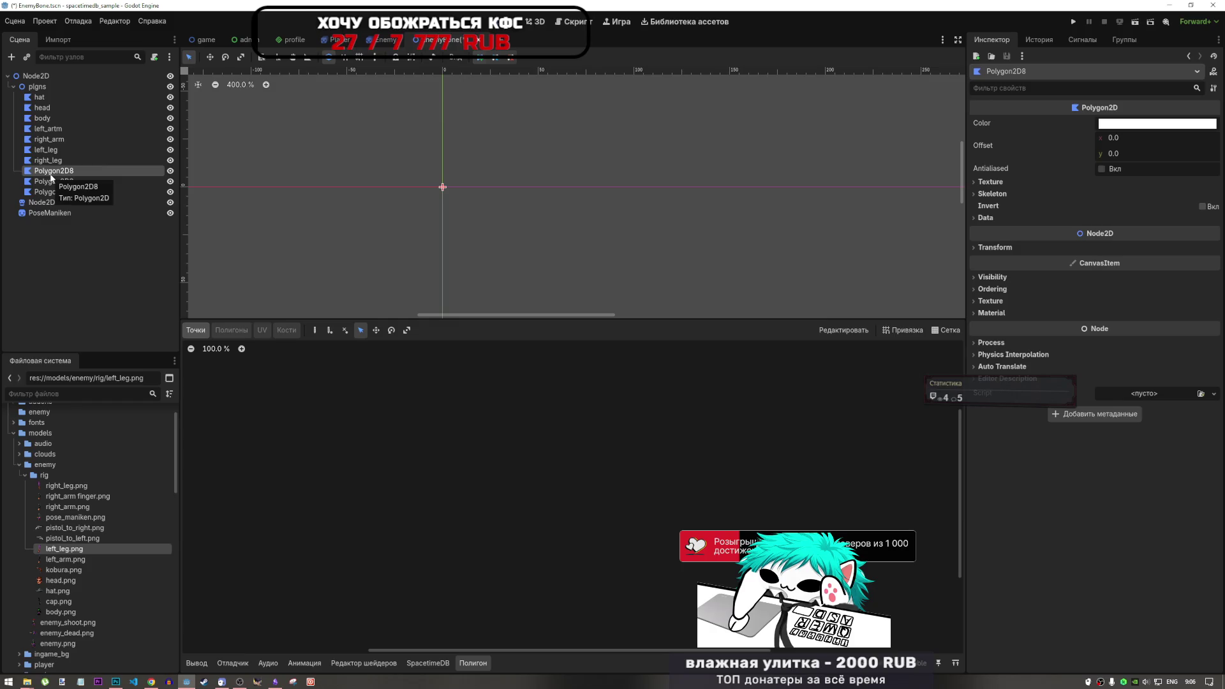
Name the last nodes pistol and cap, and move cap up below right_arm.
{"action": "double_click", "coordinate": [60, 171]}
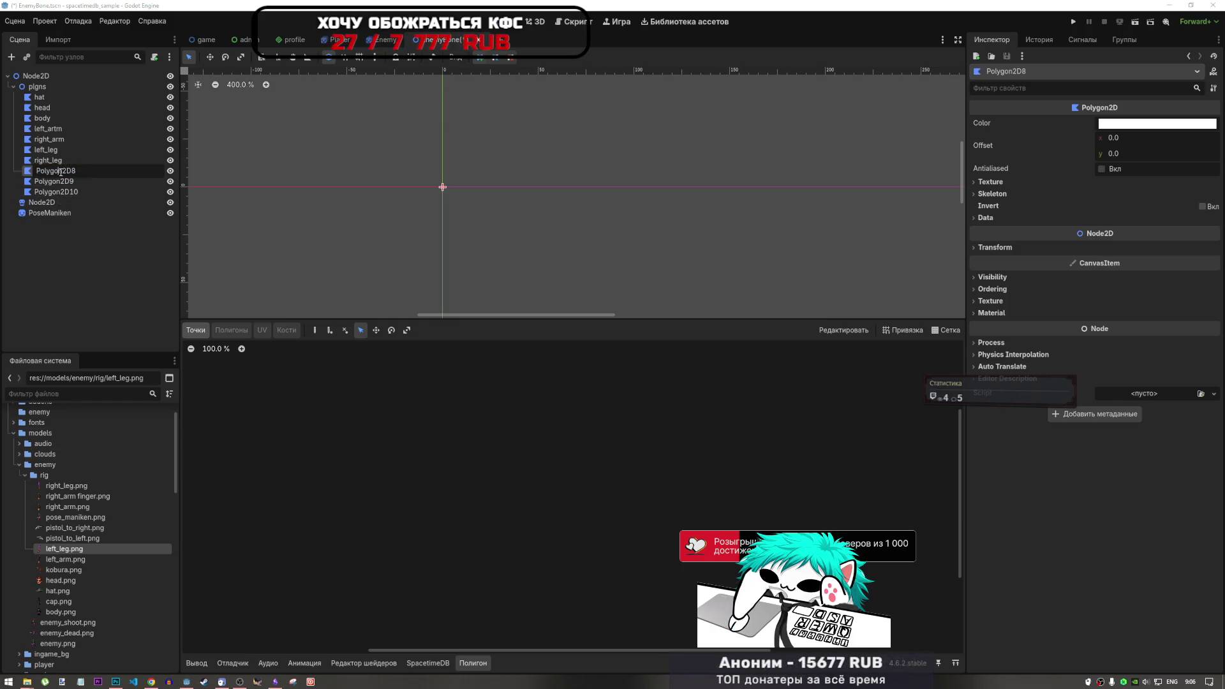
{"action": "key", "text": "BackSpace"}
{"action": "type", "text": "stol"}
{"action": "double_click", "coordinate": [51, 181]}
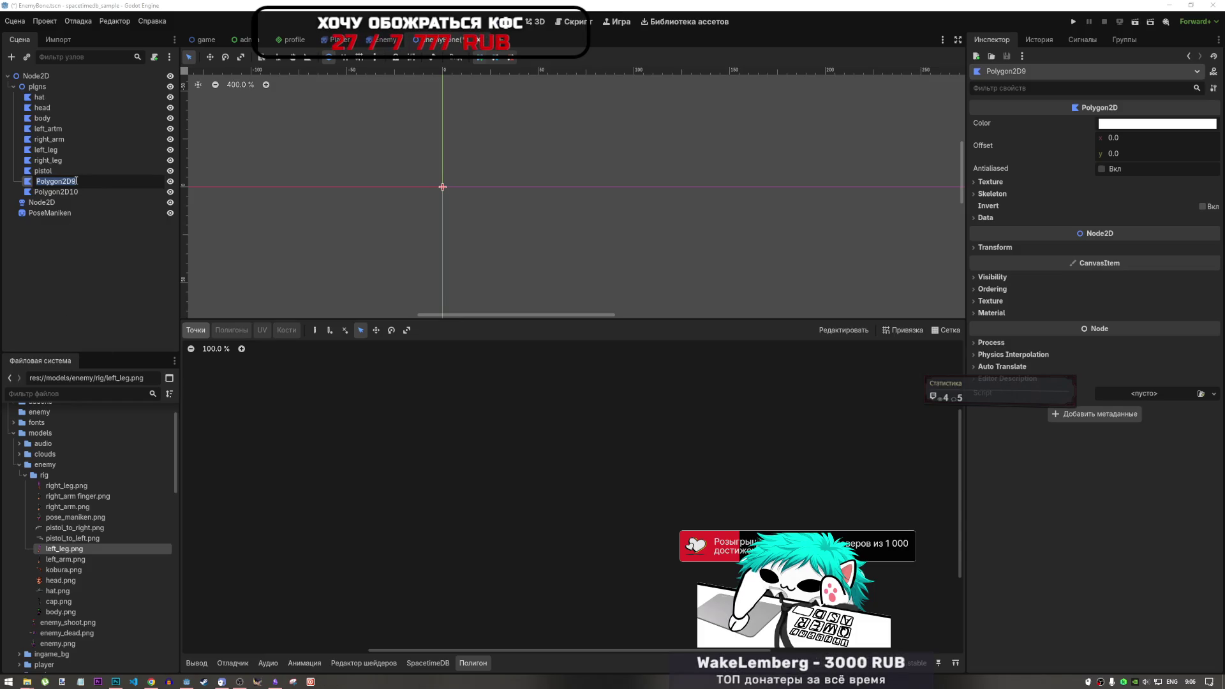
{"action": "type", "text": "cap"}
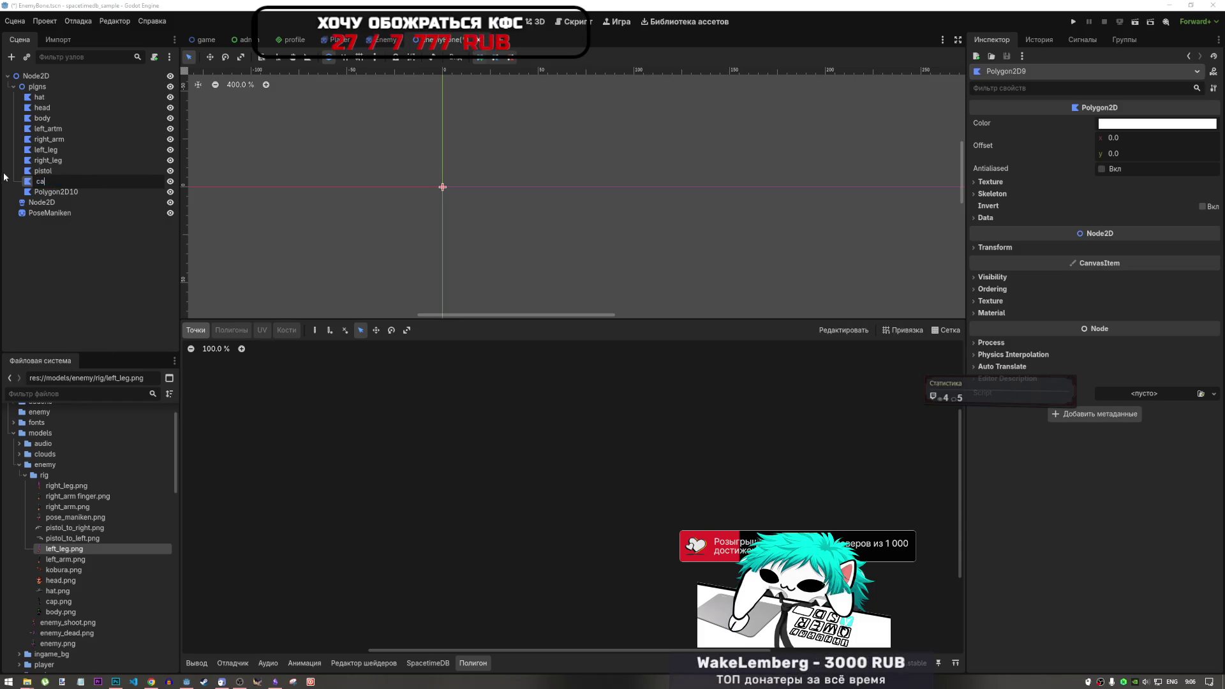
{"action": "key", "text": "Return"}
{"action": "left_click_drag", "start_coordinate": [55, 178], "coordinate": [57, 151]}
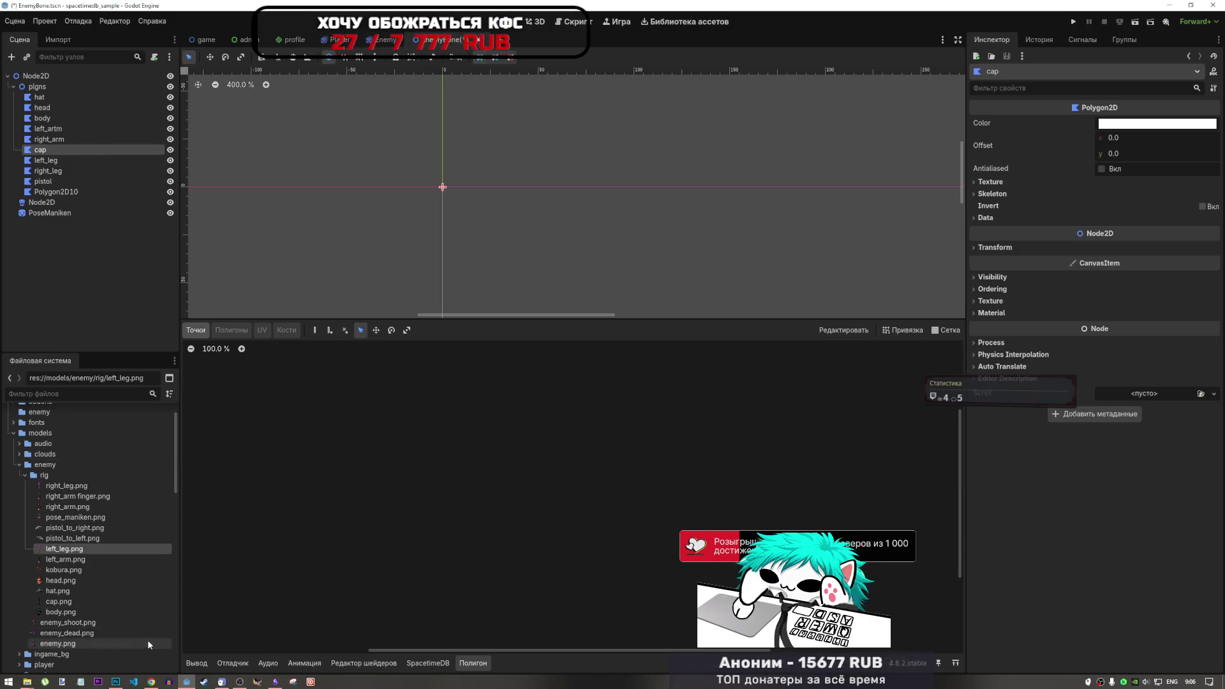
{"action": "left_click", "coordinate": [152, 681]}
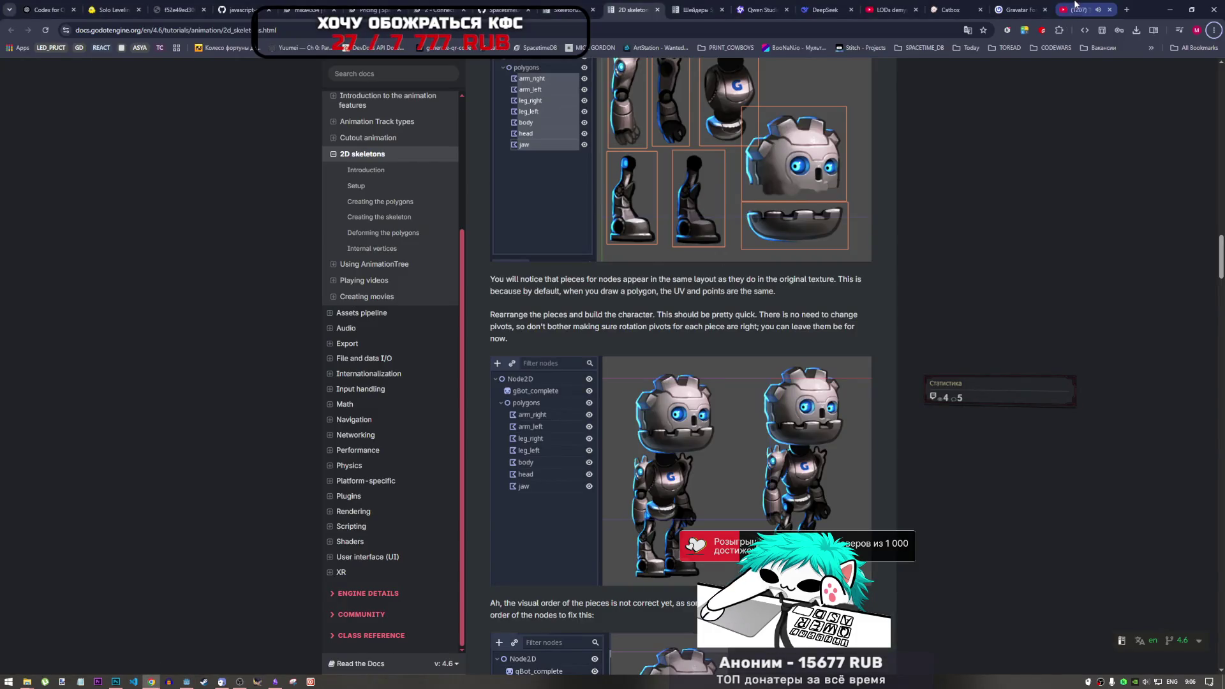
{"action": "left_click", "coordinate": [1079, 10]}
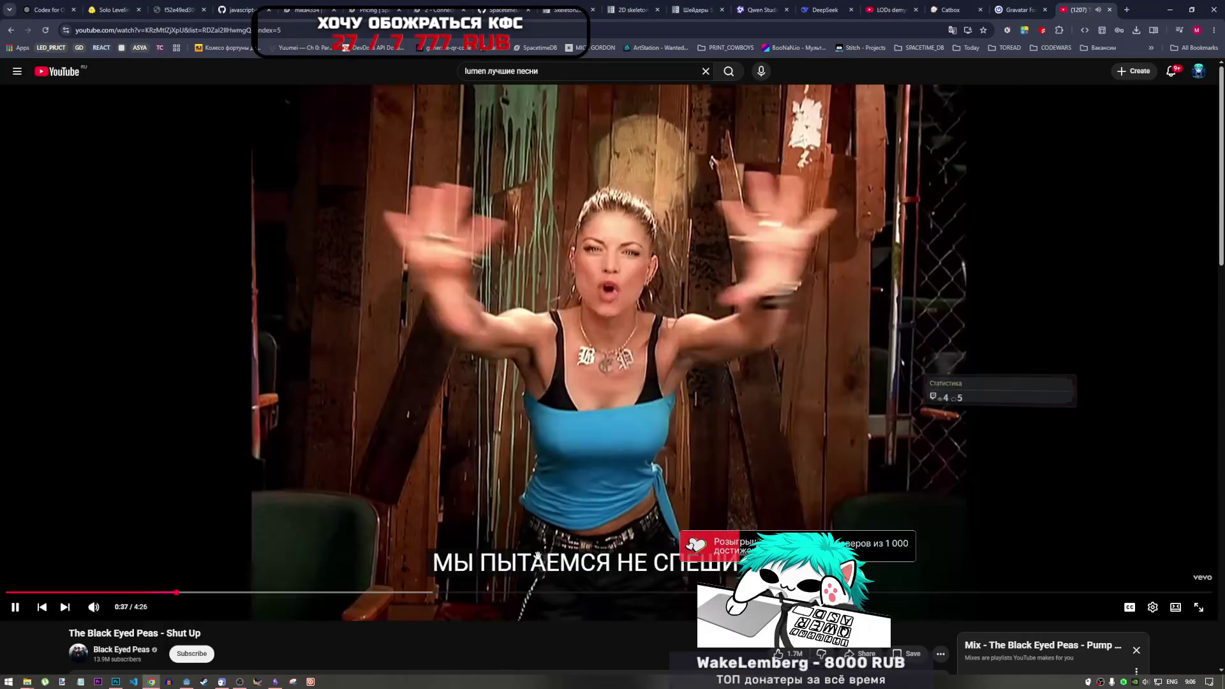
{"action": "scroll", "coordinate": [837, 407], "scroll_direction": "down", "scroll_amount": 2}
{"action": "scroll", "coordinate": [837, 407], "scroll_direction": "down", "scroll_amount": 3}
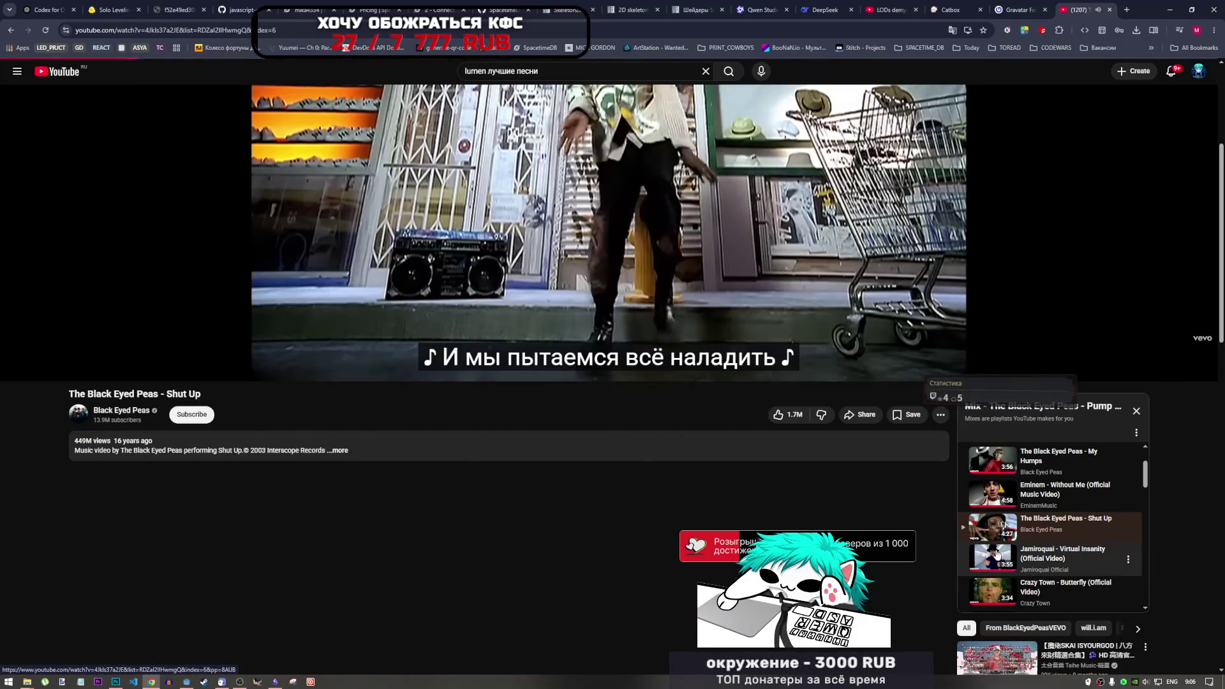
{"action": "left_click", "coordinate": [1041, 556]}
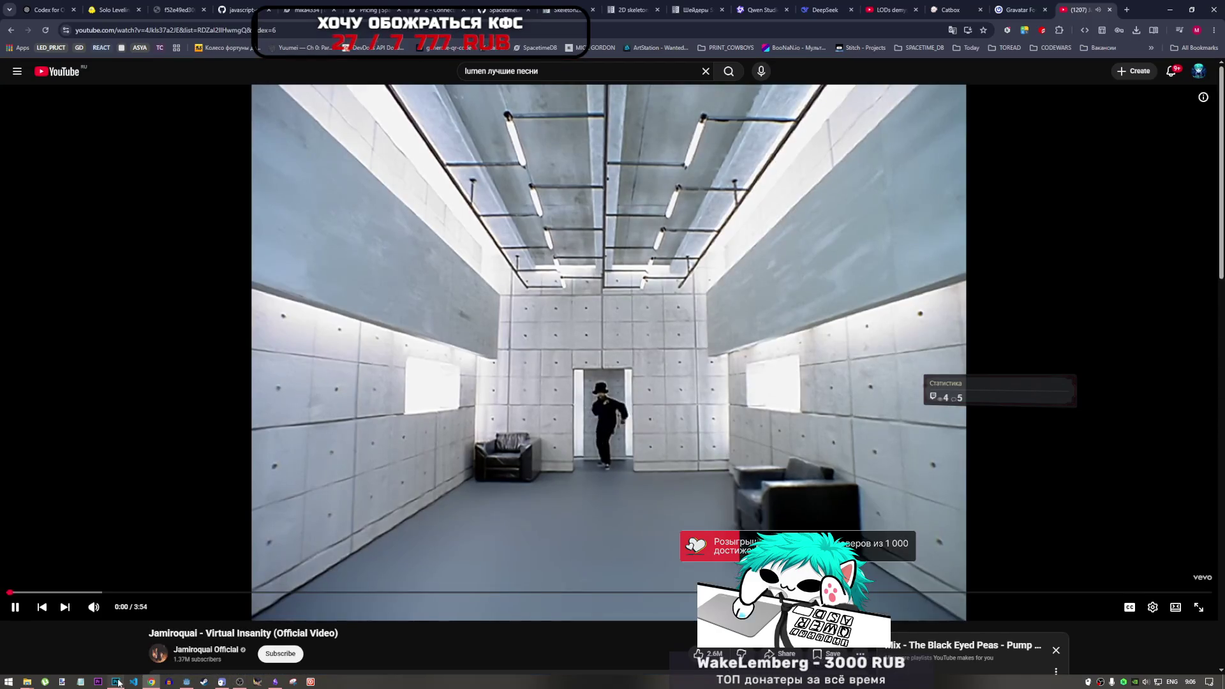
{"action": "left_click", "coordinate": [117, 681]}
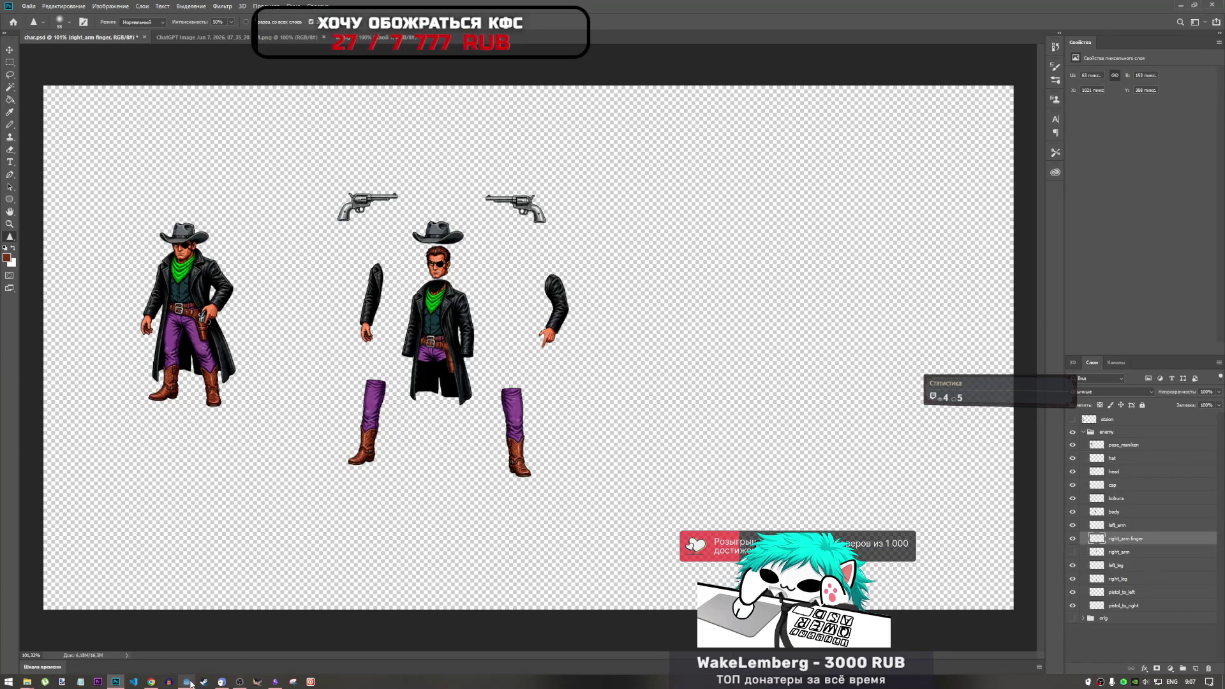
{"action": "mouse_move", "coordinate": [187, 681]}
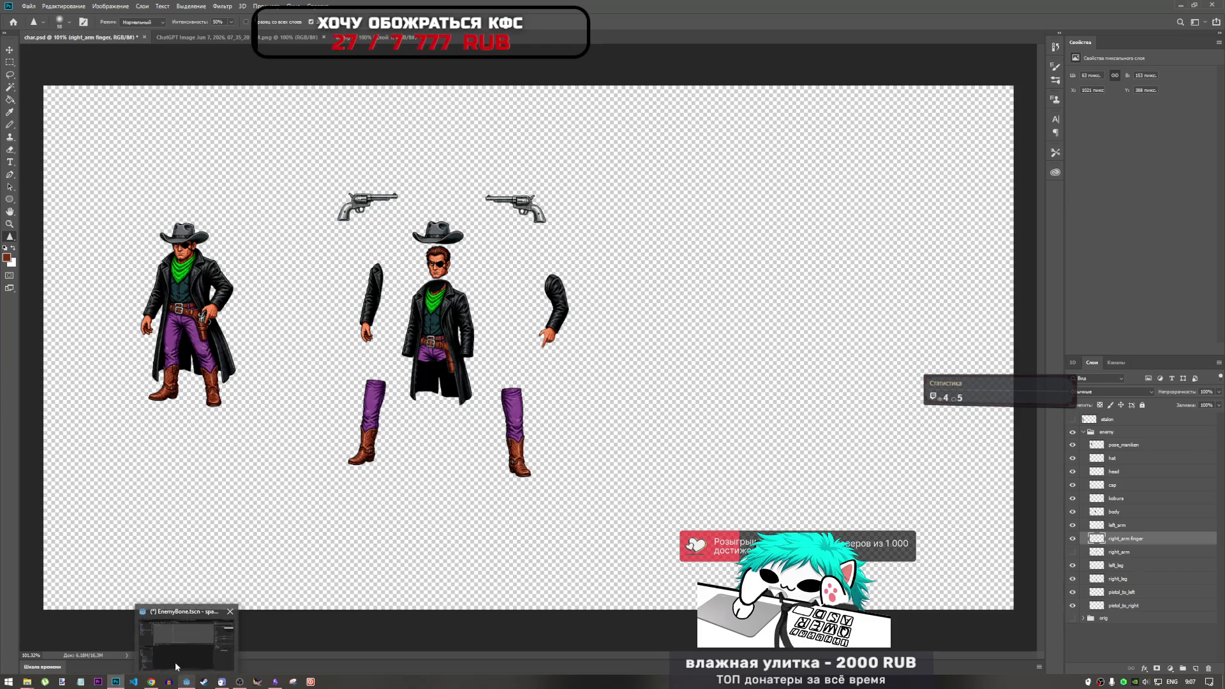
{"action": "left_click", "coordinate": [176, 663]}
{"action": "left_click", "coordinate": [46, 152]}
{"action": "left_click_drag", "start_coordinate": [46, 153], "coordinate": [63, 120]}
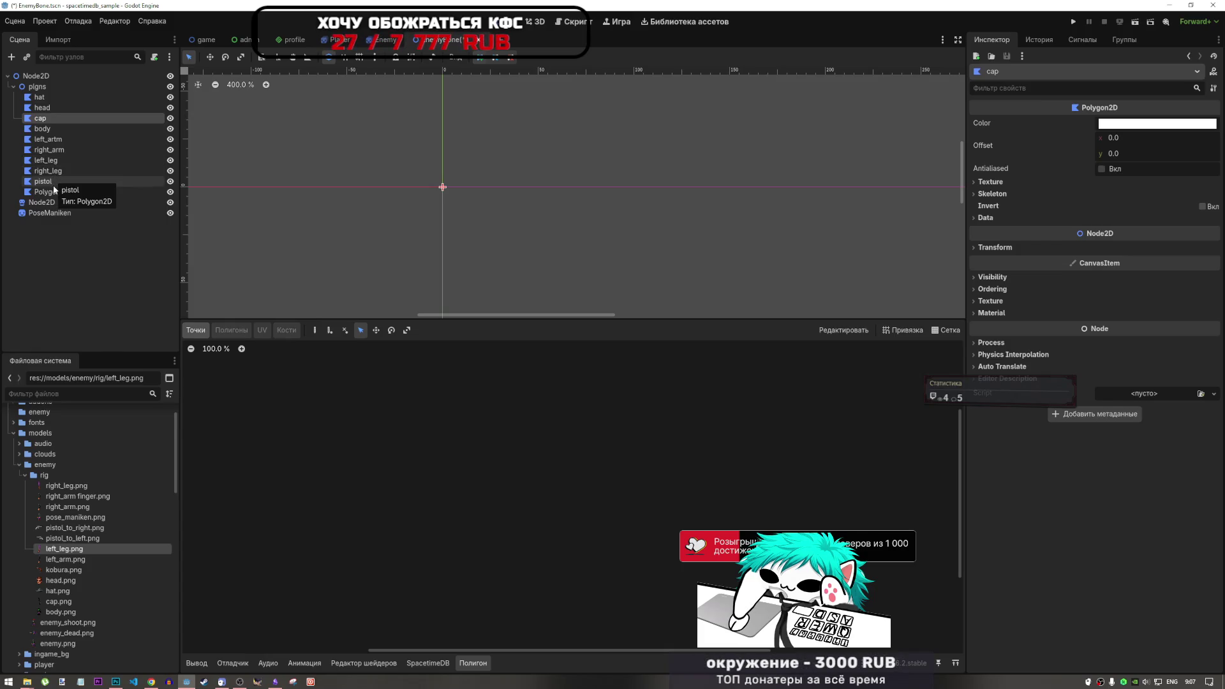
Start renaming the Polygon2D10 node, then switch over to Chrome.
{"action": "double_click", "coordinate": [74, 192]}
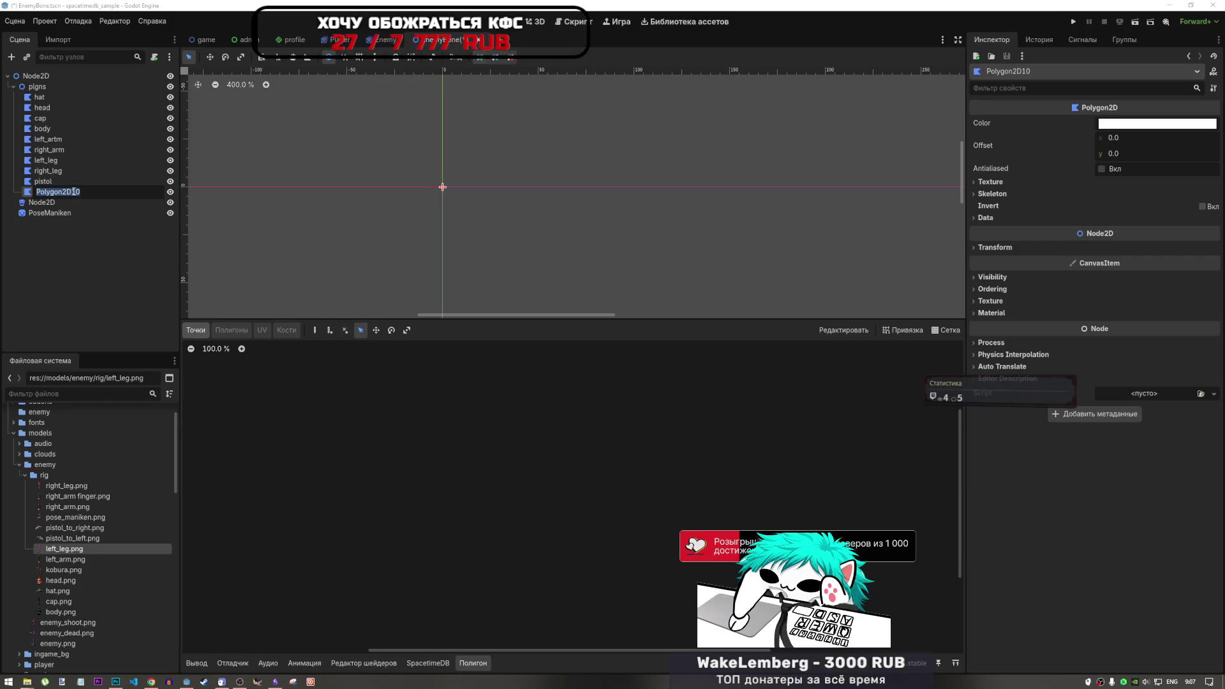
{"action": "left_click", "coordinate": [151, 681]}
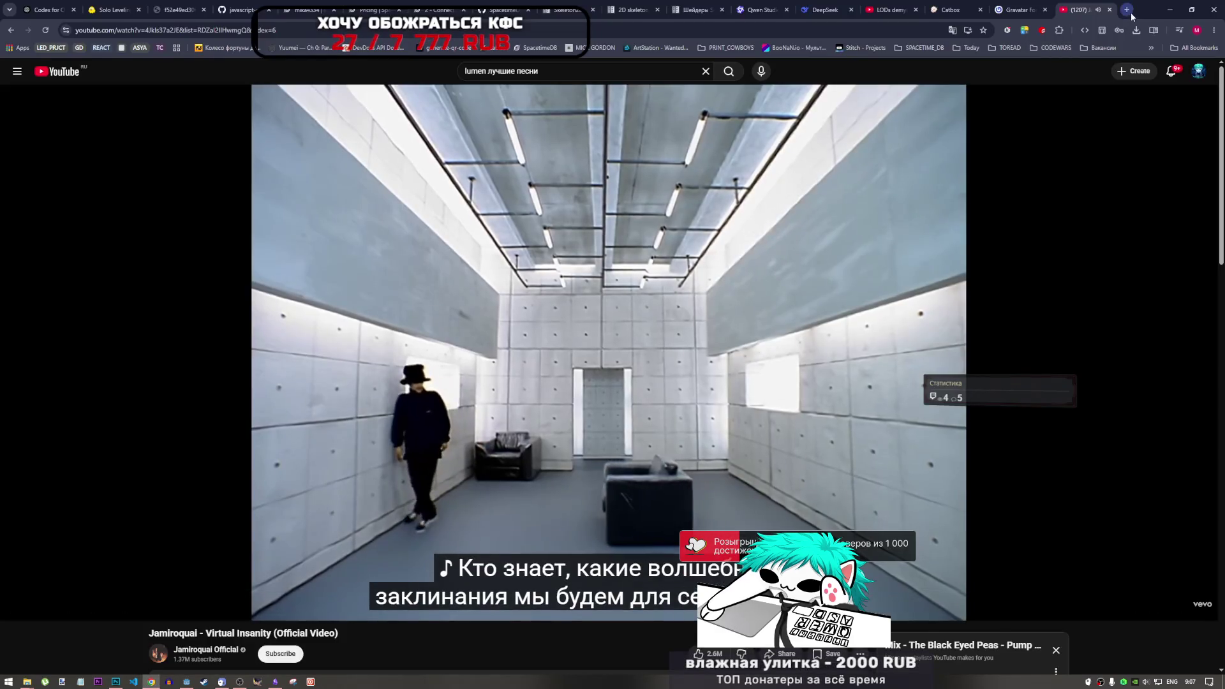
Search Google for 'кобура на англ' in a new browser tab.
{"action": "left_click", "coordinate": [1128, 12]}
{"action": "type", "text": "rj.ehf"}
{"action": "key", "text": "BackSpace"}
{"action": "key", "text": "BackSpace"}
{"action": "key", "text": "BackSpace"}
{"action": "key", "text": "alt+shift"}
{"action": "type", "text": "кобру"}
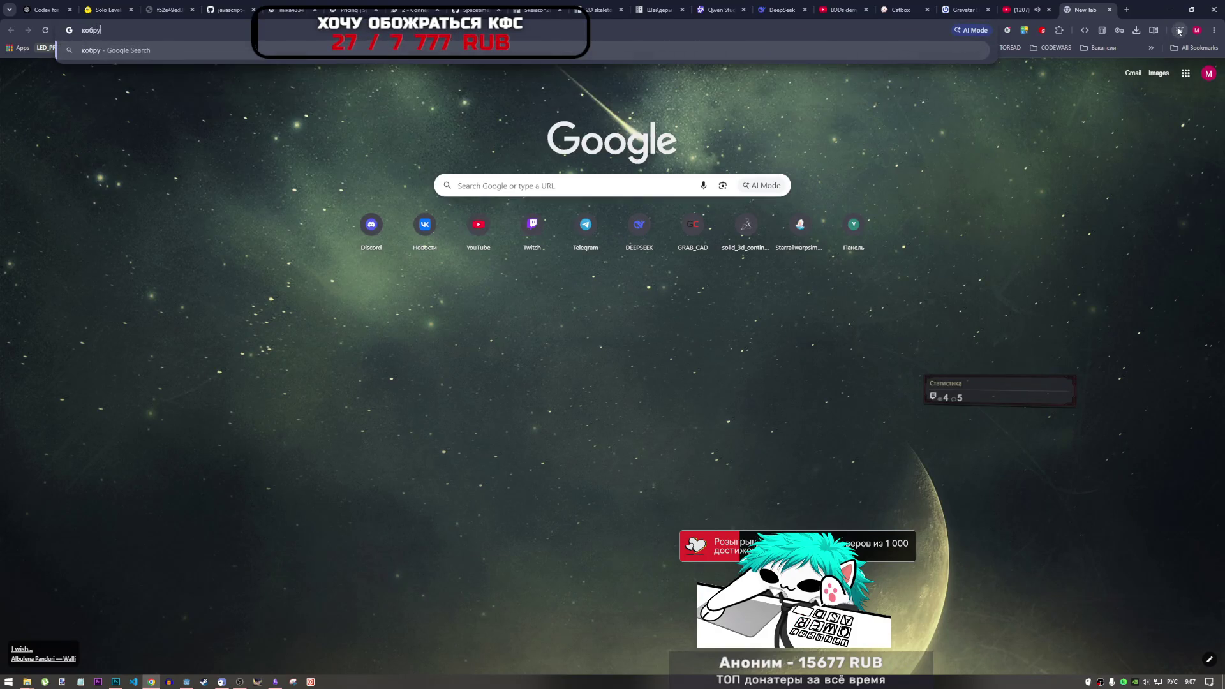
{"action": "type", "text": "а на англ"}
{"action": "key", "text": "Return"}
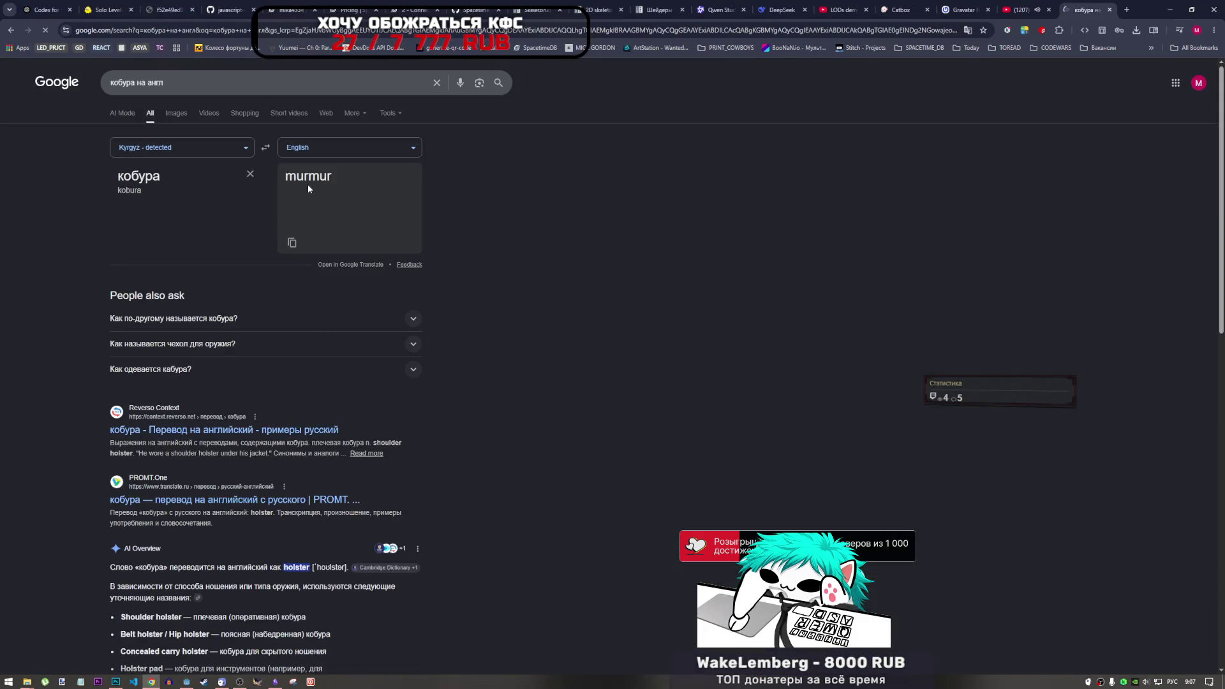
{"action": "double_click", "coordinate": [323, 176]}
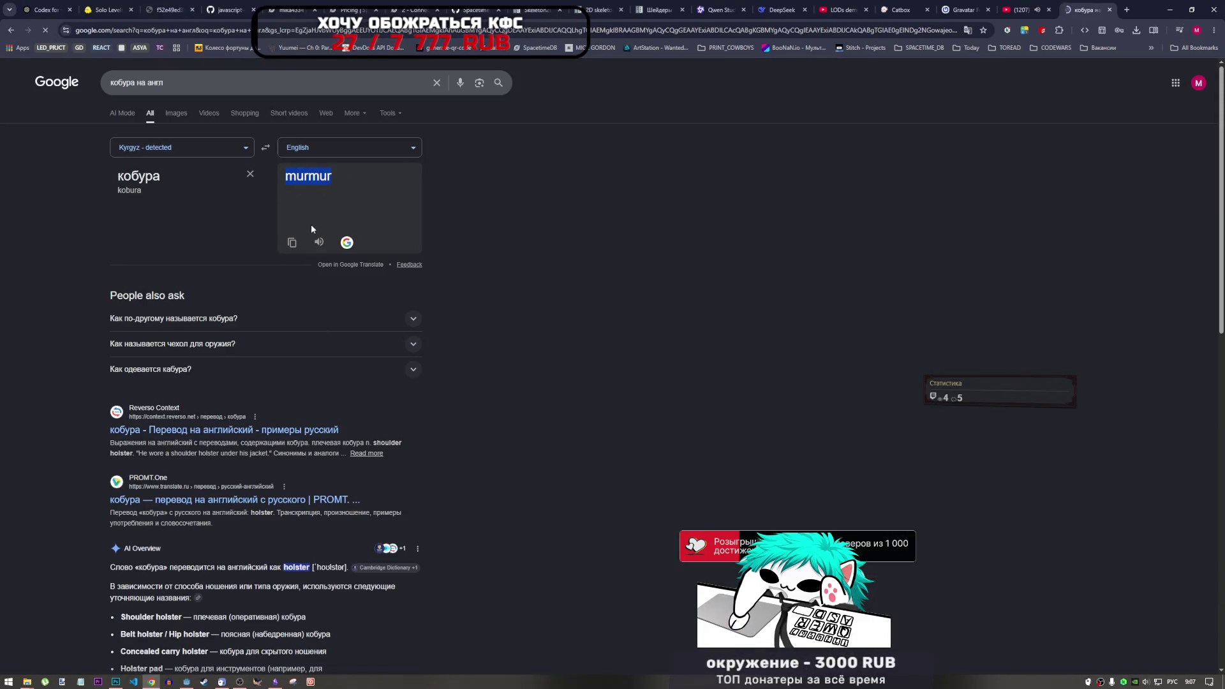
Set the translator source to Russian to get 'holster', then begin renaming Polygon2D10 in Godot.
{"action": "left_click", "coordinate": [233, 148]}
{"action": "left_click", "coordinate": [213, 146]}
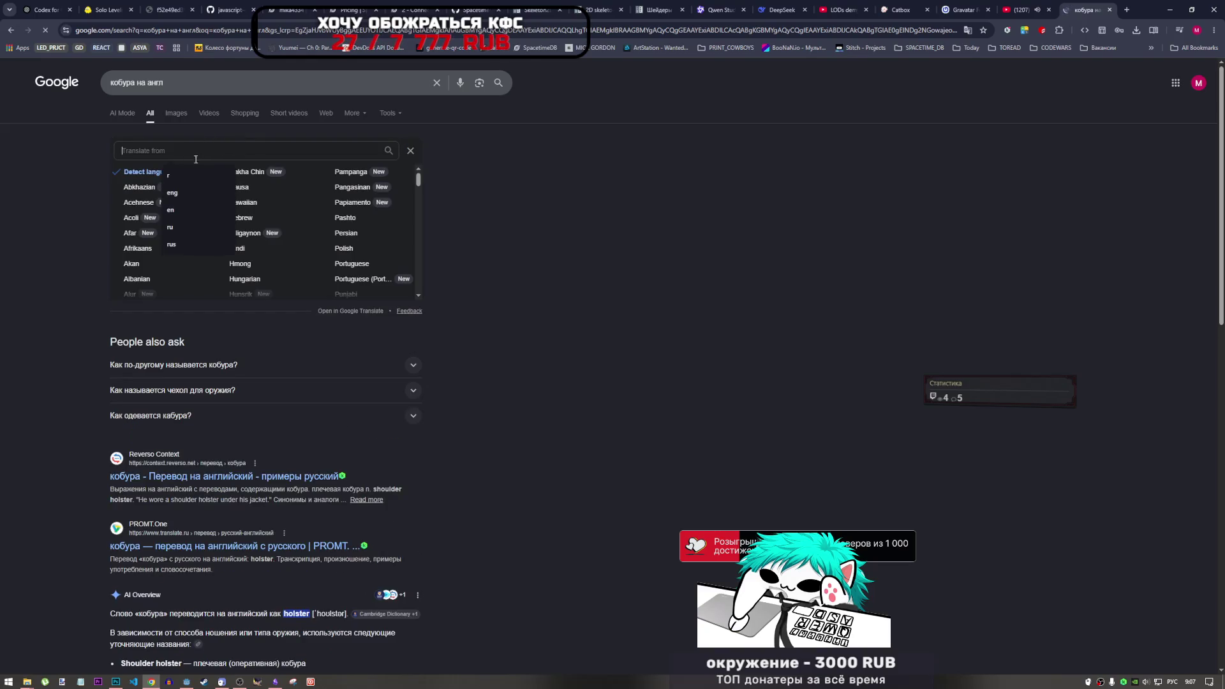
{"action": "type", "text": "ю"}
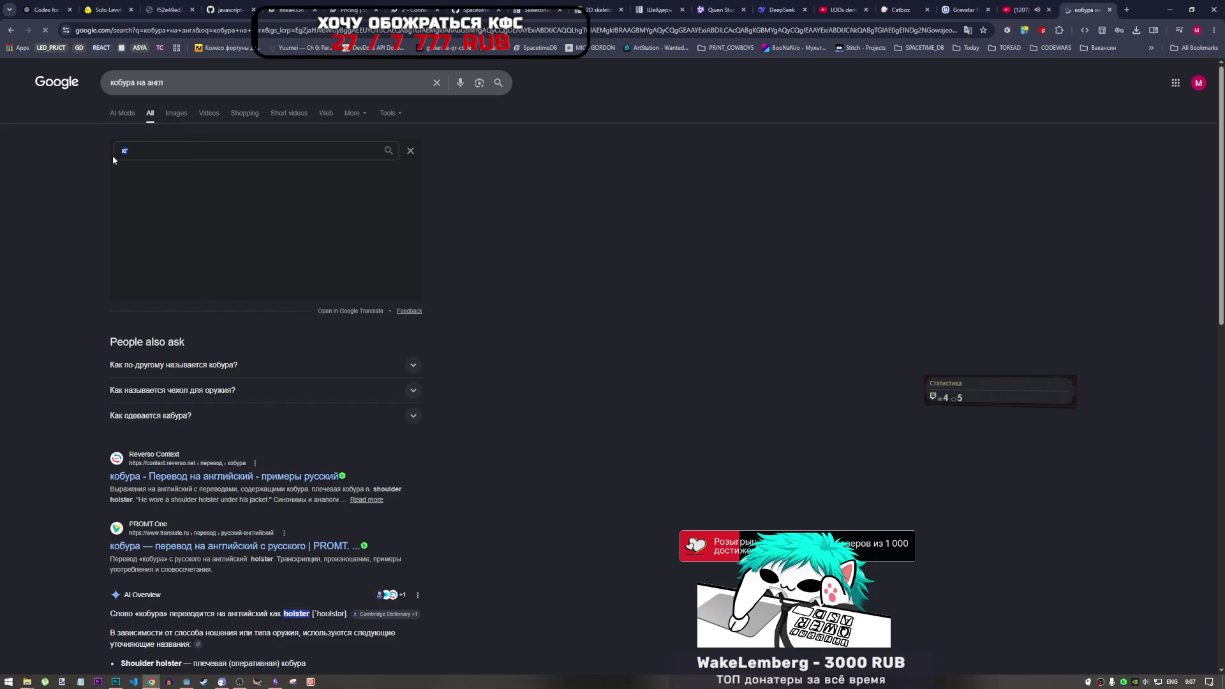
{"action": "type", "text": "ru"}
{"action": "left_click", "coordinate": [131, 169]}
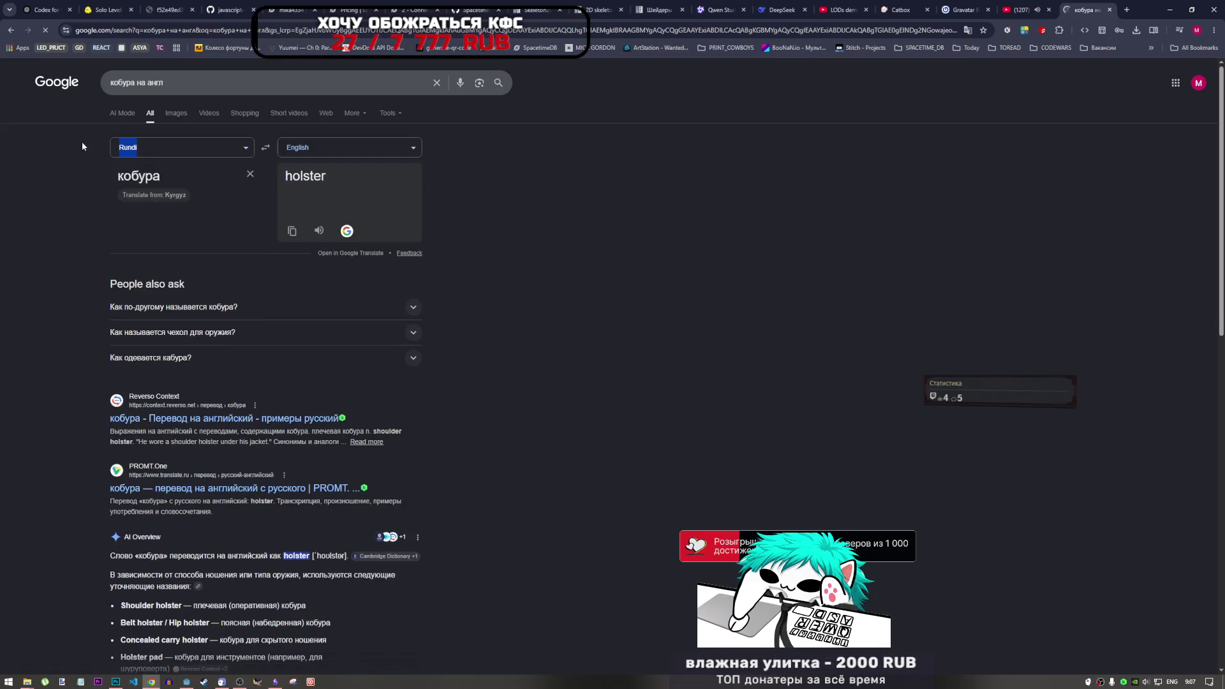
{"action": "left_click", "coordinate": [168, 148]}
{"action": "type", "text": "ru"}
{"action": "left_click", "coordinate": [150, 186]}
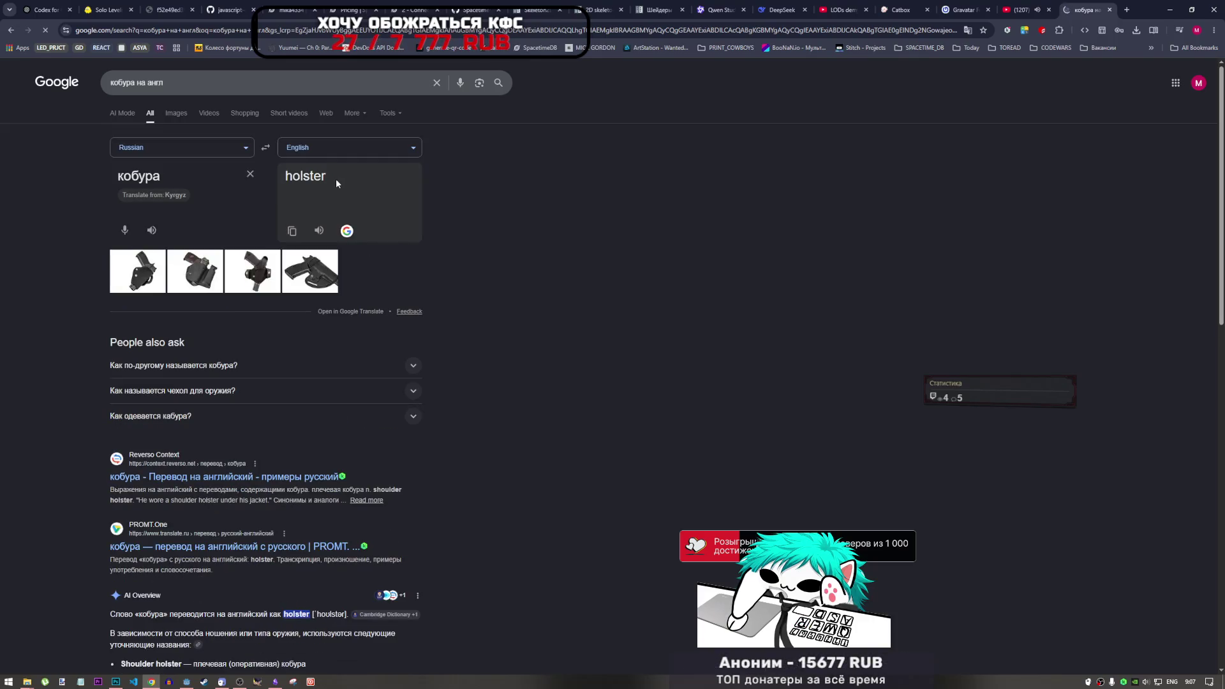
{"action": "double_click", "coordinate": [304, 182]}
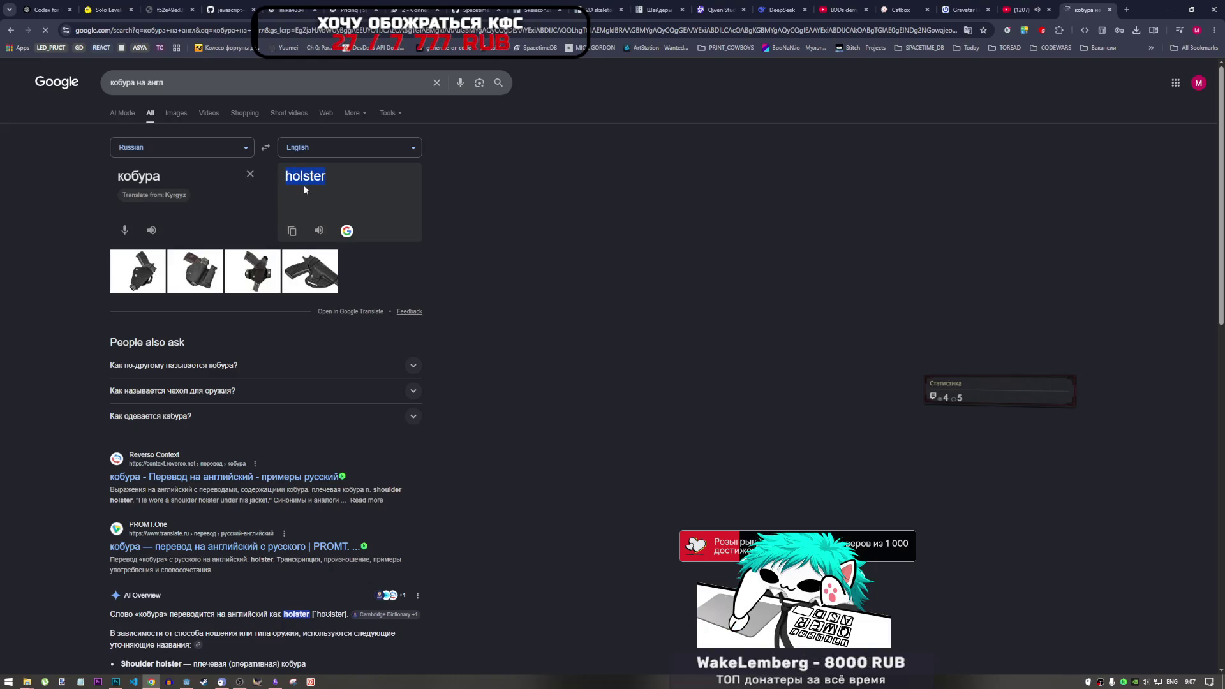
{"action": "left_click", "coordinate": [267, 149]}
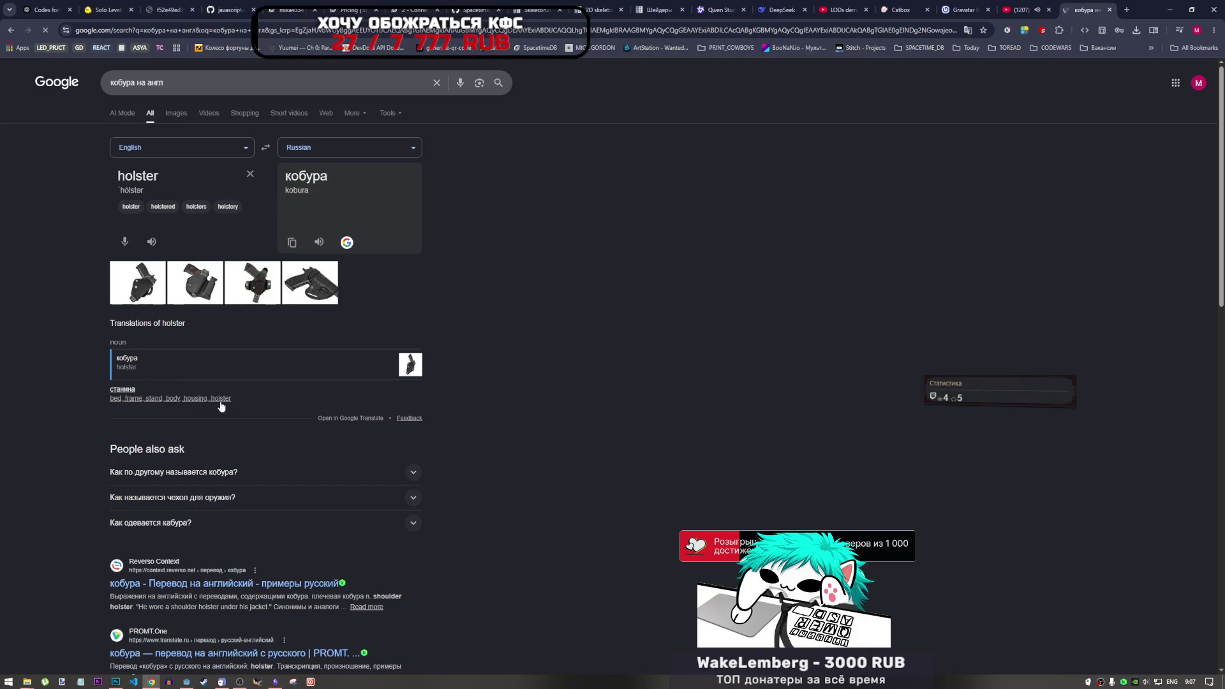
{"action": "double_click", "coordinate": [175, 172]}
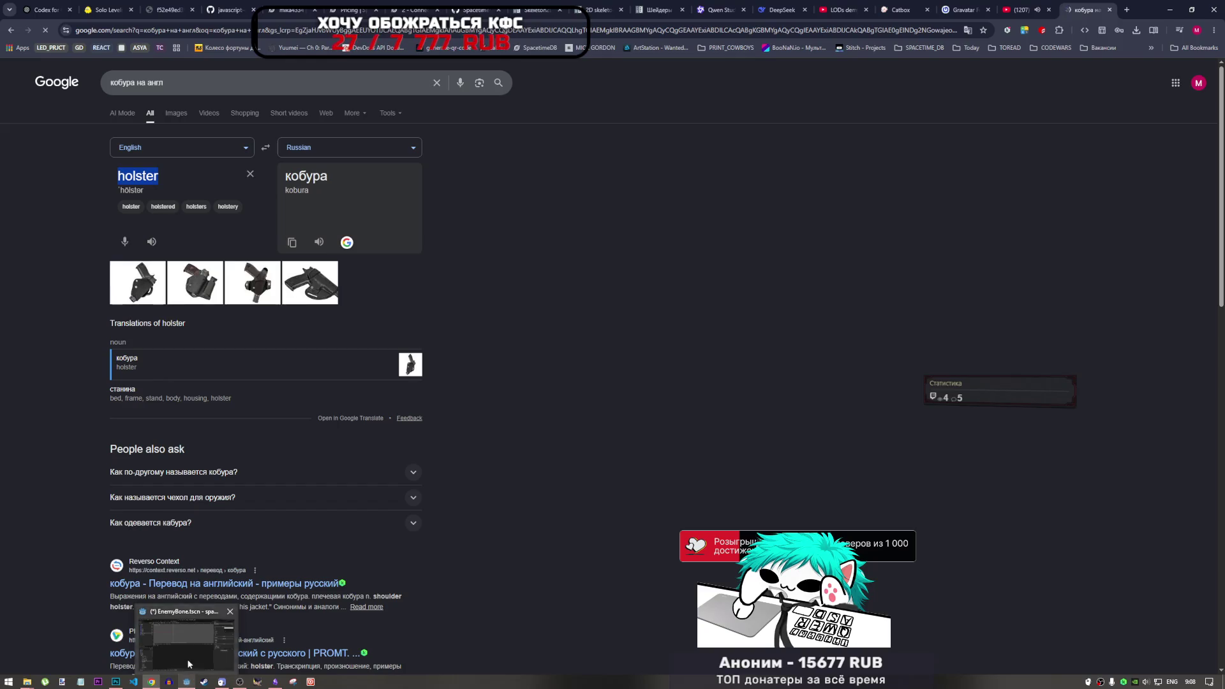
{"action": "left_click", "coordinate": [187, 682]}
{"action": "double_click", "coordinate": [52, 193]}
Name the Polygon2D10 node holster and move it directly after cap.
{"action": "type", "text": "holster"}
{"action": "key", "text": "Return"}
{"action": "left_click_drag", "start_coordinate": [61, 190], "coordinate": [74, 124]}
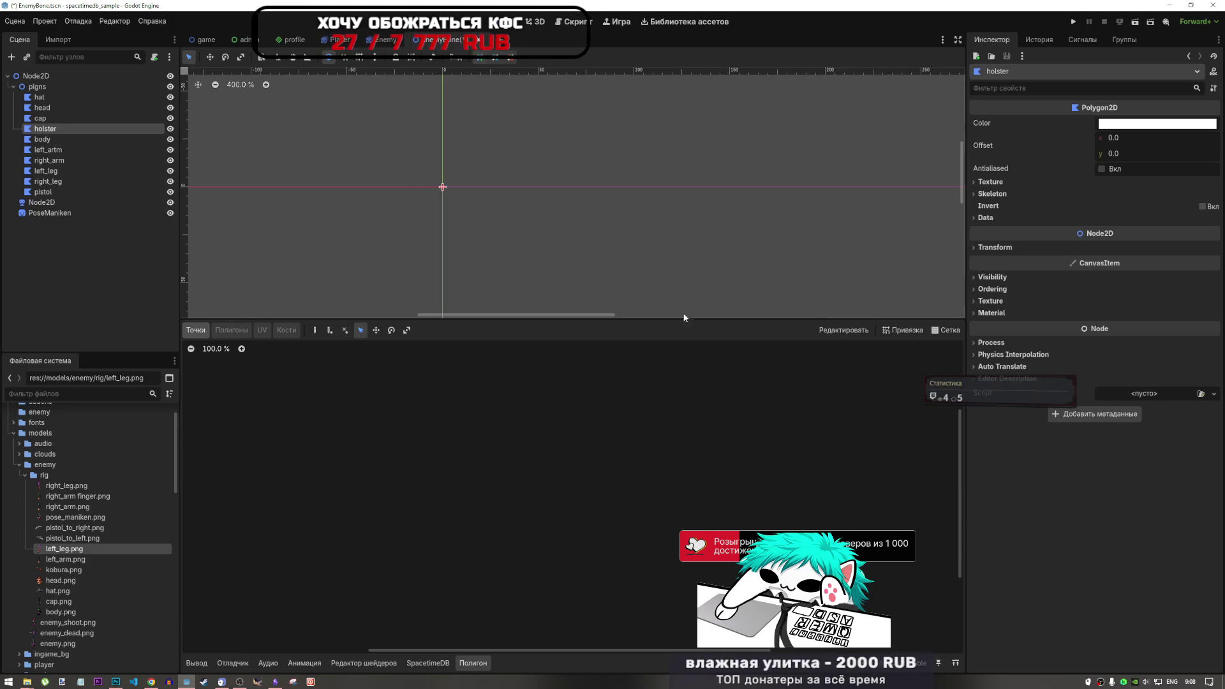
Select the body polygon and expand its Texture section in the Inspector.
{"action": "scroll", "coordinate": [417, 185], "scroll_direction": "down", "scroll_amount": 1}
{"action": "scroll", "coordinate": [559, 256], "scroll_direction": "down", "scroll_amount": 5}
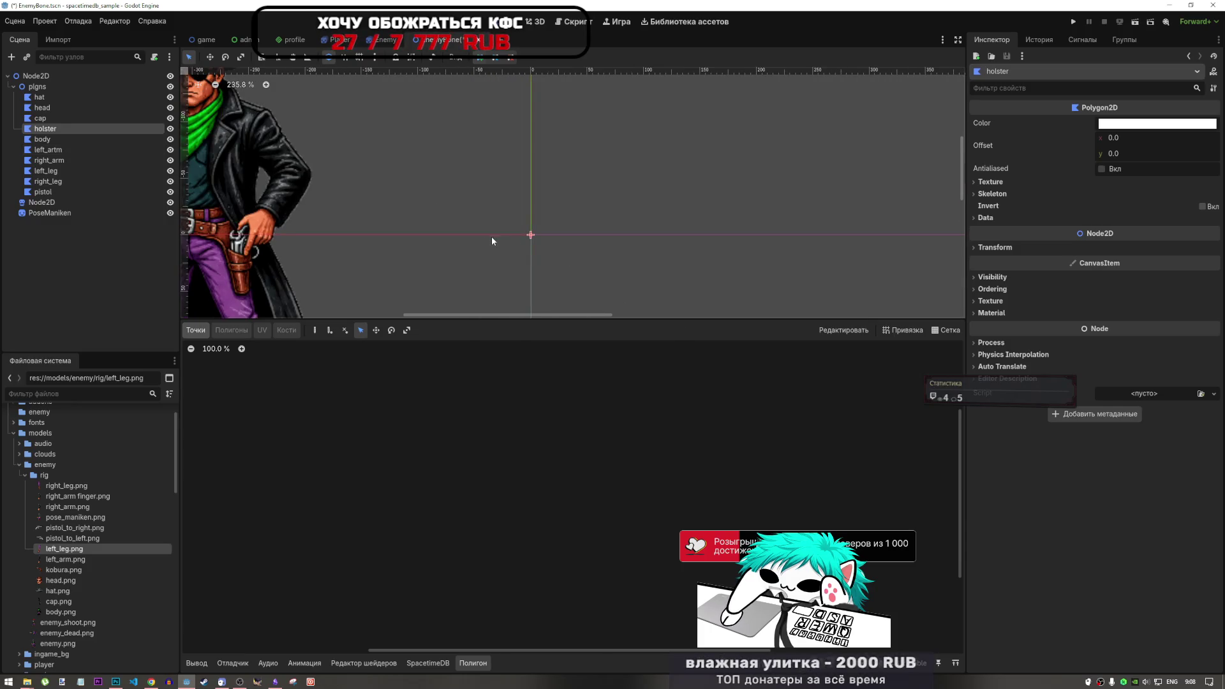
{"action": "left_click", "coordinate": [40, 139]}
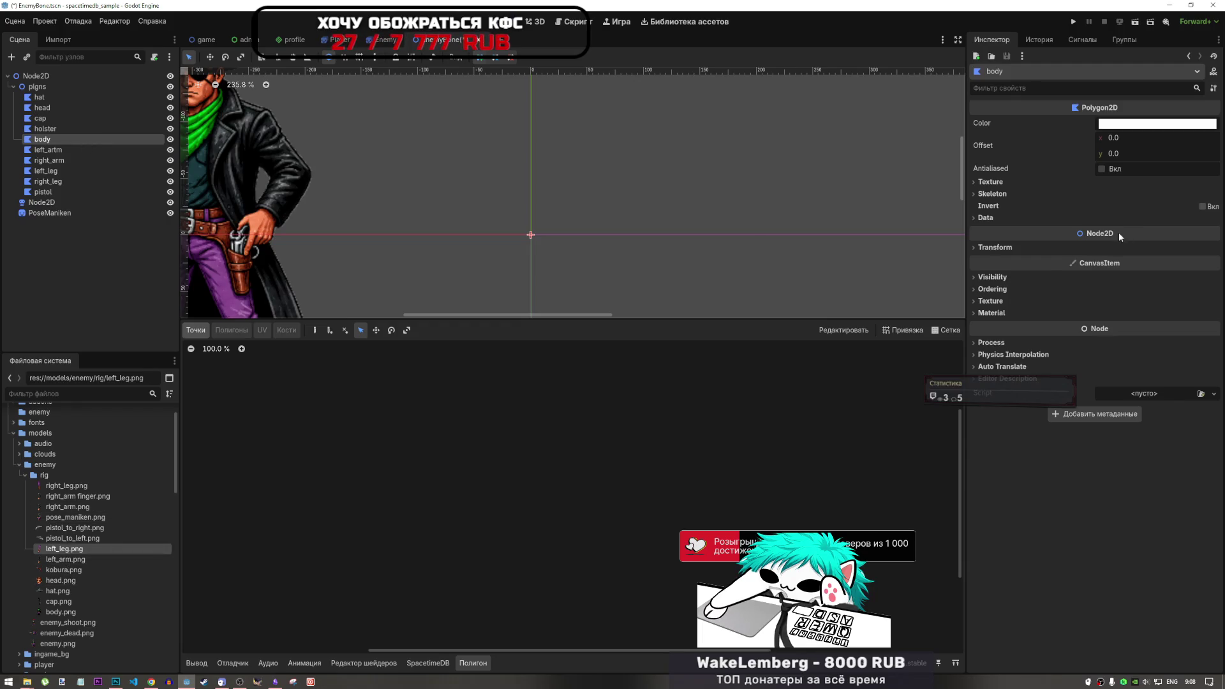
{"action": "scroll", "coordinate": [741, 234], "scroll_direction": "down", "scroll_amount": 3}
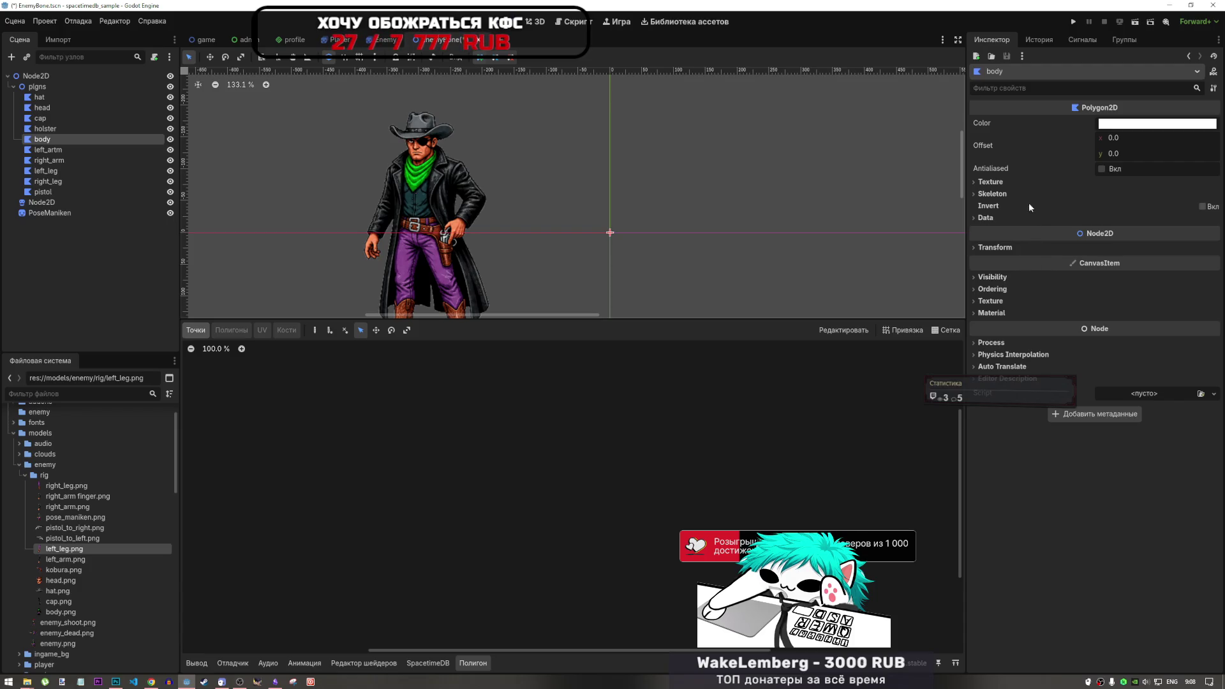
{"action": "left_click", "coordinate": [1019, 181]}
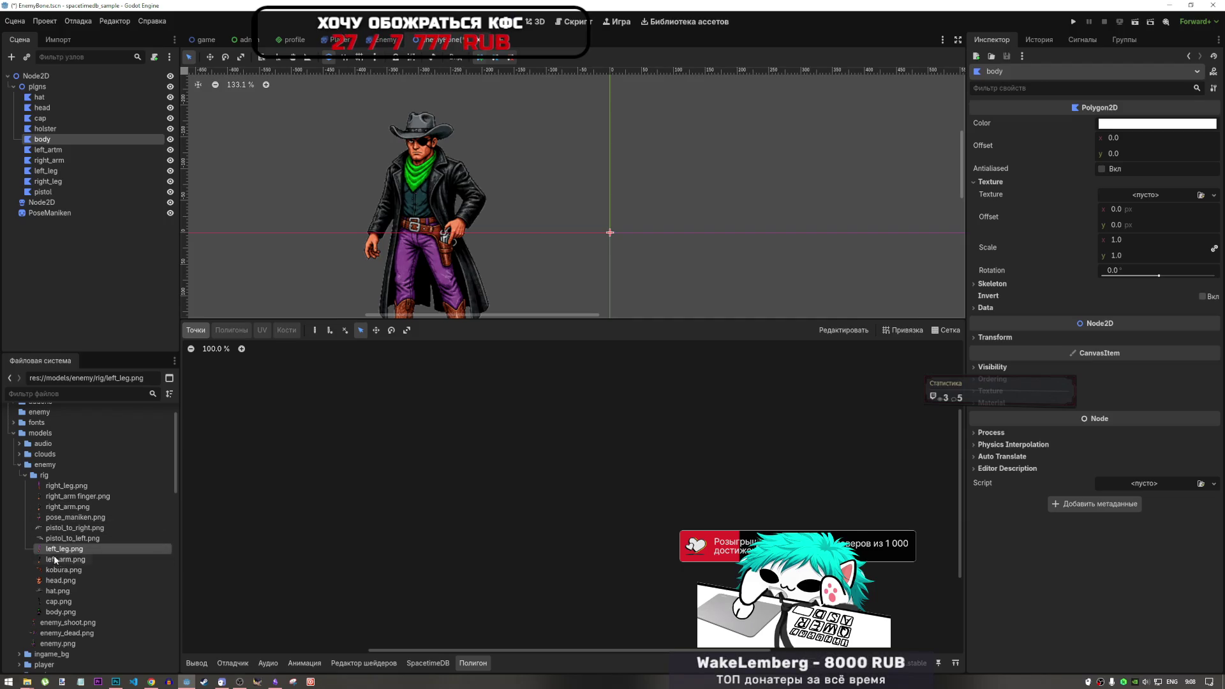
Apply body.png as the body texture and trace points from the neck down the coat's left side to the hem.
{"action": "mouse_move", "coordinate": [56, 612]}
{"action": "left_mouse_down"}
{"action": "mouse_move", "coordinate": [1148, 195]}
{"action": "mouse_move", "coordinate": [1139, 206]}
{"action": "left_mouse_up"}
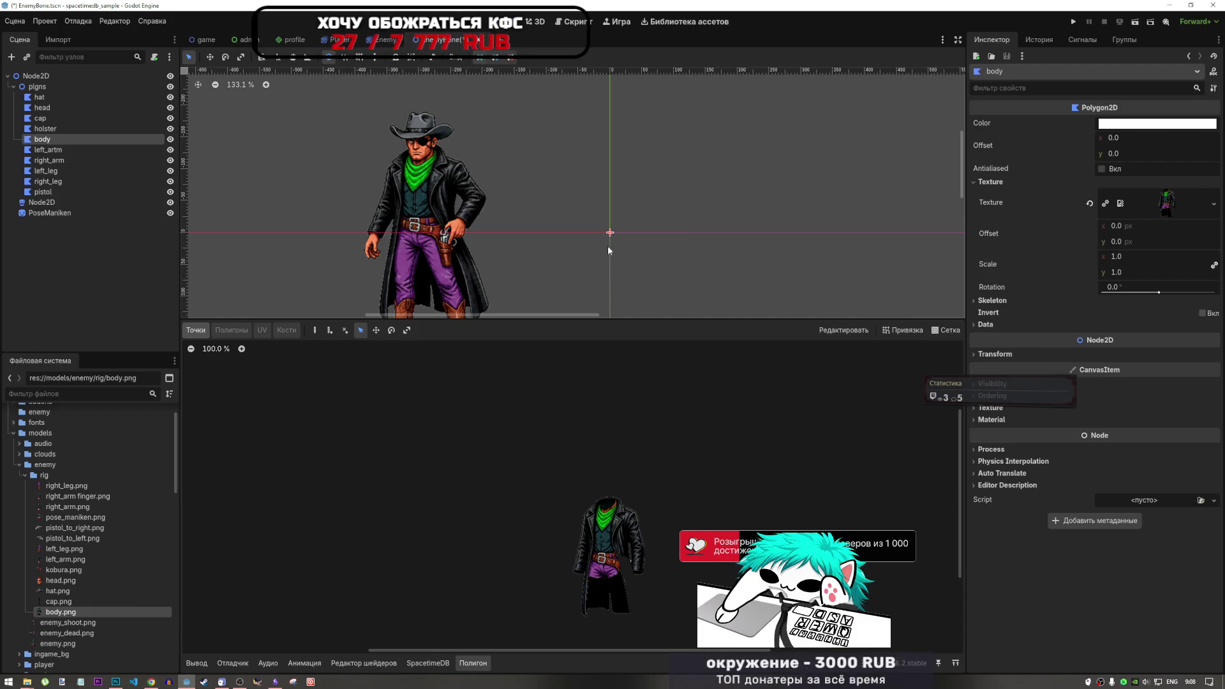
{"action": "scroll", "coordinate": [612, 514], "scroll_direction": "up", "scroll_amount": 3}
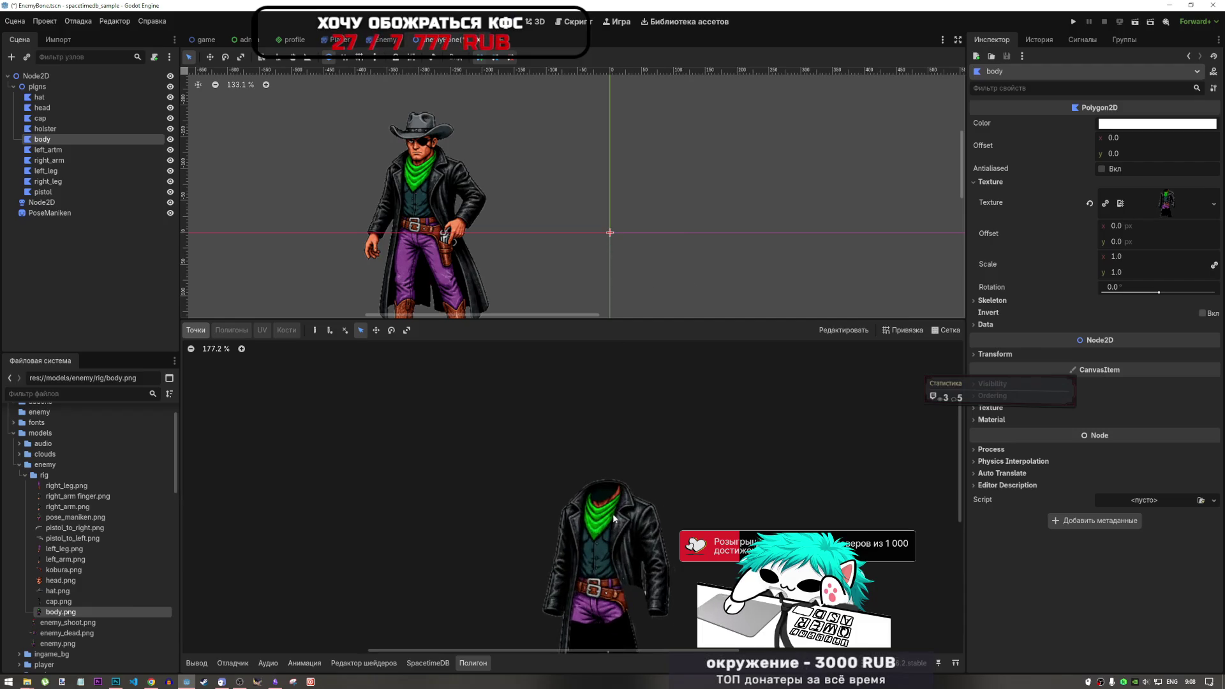
{"action": "left_click", "coordinate": [314, 330]}
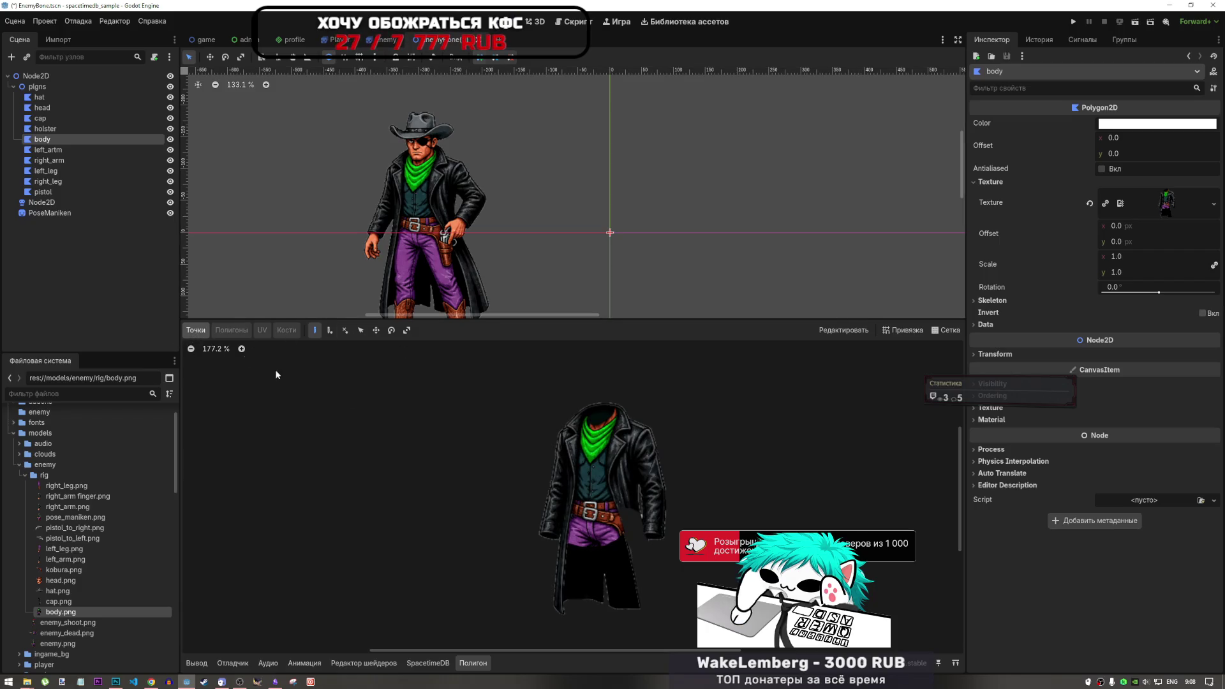
{"action": "left_click", "coordinate": [590, 397]}
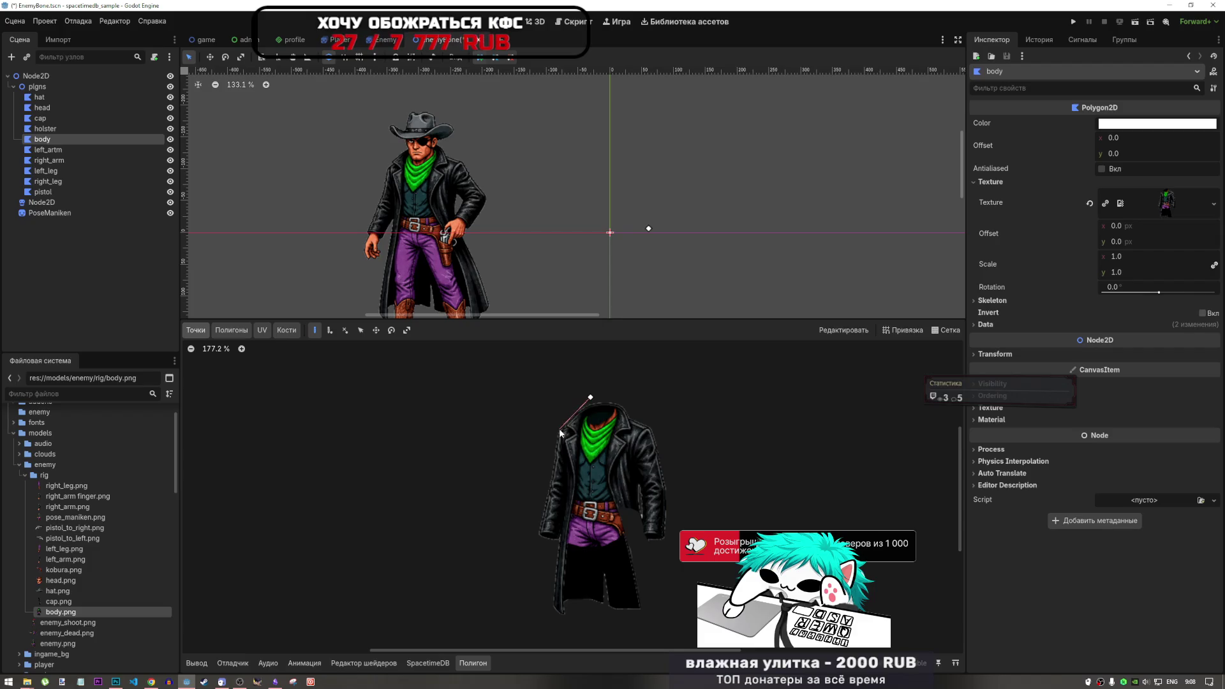
{"action": "left_click", "coordinate": [558, 428]}
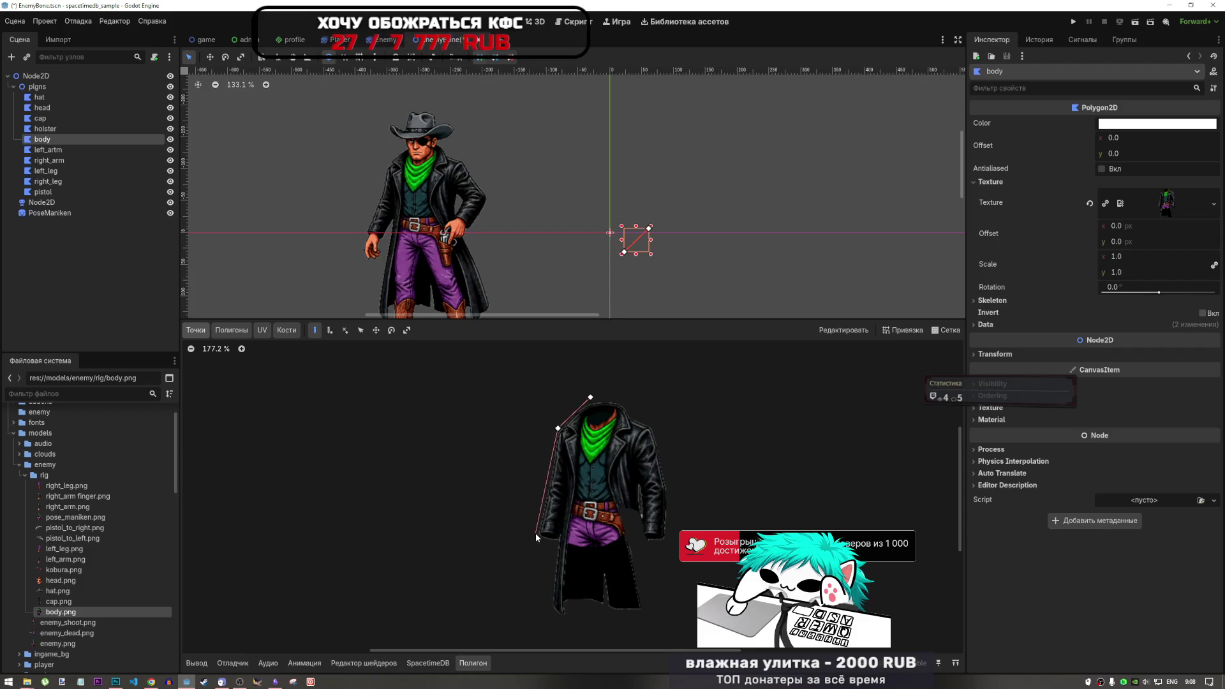
{"action": "left_click", "coordinate": [535, 534]}
{"action": "left_click", "coordinate": [555, 543]}
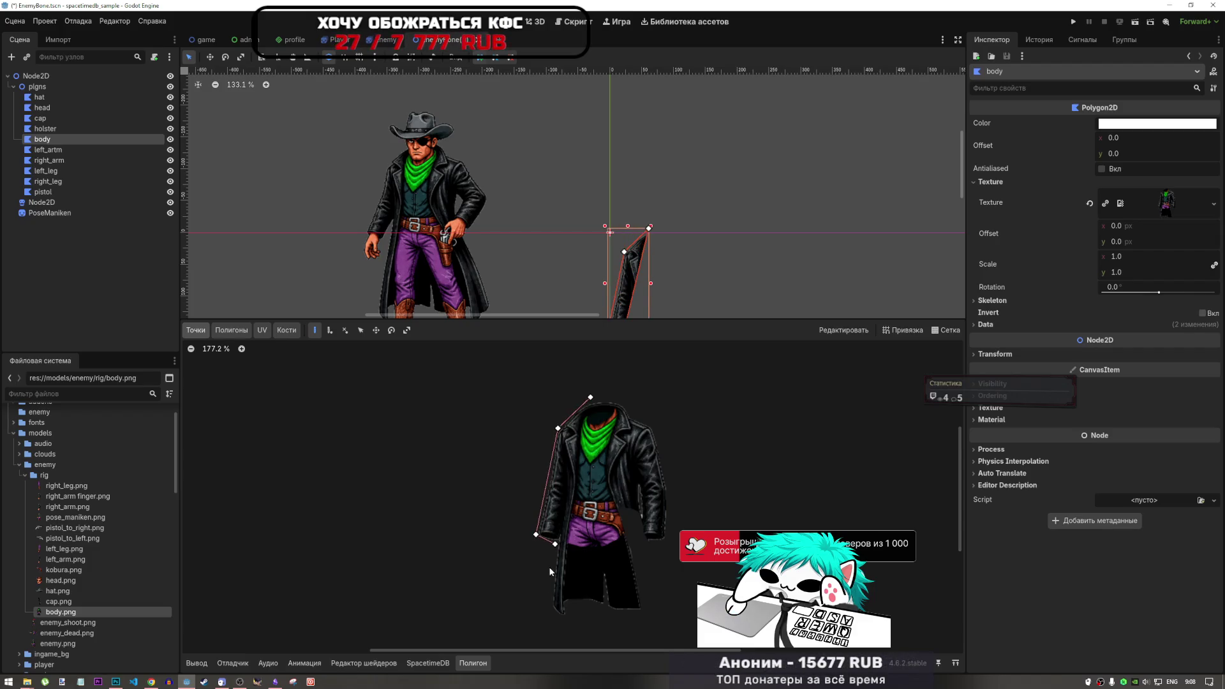
{"action": "left_click", "coordinate": [551, 610]}
{"action": "left_click", "coordinate": [565, 617]}
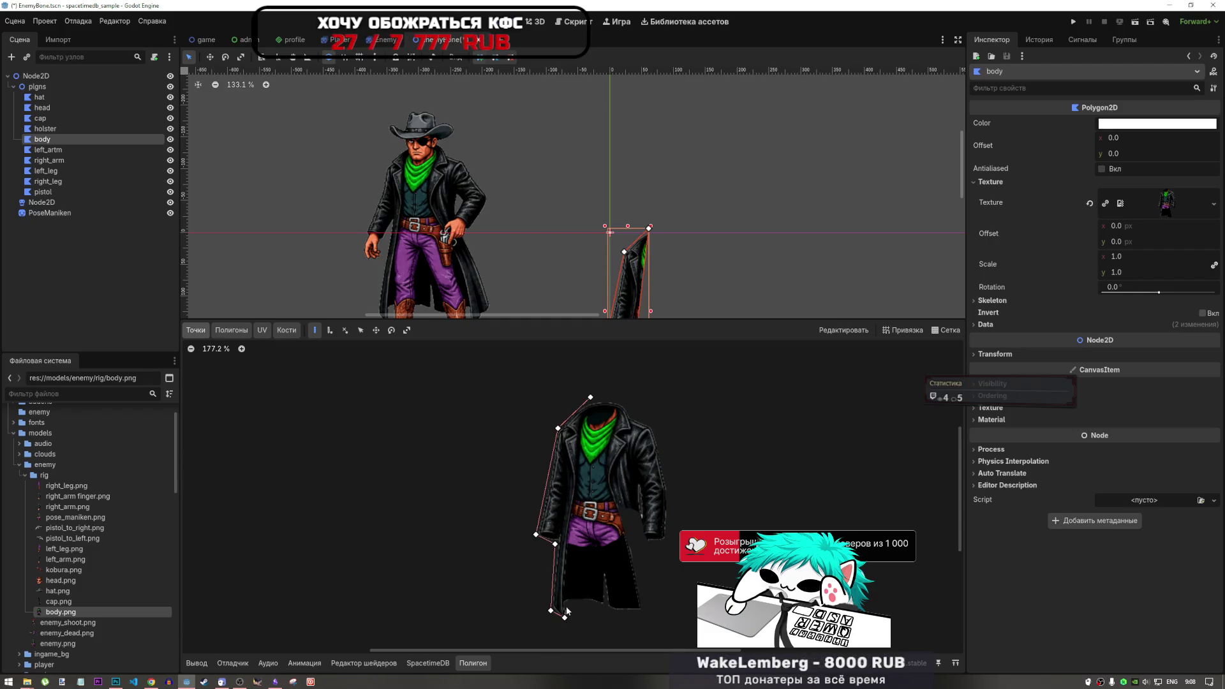
Continue the outline along the hem, up the right side and collar, closing it at the first point.
{"action": "left_click", "coordinate": [647, 615]}
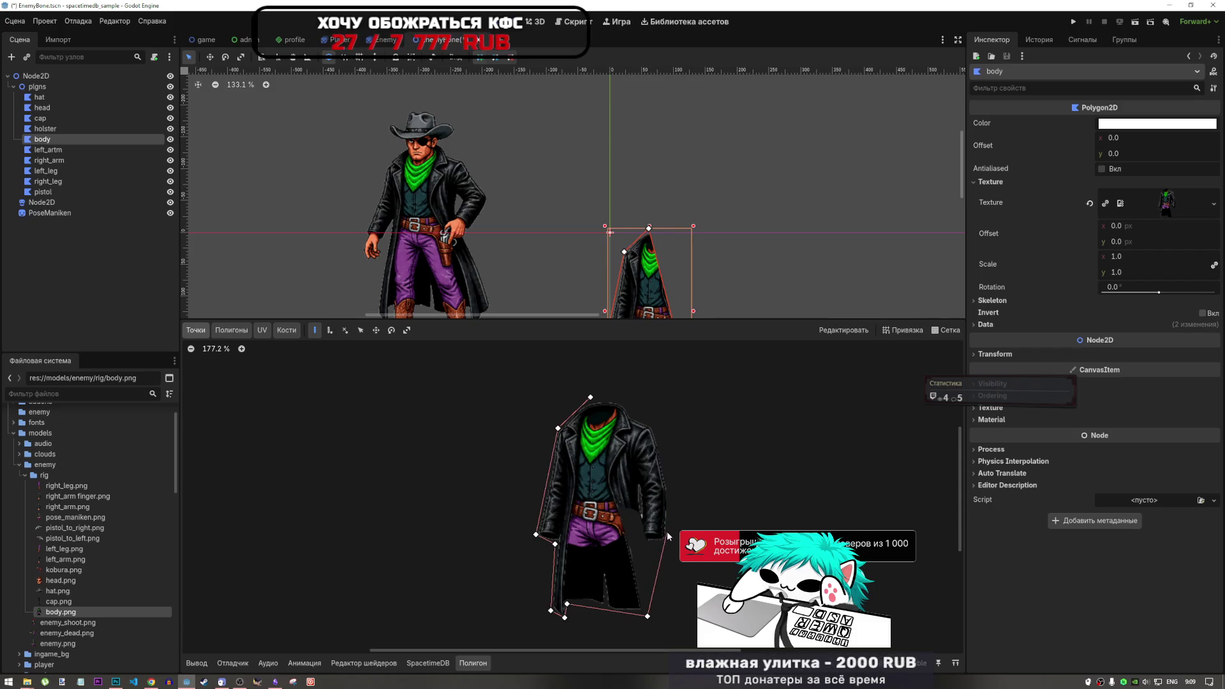
{"action": "left_click", "coordinate": [667, 531]}
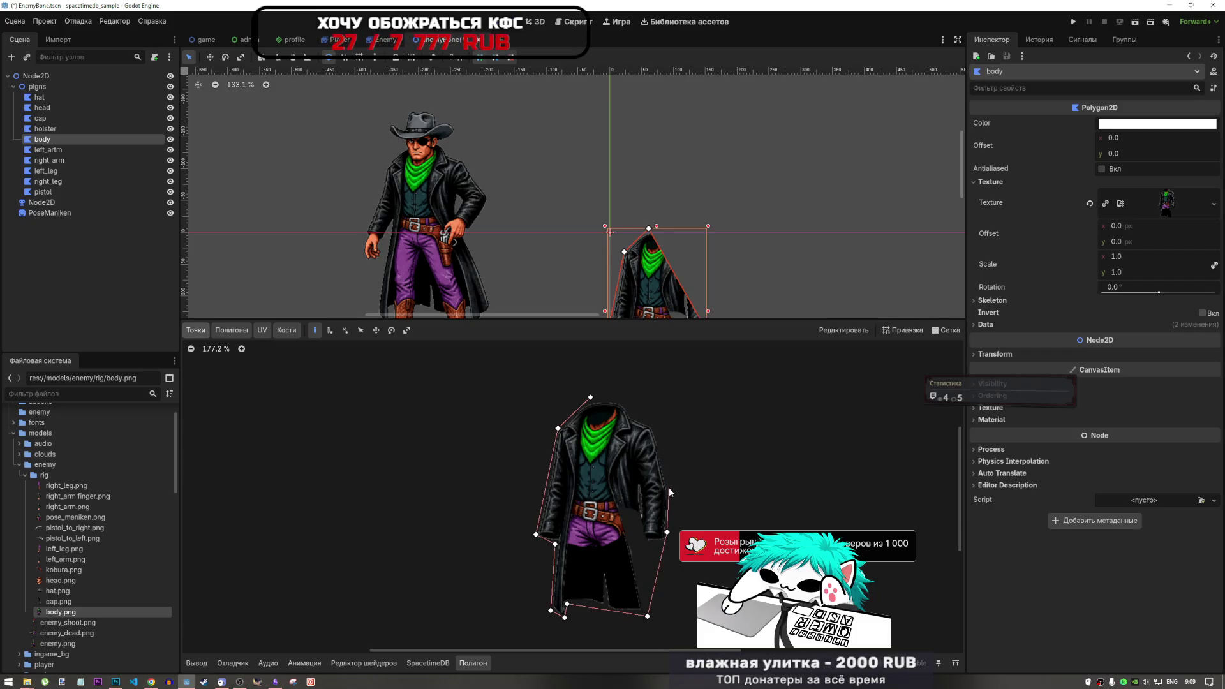
{"action": "left_click", "coordinate": [669, 488]}
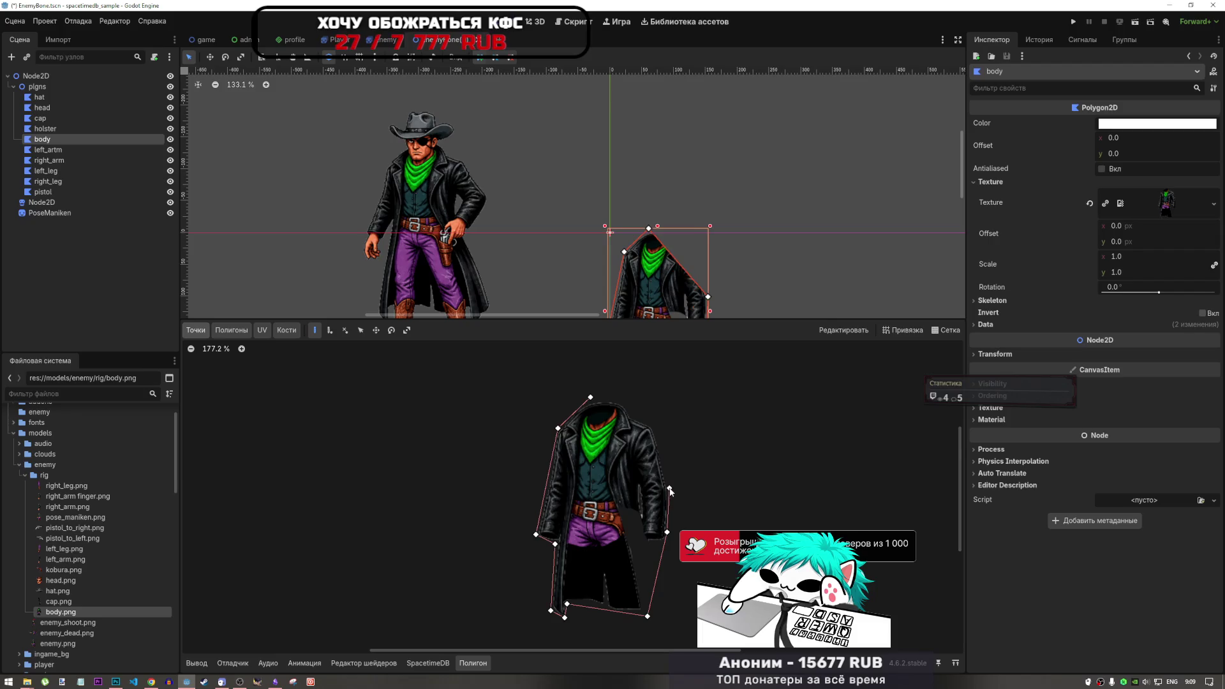
{"action": "left_click", "coordinate": [653, 424]}
{"action": "left_click", "coordinate": [629, 416]}
{"action": "left_click", "coordinate": [622, 399]}
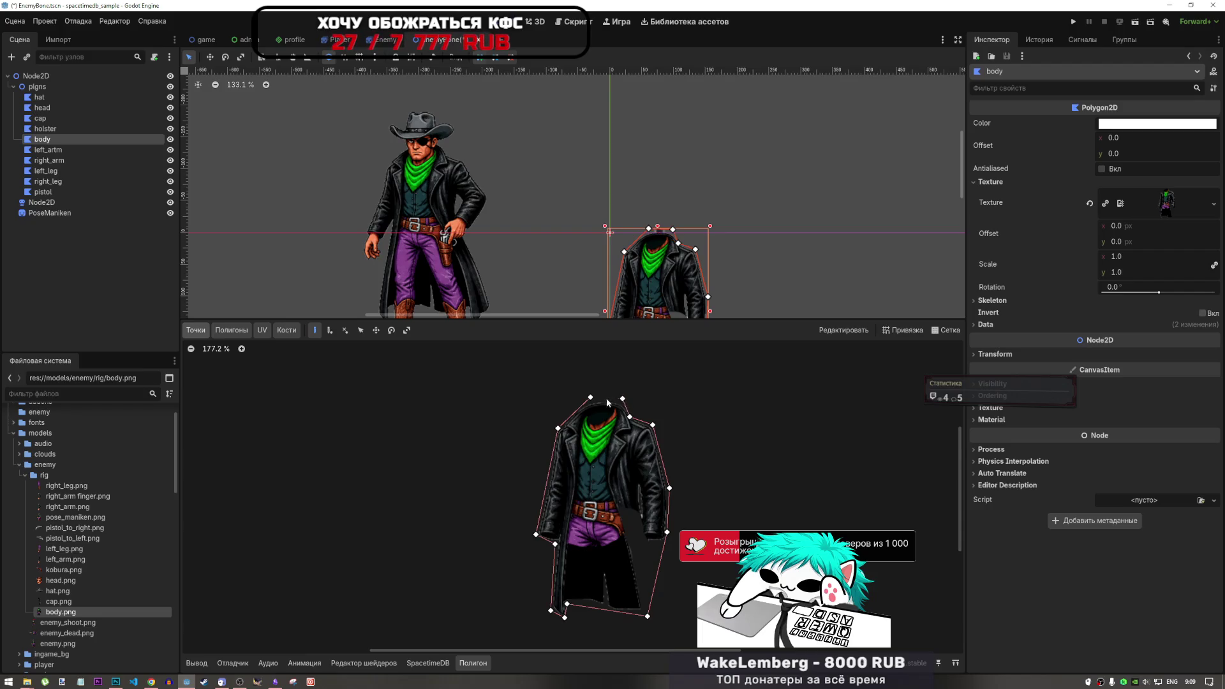
{"action": "left_click", "coordinate": [590, 397]}
Adjust the top outline points, undoing stray moves and inserting a point on the top edge.
{"action": "mouse_move", "coordinate": [590, 397]}
{"action": "left_mouse_down"}
{"action": "mouse_move", "coordinate": [582, 505]}
{"action": "mouse_move", "coordinate": [582, 348]}
{"action": "mouse_move", "coordinate": [600, 440]}
{"action": "mouse_move", "coordinate": [588, 348]}
{"action": "mouse_move", "coordinate": [666, 353]}
{"action": "left_mouse_up"}
{"action": "key", "text": "ctrl+z"}
{"action": "scroll", "coordinate": [602, 408], "scroll_direction": "up", "scroll_amount": 10}
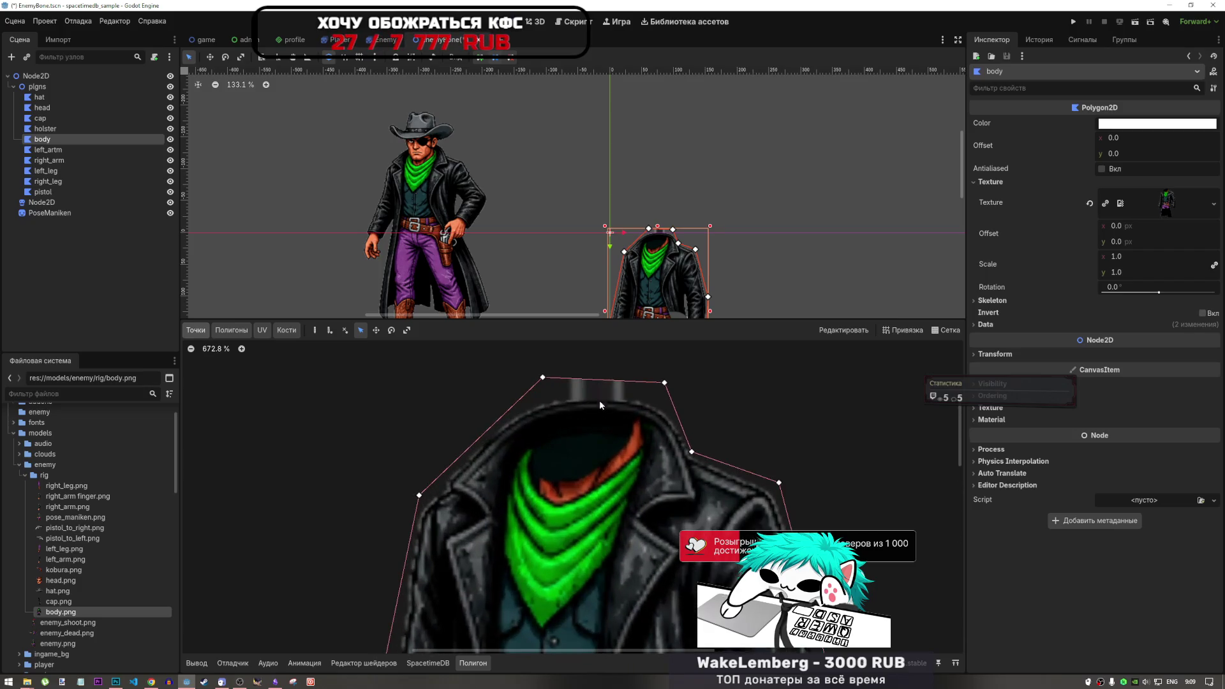
{"action": "left_click_drag", "start_coordinate": [542, 377], "coordinate": [539, 388]}
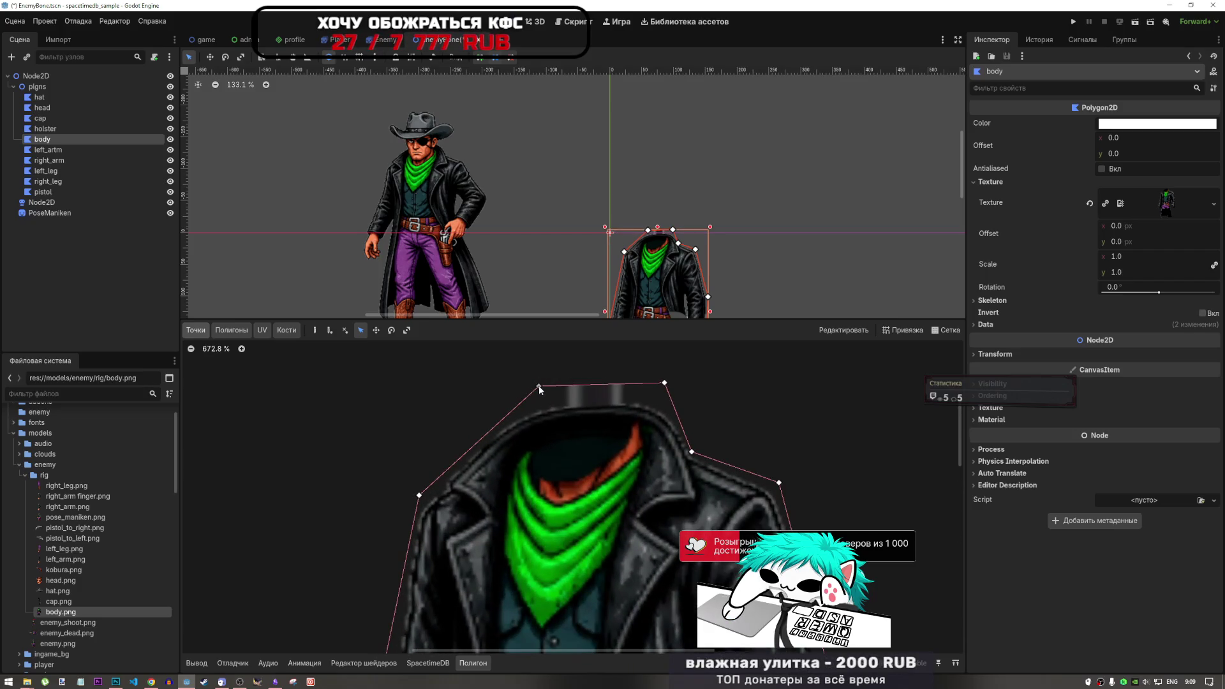
{"action": "key", "text": "ctrl+z"}
{"action": "left_click", "coordinate": [315, 330]}
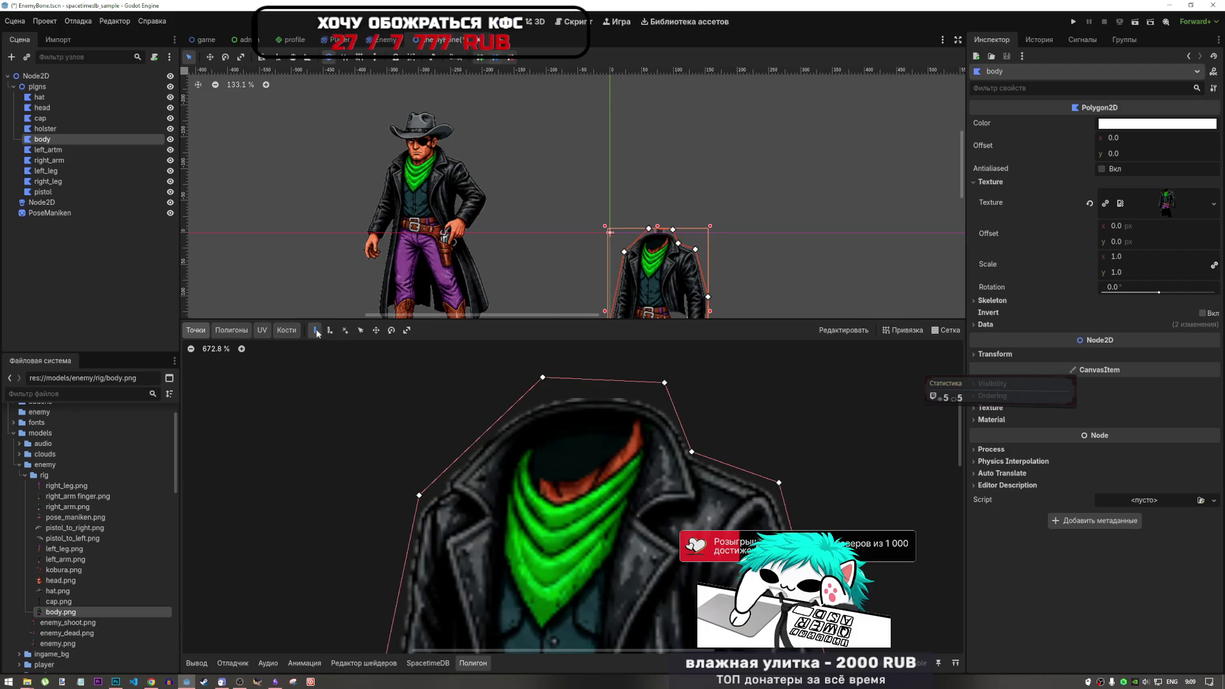
{"action": "left_click", "coordinate": [345, 330]}
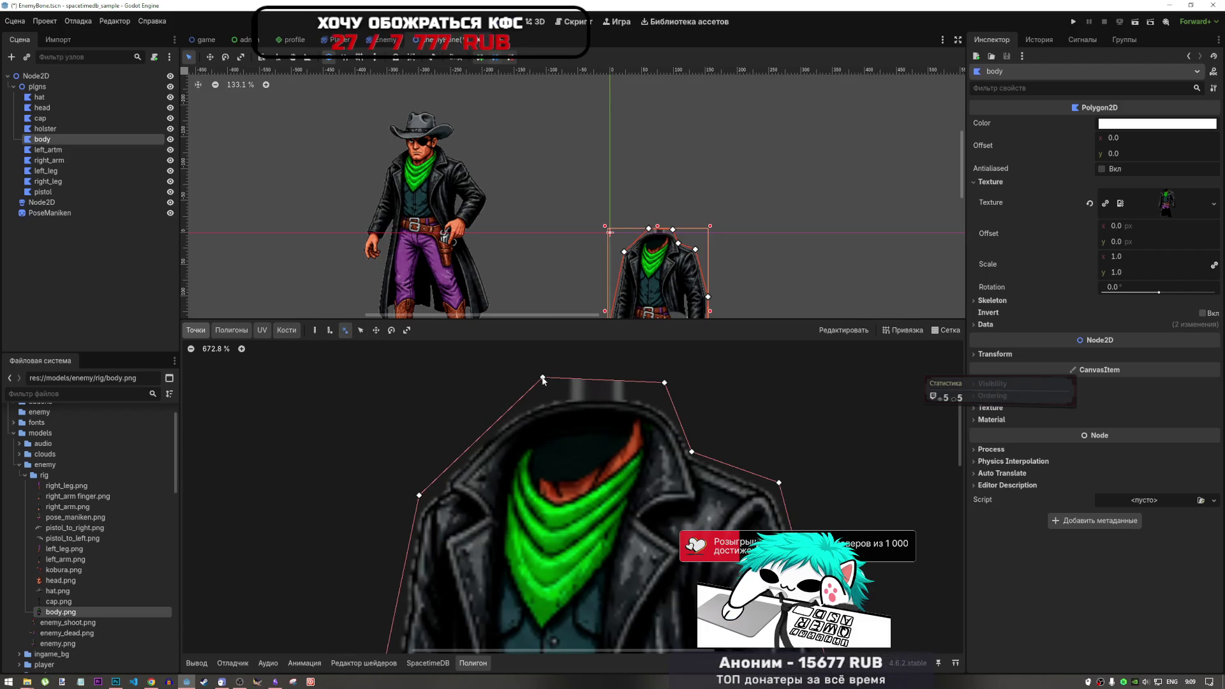
{"action": "left_click", "coordinate": [330, 330]}
{"action": "left_click", "coordinate": [573, 379]}
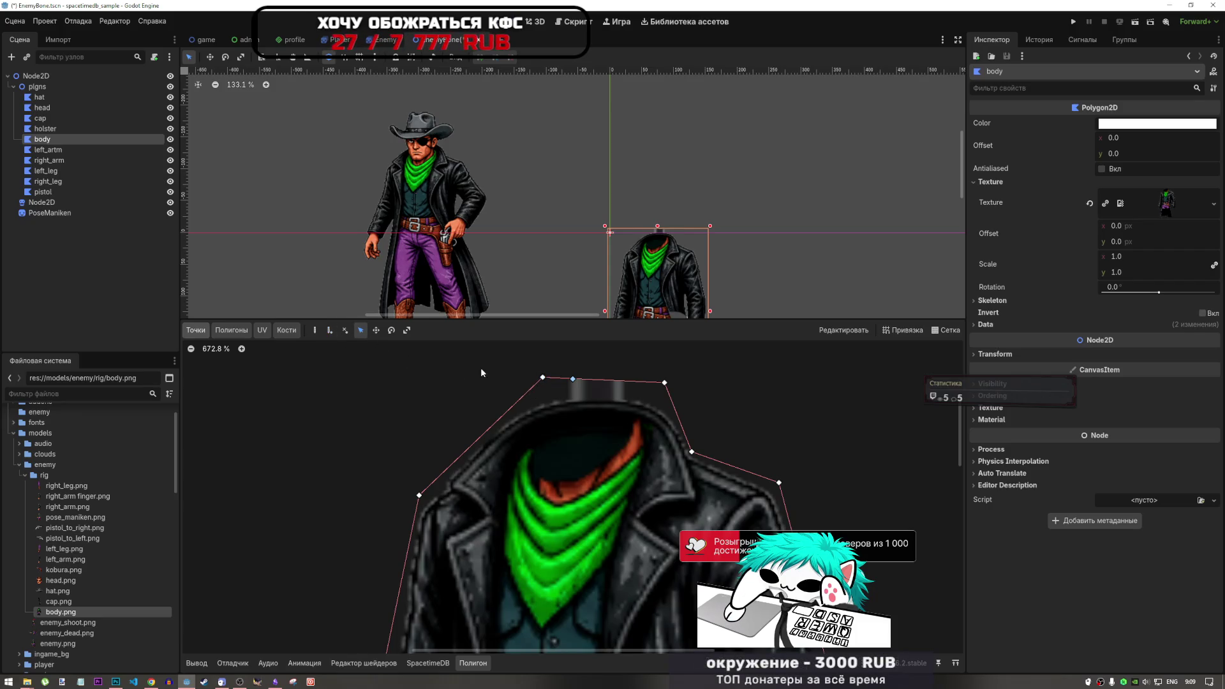
{"action": "mouse_move", "coordinate": [543, 378]}
{"action": "left_mouse_down"}
{"action": "mouse_move", "coordinate": [525, 400]}
{"action": "mouse_move", "coordinate": [573, 395]}
{"action": "left_mouse_up"}
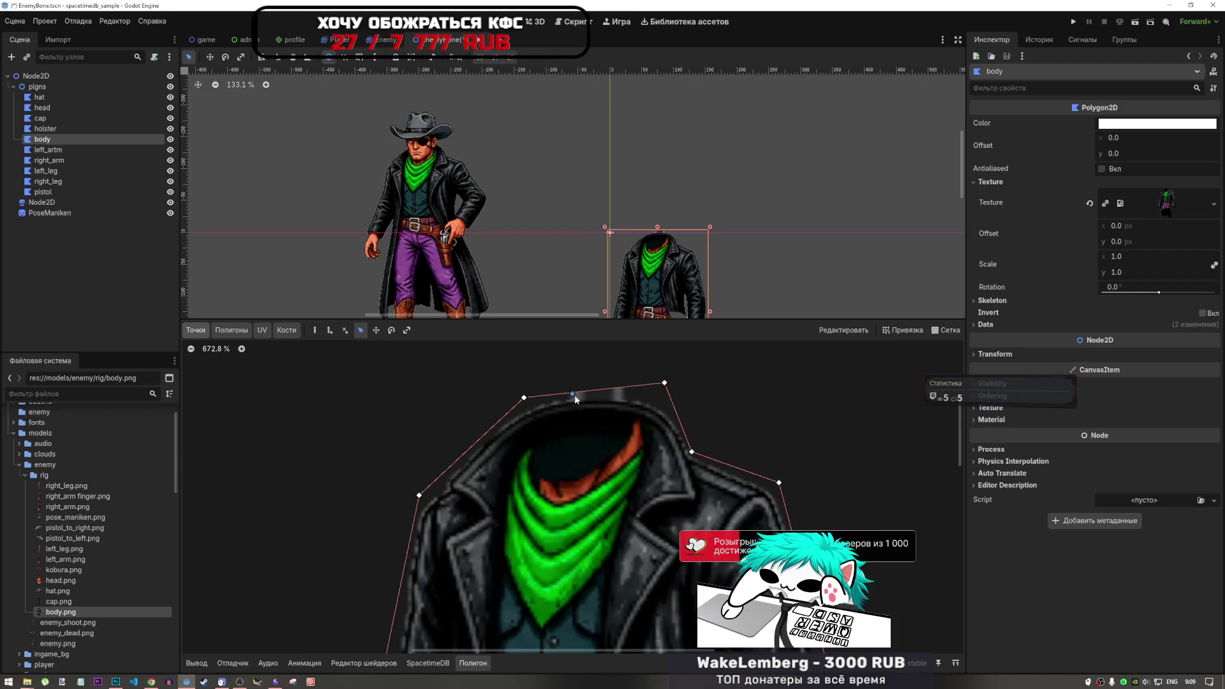
Restore the accidentally deleted body node with undo and reselect it.
{"action": "key", "text": "Delete"}
{"action": "left_click", "coordinate": [582, 352]}
{"action": "key", "text": "ctrl+z"}
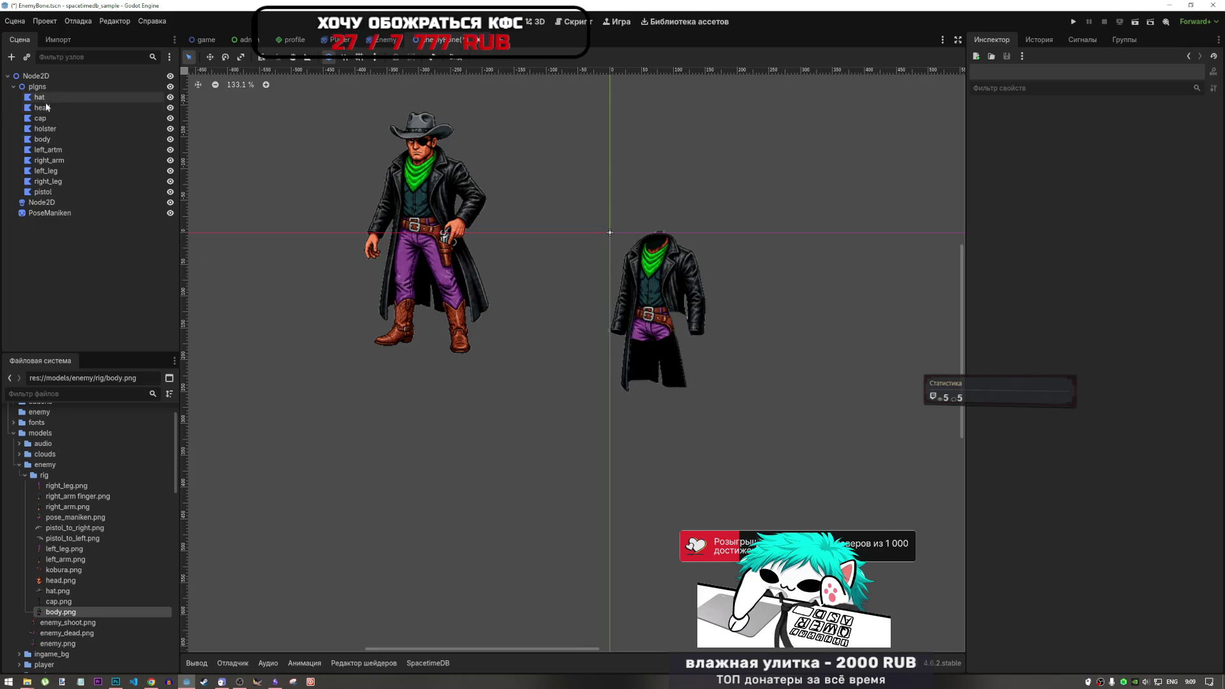
{"action": "left_click", "coordinate": [42, 139]}
{"action": "scroll", "coordinate": [584, 365], "scroll_direction": "up", "scroll_amount": 5}
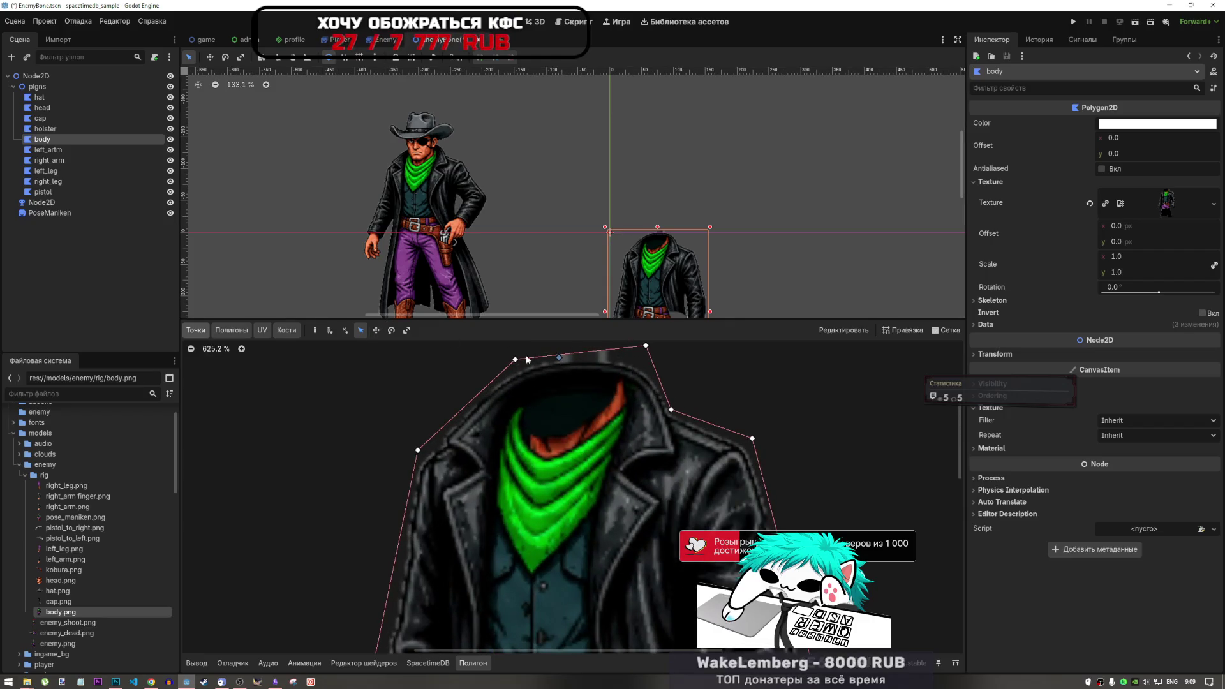
Insert and move a point on the outline's top edge, then undo both changes.
{"action": "left_click", "coordinate": [346, 330]}
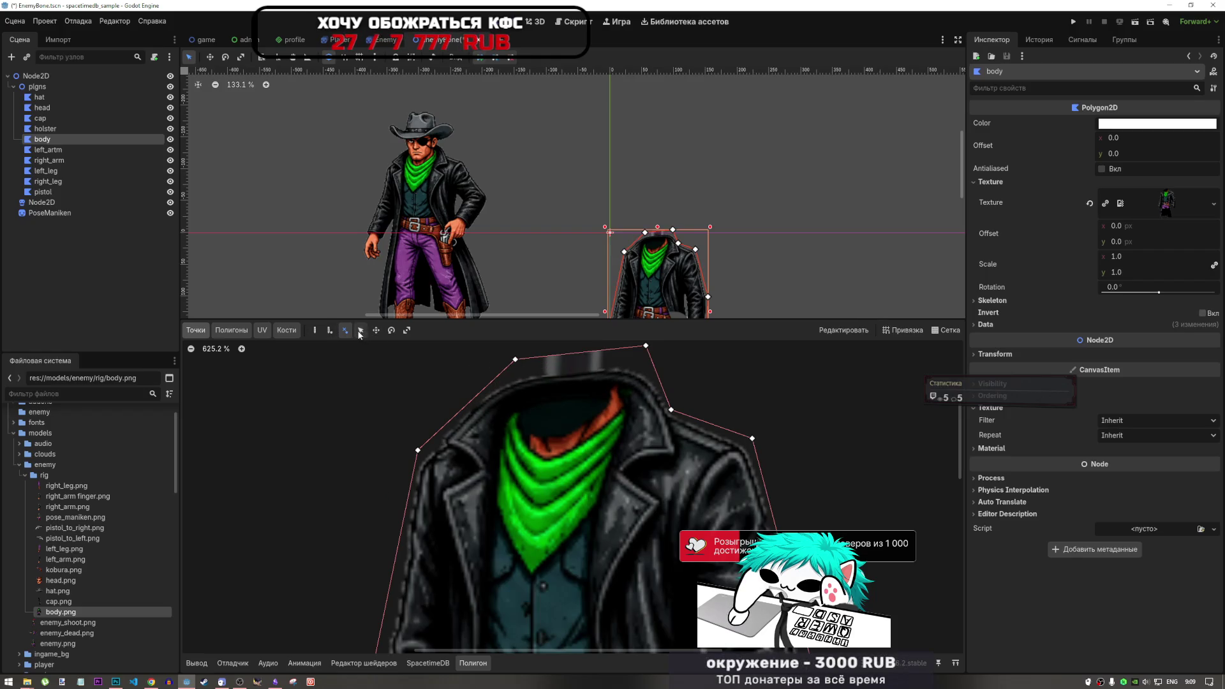
{"action": "left_click", "coordinate": [315, 331]}
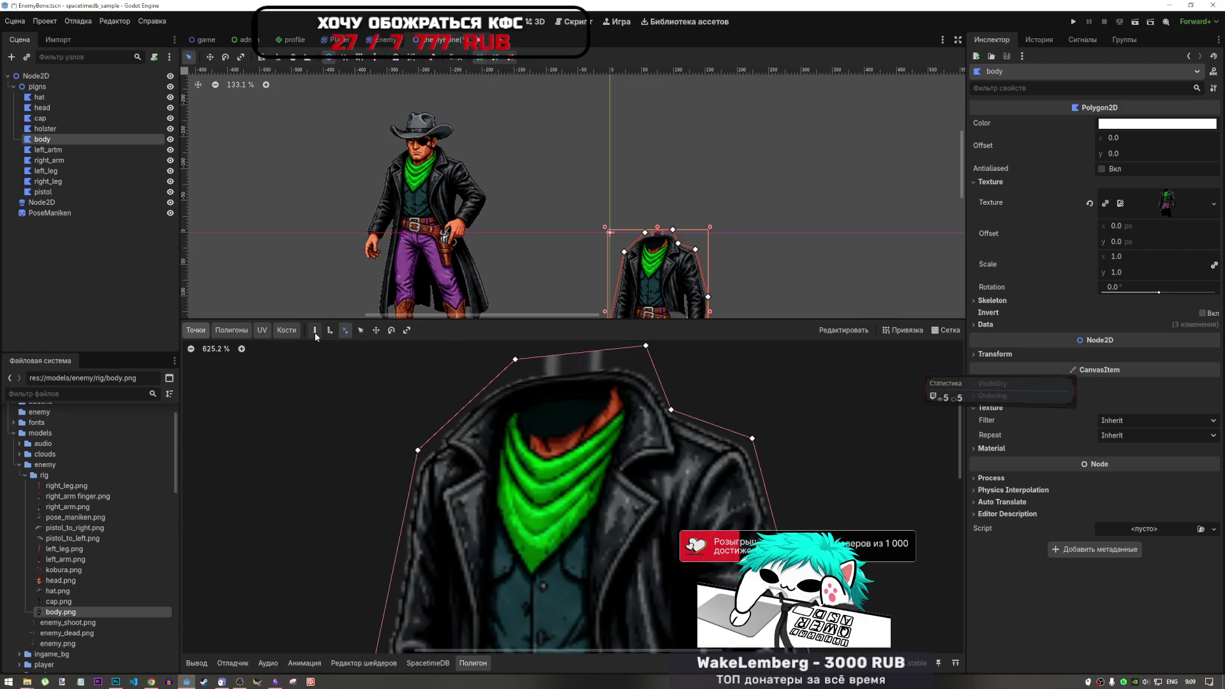
{"action": "left_click", "coordinate": [330, 331]}
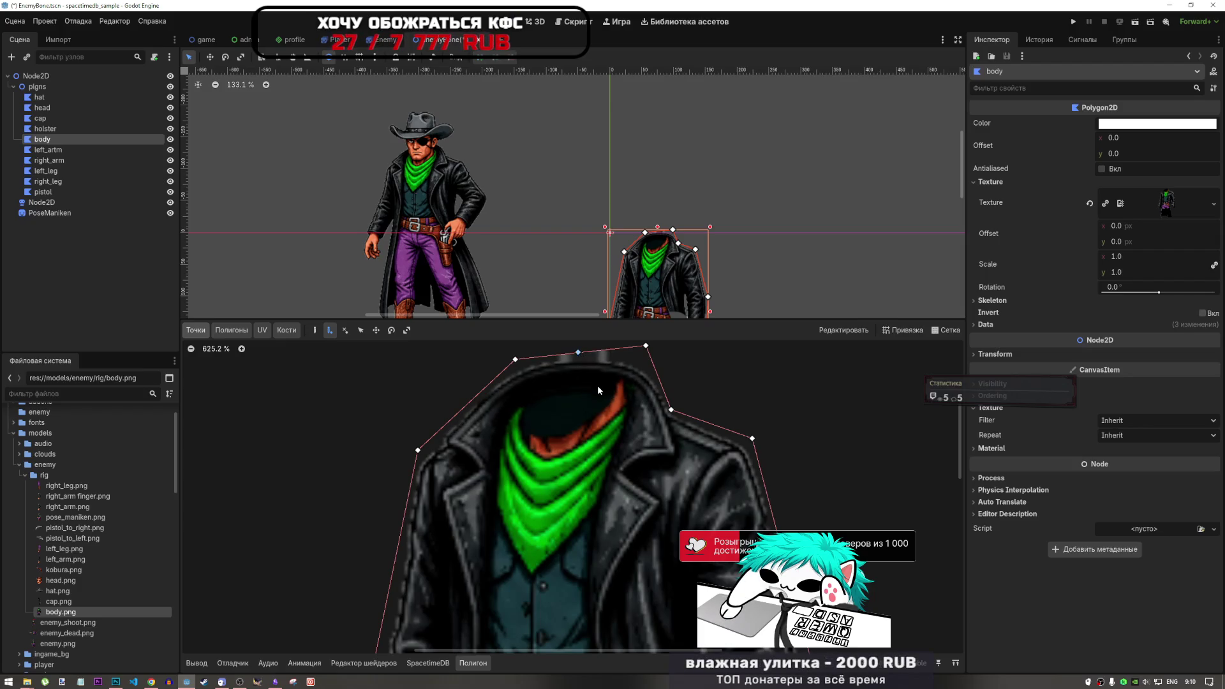
{"action": "left_click", "coordinate": [576, 365]}
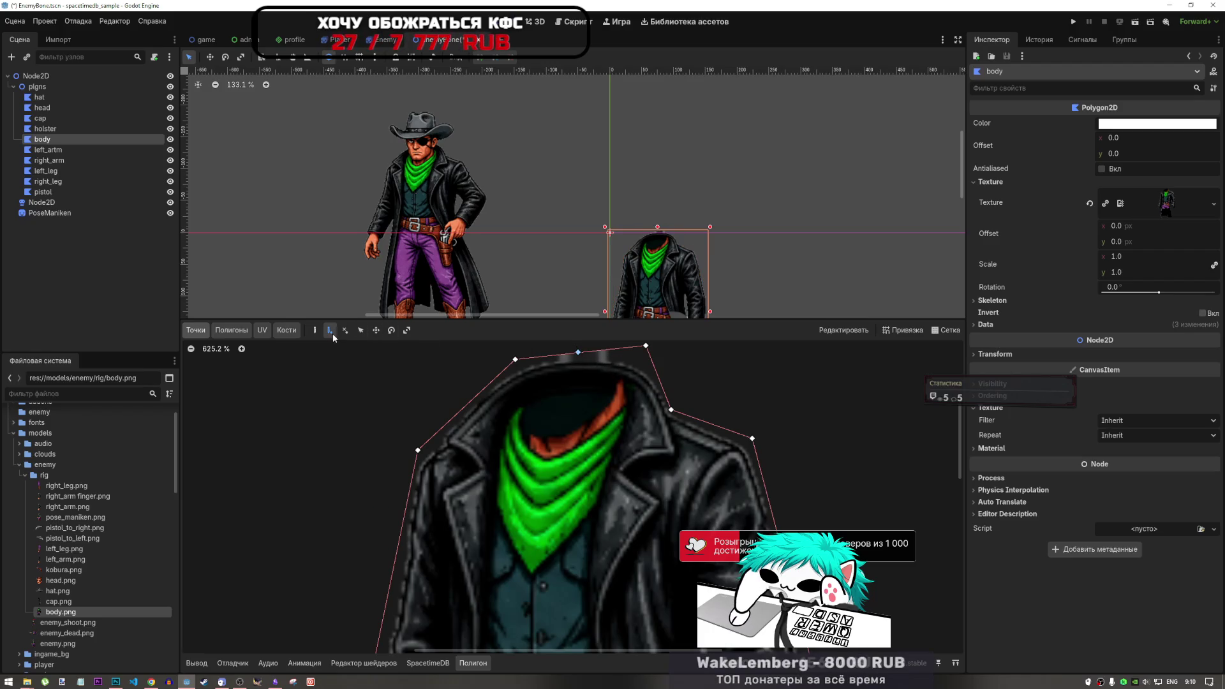
{"action": "left_click", "coordinate": [360, 330]}
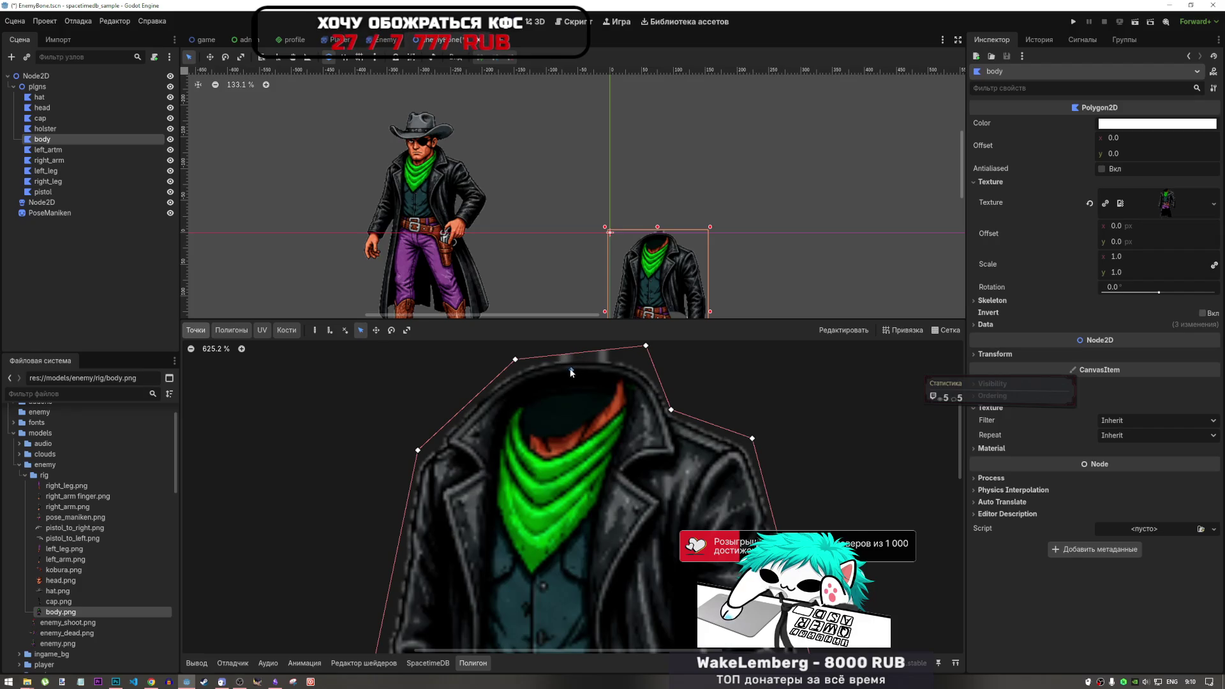
{"action": "left_click_drag", "start_coordinate": [570, 384], "coordinate": [553, 357]}
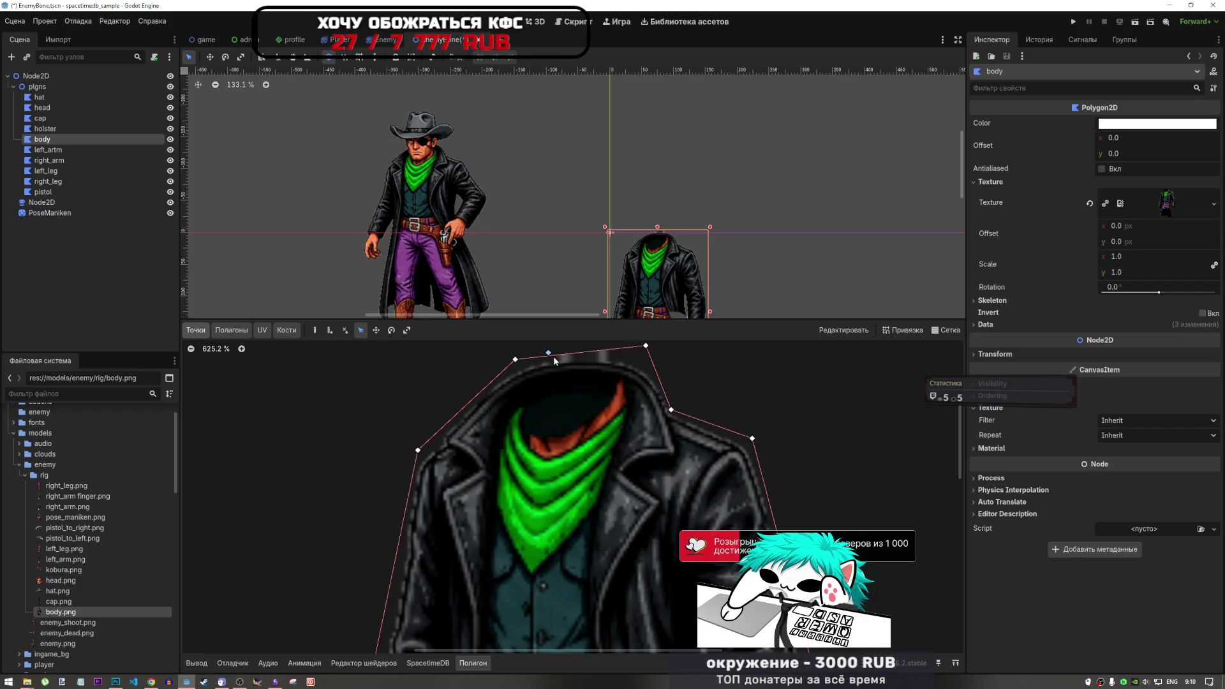
{"action": "key", "text": "ctrl+z"}
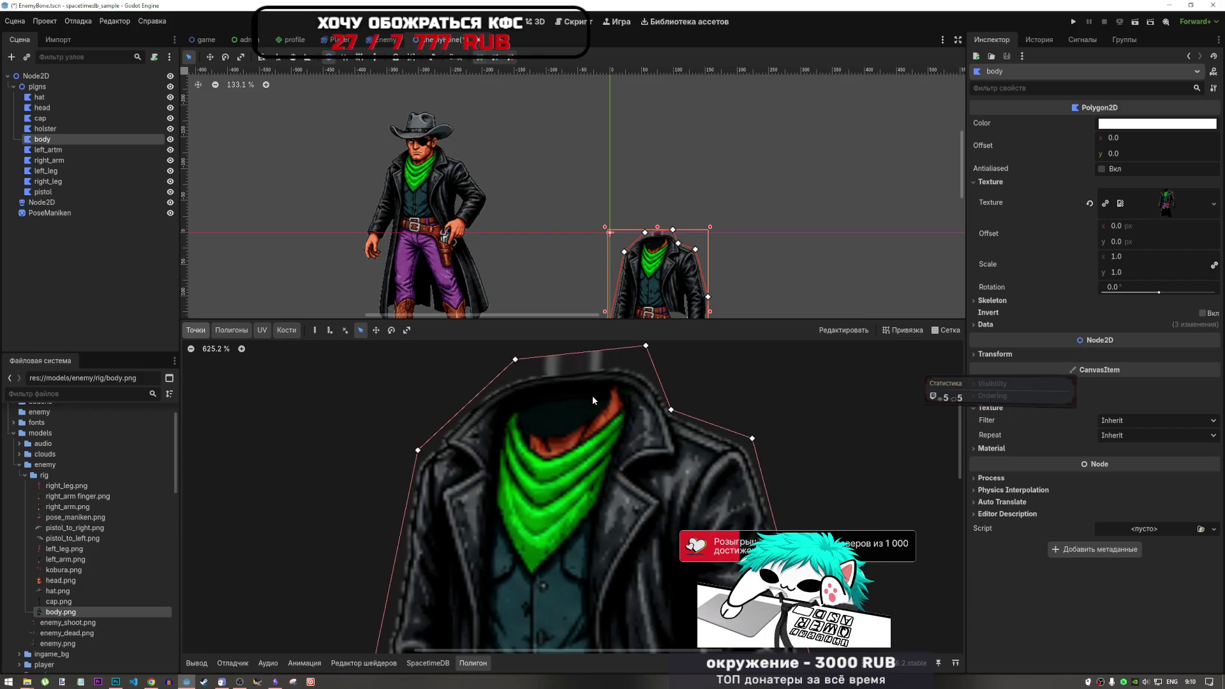
{"action": "key", "text": "ctrl+z"}
{"action": "key", "text": "ctrl+z"}
{"action": "key", "text": "ctrl+z"}
{"action": "key", "text": "ctrl+z"}
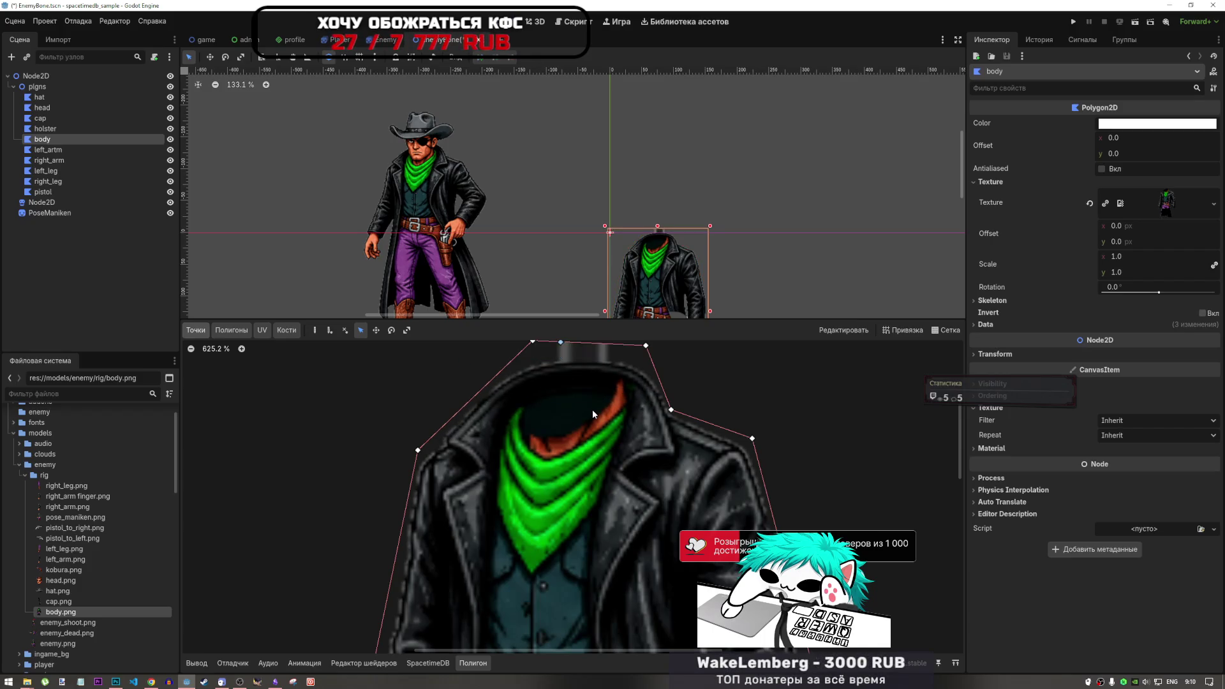
{"action": "scroll", "coordinate": [591, 408], "scroll_direction": "down", "scroll_amount": 5}
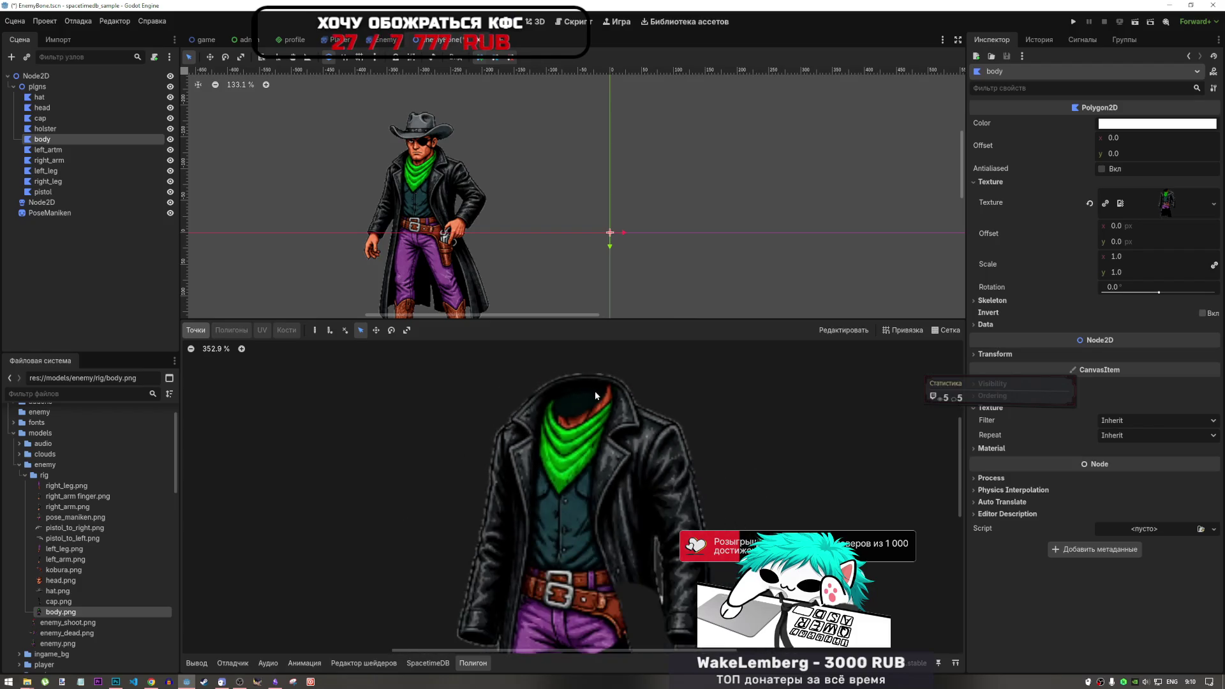
Add a point at the coat collar and toggle between the UV and Points views.
{"action": "left_click", "coordinate": [315, 330]}
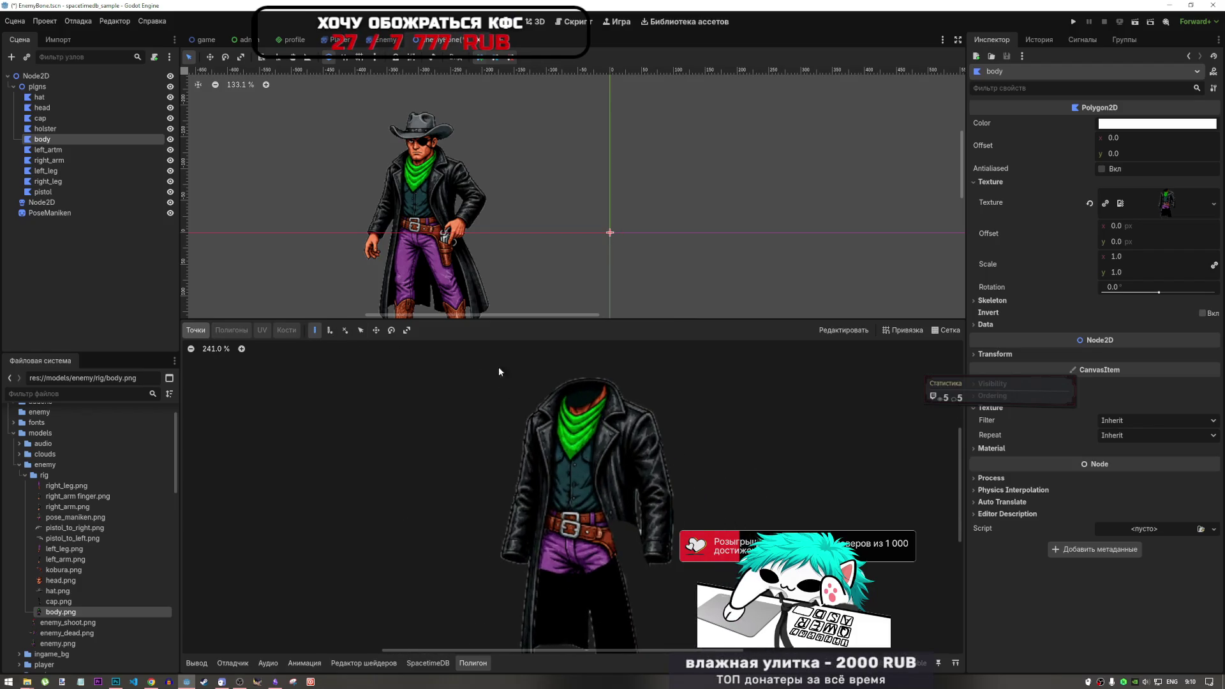
{"action": "scroll", "coordinate": [577, 380], "scroll_direction": "up", "scroll_amount": 2}
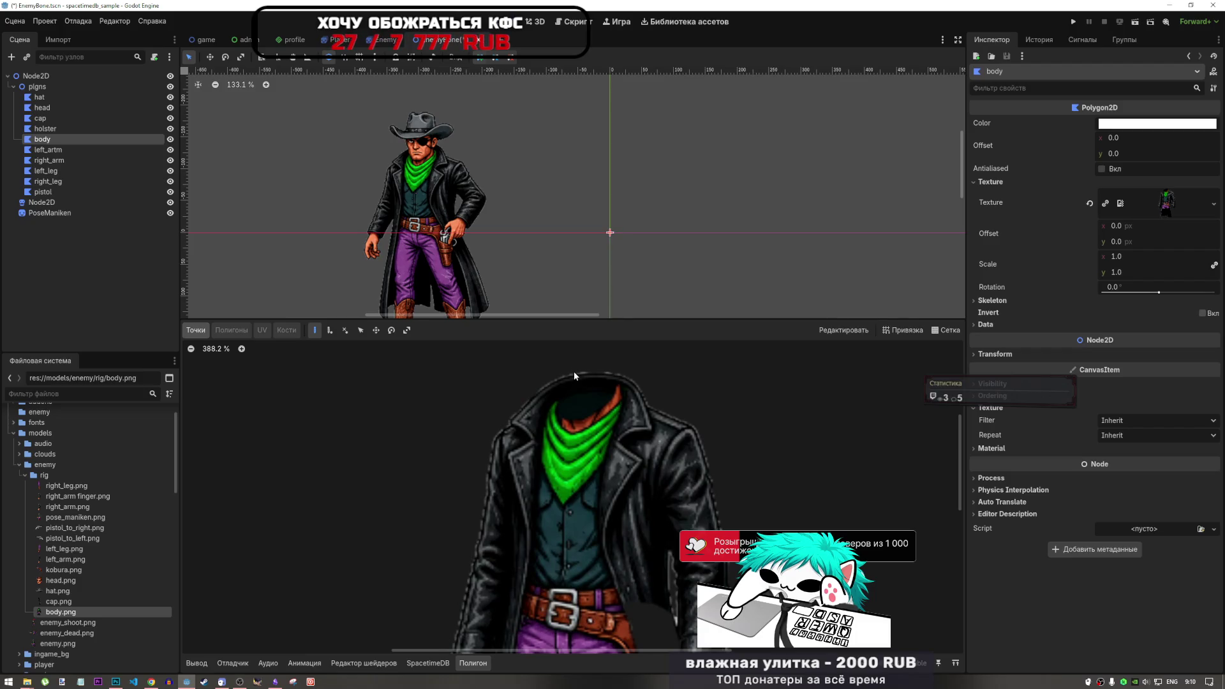
{"action": "left_click", "coordinate": [572, 371]}
{"action": "left_click", "coordinate": [263, 332]}
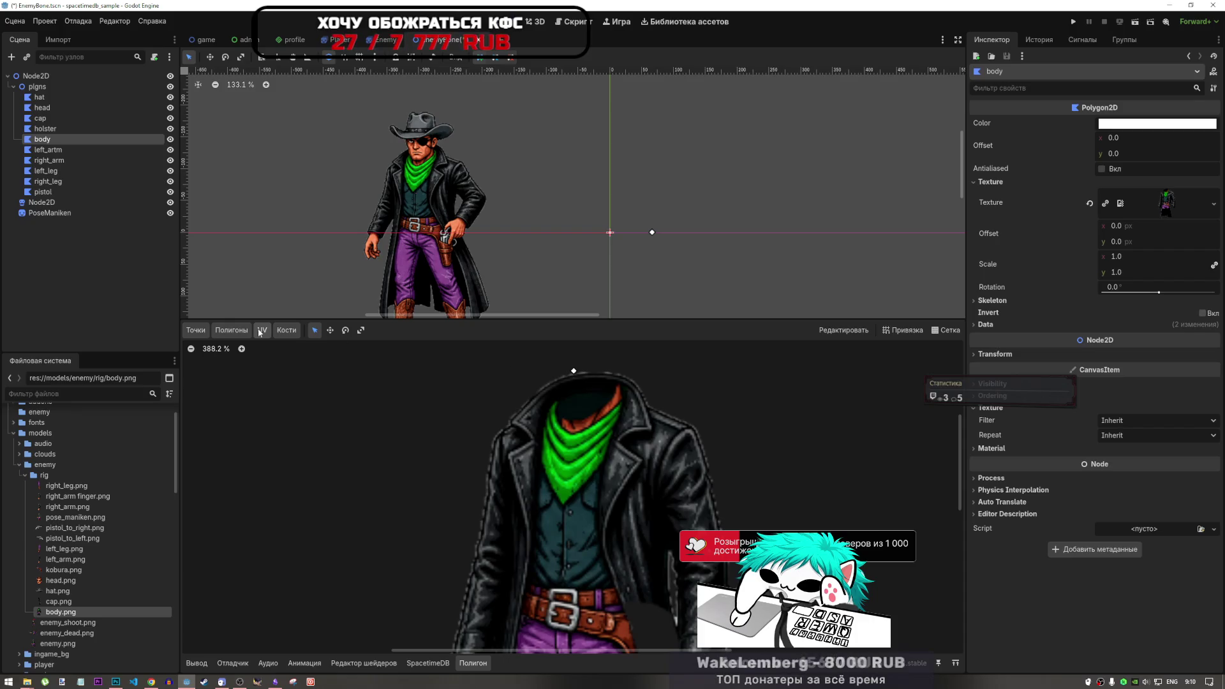
{"action": "left_click", "coordinate": [196, 330]}
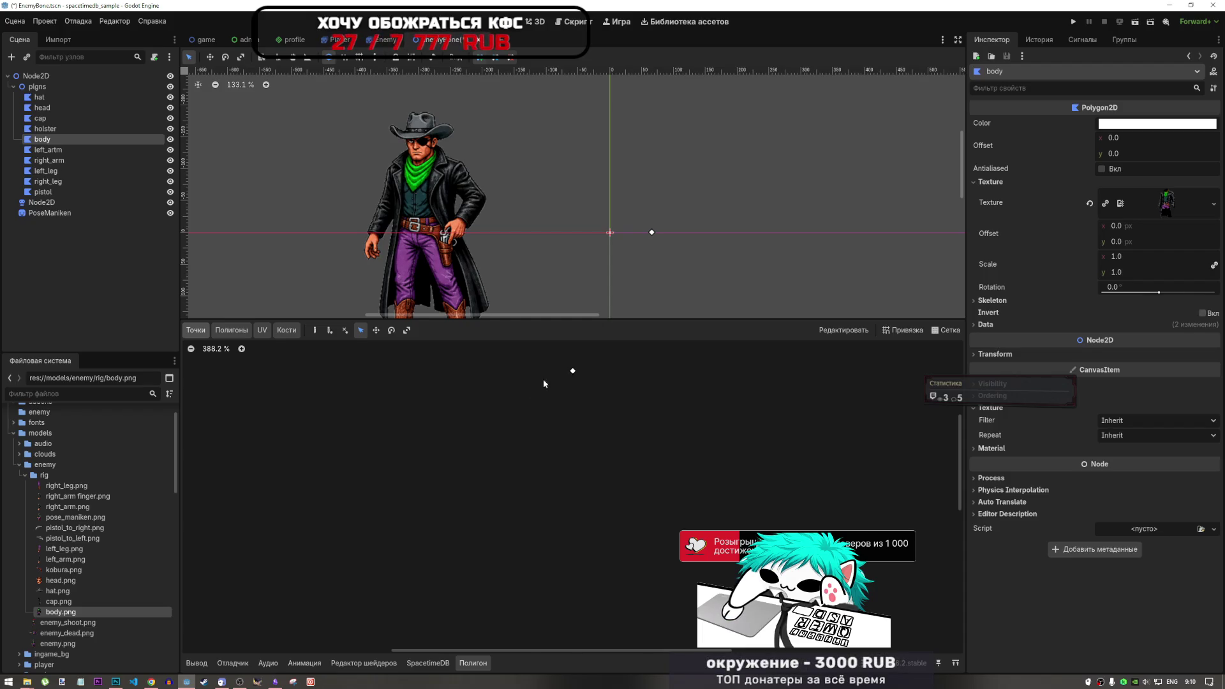
Revert the accidental new node and scene-tree reordering, then select body.
{"action": "left_click", "coordinate": [75, 221]}
{"action": "left_click", "coordinate": [53, 139]}
{"action": "key", "text": "ctrl+z"}
{"action": "key", "text": "ctrl+z"}
{"action": "key", "text": "ctrl+z"}
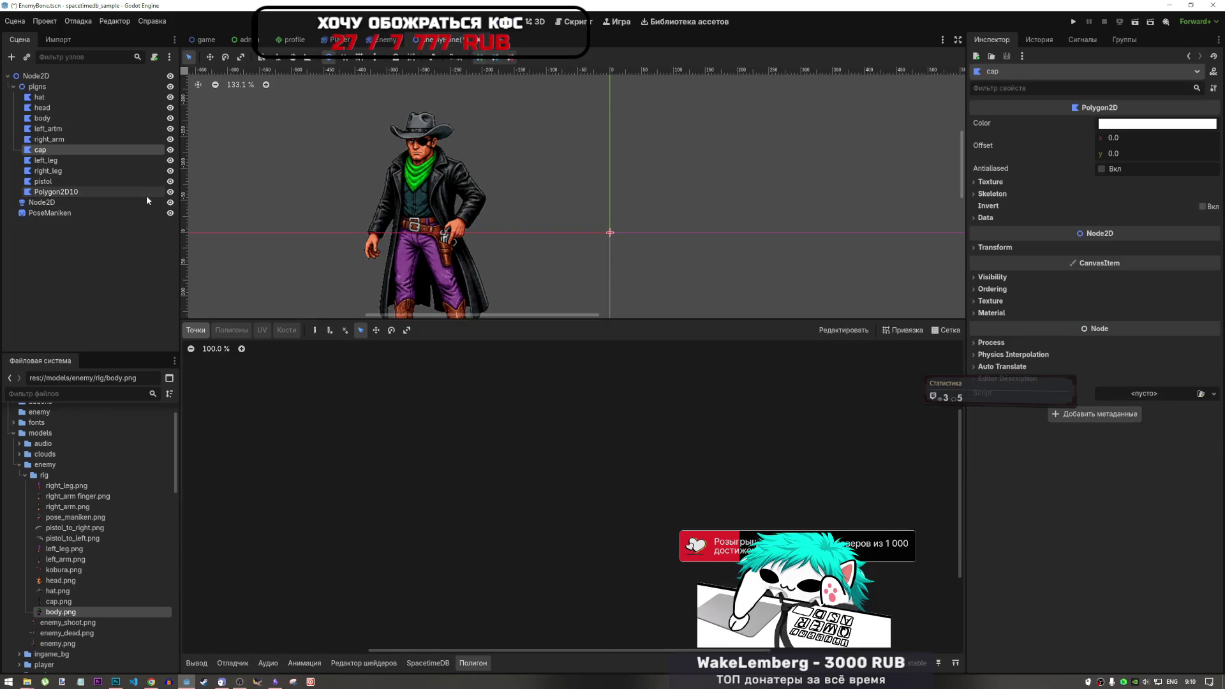
{"action": "key", "text": "ctrl+shift+z"}
{"action": "key", "text": "ctrl+shift+z"}
{"action": "key", "text": "ctrl+shift+z"}
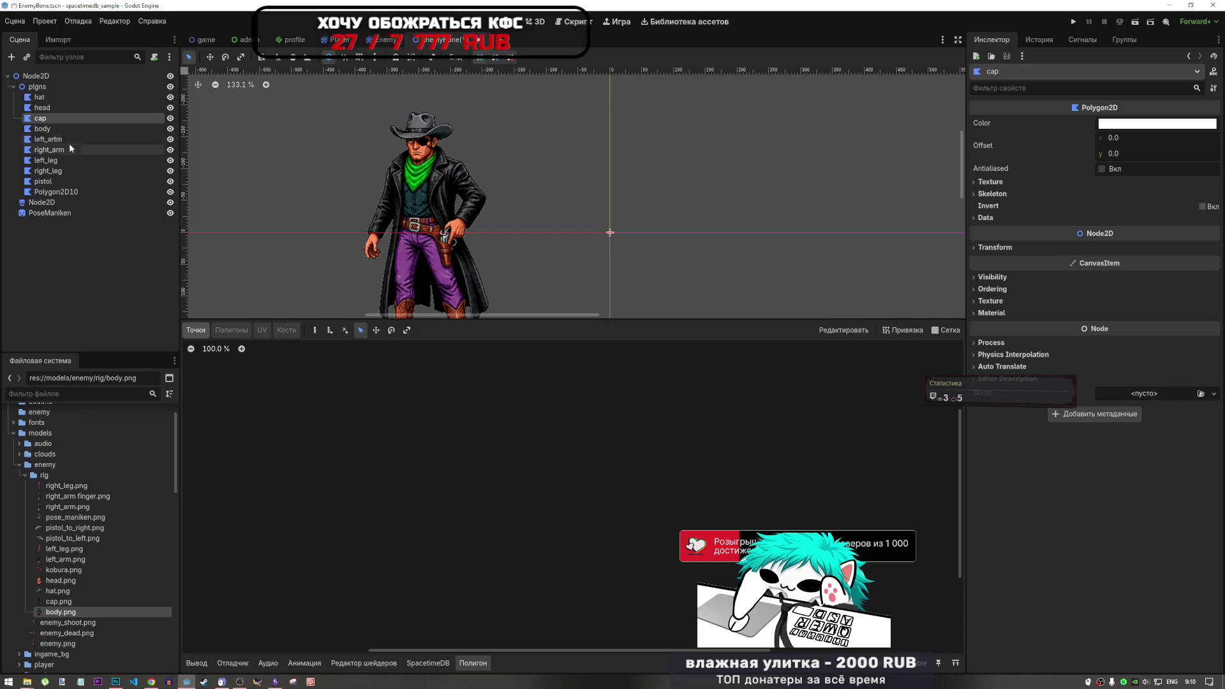
{"action": "key", "text": "ctrl+shift+z"}
{"action": "left_click", "coordinate": [57, 139]}
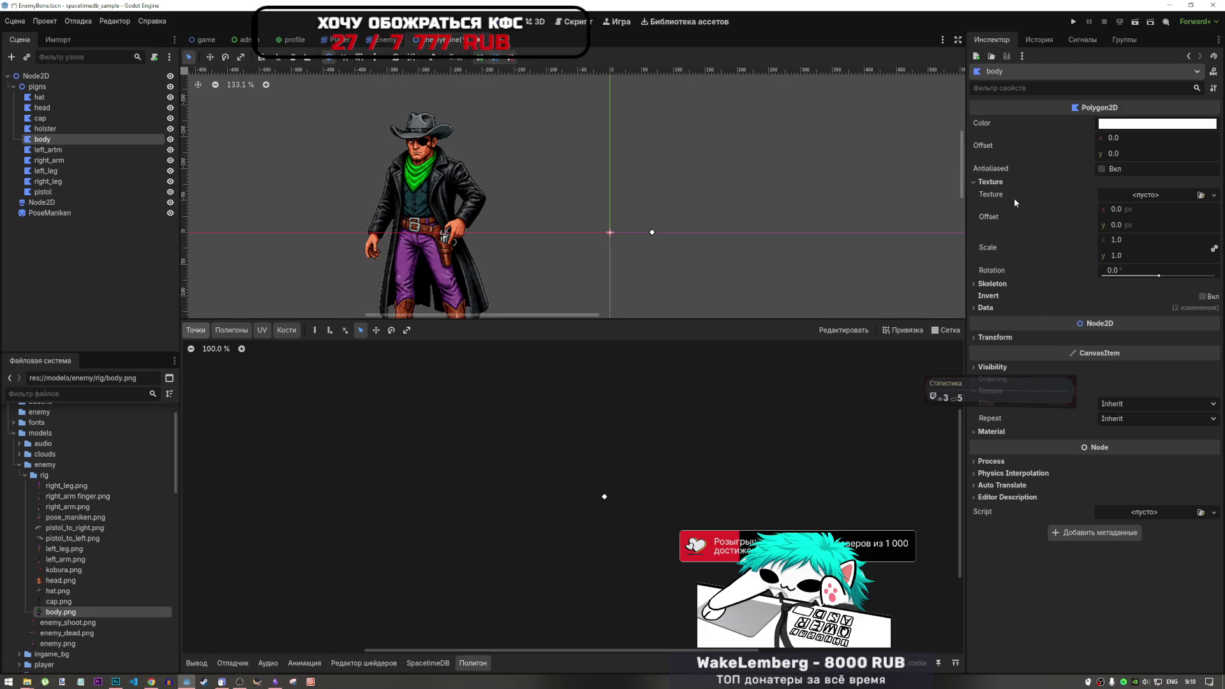
Reapply body.png as the body texture and check it in the UV view before returning to Points.
{"action": "mouse_move", "coordinate": [62, 615]}
{"action": "left_mouse_down"}
{"action": "mouse_move", "coordinate": [1145, 195]}
{"action": "mouse_move", "coordinate": [1164, 214]}
{"action": "mouse_move", "coordinate": [1167, 199]}
{"action": "left_mouse_up"}
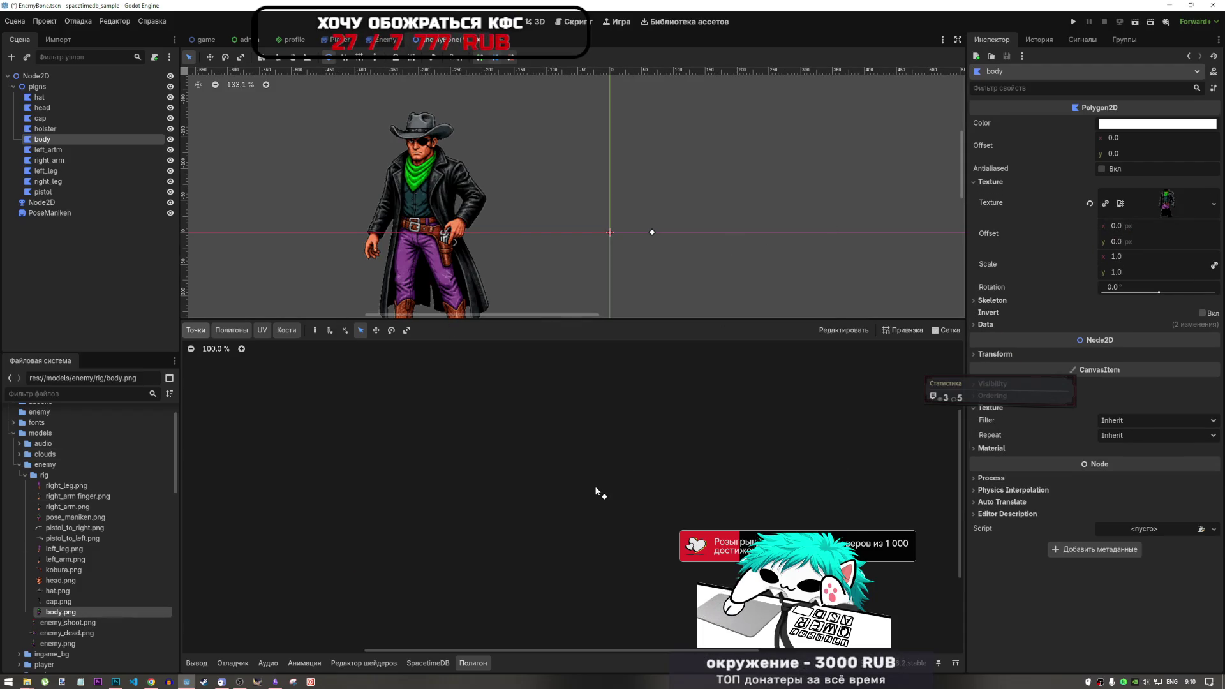
{"action": "left_click", "coordinate": [262, 330]}
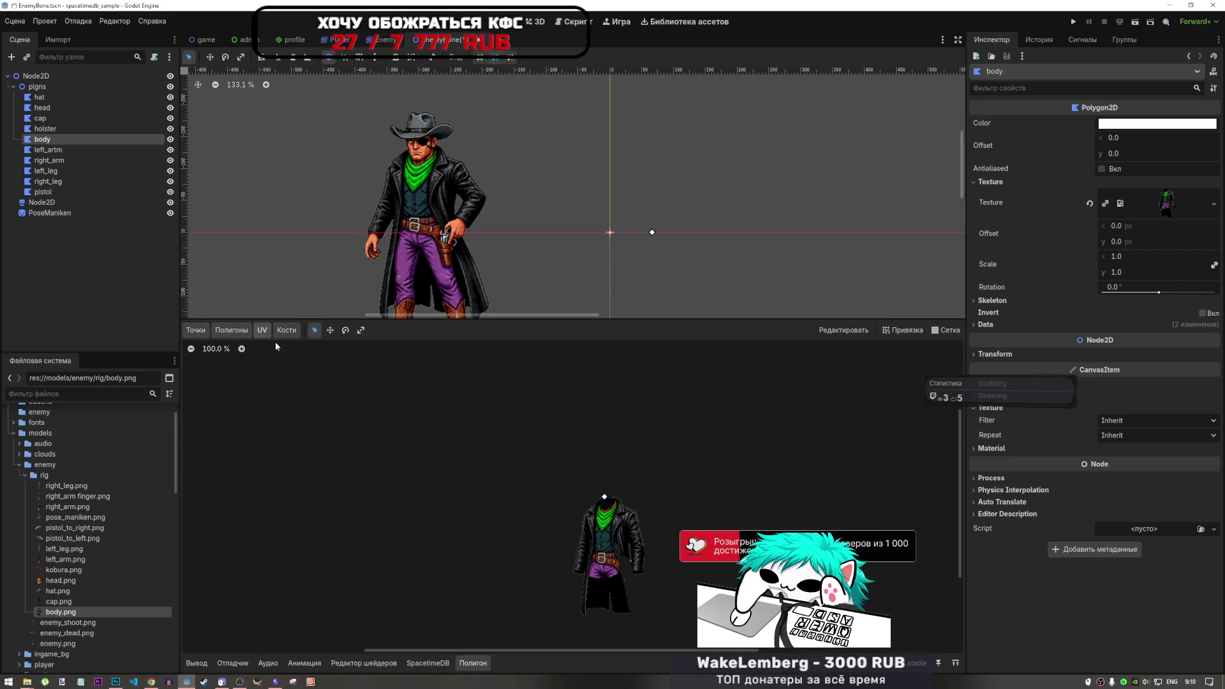
{"action": "scroll", "coordinate": [616, 536], "scroll_direction": "up", "scroll_amount": 6}
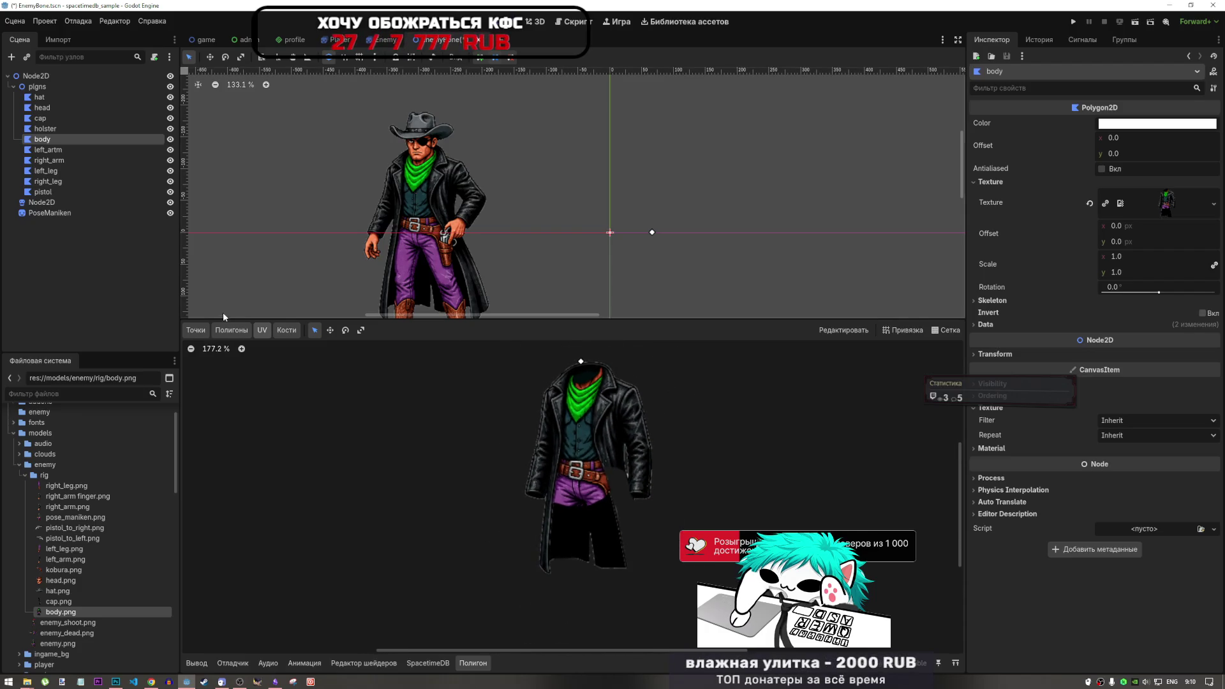
{"action": "left_click", "coordinate": [196, 330]}
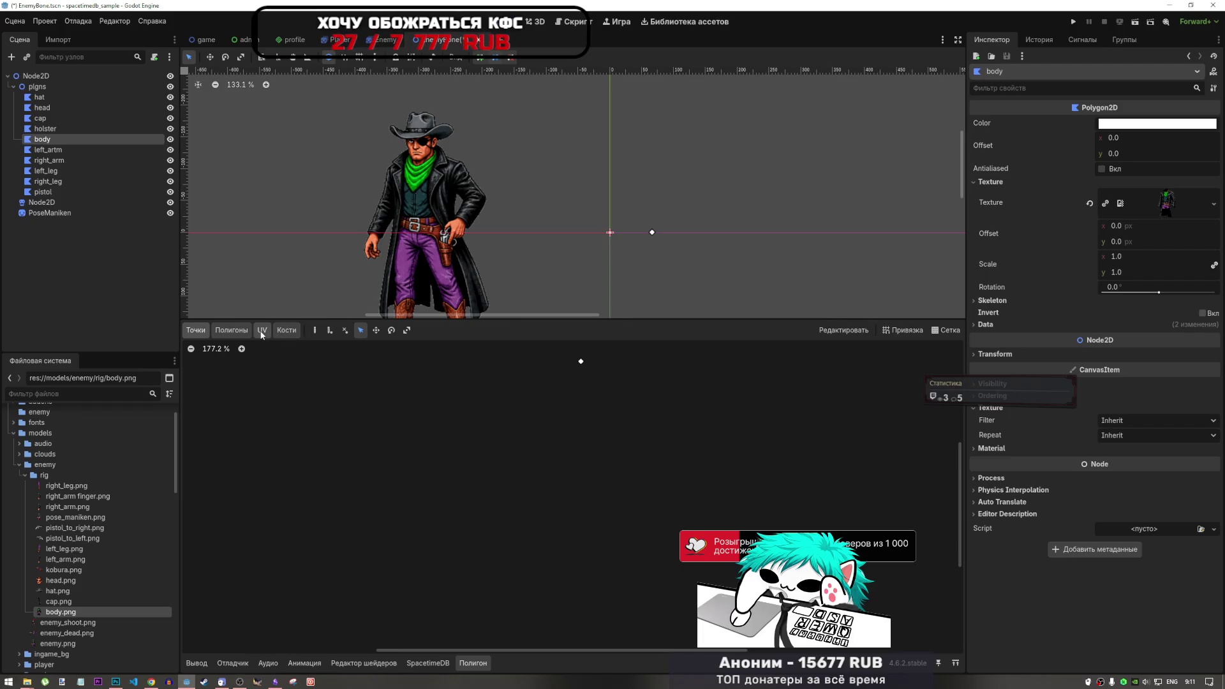
Switch to Create Points, start an outline at the jacket shoulder, then discard it.
{"action": "left_click", "coordinate": [262, 331]}
{"action": "left_click", "coordinate": [204, 329]}
{"action": "left_click", "coordinate": [315, 330]}
{"action": "scroll", "coordinate": [575, 397], "scroll_direction": "up", "scroll_amount": 5}
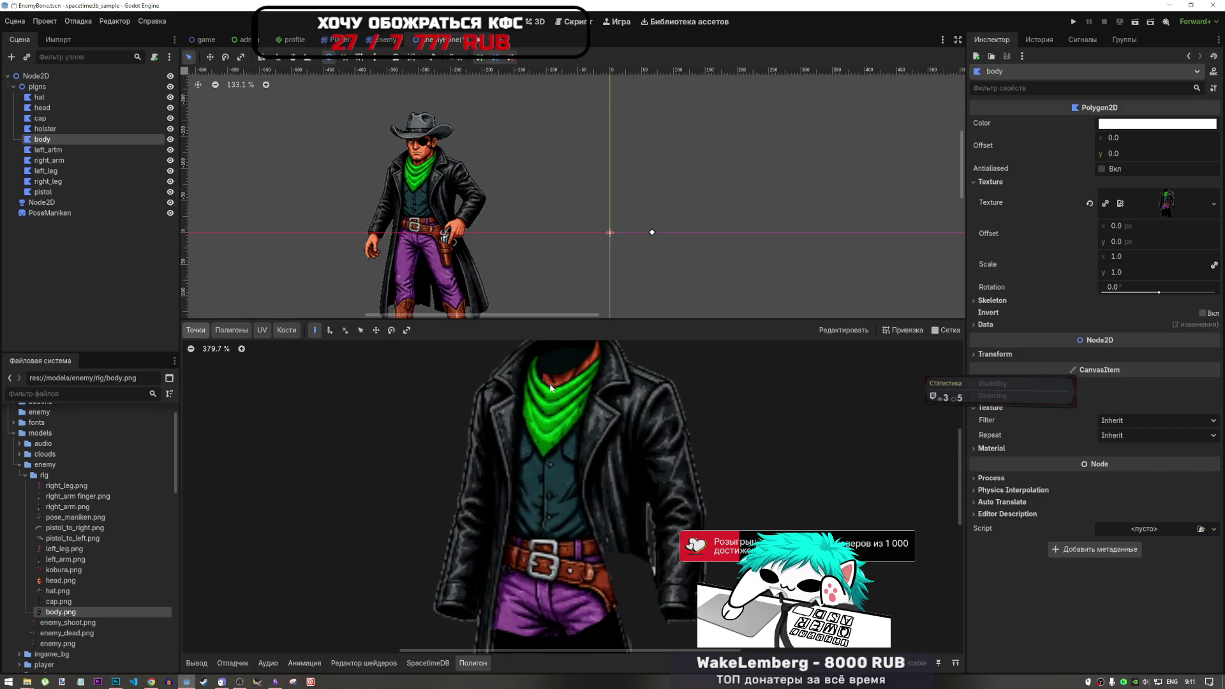
{"action": "scroll", "coordinate": [553, 416], "scroll_direction": "down", "scroll_amount": 2}
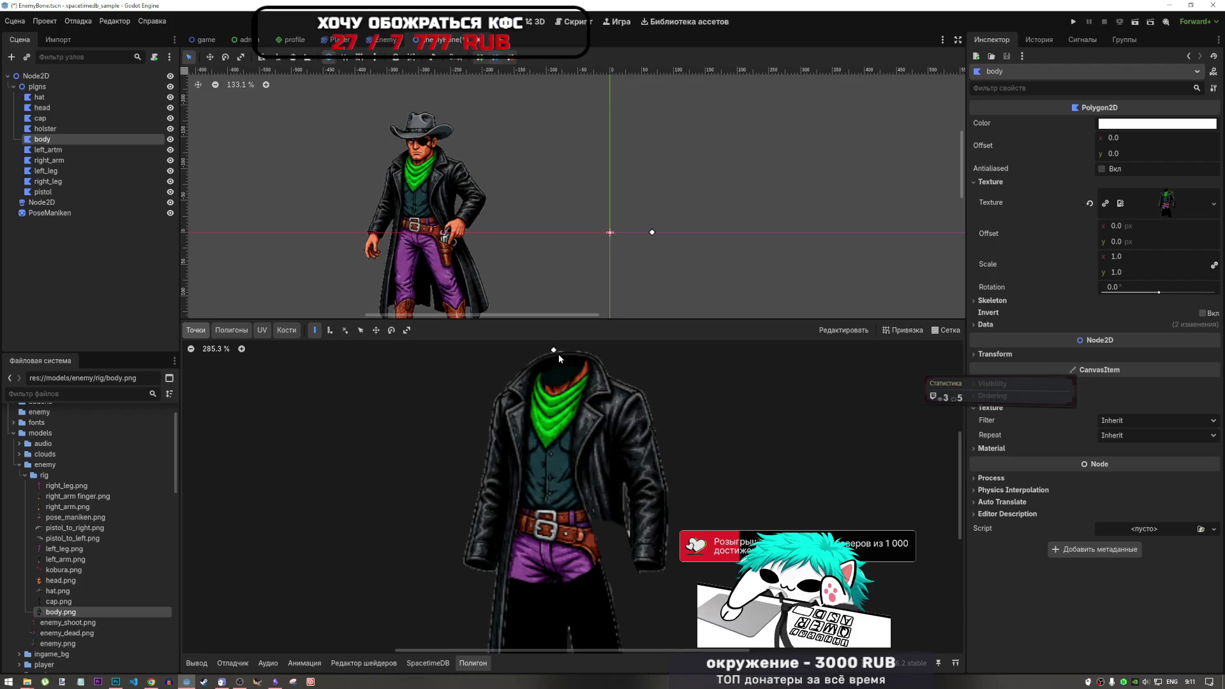
{"action": "scroll", "coordinate": [552, 363], "scroll_direction": "up", "scroll_amount": 2}
{"action": "scroll", "coordinate": [561, 411], "scroll_direction": "up", "scroll_amount": 10}
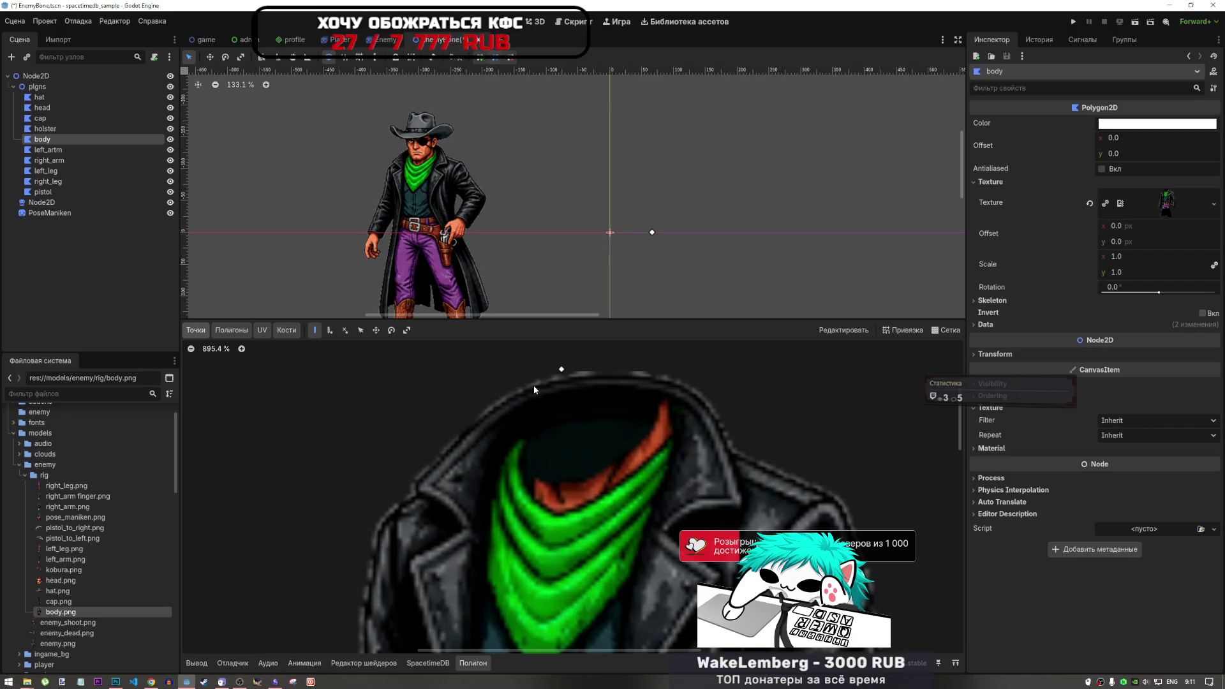
{"action": "left_click", "coordinate": [412, 479]}
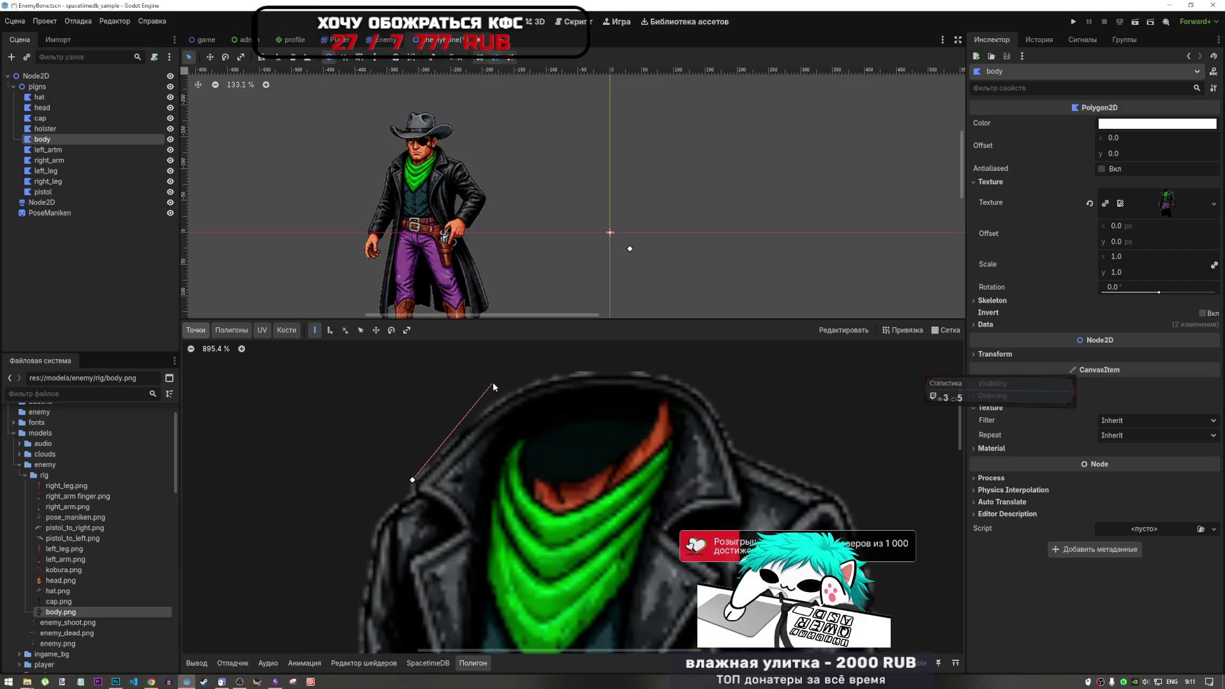
{"action": "left_click", "coordinate": [460, 392]}
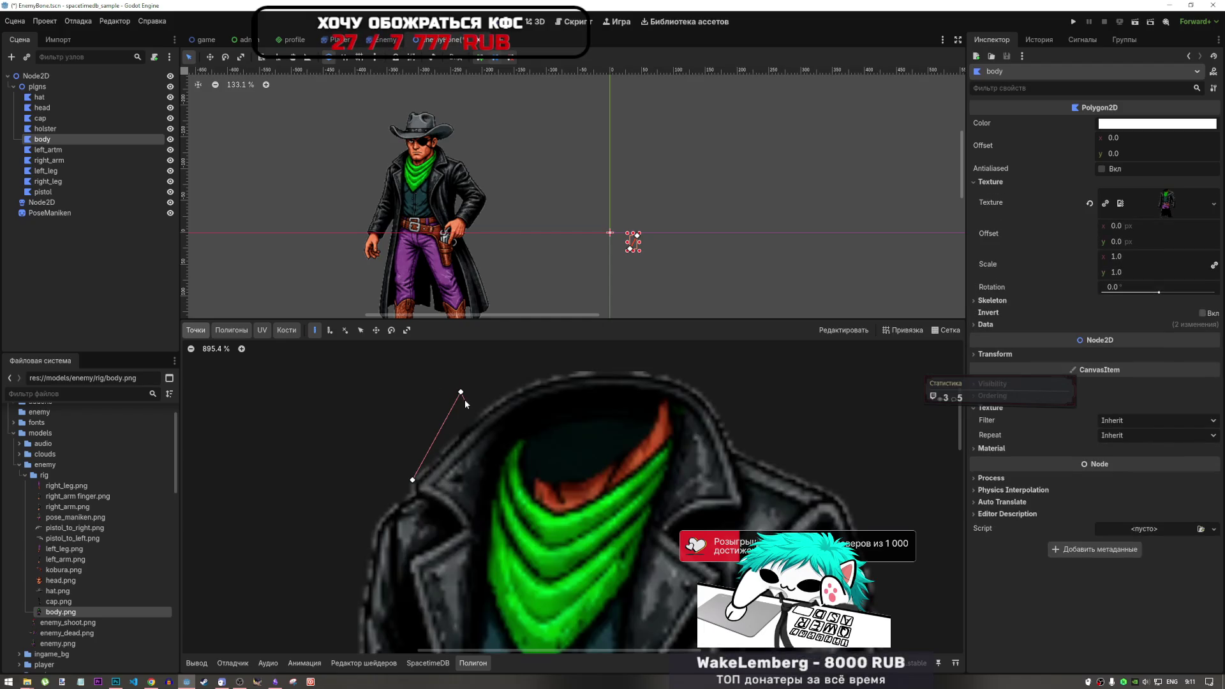
{"action": "right_click", "coordinate": [464, 403]}
Restart the outline at the collar top and trace over the coat's left shoulder.
{"action": "left_click", "coordinate": [561, 368]}
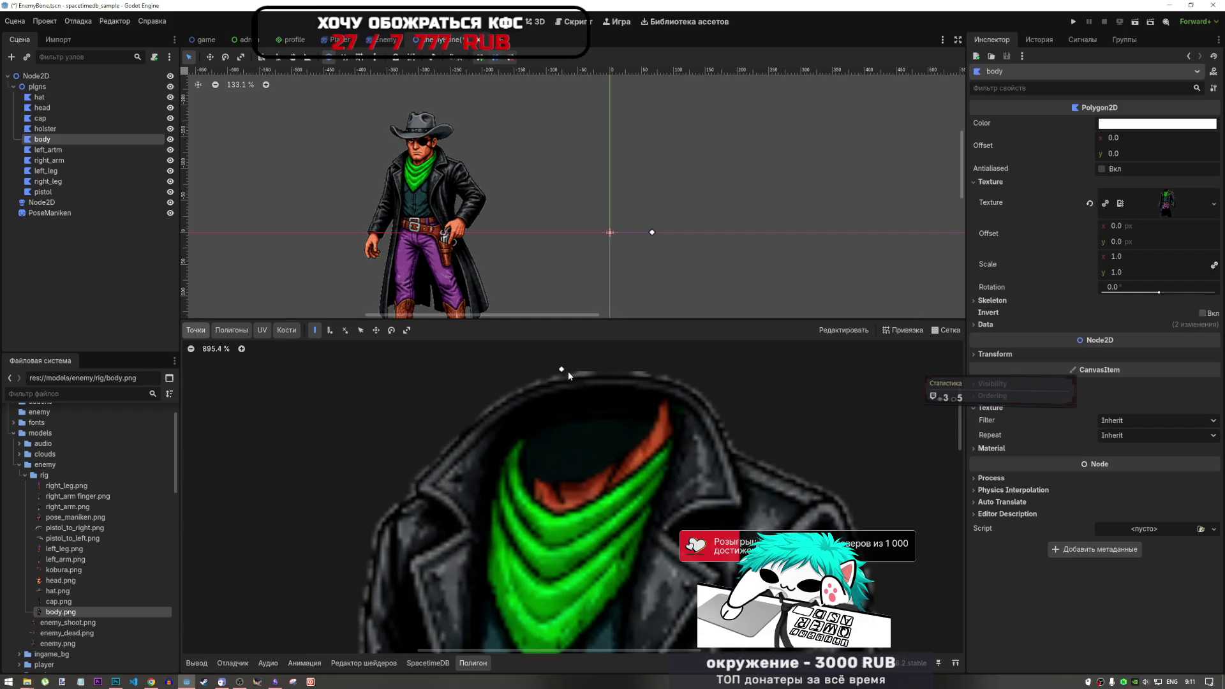
{"action": "left_click_drag", "start_coordinate": [591, 368], "coordinate": [587, 368]}
{"action": "left_click", "coordinate": [537, 371]}
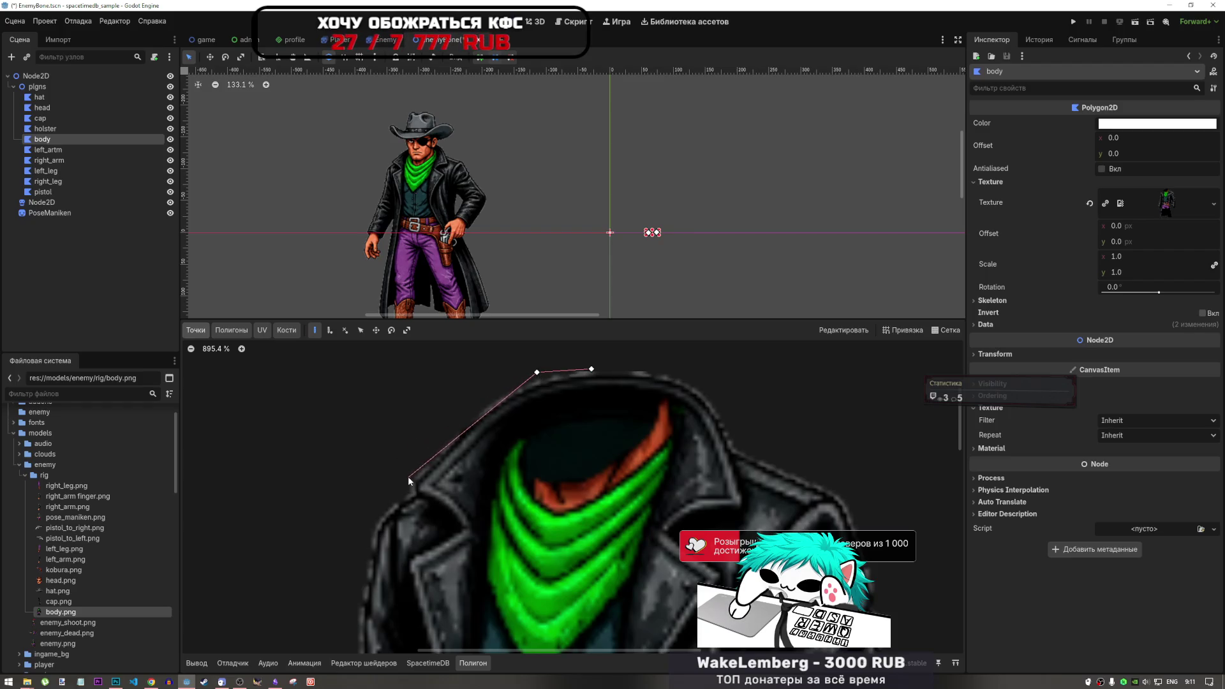
{"action": "left_click", "coordinate": [476, 406]}
{"action": "scroll", "coordinate": [435, 412], "scroll_direction": "down", "scroll_amount": 2}
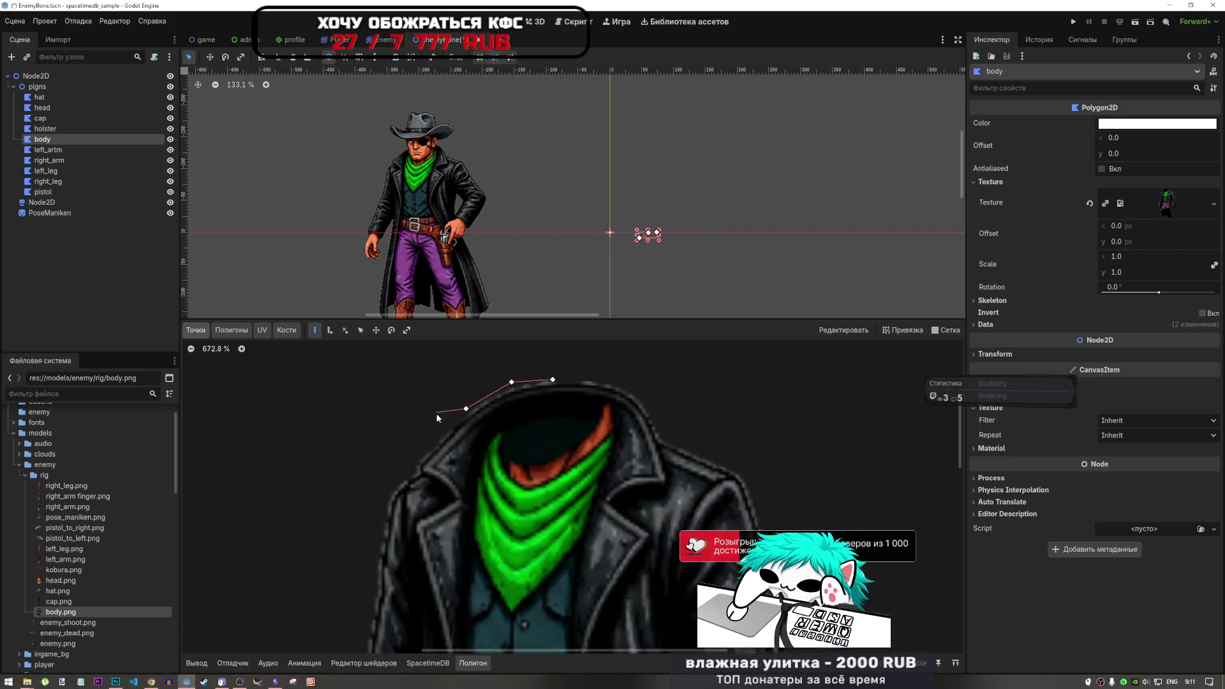
{"action": "scroll", "coordinate": [436, 417], "scroll_direction": "down", "scroll_amount": 8}
{"action": "left_click", "coordinate": [428, 435]}
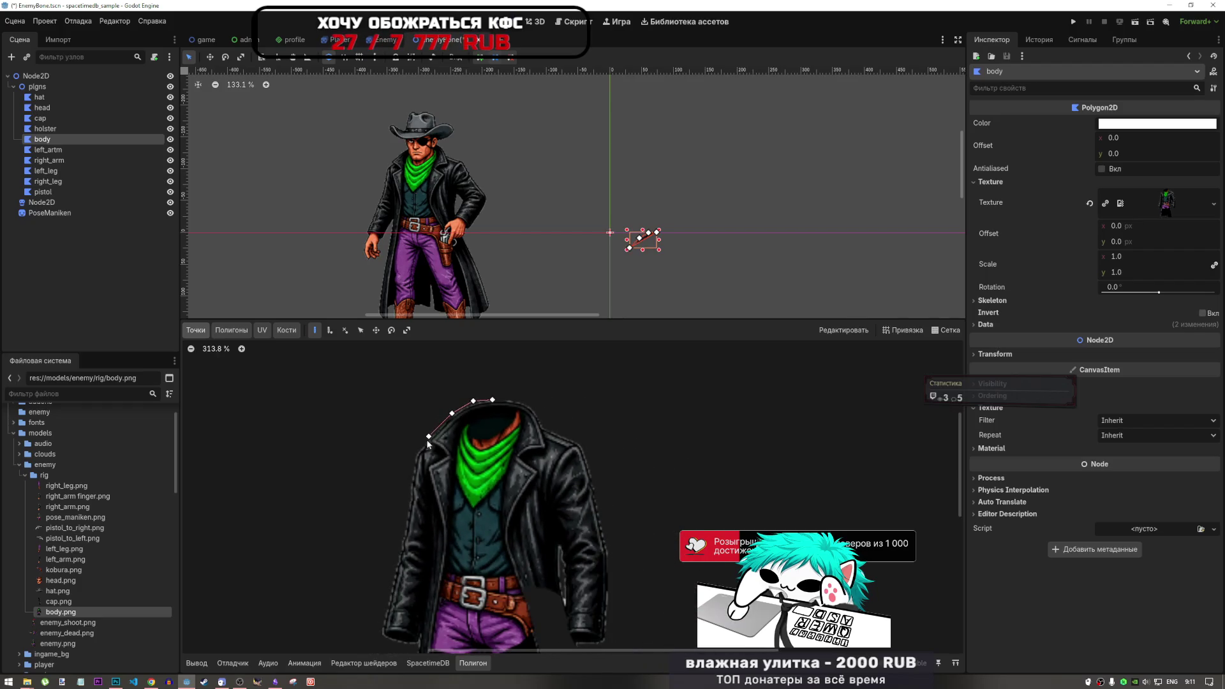
{"action": "scroll", "coordinate": [426, 446], "scroll_direction": "up", "scroll_amount": 6}
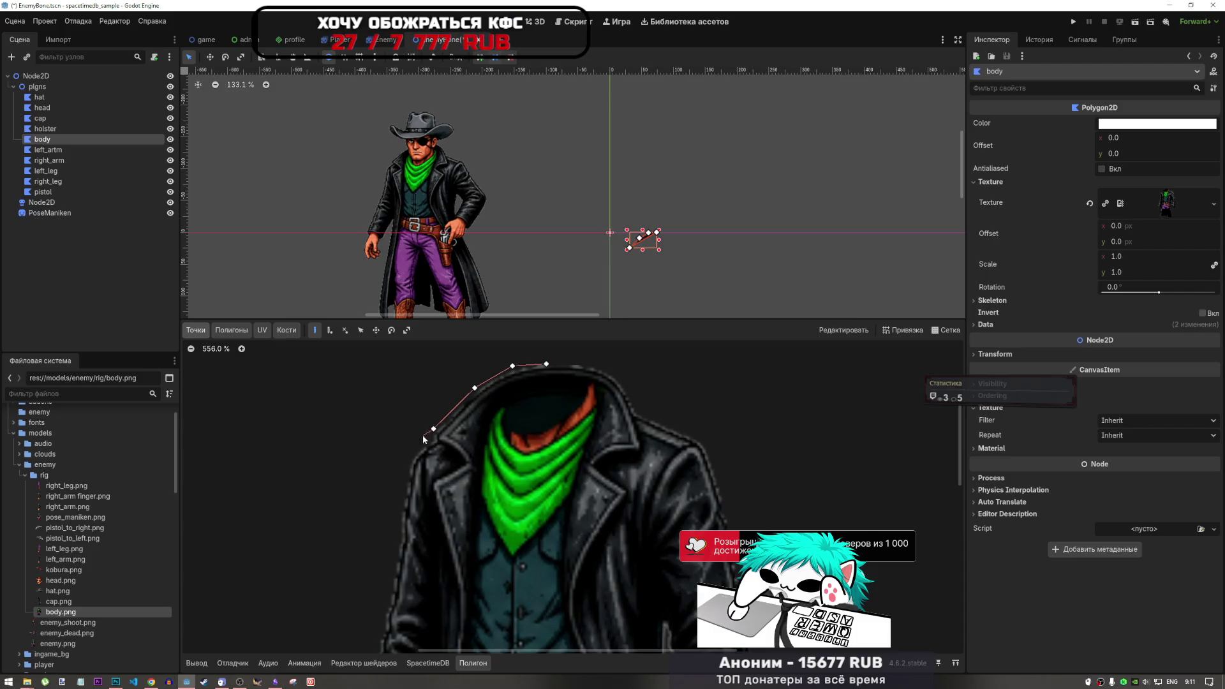
{"action": "left_click", "coordinate": [428, 440]}
Trace down the coat's left side and around the bottom of the left coat tail.
{"action": "left_click", "coordinate": [405, 461]}
{"action": "scroll", "coordinate": [460, 364], "scroll_direction": "down", "scroll_amount": 9}
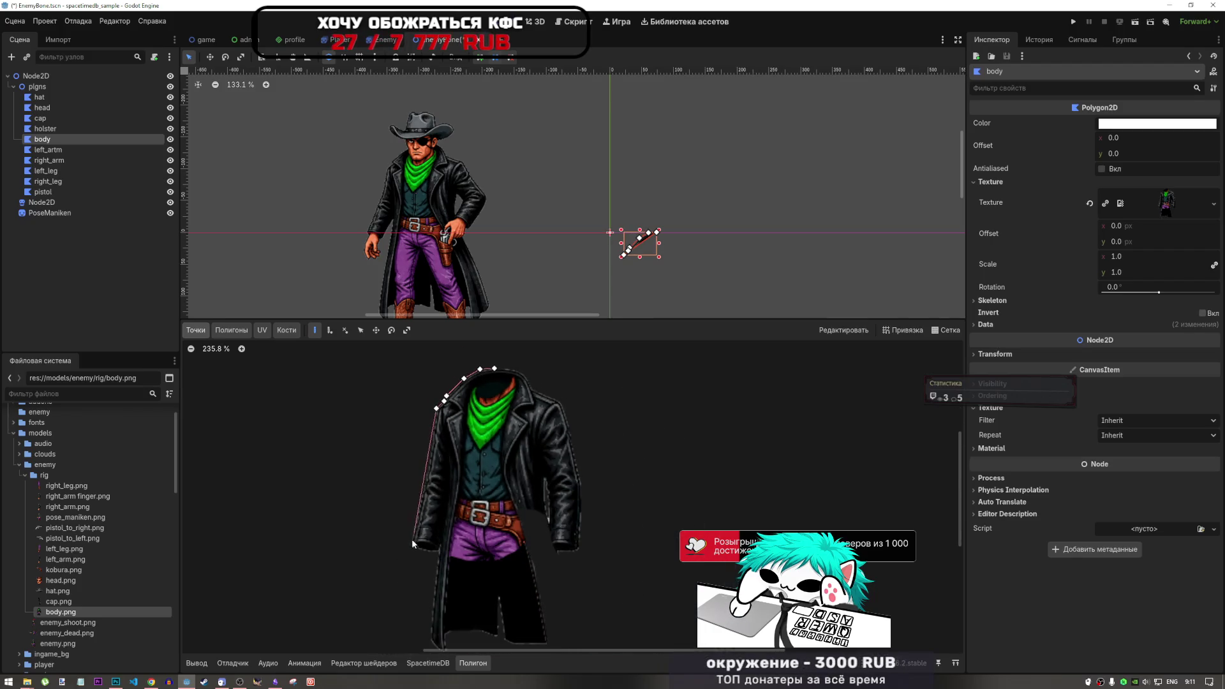
{"action": "left_click", "coordinate": [410, 543]}
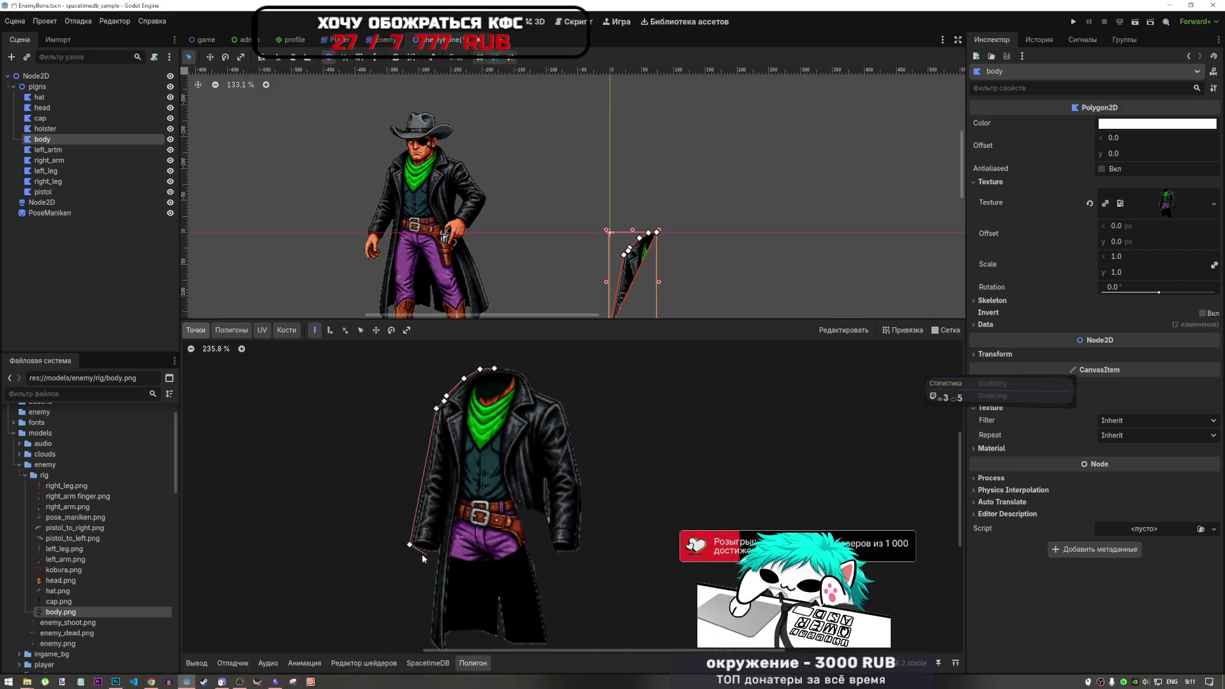
{"action": "left_click", "coordinate": [414, 548]}
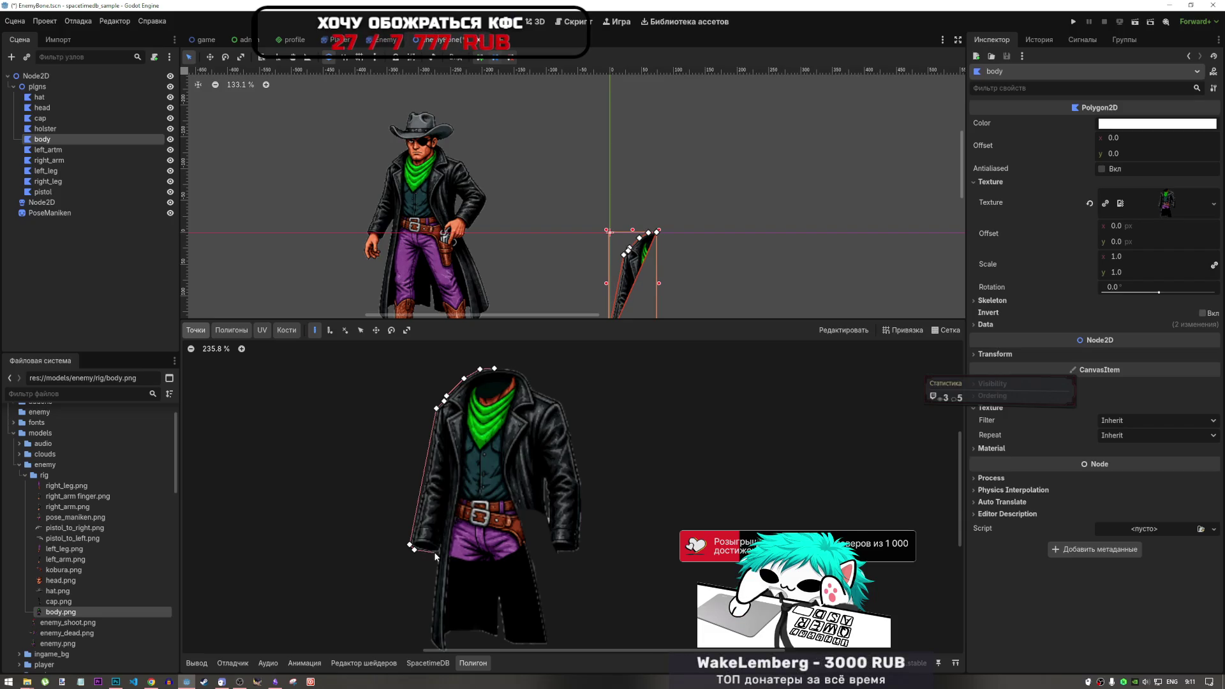
{"action": "left_click", "coordinate": [436, 552]}
{"action": "scroll", "coordinate": [422, 588], "scroll_direction": "down", "scroll_amount": 5}
{"action": "scroll", "coordinate": [422, 572], "scroll_direction": "up", "scroll_amount": 13}
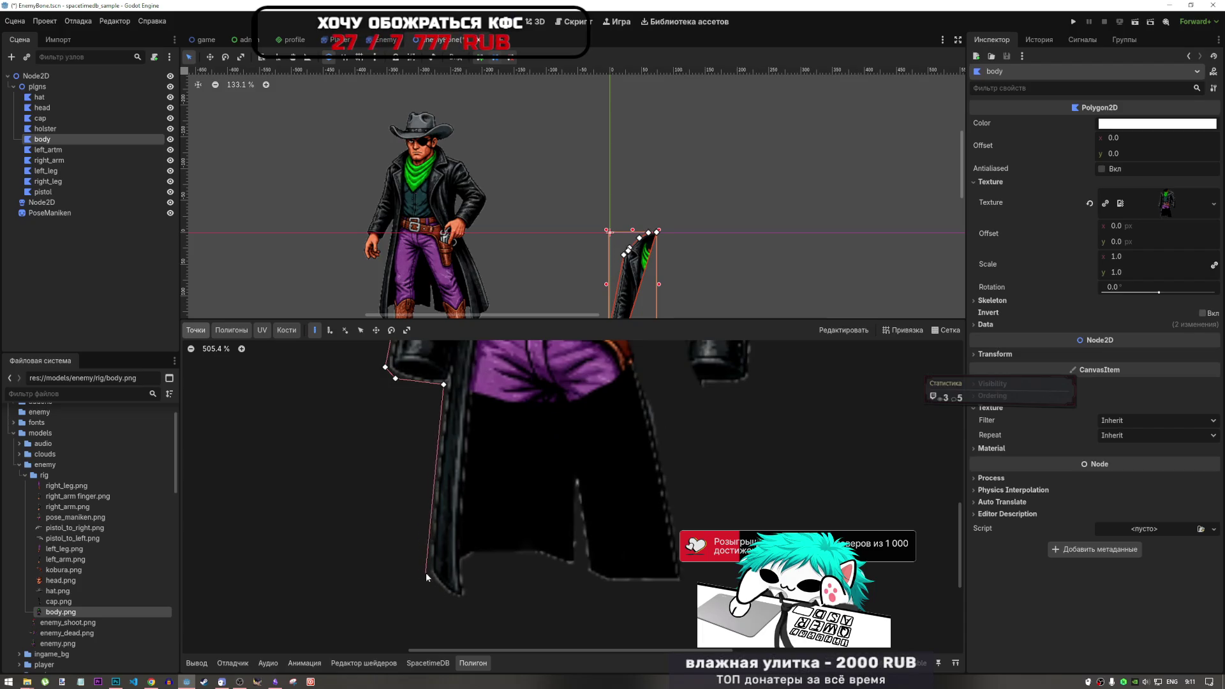
{"action": "left_click", "coordinate": [426, 572]}
{"action": "left_click", "coordinate": [446, 599]}
{"action": "left_click", "coordinate": [467, 600]}
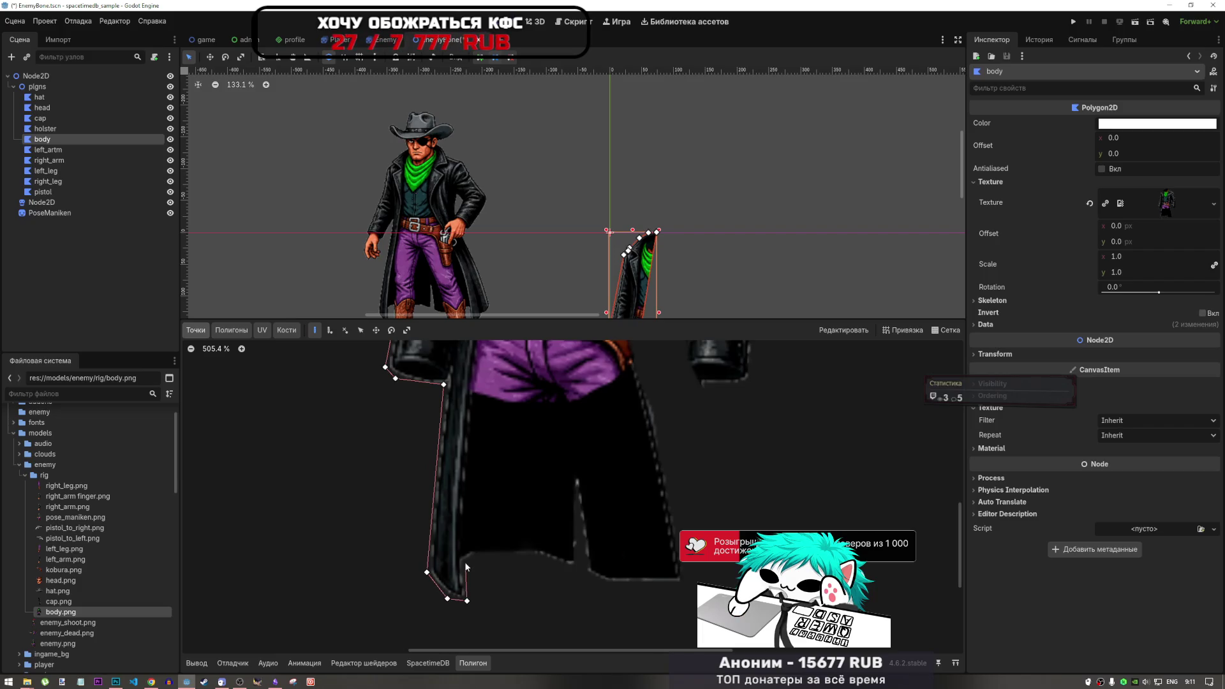
{"action": "left_click", "coordinate": [465, 561]}
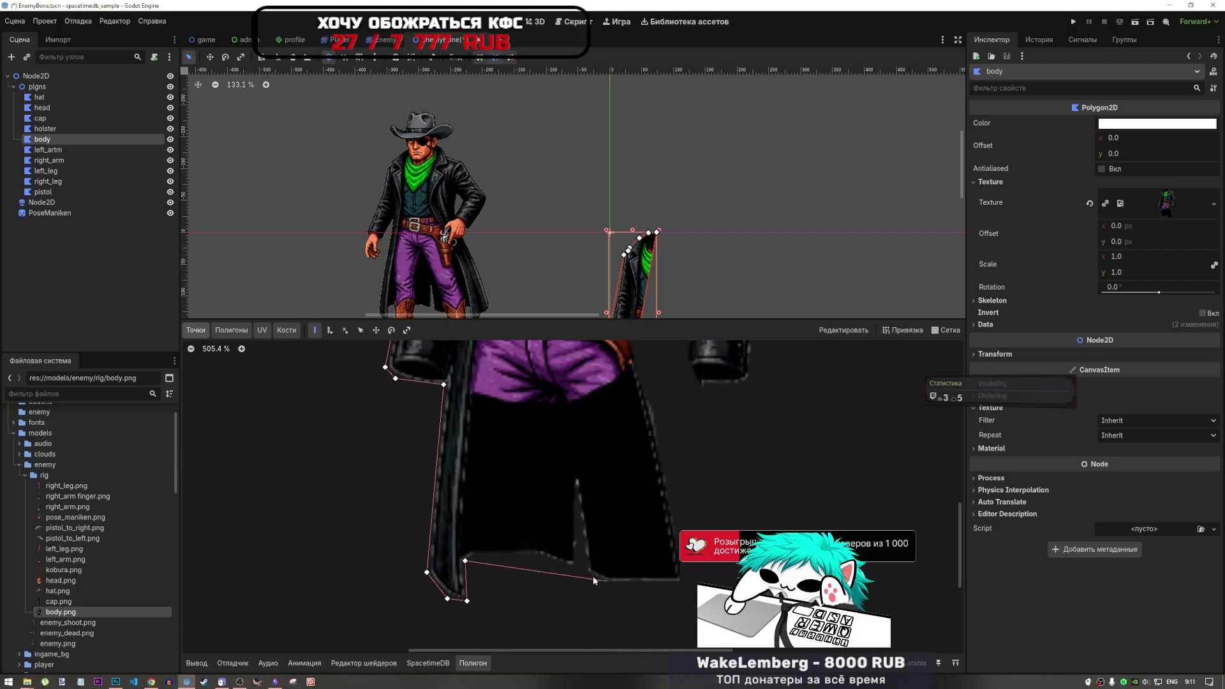
Continue the outline along the coat's bottom edge to its bottom right corner.
{"action": "left_click", "coordinate": [567, 565]}
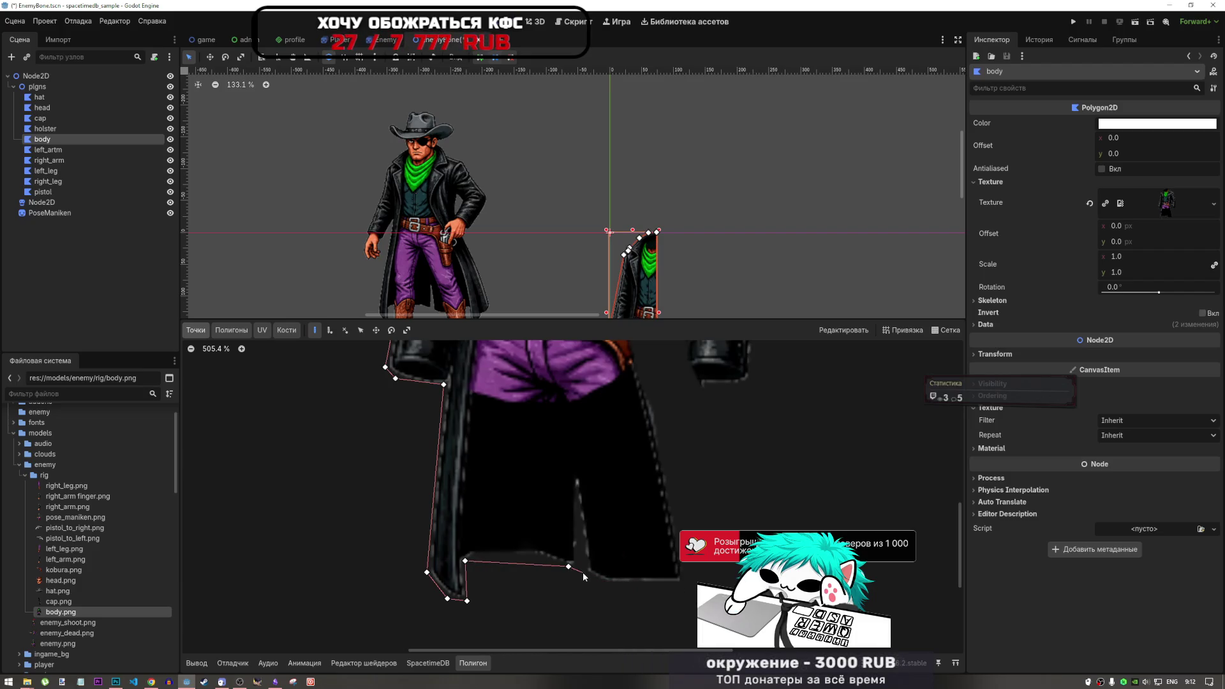
{"action": "left_click", "coordinate": [585, 574]}
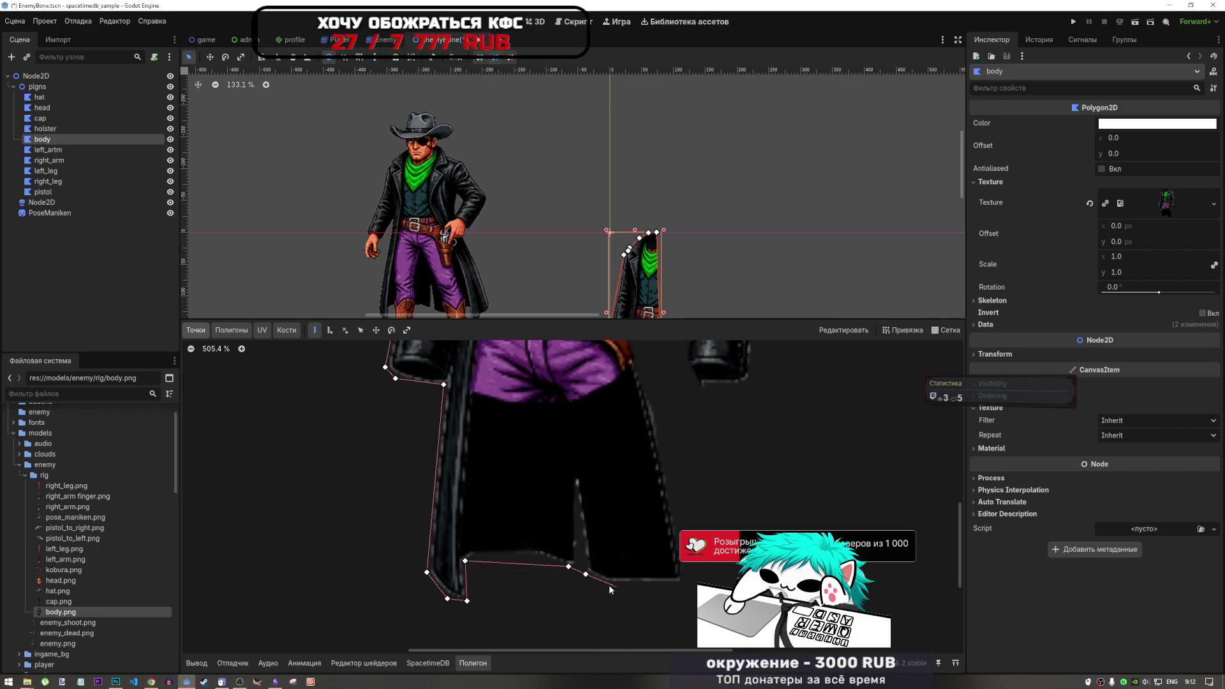
{"action": "left_click", "coordinate": [605, 583]}
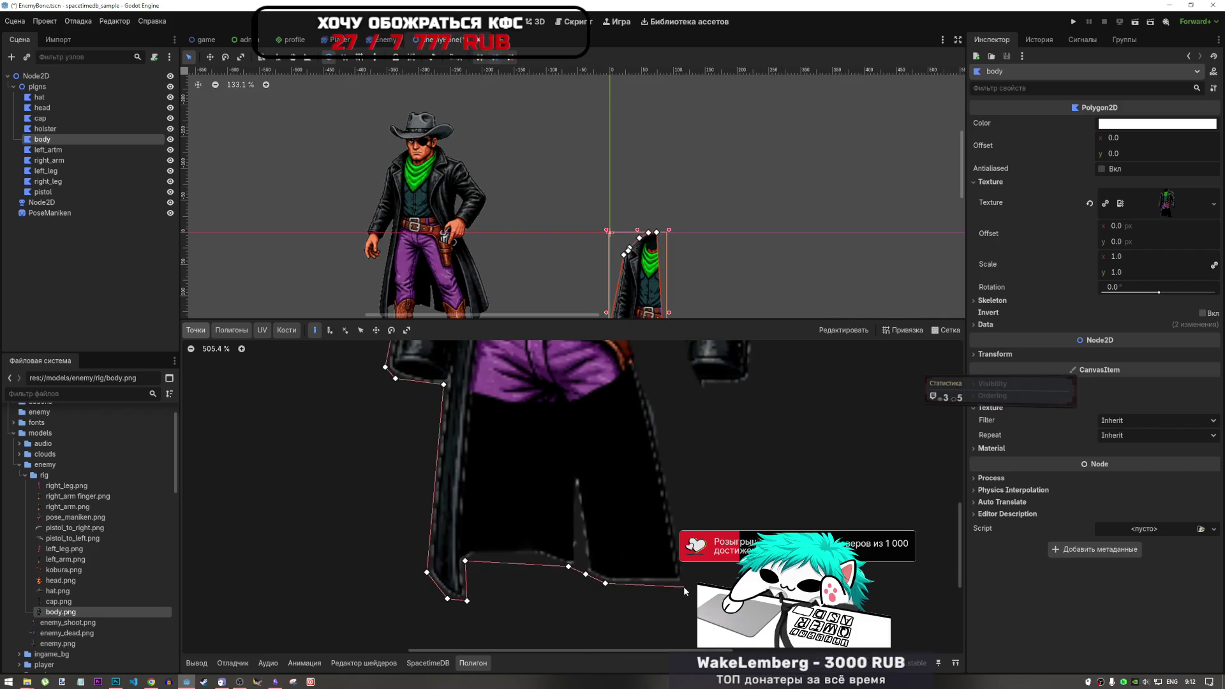
{"action": "left_click", "coordinate": [687, 587]}
{"action": "scroll", "coordinate": [674, 450], "scroll_direction": "down", "scroll_amount": 5}
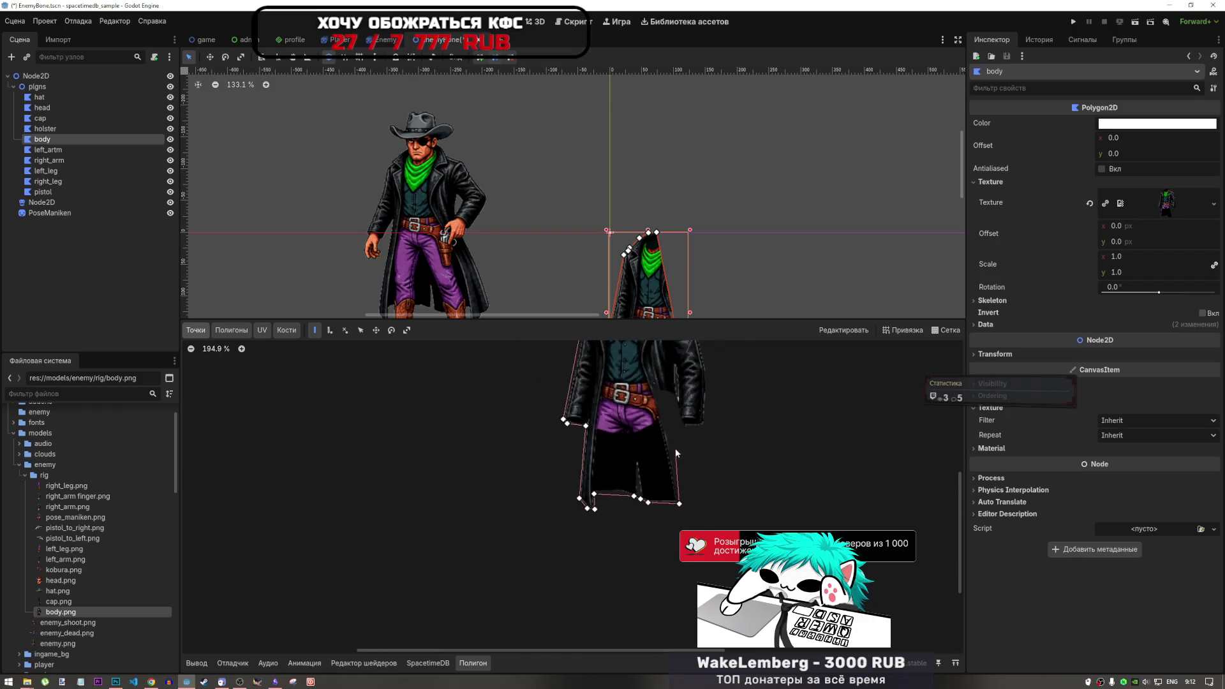
{"action": "scroll", "coordinate": [677, 439], "scroll_direction": "up", "scroll_amount": 5}
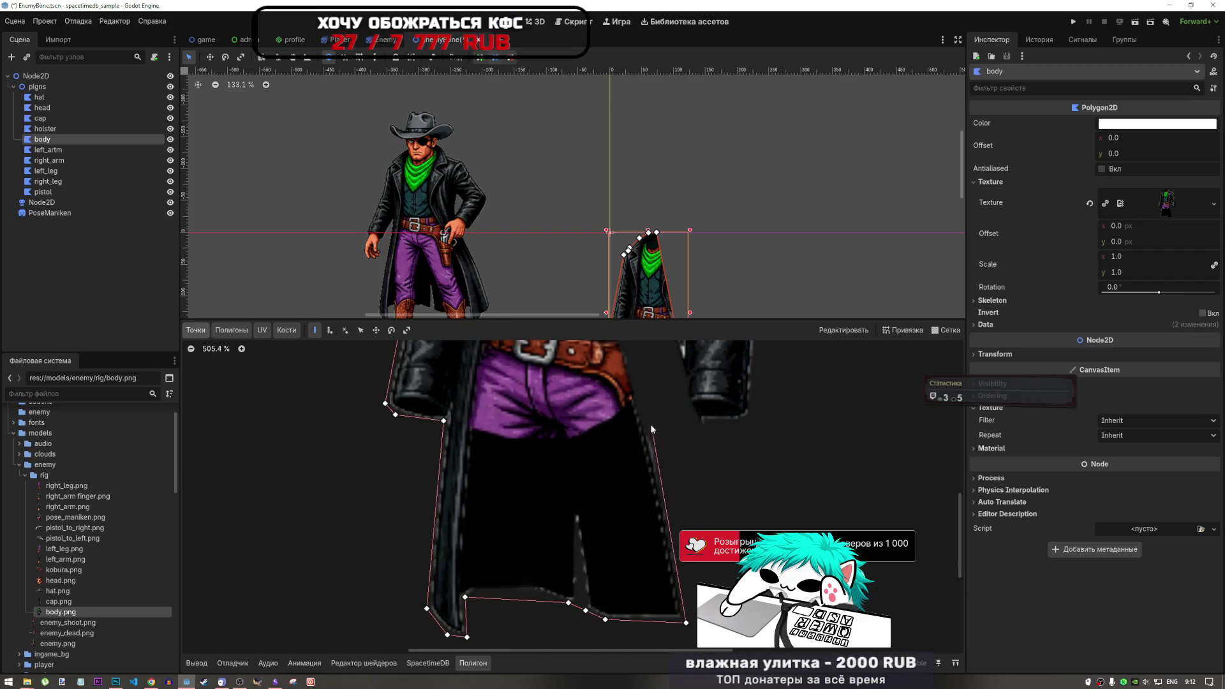
Trace the outline around the right sleeve and down the coat's right edge.
{"action": "left_click", "coordinate": [639, 374]}
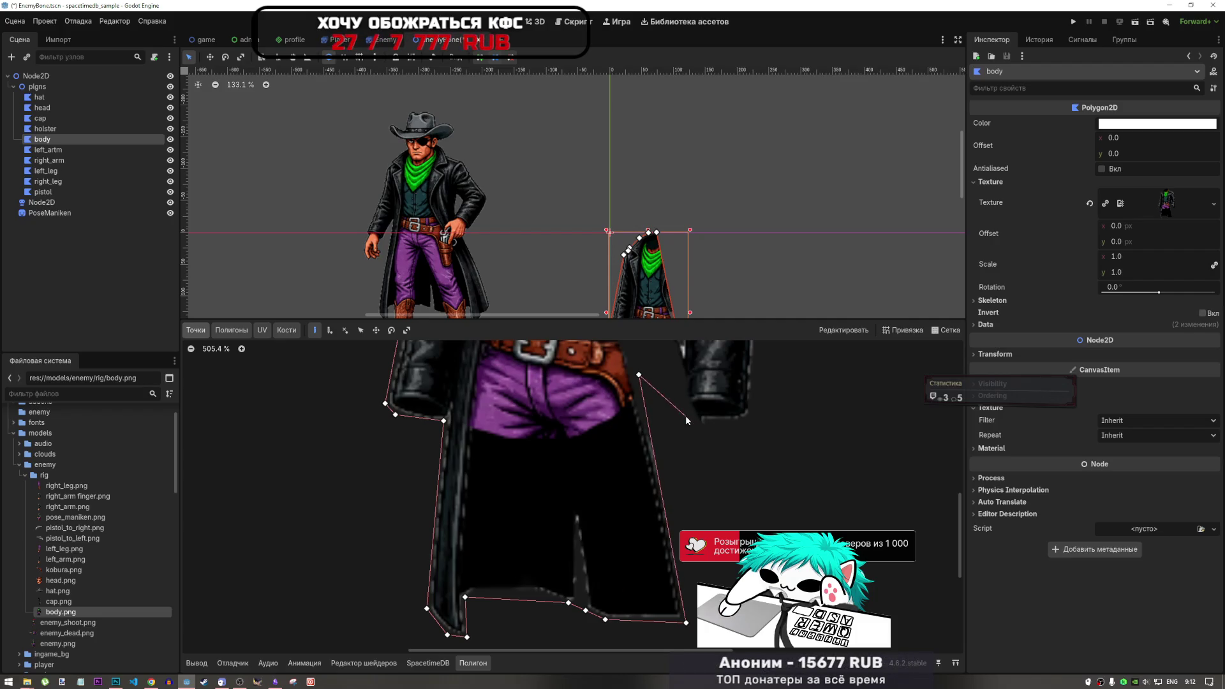
{"action": "left_click", "coordinate": [686, 416]}
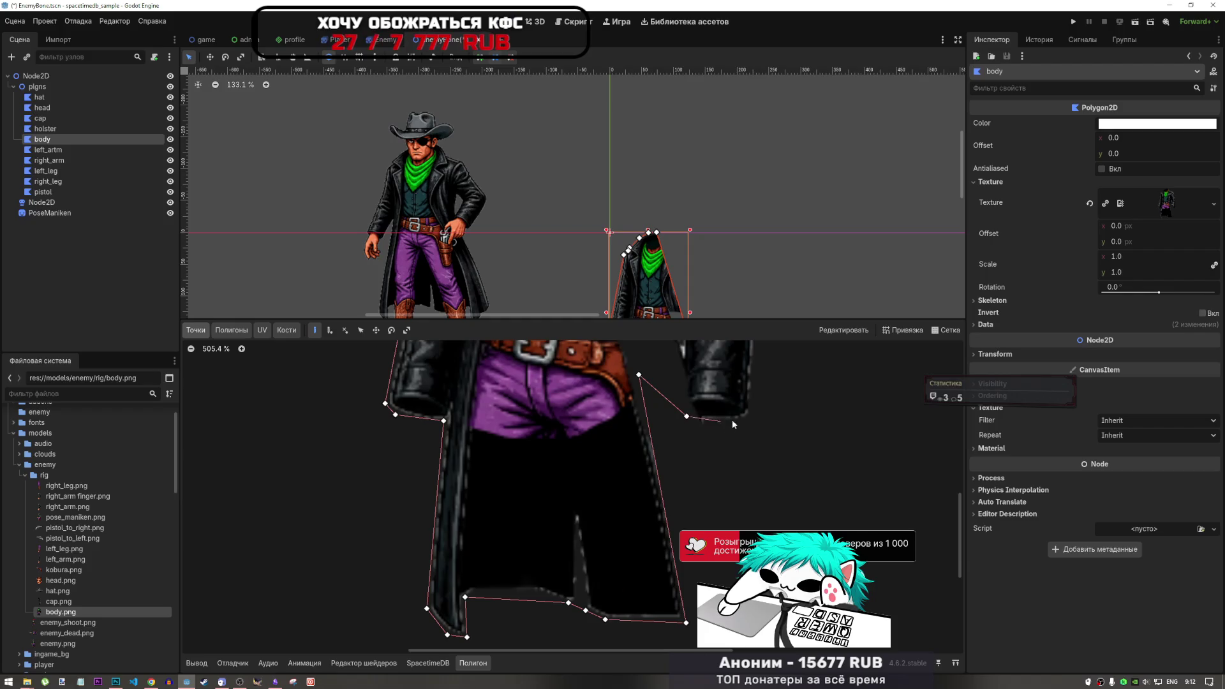
{"action": "left_click", "coordinate": [750, 419]}
{"action": "scroll", "coordinate": [746, 439], "scroll_direction": "down", "scroll_amount": 8}
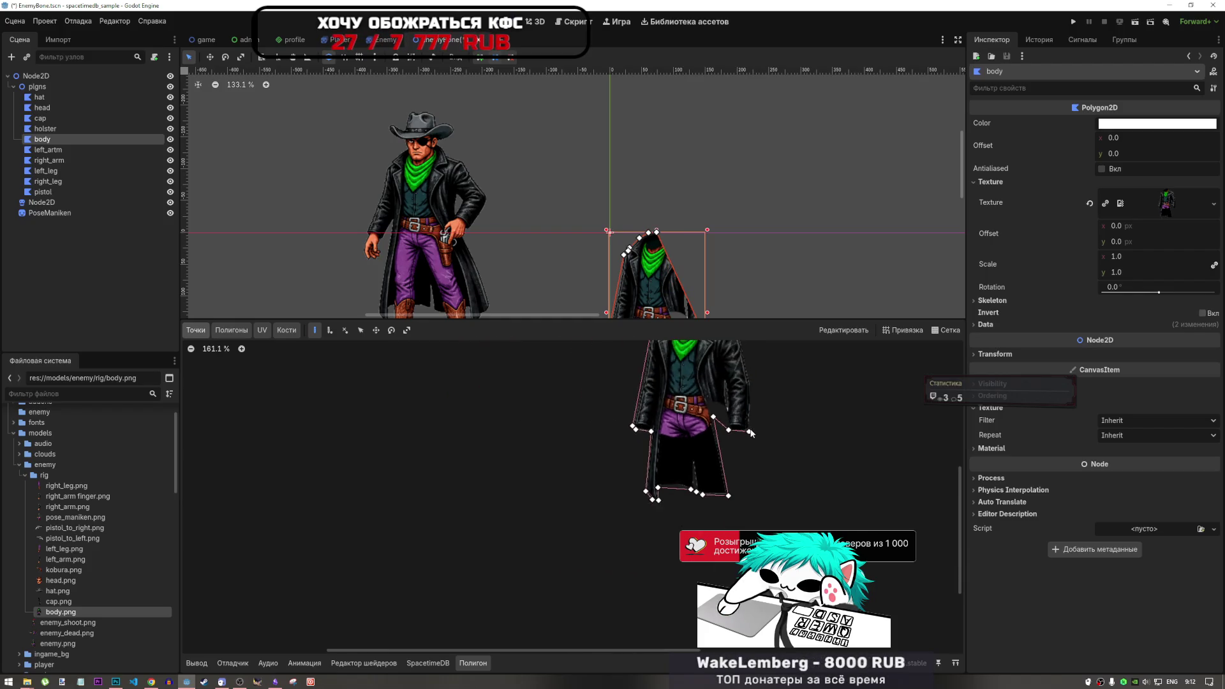
{"action": "scroll", "coordinate": [752, 369], "scroll_direction": "up", "scroll_amount": 6}
{"action": "scroll", "coordinate": [728, 486], "scroll_direction": "up", "scroll_amount": 5}
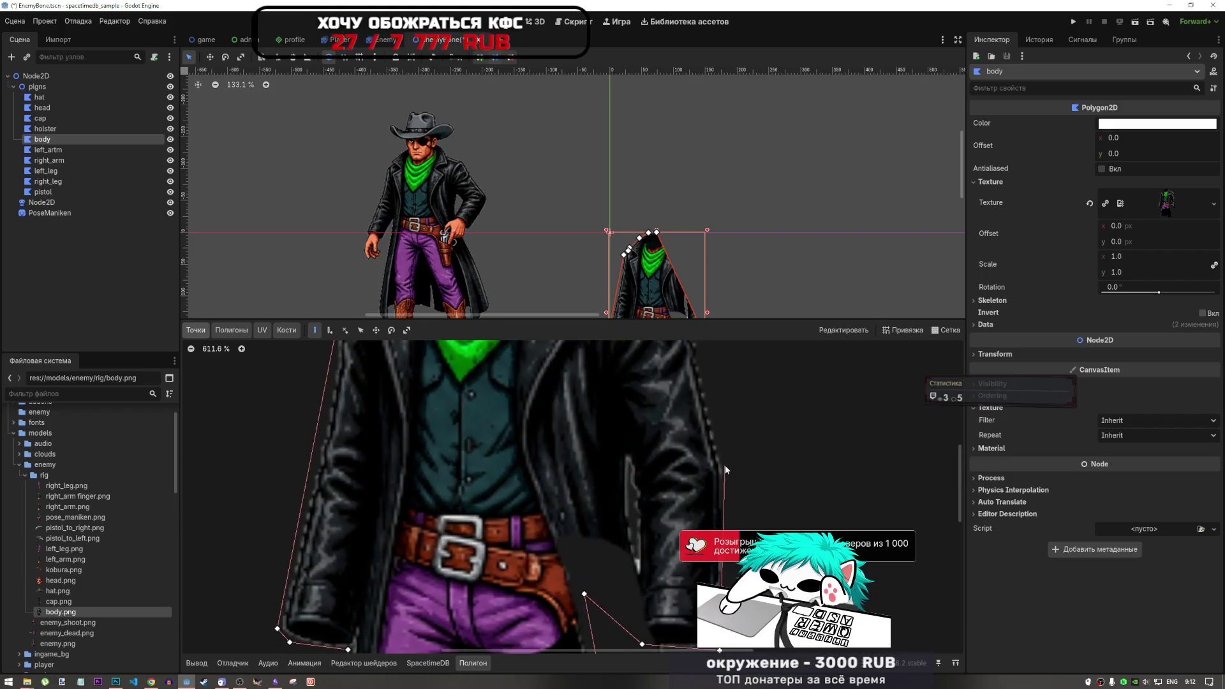
{"action": "left_click", "coordinate": [723, 475]}
{"action": "scroll", "coordinate": [725, 462], "scroll_direction": "down", "scroll_amount": 3}
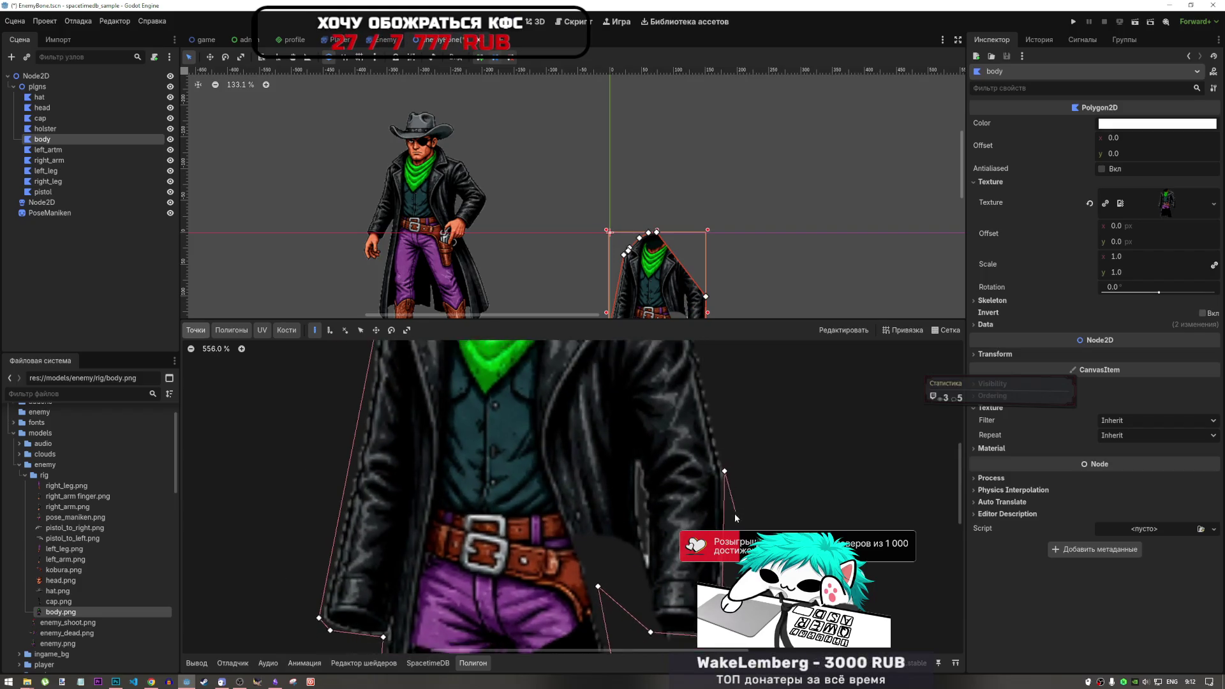
{"action": "scroll", "coordinate": [714, 414], "scroll_direction": "up", "scroll_amount": 3}
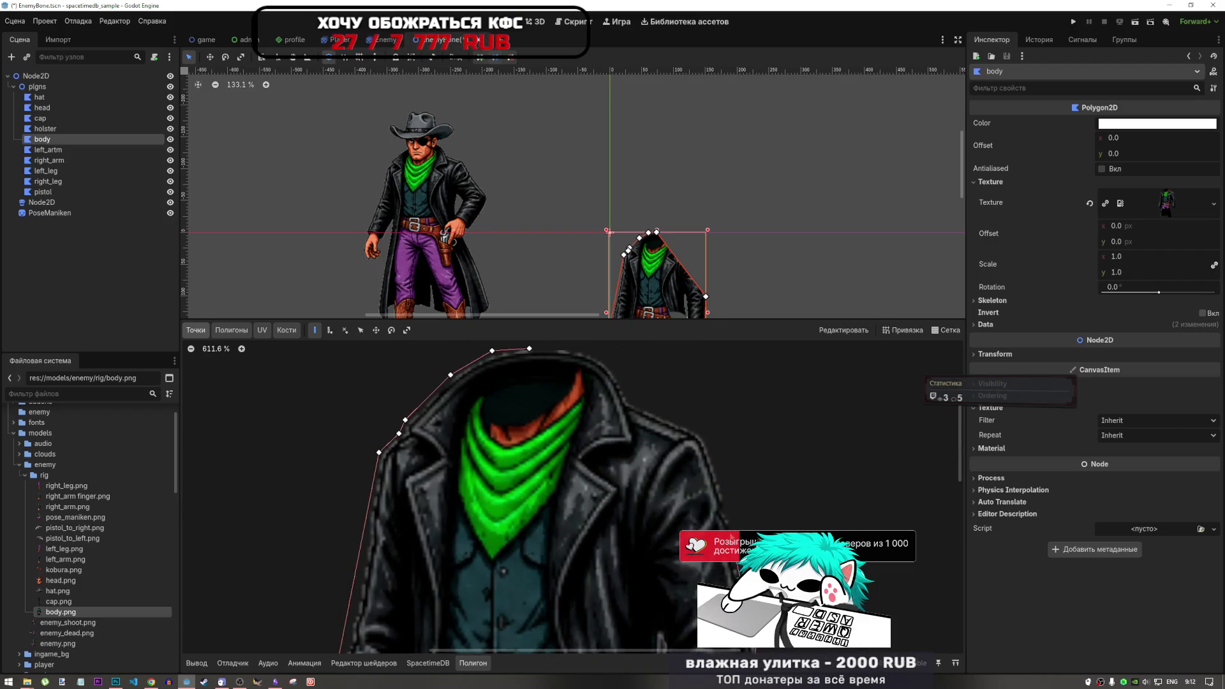
{"action": "left_click", "coordinate": [729, 527]}
{"action": "left_click", "coordinate": [728, 512]}
{"action": "left_click", "coordinate": [723, 509]}
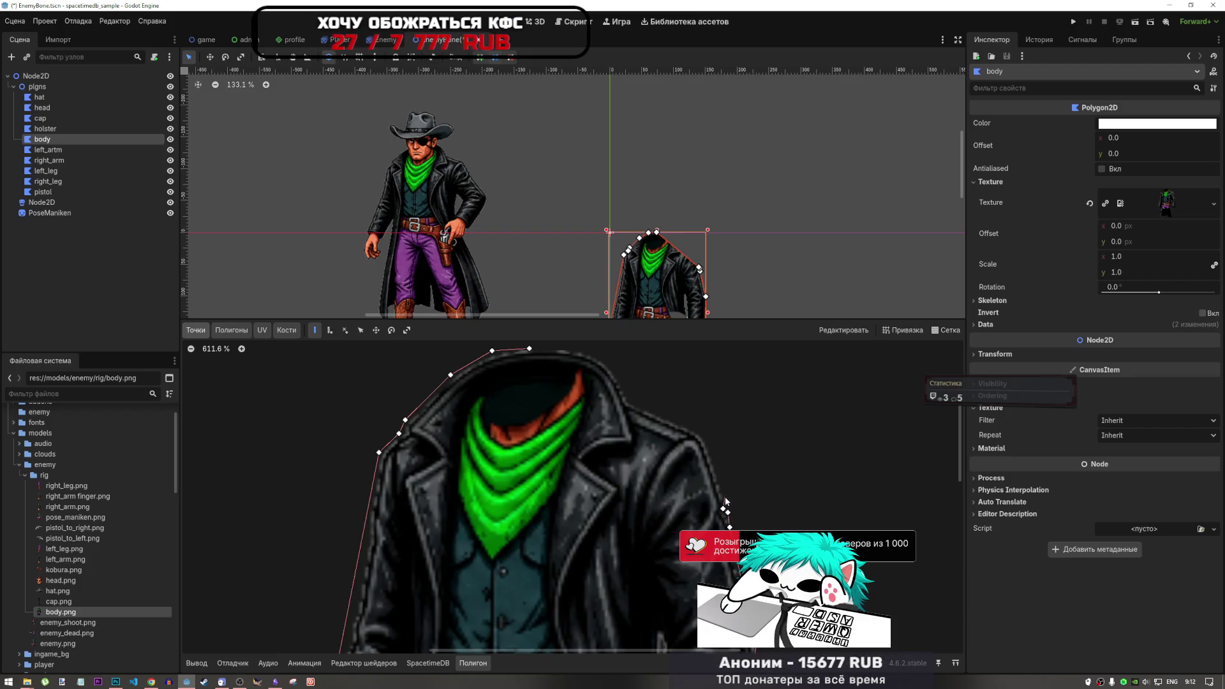
Add points over the upper right edge, shoulder and collar, closing the outline at its first point.
{"action": "left_click", "coordinate": [699, 433]}
{"action": "left_click", "coordinate": [625, 401]}
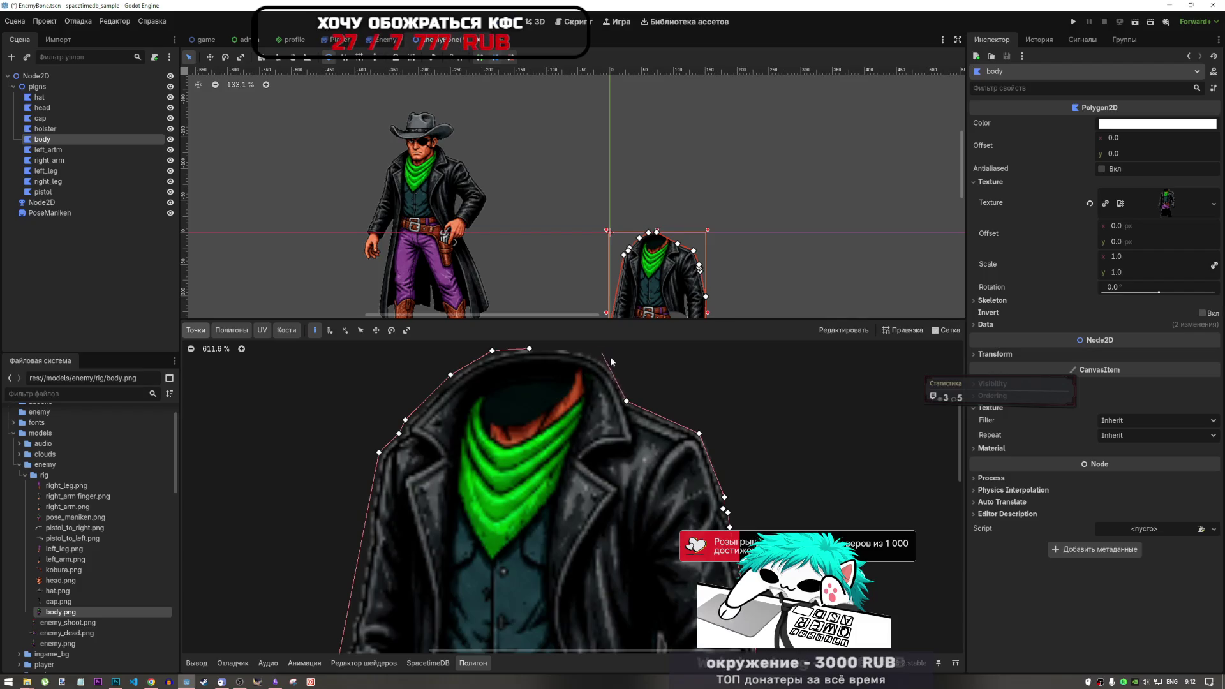
{"action": "left_click", "coordinate": [615, 365]}
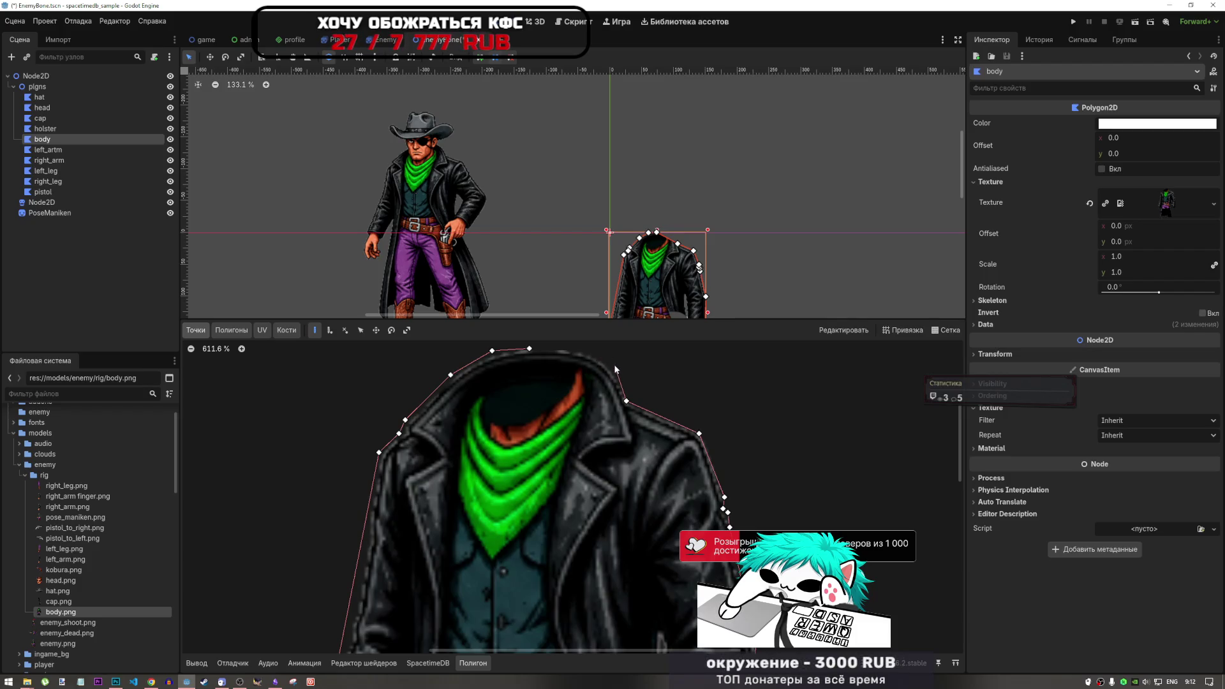
{"action": "left_click", "coordinate": [584, 350]}
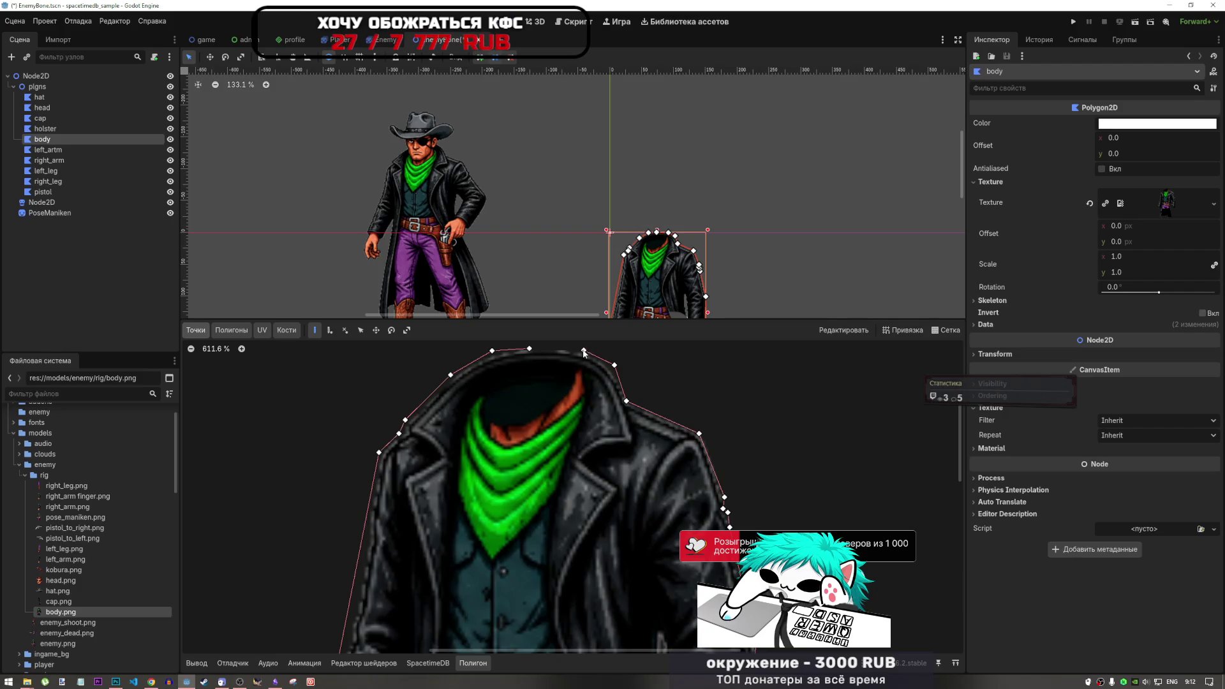
{"action": "left_click", "coordinate": [530, 348]}
{"action": "scroll", "coordinate": [548, 392], "scroll_direction": "down", "scroll_amount": 8}
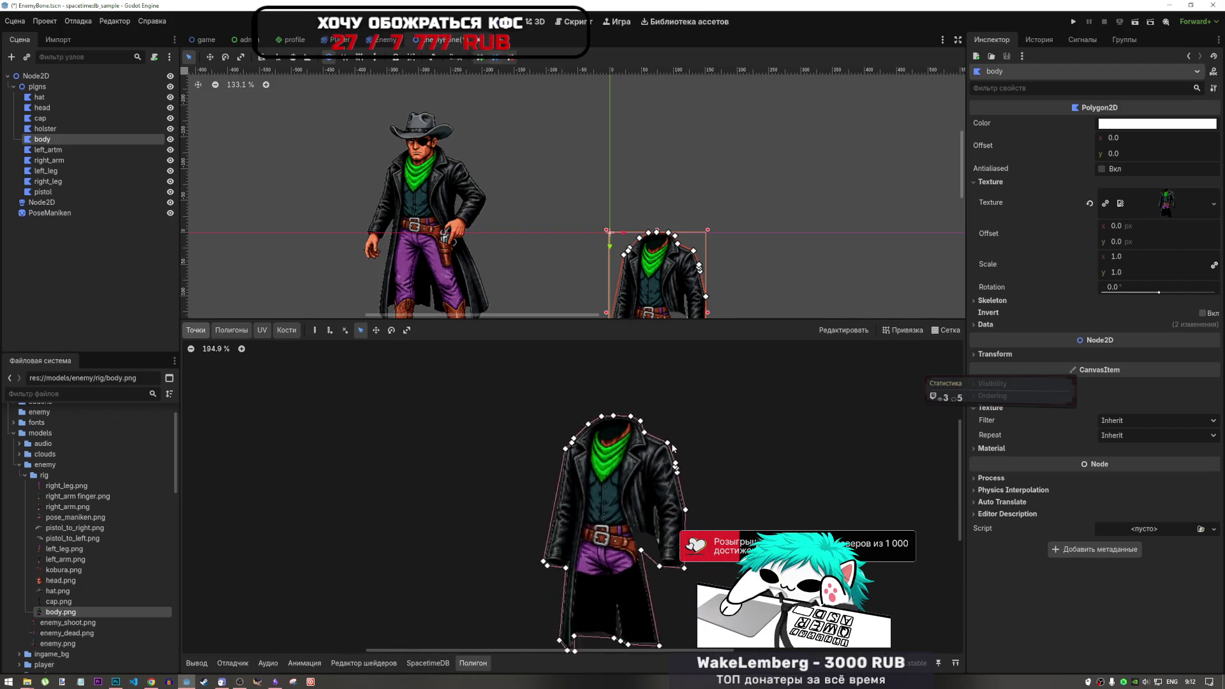
Drag the PoseManiken reference beside the body polygon, then nudge it 7 px lower.
{"action": "scroll", "coordinate": [663, 275], "scroll_direction": "down", "scroll_amount": 5}
{"action": "scroll", "coordinate": [633, 235], "scroll_direction": "up", "scroll_amount": 10}
{"action": "scroll", "coordinate": [619, 217], "scroll_direction": "down", "scroll_amount": 12}
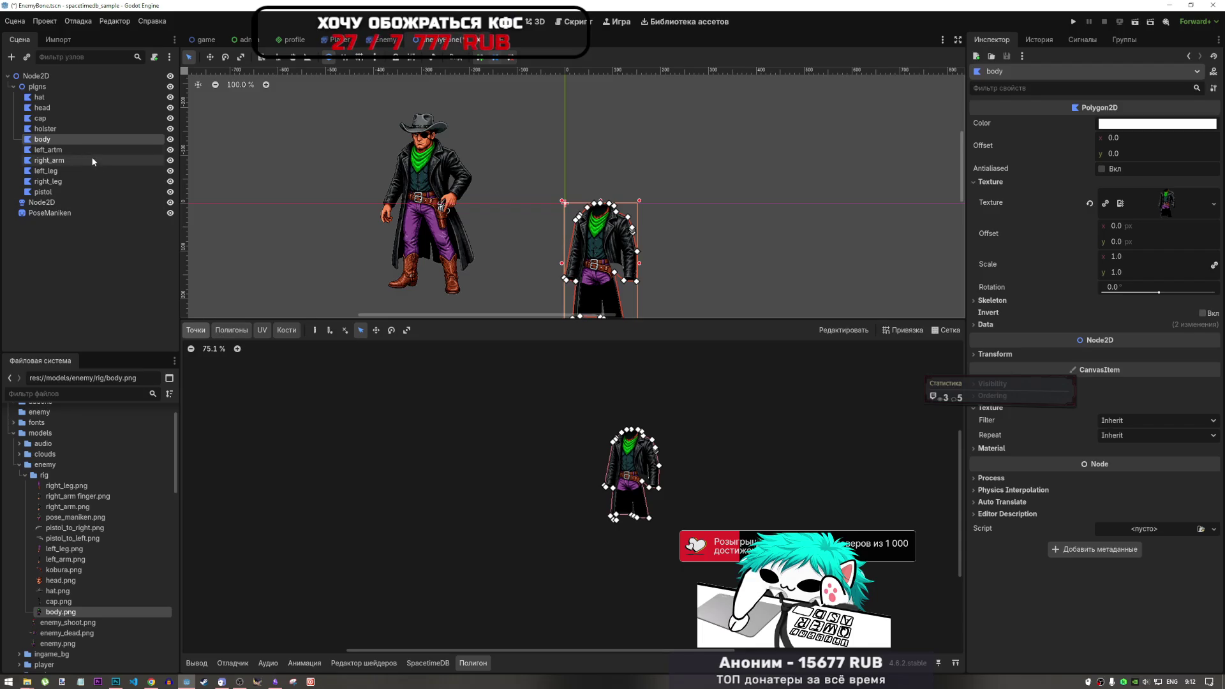
{"action": "scroll", "coordinate": [599, 201], "scroll_direction": "down", "scroll_amount": 20}
{"action": "scroll", "coordinate": [600, 201], "scroll_direction": "up", "scroll_amount": 12}
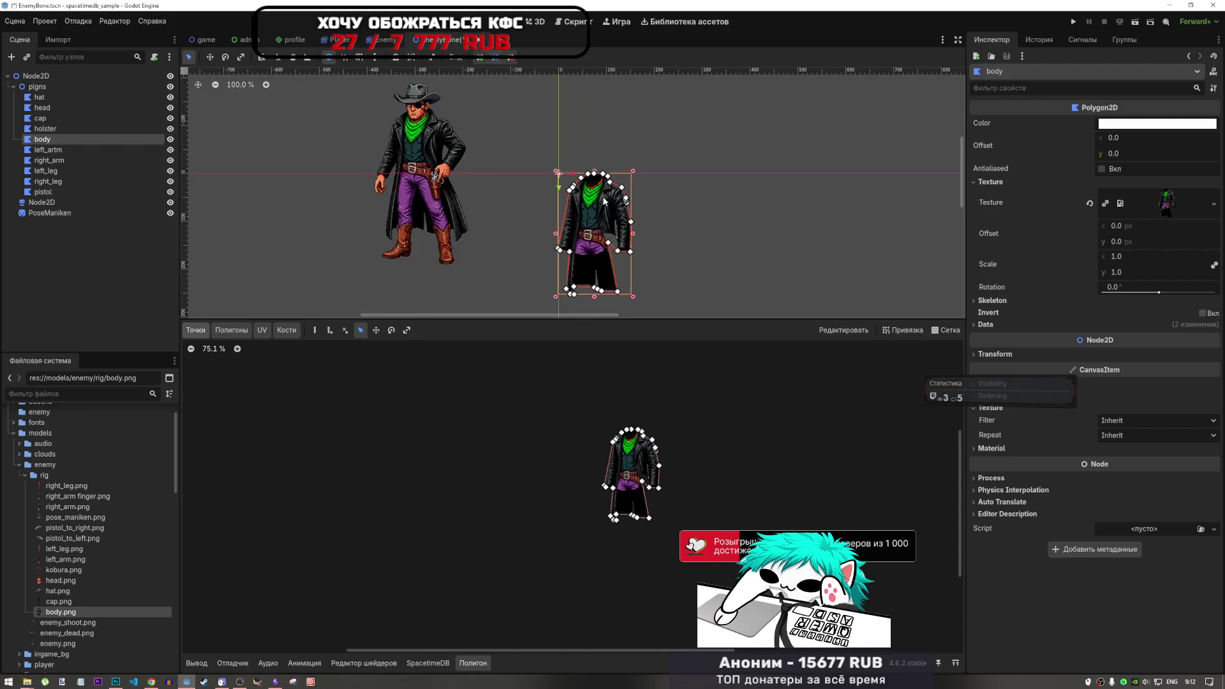
{"action": "scroll", "coordinate": [598, 202], "scroll_direction": "up", "scroll_amount": 4}
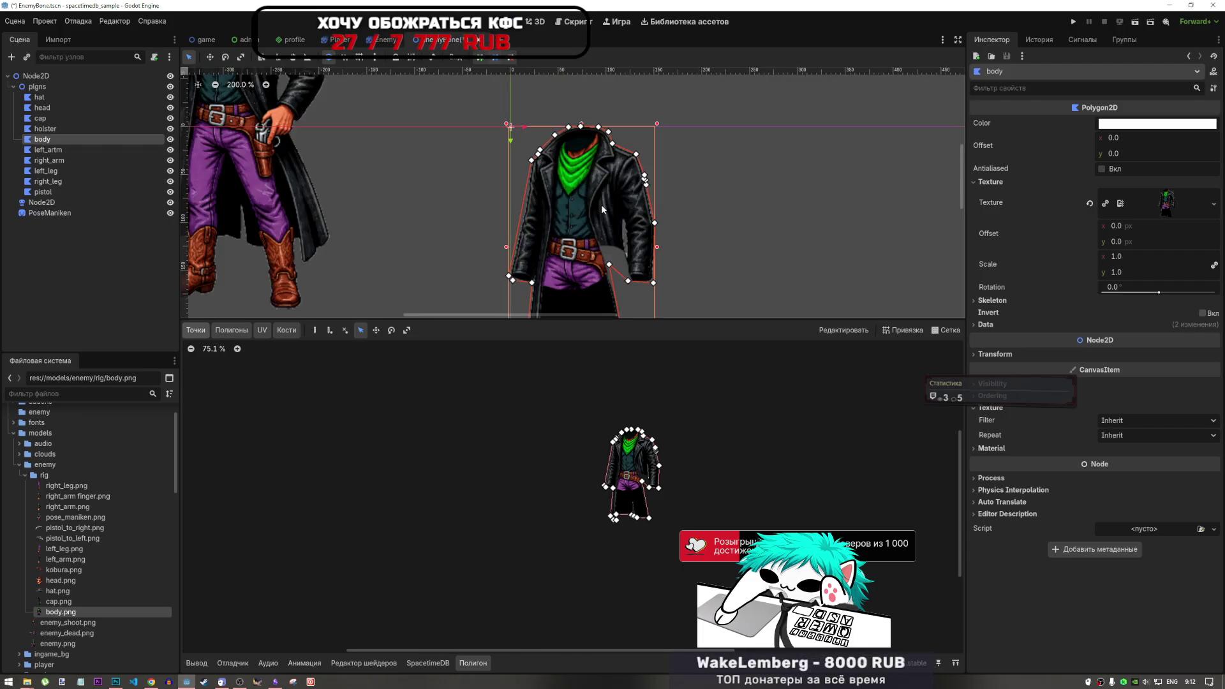
{"action": "left_click", "coordinate": [49, 101]}
{"action": "scroll", "coordinate": [460, 178], "scroll_direction": "down", "scroll_amount": 3}
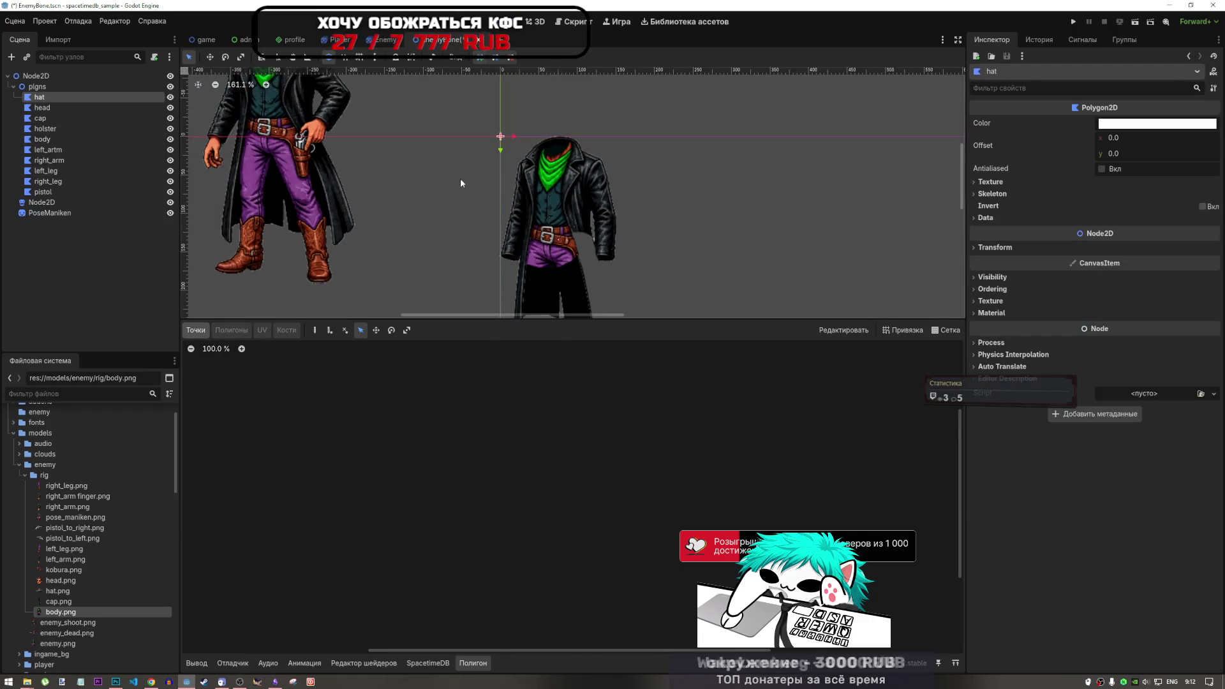
{"action": "scroll", "coordinate": [617, 193], "scroll_direction": "down", "scroll_amount": 3}
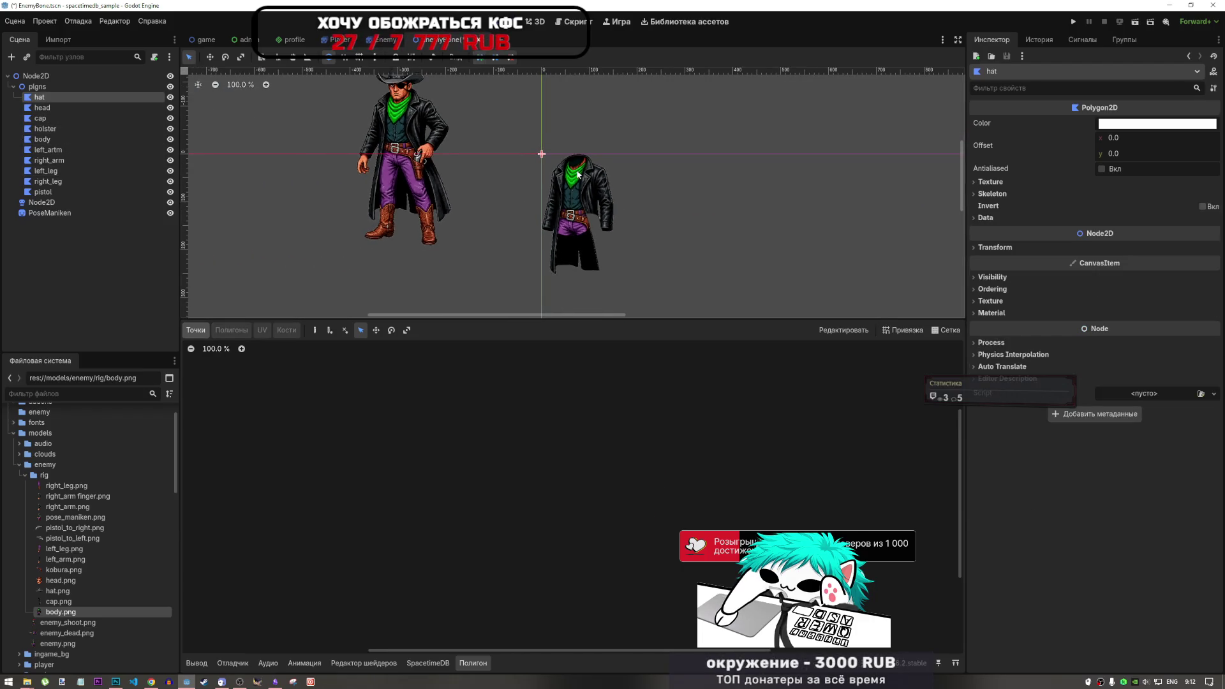
{"action": "left_click", "coordinate": [46, 214]}
{"action": "left_click_drag", "start_coordinate": [405, 137], "coordinate": [474, 191]}
{"action": "scroll", "coordinate": [484, 249], "scroll_direction": "down", "scroll_amount": 5}
{"action": "scroll", "coordinate": [533, 243], "scroll_direction": "up", "scroll_amount": 5}
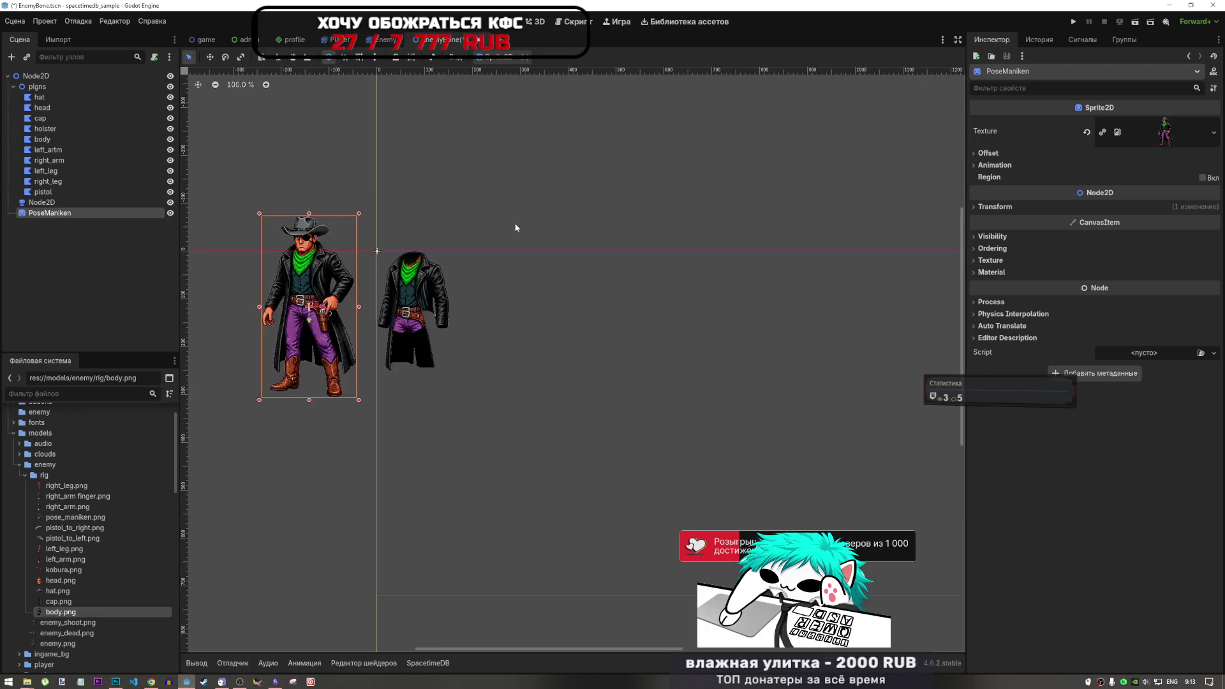
{"action": "scroll", "coordinate": [299, 311], "scroll_direction": "up", "scroll_amount": 3}
{"action": "left_click_drag", "start_coordinate": [384, 261], "coordinate": [383, 275]}
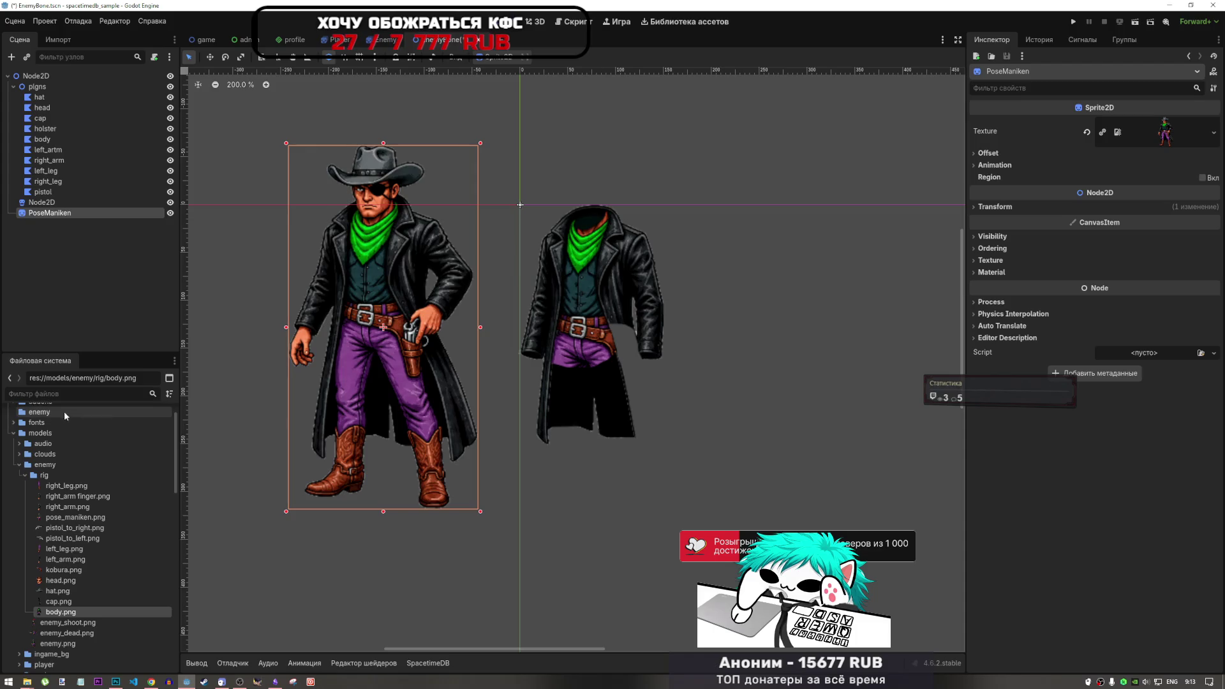
{"action": "left_click", "coordinate": [54, 95]}
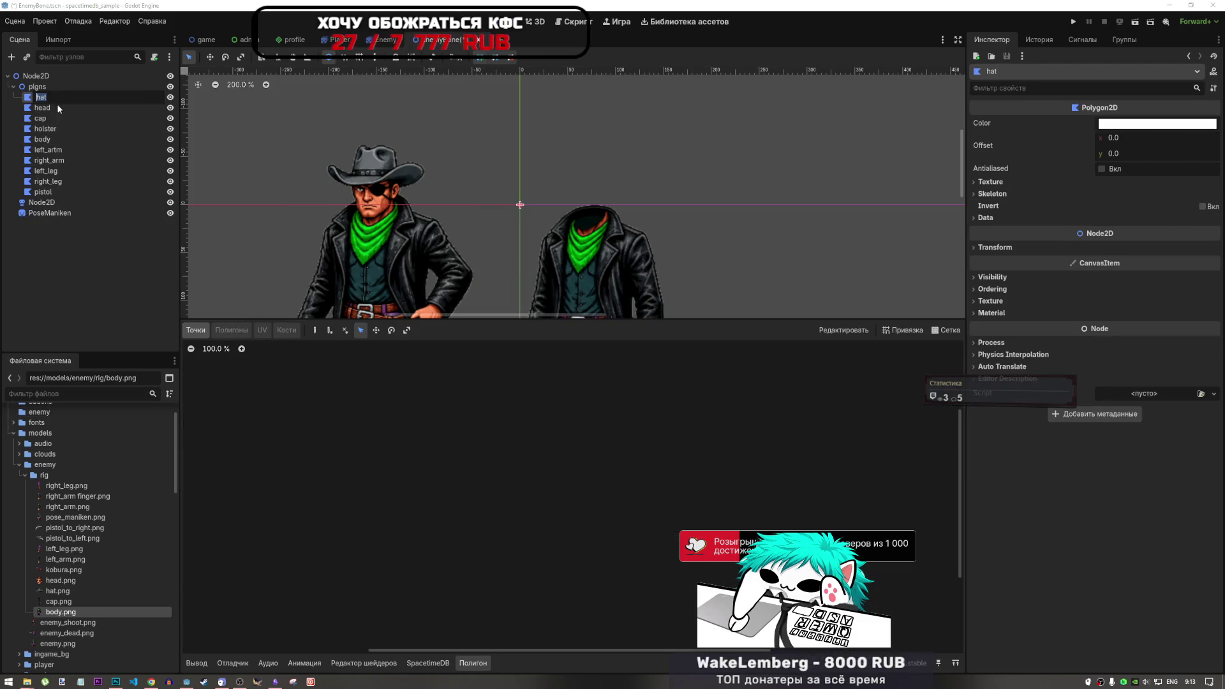
Select the head node and drag head.png from the FileSystem onto its Texture slot.
{"action": "left_click", "coordinate": [55, 107]}
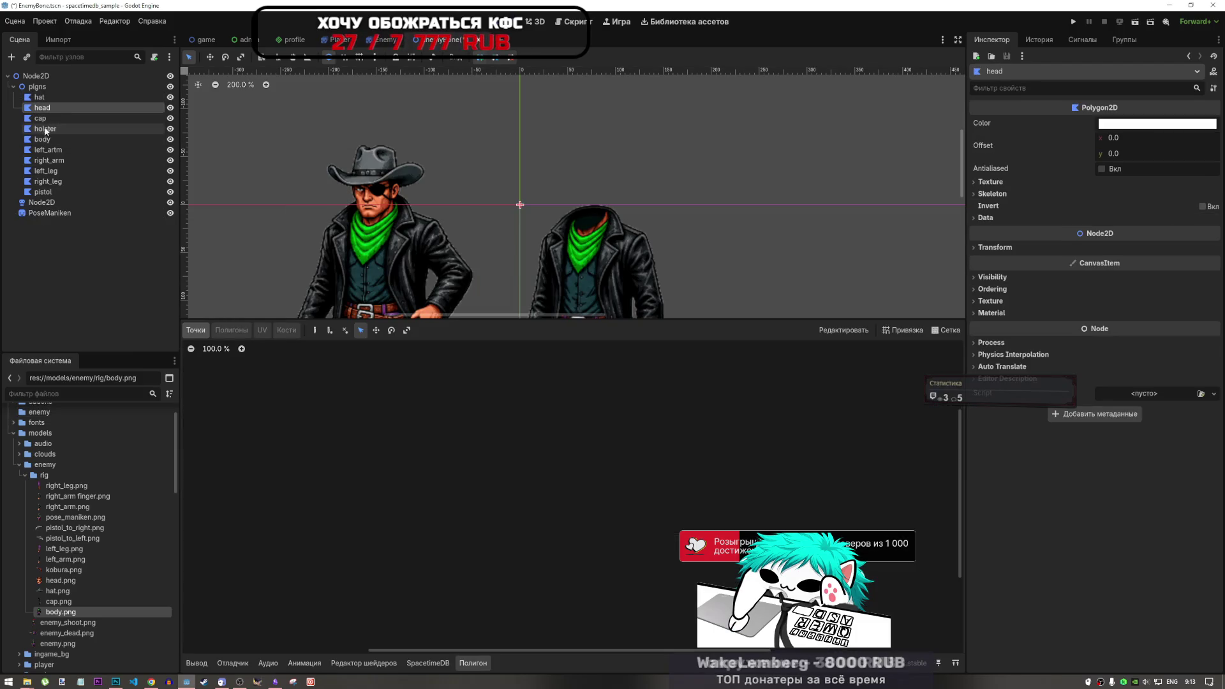
{"action": "left_click", "coordinate": [45, 139]}
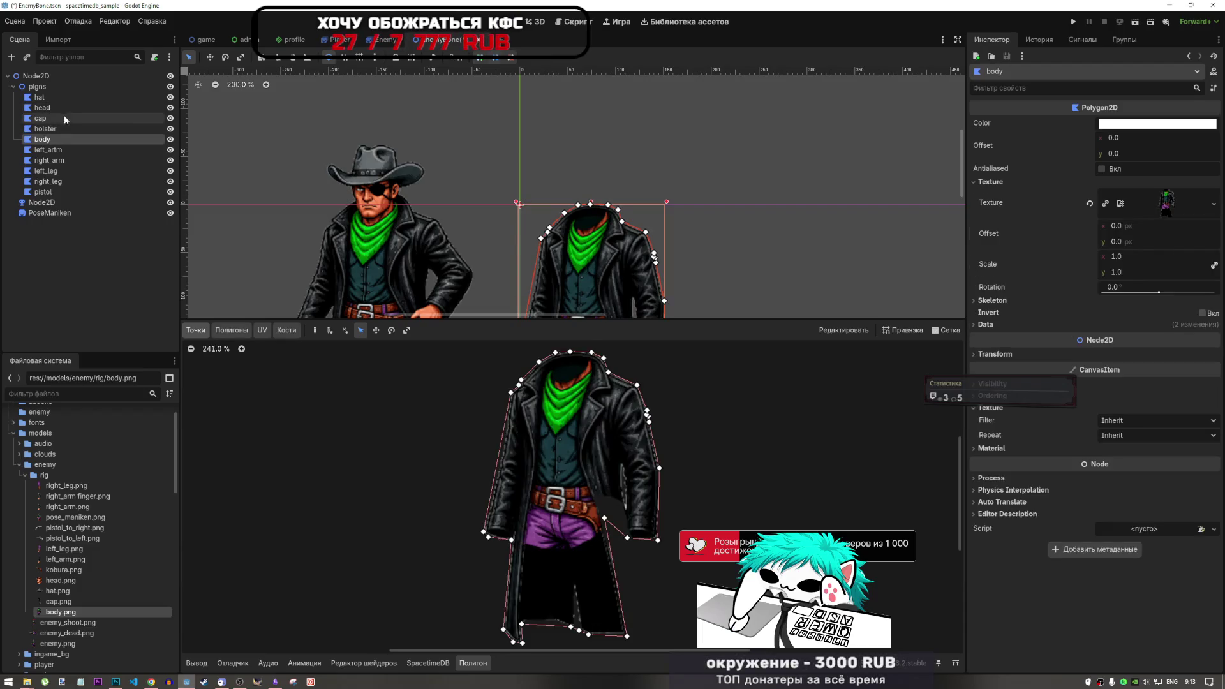
{"action": "left_click", "coordinate": [42, 107]}
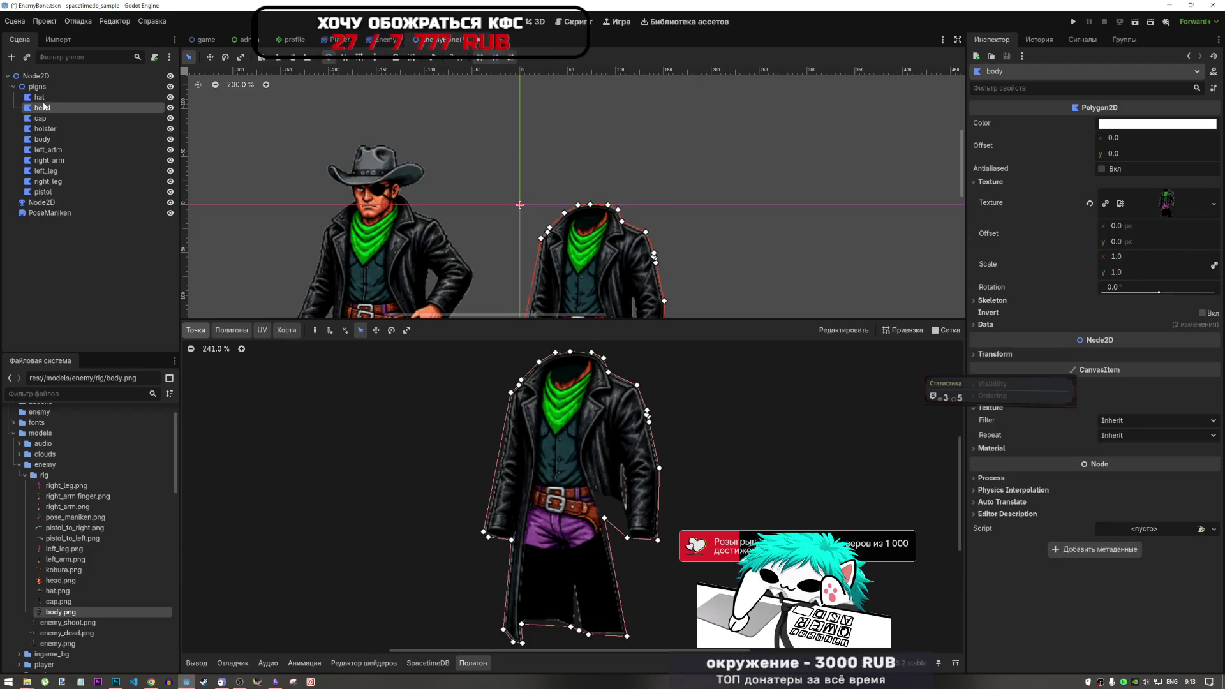
{"action": "left_click", "coordinate": [49, 581]}
{"action": "mouse_move", "coordinate": [49, 583]}
{"action": "left_mouse_down"}
{"action": "mouse_move", "coordinate": [1024, 205]}
{"action": "mouse_move", "coordinate": [867, 229]}
{"action": "mouse_move", "coordinate": [84, 575]}
{"action": "mouse_move", "coordinate": [167, 572]}
{"action": "mouse_move", "coordinate": [1142, 186]}
{"action": "mouse_move", "coordinate": [1078, 191]}
{"action": "mouse_move", "coordinate": [1120, 193]}
{"action": "left_mouse_up"}
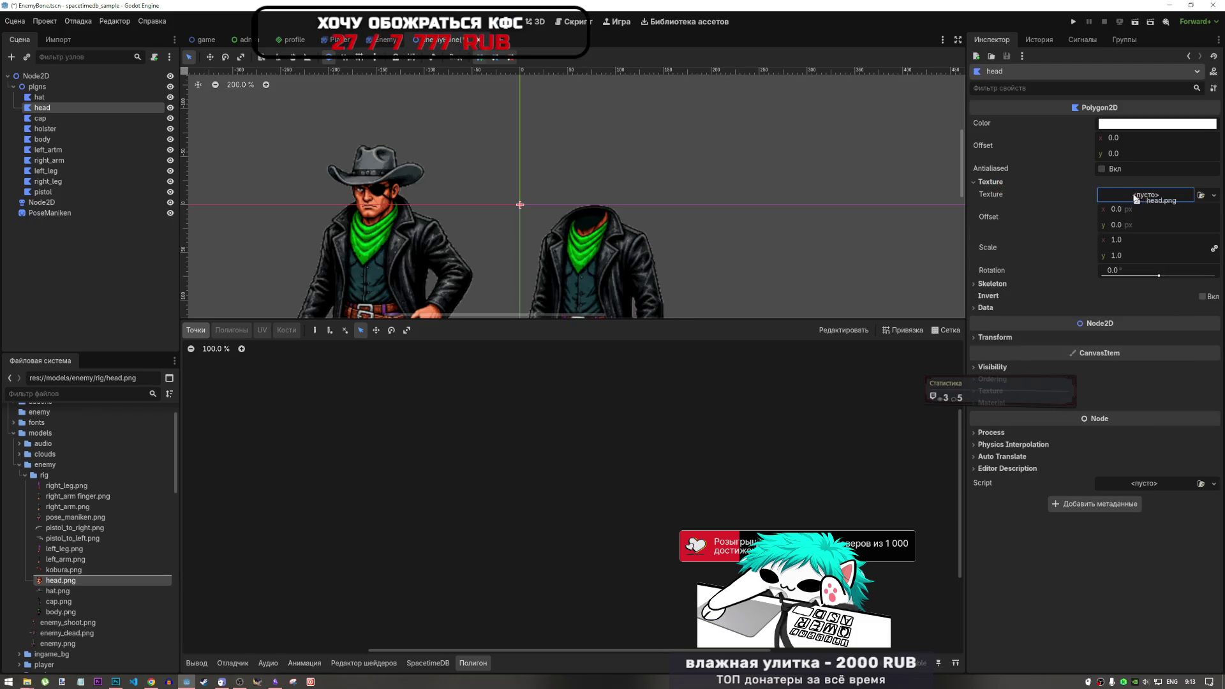
{"action": "scroll", "coordinate": [594, 542], "scroll_direction": "up", "scroll_amount": 17}
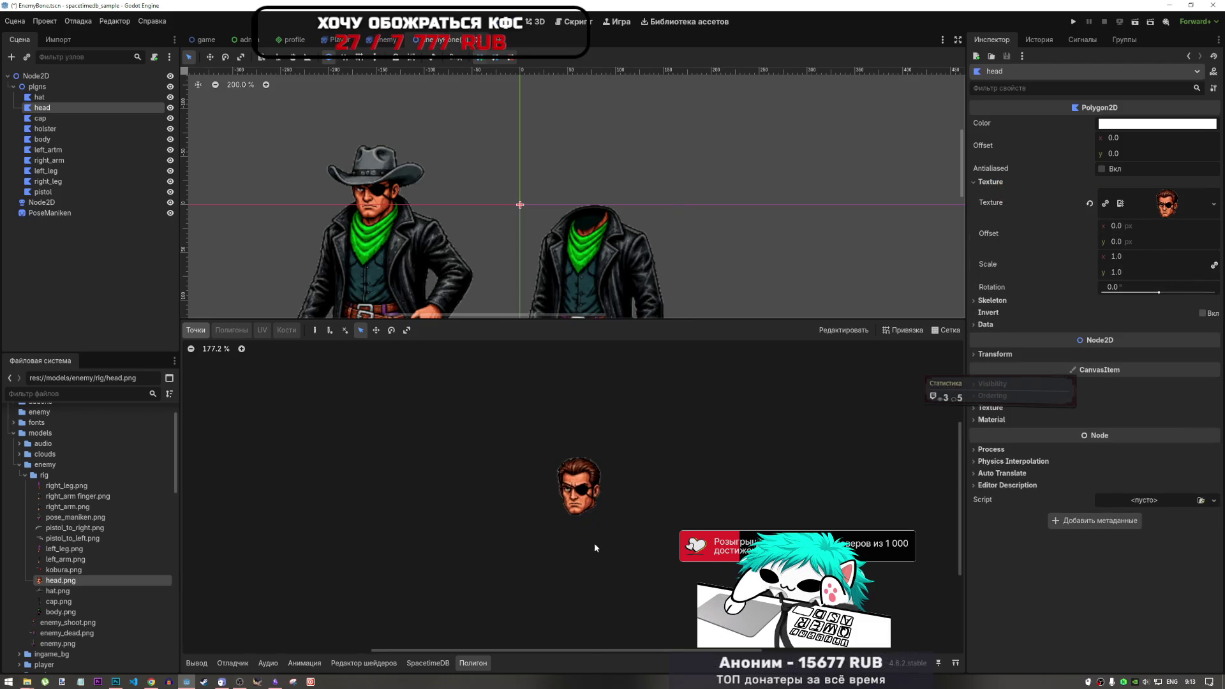
Place head outline points from the hair top down the left edge to the chin.
{"action": "left_click", "coordinate": [196, 330]}
{"action": "left_click", "coordinate": [539, 388]}
{"action": "left_click", "coordinate": [510, 400]}
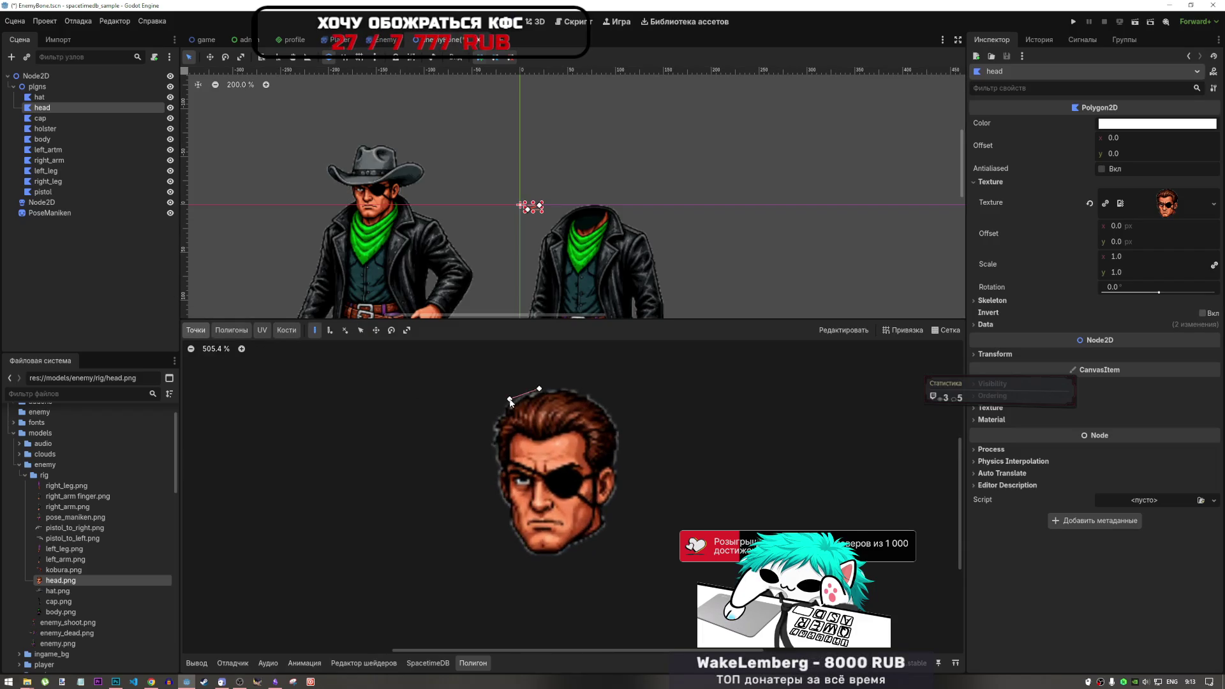
{"action": "left_click", "coordinate": [495, 417]}
{"action": "left_click", "coordinate": [488, 441]}
{"action": "left_click", "coordinate": [491, 459]}
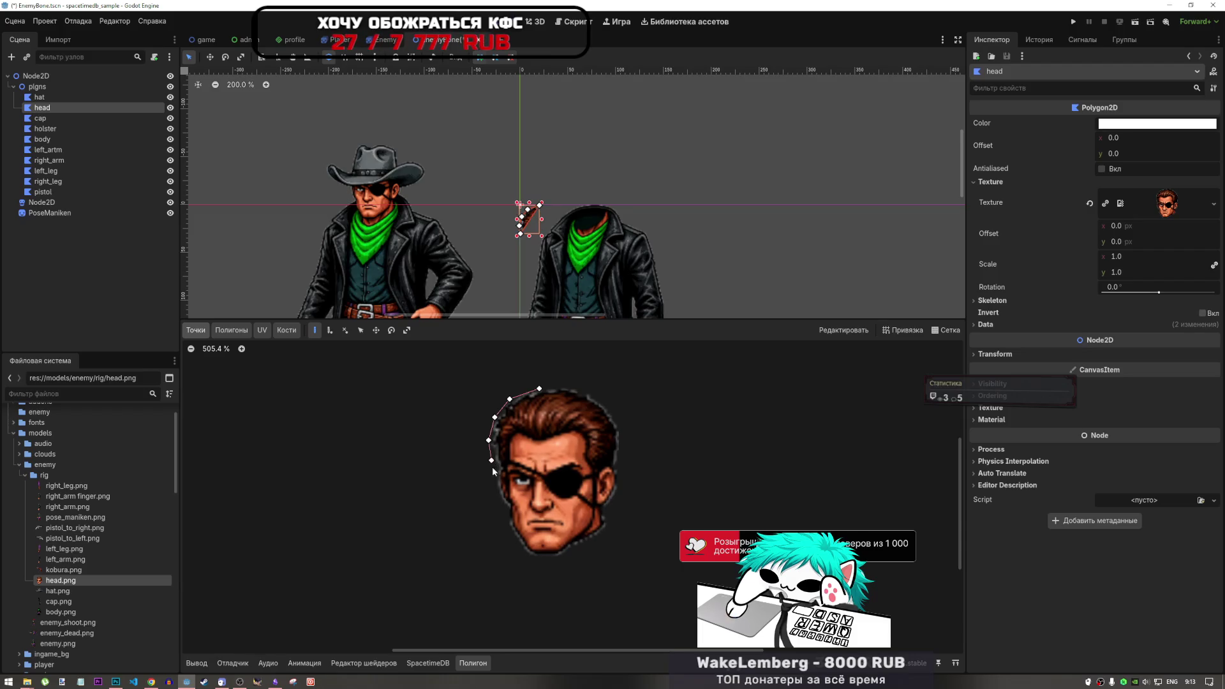
{"action": "left_click", "coordinate": [501, 502]}
{"action": "left_click", "coordinate": [509, 508]}
{"action": "left_click", "coordinate": [510, 524]}
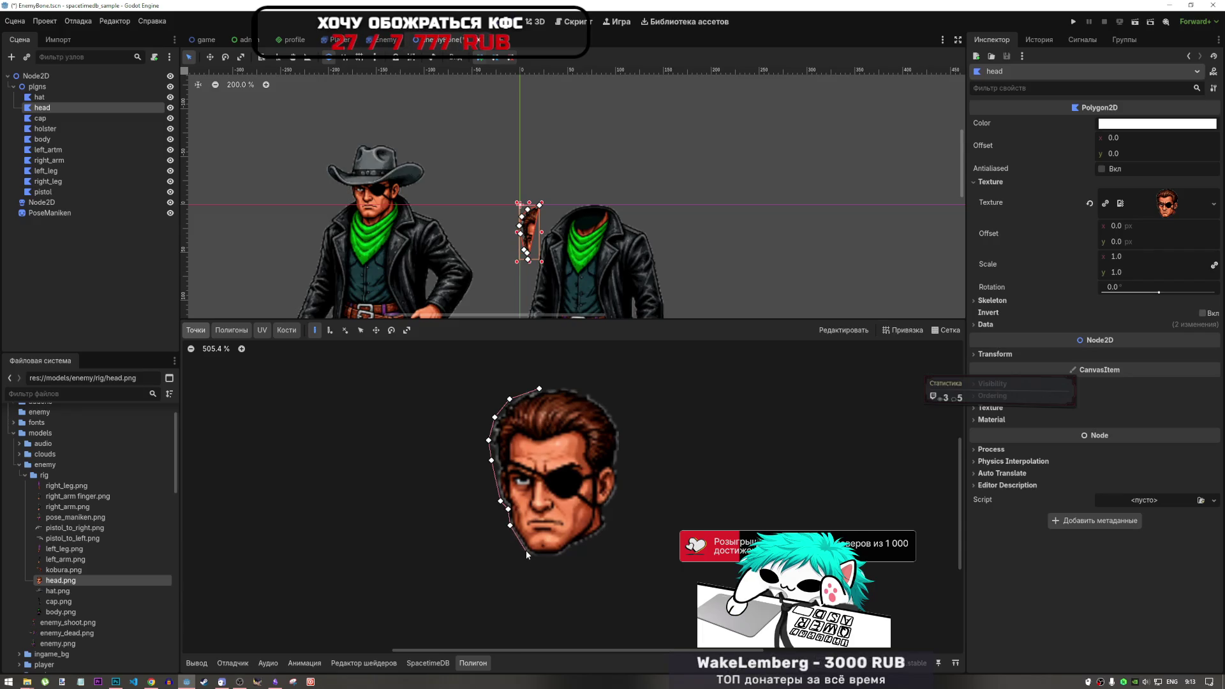
{"action": "left_click", "coordinate": [526, 551]}
{"action": "left_click", "coordinate": [542, 558]}
Continue the points along the jaw and up the right side, closing at the first point.
{"action": "left_click", "coordinate": [560, 554]}
{"action": "left_click", "coordinate": [574, 545]}
{"action": "left_click", "coordinate": [606, 529]}
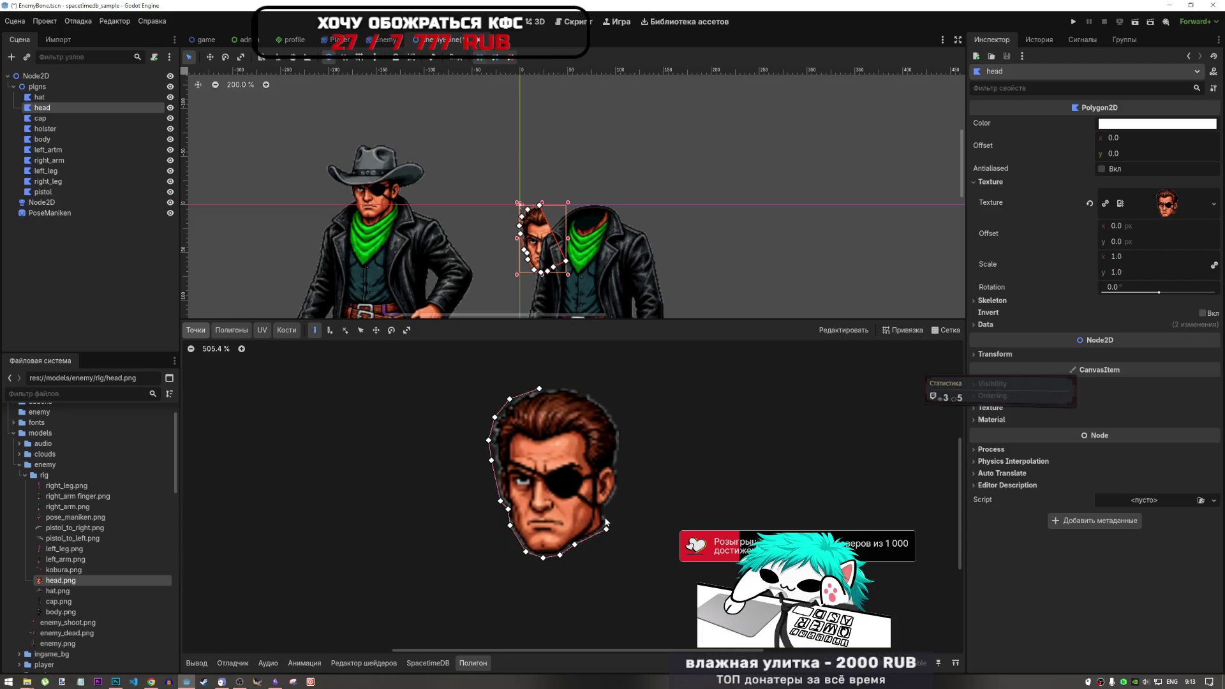
{"action": "left_click", "coordinate": [604, 508]}
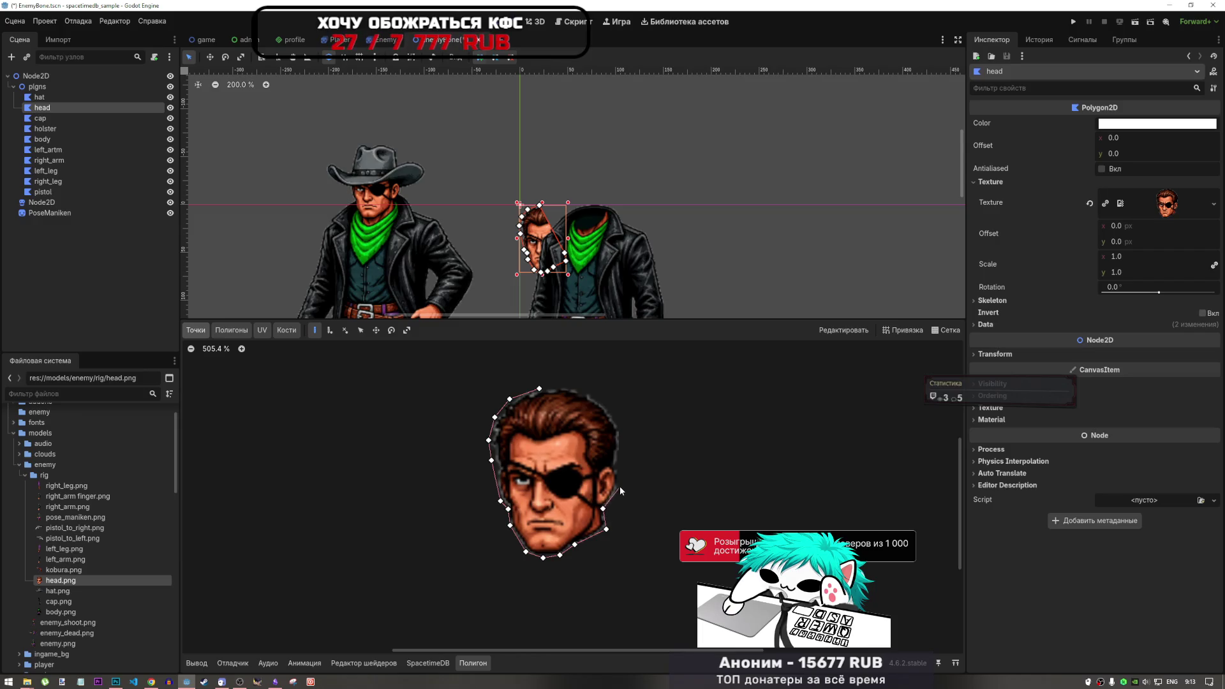
{"action": "left_click", "coordinate": [619, 484]}
{"action": "left_click", "coordinate": [614, 464]}
{"action": "left_click", "coordinate": [622, 426]}
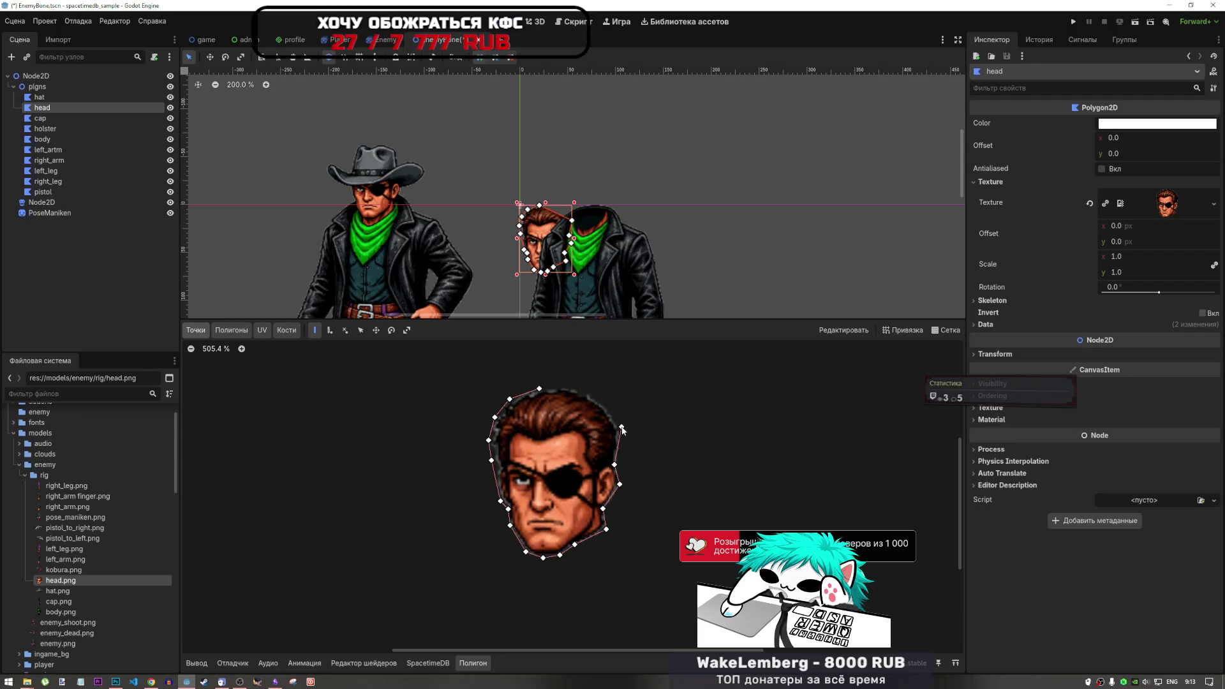
{"action": "left_click", "coordinate": [598, 395]}
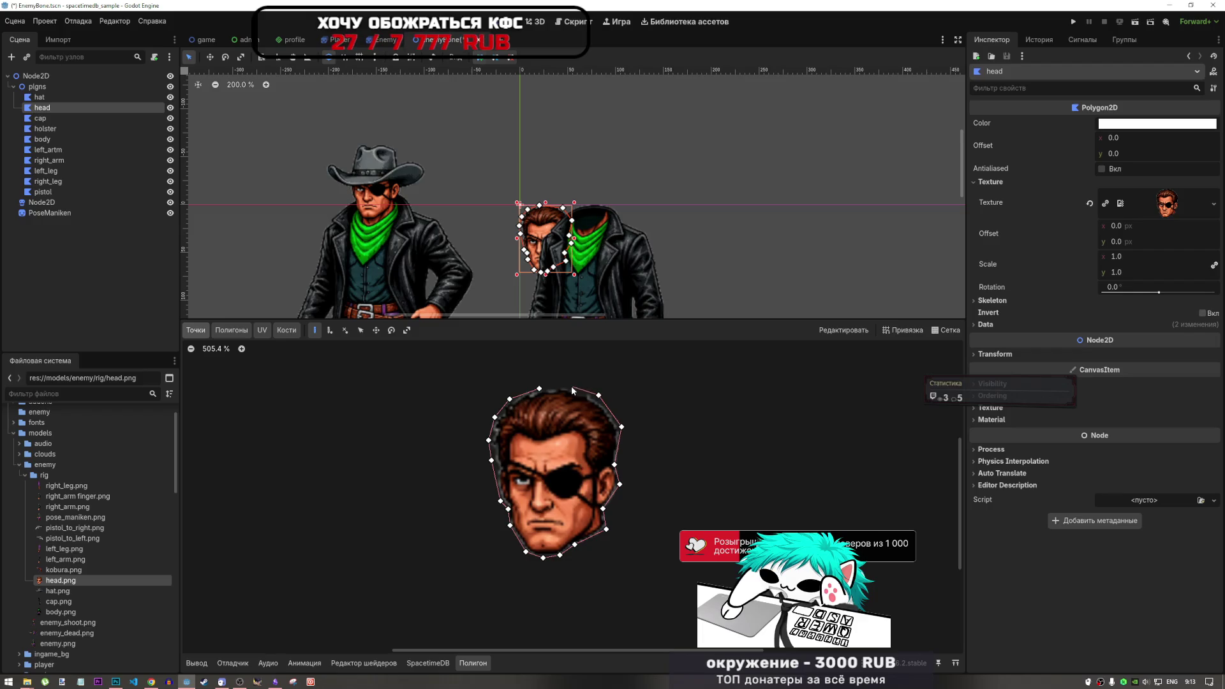
{"action": "left_click", "coordinate": [570, 388]}
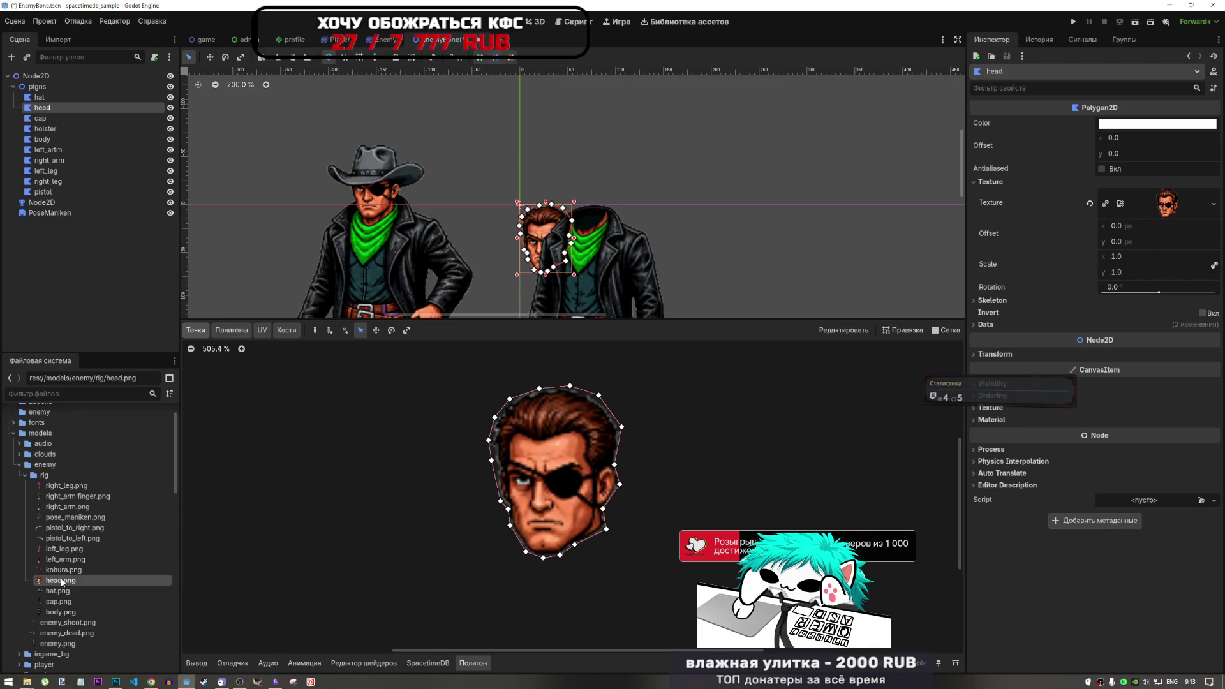
{"action": "mouse_move", "coordinate": [67, 579]}
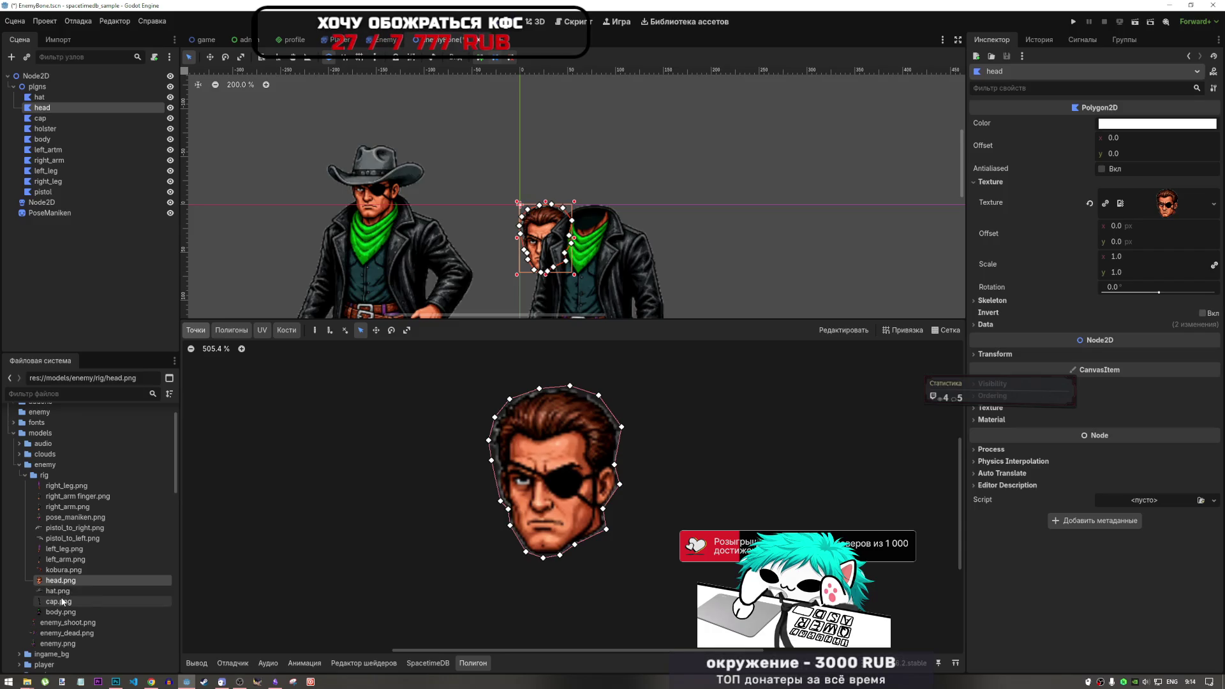
{"action": "mouse_move", "coordinate": [62, 603]}
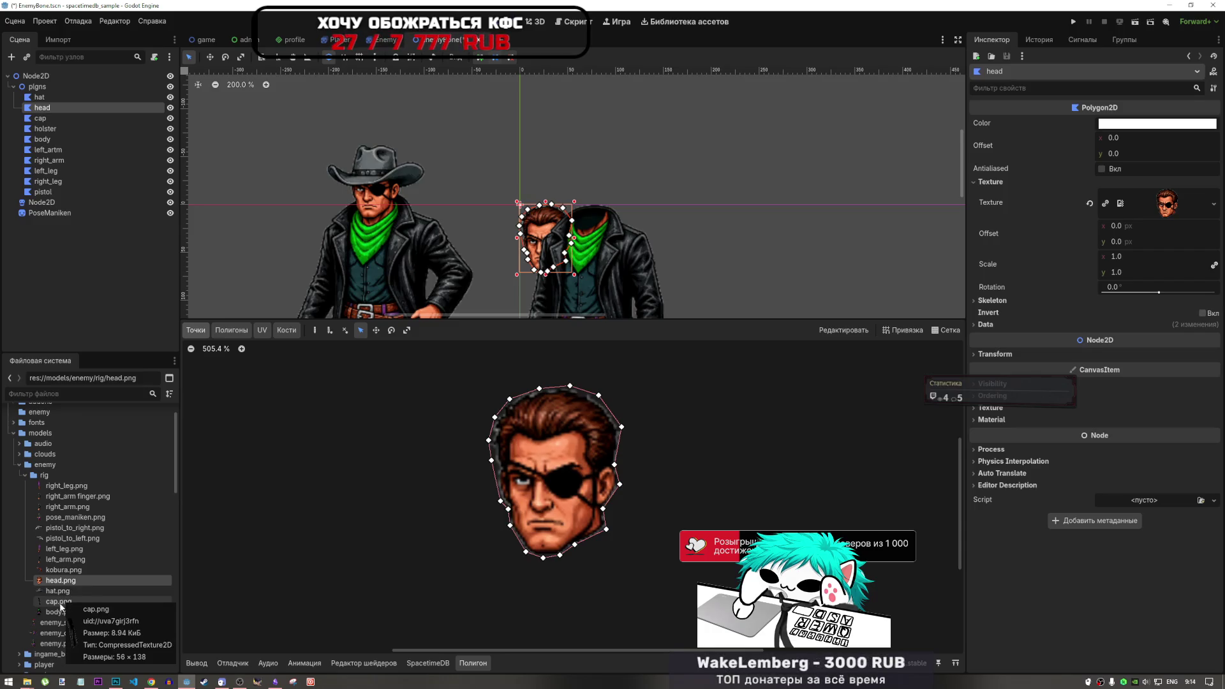
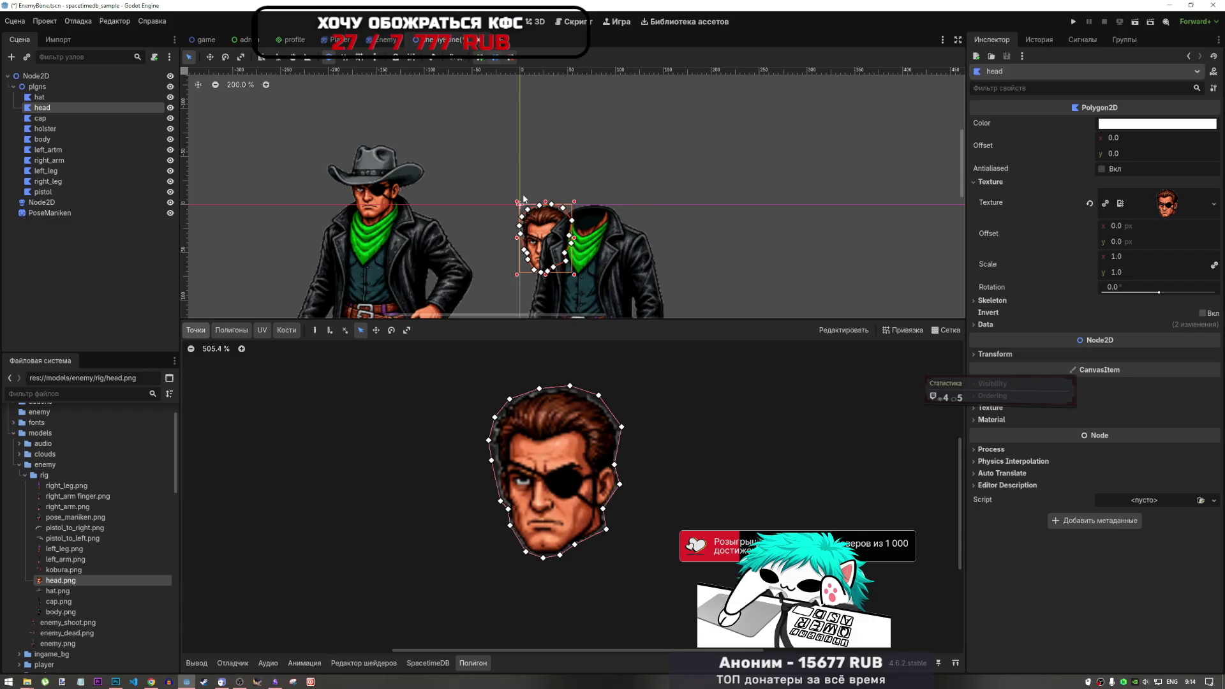
Hide the head and body pieces of the rig on the canvas.
{"action": "left_click", "coordinate": [63, 506]}
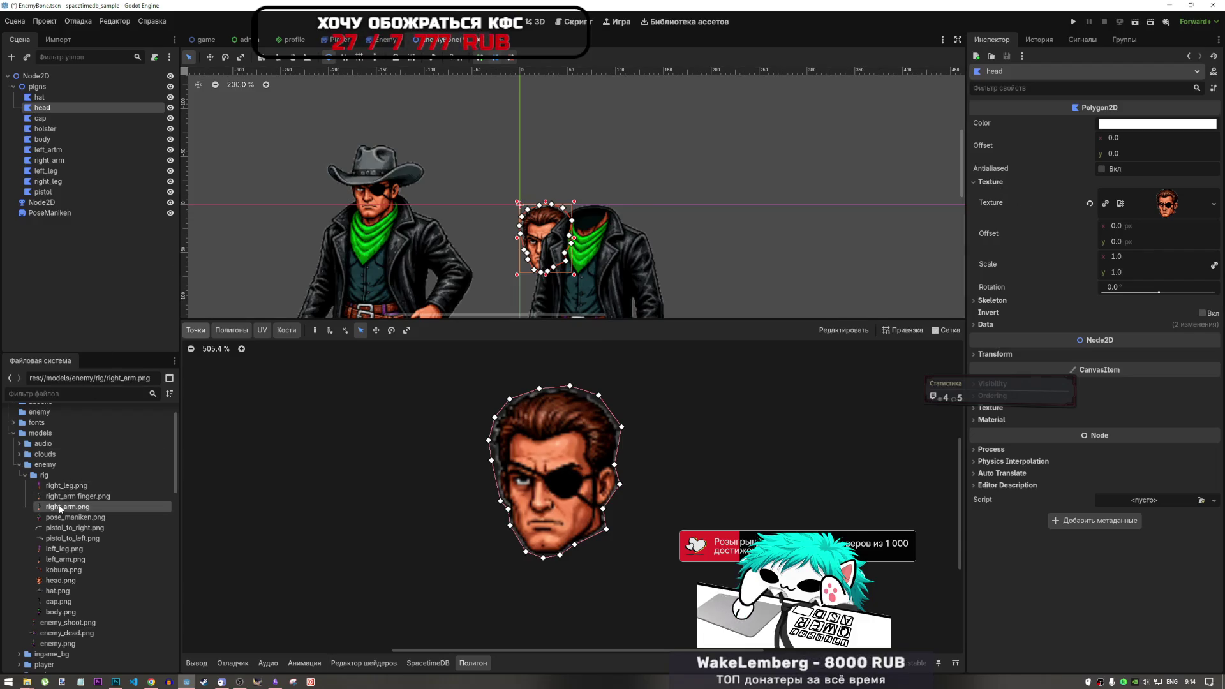
{"action": "left_click", "coordinate": [42, 118]}
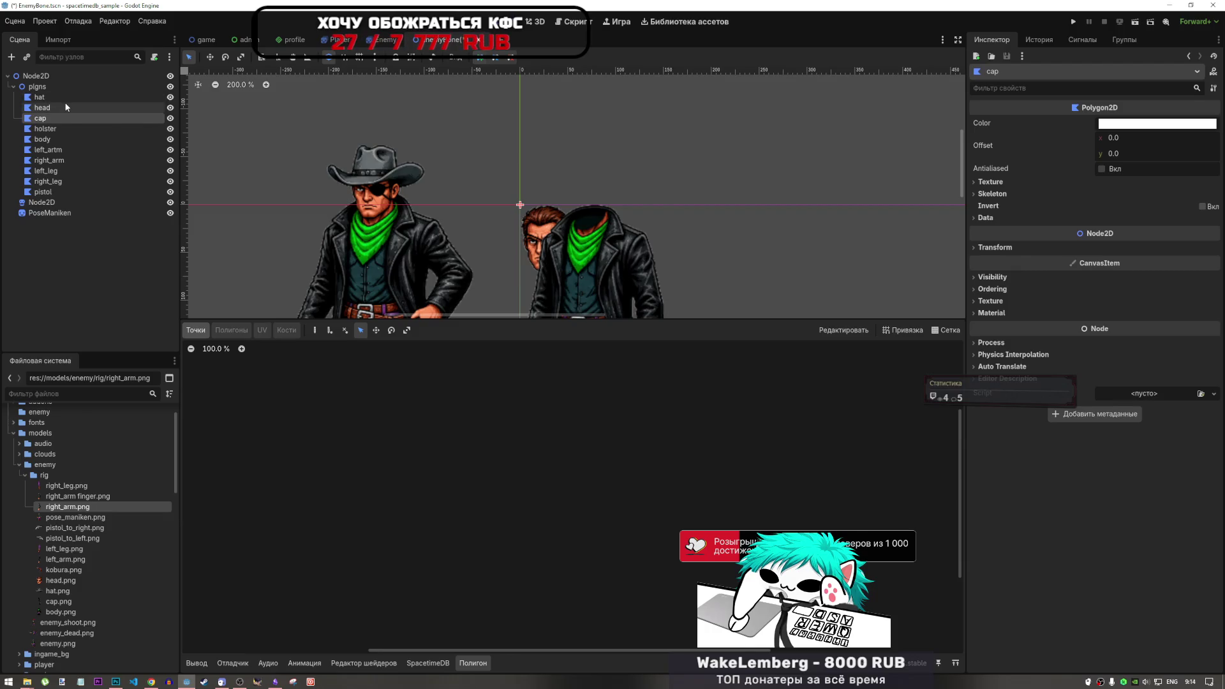
{"action": "left_click", "coordinate": [171, 107]}
{"action": "left_click", "coordinate": [170, 107]}
{"action": "left_click", "coordinate": [170, 107]}
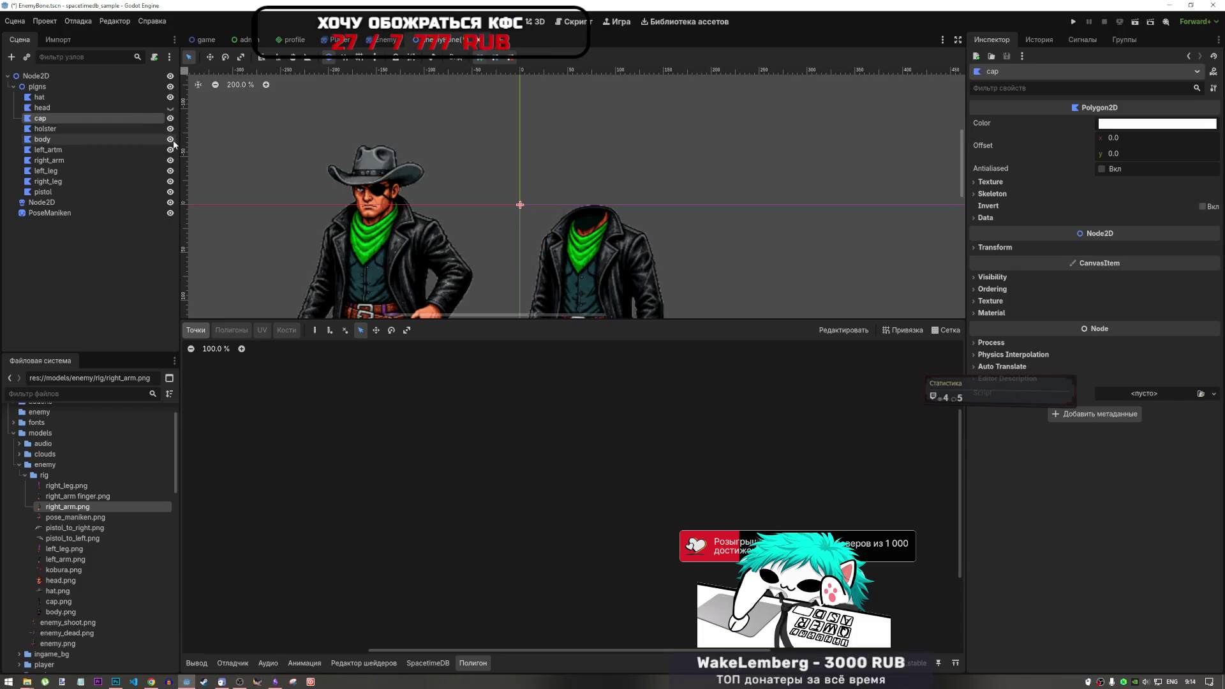
{"action": "left_click", "coordinate": [170, 139]}
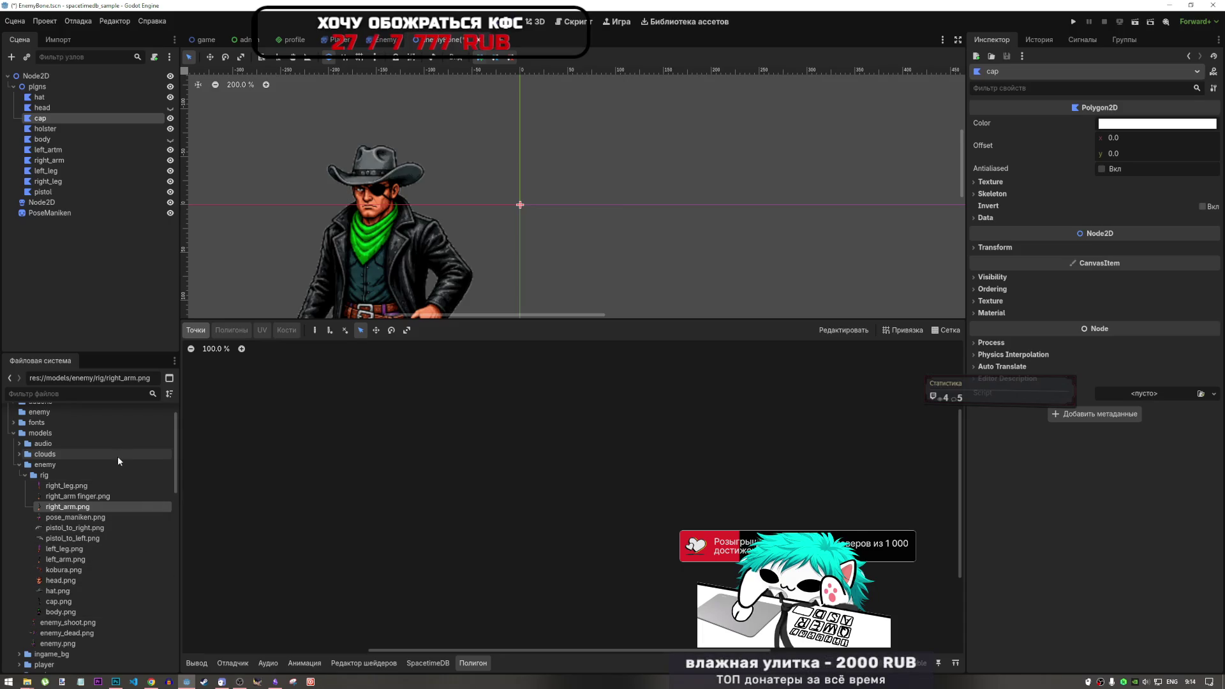
Select left_arm.png in the FileSystem and the left_artm node in the Scene tree.
{"action": "left_click", "coordinate": [75, 485]}
{"action": "left_click", "coordinate": [79, 495]}
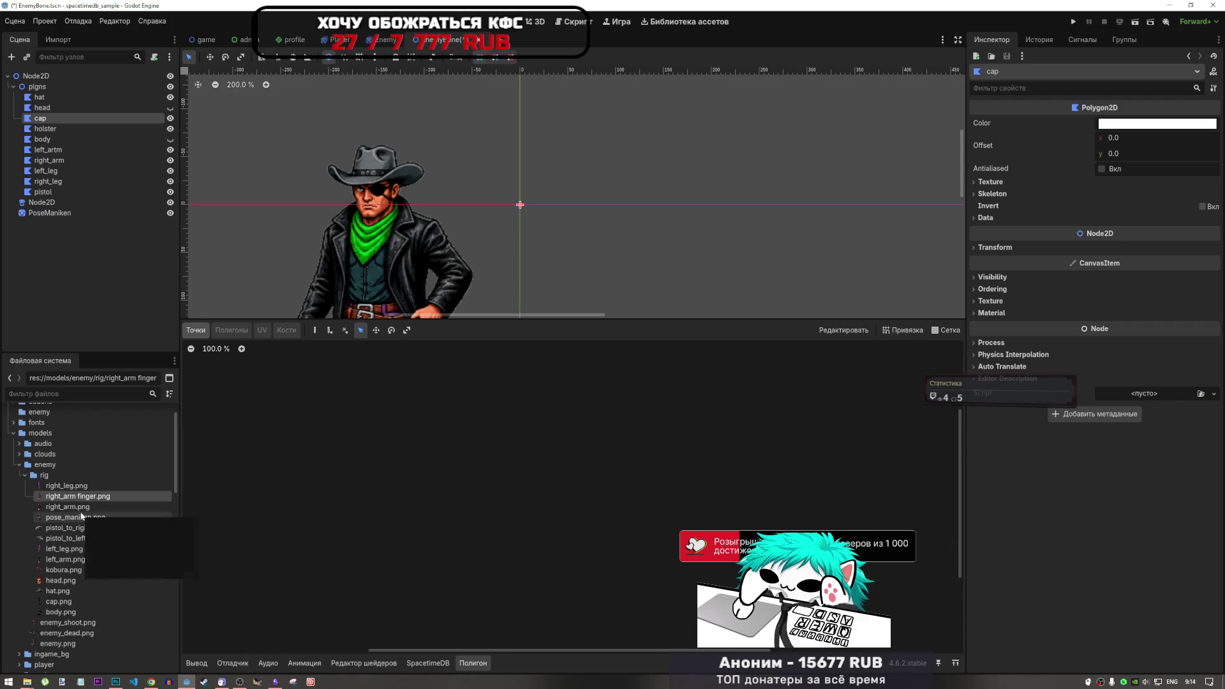
{"action": "left_click", "coordinate": [60, 558]}
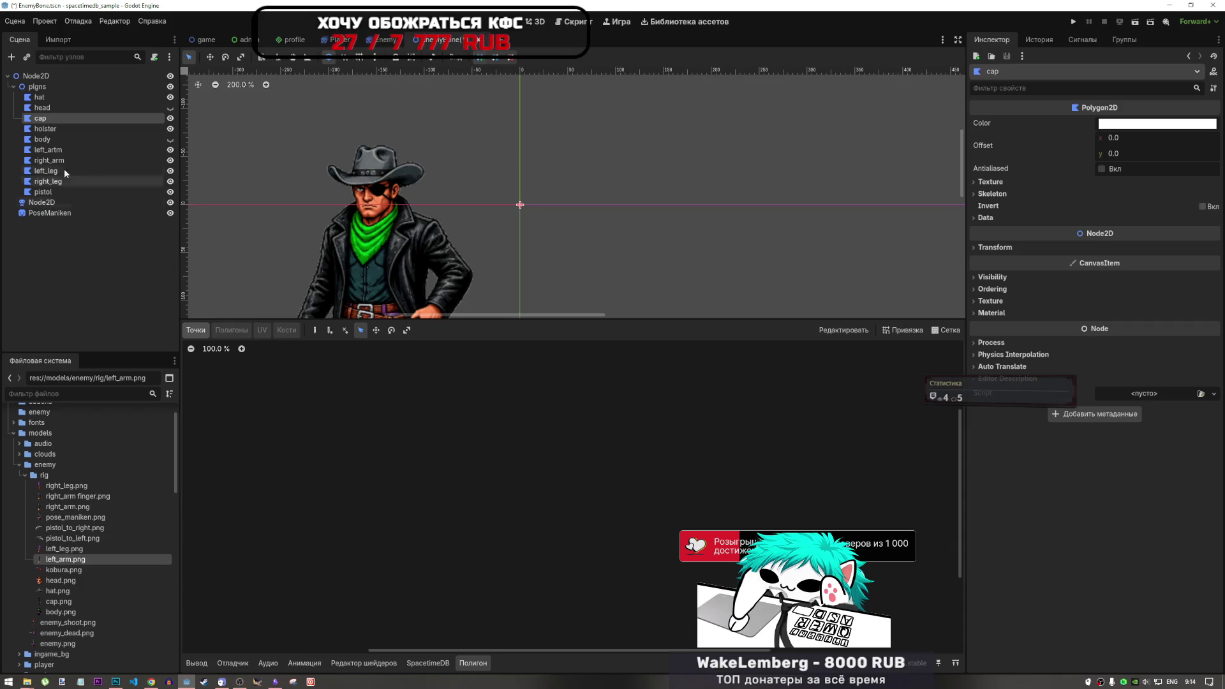
{"action": "left_click", "coordinate": [61, 148]}
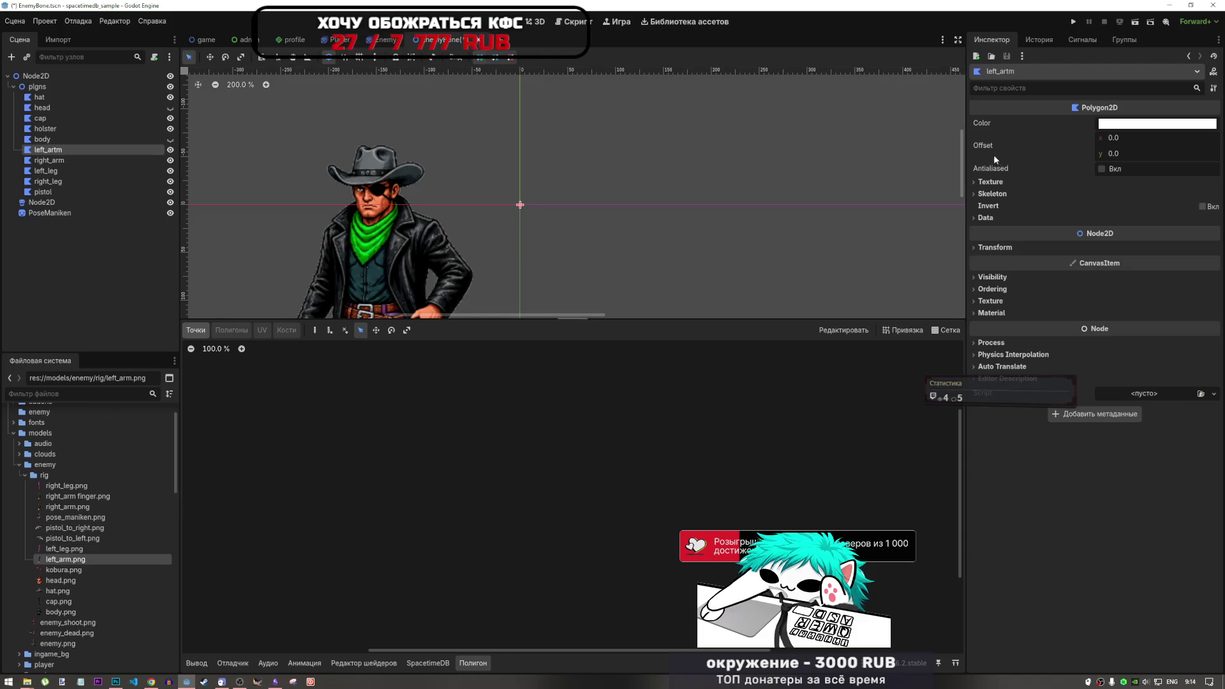
Texture left_artm with left_arm.png and trace outline points from the hand up to the sleeve top.
{"action": "mouse_move", "coordinate": [63, 559]}
{"action": "left_mouse_down"}
{"action": "mouse_move", "coordinate": [197, 534]}
{"action": "mouse_move", "coordinate": [1002, 184]}
{"action": "left_mouse_up"}
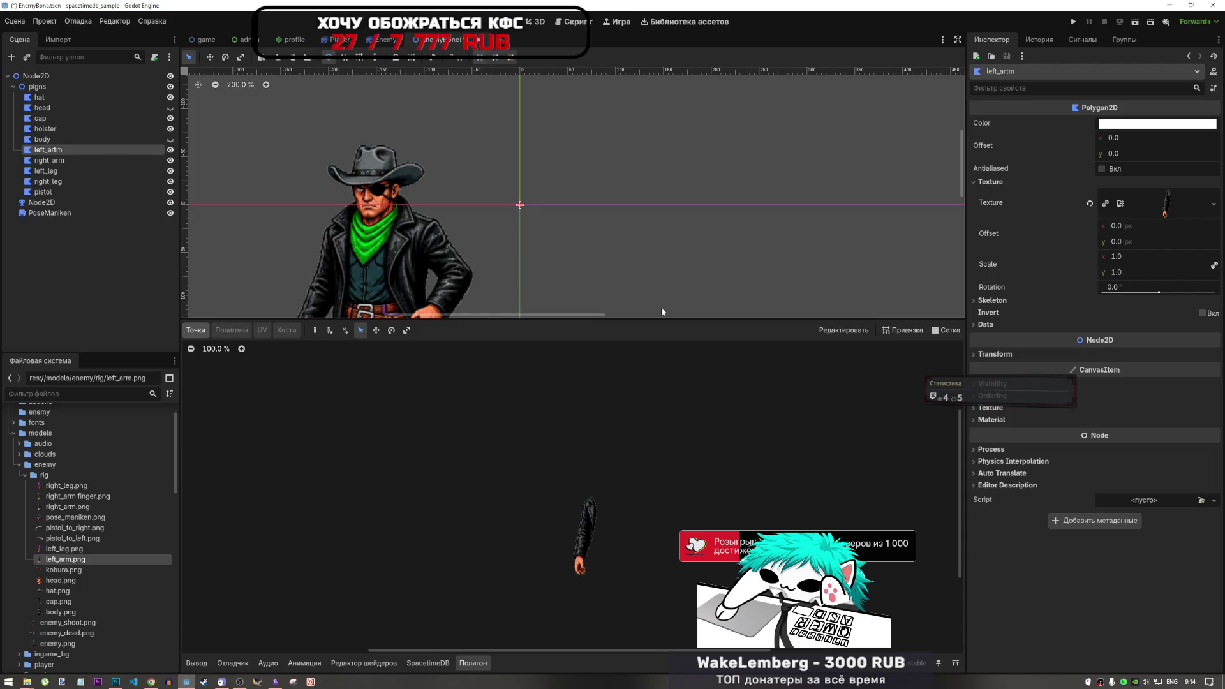
{"action": "scroll", "coordinate": [584, 539], "scroll_direction": "up", "scroll_amount": 5}
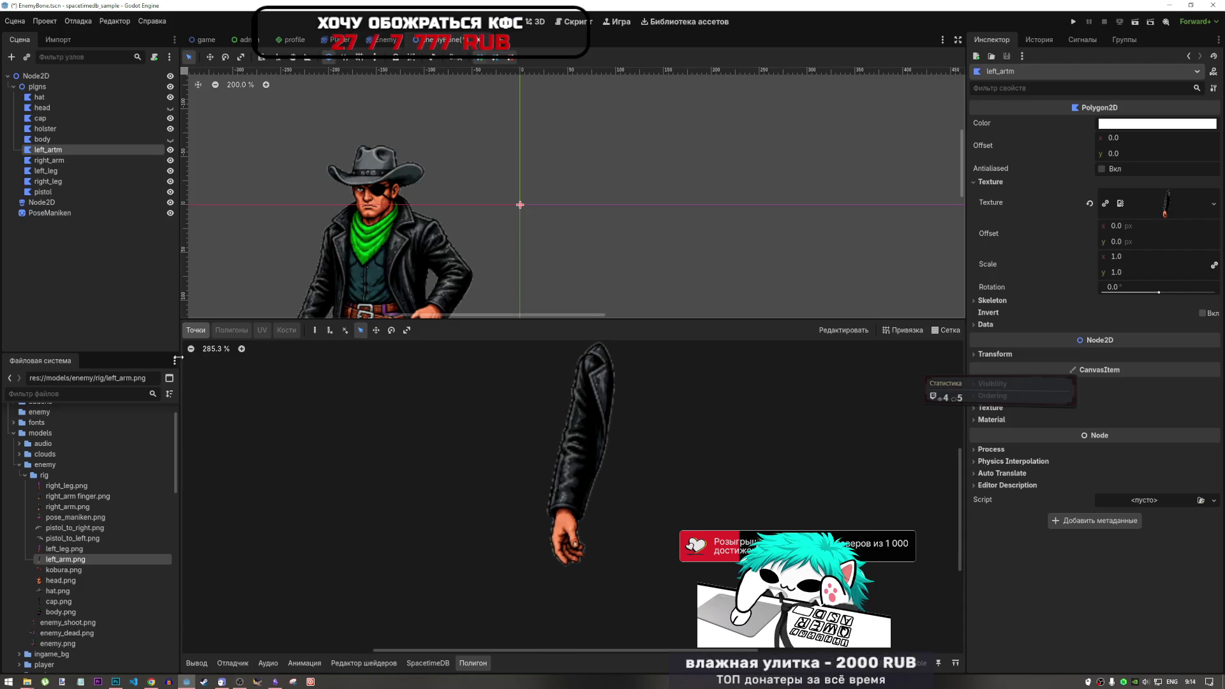
{"action": "left_click", "coordinate": [319, 328]}
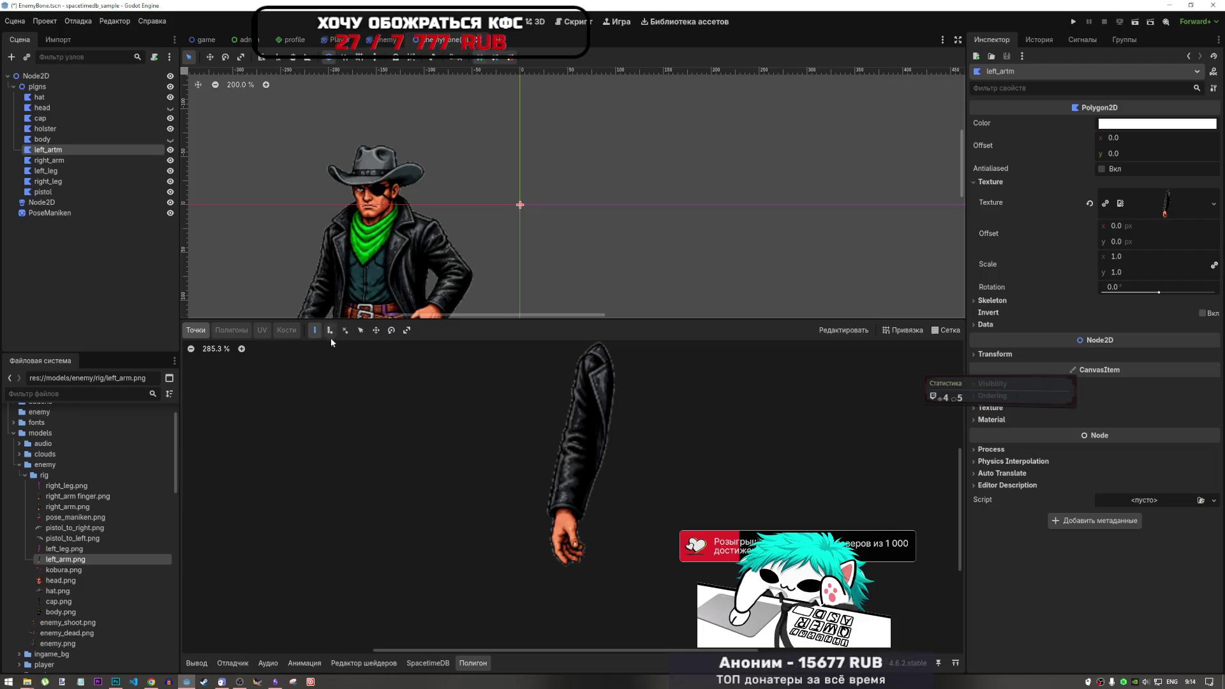
{"action": "left_click", "coordinate": [585, 546]}
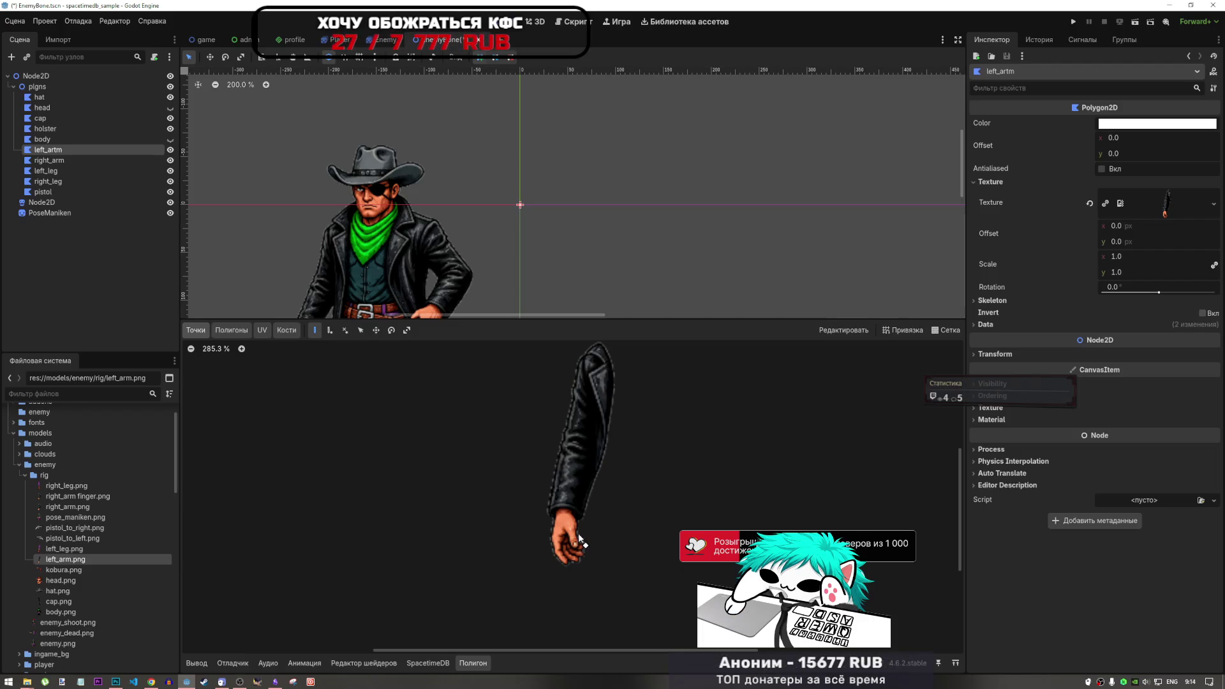
{"action": "left_click", "coordinate": [578, 533]}
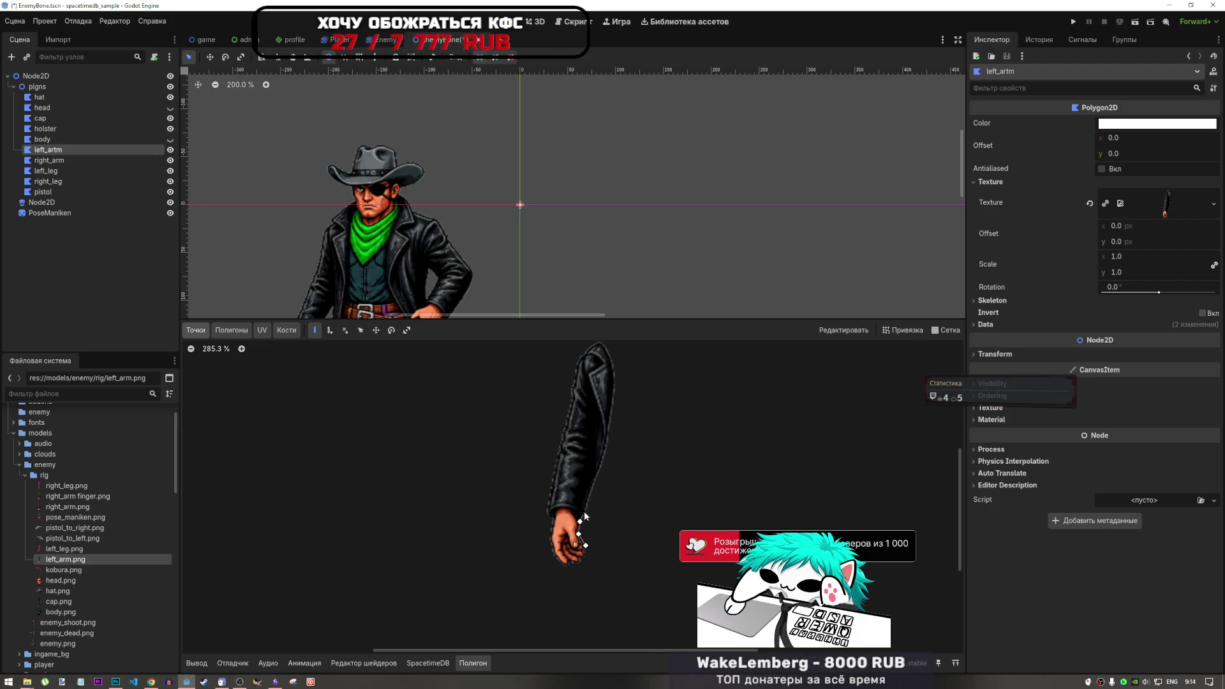
{"action": "left_click", "coordinate": [582, 519]}
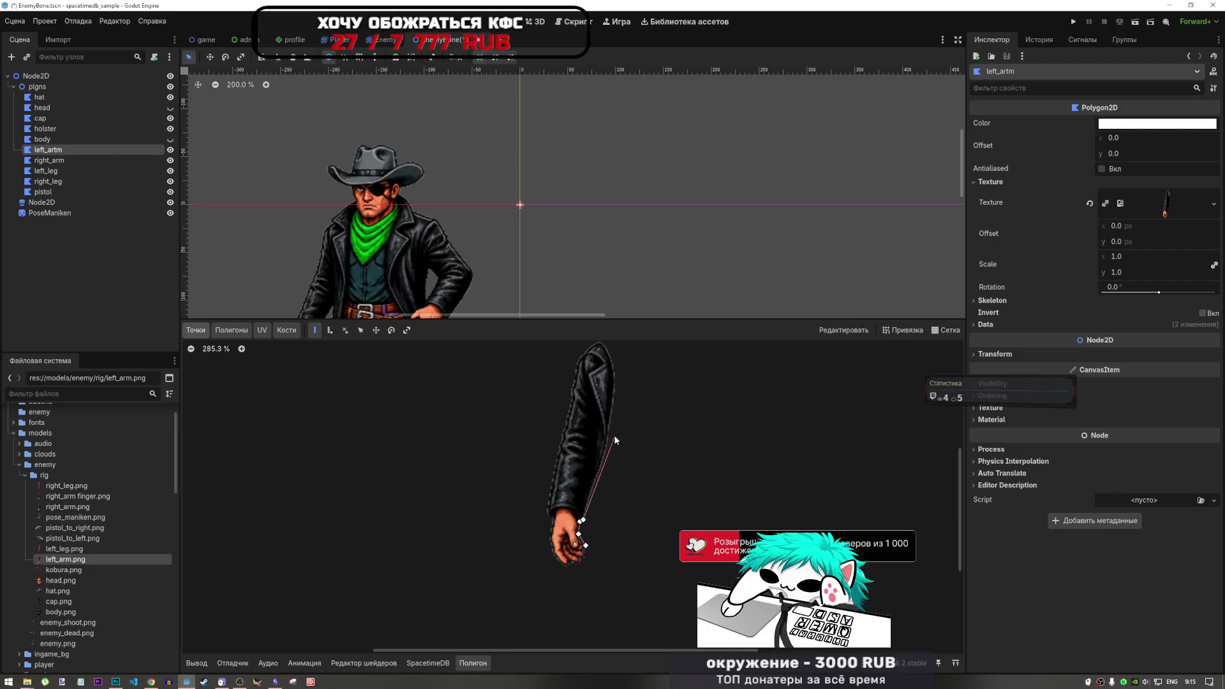
{"action": "left_click", "coordinate": [598, 472]}
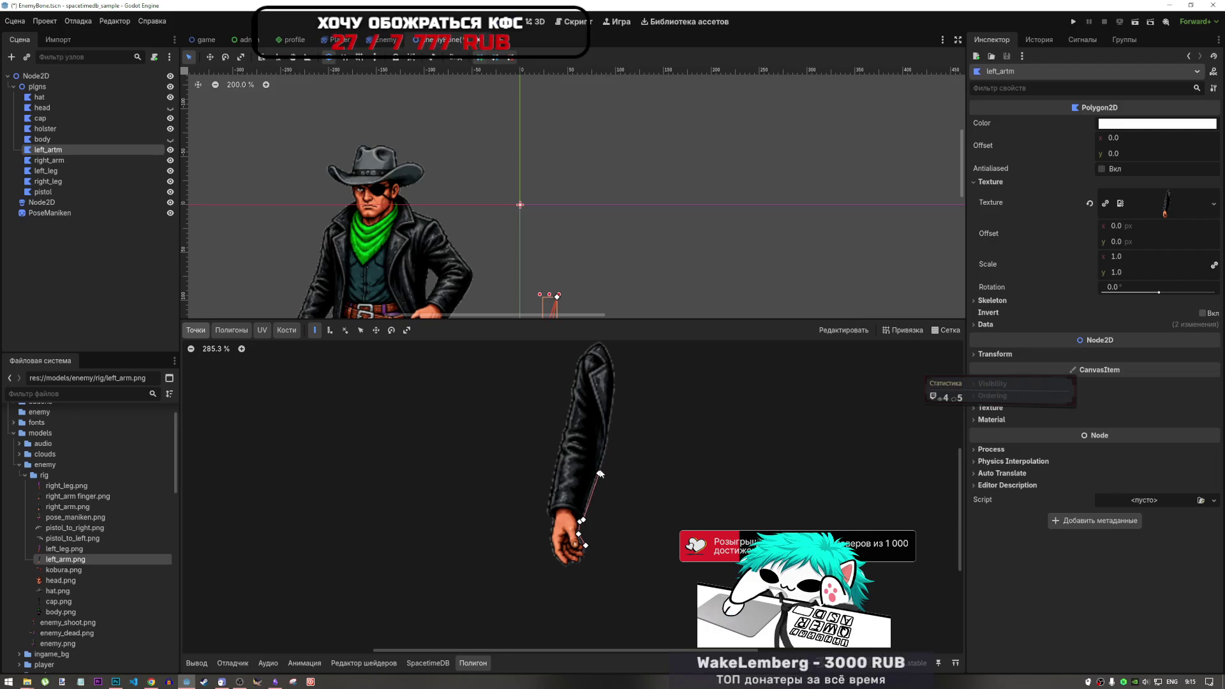
{"action": "left_click", "coordinate": [608, 445]}
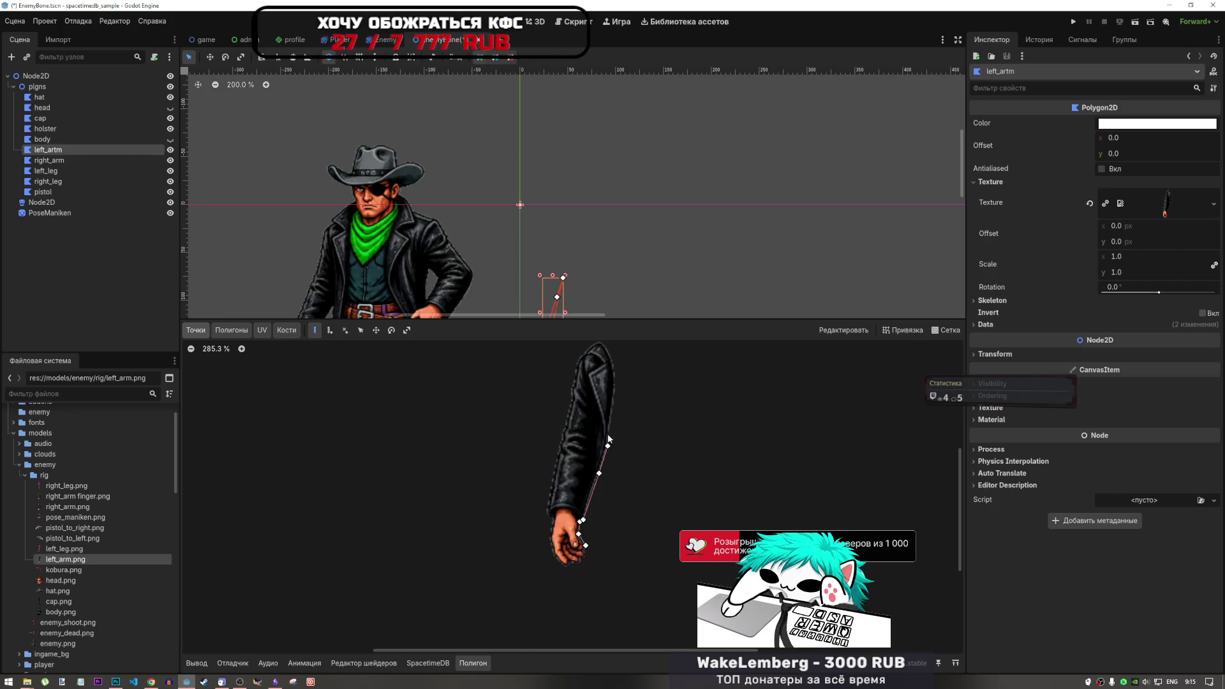
{"action": "left_click", "coordinate": [609, 431]}
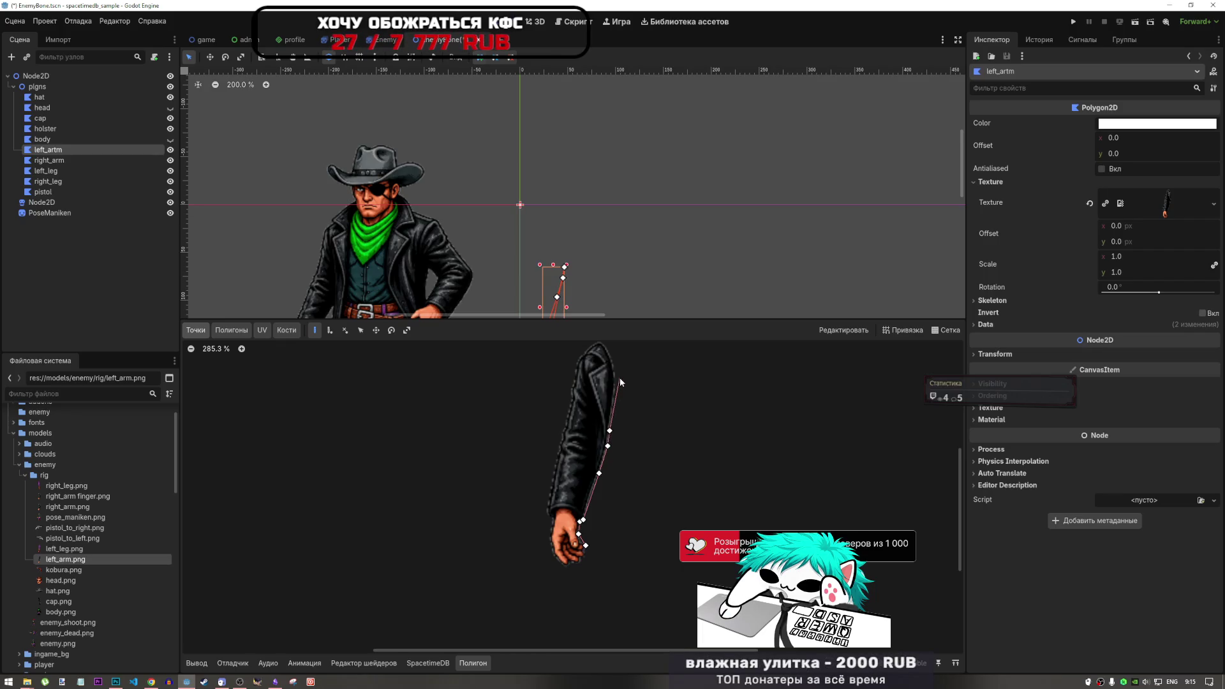
{"action": "left_click", "coordinate": [617, 375]}
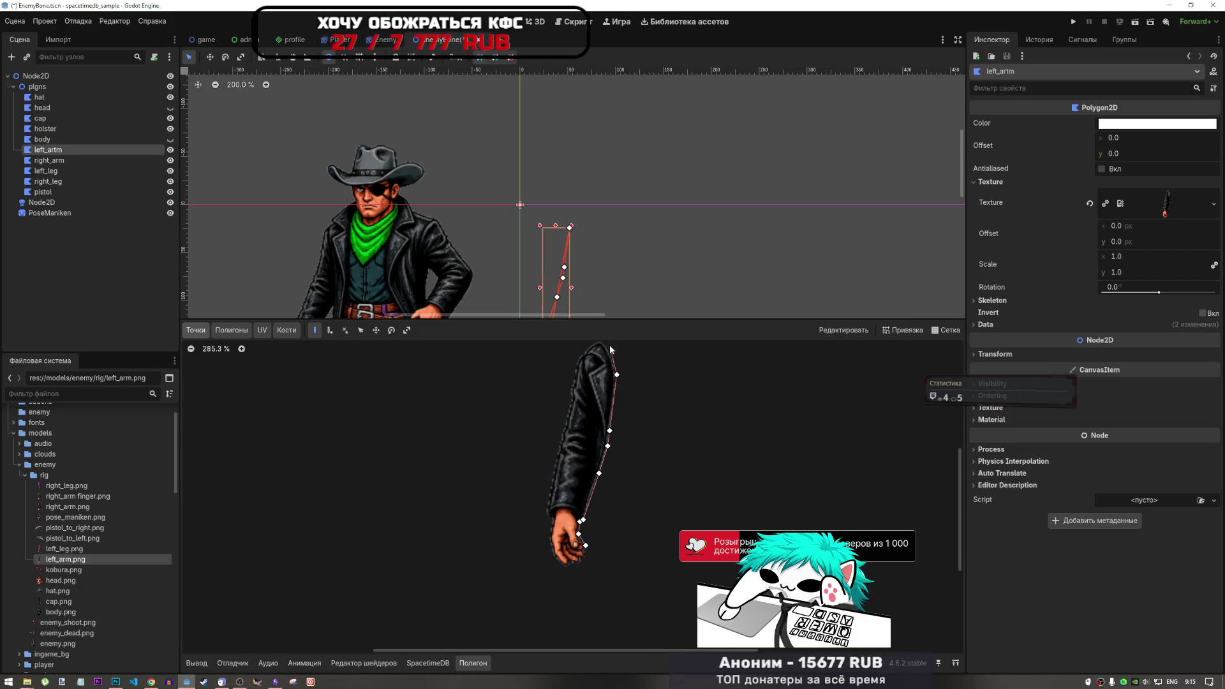
{"action": "left_click", "coordinate": [609, 351]}
{"action": "scroll", "coordinate": [657, 415], "scroll_direction": "up", "scroll_amount": 10}
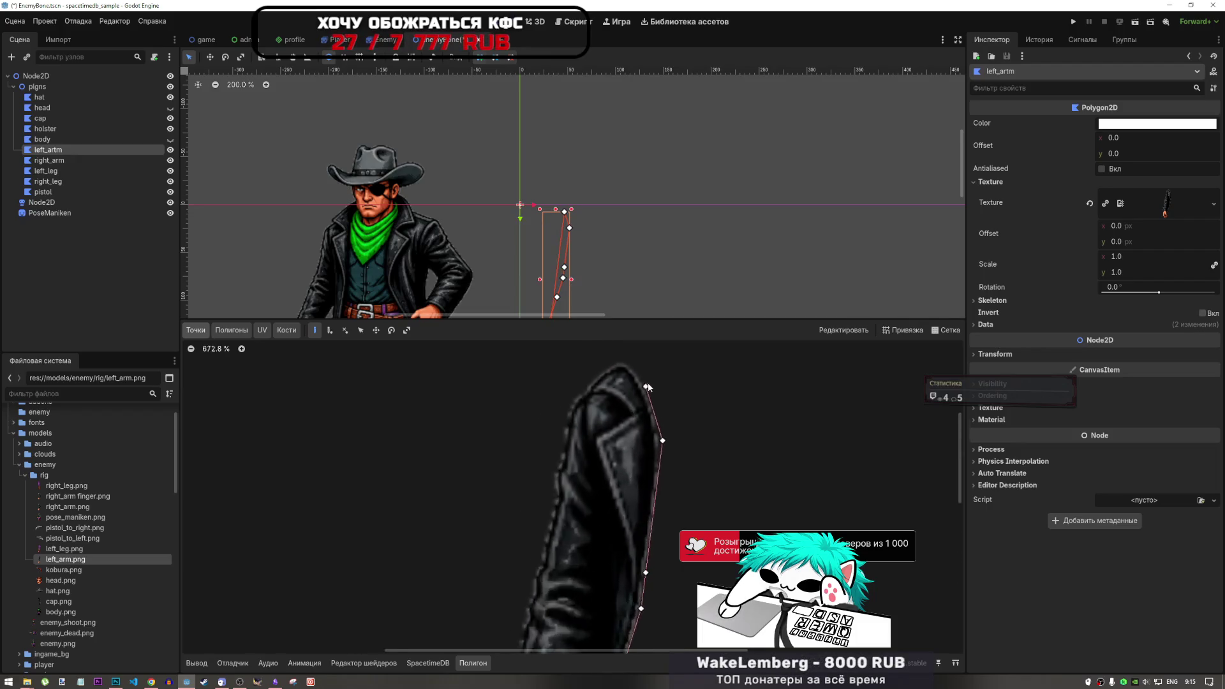
Trace outline points across the sleeve top and down the sleeve's left edge.
{"action": "left_click", "coordinate": [622, 354]}
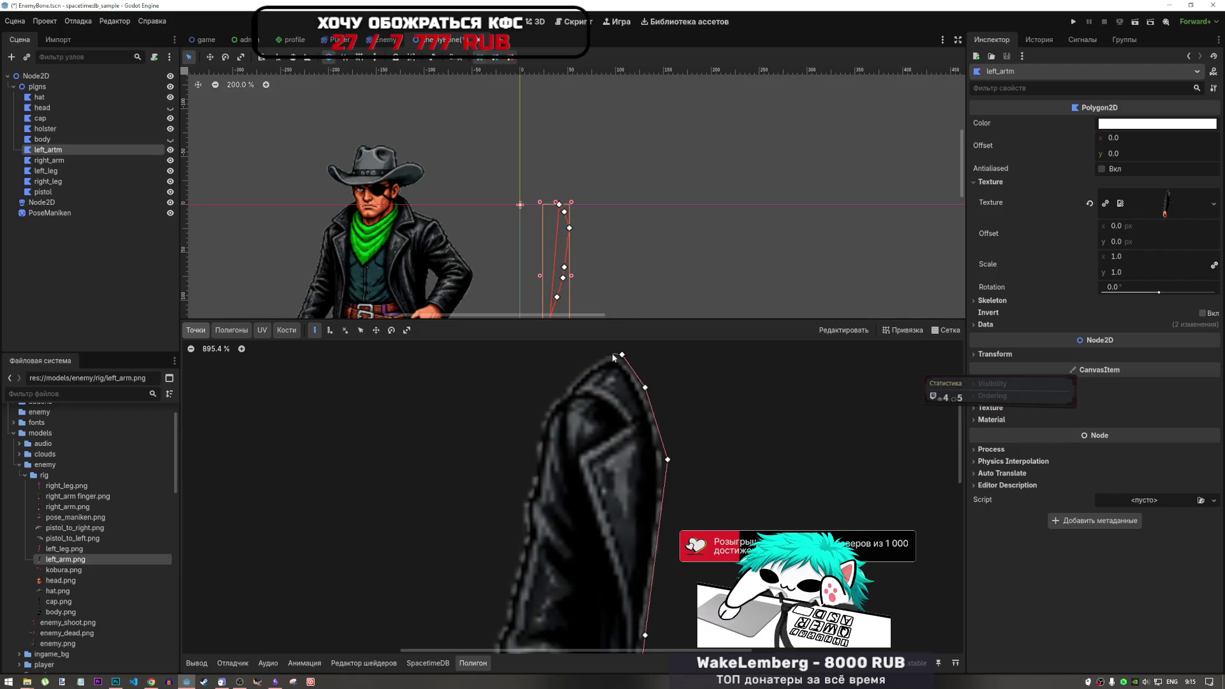
{"action": "left_click", "coordinate": [606, 354]}
{"action": "left_click", "coordinate": [574, 378]}
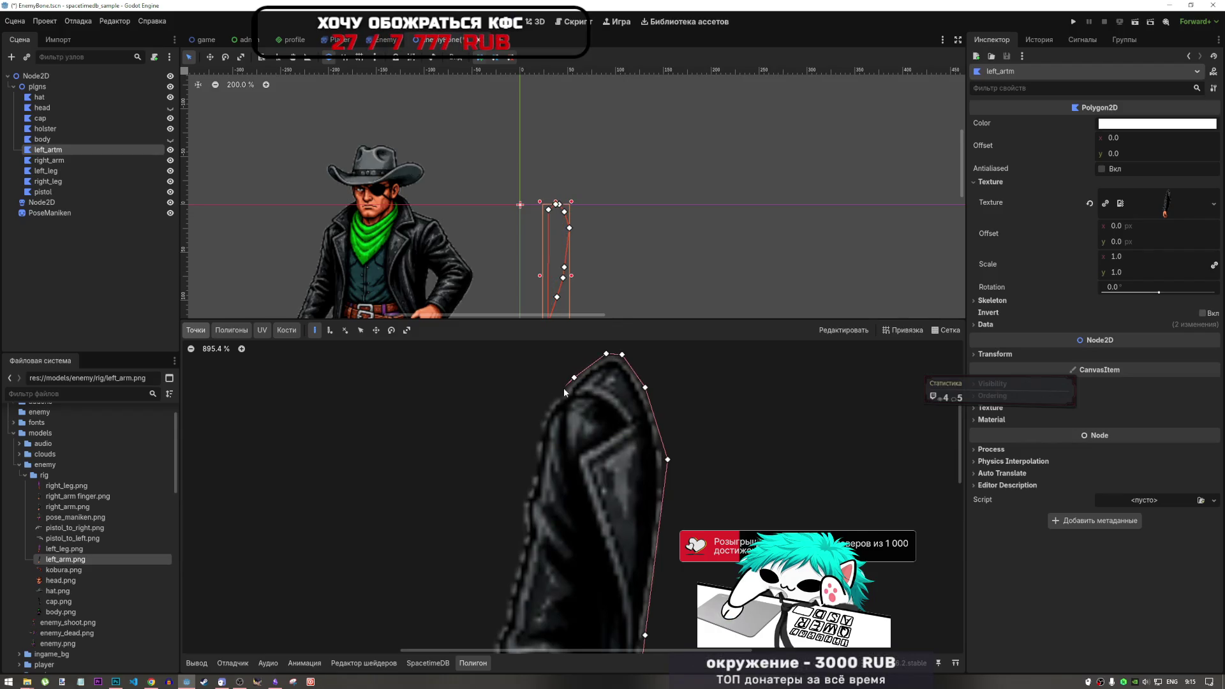
{"action": "left_click", "coordinate": [564, 389]}
{"action": "left_click", "coordinate": [564, 393]}
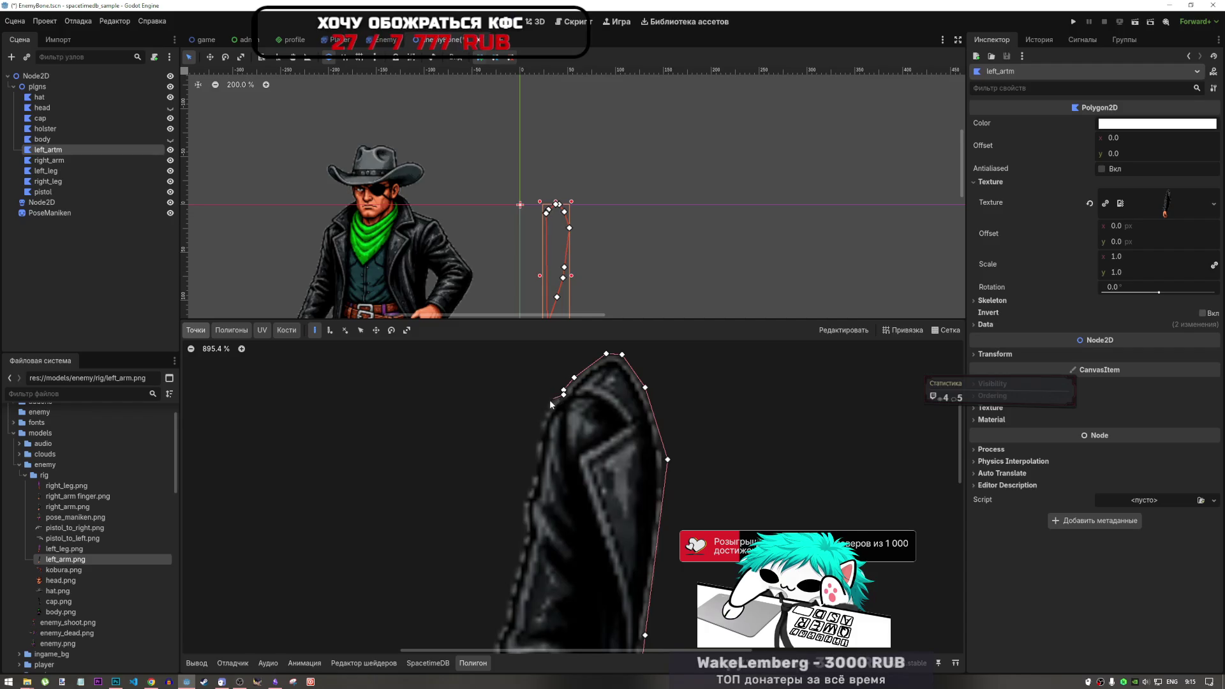
{"action": "left_click", "coordinate": [546, 404]}
{"action": "left_click", "coordinate": [535, 455]}
{"action": "left_click", "coordinate": [533, 471]}
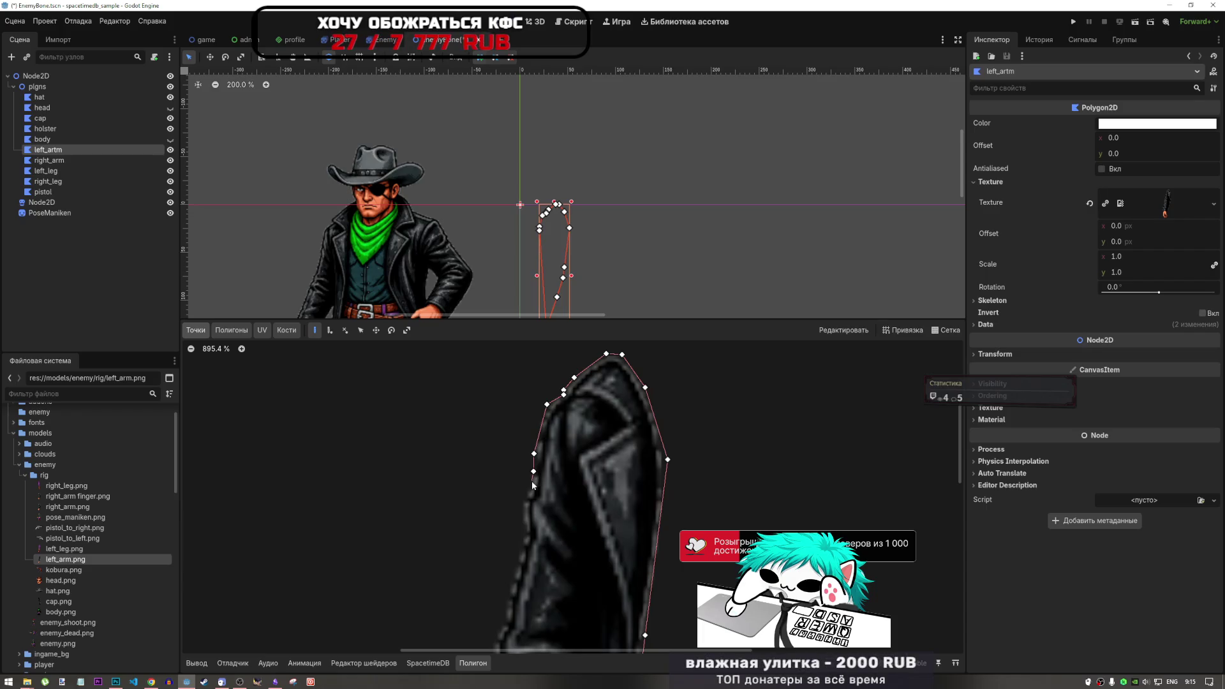
{"action": "left_click", "coordinate": [526, 493]}
{"action": "left_click", "coordinate": [521, 508]}
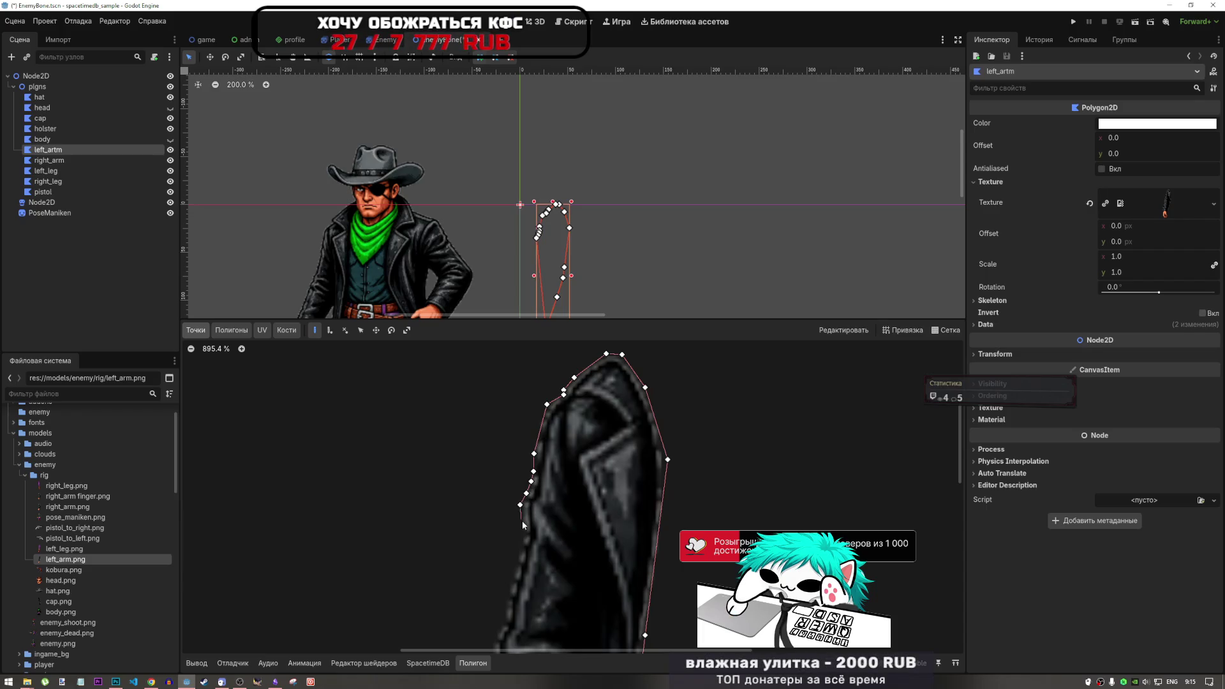
{"action": "left_click", "coordinate": [523, 530]}
{"action": "scroll", "coordinate": [575, 458], "scroll_direction": "down", "scroll_amount": 3}
{"action": "scroll", "coordinate": [575, 458], "scroll_direction": "down", "scroll_amount": 1}
{"action": "scroll", "coordinate": [551, 515], "scroll_direction": "up", "scroll_amount": 2}
Add more outline points lower along the sleeve's left edge down to the cuff.
{"action": "left_click", "coordinate": [567, 450]}
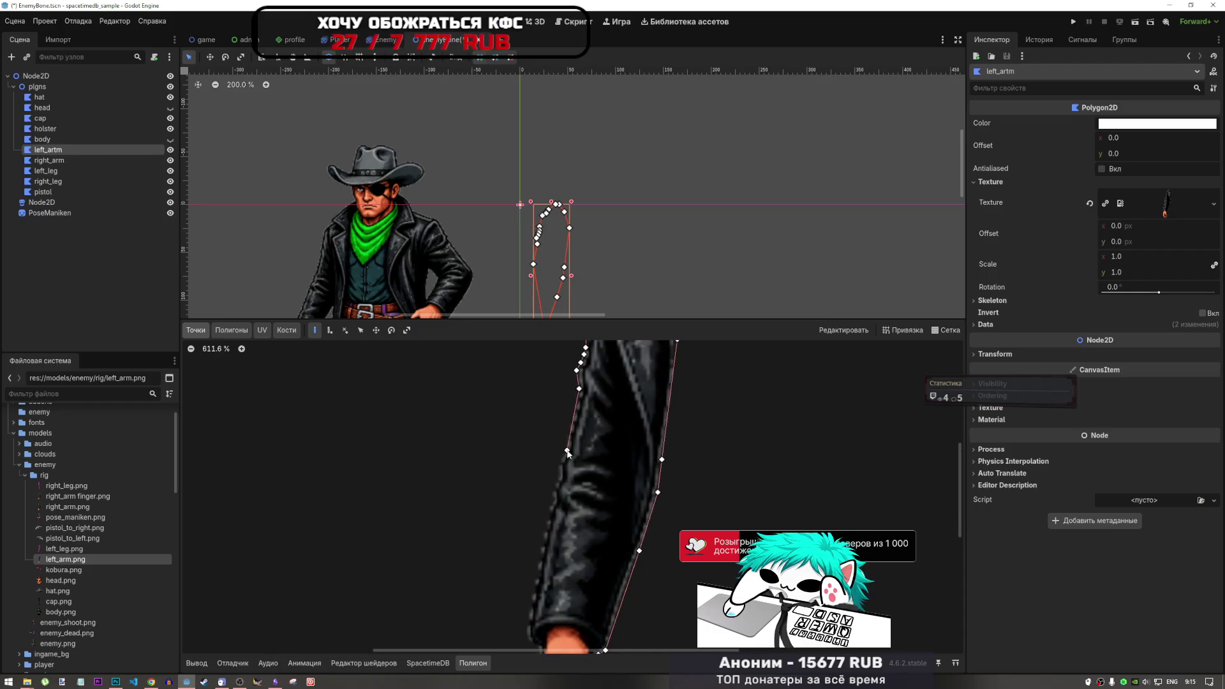
{"action": "left_click", "coordinate": [559, 460]}
{"action": "left_click", "coordinate": [557, 477]}
{"action": "left_click", "coordinate": [552, 489]}
{"action": "left_click", "coordinate": [548, 504]}
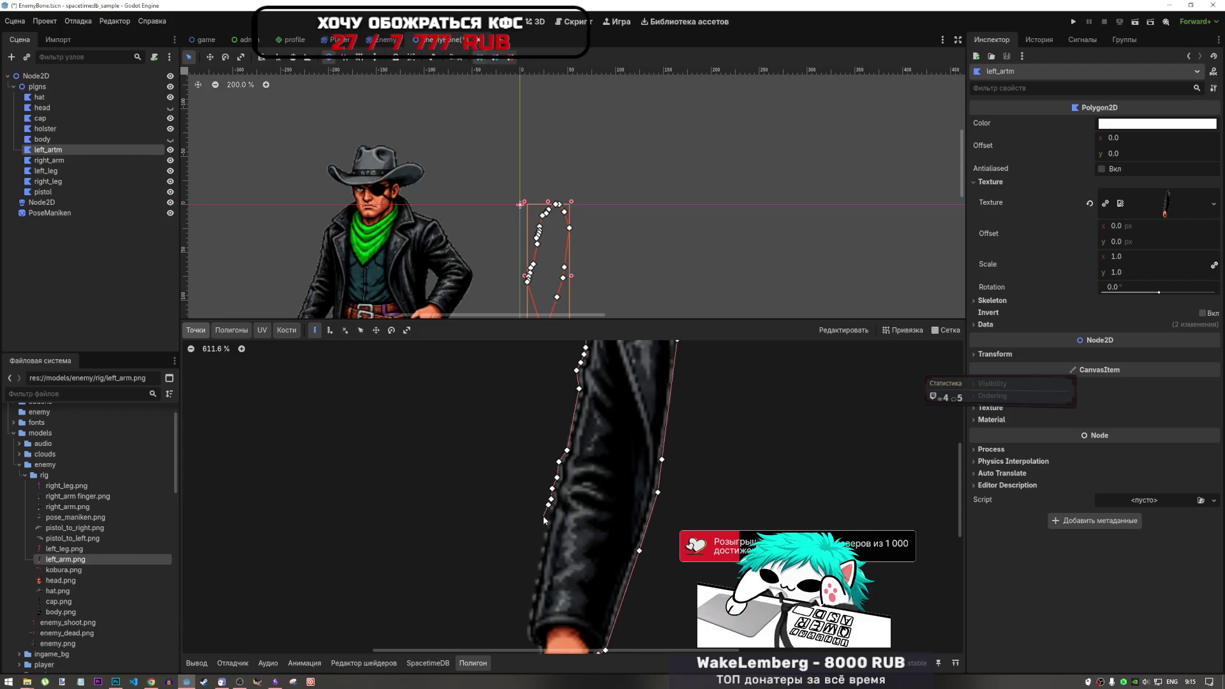
{"action": "left_click", "coordinate": [525, 628]}
{"action": "scroll", "coordinate": [526, 576], "scroll_direction": "down", "scroll_amount": 11}
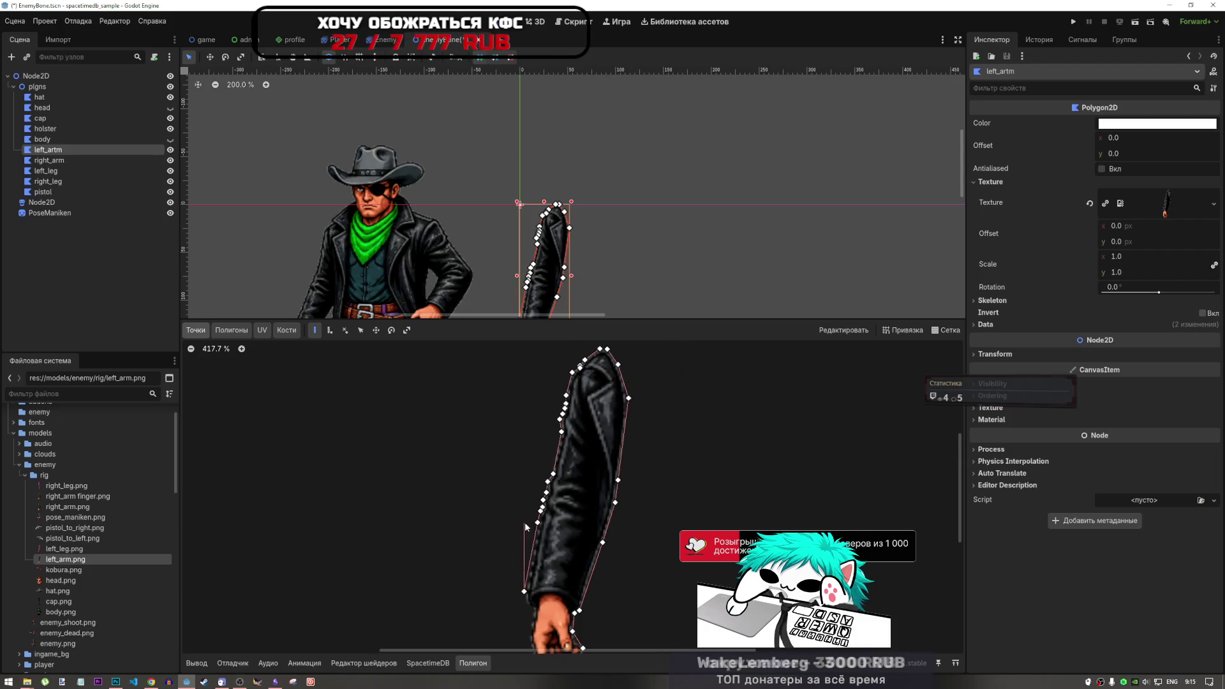
{"action": "scroll", "coordinate": [526, 576], "scroll_direction": "up", "scroll_amount": 8}
{"action": "scroll", "coordinate": [526, 576], "scroll_direction": "up", "scroll_amount": 7}
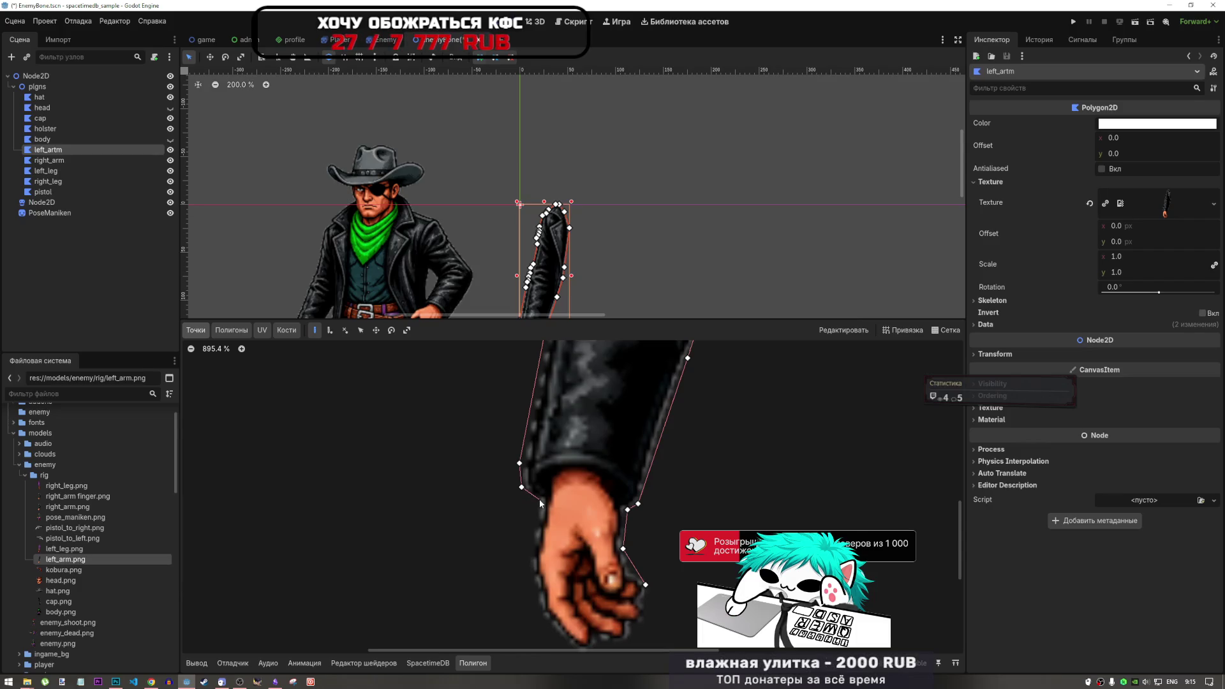
Trace around the hand and fingers, closing the arm polygon at its first point.
{"action": "left_click", "coordinate": [543, 506]}
{"action": "left_click", "coordinate": [534, 548]}
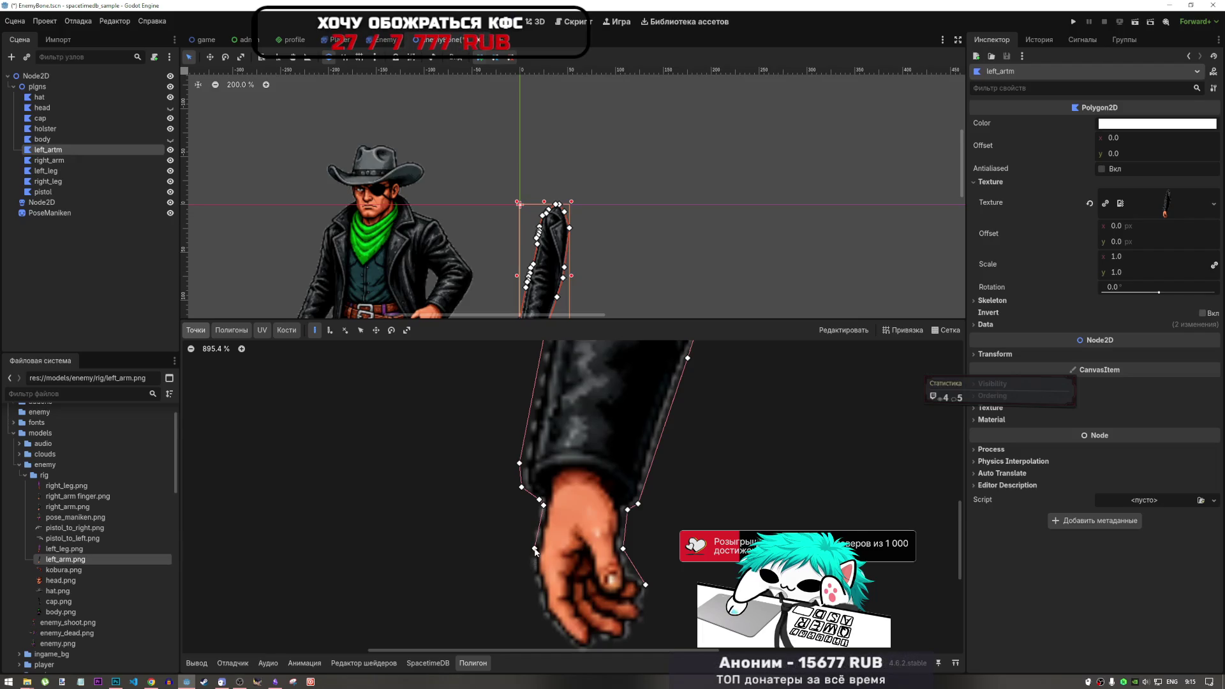
{"action": "left_click", "coordinate": [544, 611]}
{"action": "left_click", "coordinate": [568, 641]}
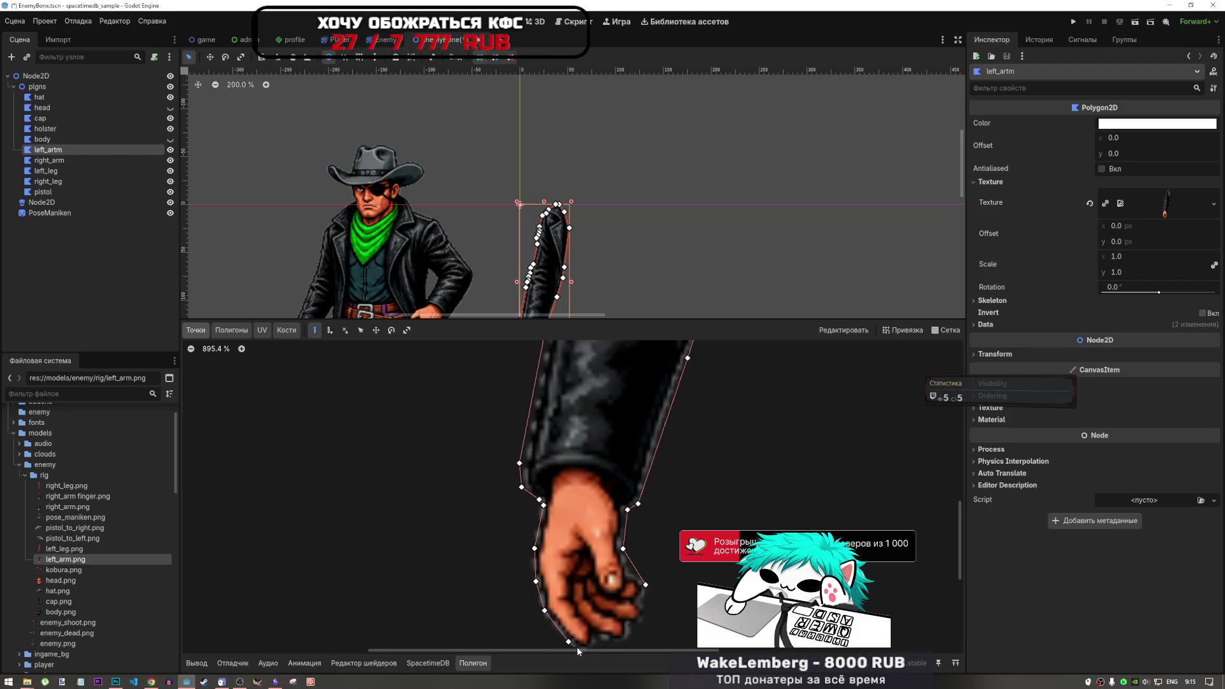
{"action": "scroll", "coordinate": [574, 638], "scroll_direction": "up", "scroll_amount": 2}
{"action": "scroll", "coordinate": [573, 630], "scroll_direction": "up", "scroll_amount": 4}
{"action": "left_click", "coordinate": [576, 613]}
{"action": "left_click", "coordinate": [592, 606]}
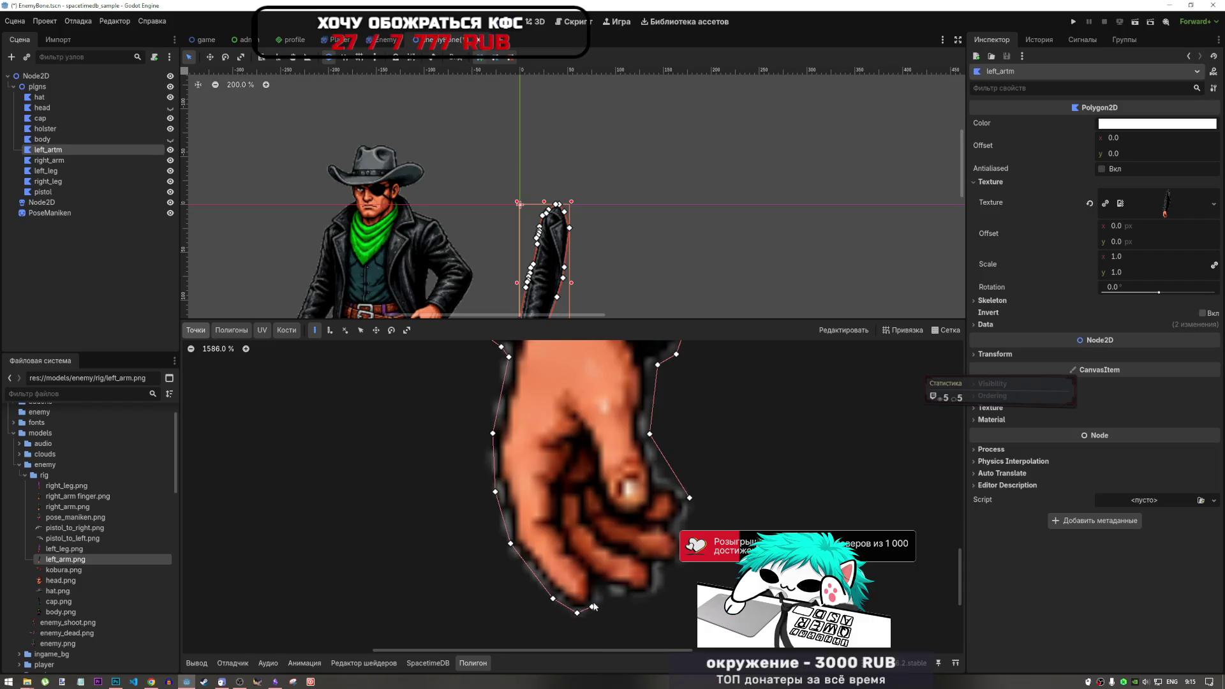
{"action": "left_click", "coordinate": [595, 585]}
{"action": "left_click", "coordinate": [647, 595]}
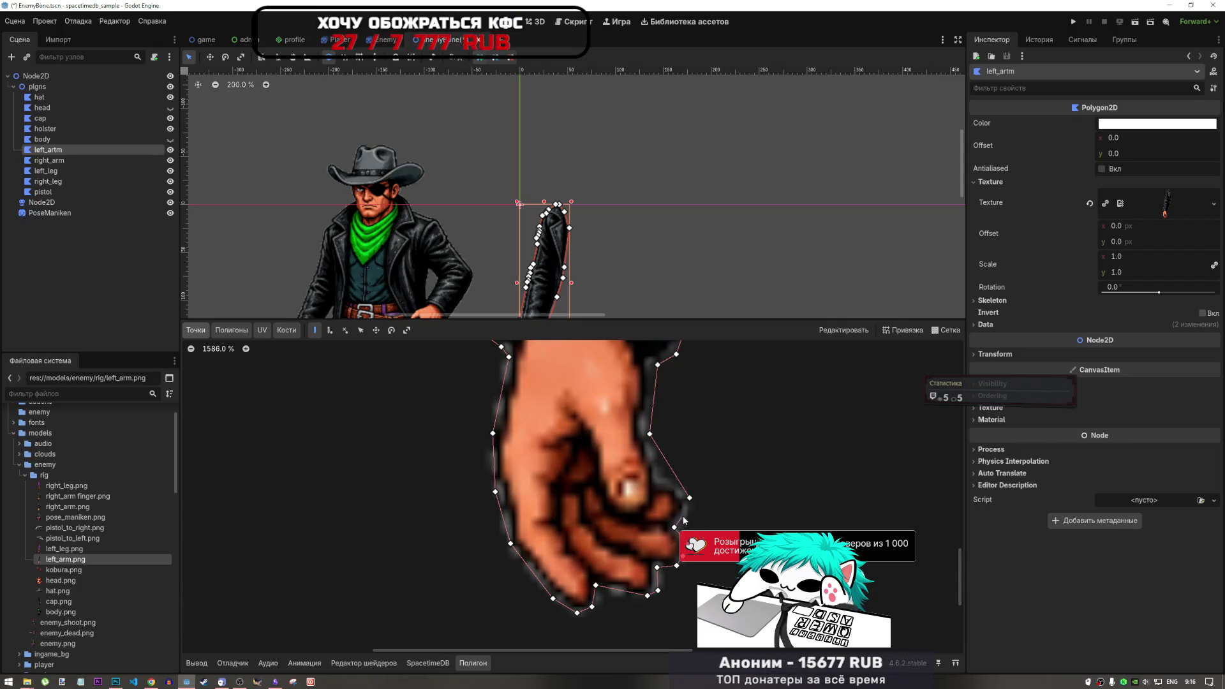
{"action": "left_click", "coordinate": [687, 500]}
{"action": "scroll", "coordinate": [552, 535], "scroll_direction": "down", "scroll_amount": 3}
{"action": "scroll", "coordinate": [549, 536], "scroll_direction": "down", "scroll_amount": 11}
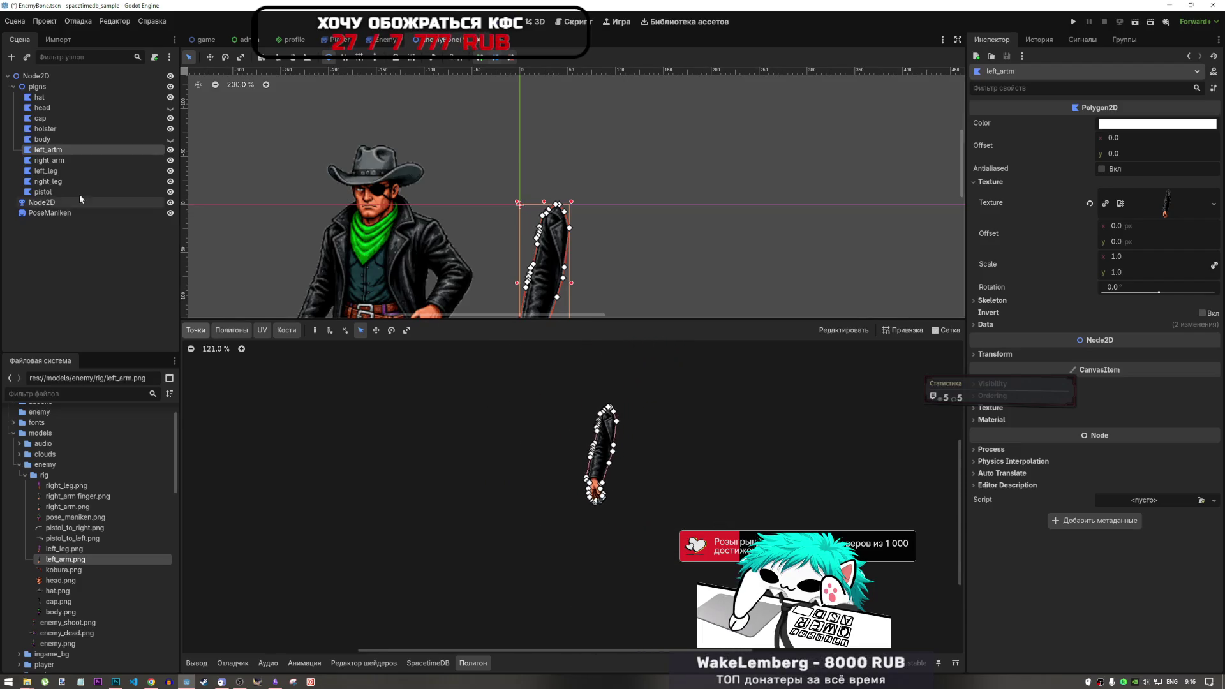
{"action": "left_click", "coordinate": [63, 161]}
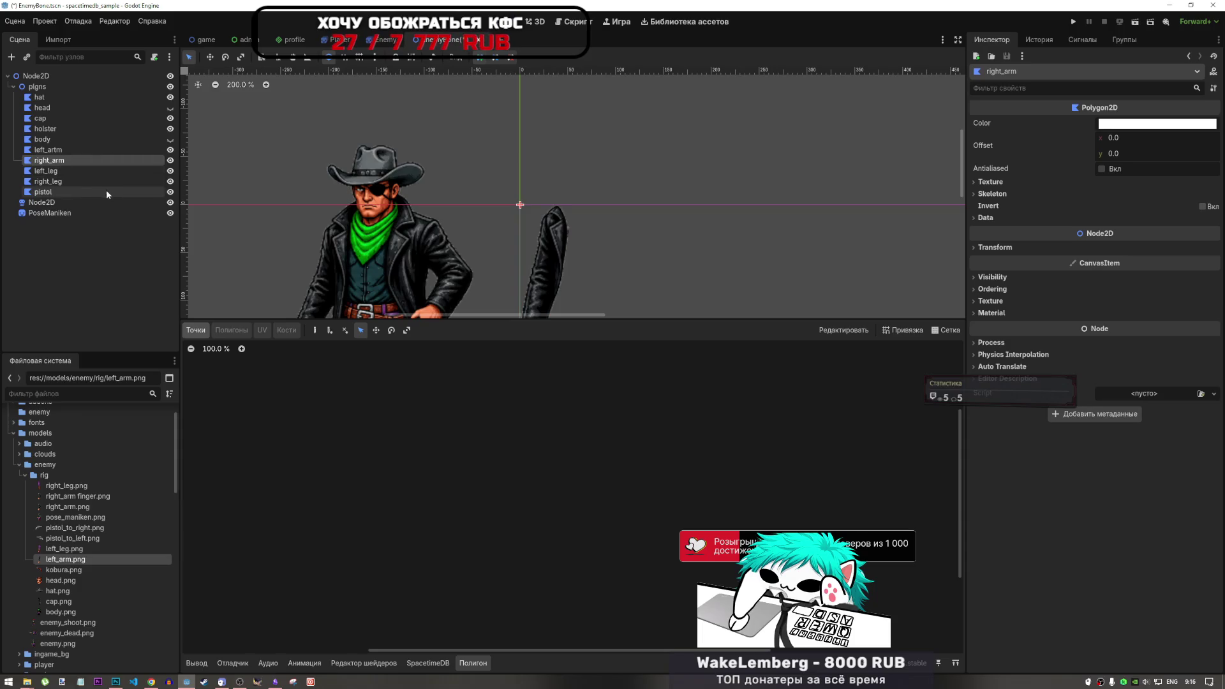
Select right_arm.png in the FileSystem and apply it as the right_arm polygon's texture.
{"action": "scroll", "coordinate": [510, 210], "scroll_direction": "down", "scroll_amount": 8}
{"action": "scroll", "coordinate": [500, 223], "scroll_direction": "up", "scroll_amount": 6}
{"action": "scroll", "coordinate": [500, 224], "scroll_direction": "down", "scroll_amount": 2}
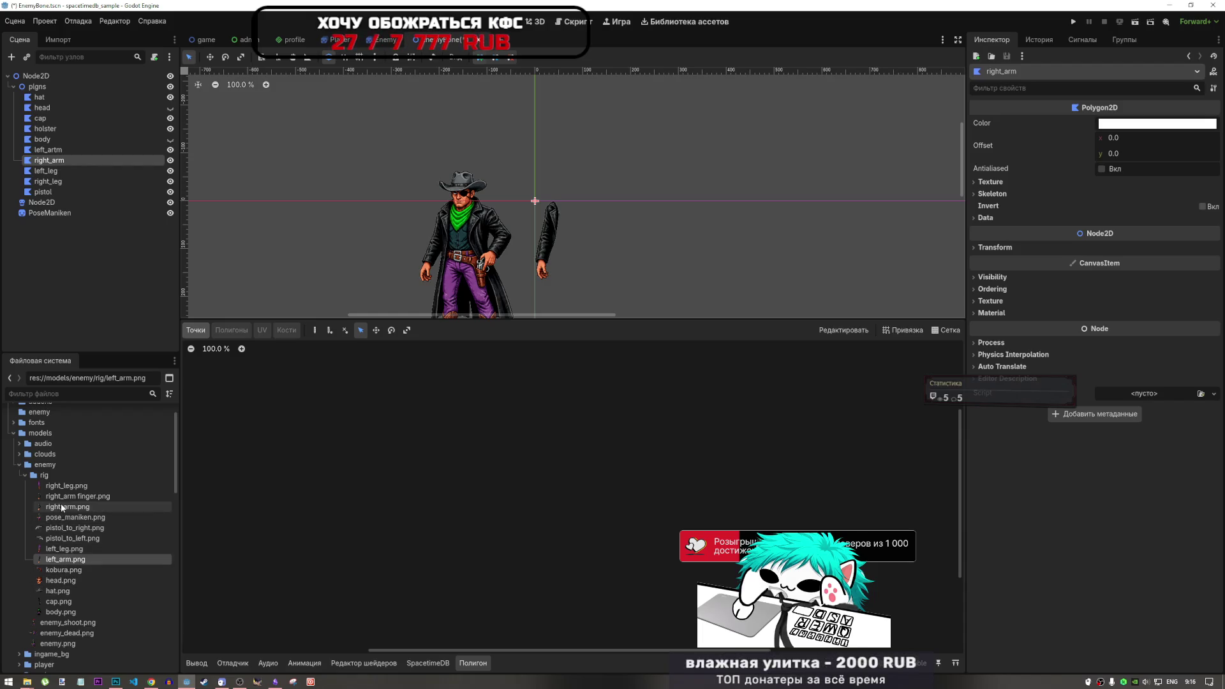
{"action": "mouse_move", "coordinate": [76, 509]}
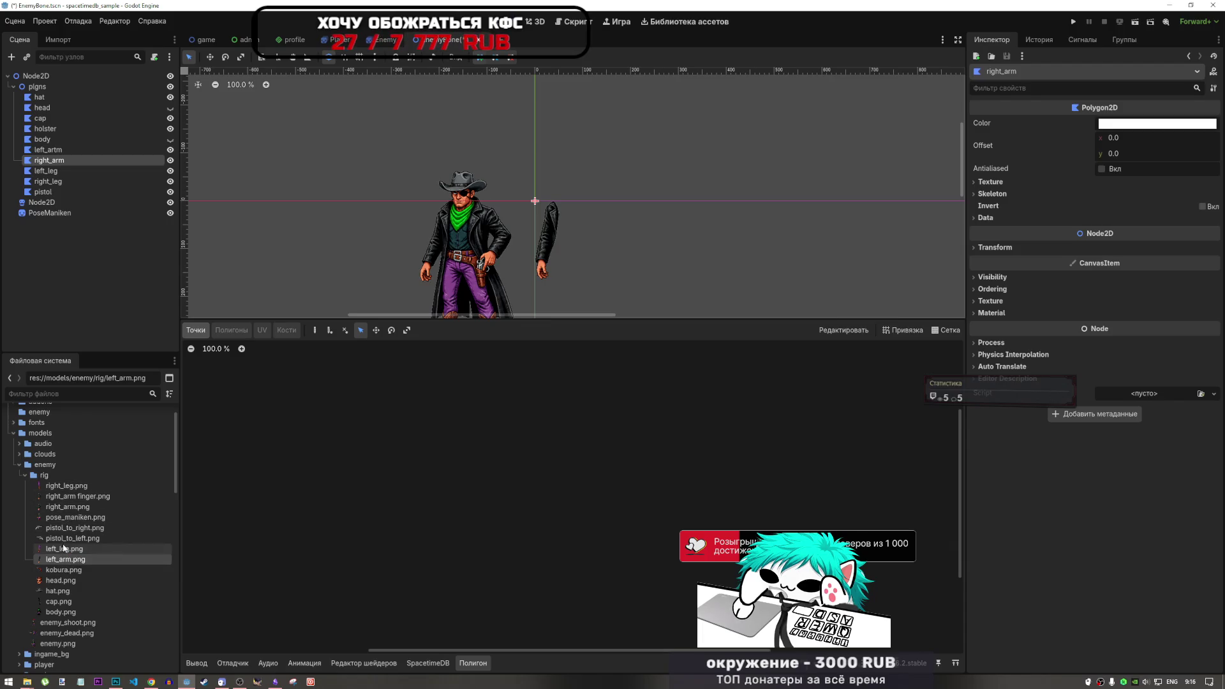
{"action": "mouse_move", "coordinate": [64, 538]}
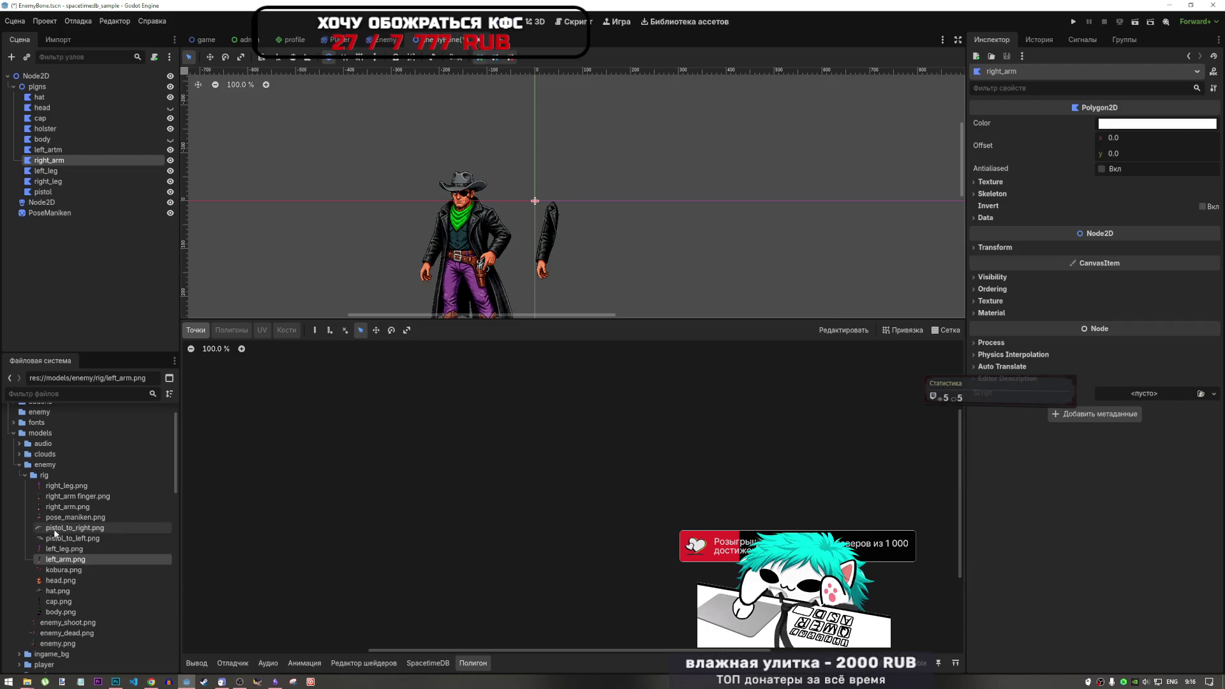
{"action": "left_click", "coordinate": [62, 508]}
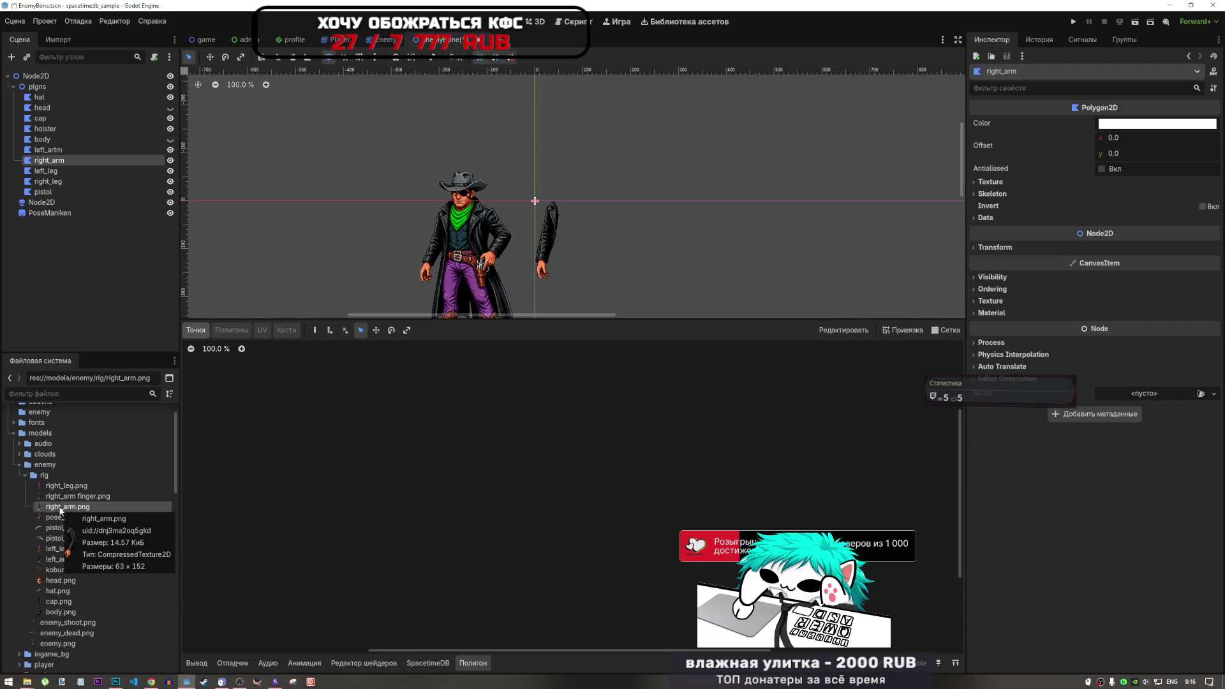
{"action": "mouse_move", "coordinate": [60, 508]}
{"action": "left_mouse_down"}
{"action": "mouse_move", "coordinate": [64, 495]}
{"action": "mouse_move", "coordinate": [66, 530]}
{"action": "mouse_move", "coordinate": [73, 512]}
{"action": "mouse_move", "coordinate": [1090, 188]}
{"action": "mouse_move", "coordinate": [1110, 194]}
{"action": "mouse_move", "coordinate": [986, 182]}
{"action": "mouse_move", "coordinate": [69, 504]}
{"action": "mouse_move", "coordinate": [153, 504]}
{"action": "mouse_move", "coordinate": [1136, 202]}
{"action": "left_mouse_up"}
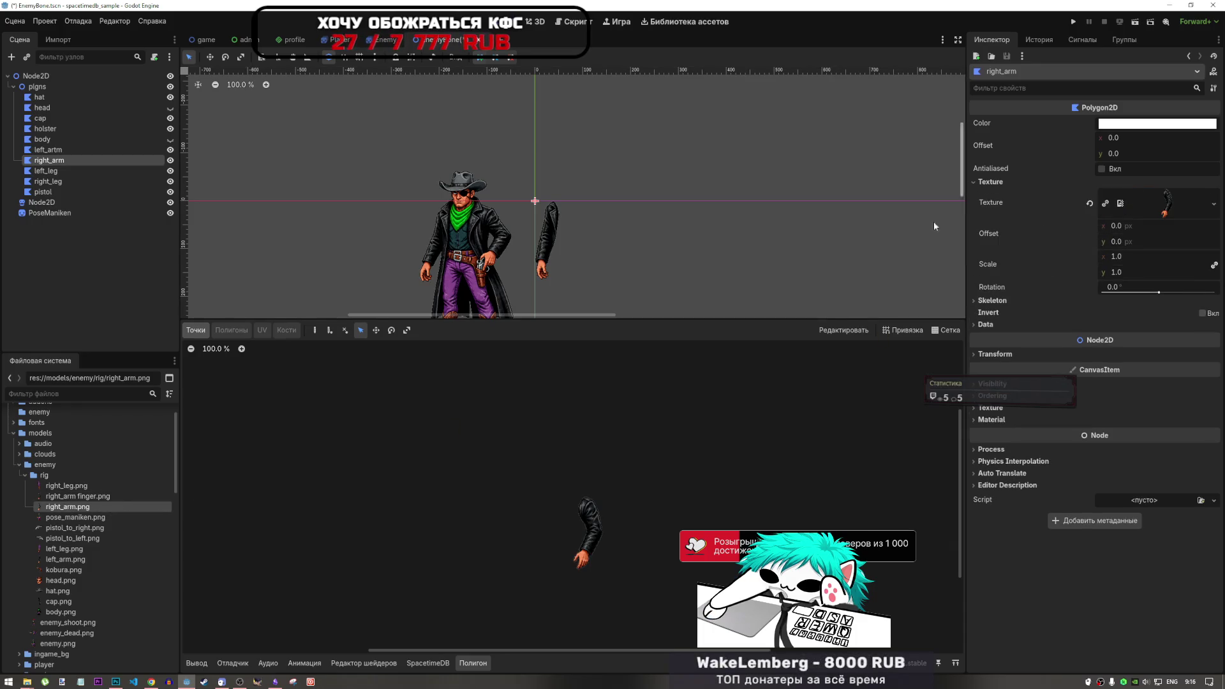
Trace right_arm outline points from the shoulder down the arm's left edge to the wrist.
{"action": "scroll", "coordinate": [607, 584], "scroll_direction": "up", "scroll_amount": 11}
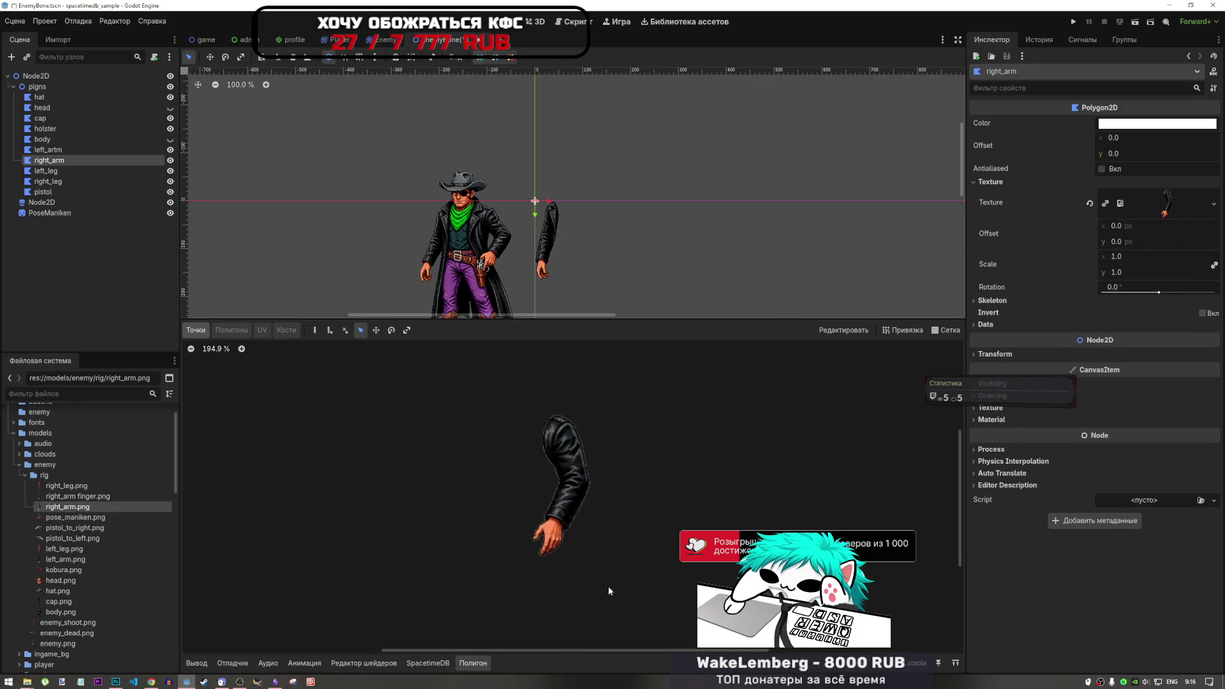
{"action": "scroll", "coordinate": [542, 437], "scroll_direction": "up", "scroll_amount": 1}
{"action": "scroll", "coordinate": [546, 407], "scroll_direction": "up", "scroll_amount": 1}
{"action": "scroll", "coordinate": [546, 407], "scroll_direction": "down", "scroll_amount": 1}
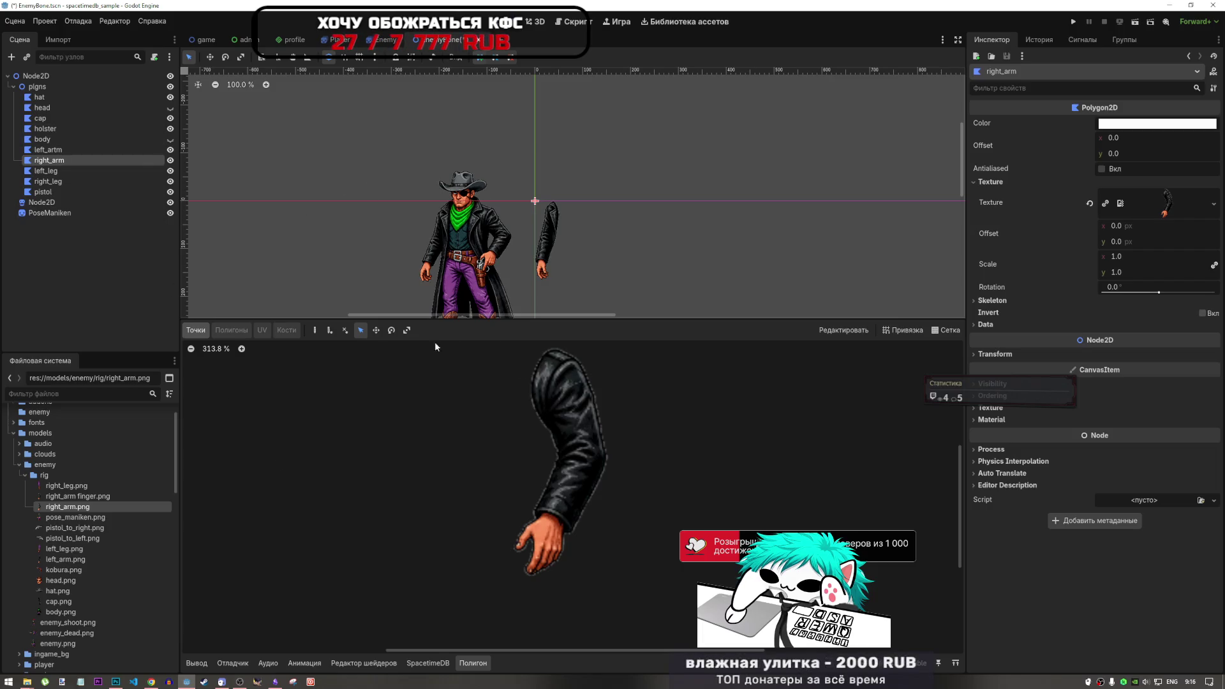
{"action": "left_click", "coordinate": [315, 330]}
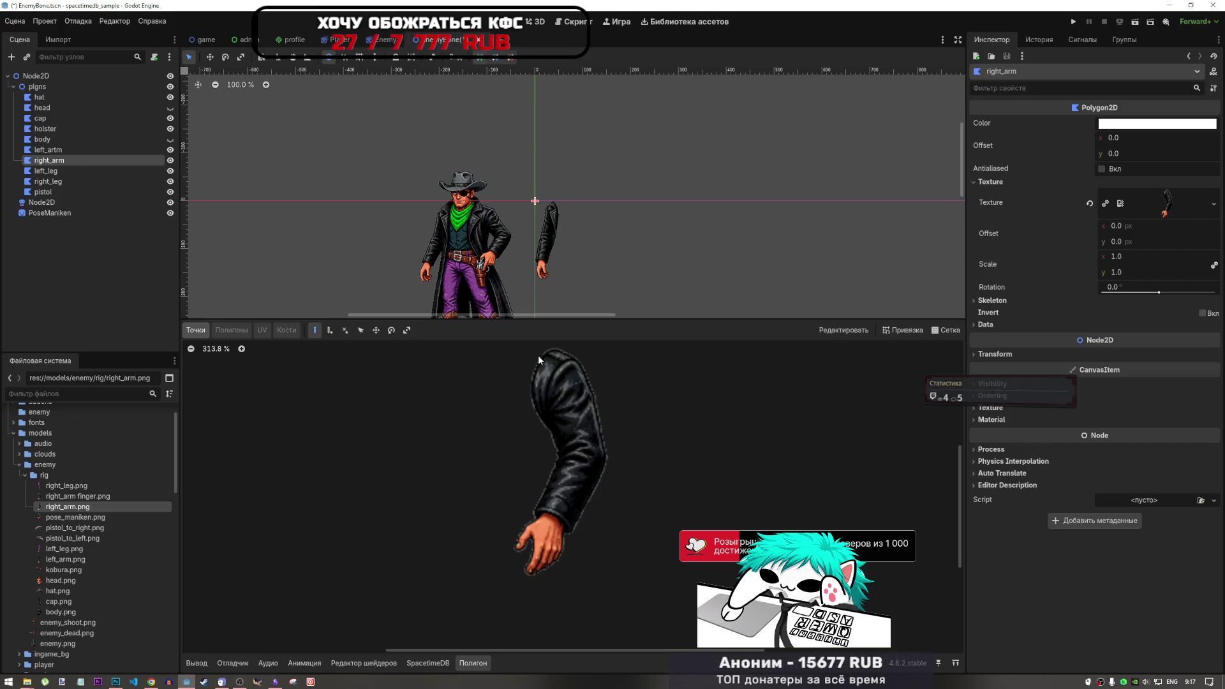
{"action": "left_click", "coordinate": [546, 347]}
{"action": "left_click", "coordinate": [533, 364]}
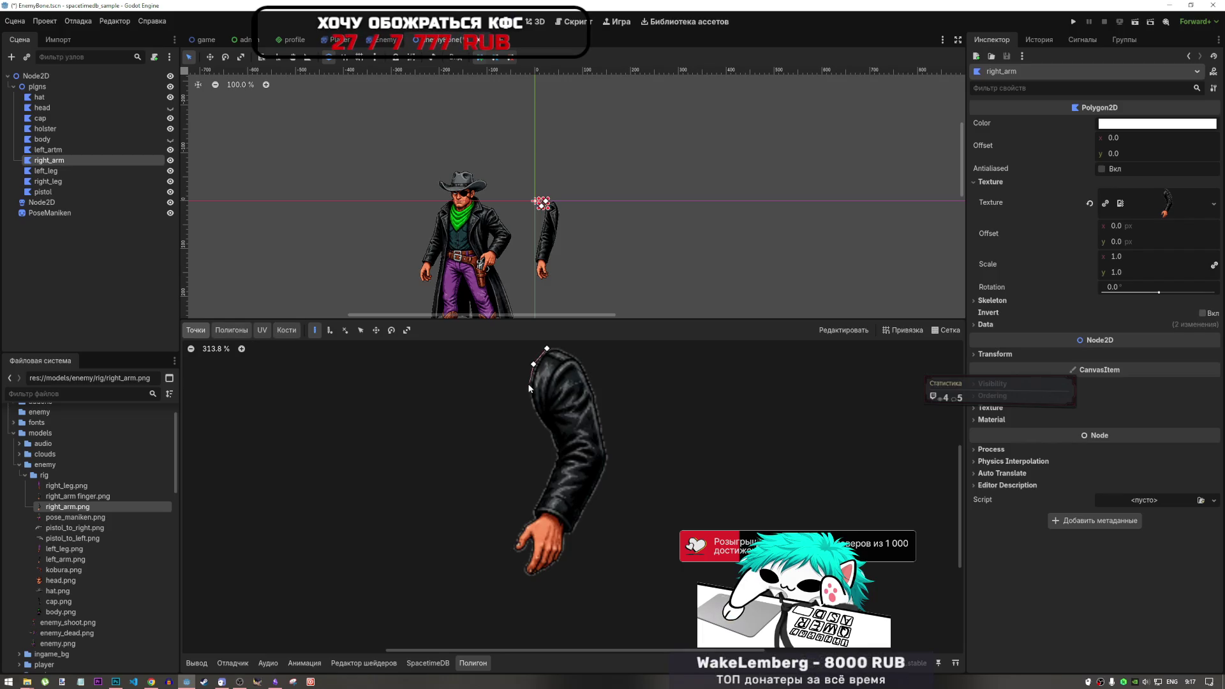
{"action": "left_click", "coordinate": [528, 385]}
{"action": "left_click", "coordinate": [533, 412]}
{"action": "left_click", "coordinate": [549, 434]}
{"action": "left_click", "coordinate": [555, 453]}
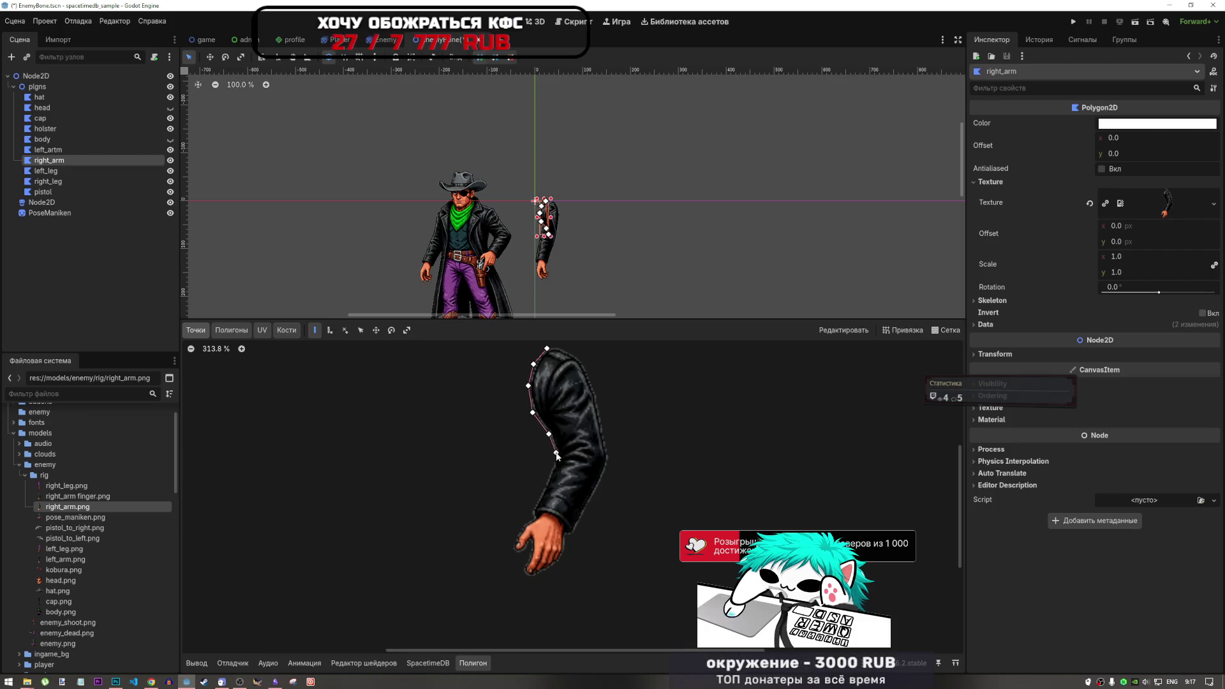
{"action": "left_click", "coordinate": [532, 510]}
{"action": "left_click", "coordinate": [534, 518]}
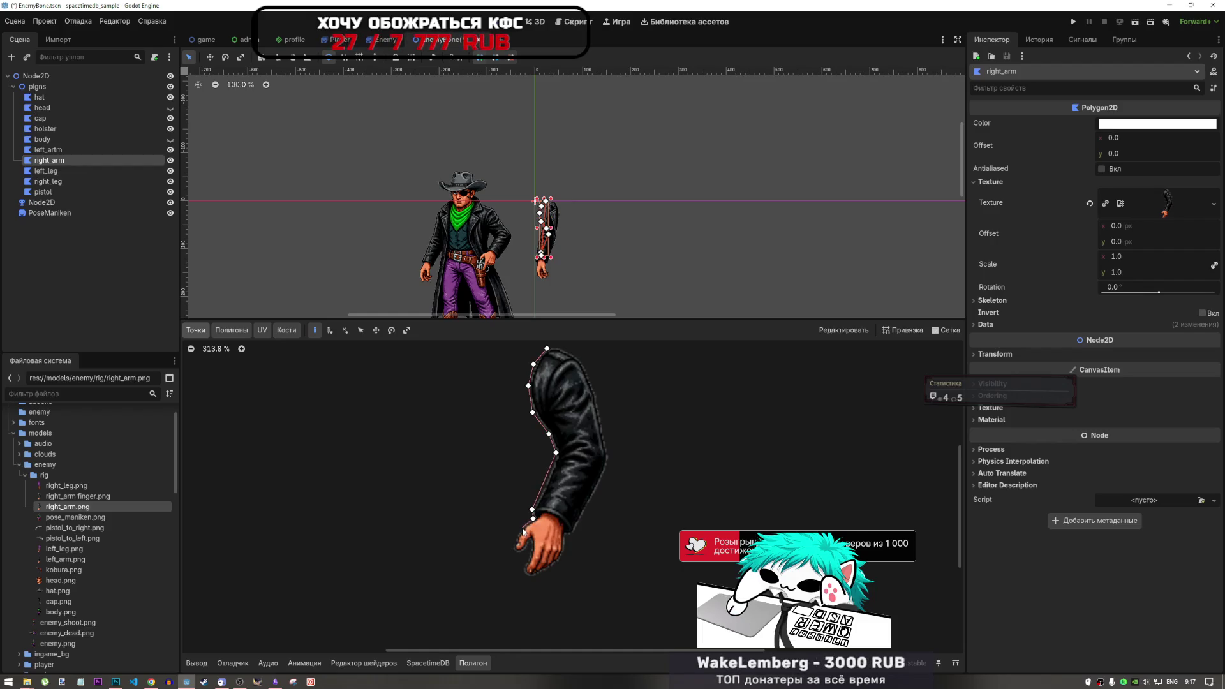
{"action": "left_click", "coordinate": [521, 527]}
Trace around the hand and up the arm's right edge, closing the outline at the first point.
{"action": "left_click", "coordinate": [514, 548]}
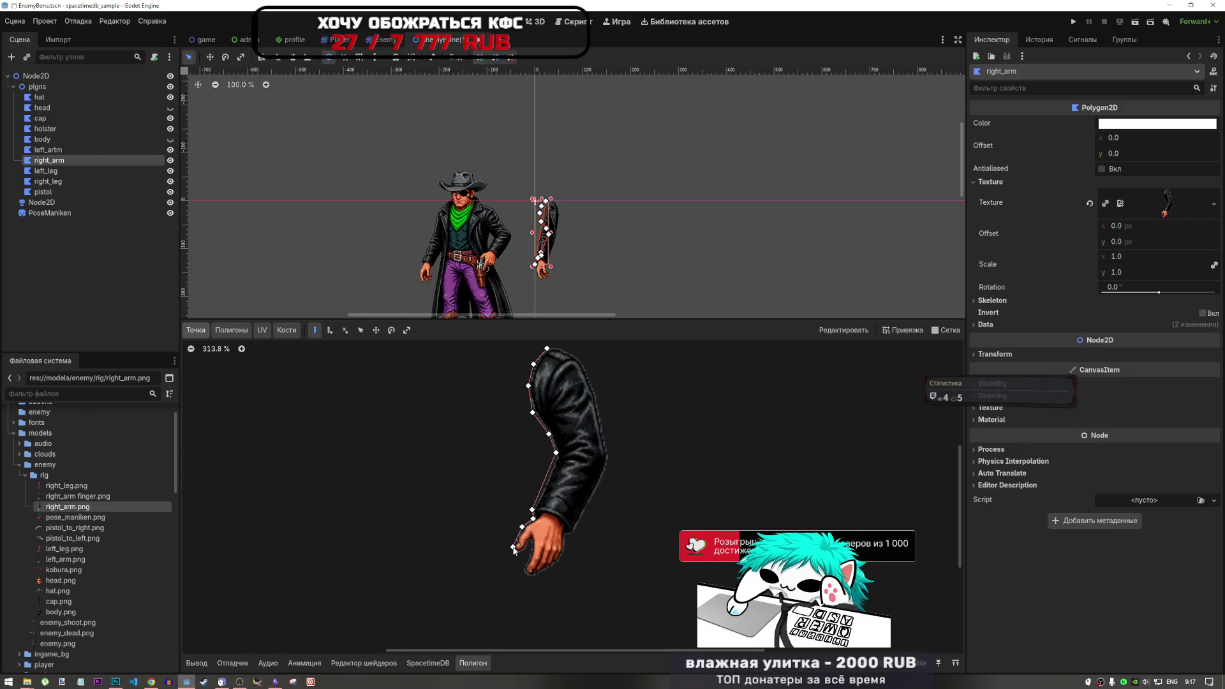
{"action": "left_click", "coordinate": [516, 552]}
{"action": "left_click", "coordinate": [532, 540]}
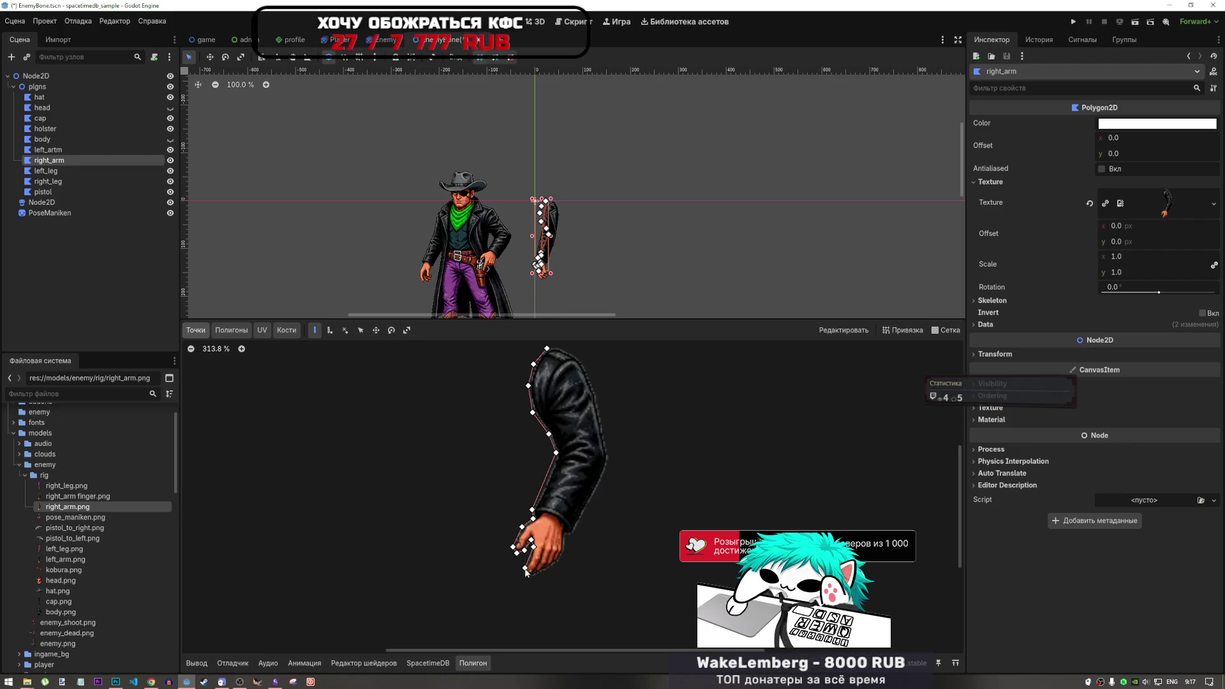
{"action": "left_click", "coordinate": [530, 576]}
{"action": "left_click", "coordinate": [557, 560]}
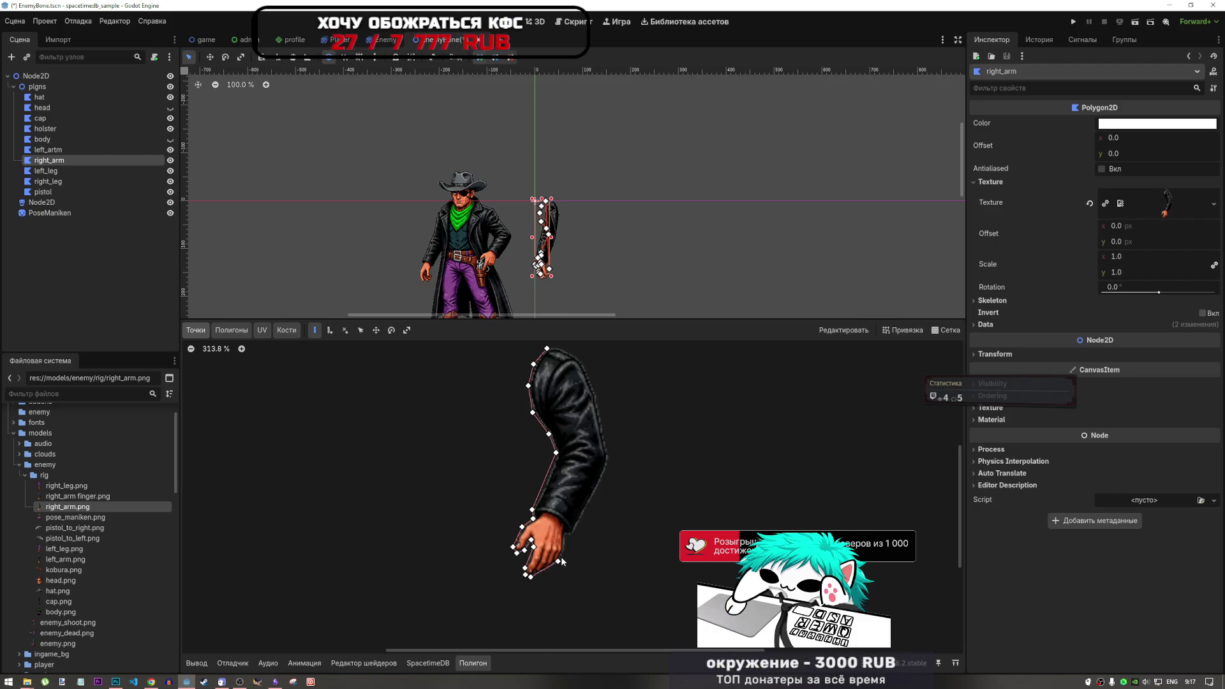
{"action": "left_click", "coordinate": [564, 553]}
{"action": "left_click", "coordinate": [564, 539]}
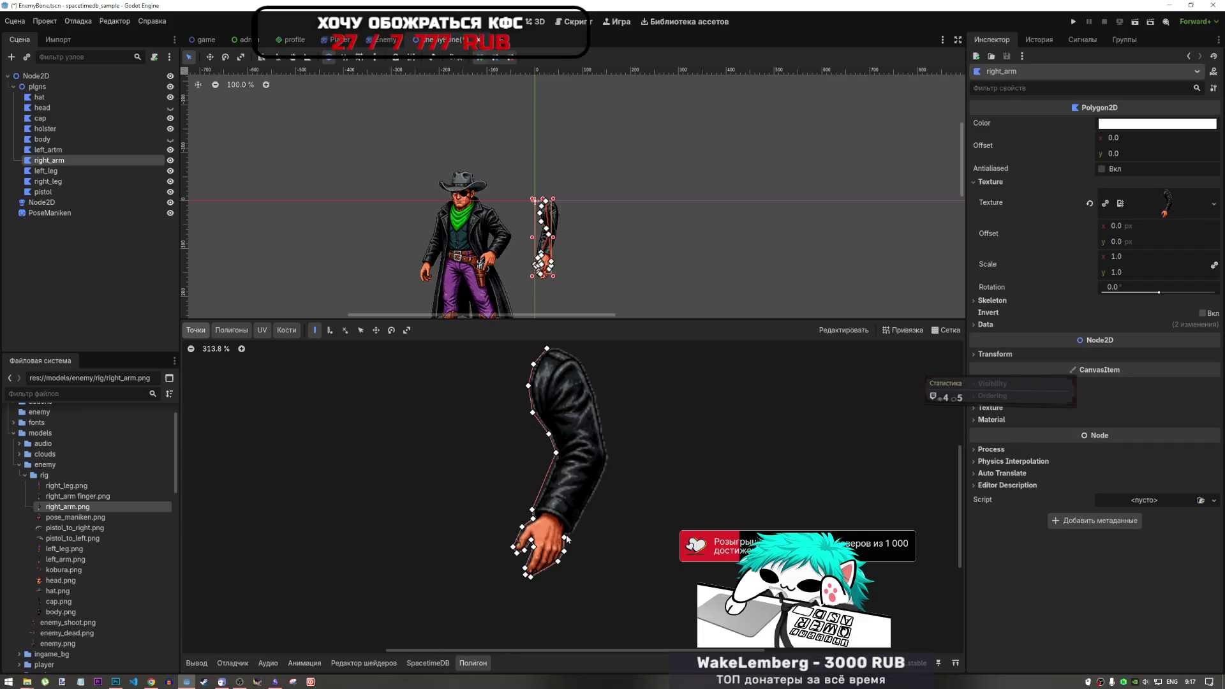
{"action": "left_click", "coordinate": [572, 533]}
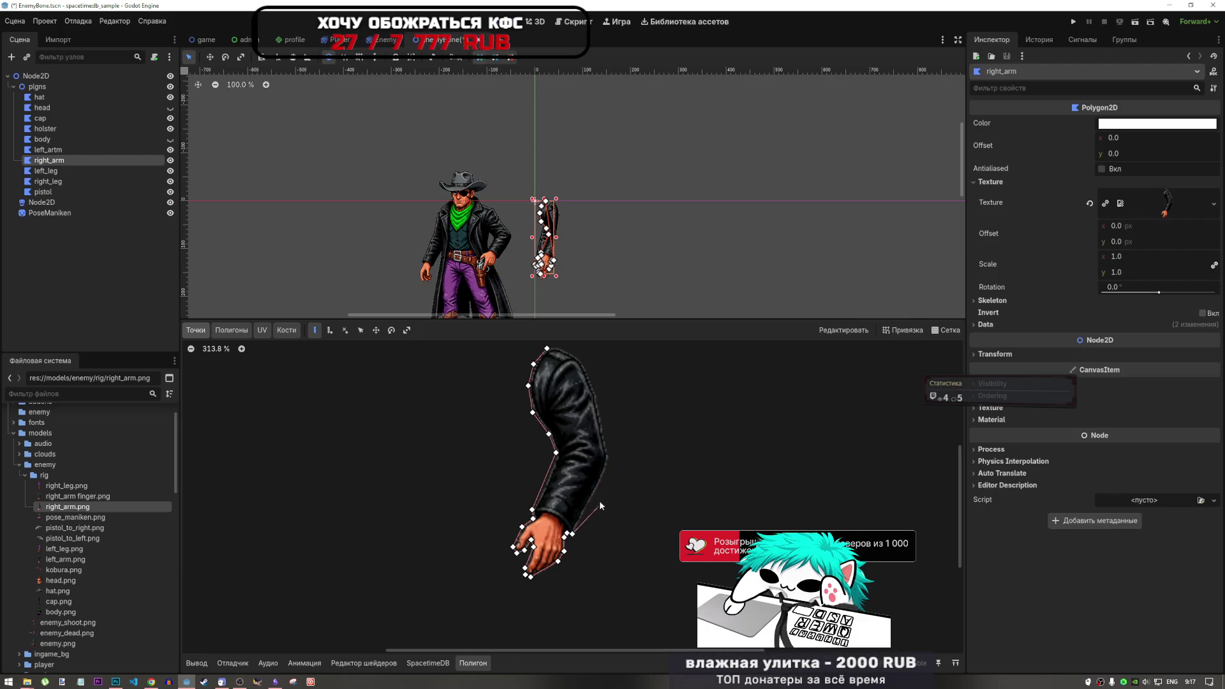
{"action": "left_click", "coordinate": [600, 483]}
{"action": "left_click", "coordinate": [611, 457]}
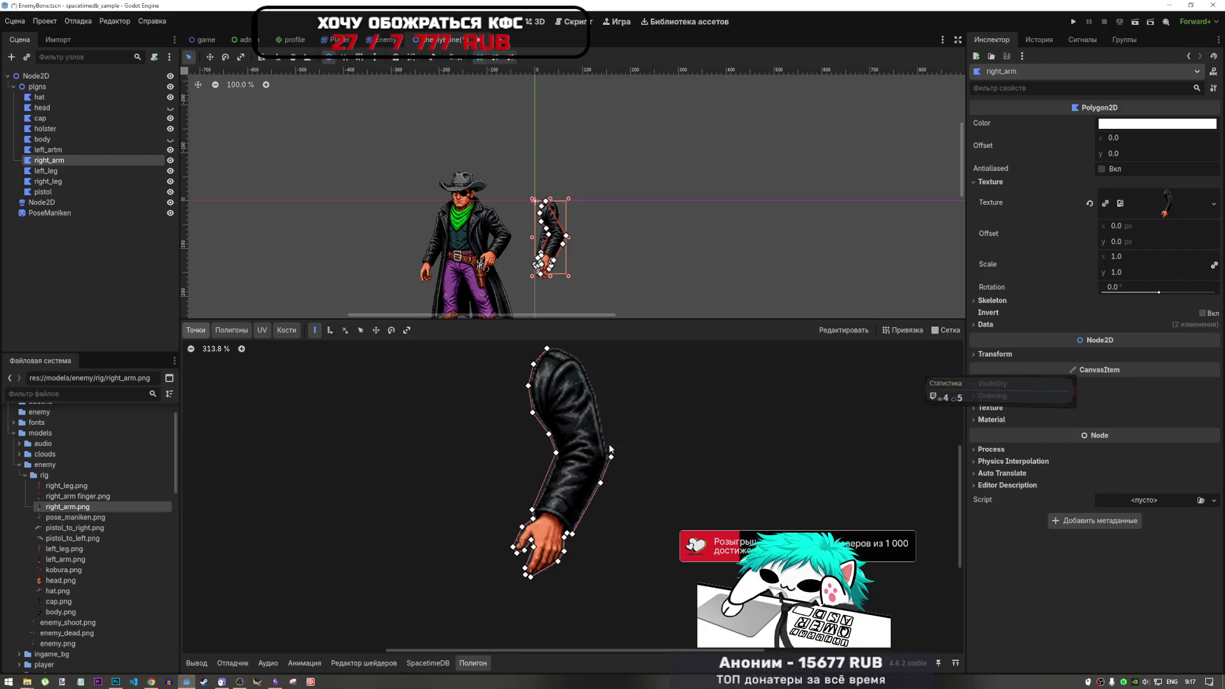
{"action": "left_click", "coordinate": [595, 393]}
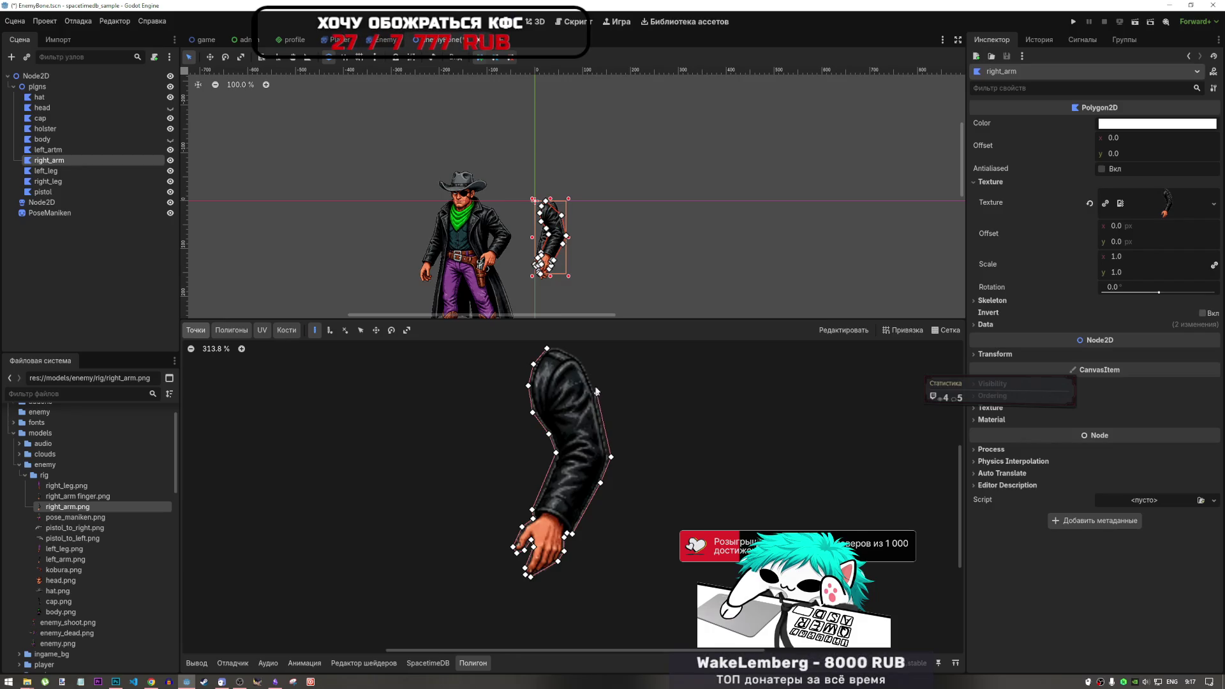
{"action": "left_click", "coordinate": [580, 359]}
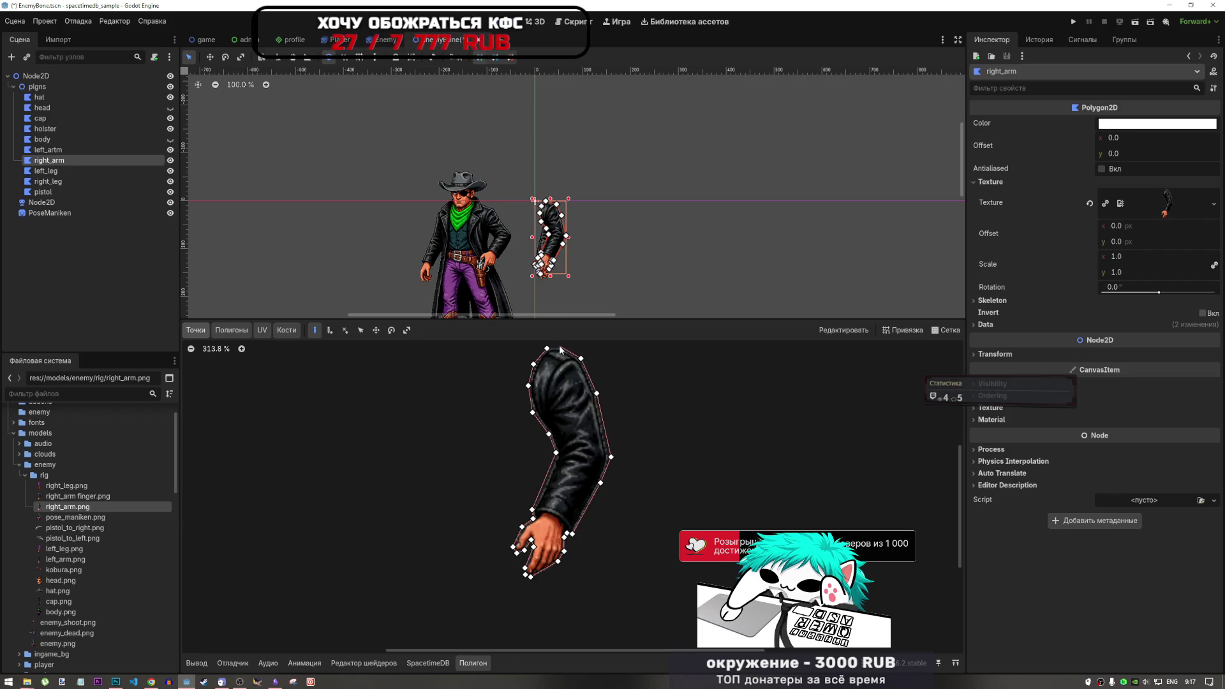
{"action": "left_click", "coordinate": [560, 347]}
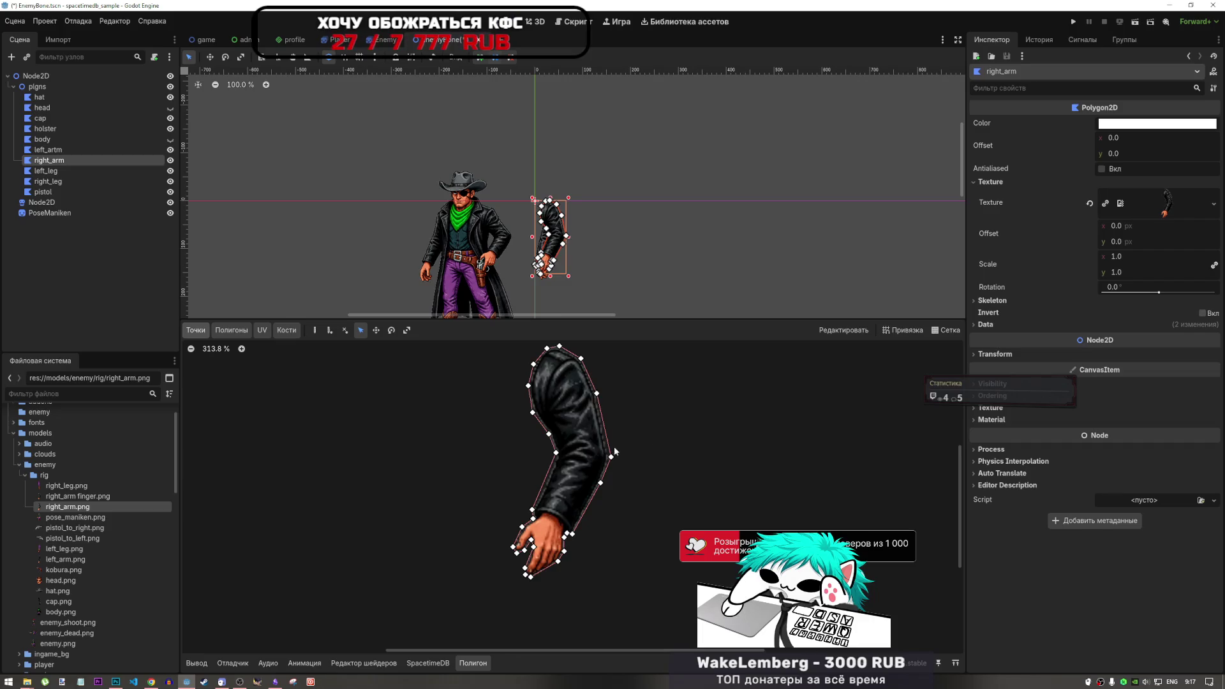
{"action": "left_click", "coordinate": [55, 171]}
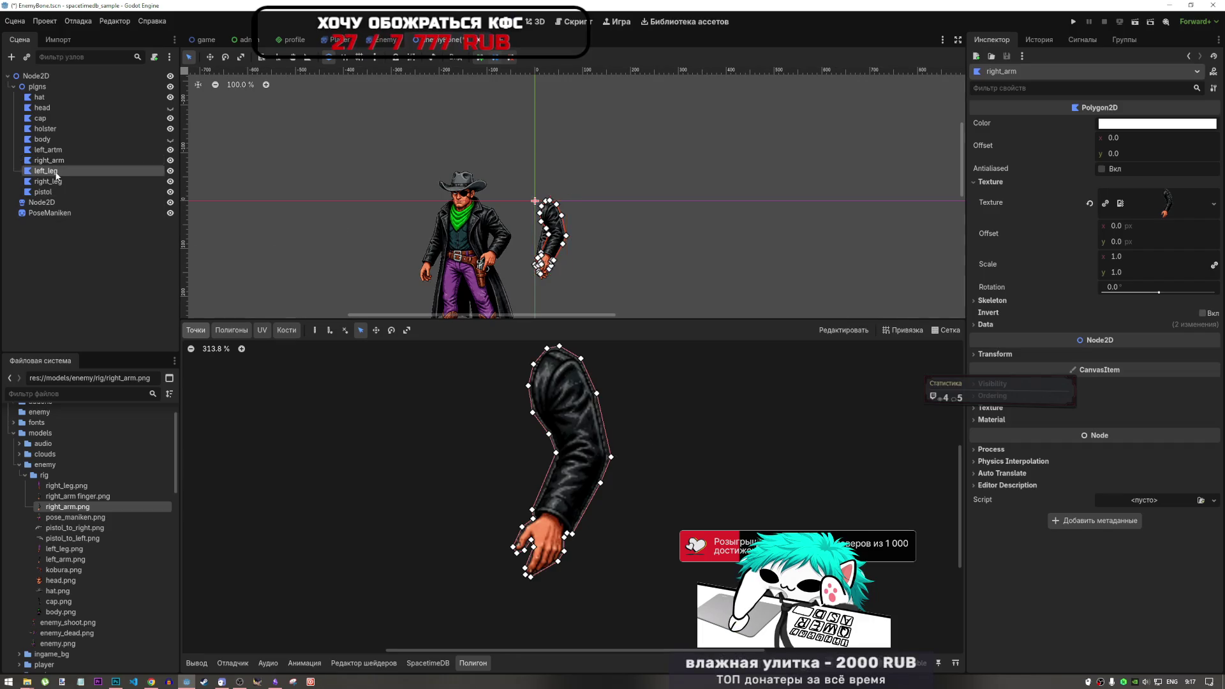
Browse the rig images in the FileSystem and select pistol_to_left.png.
{"action": "left_click", "coordinate": [56, 161]}
{"action": "left_click", "coordinate": [55, 170]}
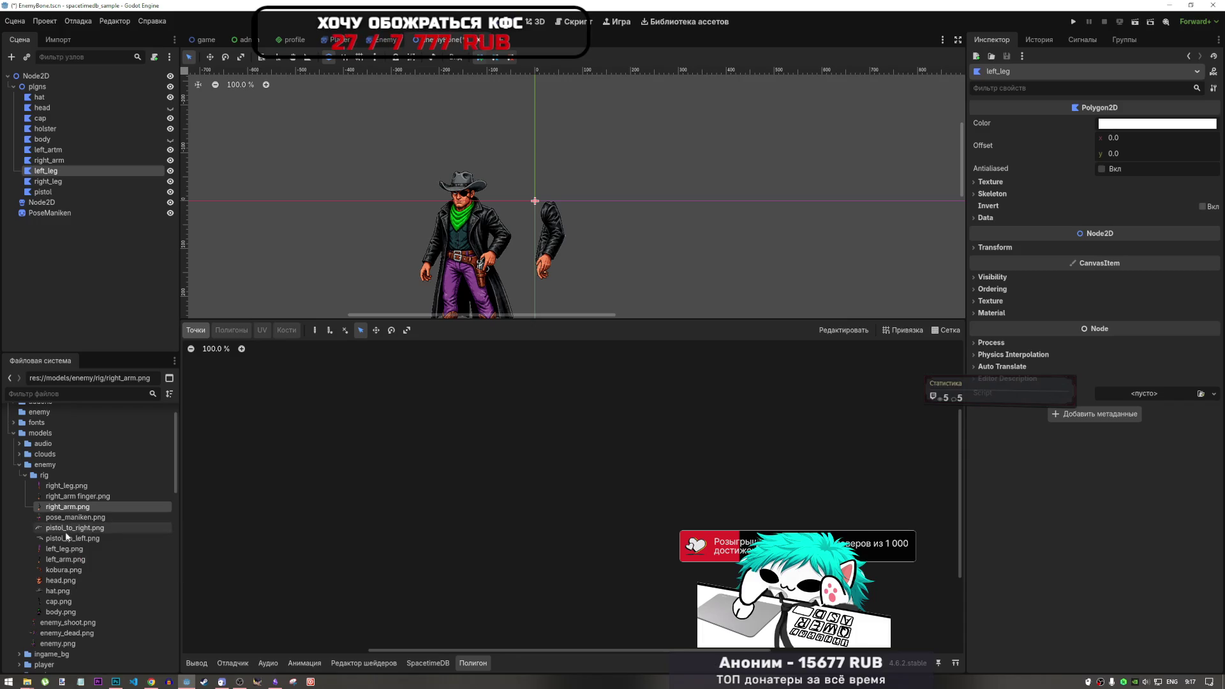
{"action": "left_click", "coordinate": [66, 548]}
{"action": "left_click", "coordinate": [67, 558]}
{"action": "left_click", "coordinate": [68, 579]}
{"action": "left_click", "coordinate": [68, 573]}
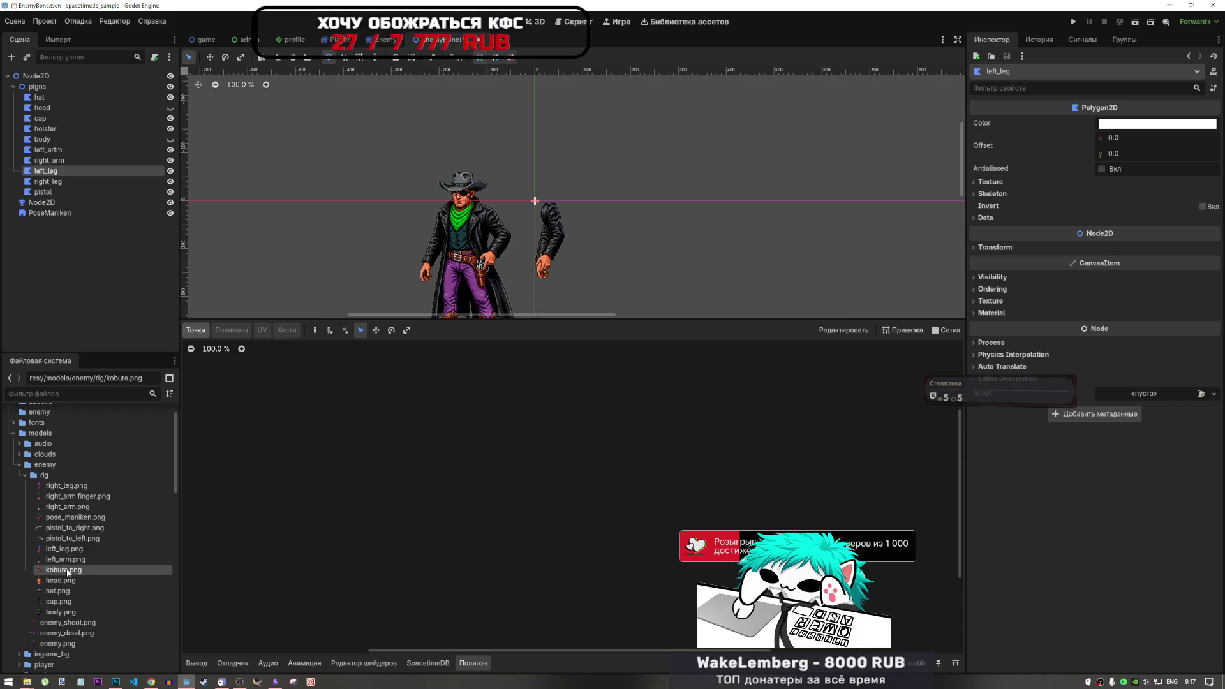
{"action": "left_click", "coordinate": [63, 612]}
{"action": "left_click", "coordinate": [61, 548]}
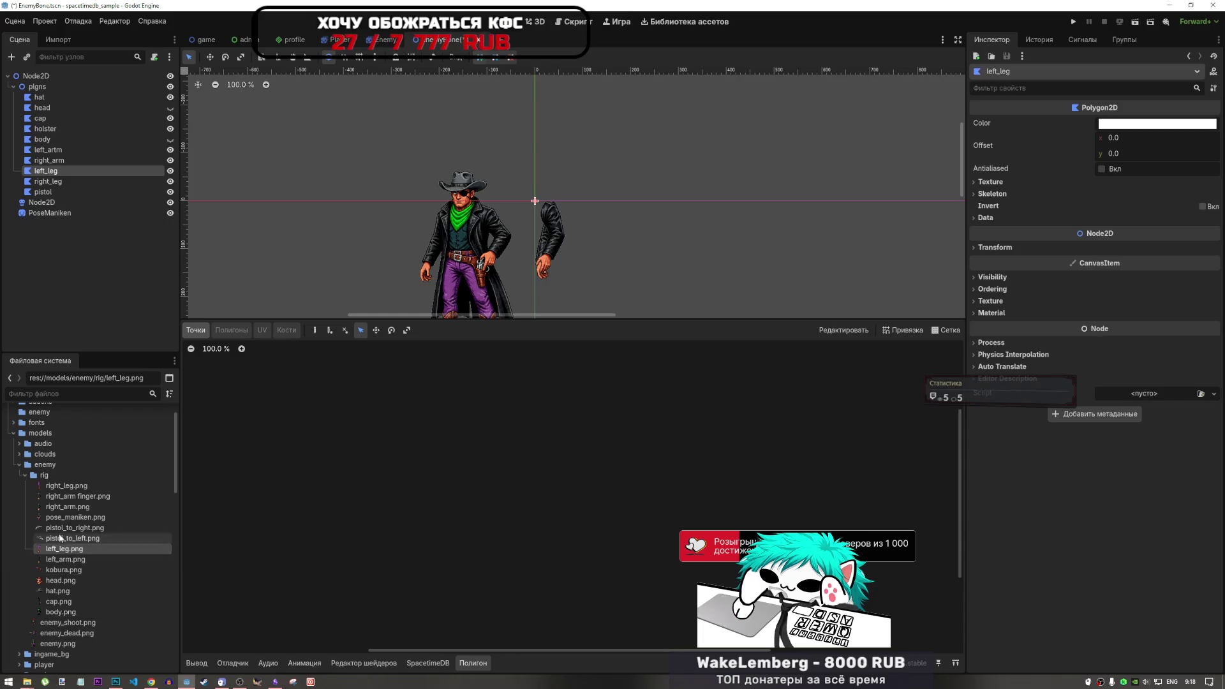
{"action": "left_click", "coordinate": [60, 529]}
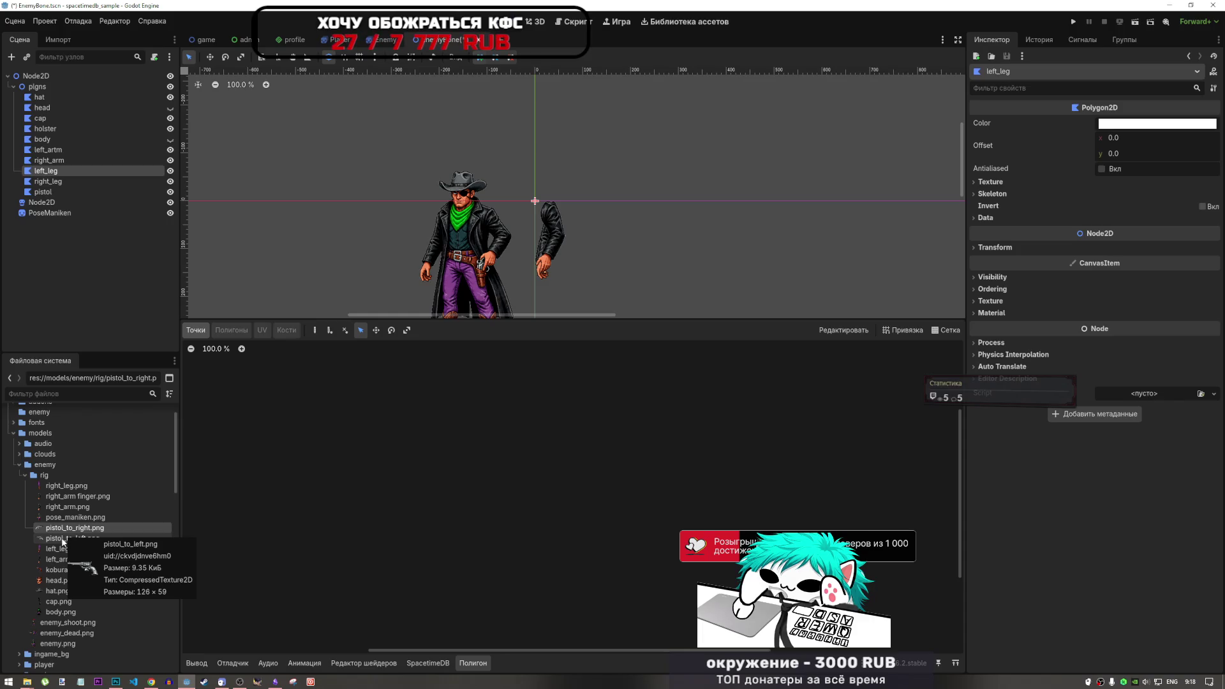
{"action": "left_click", "coordinate": [66, 539]}
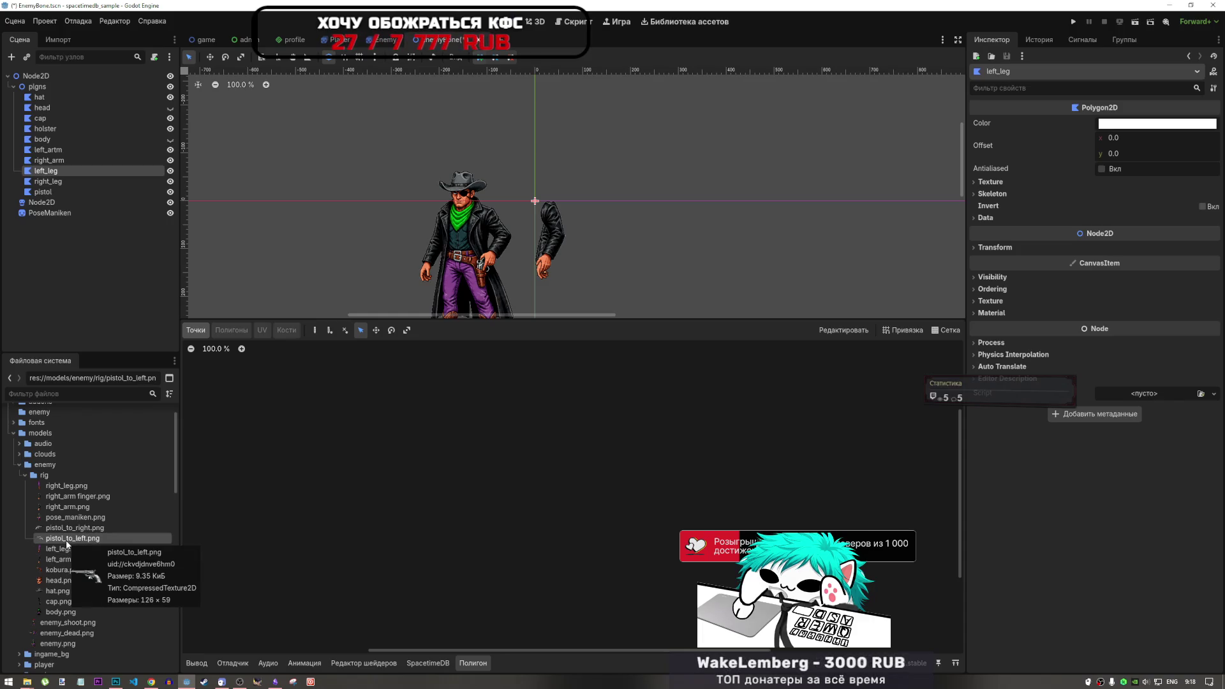
Rename the pistol node to pistol_to_left and give it the pistol_to_left.png texture.
{"action": "left_click", "coordinate": [54, 190]}
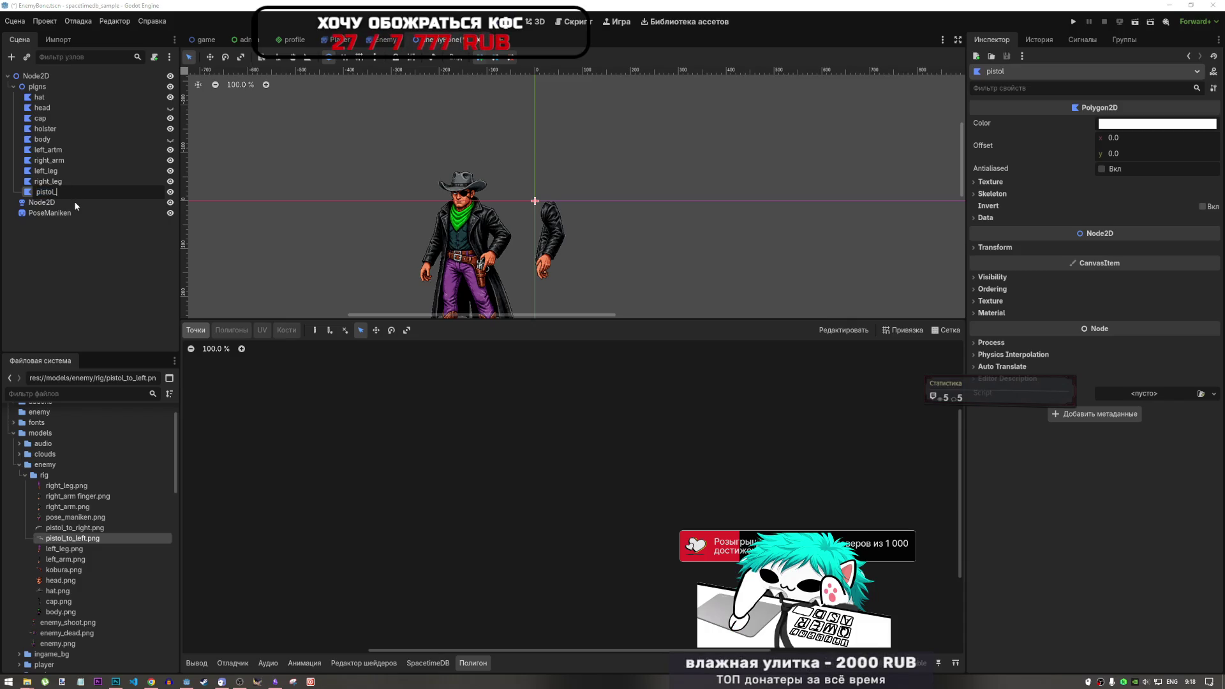
{"action": "type", "text": "_to_leg"}
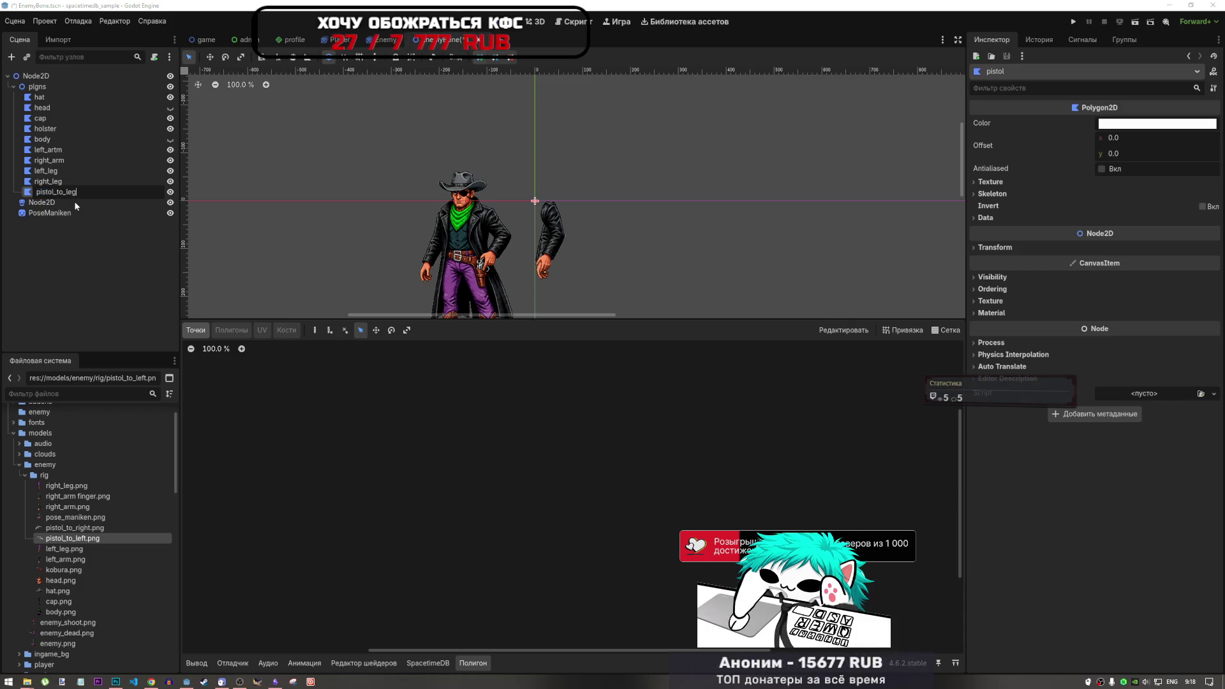
{"action": "key", "text": "Return"}
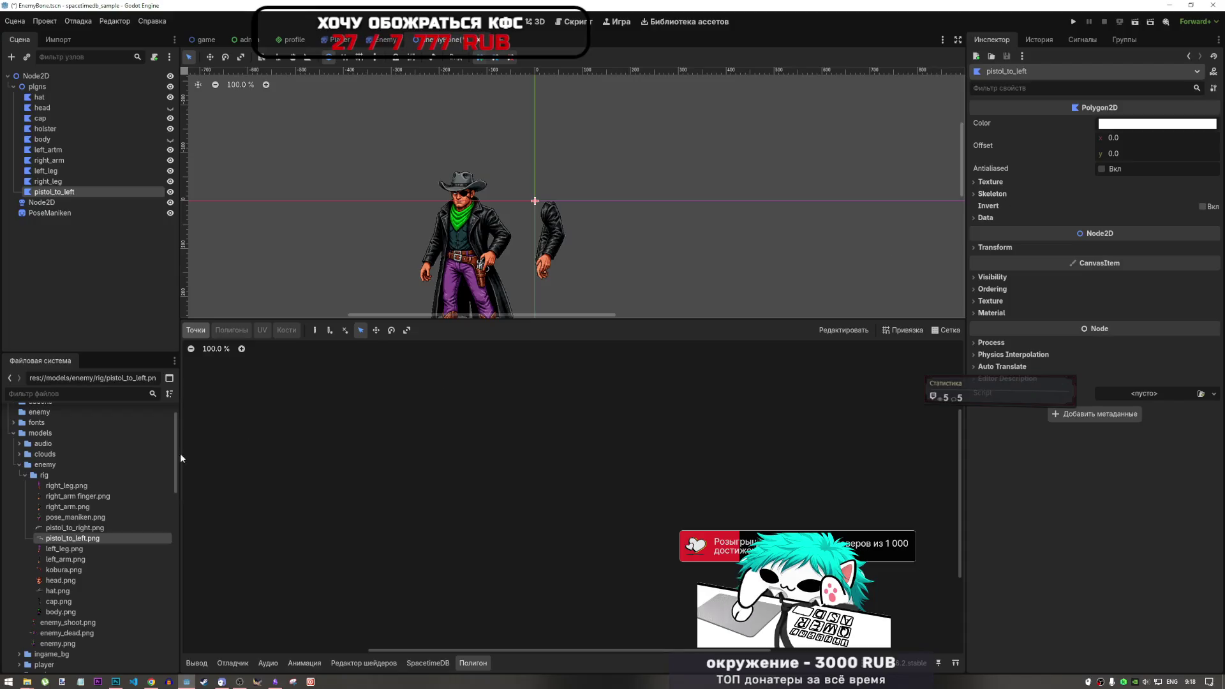
{"action": "mouse_move", "coordinate": [79, 540]}
{"action": "left_mouse_down"}
{"action": "mouse_move", "coordinate": [1136, 156]}
{"action": "mouse_move", "coordinate": [991, 183]}
{"action": "mouse_move", "coordinate": [1135, 195]}
{"action": "left_mouse_up"}
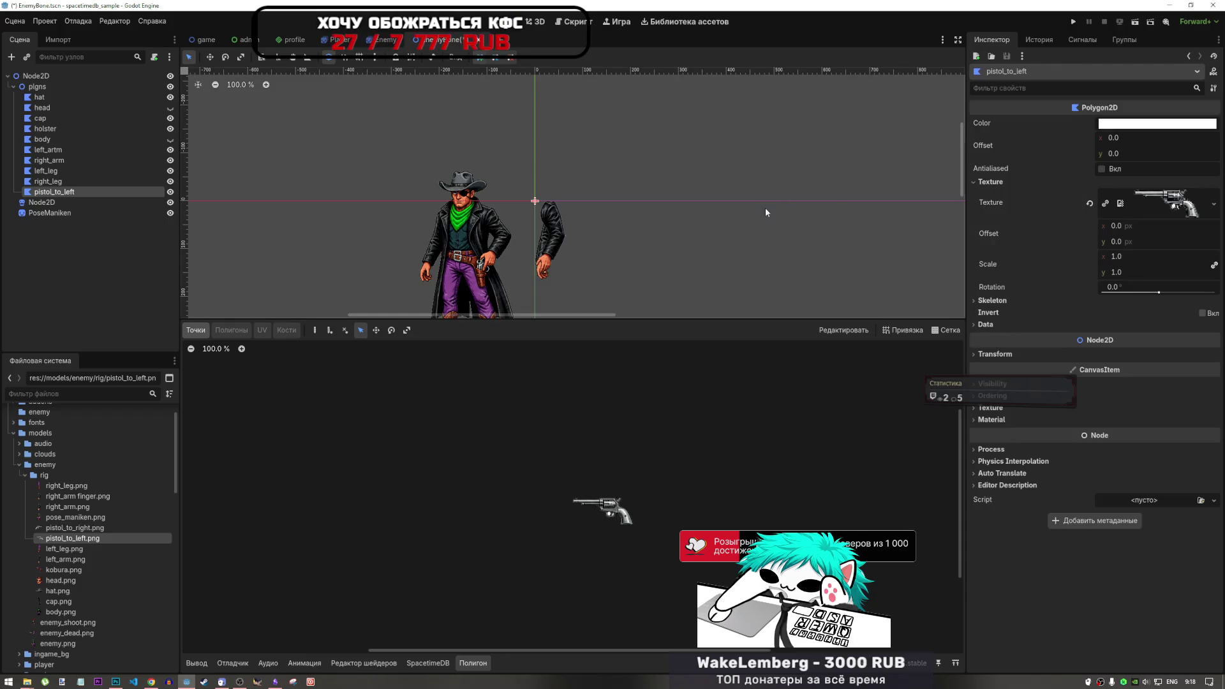
{"action": "scroll", "coordinate": [592, 525], "scroll_direction": "up", "scroll_amount": 11}
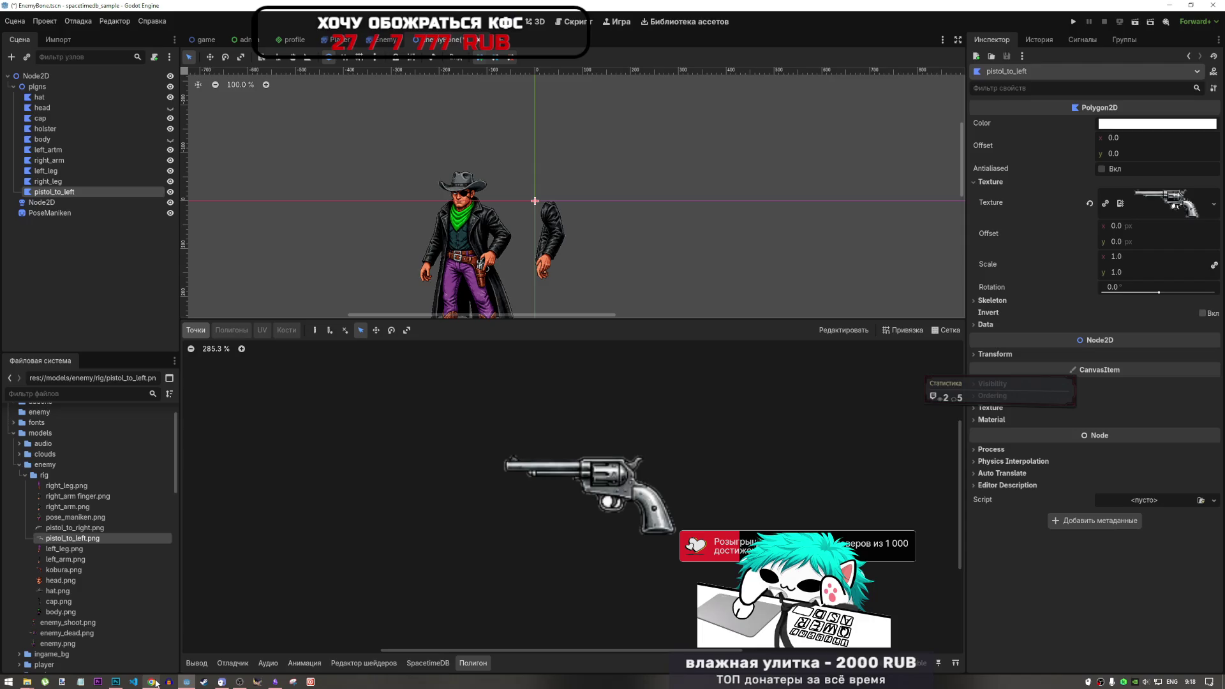
Zoom into the revolver in Photoshop's char.psd with the Magic Wand tool, then move to the browser tab.
{"action": "mouse_move", "coordinate": [116, 681]}
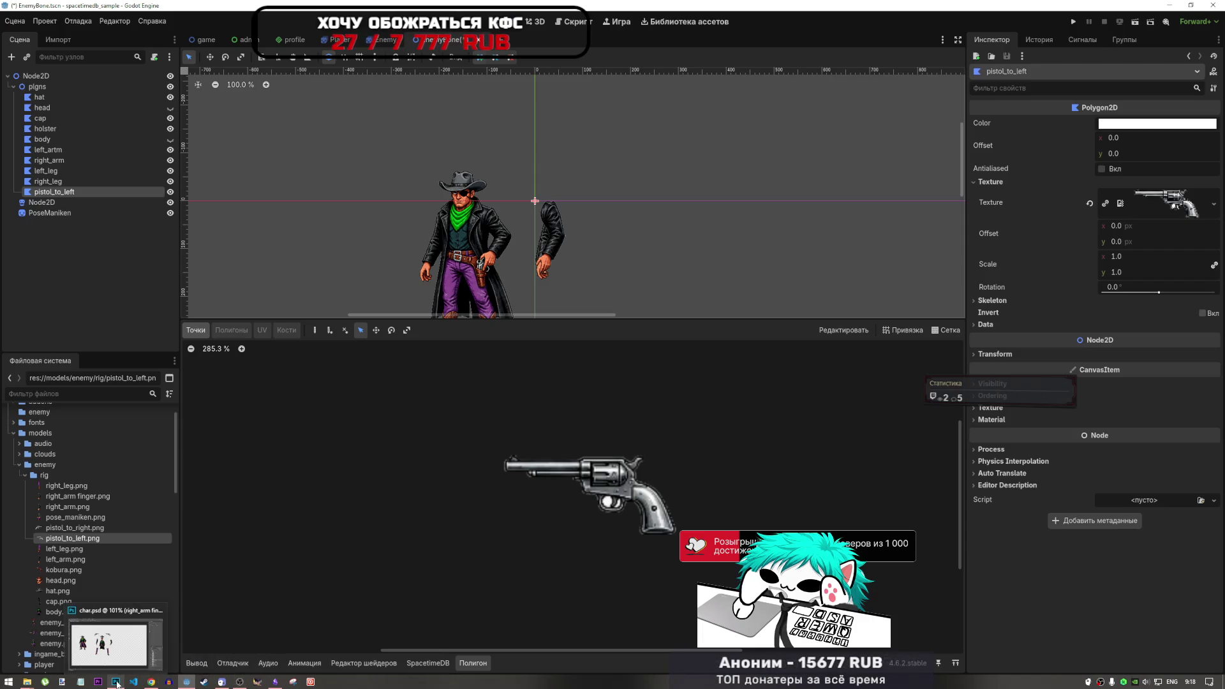
{"action": "left_click", "coordinate": [109, 641]}
{"action": "scroll", "coordinate": [421, 210], "scroll_direction": "up", "scroll_amount": 5}
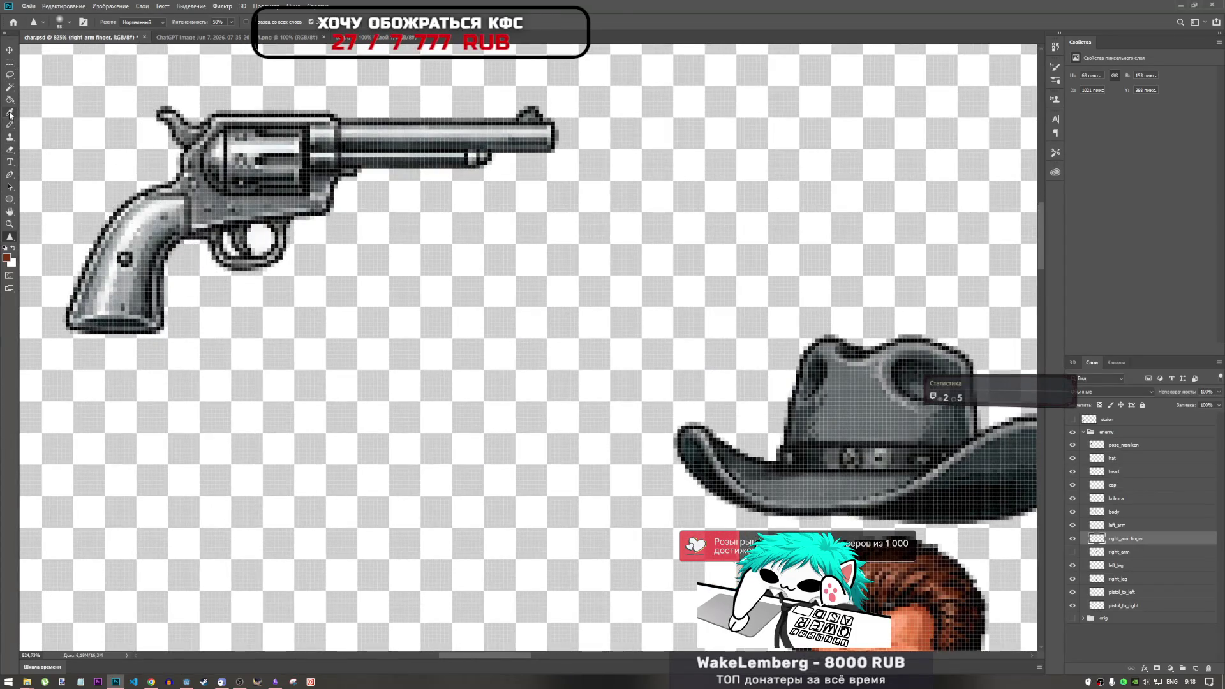
{"action": "left_click", "coordinate": [10, 87]}
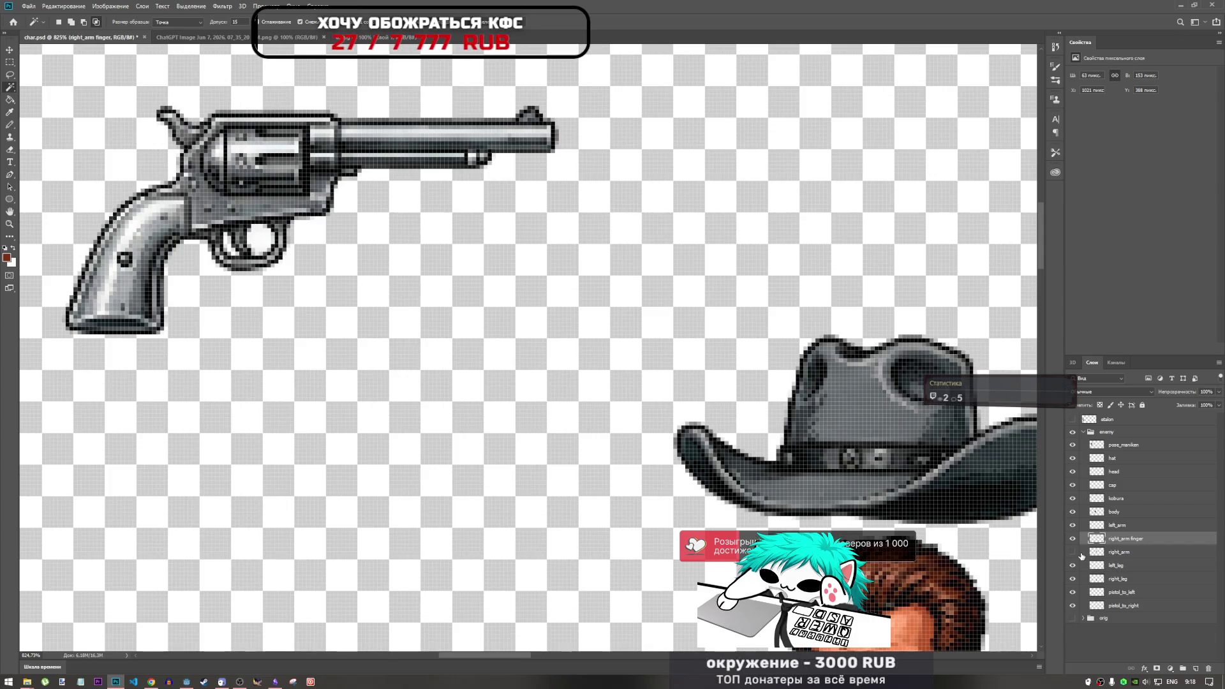
{"action": "scroll", "coordinate": [590, 345], "scroll_direction": "down", "scroll_amount": 8}
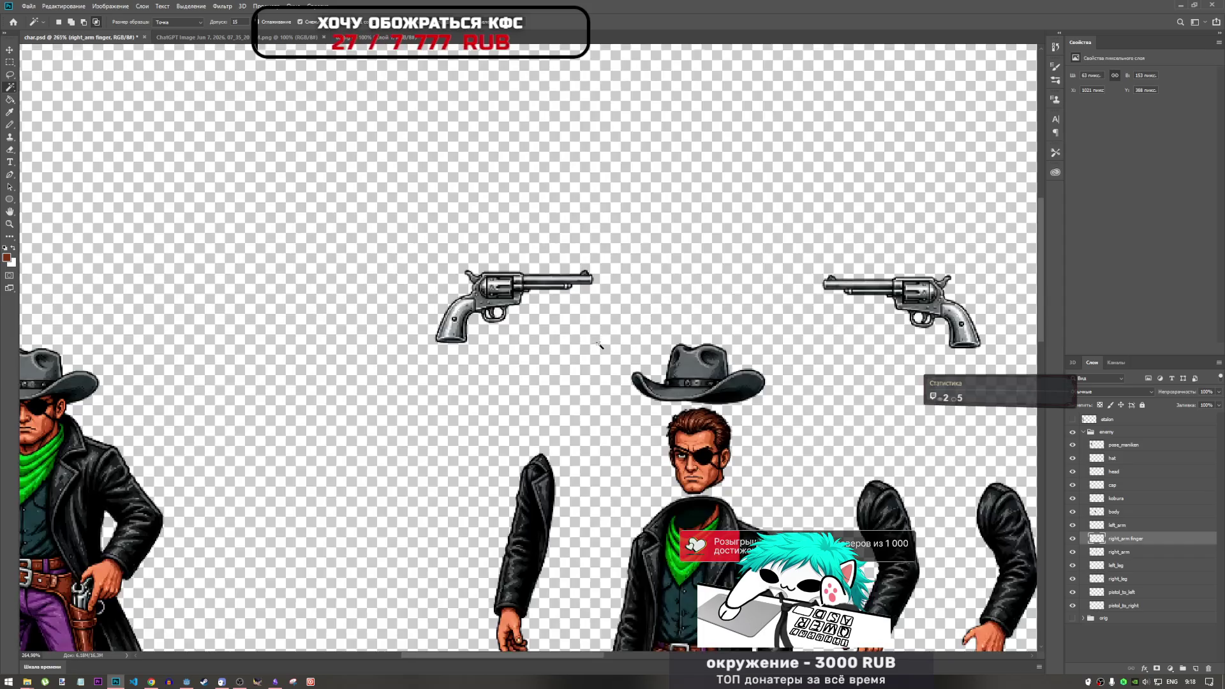
{"action": "scroll", "coordinate": [589, 345], "scroll_direction": "up", "scroll_amount": 3}
{"action": "scroll", "coordinate": [590, 345], "scroll_direction": "up", "scroll_amount": 3}
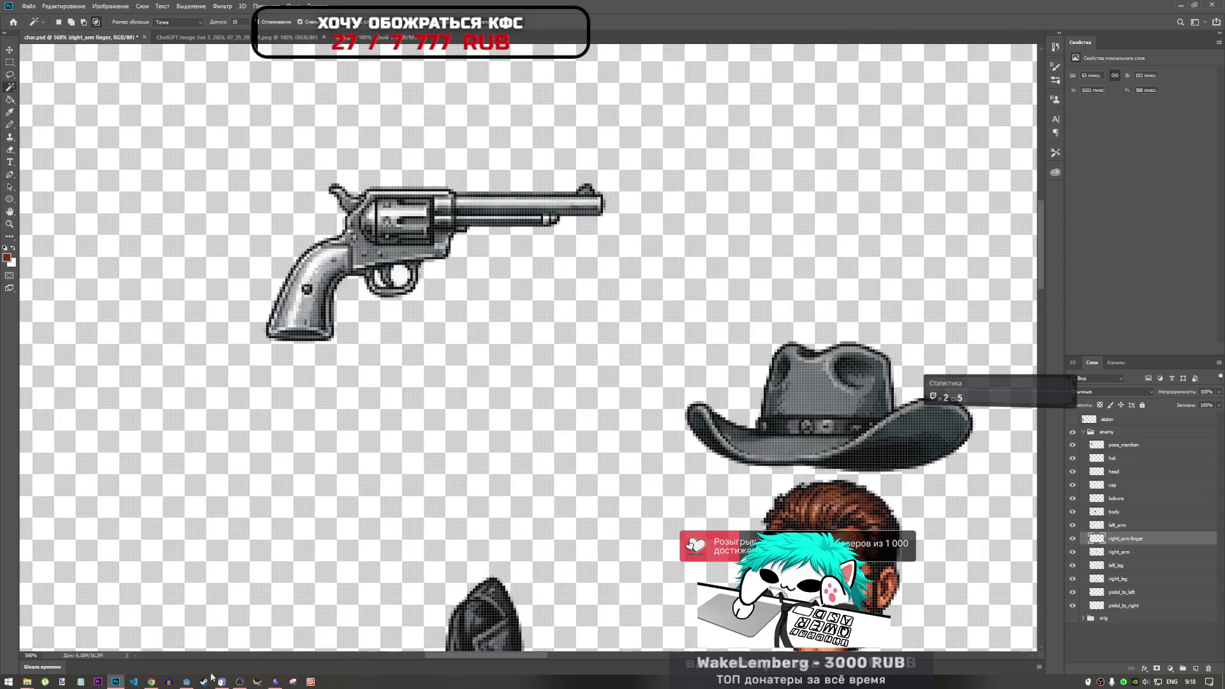
{"action": "left_click", "coordinate": [151, 681]}
{"action": "left_click", "coordinate": [1019, 10]}
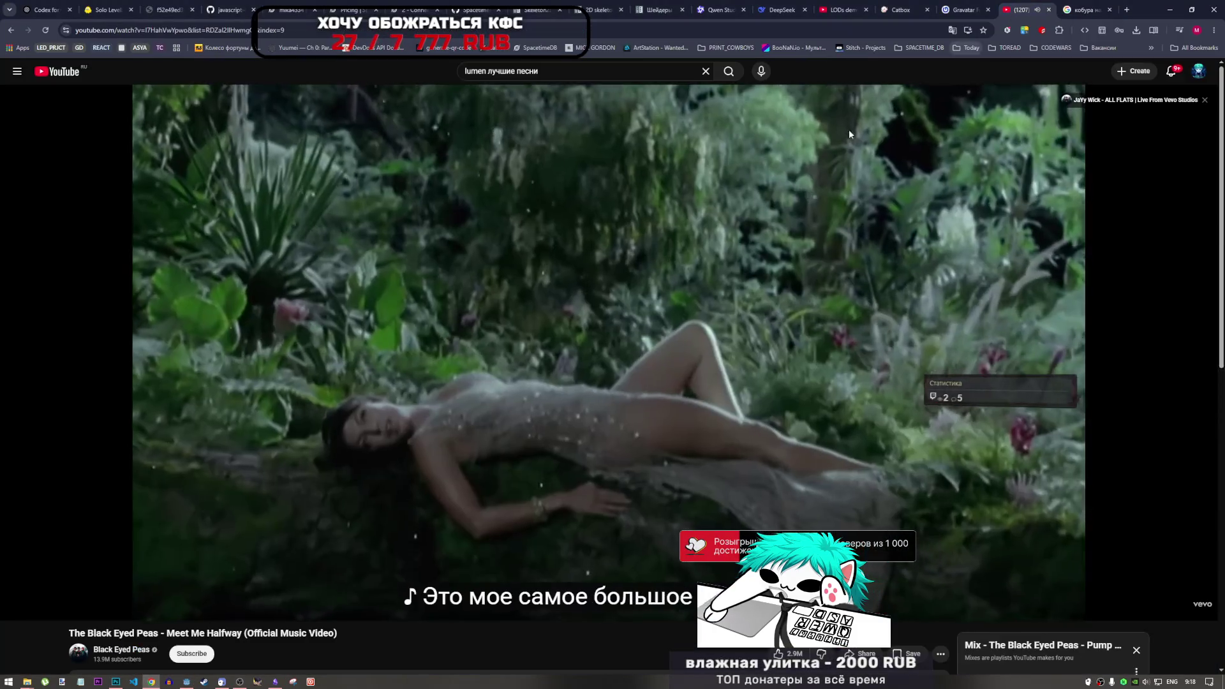
Play The Black Eyed Peas' 'Boom Boom Pow' from the YouTube Mix playlist.
{"action": "scroll", "coordinate": [1001, 567], "scroll_direction": "down", "scroll_amount": 2}
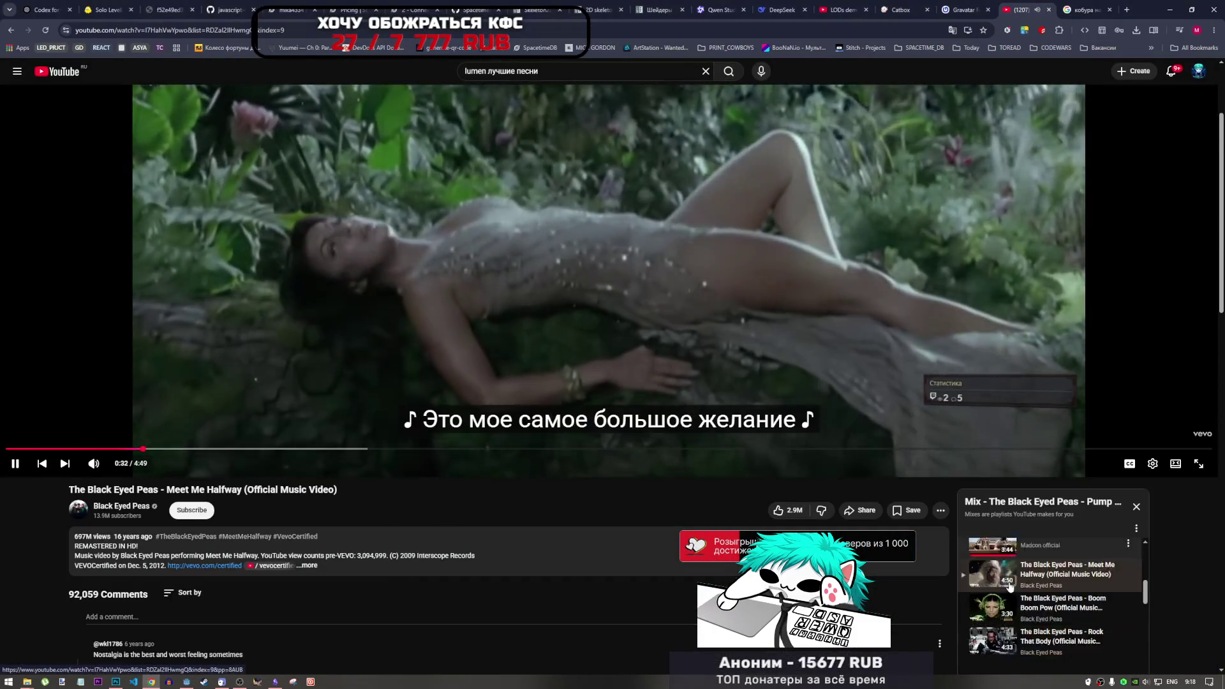
{"action": "scroll", "coordinate": [1000, 566], "scroll_direction": "up", "scroll_amount": 2}
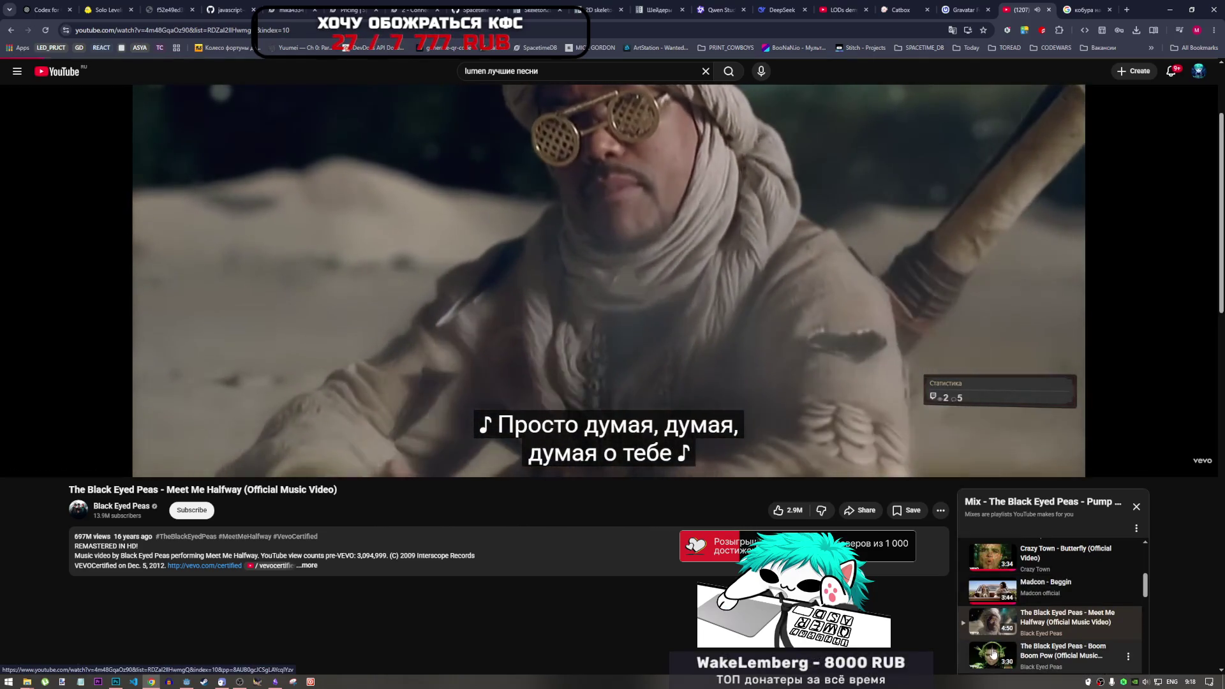
{"action": "left_click", "coordinate": [992, 649]}
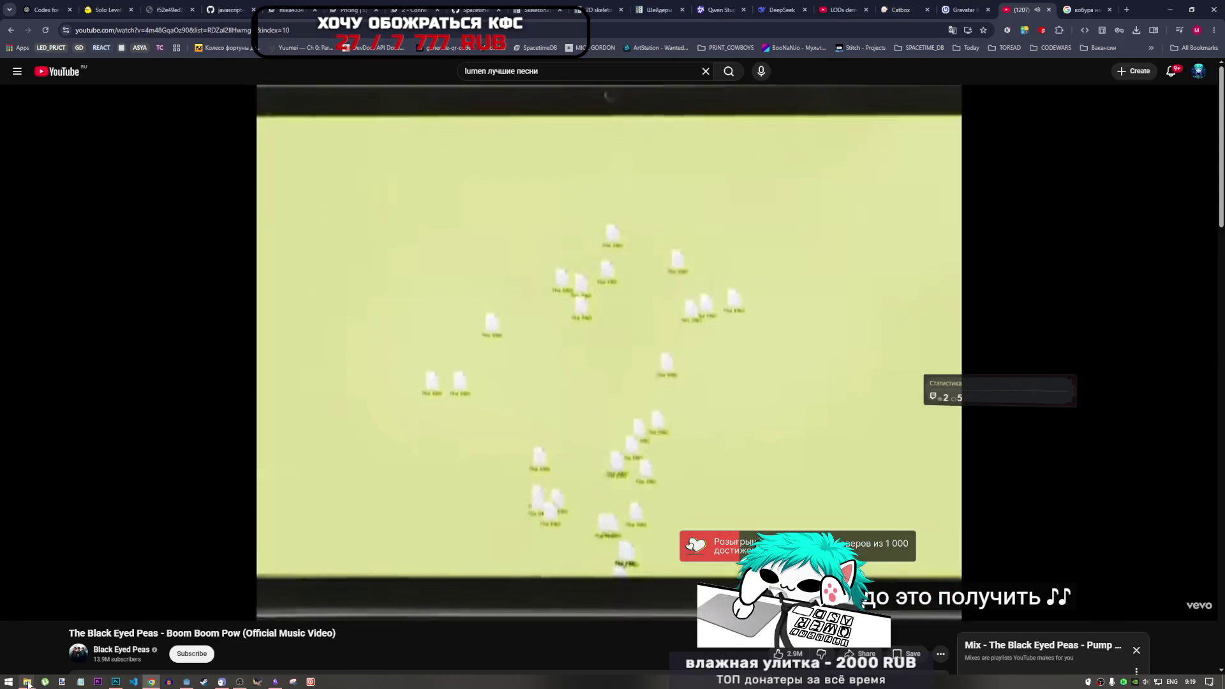
{"action": "mouse_move", "coordinate": [28, 682]}
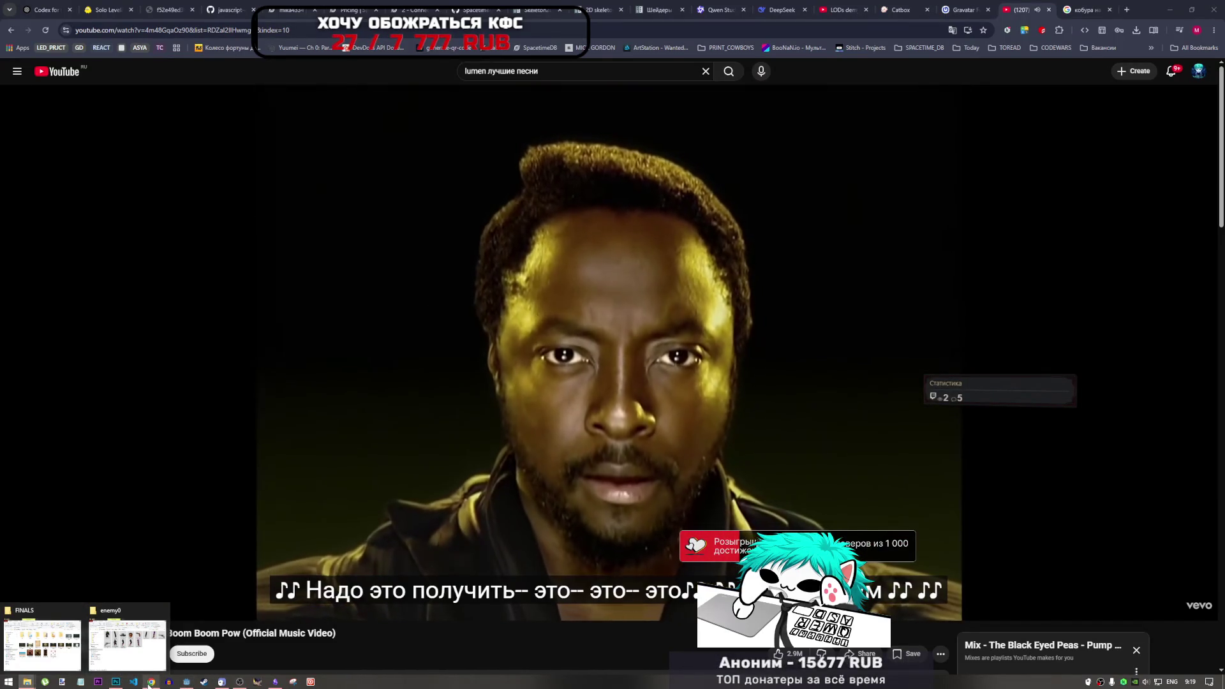
Bring char.psd back up in Photoshop, pick the pistol layer and attempt deleting the trigger-guard fill.
{"action": "left_click", "coordinate": [186, 682]}
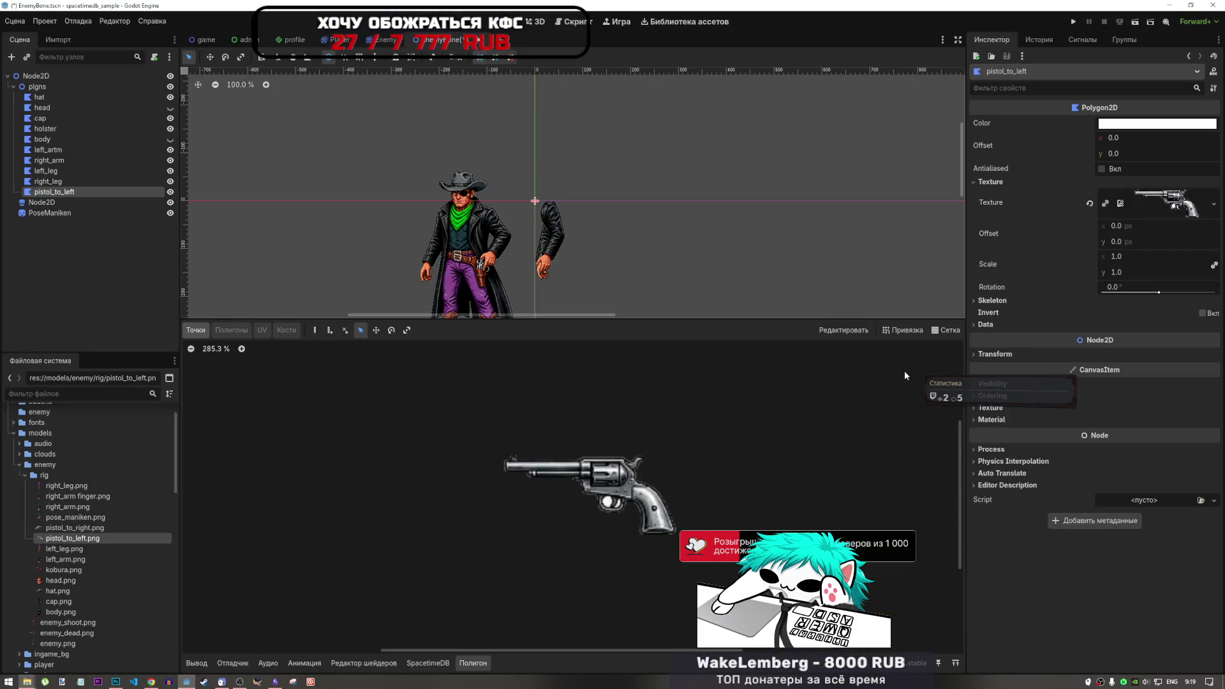
{"action": "left_click", "coordinate": [116, 681]}
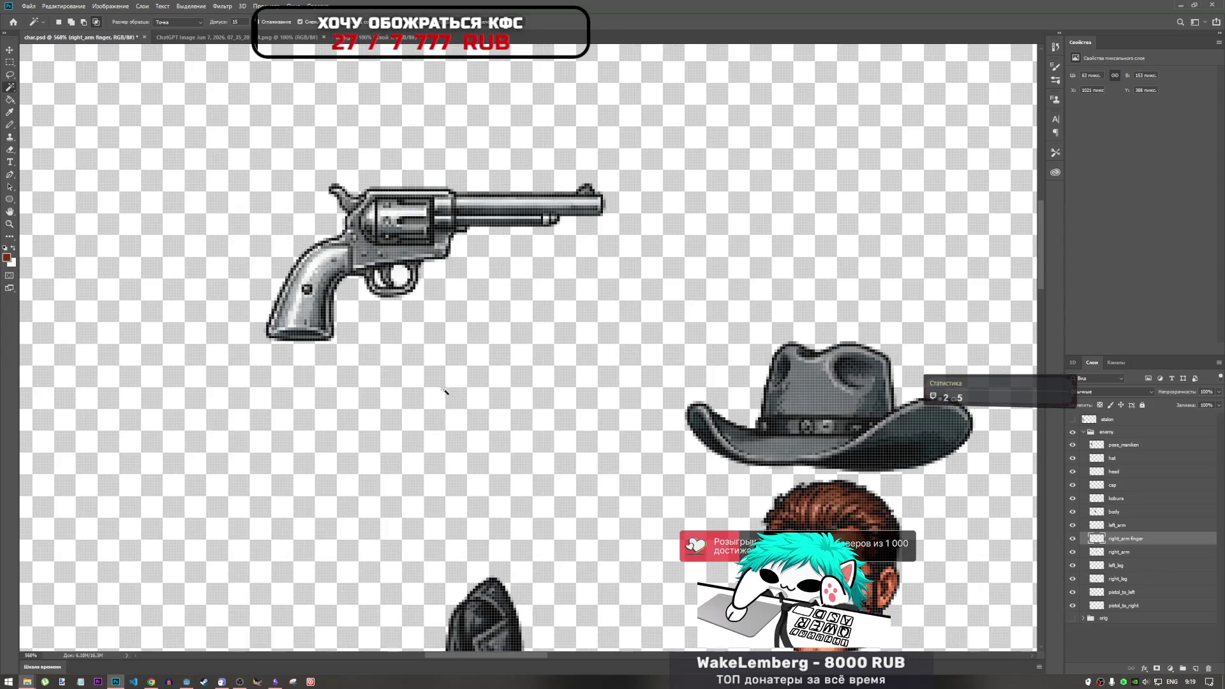
{"action": "scroll", "coordinate": [399, 306], "scroll_direction": "down", "scroll_amount": 2}
{"action": "scroll", "coordinate": [442, 276], "scroll_direction": "up", "scroll_amount": 6}
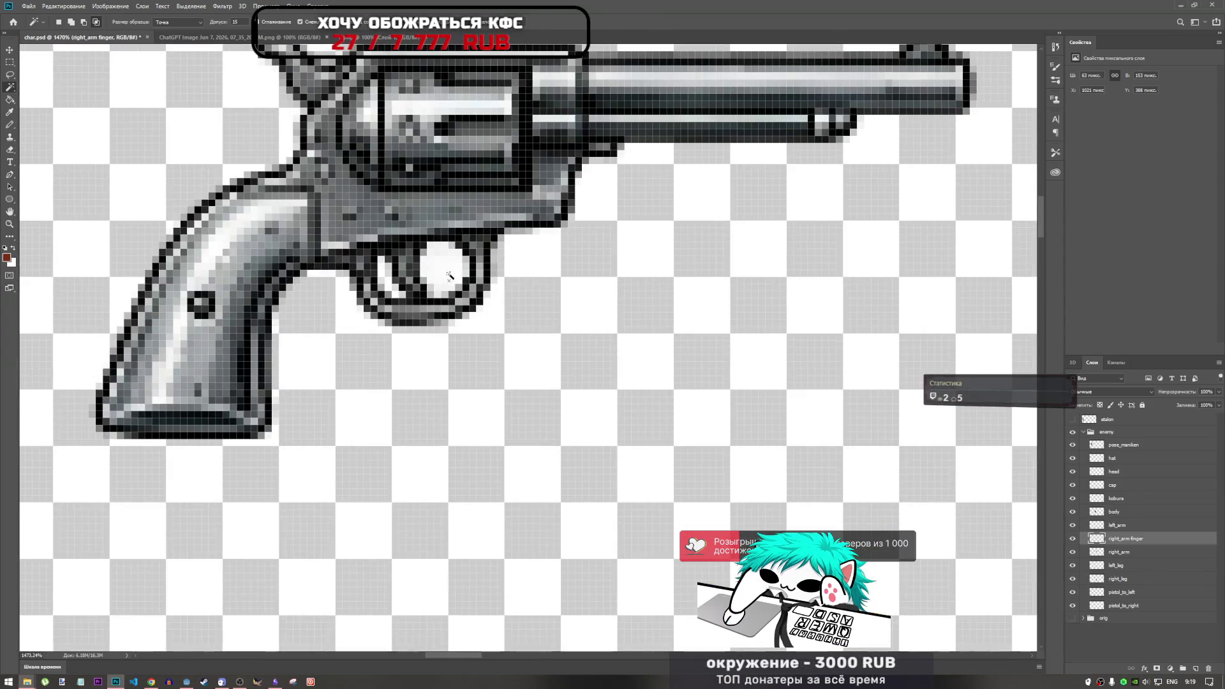
{"action": "left_click", "coordinate": [1120, 592]}
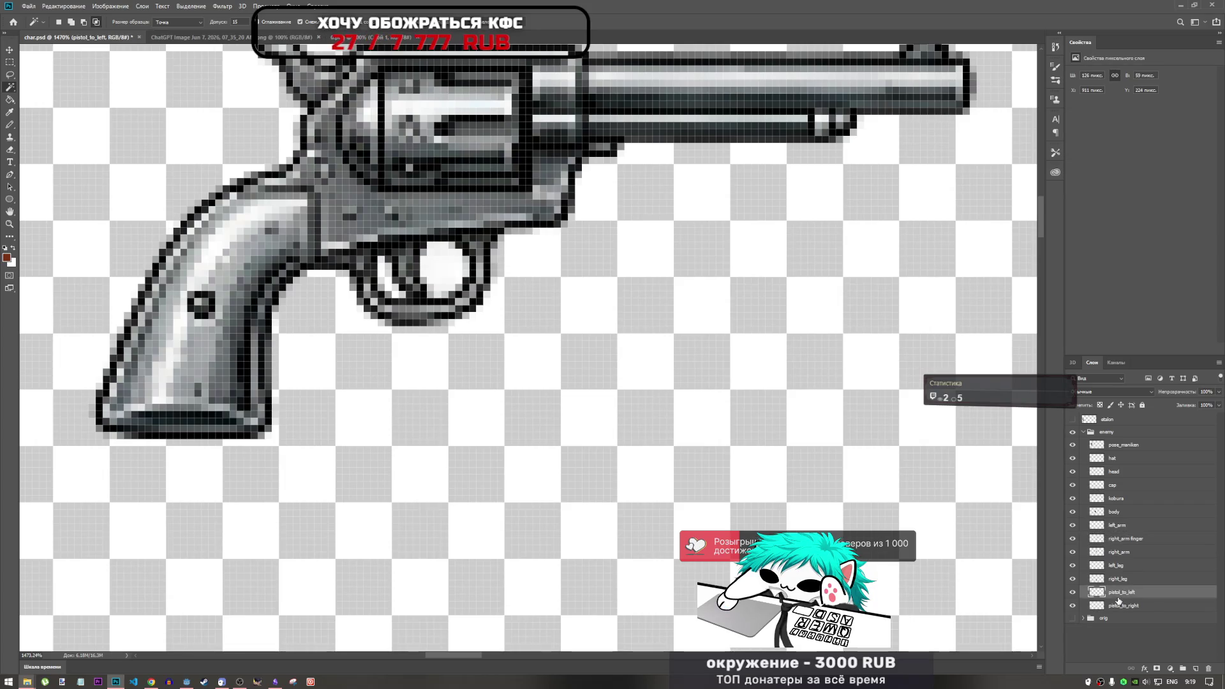
{"action": "left_click", "coordinate": [1120, 606]}
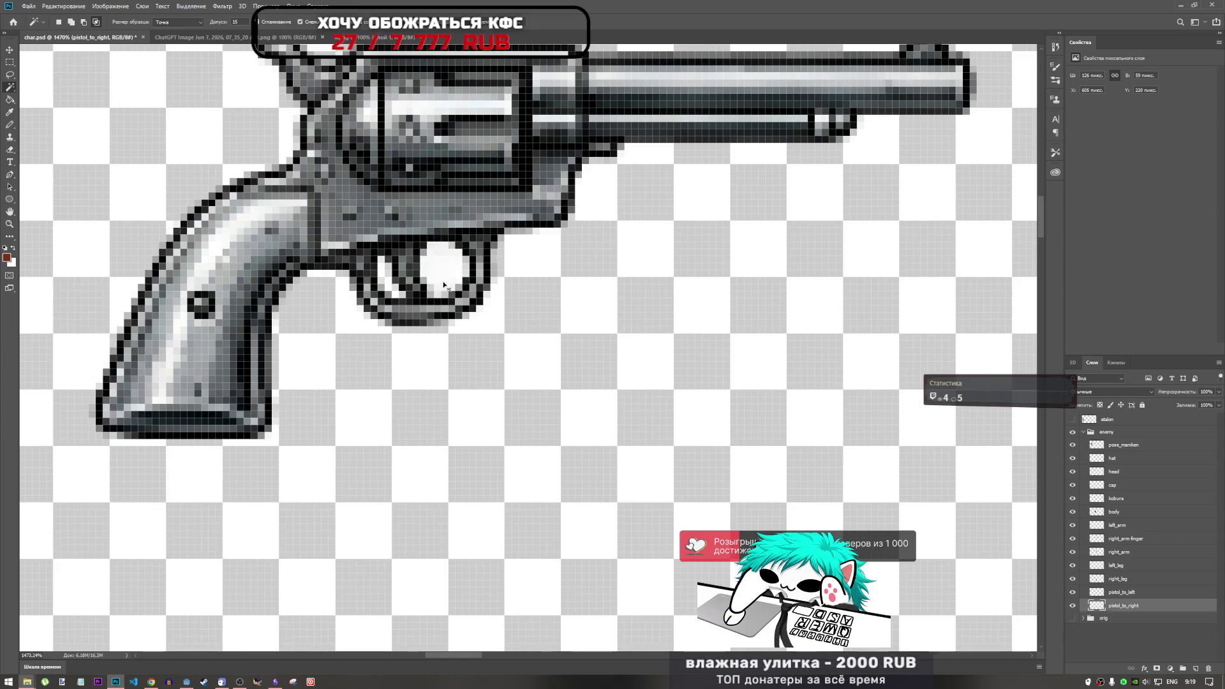
{"action": "key", "text": "Delete"}
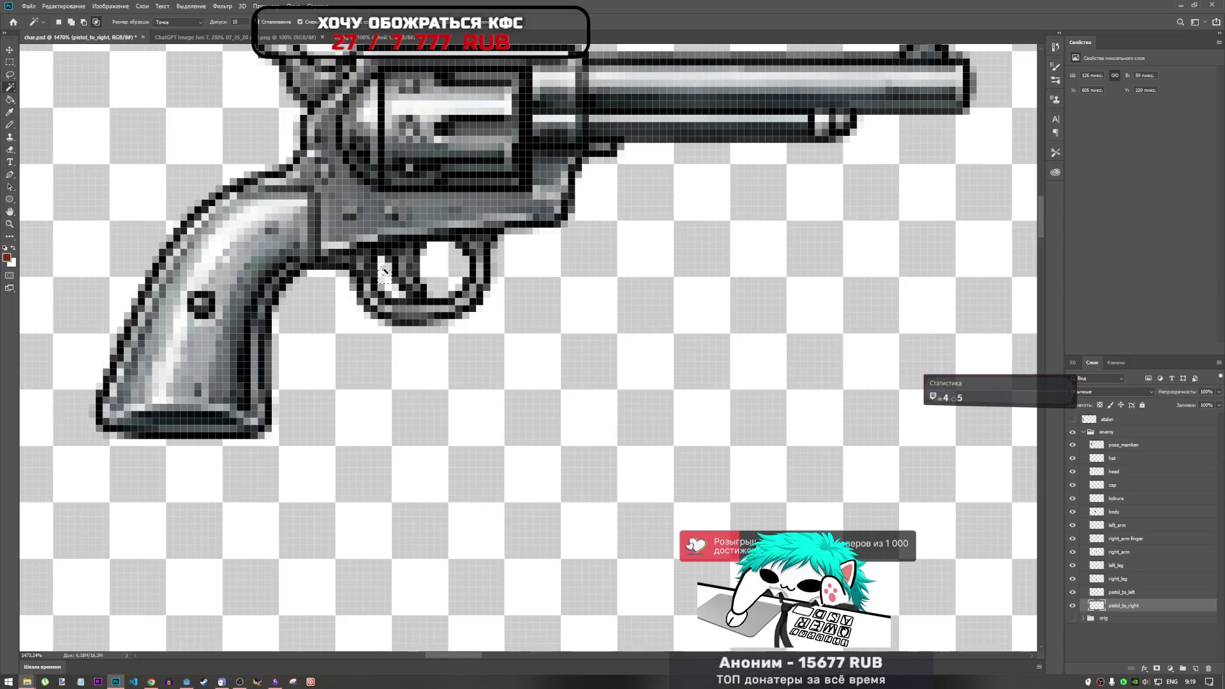
{"action": "key", "text": "Delete"}
{"action": "key", "text": "Return"}
Select and clear the light pixels inside the trigger guard, undoing one over-deletion.
{"action": "scroll", "coordinate": [418, 313], "scroll_direction": "down", "scroll_amount": 8}
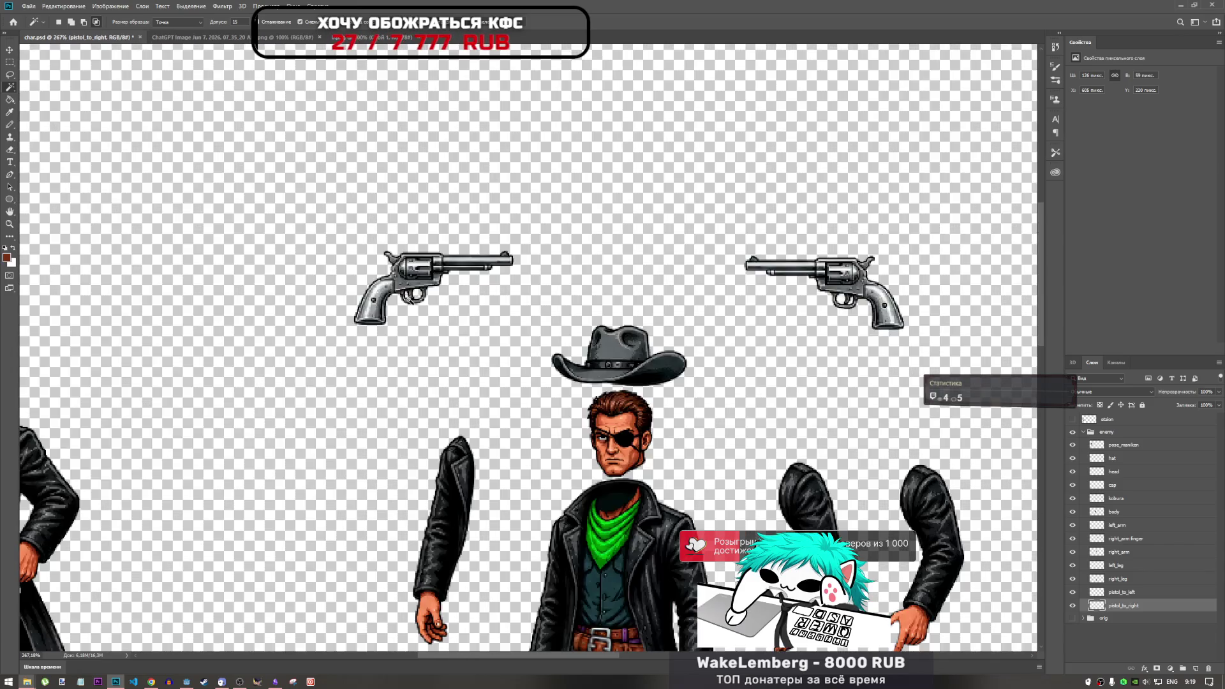
{"action": "scroll", "coordinate": [794, 303], "scroll_direction": "up", "scroll_amount": 5}
{"action": "scroll", "coordinate": [794, 302], "scroll_direction": "down", "scroll_amount": 3}
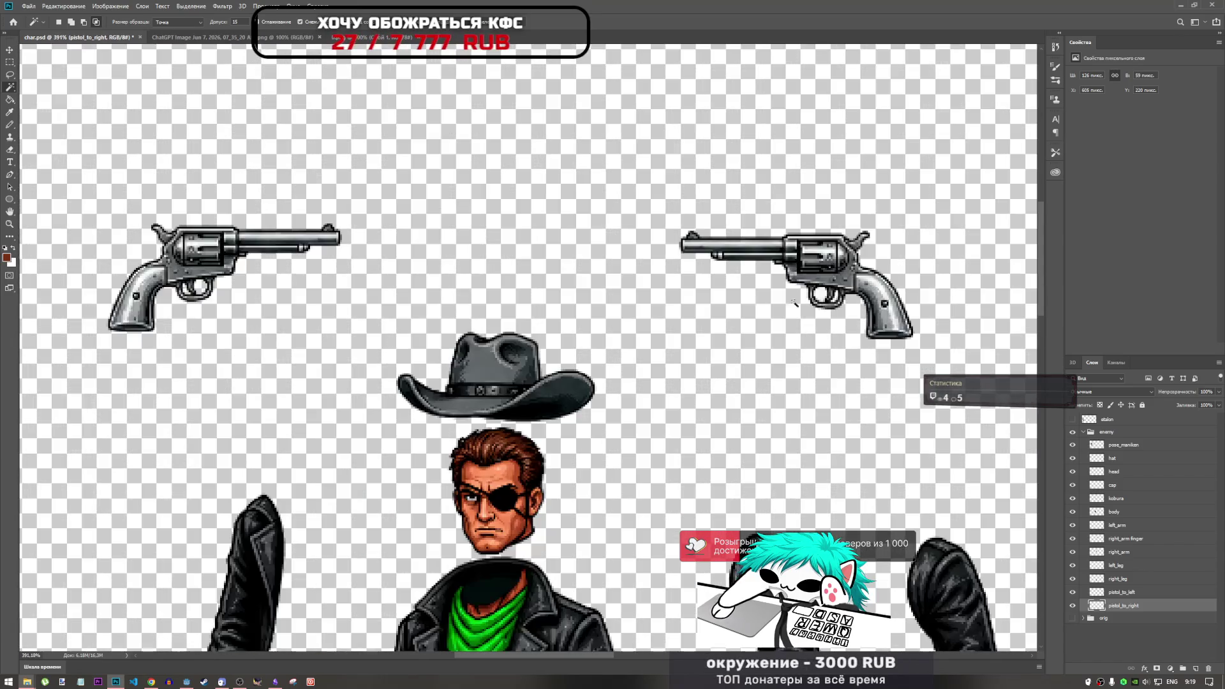
{"action": "scroll", "coordinate": [210, 291], "scroll_direction": "up", "scroll_amount": 10}
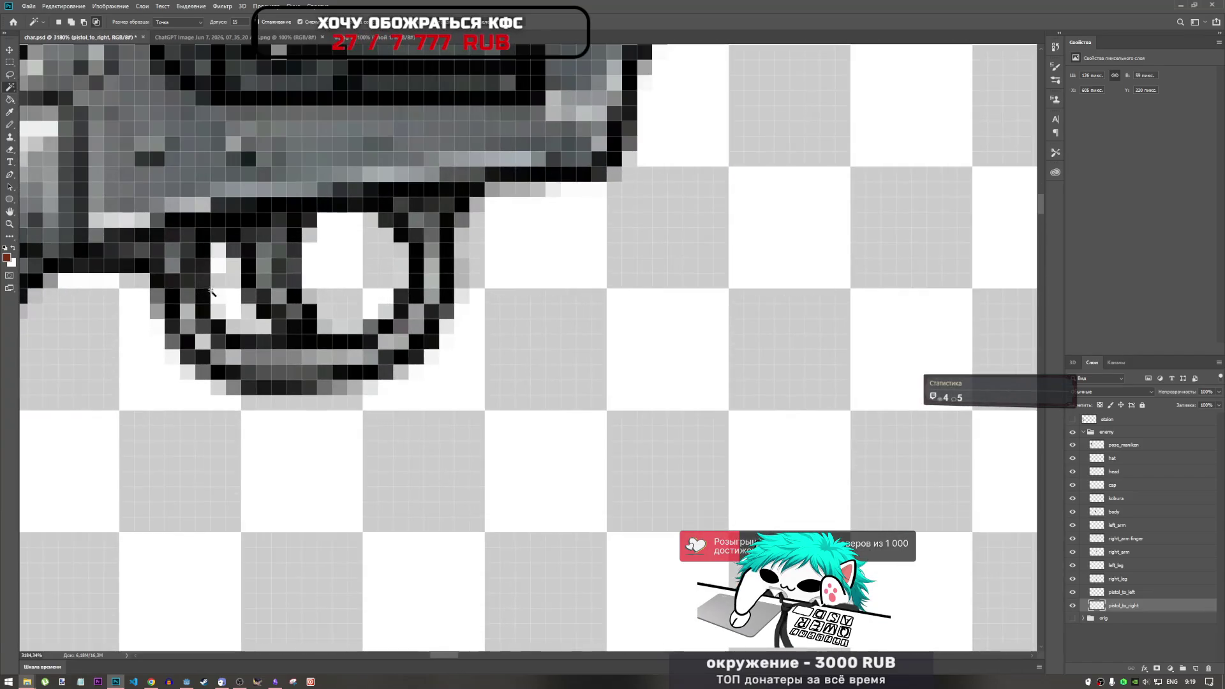
{"action": "left_click", "coordinate": [222, 268]}
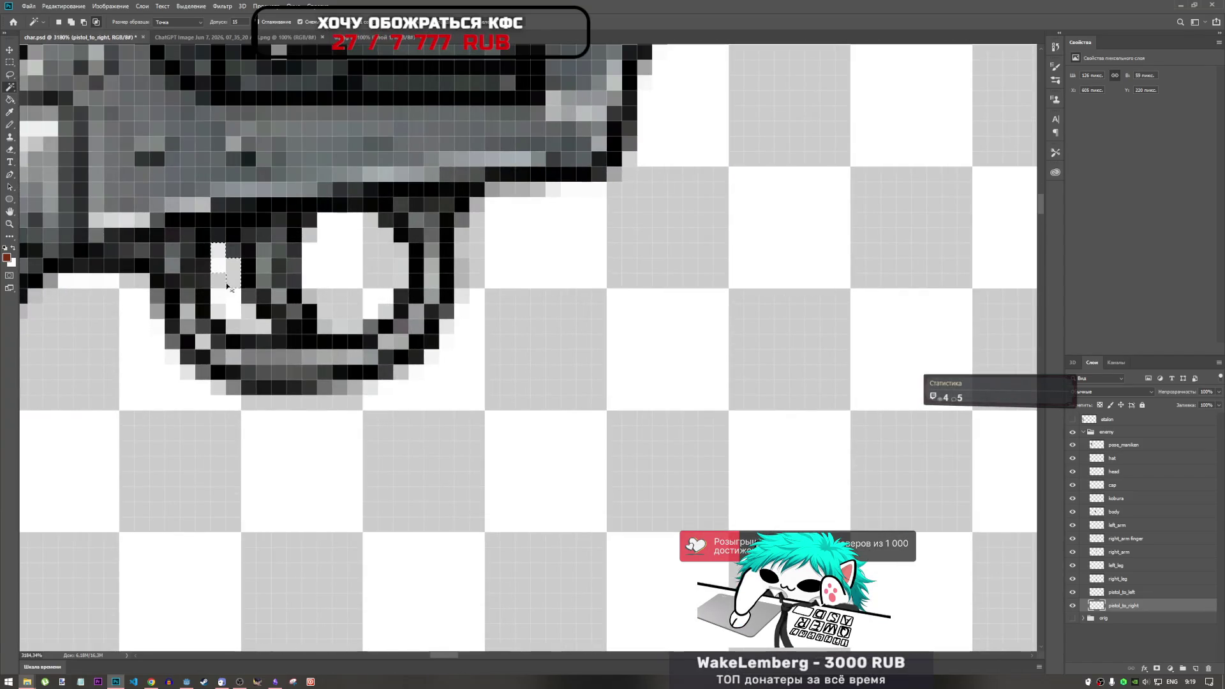
{"action": "key", "text": "Delete"}
{"action": "key", "text": "ctrl+d"}
{"action": "left_click", "coordinate": [238, 311]}
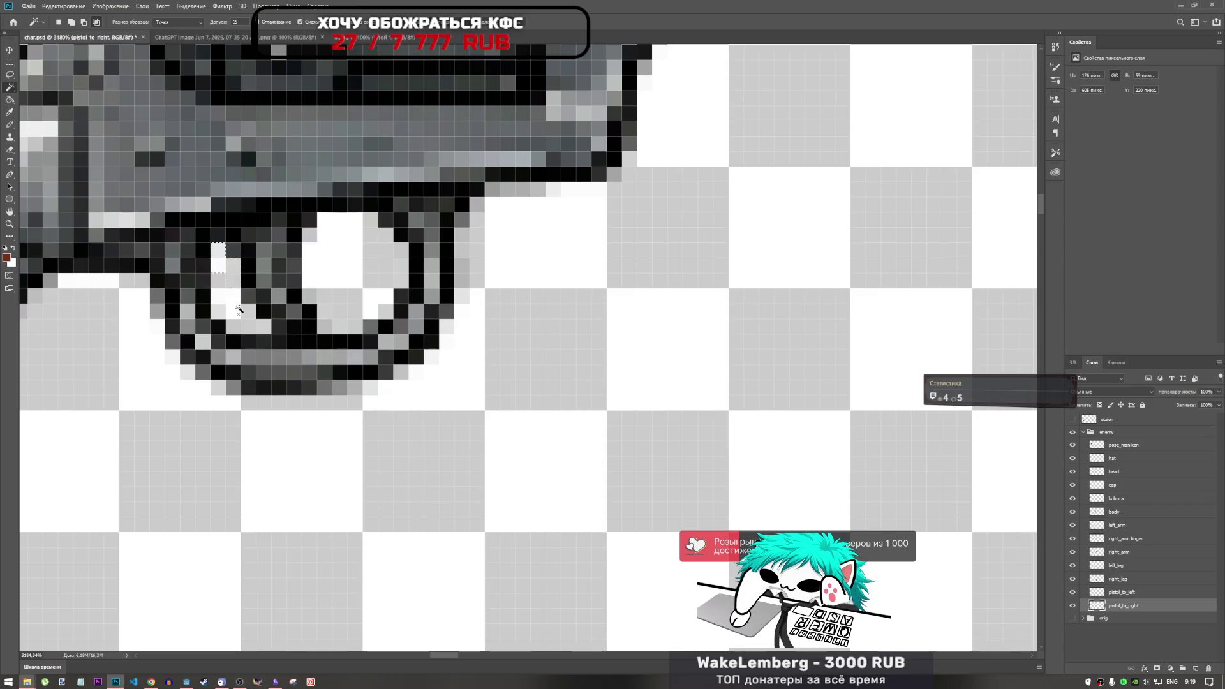
{"action": "key", "text": "Delete"}
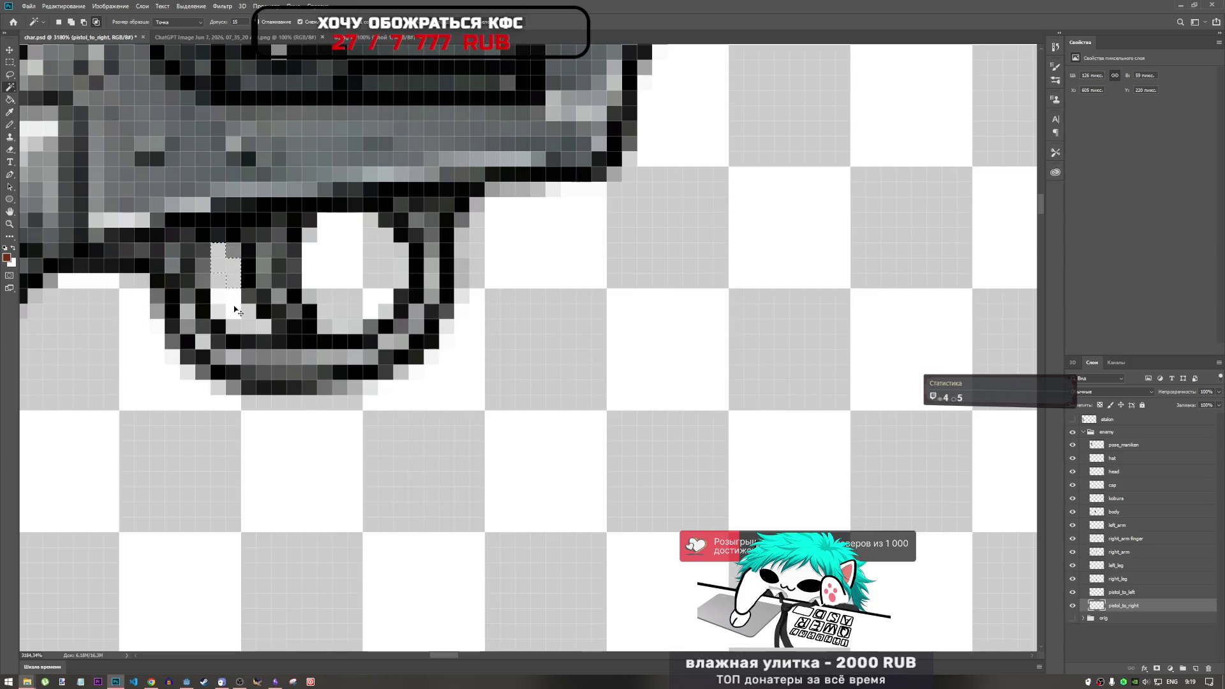
{"action": "key", "text": "ctrl+z"}
Lasso and erase the leftover light pixels inside the trigger guard.
{"action": "left_click", "coordinate": [9, 73]}
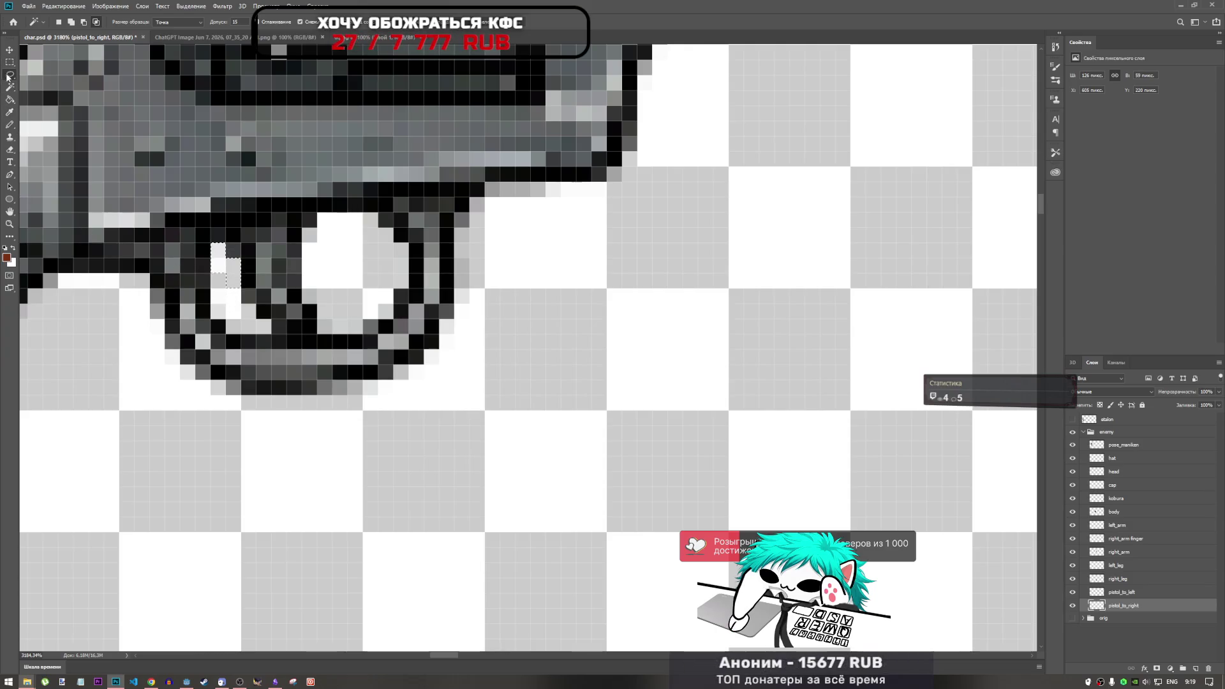
{"action": "left_click", "coordinate": [226, 306]}
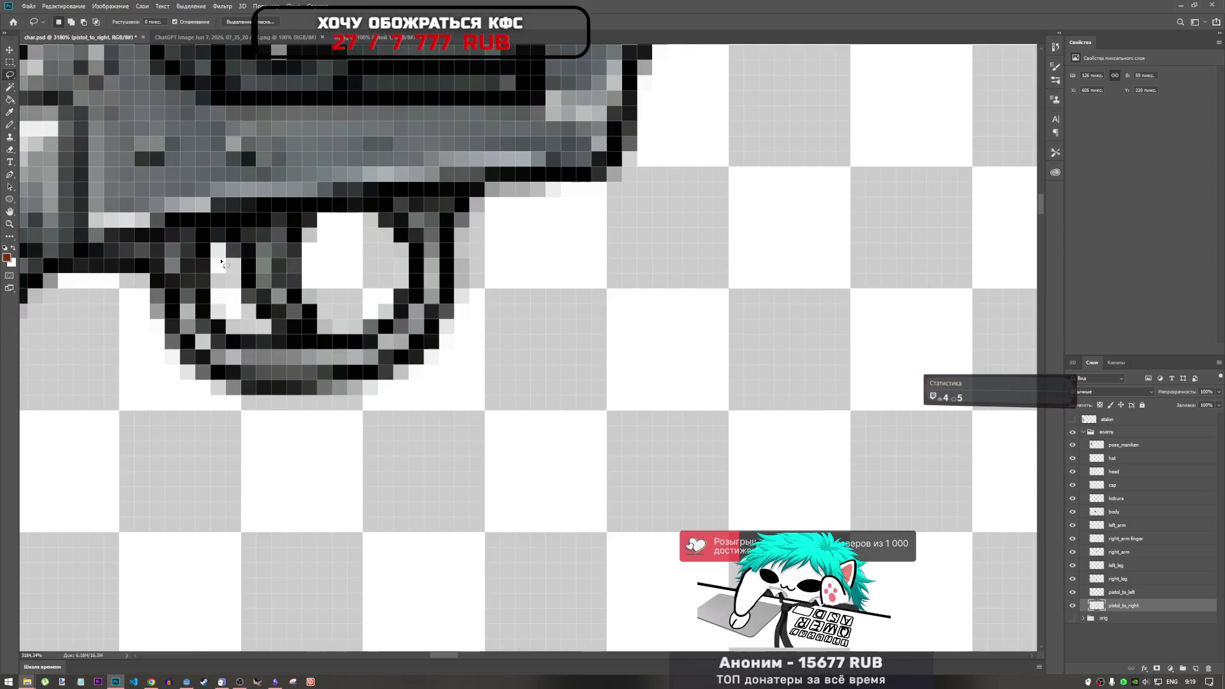
{"action": "left_click_drag", "start_coordinate": [231, 327], "coordinate": [232, 297]}
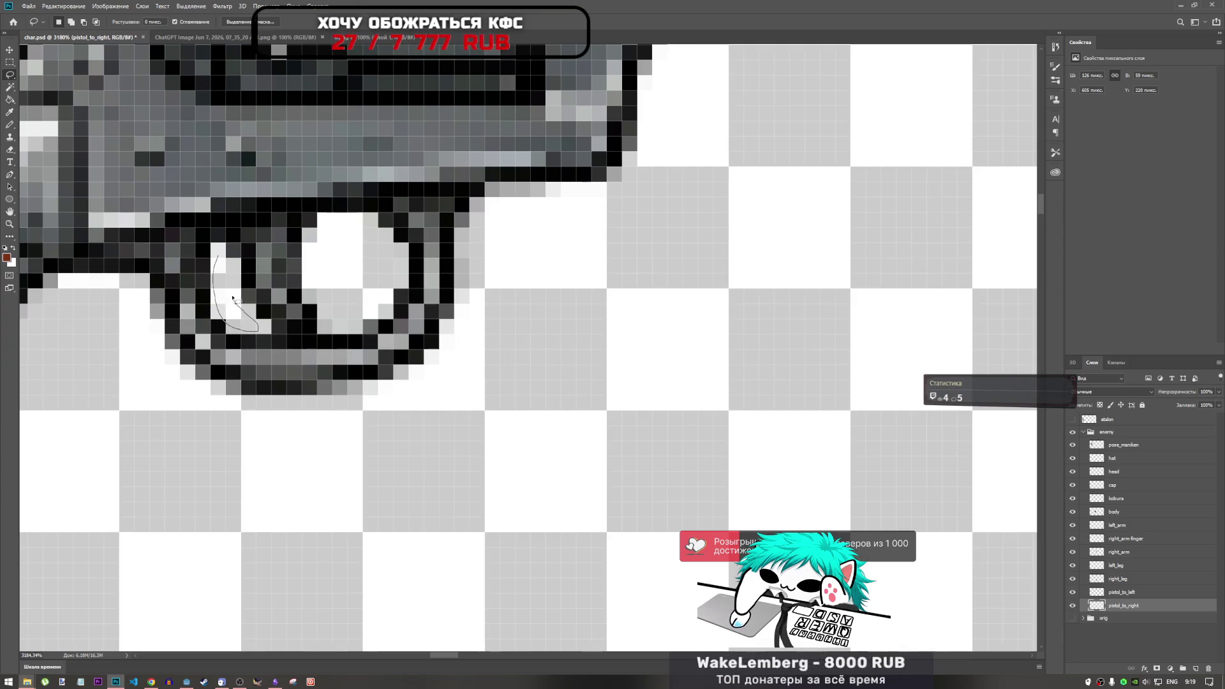
{"action": "key", "text": "Delete"}
{"action": "key", "text": "ctrl+d"}
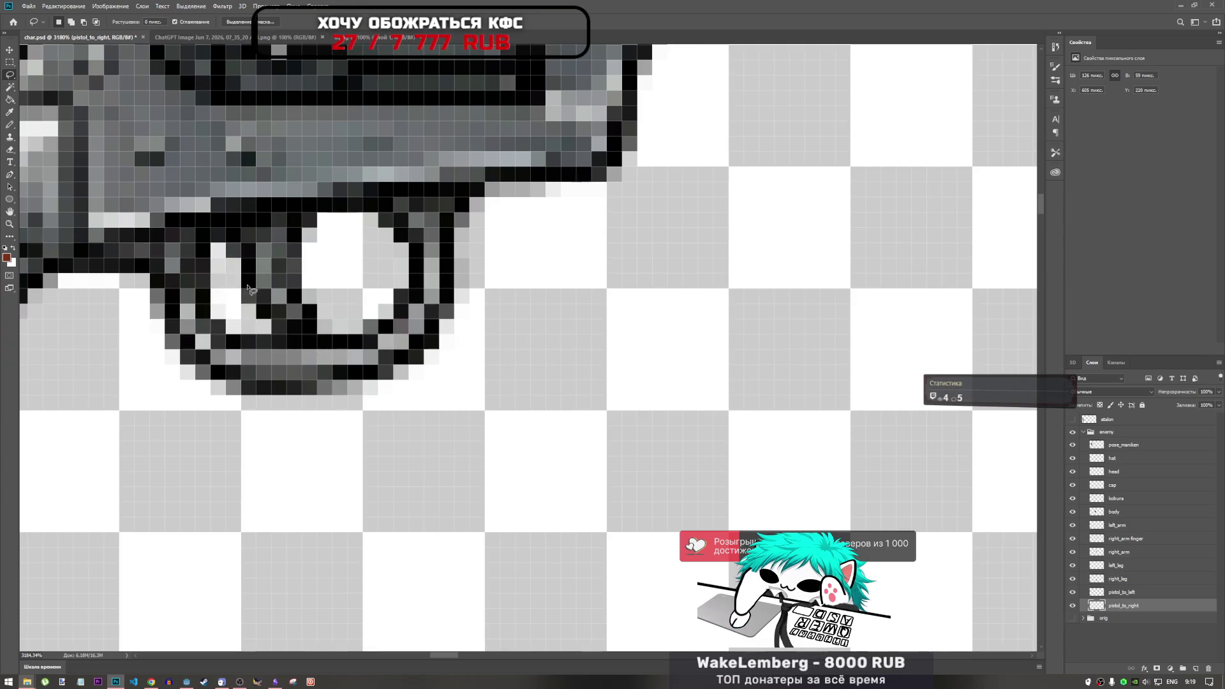
{"action": "scroll", "coordinate": [249, 322], "scroll_direction": "down", "scroll_amount": 6}
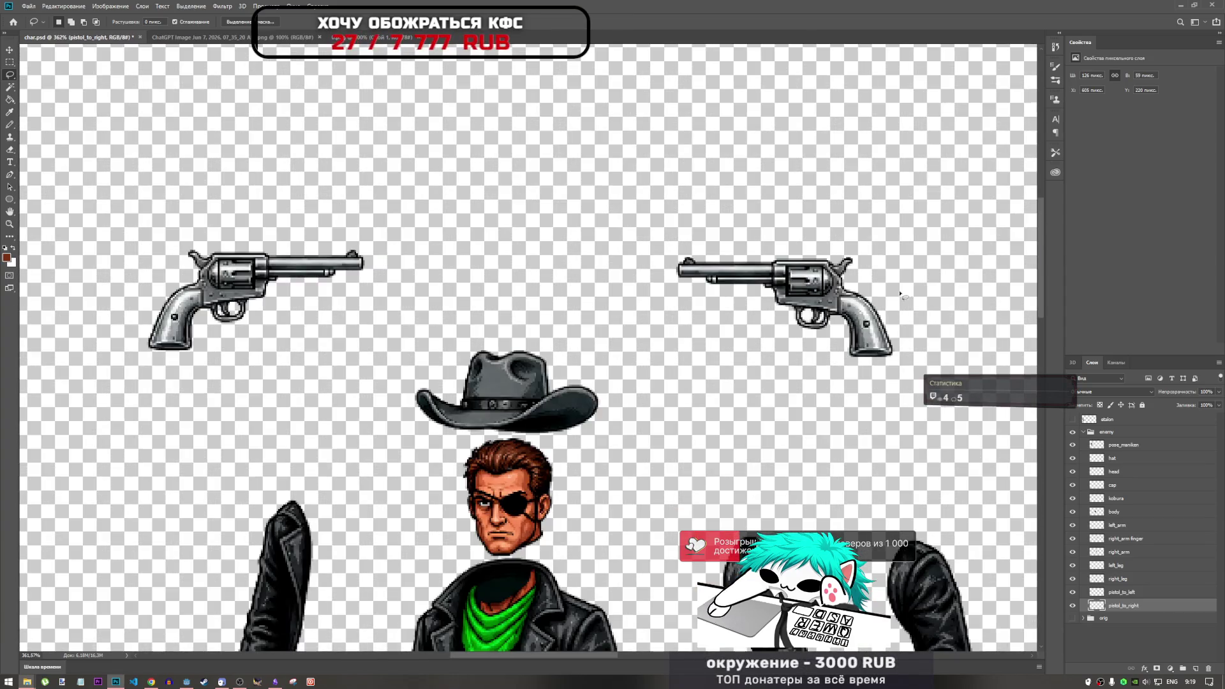
{"action": "scroll", "coordinate": [900, 294], "scroll_direction": "up", "scroll_amount": 7}
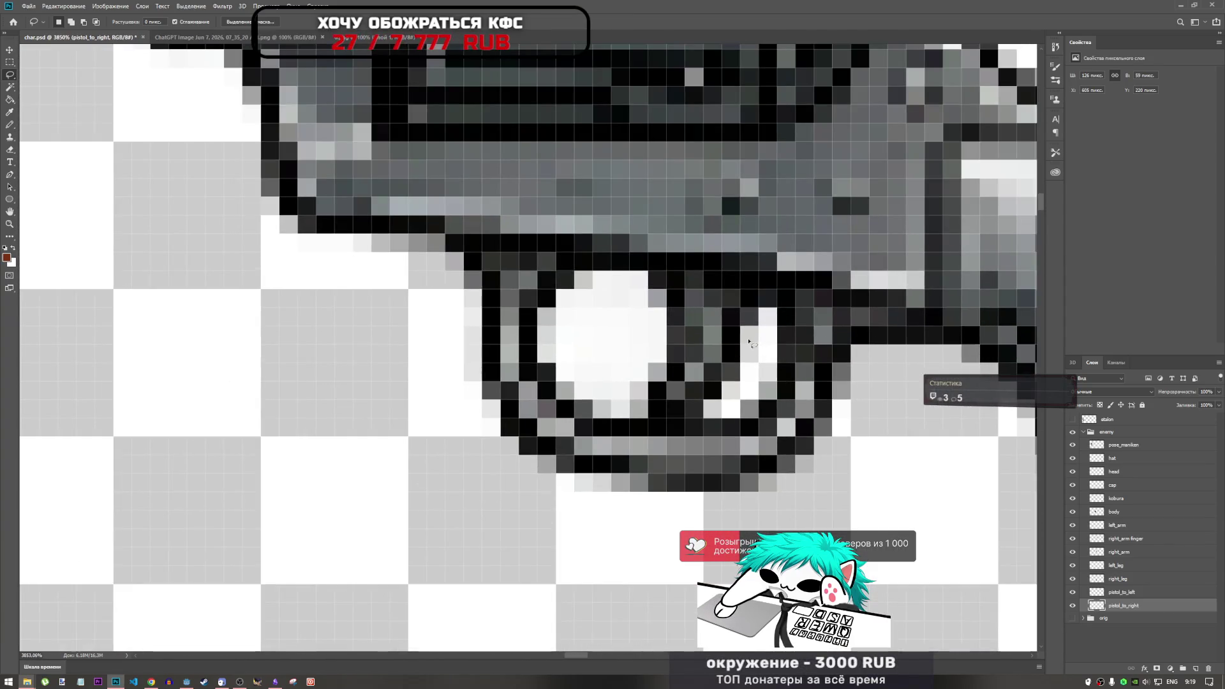
Try lasso-cutting the white area in the right revolver's trigger guard, dismissing the empty-selection warning.
{"action": "left_click_drag", "start_coordinate": [764, 321], "coordinate": [776, 350]}
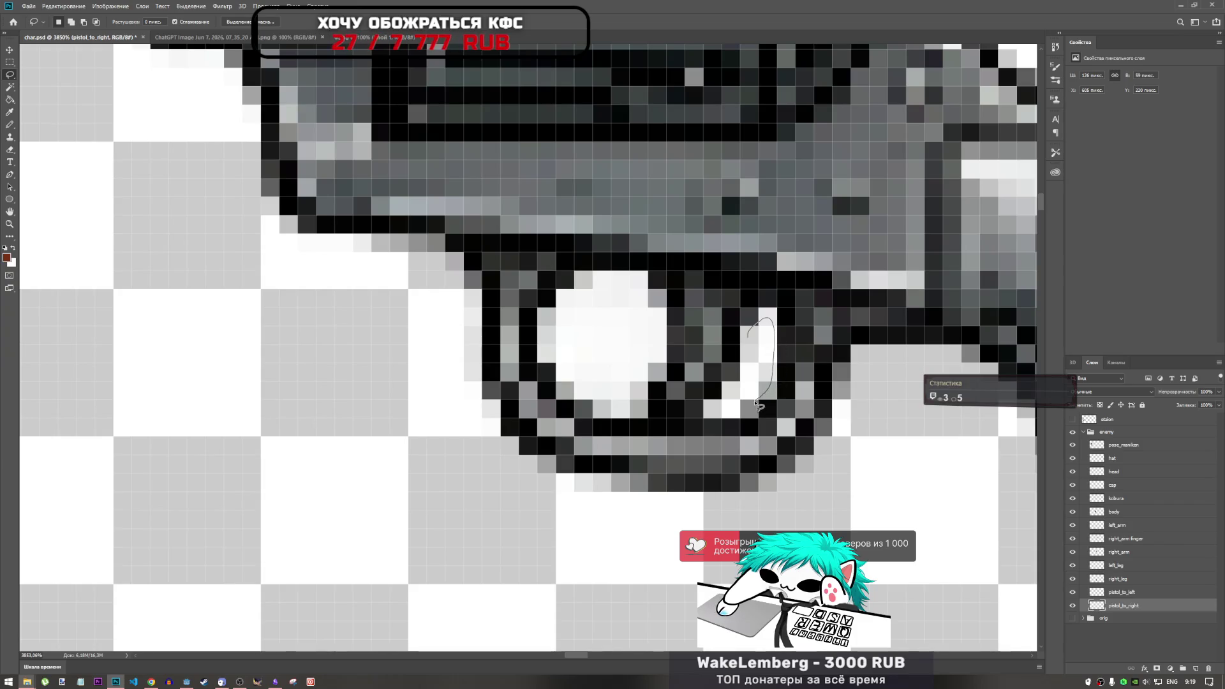
{"action": "left_click_drag", "start_coordinate": [745, 379], "coordinate": [753, 344]}
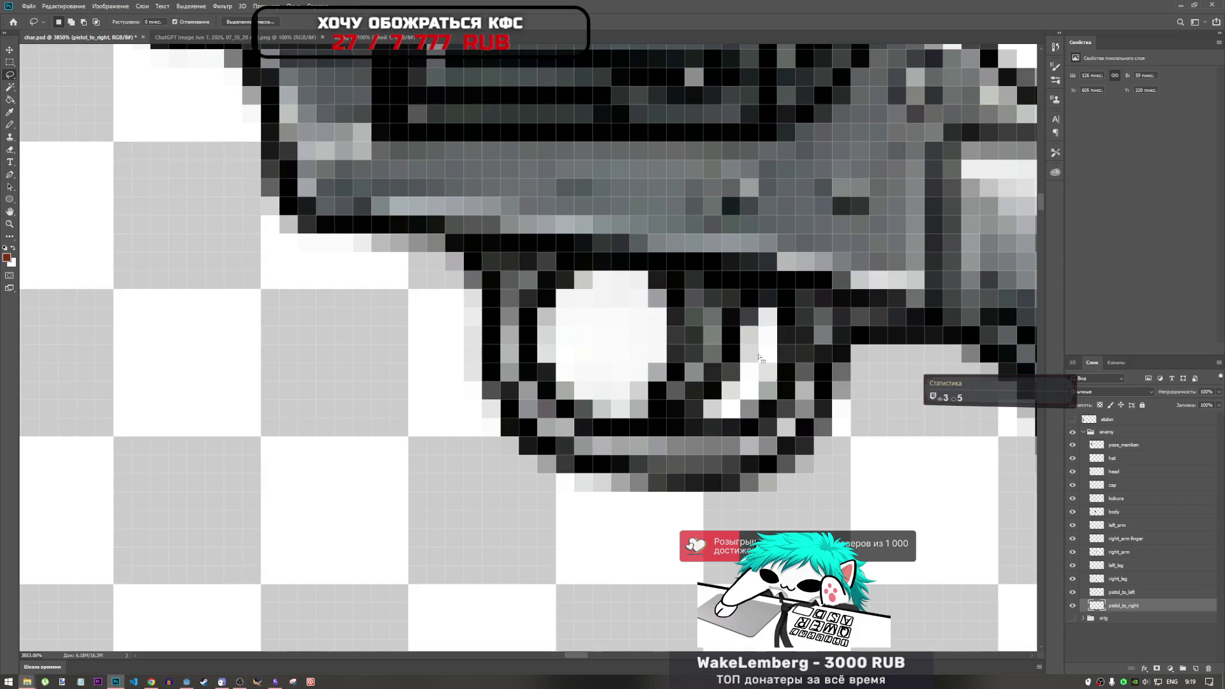
{"action": "key", "text": "ctrl+x"}
{"action": "key", "text": "Return"}
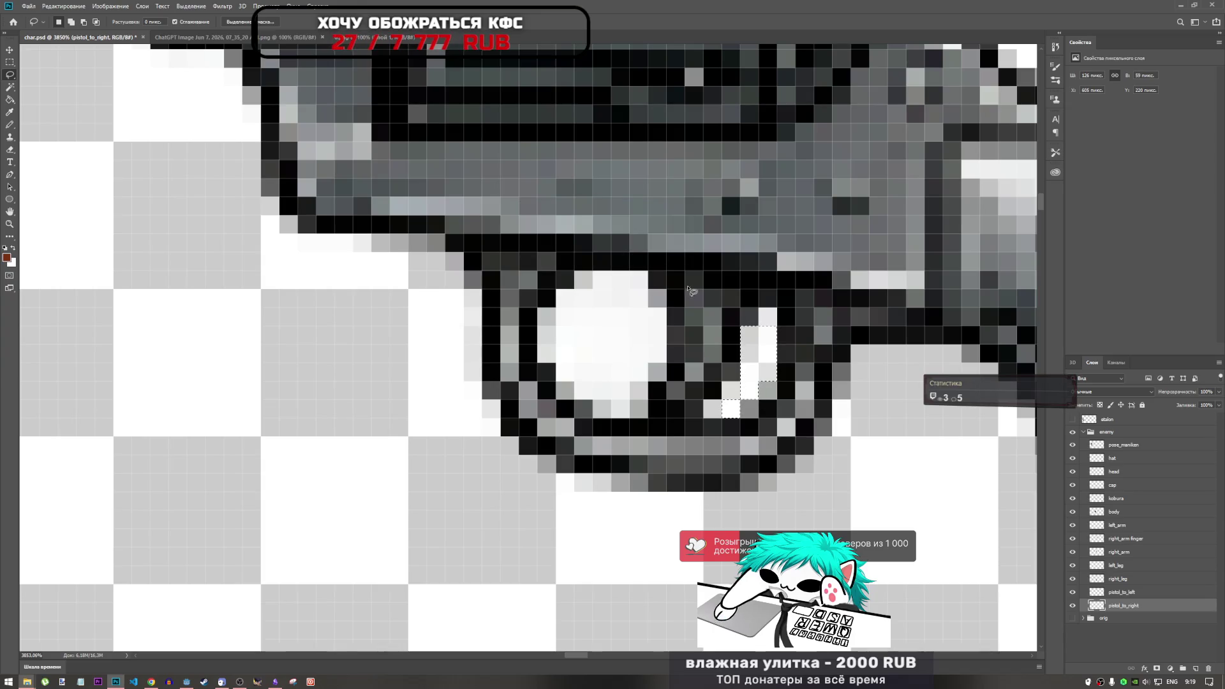
On the pistol_to_left layer, Magic Wand-select and delete the white trigger-guard pixels.
{"action": "left_click", "coordinate": [1119, 592]}
{"action": "left_click", "coordinate": [769, 381]}
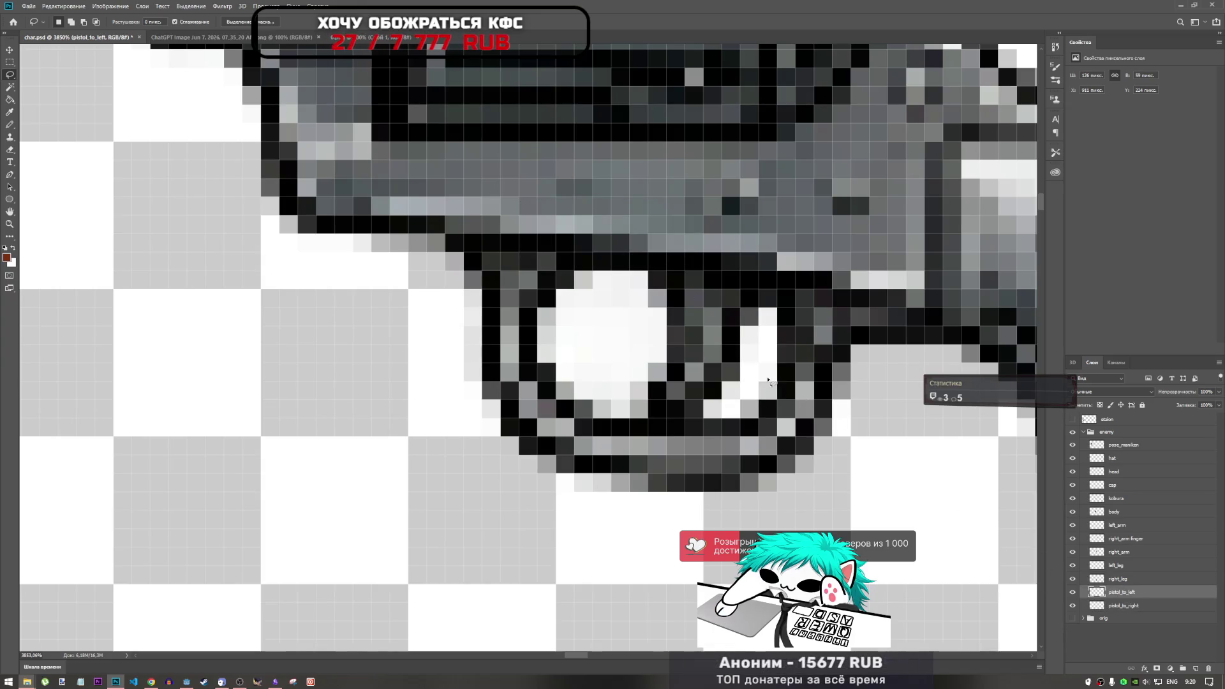
{"action": "key", "text": "w"}
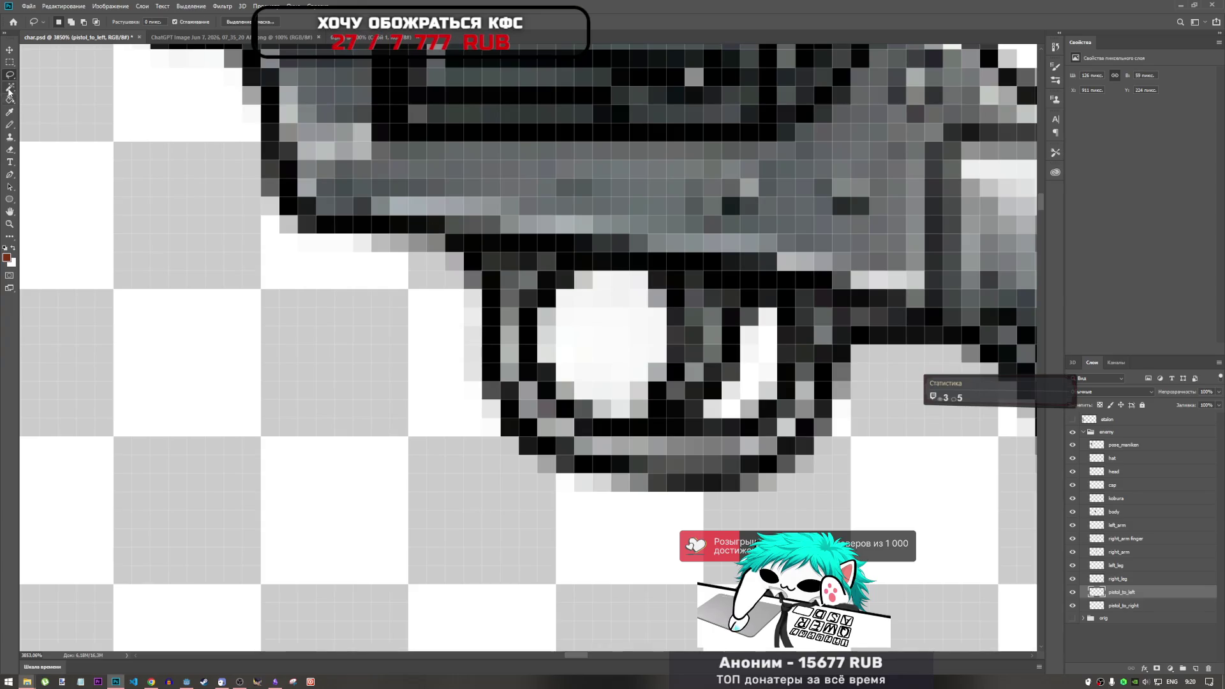
{"action": "left_click", "coordinate": [599, 338]}
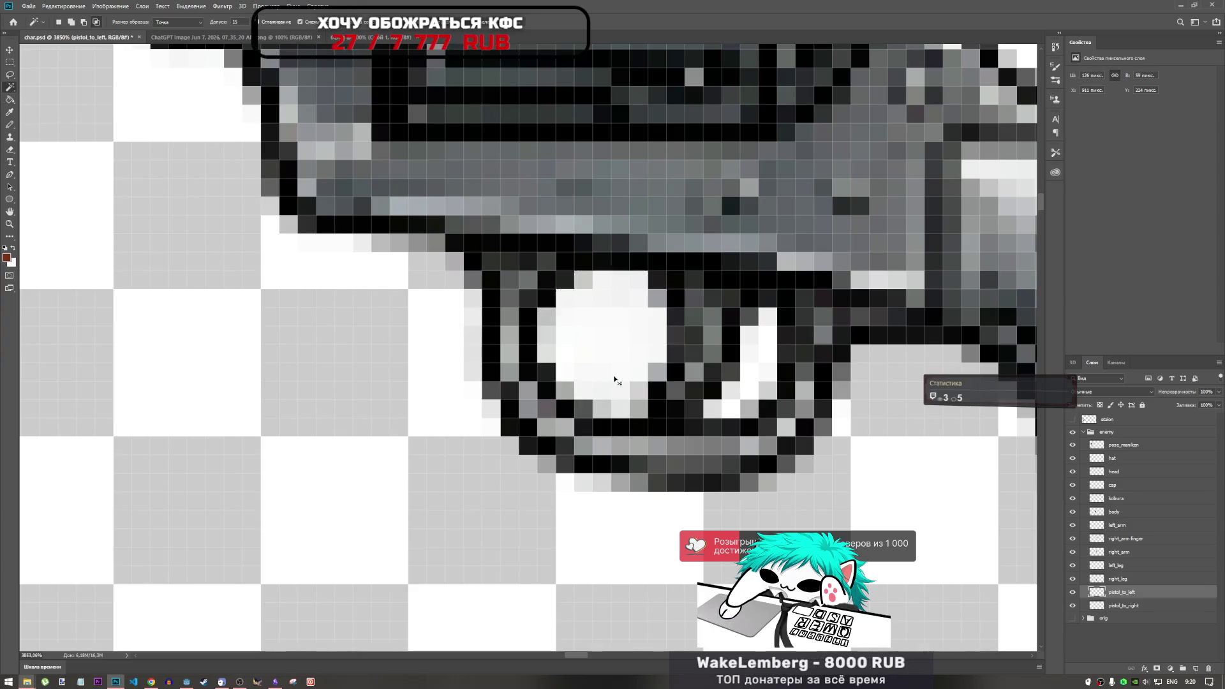
{"action": "key", "text": "Delete"}
{"action": "key", "text": "ctrl+d"}
{"action": "key", "text": "ctrl+z"}
{"action": "key", "text": "ctrl+z"}
{"action": "key", "text": "Delete"}
{"action": "key", "text": "ctrl+d"}
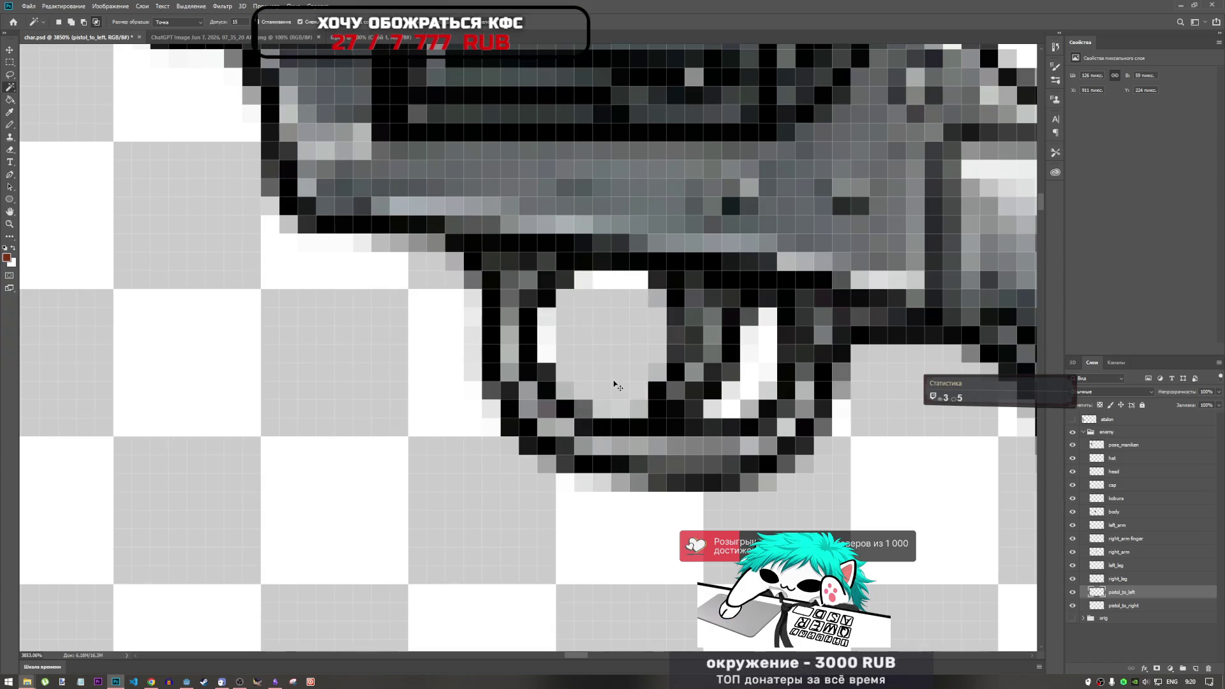
{"action": "left_click_drag", "start_coordinate": [600, 383], "coordinate": [602, 384]}
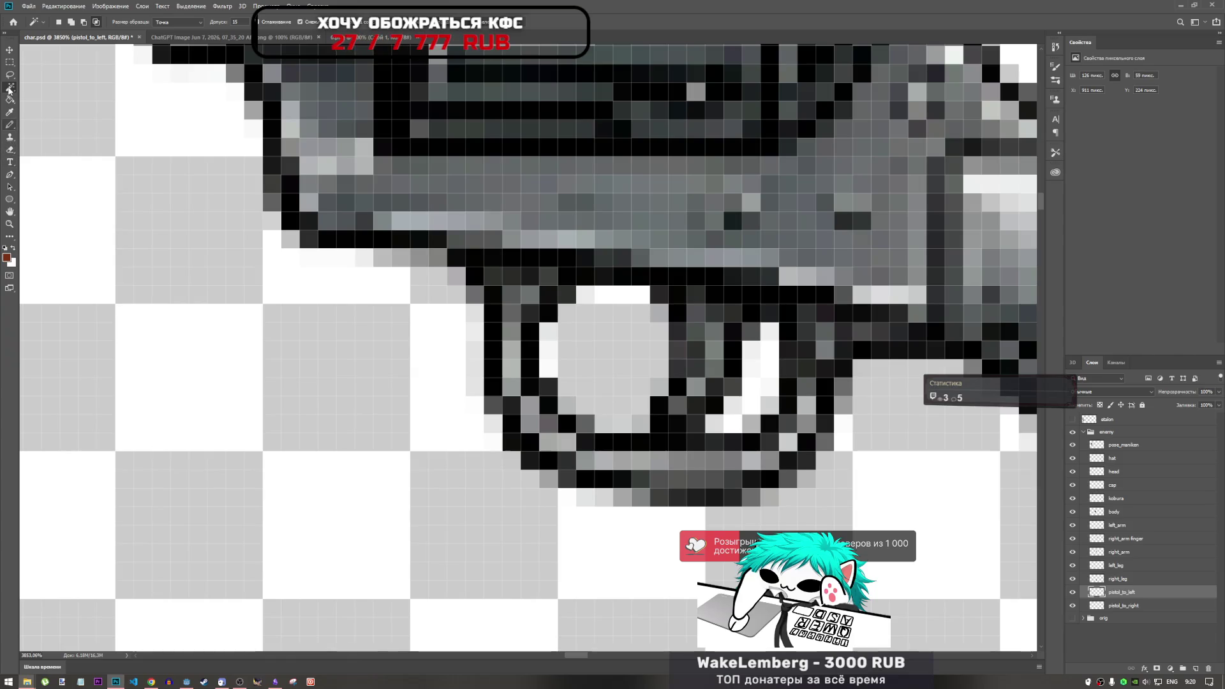
Attempt lasso selections at the trigger guard's top, dismiss the warnings, and select the right_leg layer.
{"action": "left_click", "coordinate": [10, 74]}
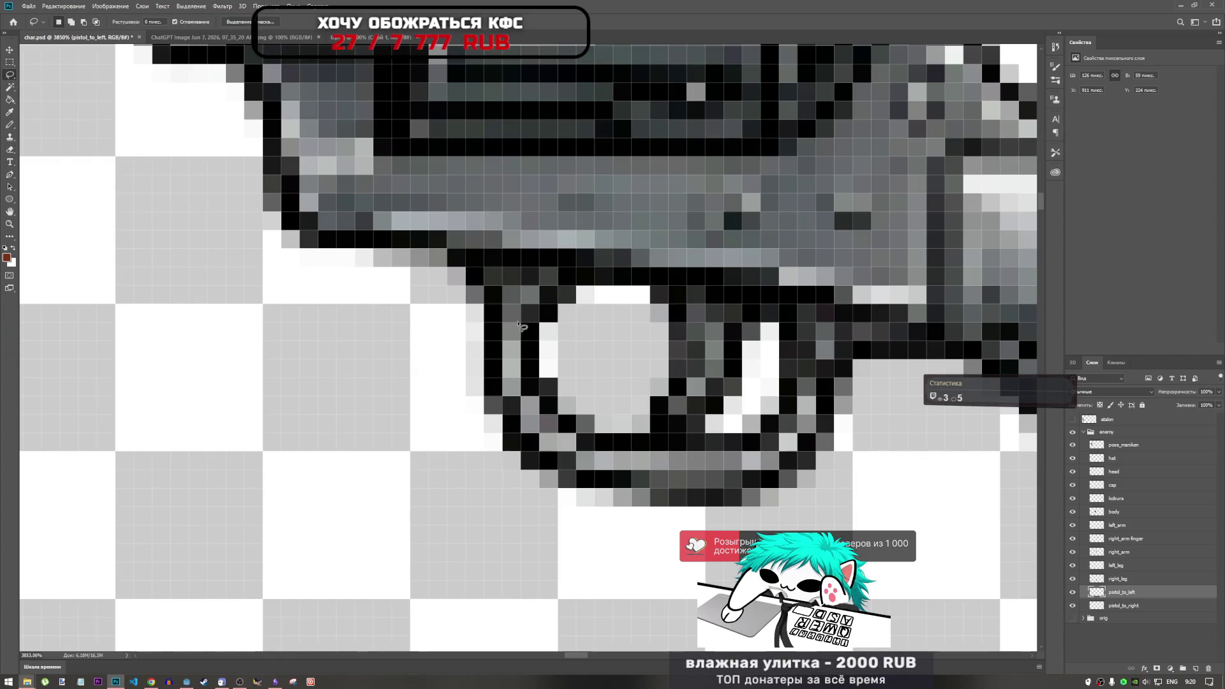
{"action": "left_click_drag", "start_coordinate": [590, 297], "coordinate": [639, 322]}
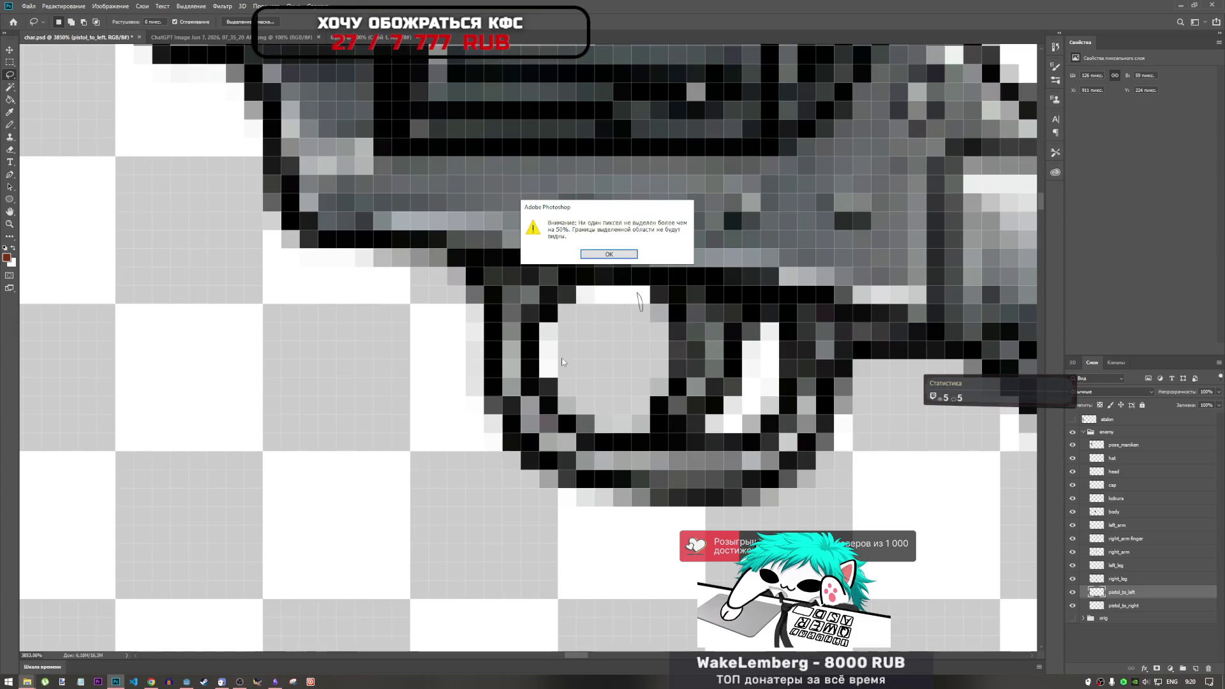
{"action": "left_click", "coordinate": [608, 254]}
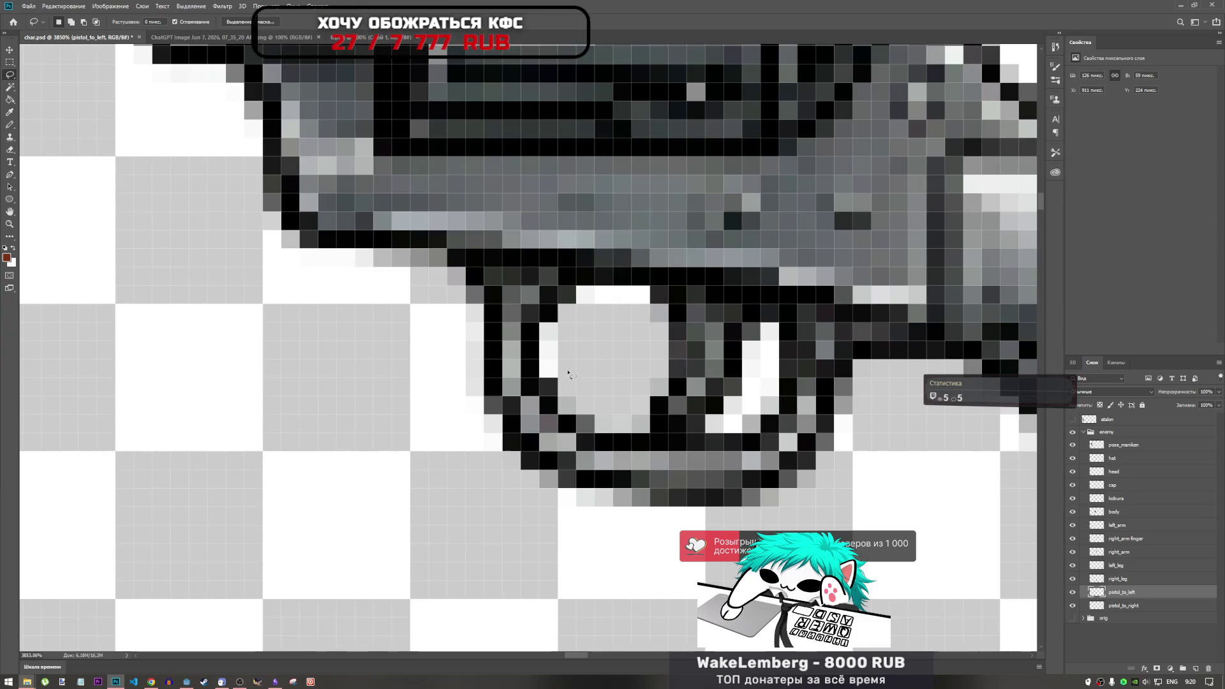
{"action": "left_click_drag", "start_coordinate": [549, 336], "coordinate": [567, 345]}
{"action": "left_click", "coordinate": [607, 256]}
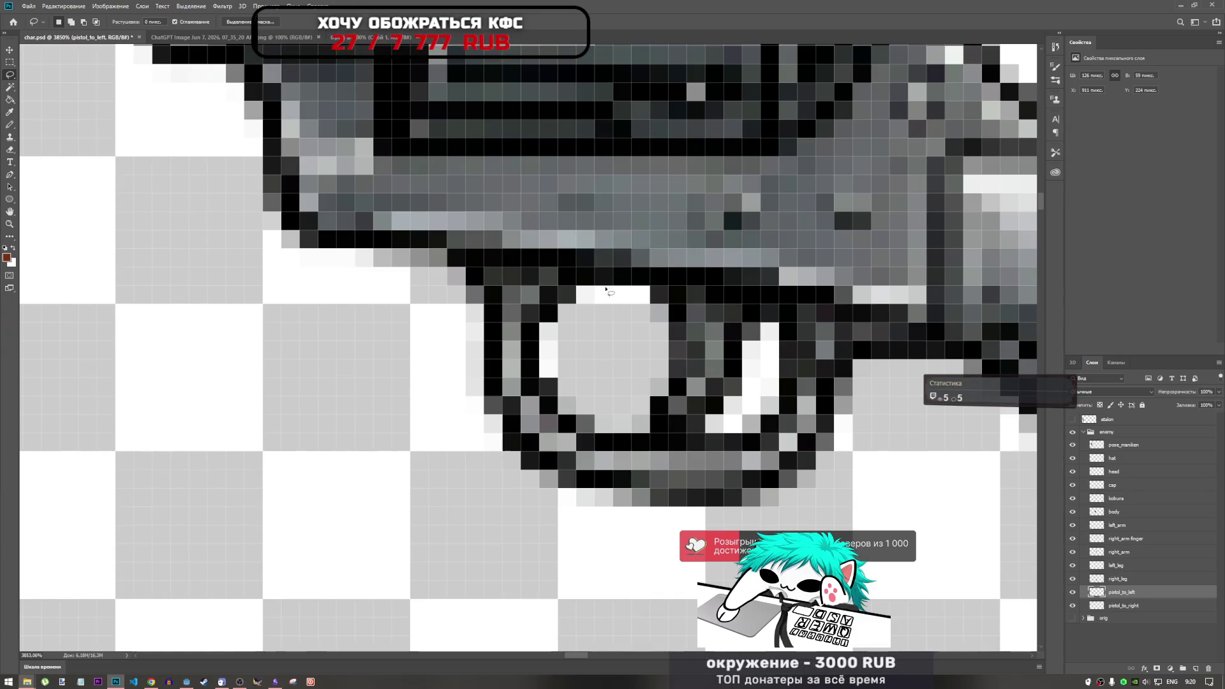
{"action": "left_click", "coordinate": [1113, 580]}
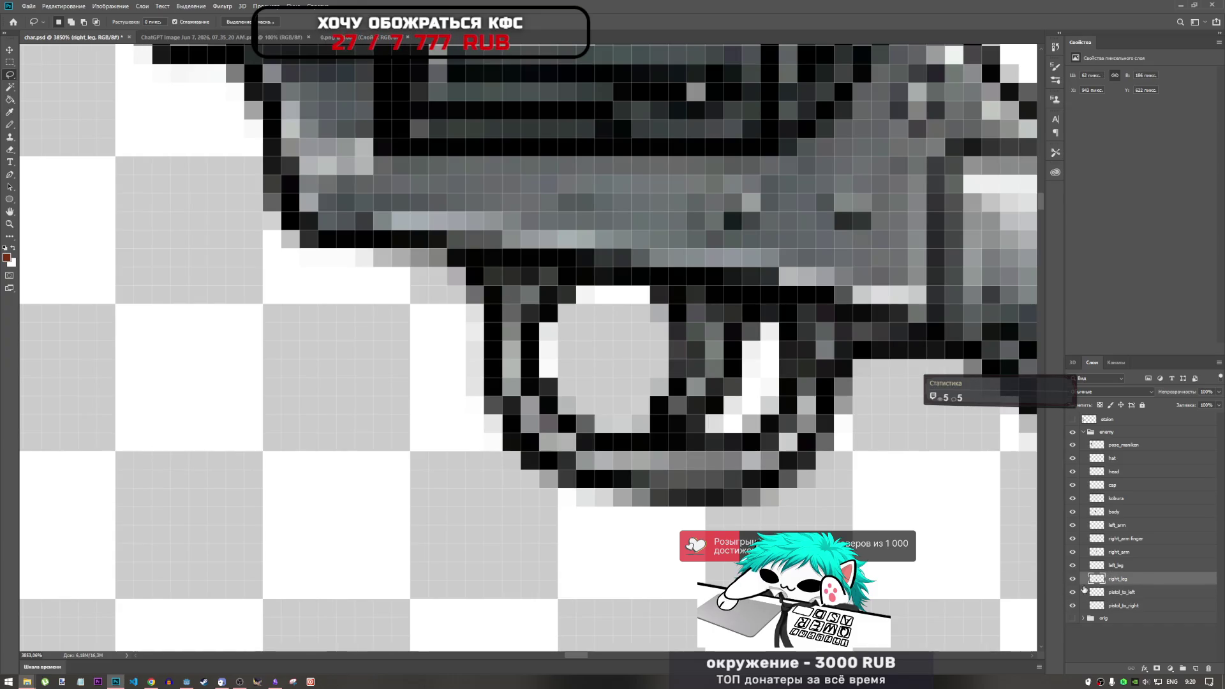
{"action": "scroll", "coordinate": [858, 498], "scroll_direction": "down", "scroll_amount": 12}
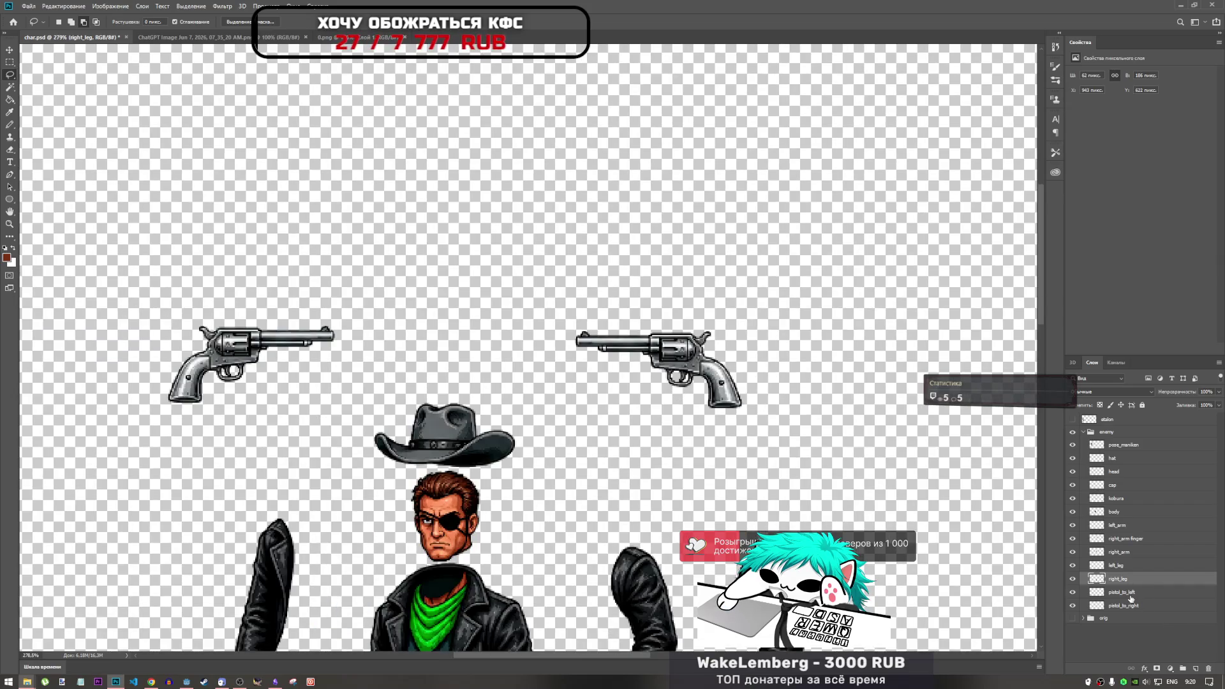
Export both pistol layers with Export As as 126×59 PNGs into the enemy0 folder.
{"action": "left_click", "coordinate": [1123, 591]}
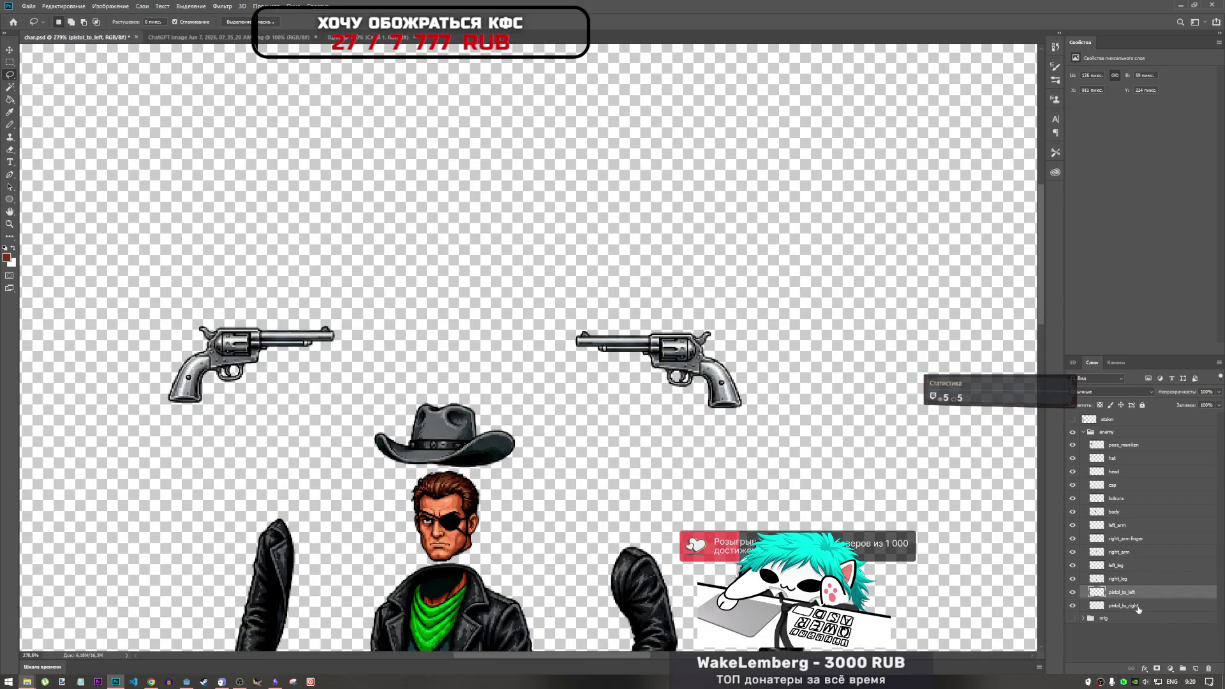
{"action": "left_click", "coordinate": [1129, 604], "text": "shift"}
{"action": "right_click", "coordinate": [1138, 604]}
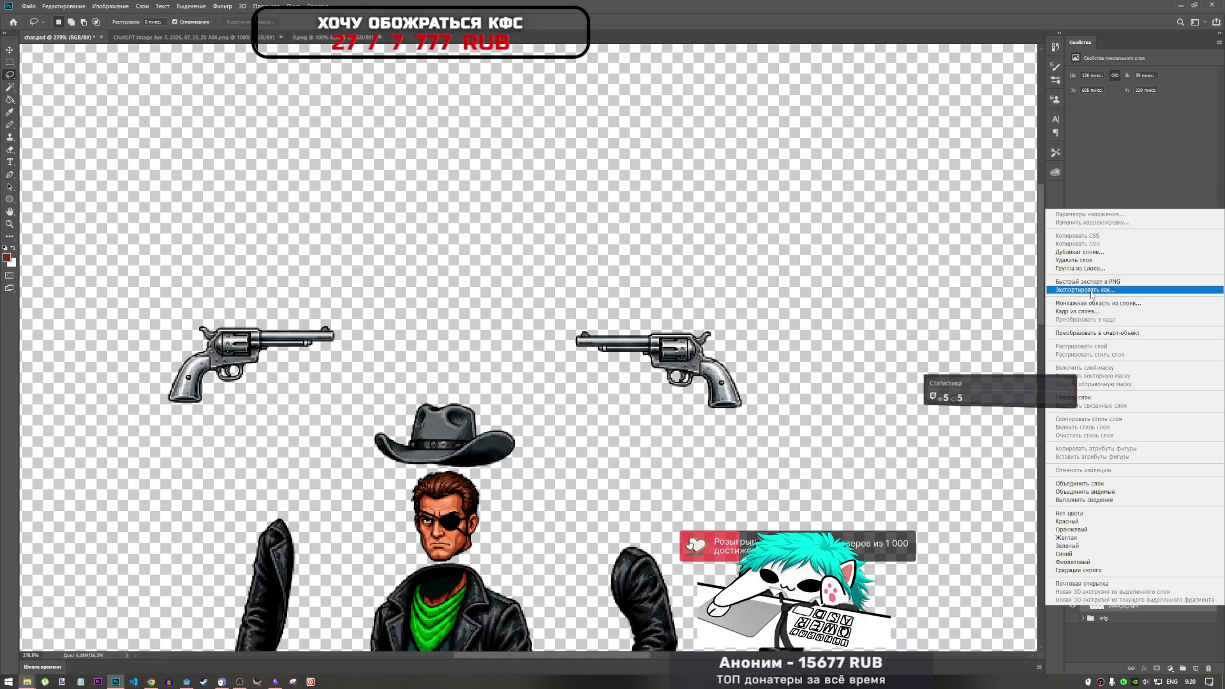
{"action": "left_click", "coordinate": [1095, 290]}
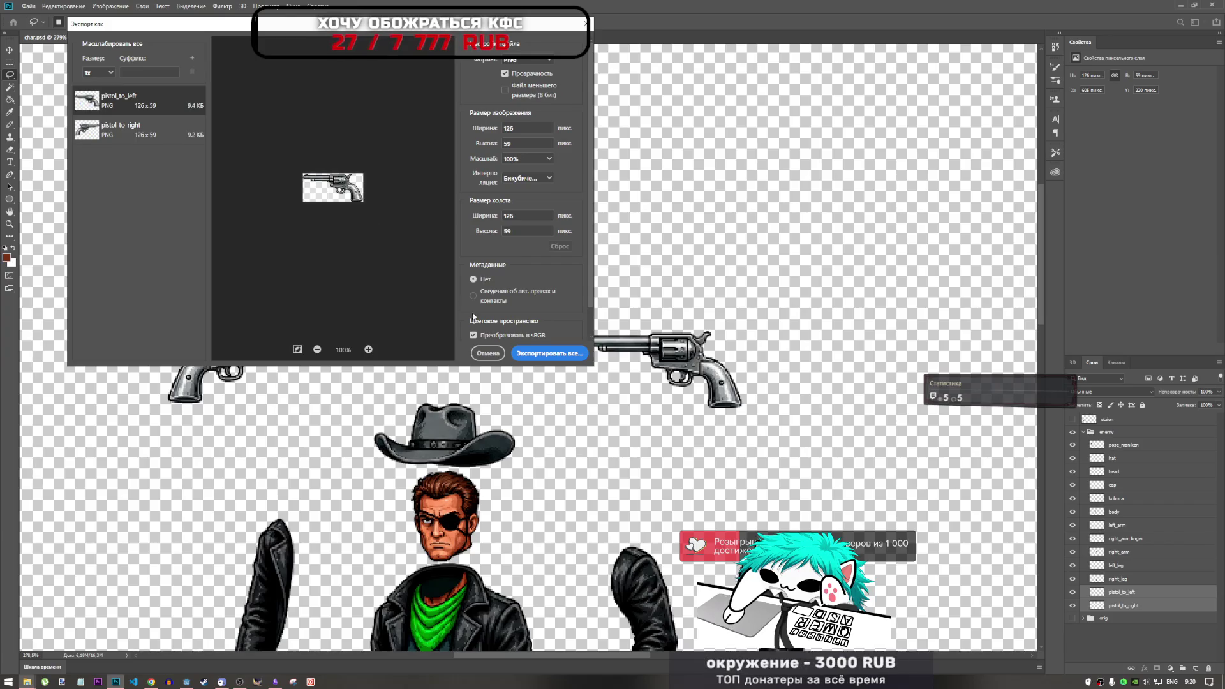
{"action": "left_click", "coordinate": [549, 353]}
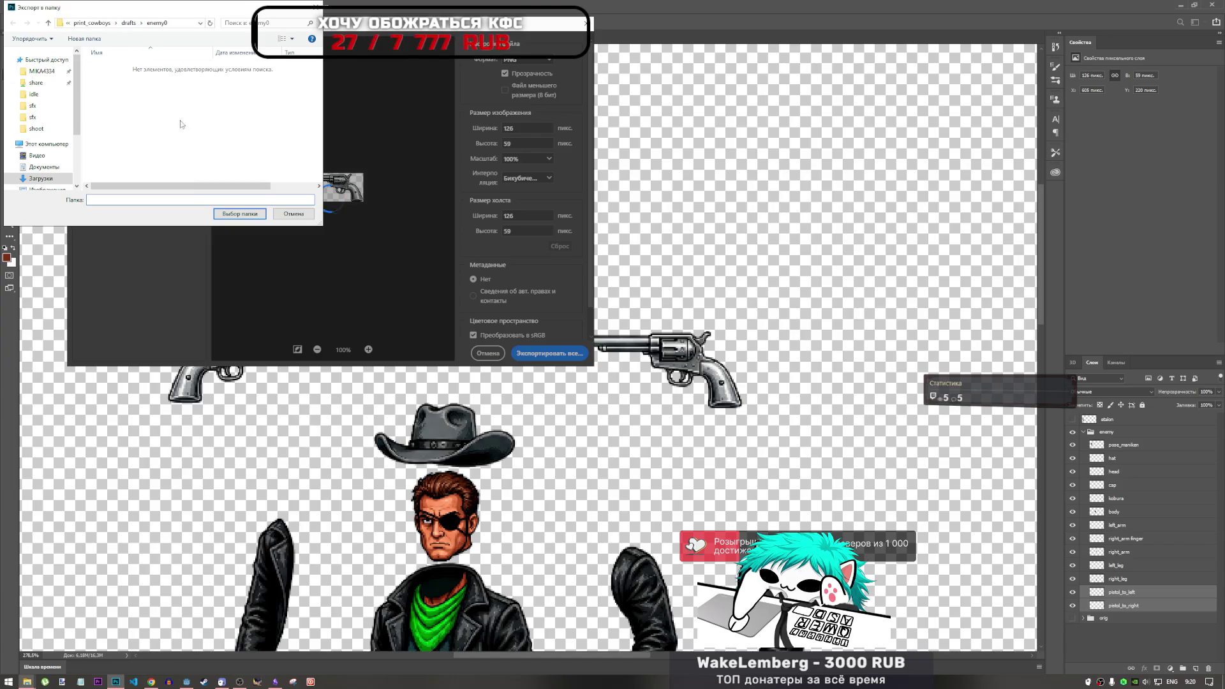
{"action": "left_click", "coordinate": [241, 214]}
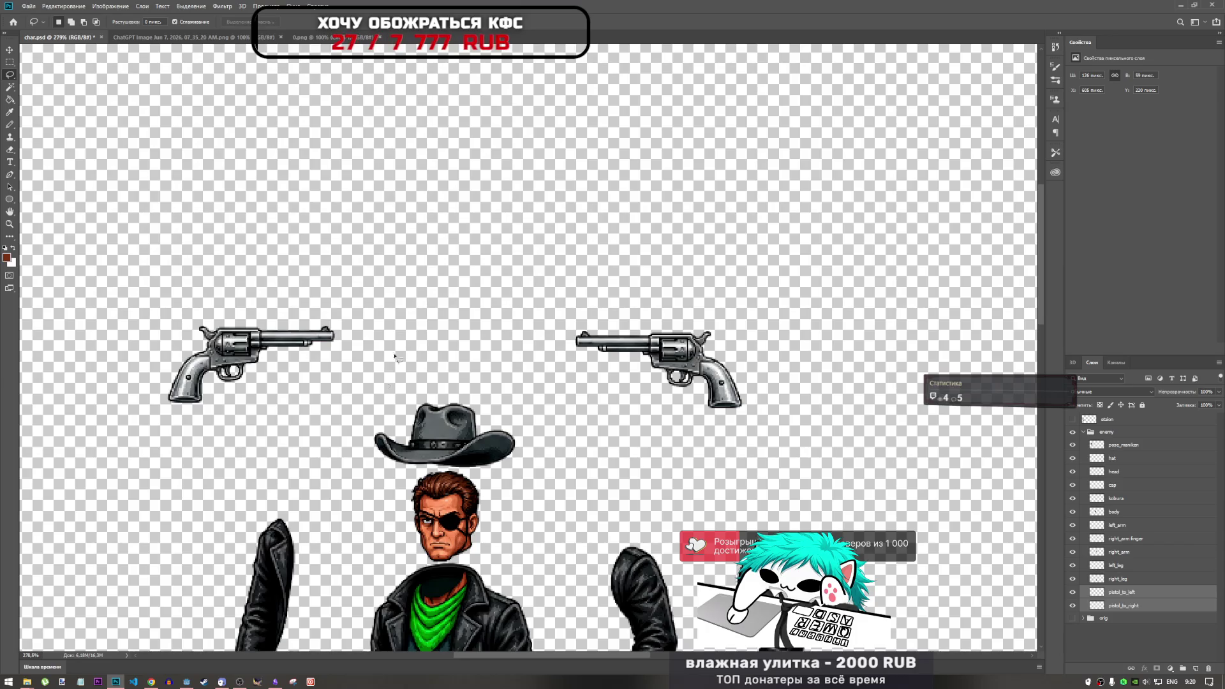
{"action": "mouse_move", "coordinate": [29, 681]}
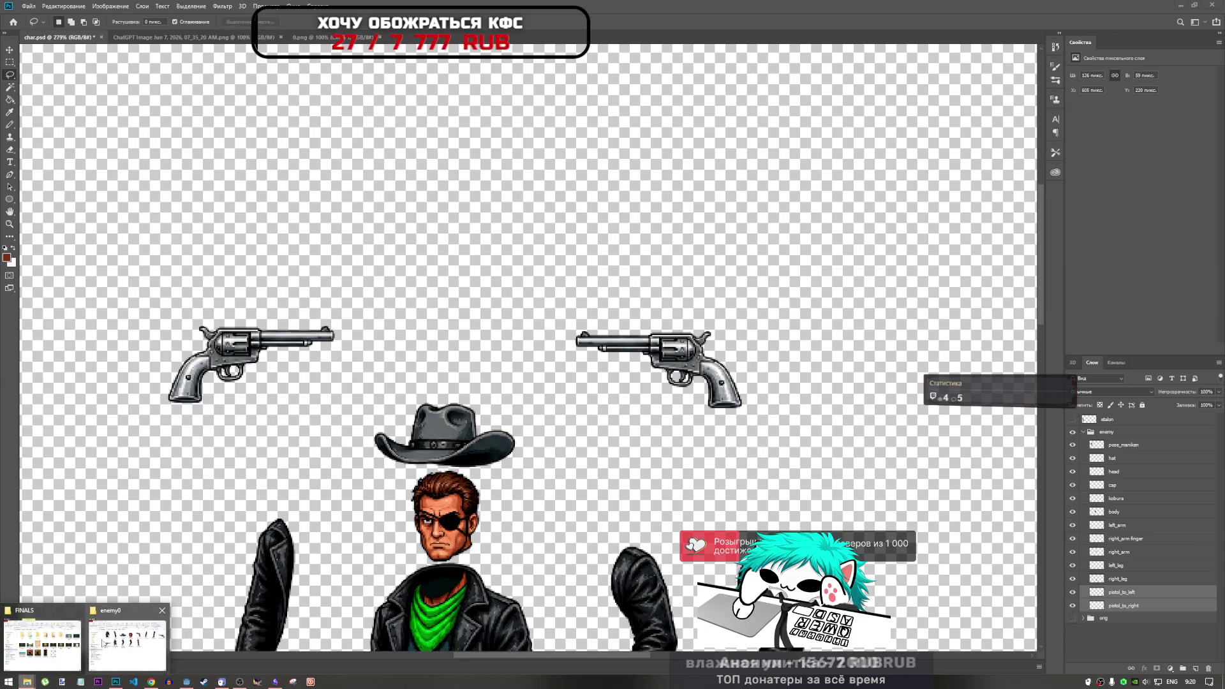
{"action": "left_click", "coordinate": [128, 638]}
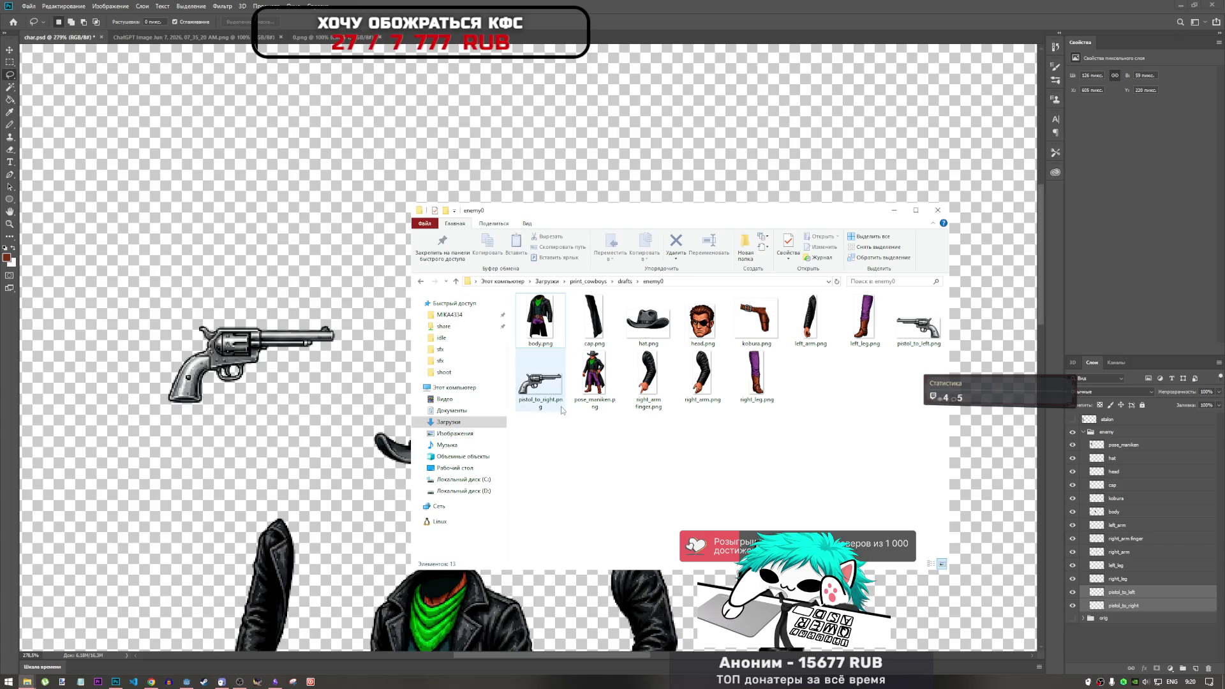
{"action": "right_click", "coordinate": [711, 457]}
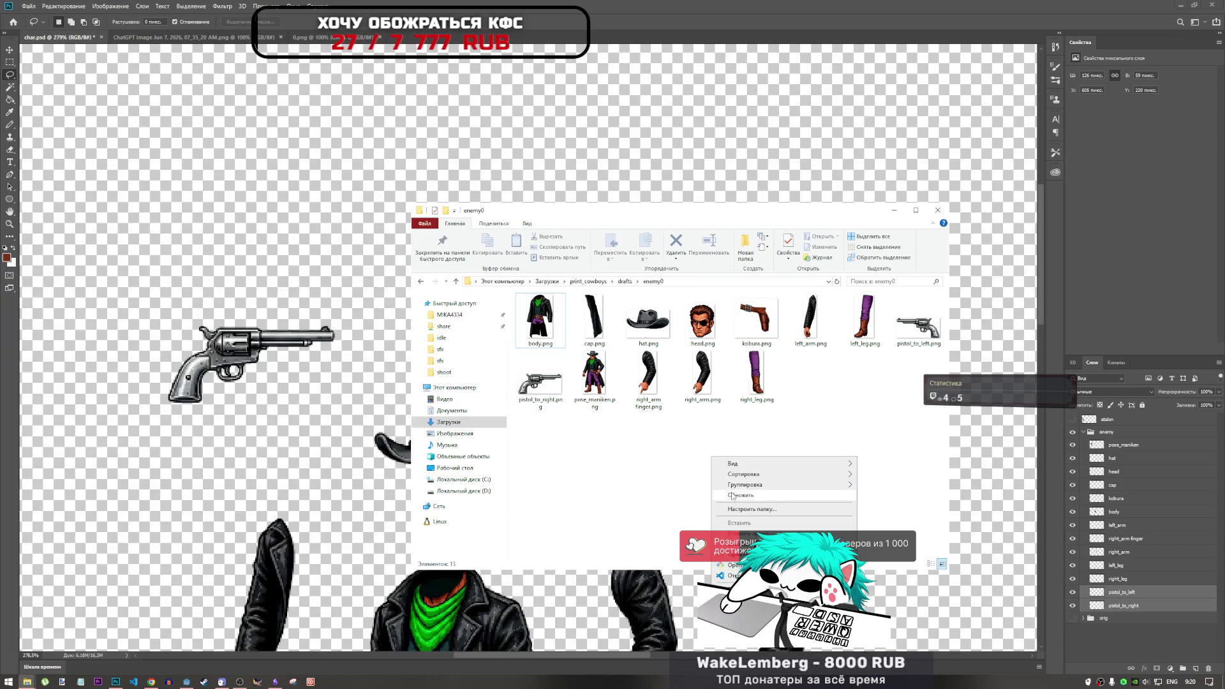
{"action": "left_click", "coordinate": [724, 487]}
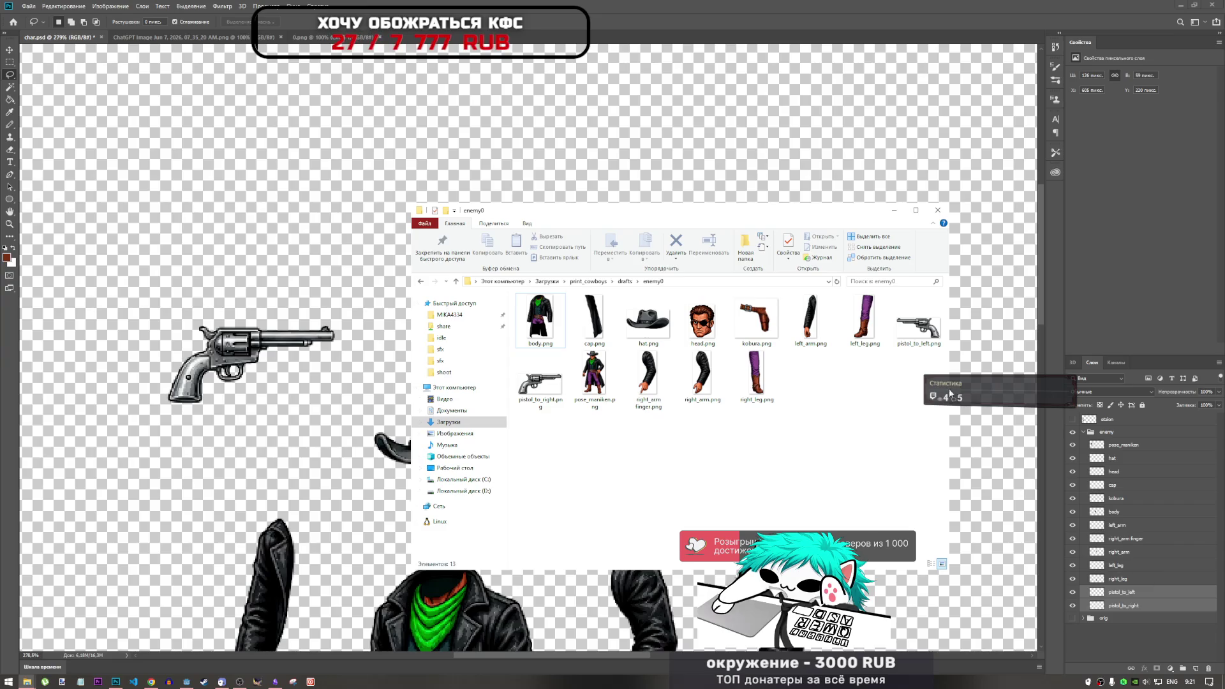
{"action": "right_click", "coordinate": [1147, 594]}
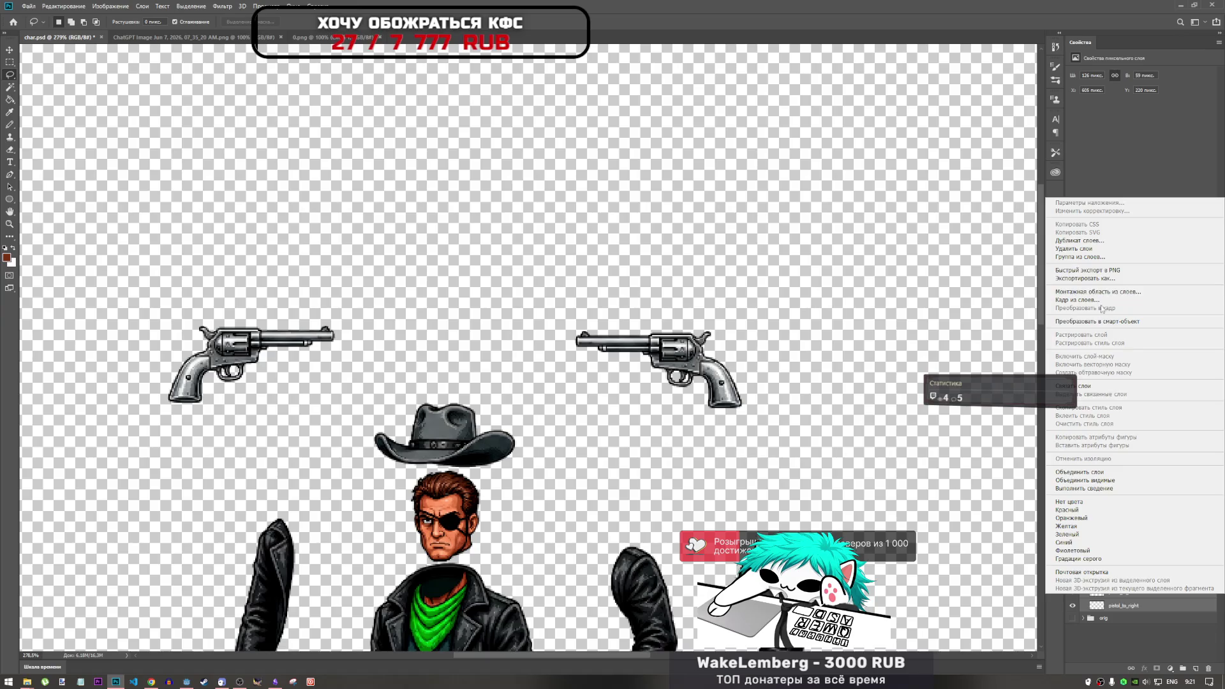
Reopen Export As for the pistol layers, cancel the folder picker and close the dialog.
{"action": "key", "text": "Escape"}
{"action": "scroll", "coordinate": [624, 273], "scroll_direction": "down", "scroll_amount": 2}
{"action": "scroll", "coordinate": [623, 272], "scroll_direction": "up", "scroll_amount": 2}
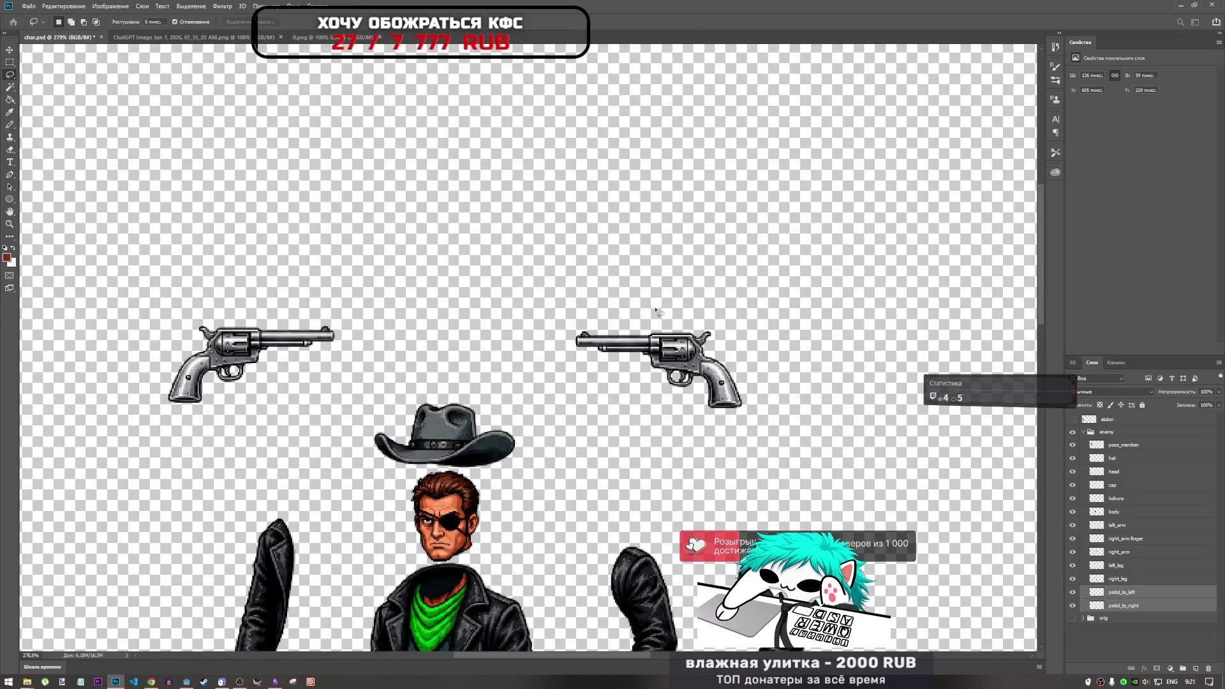
{"action": "key", "text": "alt+shift+ctrl+w"}
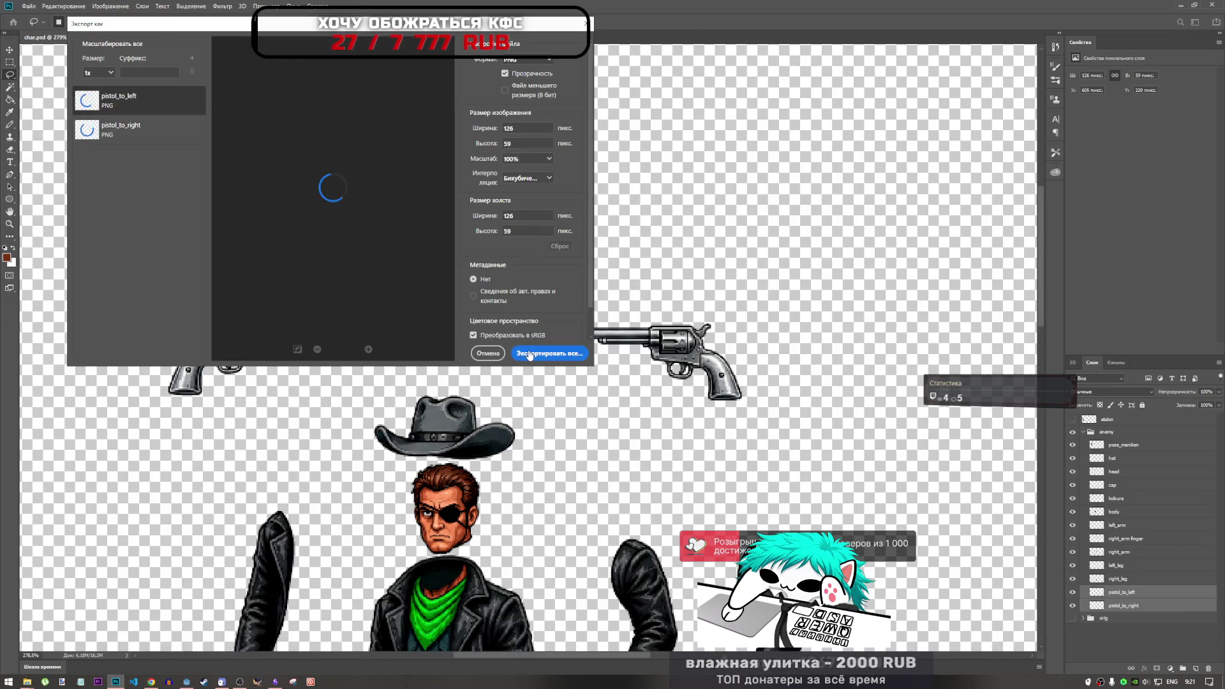
{"action": "left_click", "coordinate": [549, 353]}
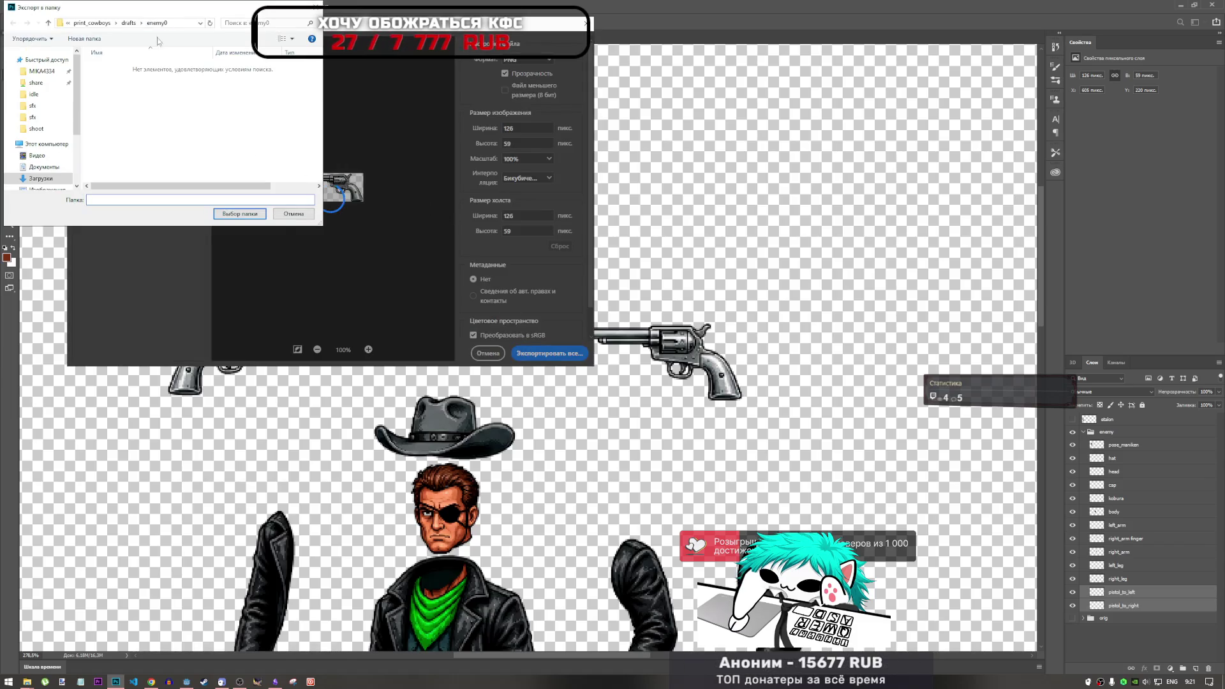
{"action": "left_click", "coordinate": [293, 213]}
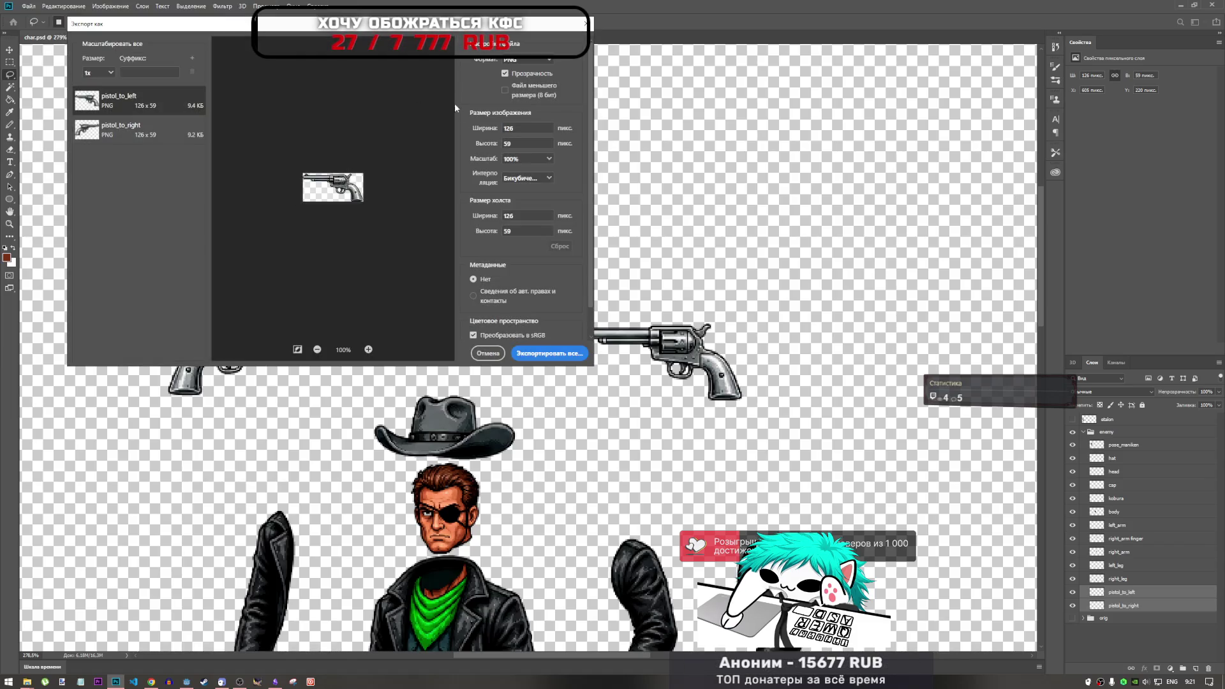
{"action": "left_click", "coordinate": [586, 24]}
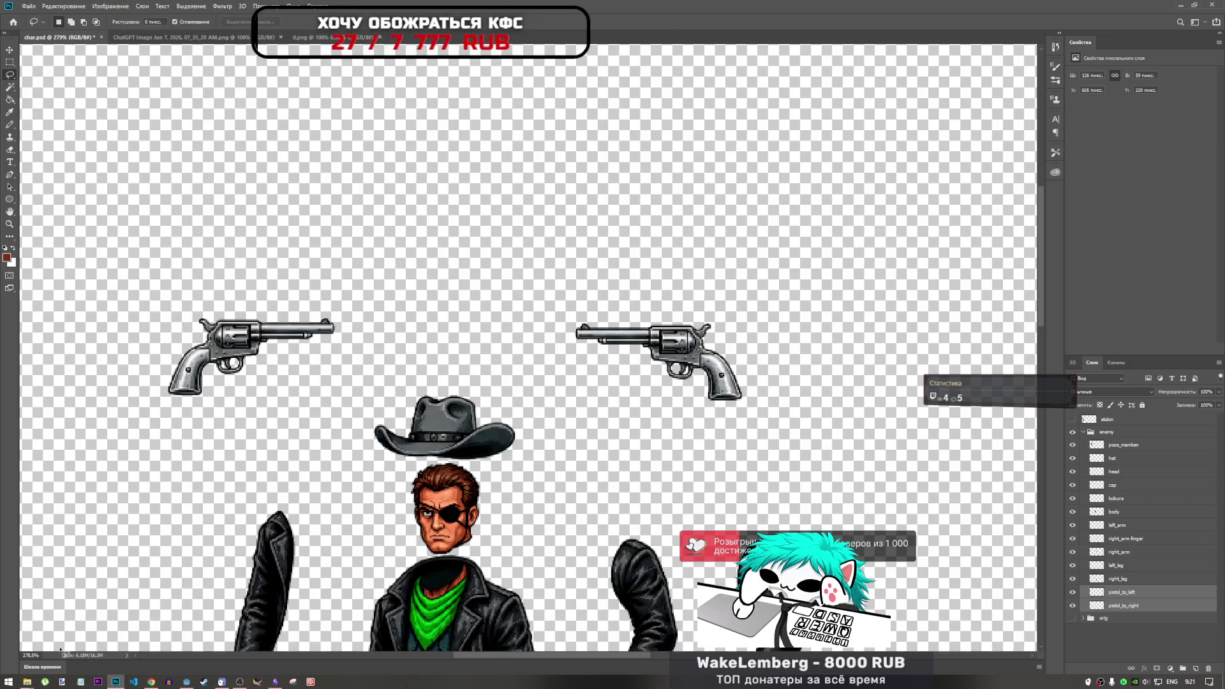
Open the enemy0 folder window and select pistol_to_left.png and pistol_to_right.png.
{"action": "mouse_move", "coordinate": [27, 680]}
{"action": "left_click", "coordinate": [109, 644]}
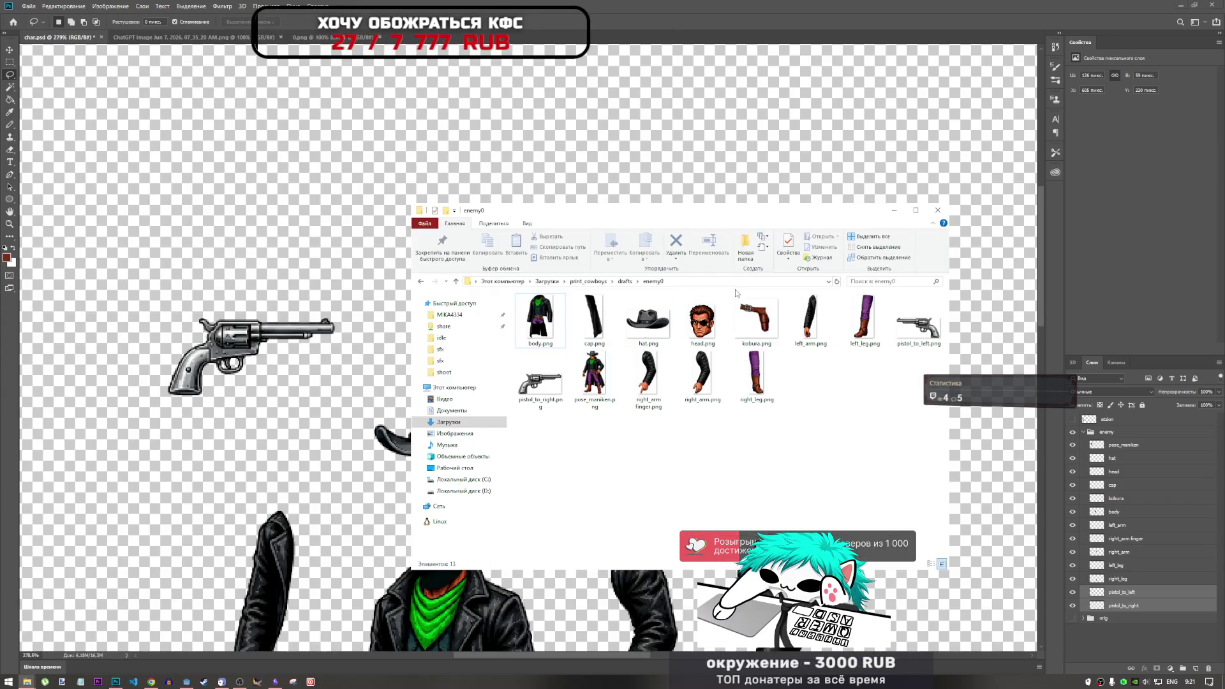
{"action": "left_click", "coordinate": [919, 319]}
{"action": "left_click", "coordinate": [540, 381], "text": "ctrl"}
Drag both pistol PNGs from Explorer into Godot's FileSystem dock.
{"action": "mouse_move", "coordinate": [540, 381]}
{"action": "left_mouse_down"}
{"action": "mouse_move", "coordinate": [446, 424]}
{"action": "mouse_move", "coordinate": [188, 683]}
{"action": "mouse_move", "coordinate": [54, 479]}
{"action": "left_mouse_up"}
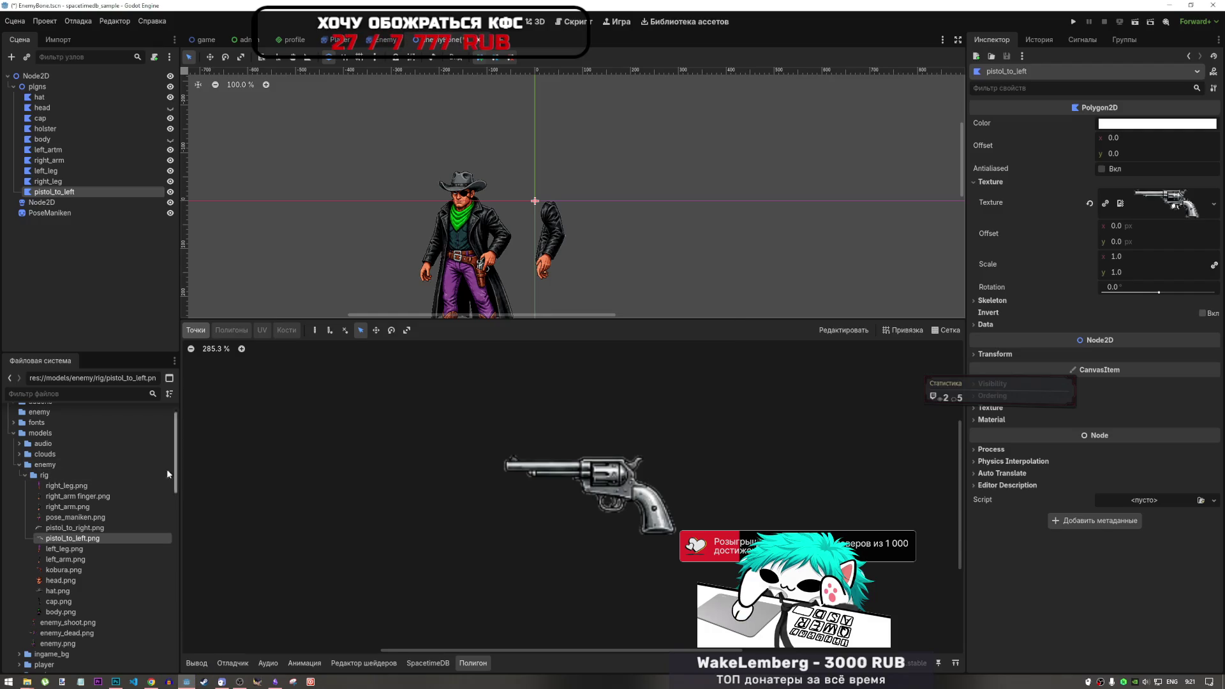
{"action": "left_click", "coordinate": [90, 527]}
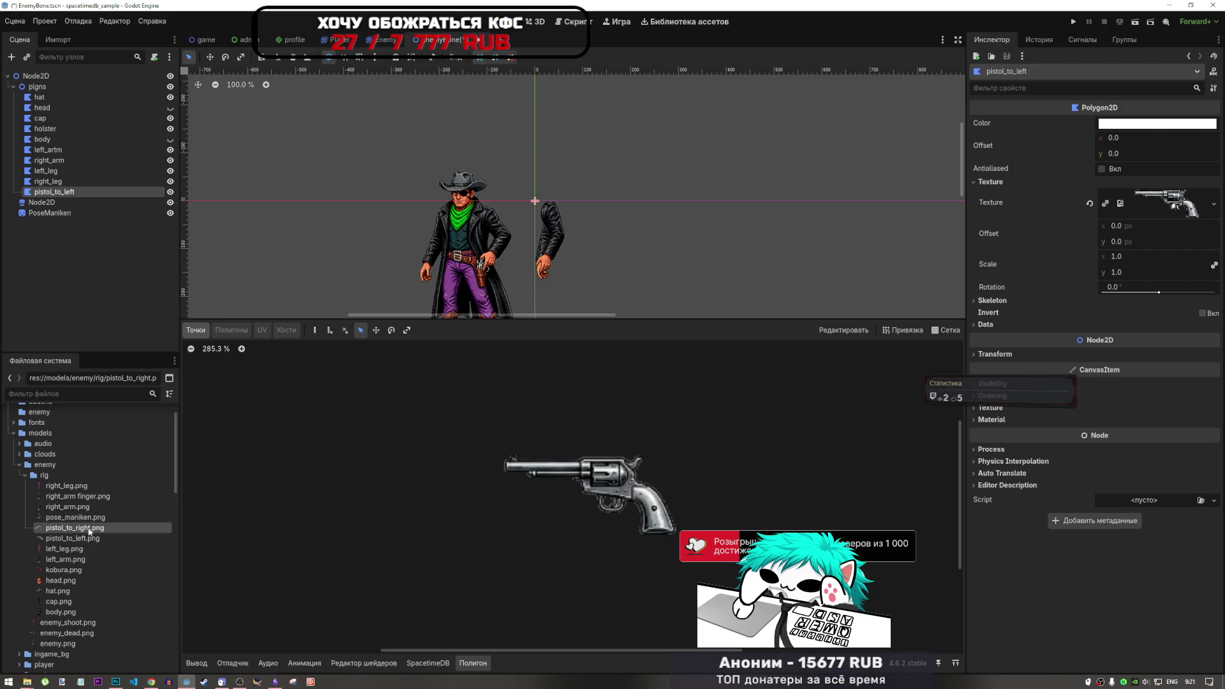
{"action": "scroll", "coordinate": [624, 510], "scroll_direction": "up", "scroll_amount": 7}
{"action": "scroll", "coordinate": [621, 496], "scroll_direction": "down", "scroll_amount": 4}
Preview pistol_to_left.png and pistol_to_right.png, then select the pistol_to_left polygon node.
{"action": "left_click", "coordinate": [57, 537]}
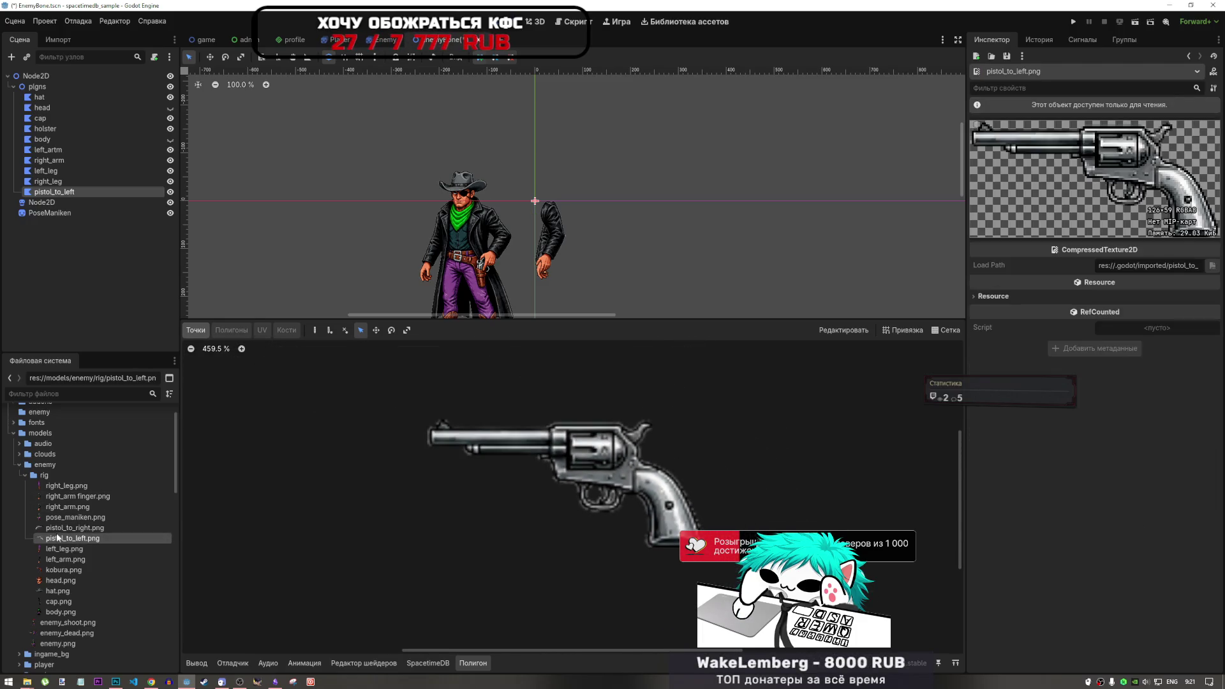
{"action": "left_click", "coordinate": [57, 527]}
{"action": "left_click", "coordinate": [61, 538]}
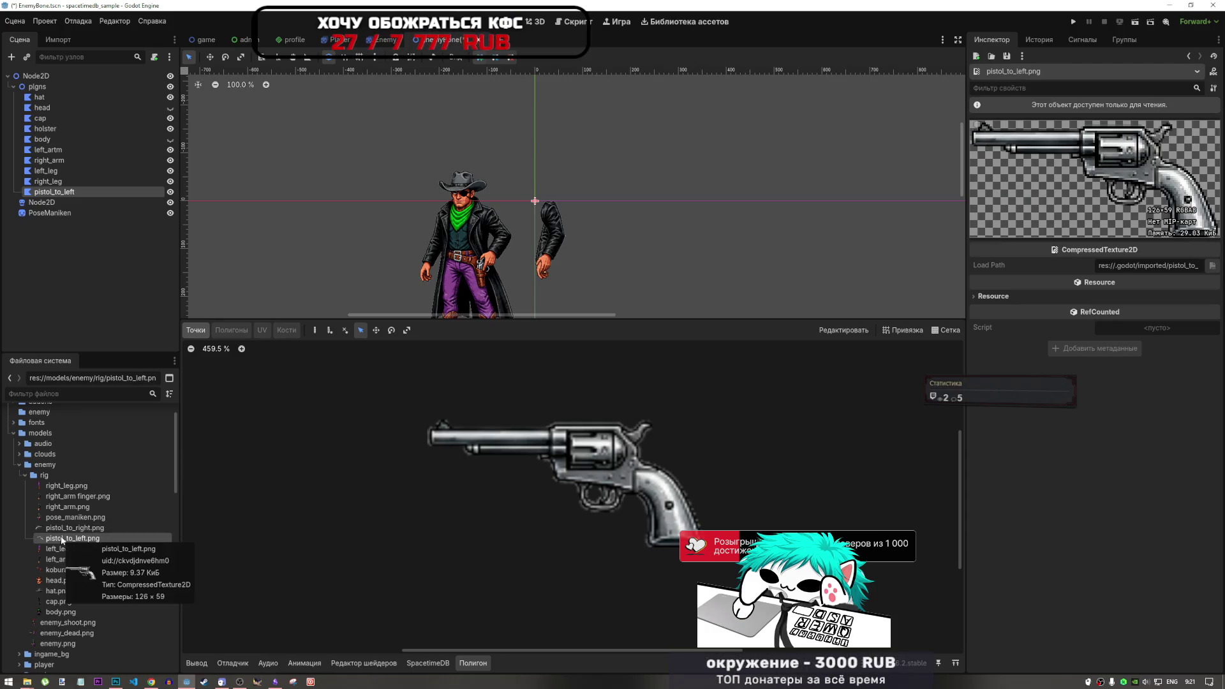
{"action": "scroll", "coordinate": [641, 498], "scroll_direction": "up", "scroll_amount": 6}
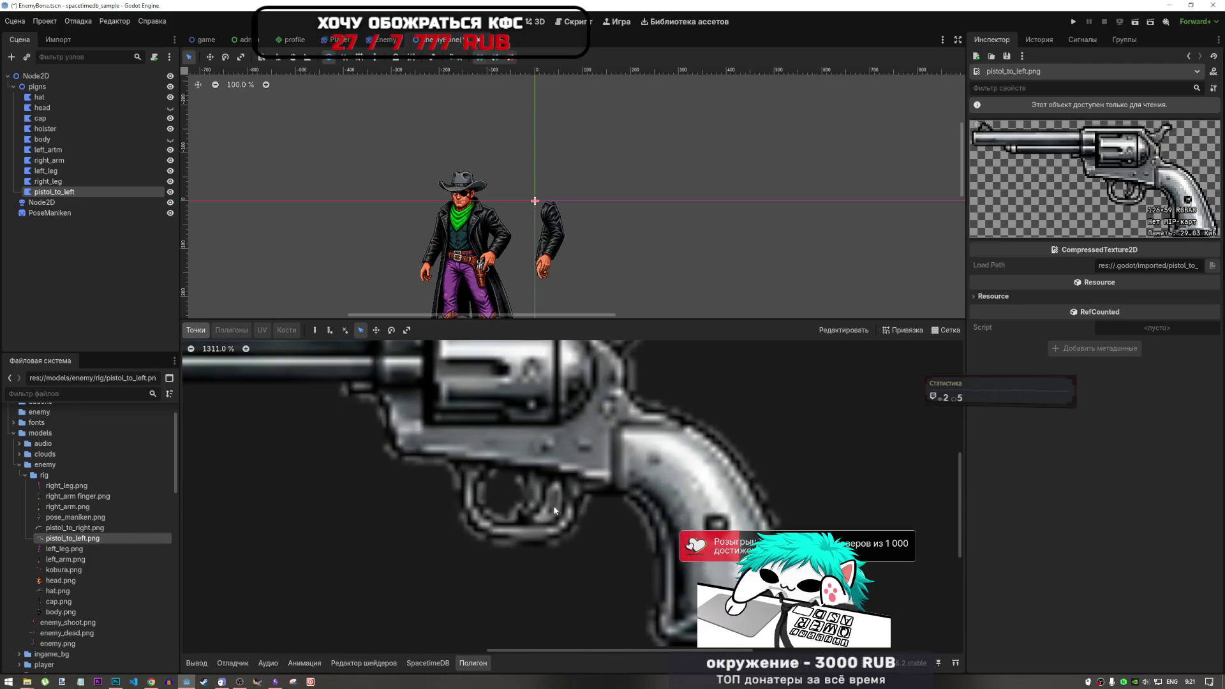
{"action": "scroll", "coordinate": [542, 481], "scroll_direction": "down", "scroll_amount": 12}
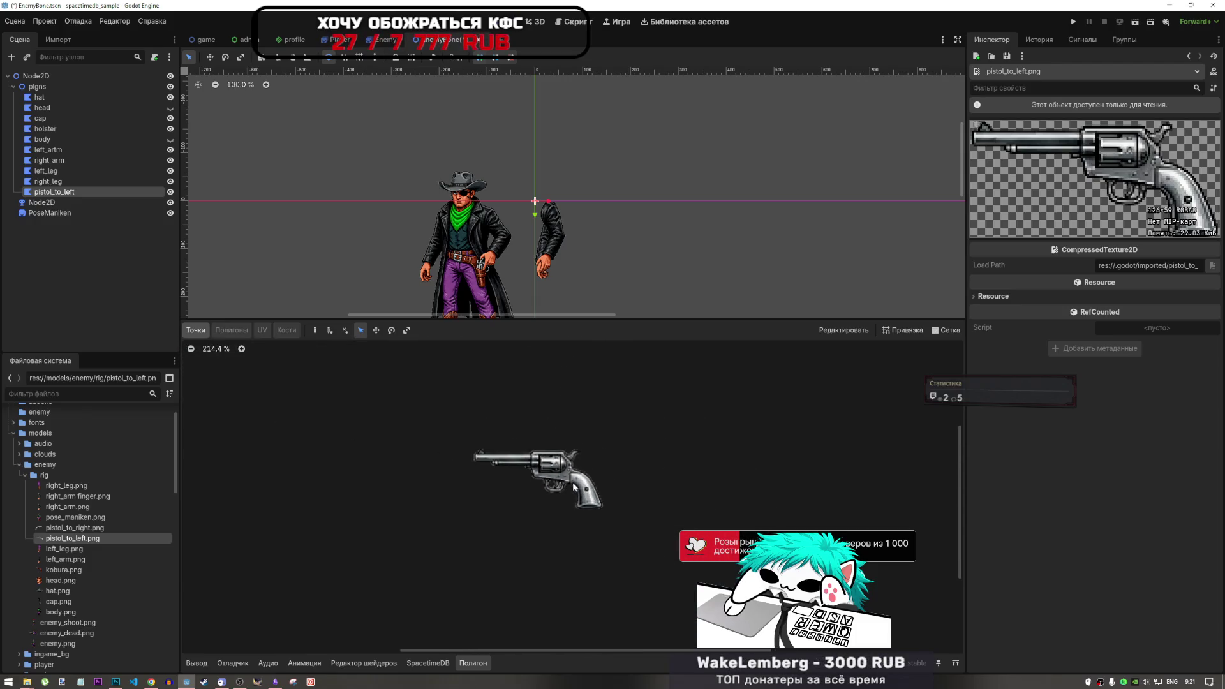
{"action": "scroll", "coordinate": [562, 490], "scroll_direction": "up", "scroll_amount": 3}
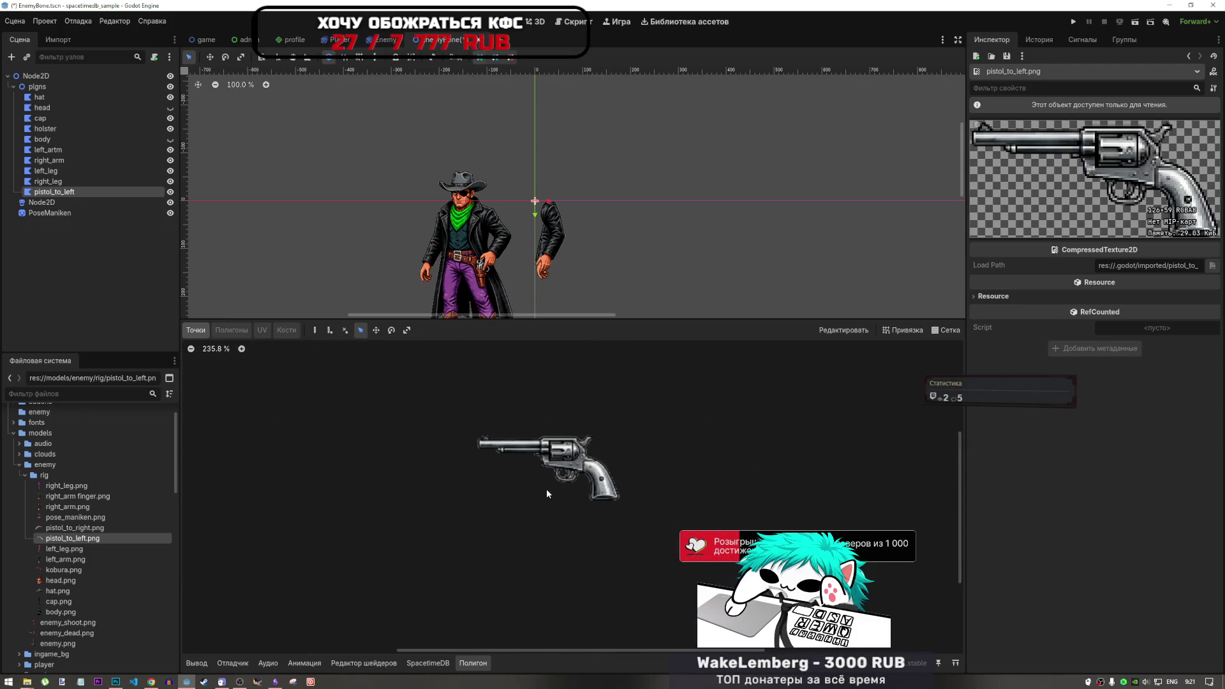
{"action": "left_click", "coordinate": [64, 527]}
{"action": "scroll", "coordinate": [718, 346], "scroll_direction": "down", "scroll_amount": 1}
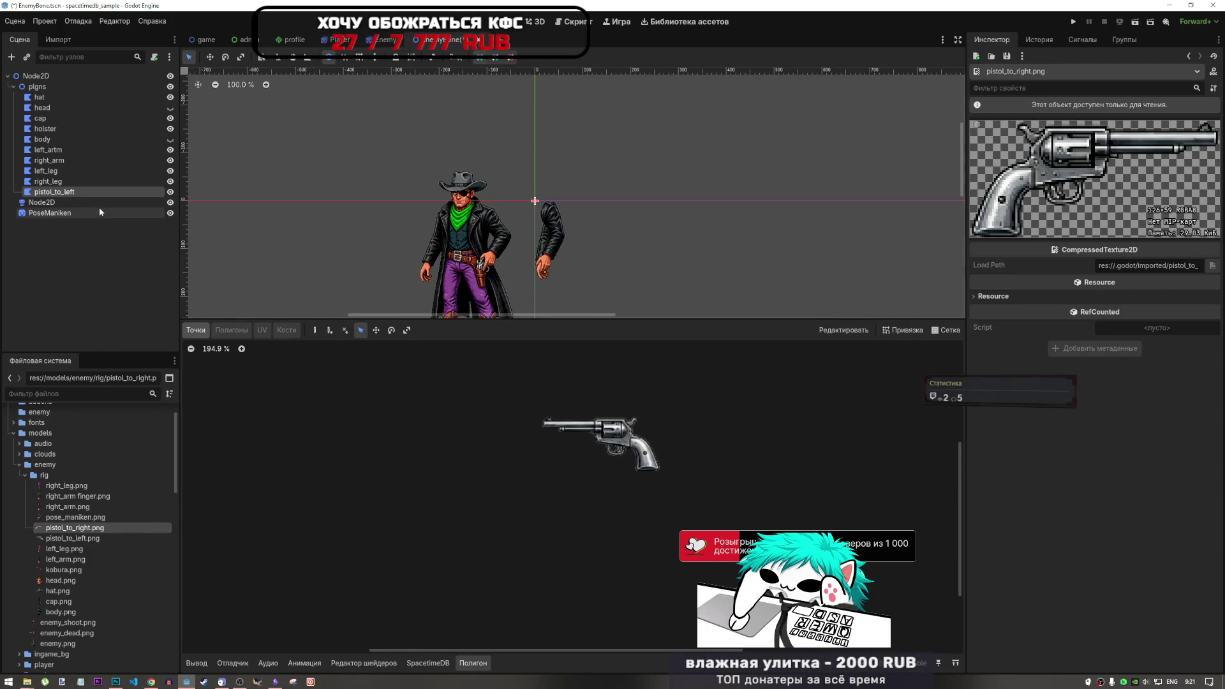
{"action": "left_click", "coordinate": [58, 191]}
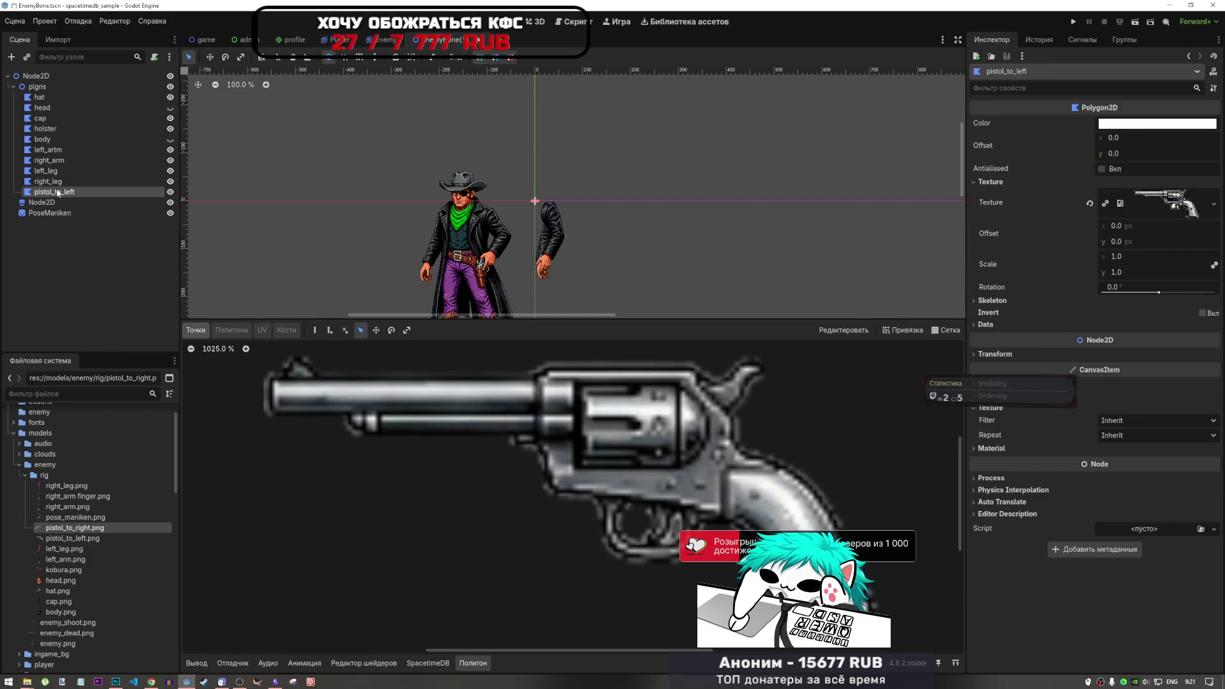
Set pistol_to_left.png as the Polygon2D texture and begin placing outline points at the muzzle.
{"action": "scroll", "coordinate": [455, 281], "scroll_direction": "down", "scroll_amount": 1}
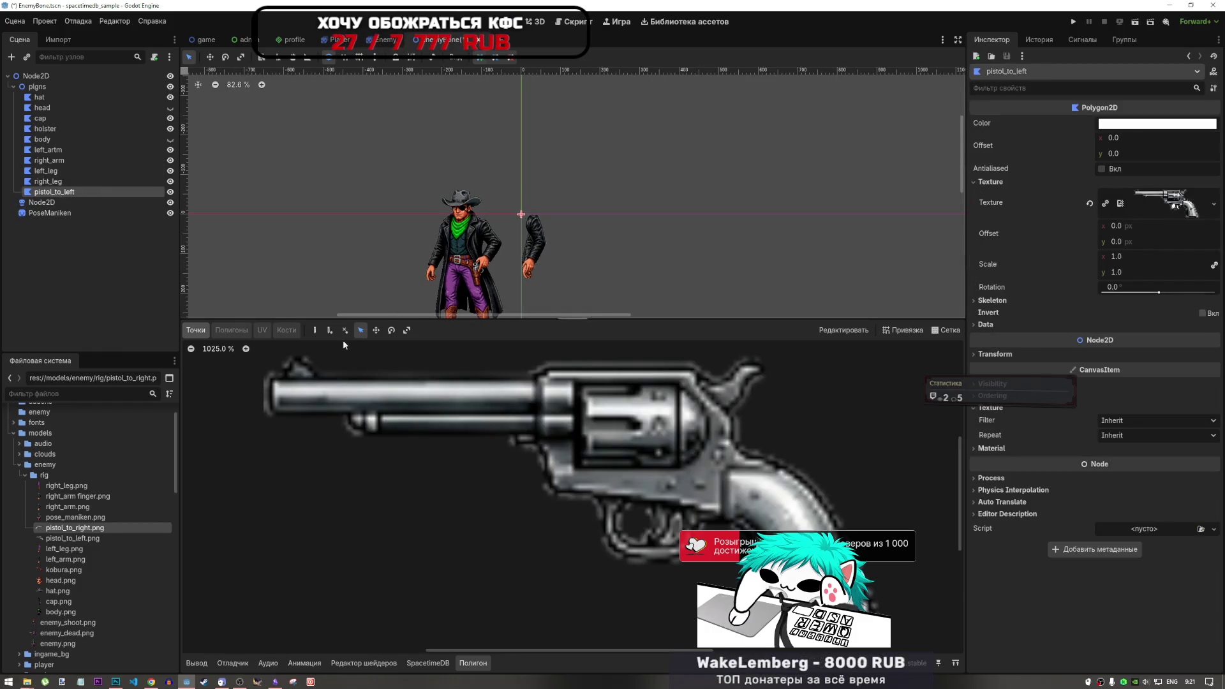
{"action": "left_click", "coordinate": [92, 539]}
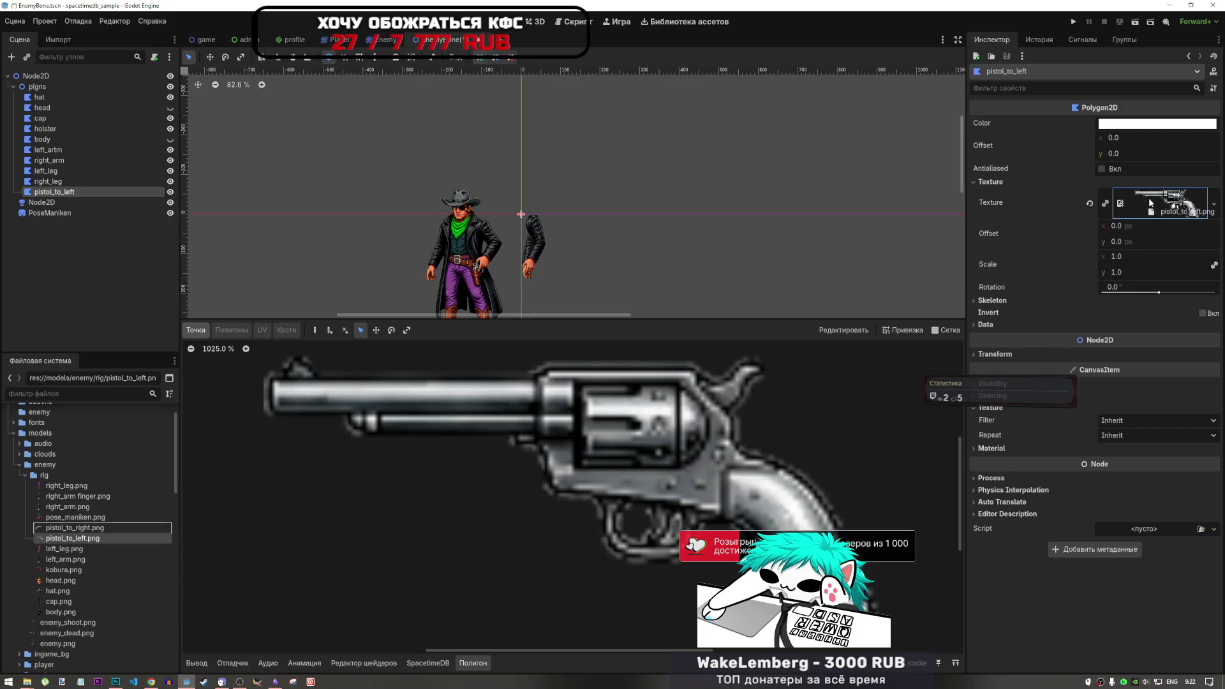
{"action": "scroll", "coordinate": [503, 441], "scroll_direction": "down", "scroll_amount": 5}
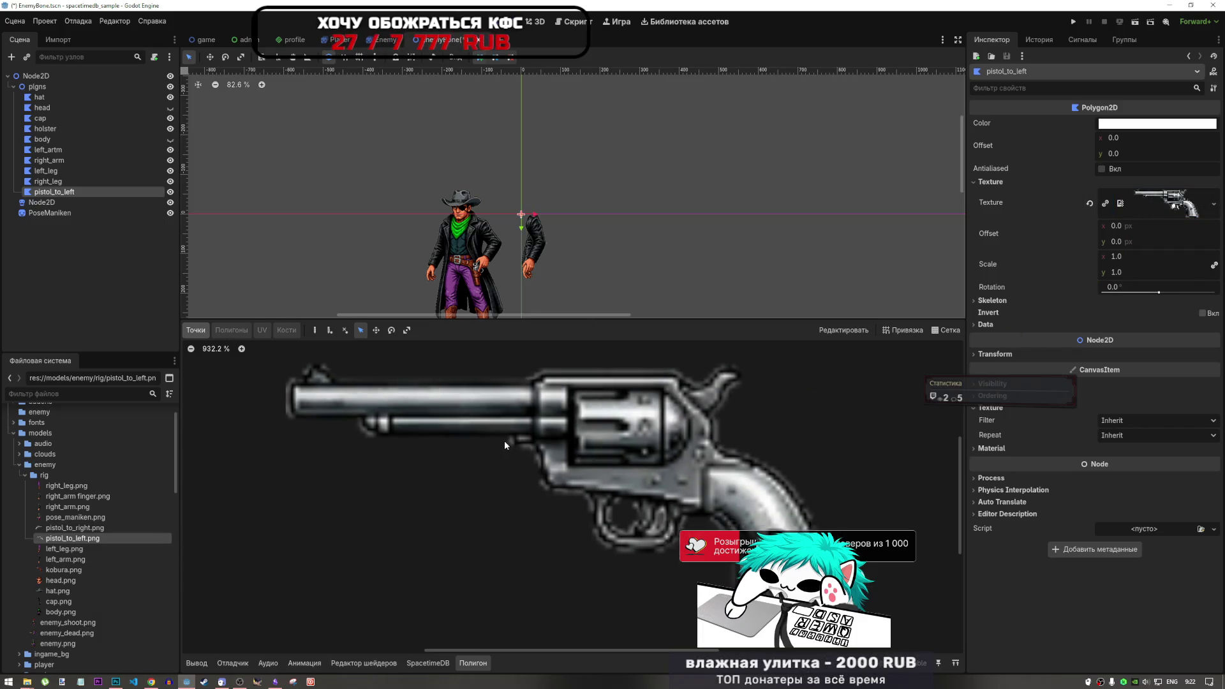
{"action": "left_click", "coordinate": [315, 330]}
{"action": "scroll", "coordinate": [574, 466], "scroll_direction": "up", "scroll_amount": 2}
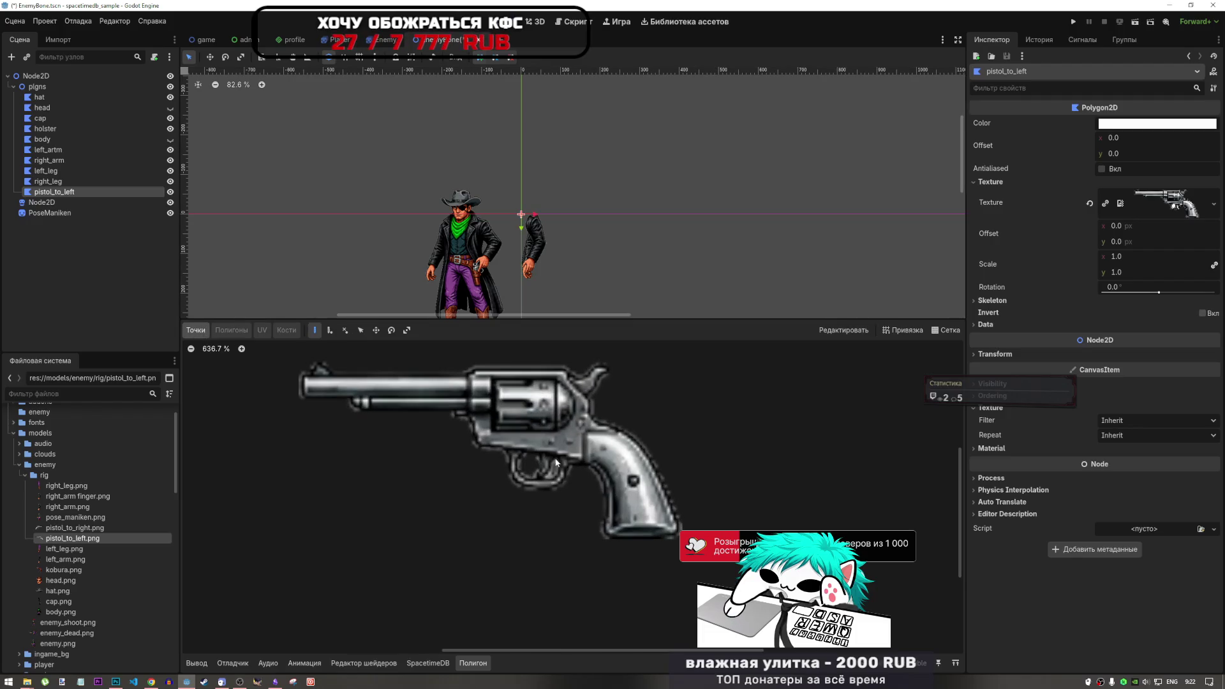
{"action": "scroll", "coordinate": [450, 395], "scroll_direction": "up", "scroll_amount": 1}
Place the starting outline point at the barrel tip, redoing misplaced points, and one below it.
{"action": "left_click", "coordinate": [340, 375]}
{"action": "left_click", "coordinate": [324, 362]}
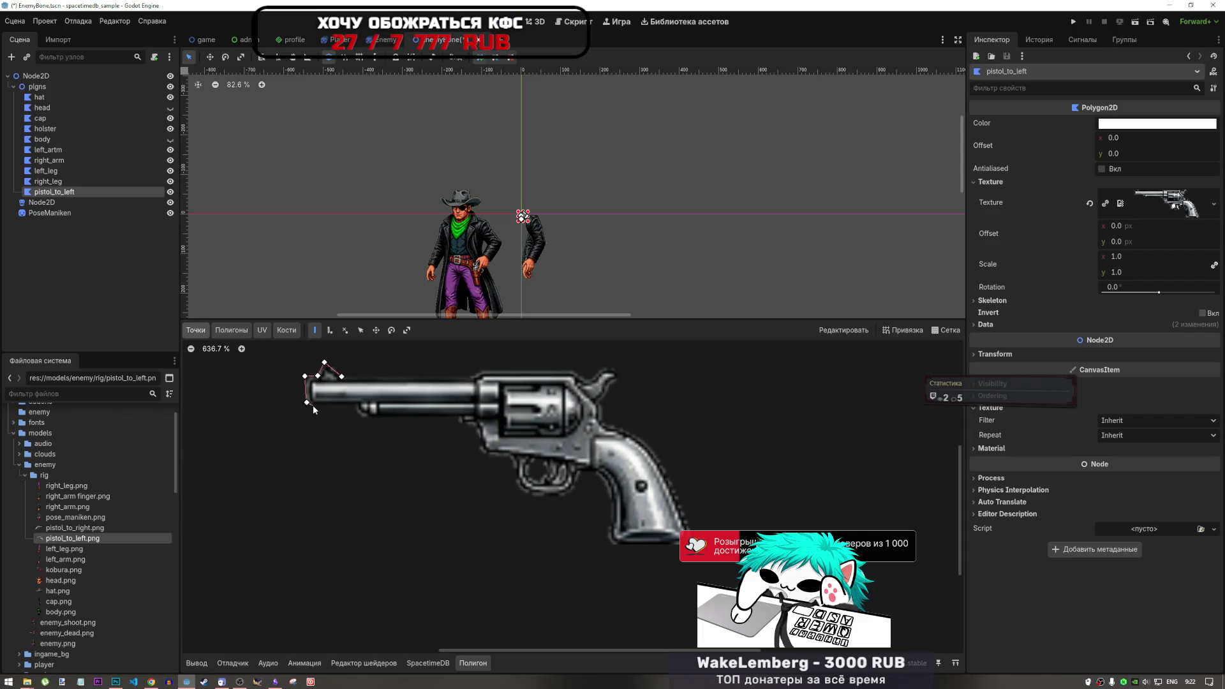
{"action": "key", "text": "ctrl+z"}
{"action": "key", "text": "ctrl+z"}
{"action": "key", "text": "ctrl+z"}
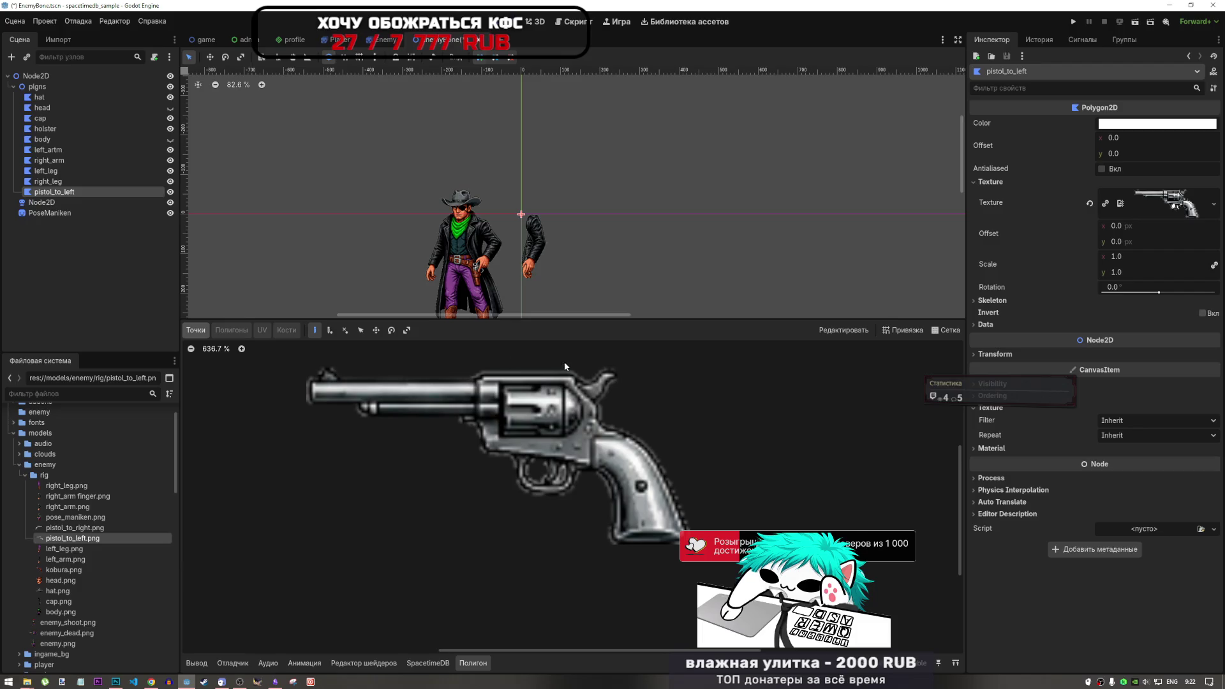
{"action": "left_click", "coordinate": [304, 377]}
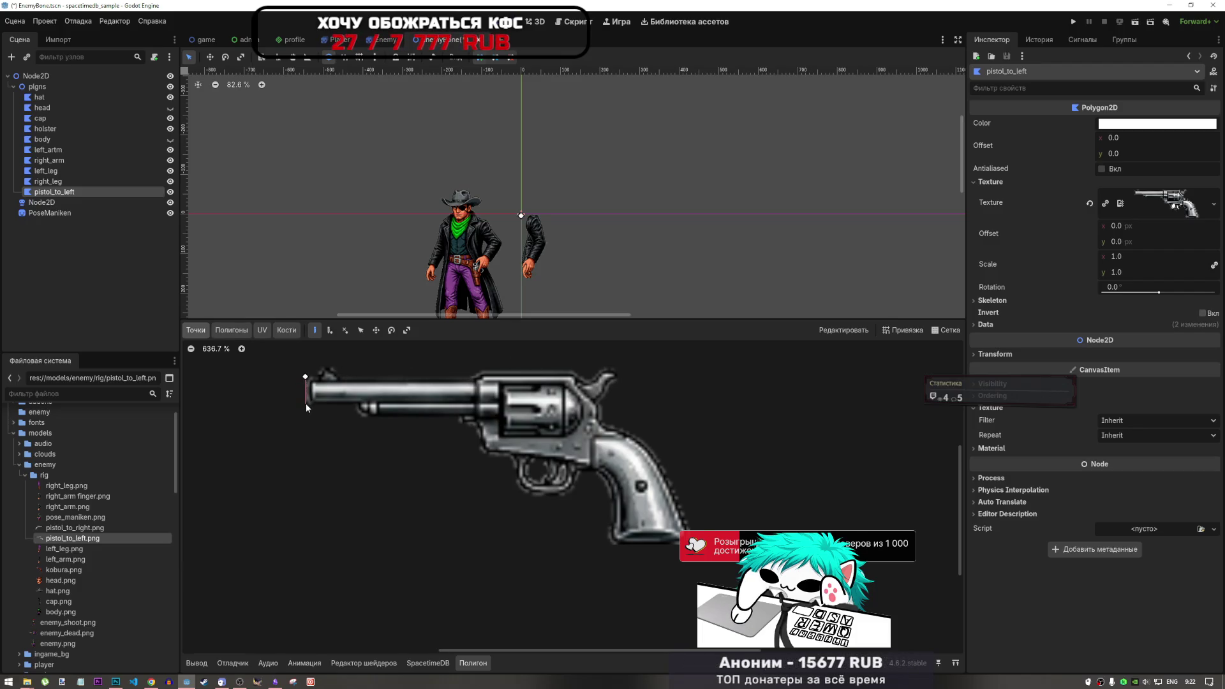
{"action": "left_click", "coordinate": [305, 376]}
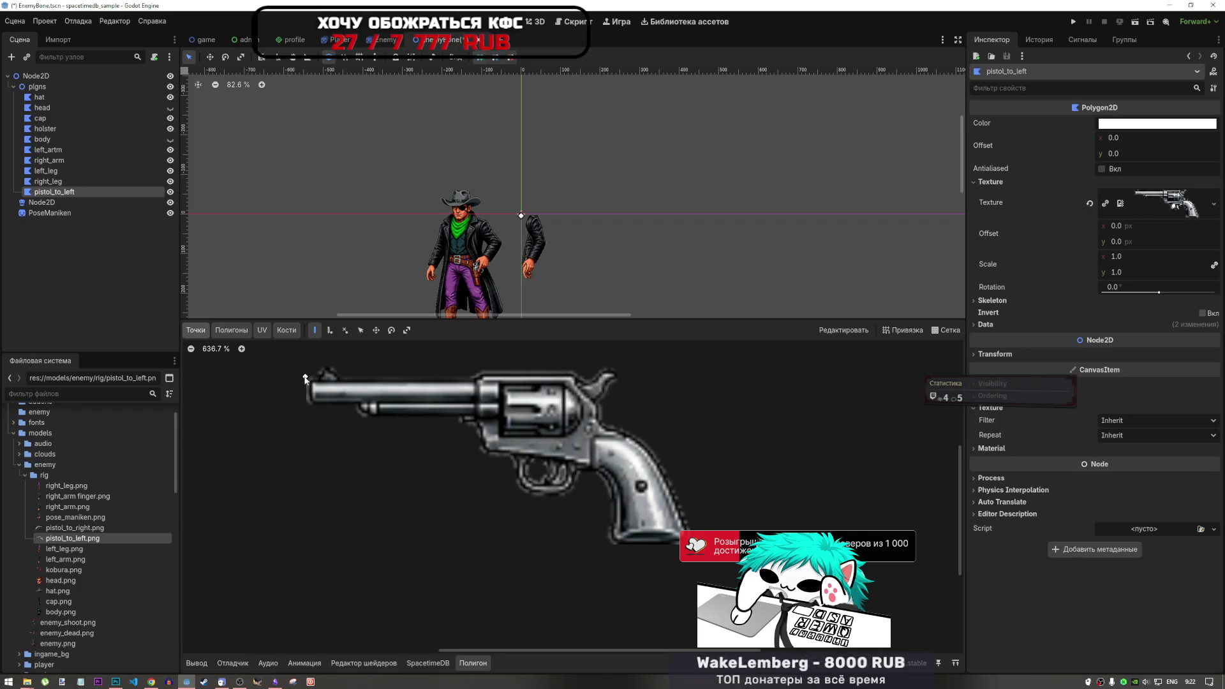
{"action": "left_click", "coordinate": [308, 377]}
{"action": "left_click", "coordinate": [307, 378]}
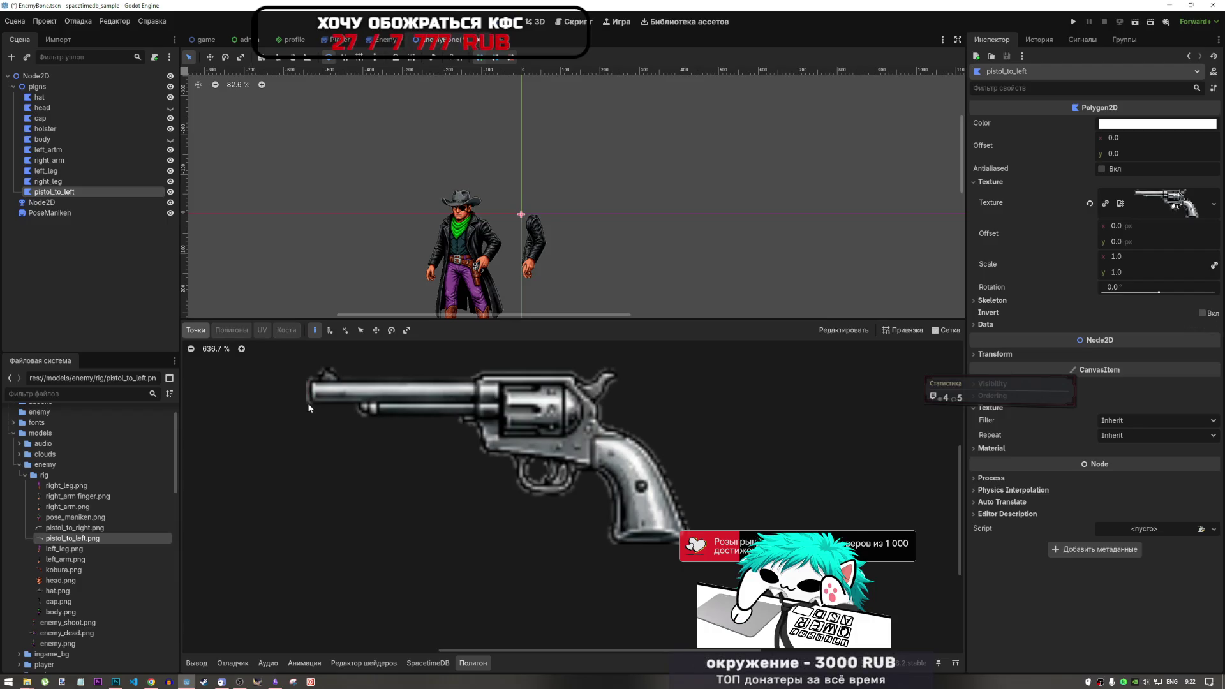
{"action": "left_click", "coordinate": [309, 376]}
{"action": "left_click", "coordinate": [308, 403]}
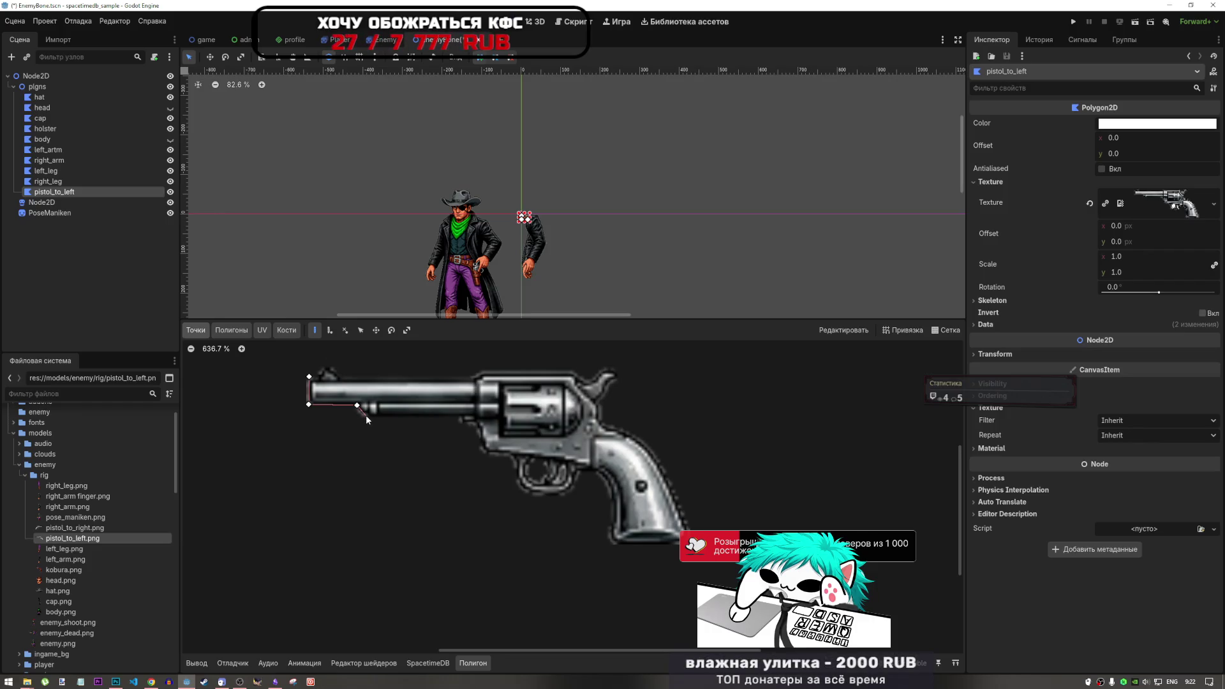
Add points along the barrel underside, down the frame front and around the trigger guard.
{"action": "left_click", "coordinate": [367, 415]}
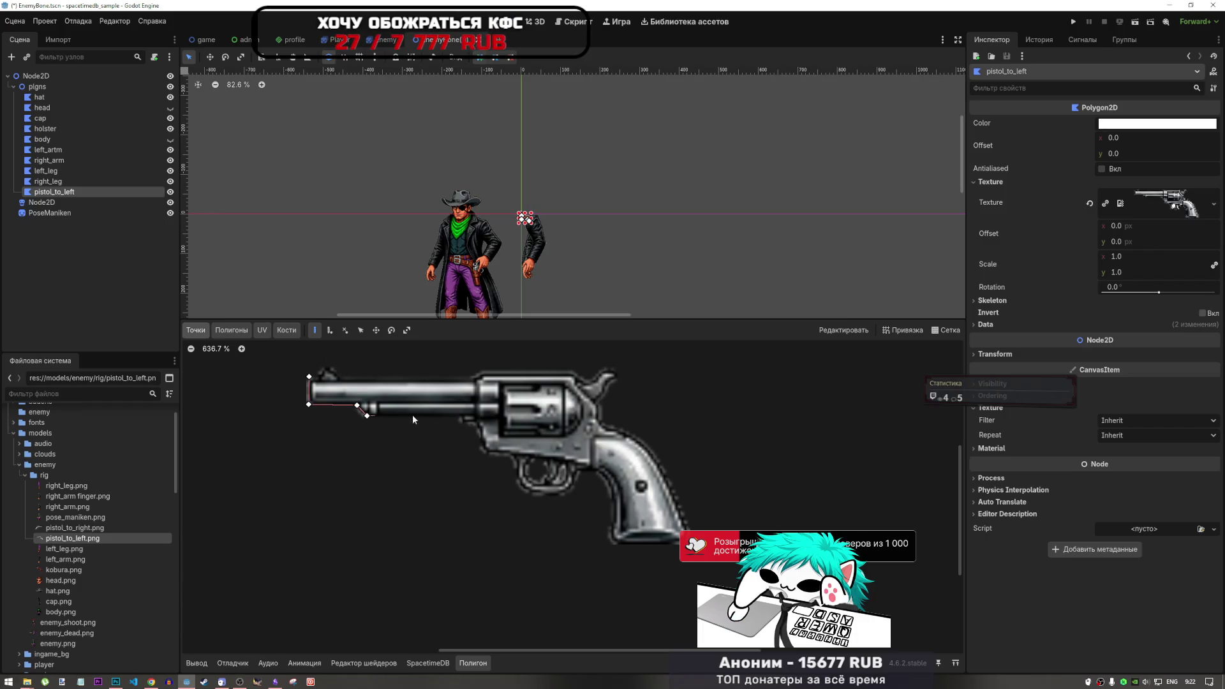
{"action": "left_click", "coordinate": [460, 419]}
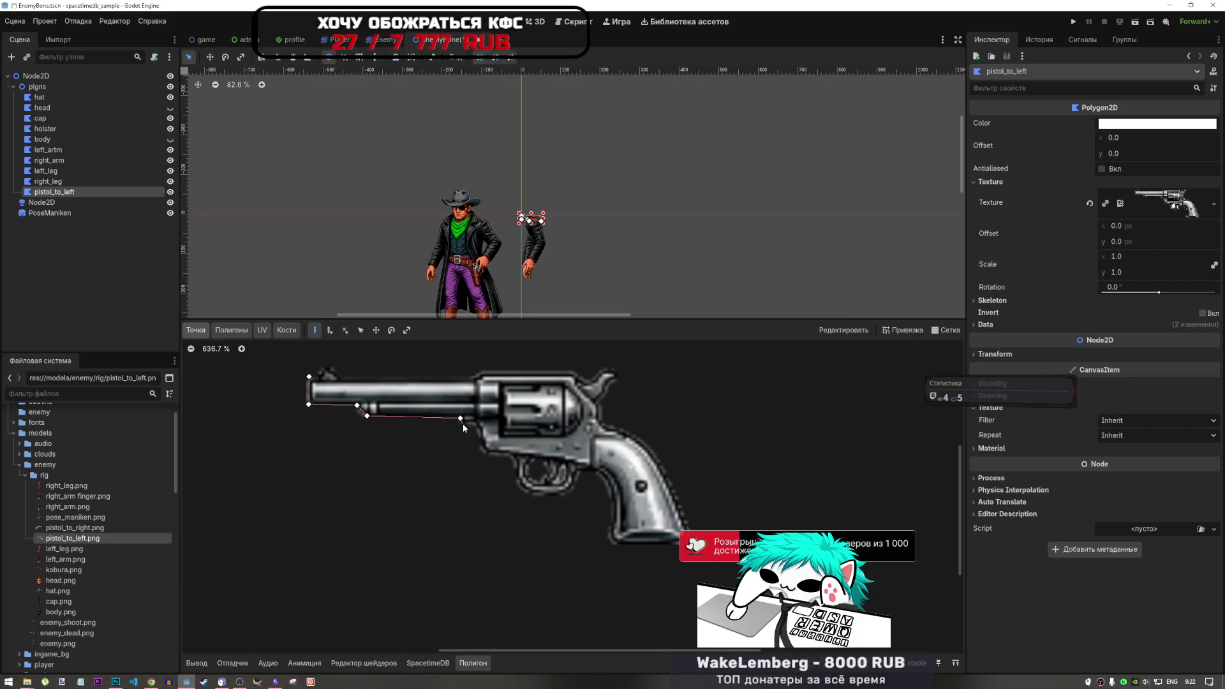
{"action": "left_click", "coordinate": [462, 423]}
{"action": "left_click", "coordinate": [479, 437]}
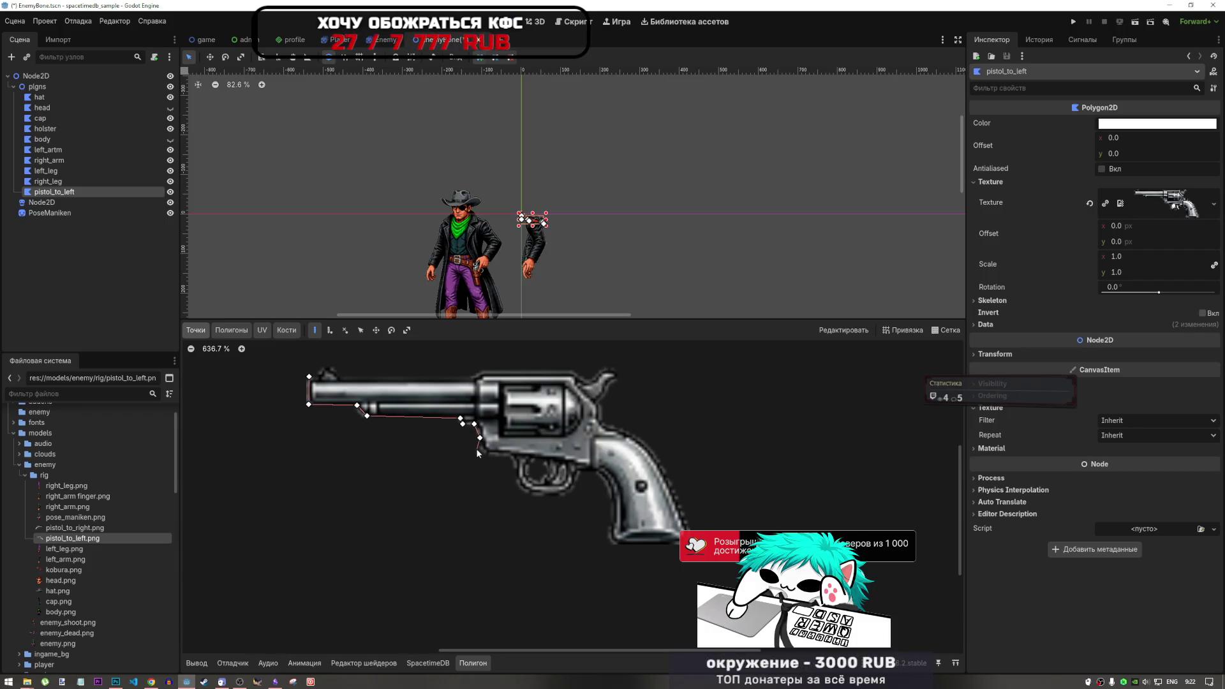
{"action": "left_click", "coordinate": [481, 449]}
{"action": "left_click", "coordinate": [486, 453]}
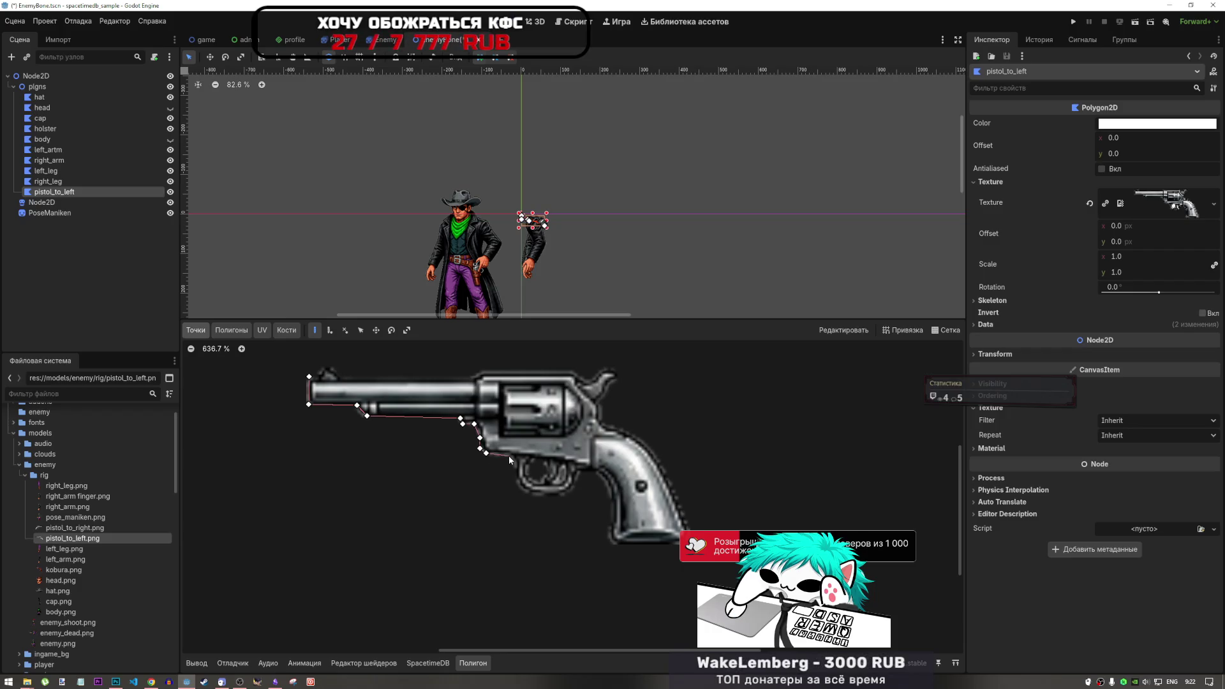
{"action": "left_click", "coordinate": [516, 467]}
{"action": "left_click", "coordinate": [516, 483]}
{"action": "left_click", "coordinate": [528, 493]}
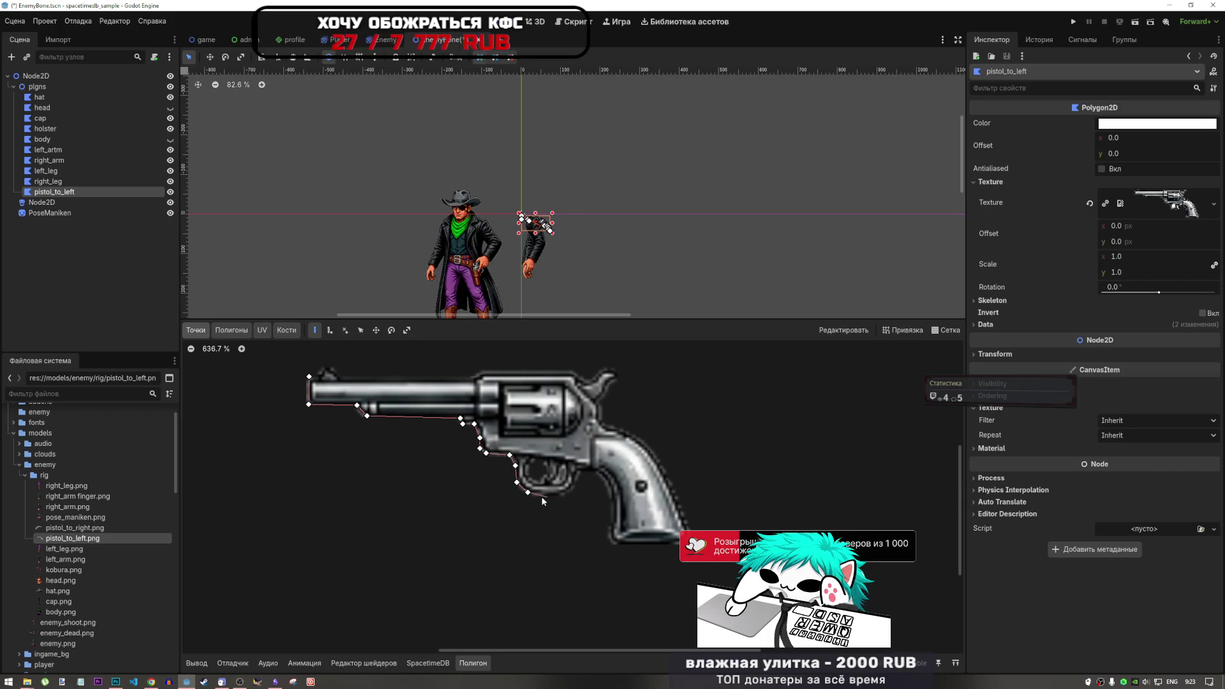
{"action": "left_click", "coordinate": [539, 496]}
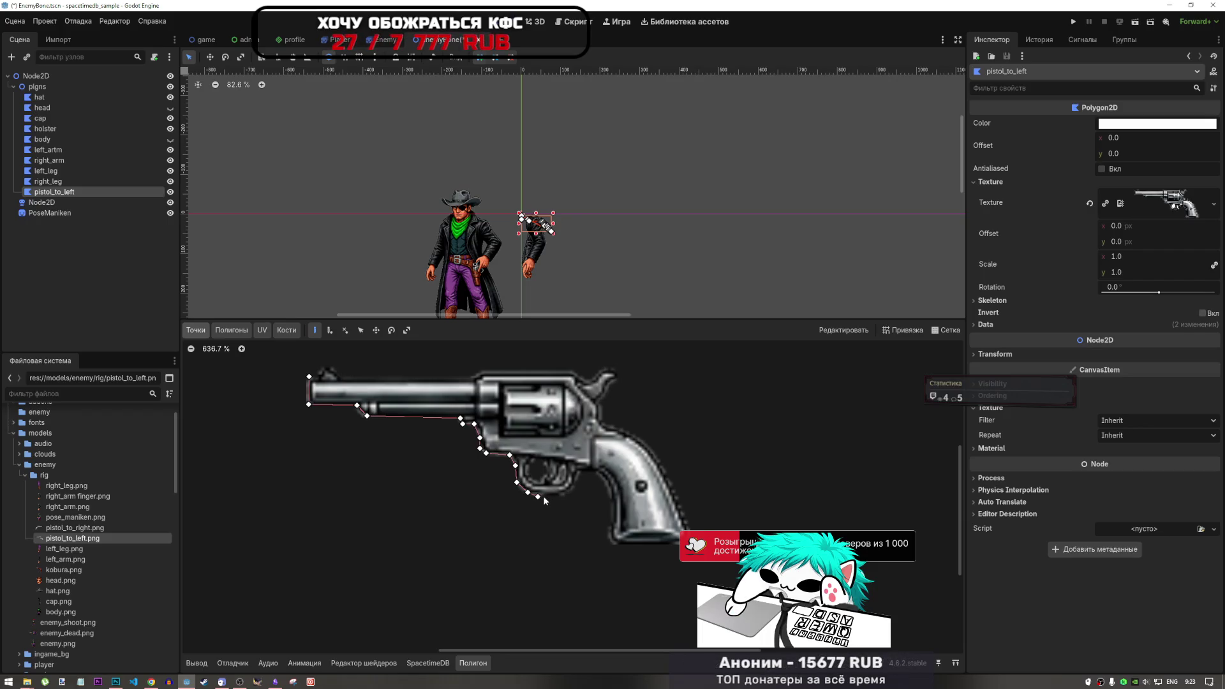
{"action": "left_click", "coordinate": [563, 495]}
{"action": "left_click", "coordinate": [575, 488]}
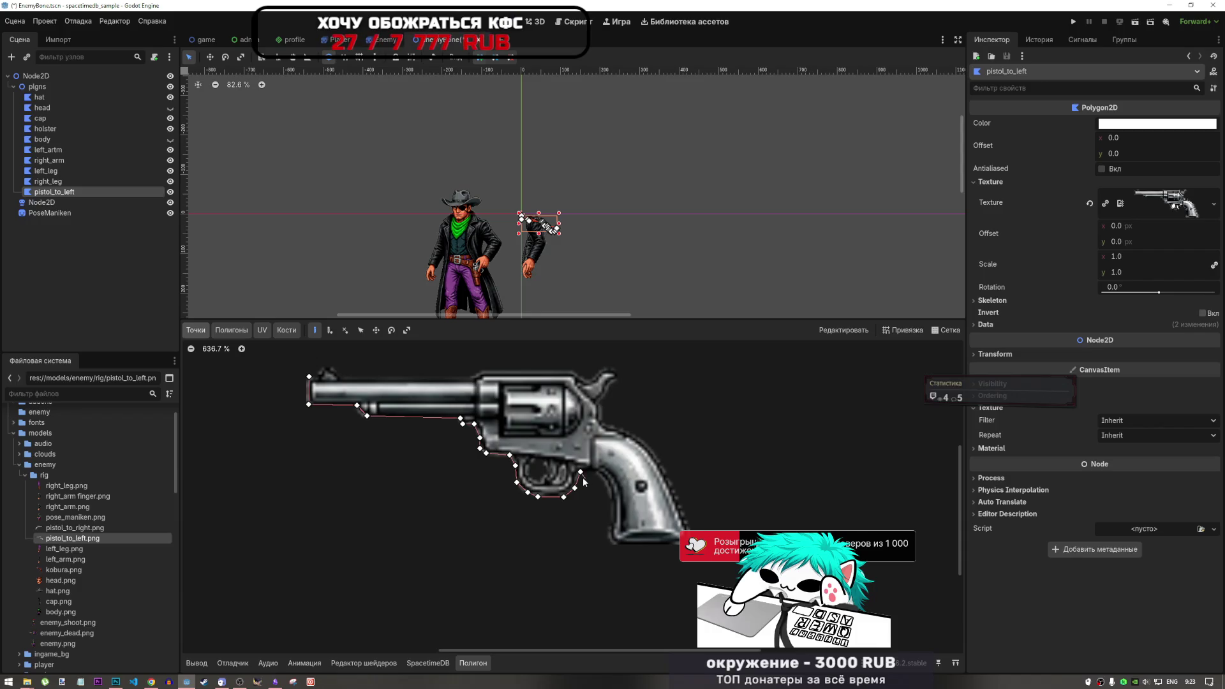
{"action": "left_click", "coordinate": [150, 681]}
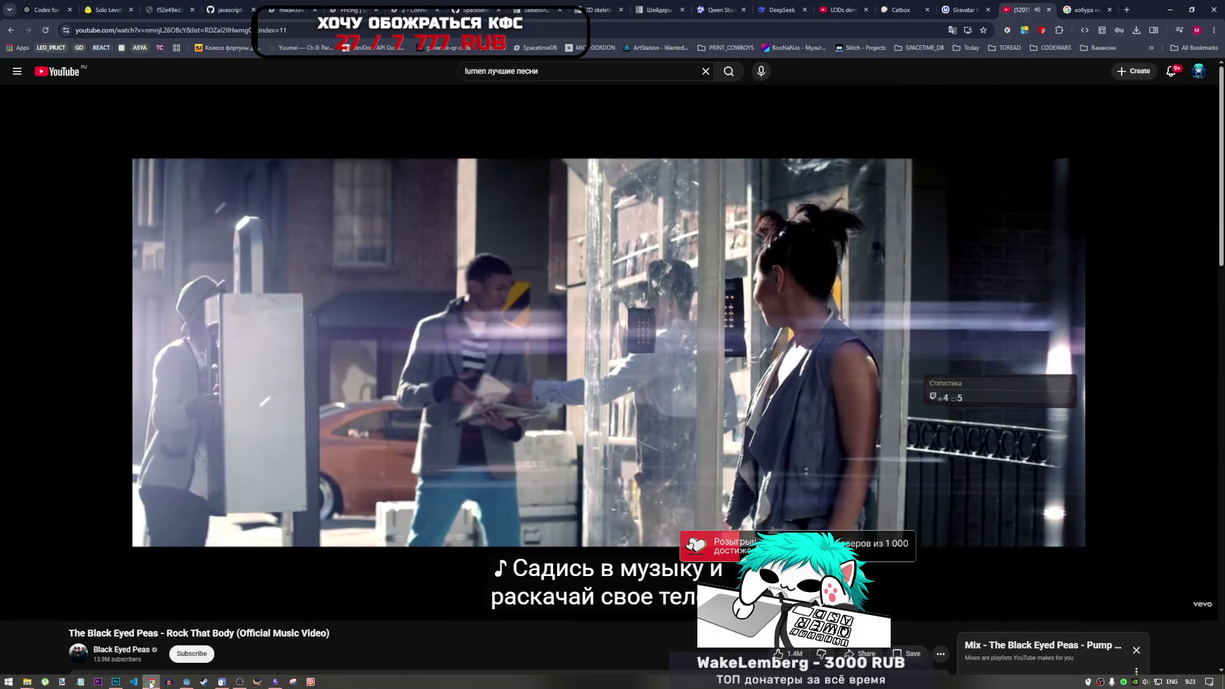
Trace points down the front of the grip, across its bottom and back up its rear edge.
{"action": "left_click", "coordinate": [151, 681]}
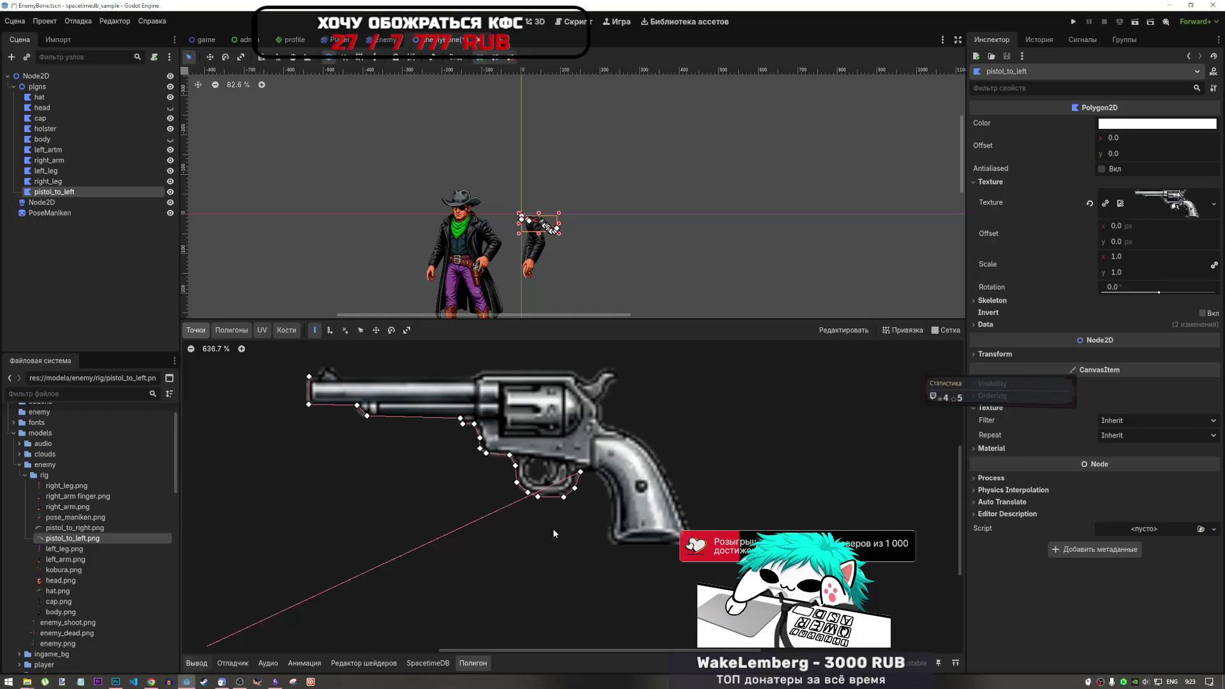
{"action": "left_click", "coordinate": [592, 472]}
{"action": "left_click", "coordinate": [600, 477]}
{"action": "left_click", "coordinate": [606, 484]}
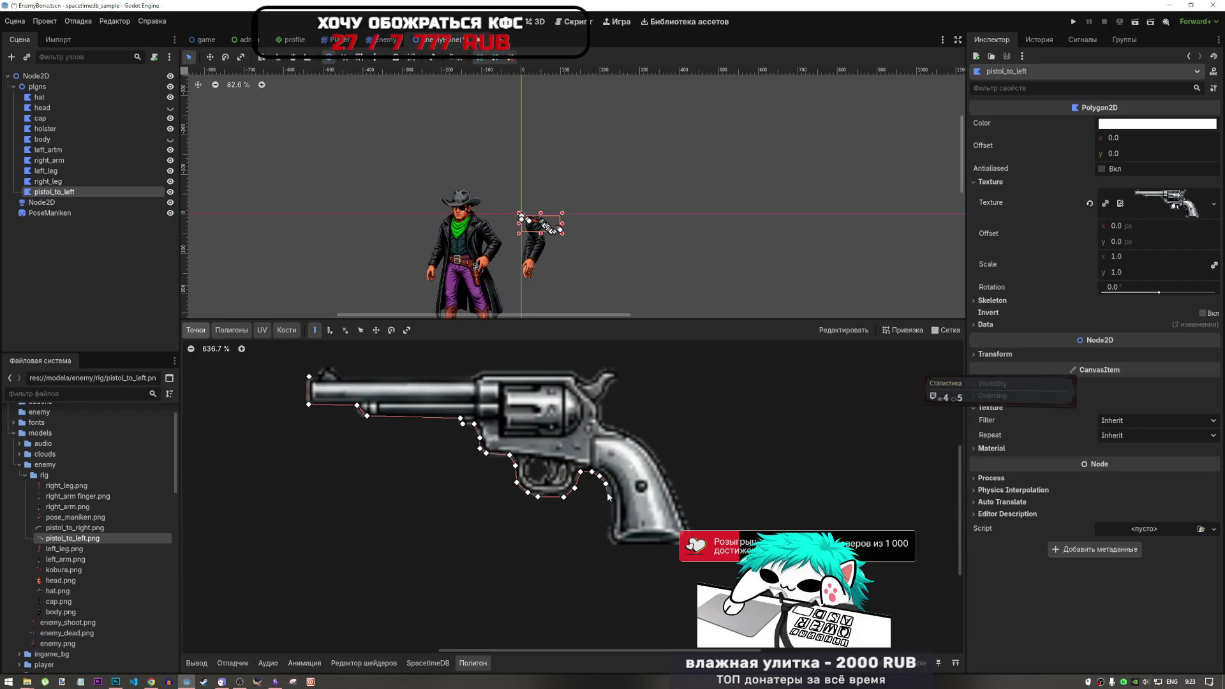
{"action": "left_click", "coordinate": [610, 495]}
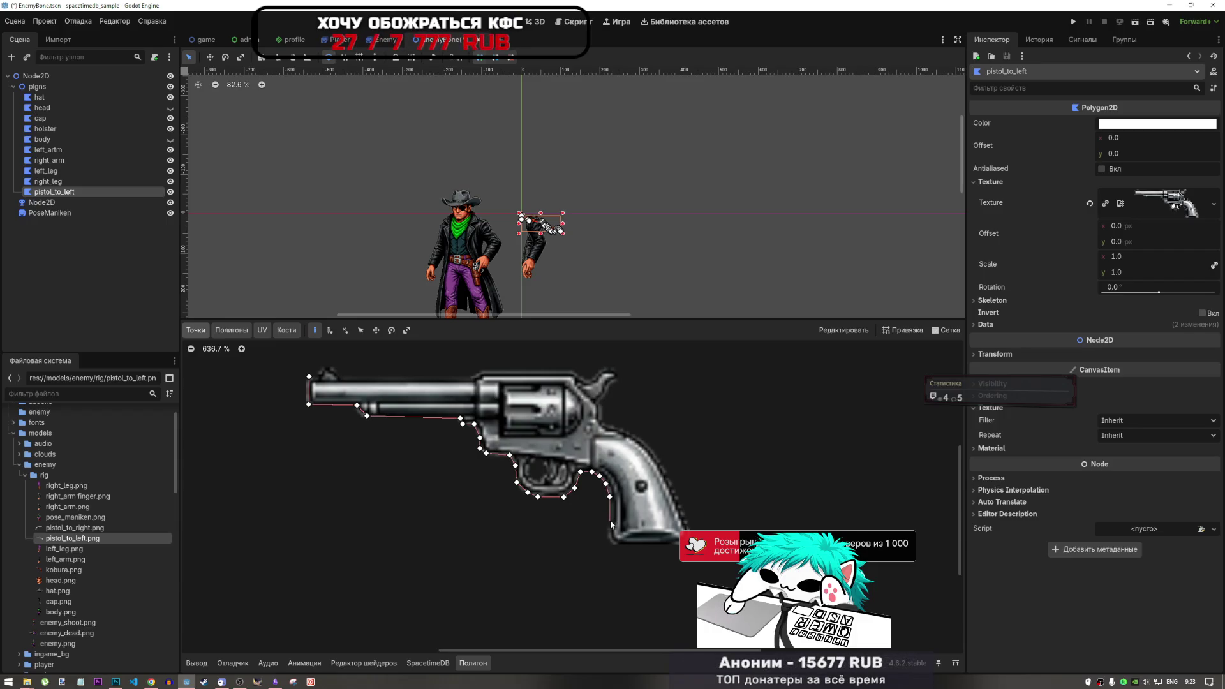
{"action": "left_click", "coordinate": [609, 528]}
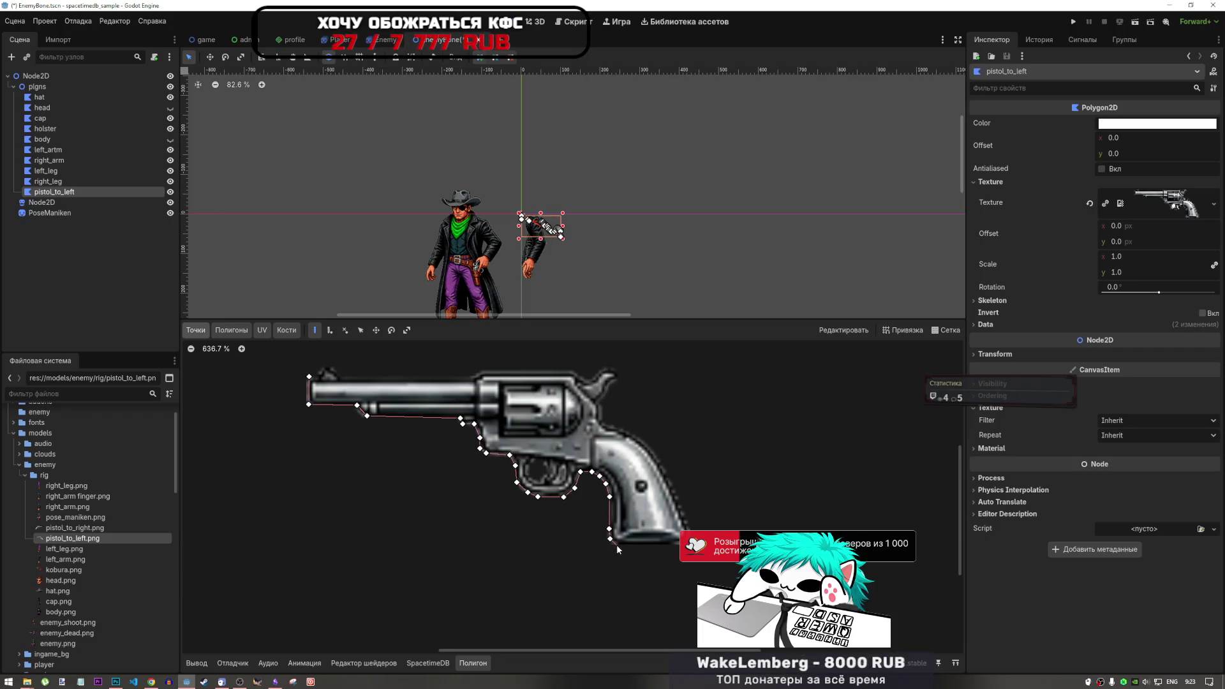
{"action": "left_click", "coordinate": [616, 545]}
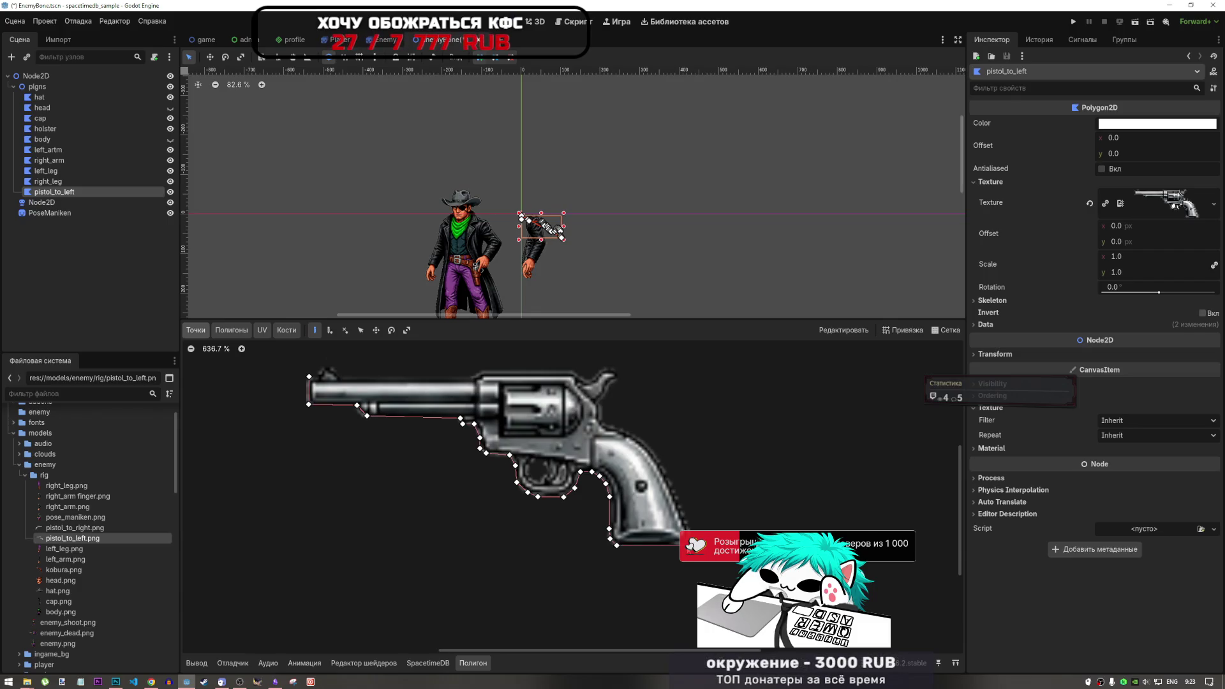
{"action": "left_click", "coordinate": [685, 544]}
{"action": "left_click", "coordinate": [669, 477]}
{"action": "left_click", "coordinate": [648, 446]}
{"action": "left_click", "coordinate": [629, 434]}
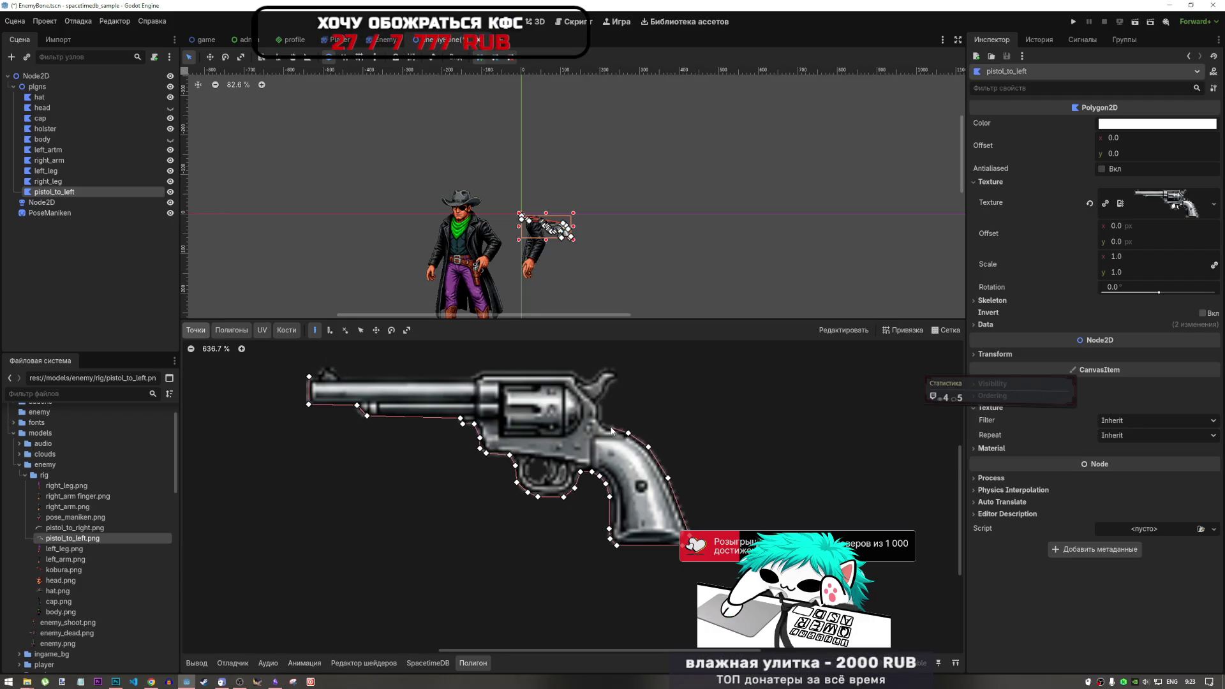
{"action": "left_click", "coordinate": [603, 426]}
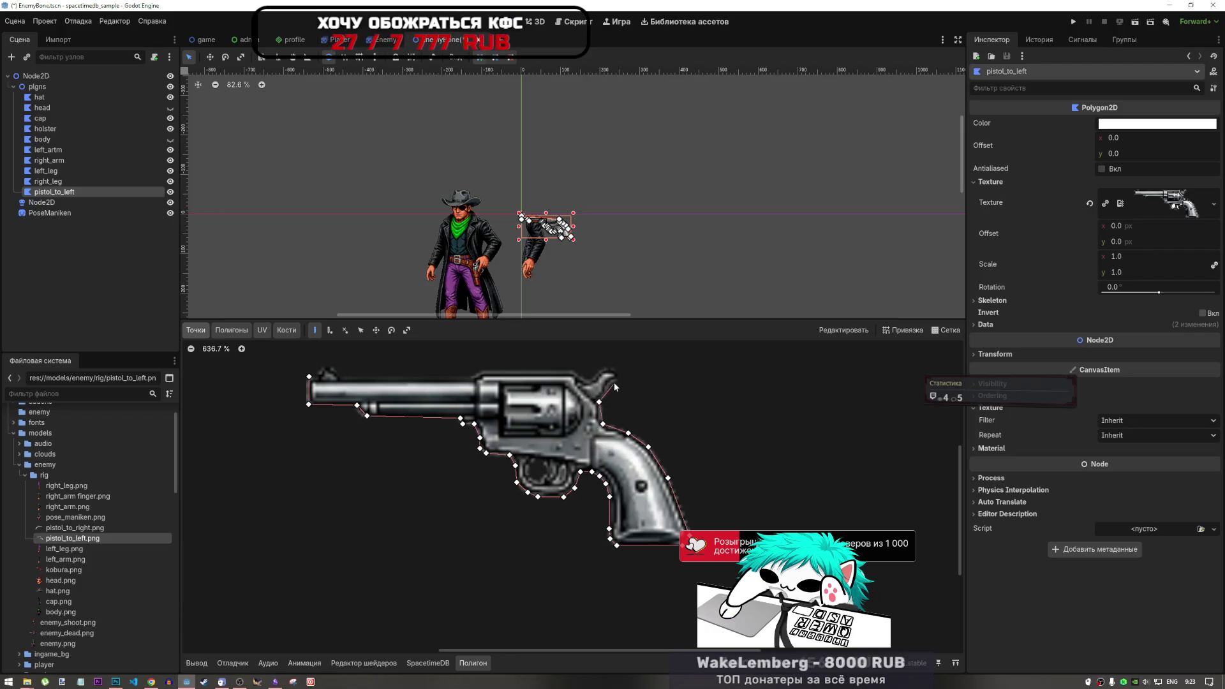
Outline the hammer, the top edge and barrel tip, then close the polygon at its first point.
{"action": "left_click", "coordinate": [607, 390]}
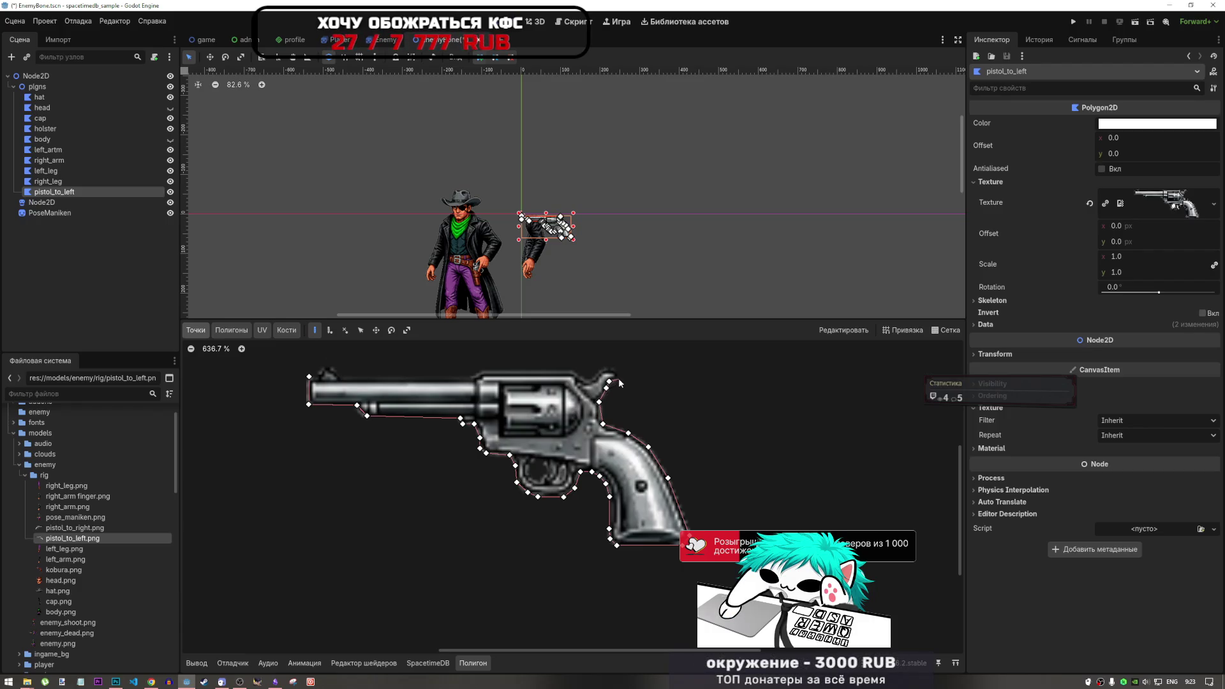
{"action": "left_click", "coordinate": [618, 378]}
{"action": "left_click", "coordinate": [615, 369]}
{"action": "left_click", "coordinate": [603, 370]}
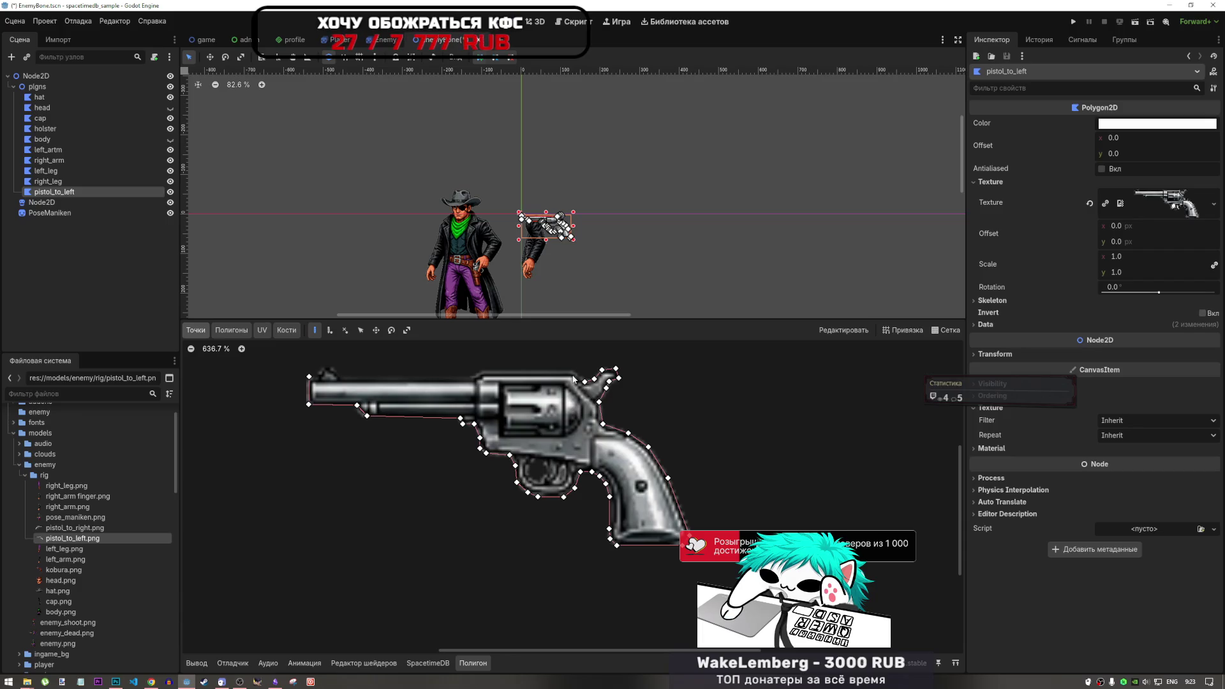
{"action": "left_click", "coordinate": [572, 370]}
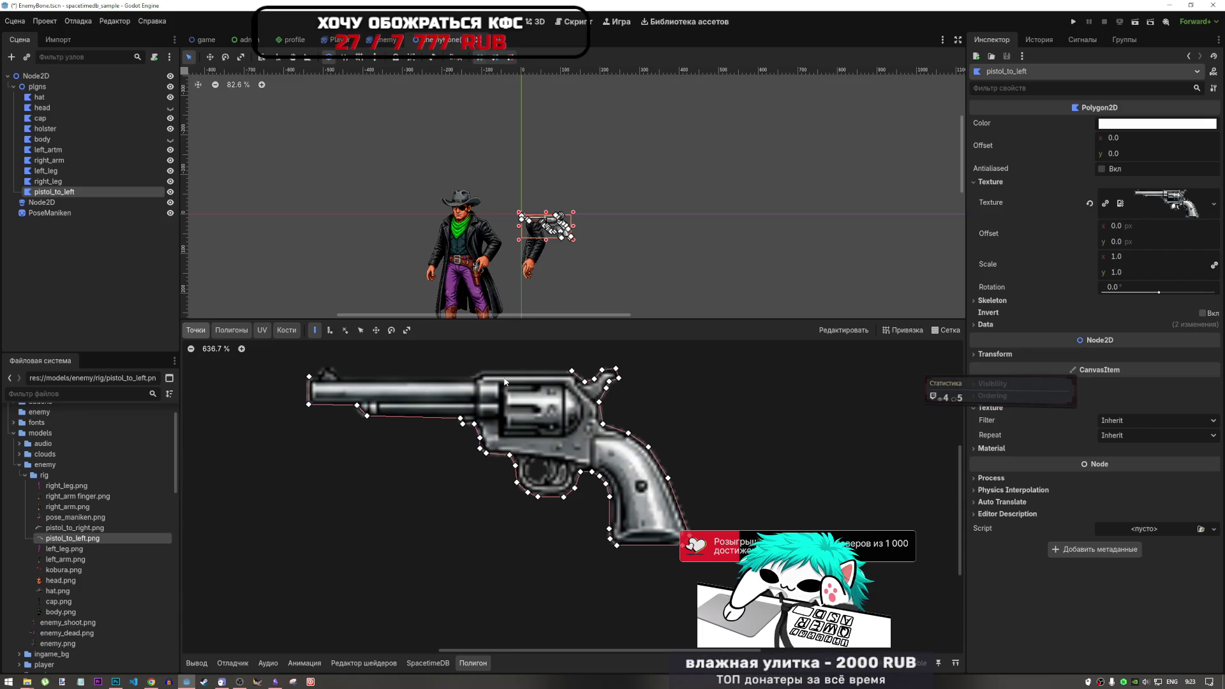
{"action": "left_click", "coordinate": [472, 379]}
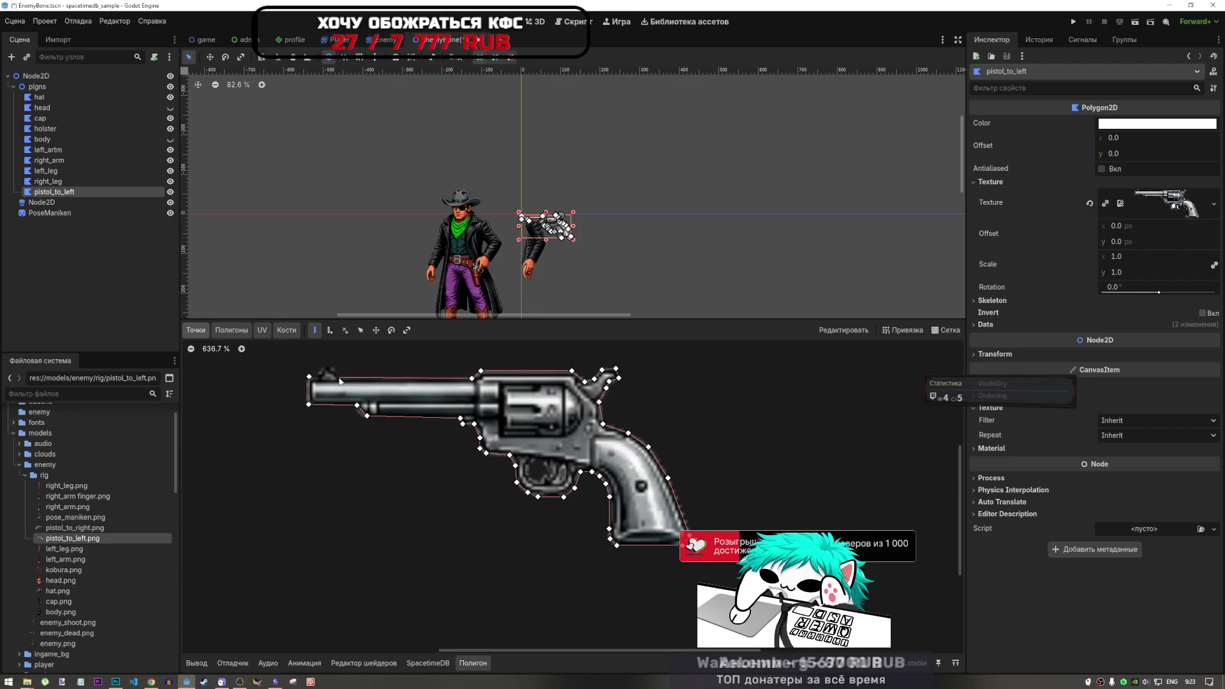
{"action": "left_click", "coordinate": [341, 379]}
{"action": "left_click", "coordinate": [326, 364]}
{"action": "left_click", "coordinate": [318, 378]}
{"action": "left_click", "coordinate": [310, 380]}
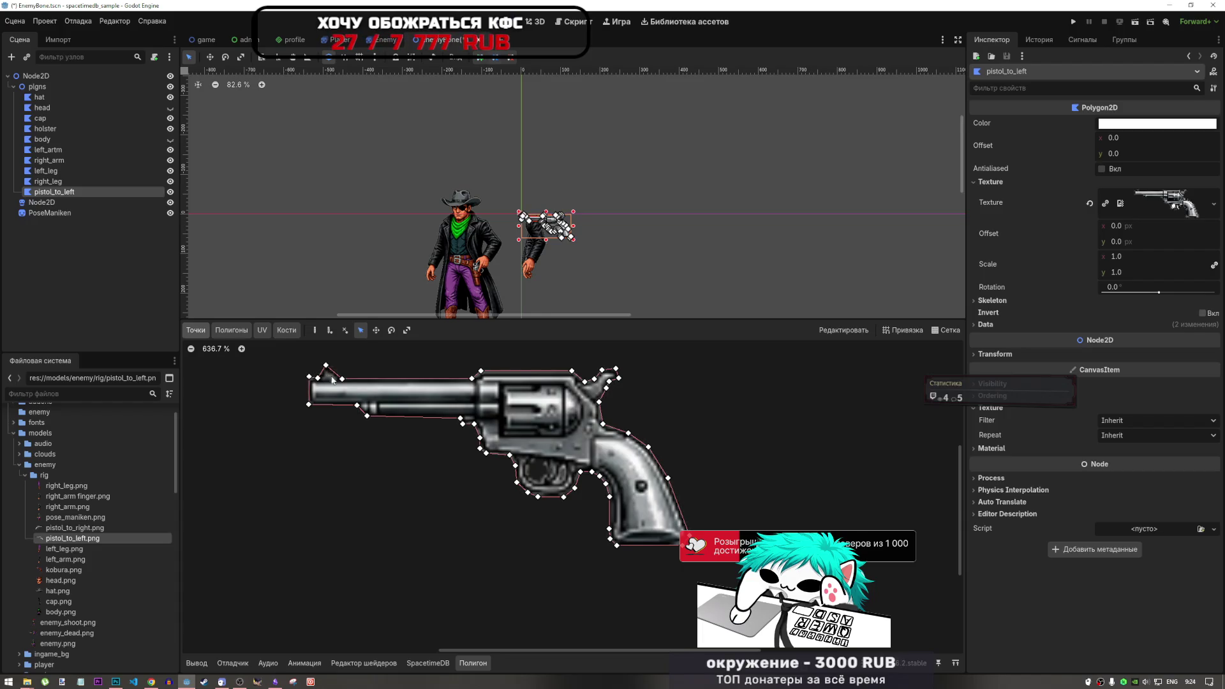
Inspect the right_arm, hat, head and cap pieces in the Scene dock.
{"action": "scroll", "coordinate": [539, 420], "scroll_direction": "down", "scroll_amount": 4}
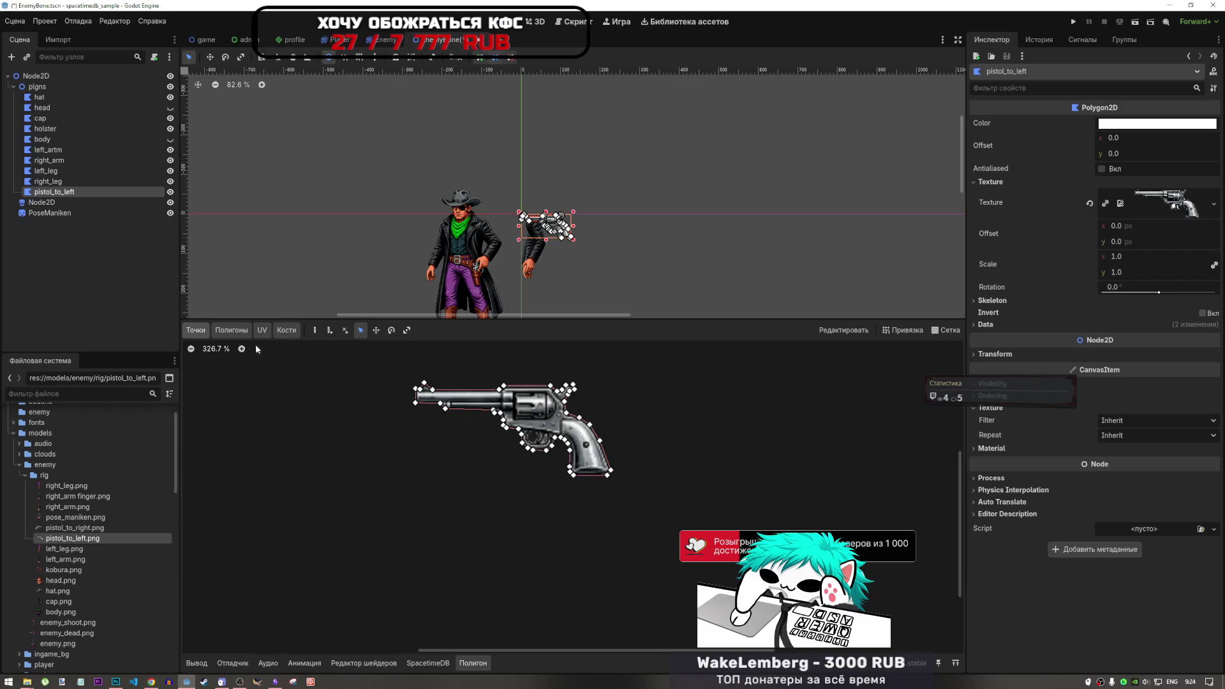
{"action": "left_click", "coordinate": [95, 160]}
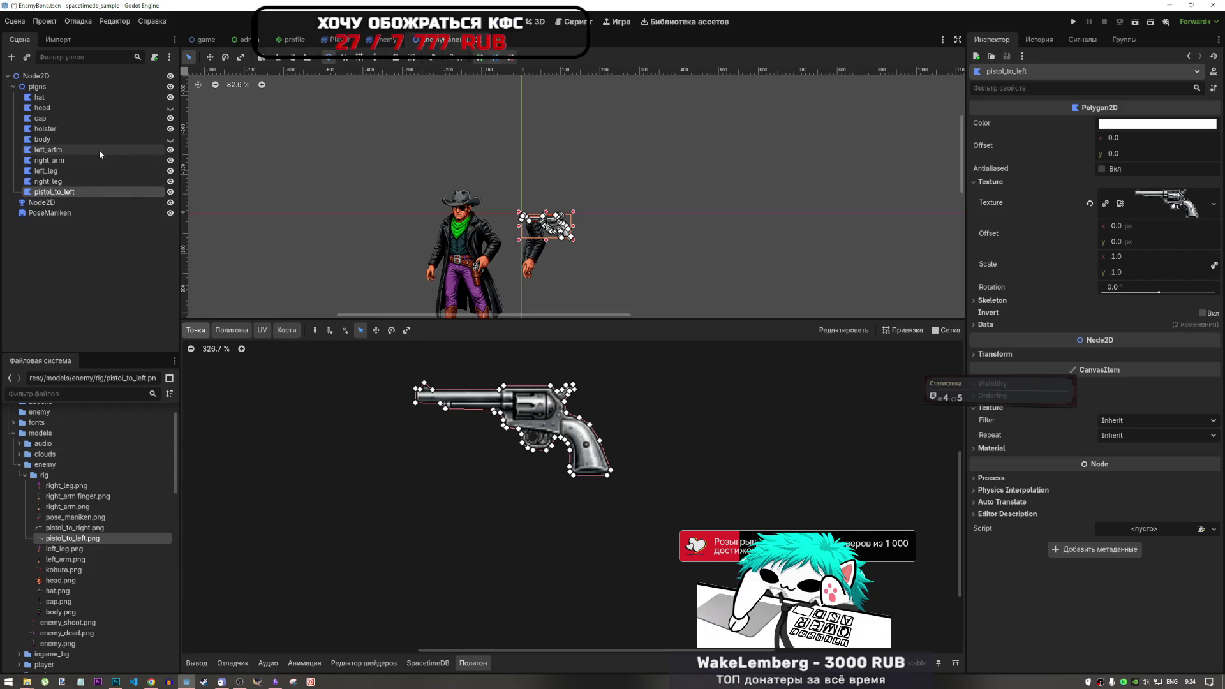
{"action": "left_click", "coordinate": [51, 128]}
{"action": "left_click", "coordinate": [55, 97]}
{"action": "left_click", "coordinate": [51, 107]}
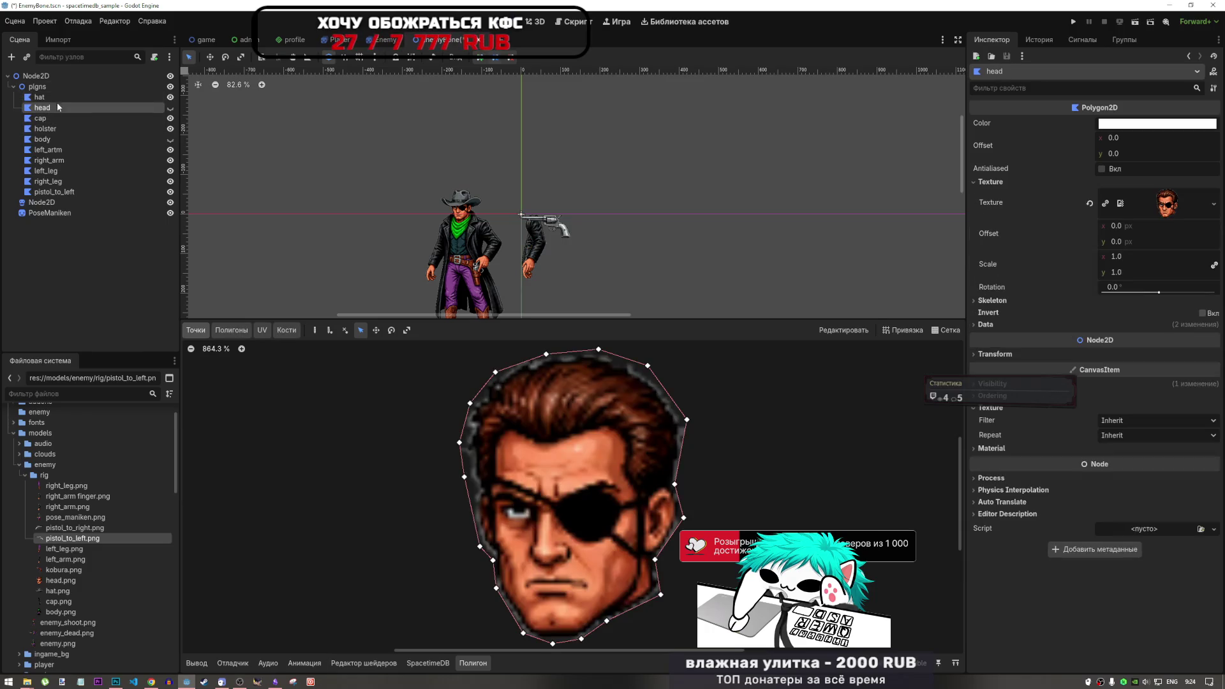
{"action": "left_click", "coordinate": [54, 96]}
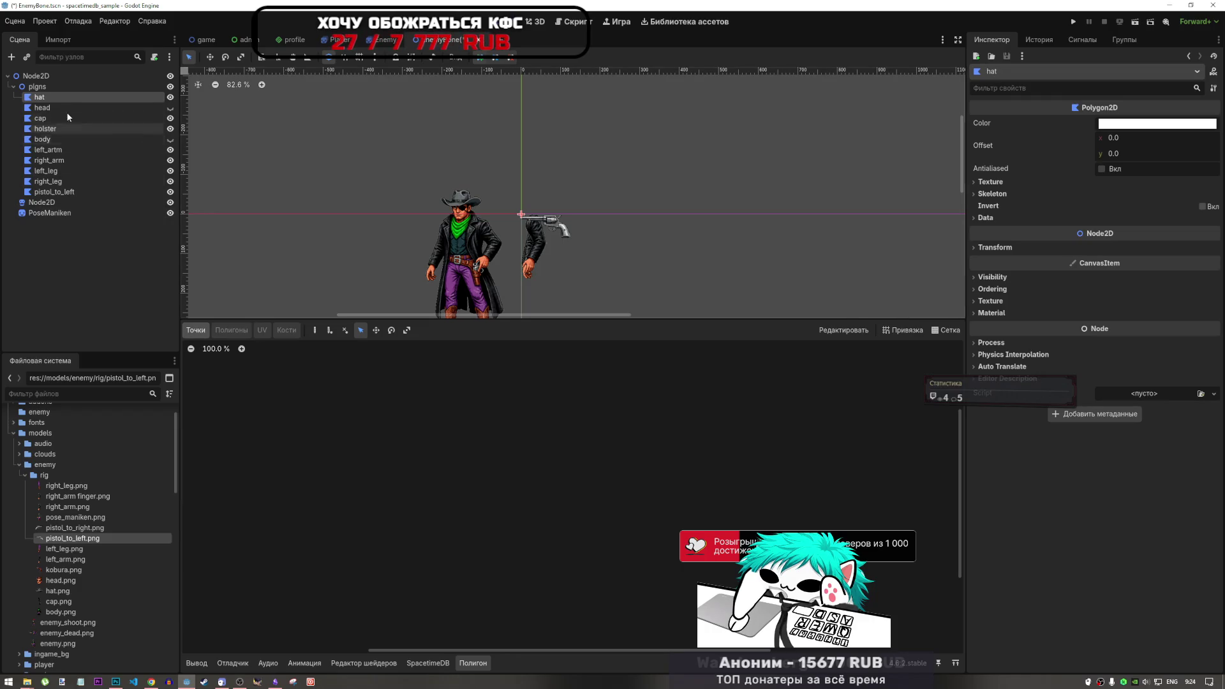
{"action": "left_click", "coordinate": [66, 108]}
{"action": "left_click", "coordinate": [47, 118]}
{"action": "scroll", "coordinate": [510, 197], "scroll_direction": "up", "scroll_amount": 5}
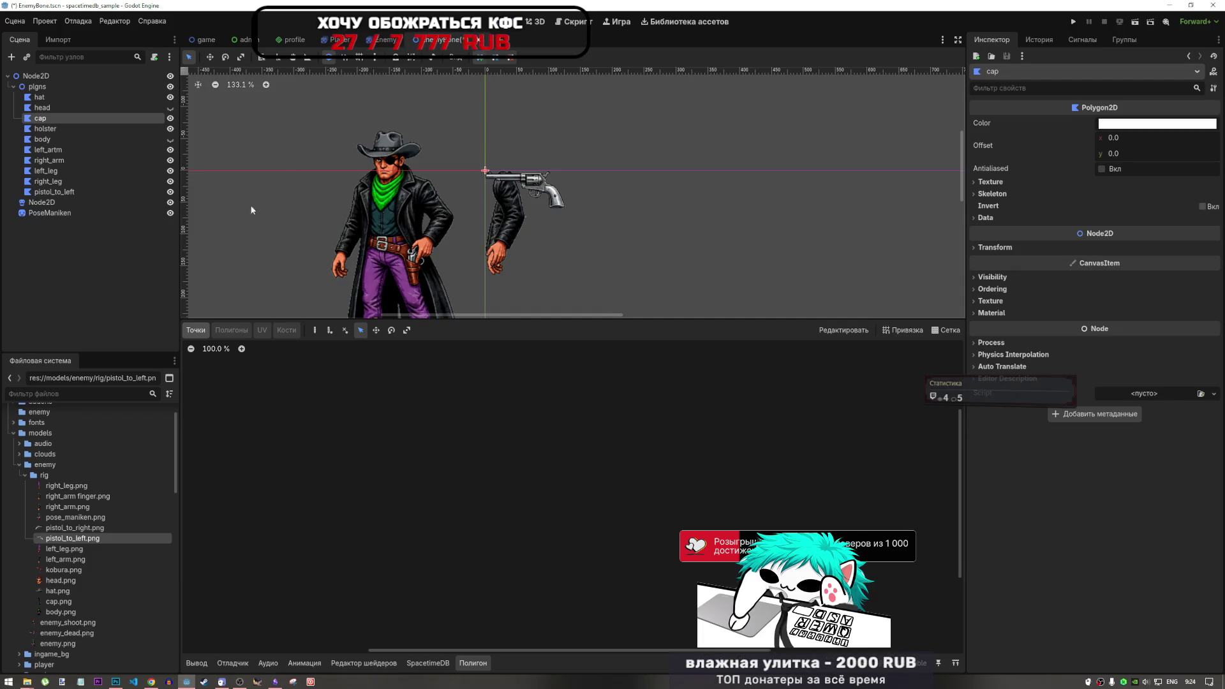
Hide the body, left_artm, right_arm, right_leg and pistol_to_left pieces on the canvas.
{"action": "left_click", "coordinate": [85, 487]}
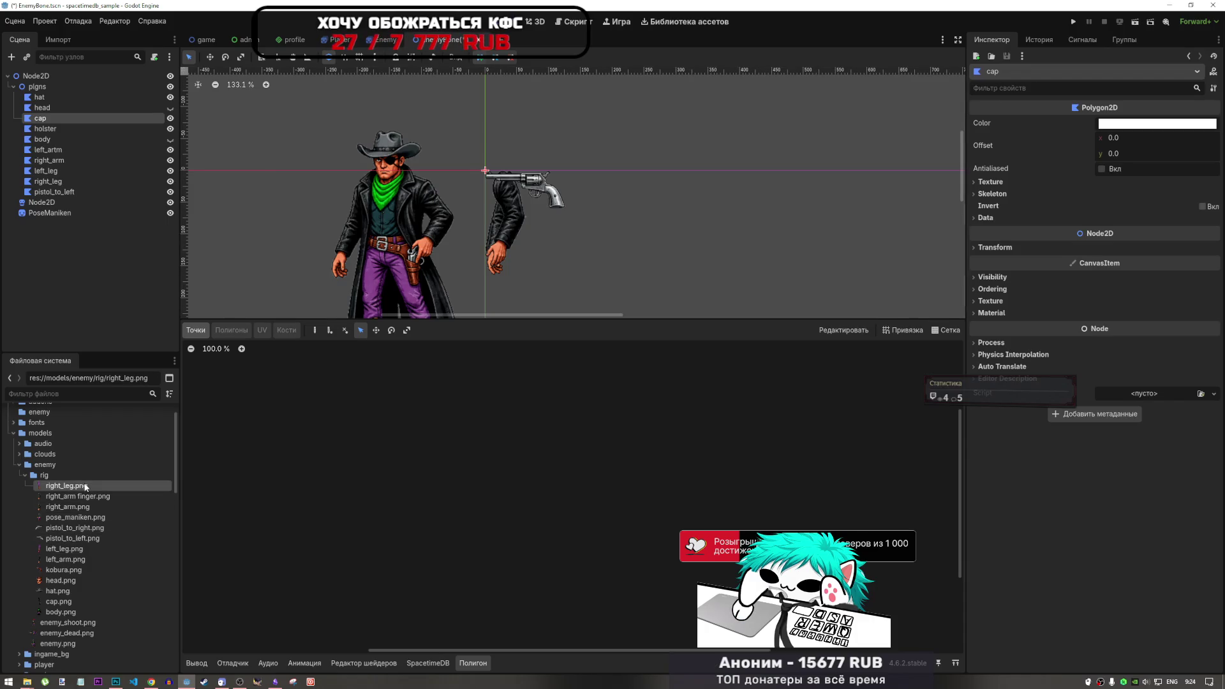
{"action": "scroll", "coordinate": [625, 265], "scroll_direction": "down", "scroll_amount": 3}
{"action": "scroll", "coordinate": [591, 201], "scroll_direction": "up", "scroll_amount": 3}
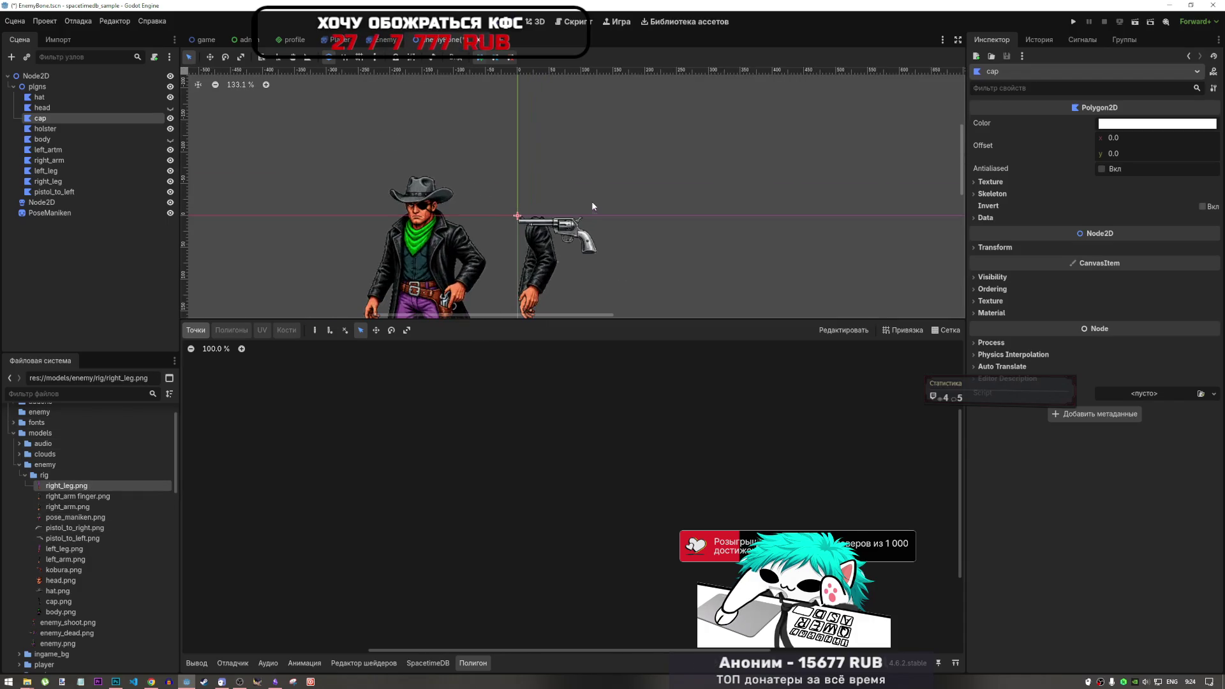
{"action": "scroll", "coordinate": [577, 152], "scroll_direction": "down", "scroll_amount": 3}
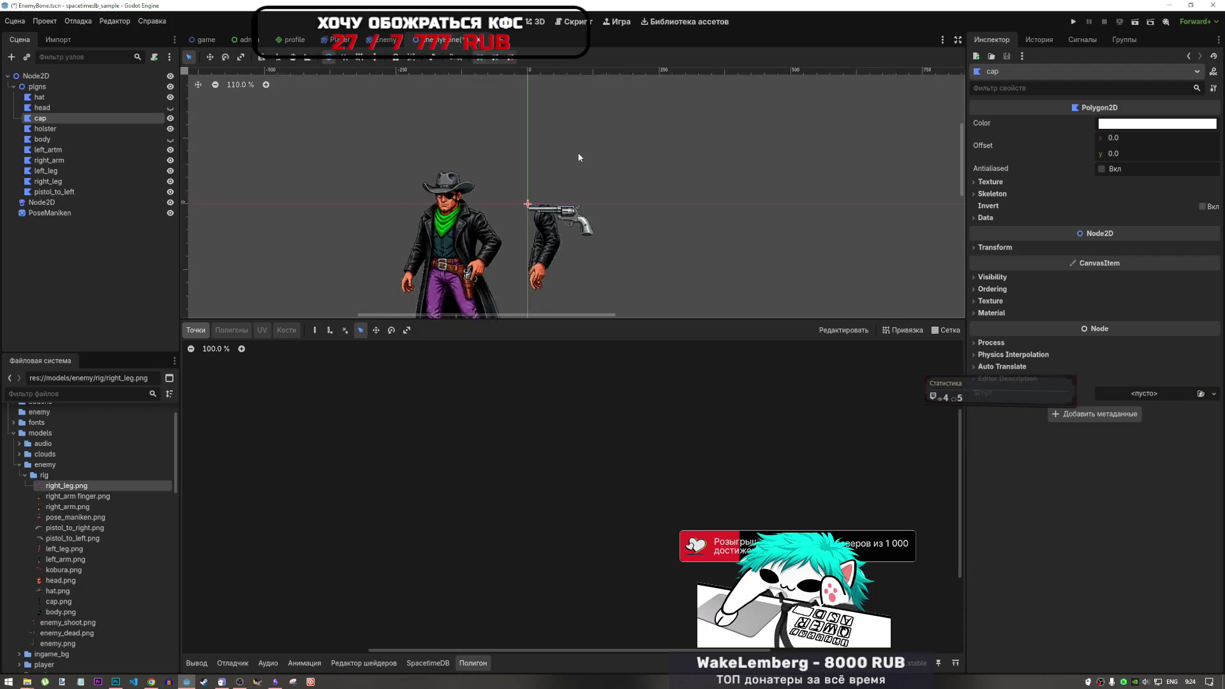
{"action": "left_click", "coordinate": [170, 119]}
{"action": "left_click", "coordinate": [170, 118]}
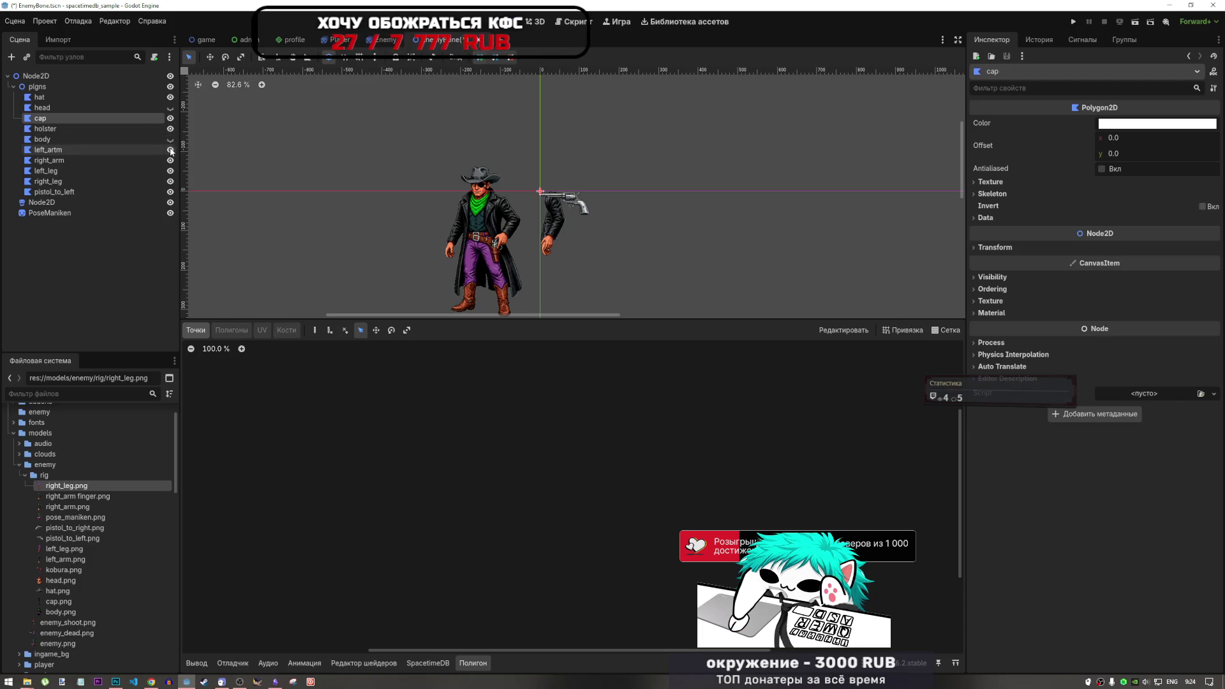
{"action": "left_click", "coordinate": [169, 139]}
{"action": "left_click", "coordinate": [169, 140]}
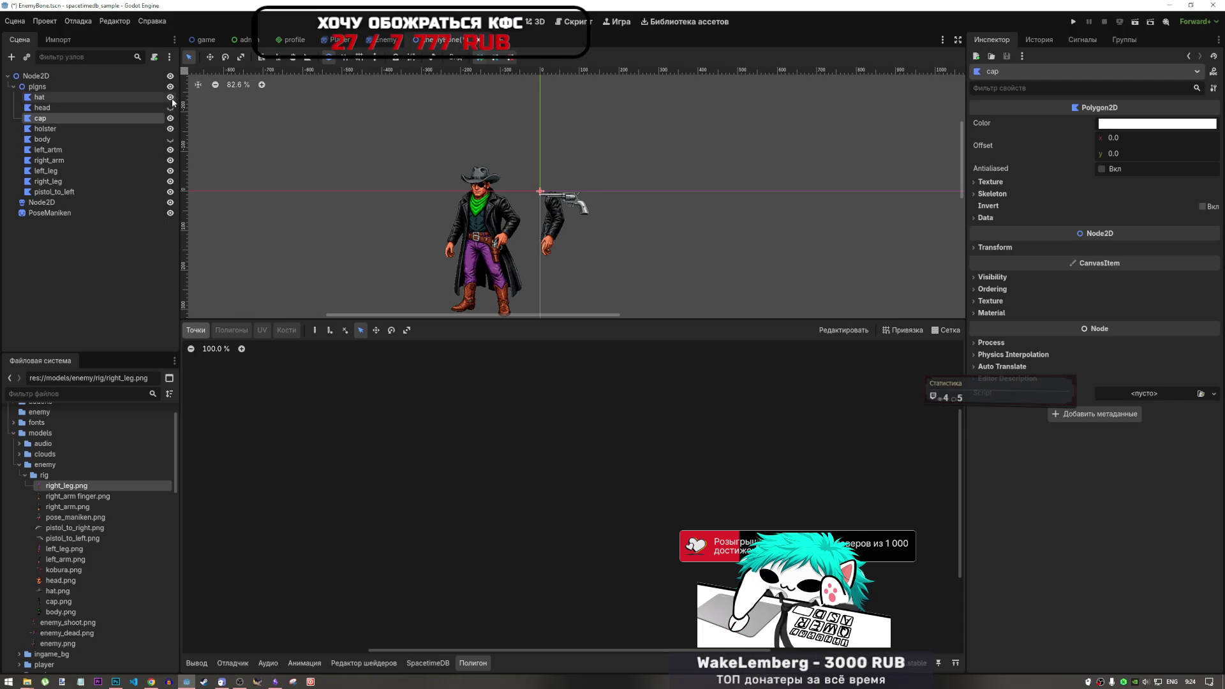
{"action": "left_click", "coordinate": [170, 149]}
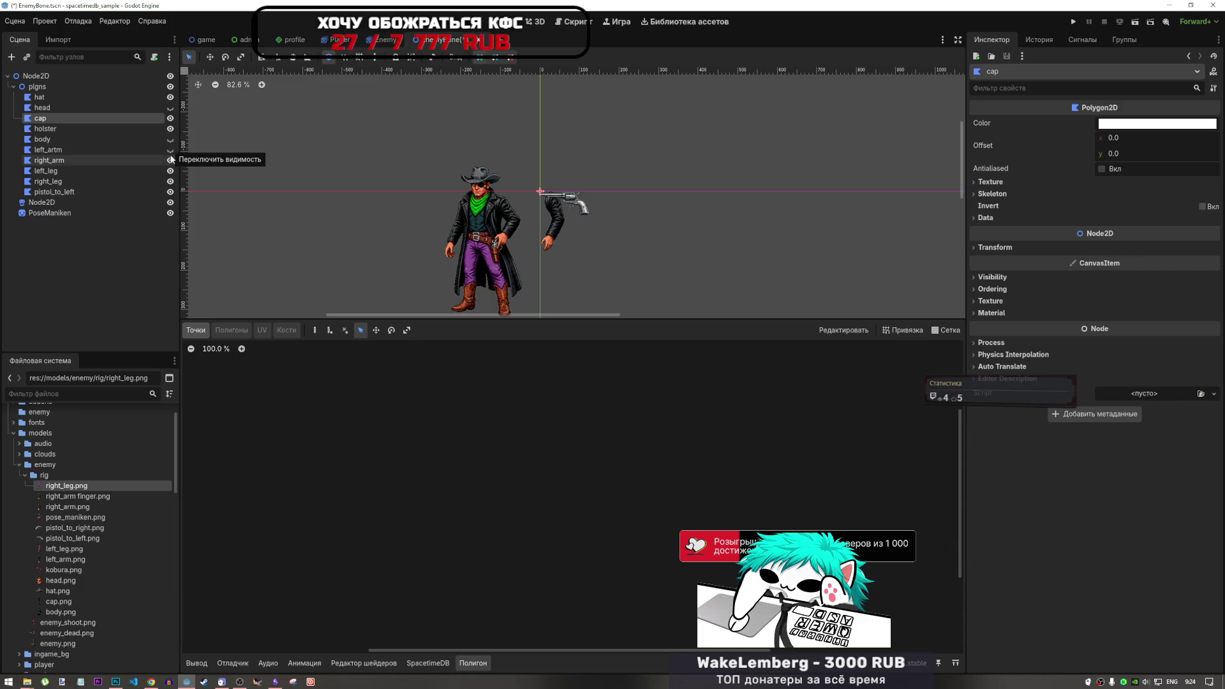
{"action": "left_click", "coordinate": [170, 161]}
{"action": "left_click", "coordinate": [170, 191]}
{"action": "left_click", "coordinate": [170, 181]}
{"action": "left_click", "coordinate": [84, 169]}
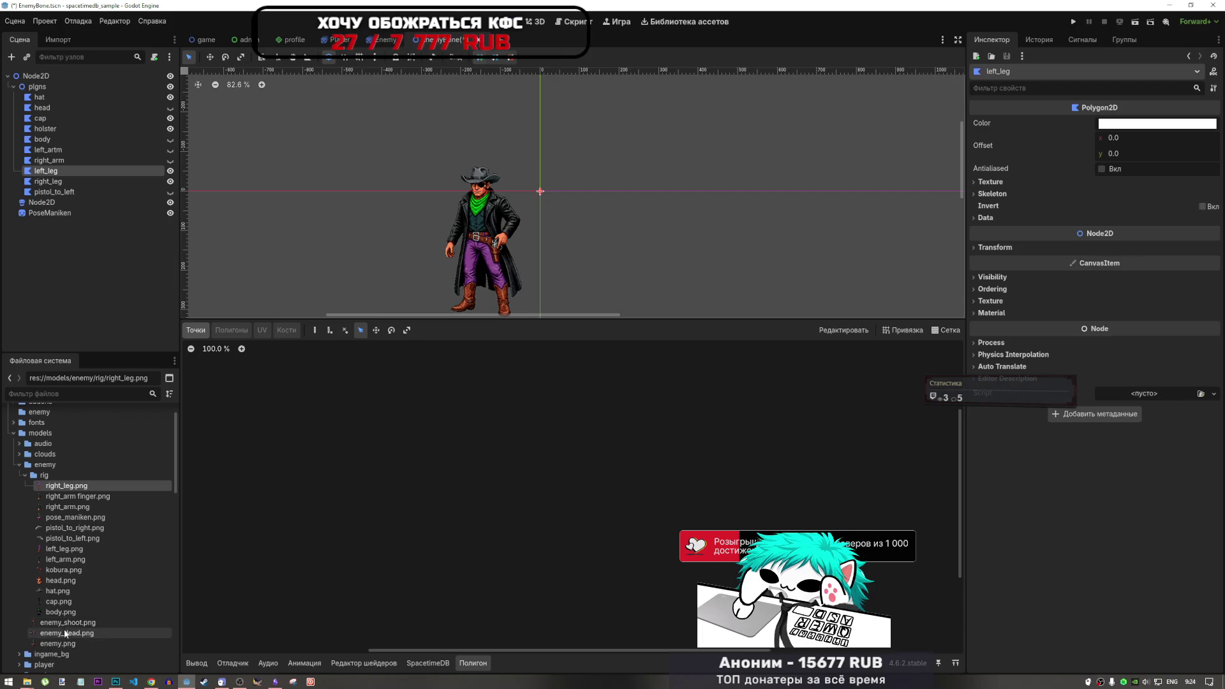
Give left_leg the left_leg.png texture and start its outline at the leg's top-left corner.
{"action": "left_click", "coordinate": [68, 550]}
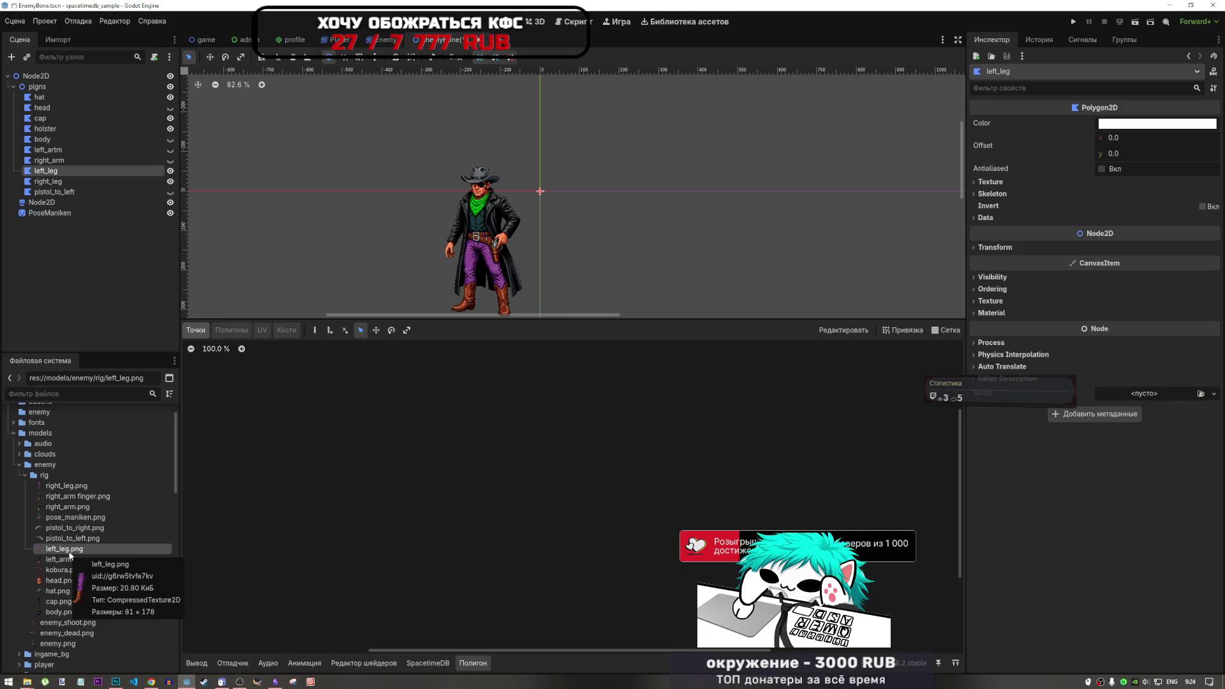
{"action": "mouse_move", "coordinate": [67, 555]}
{"action": "left_mouse_down"}
{"action": "mouse_move", "coordinate": [73, 536]}
{"action": "mouse_move", "coordinate": [982, 172]}
{"action": "mouse_move", "coordinate": [1005, 185]}
{"action": "left_mouse_up"}
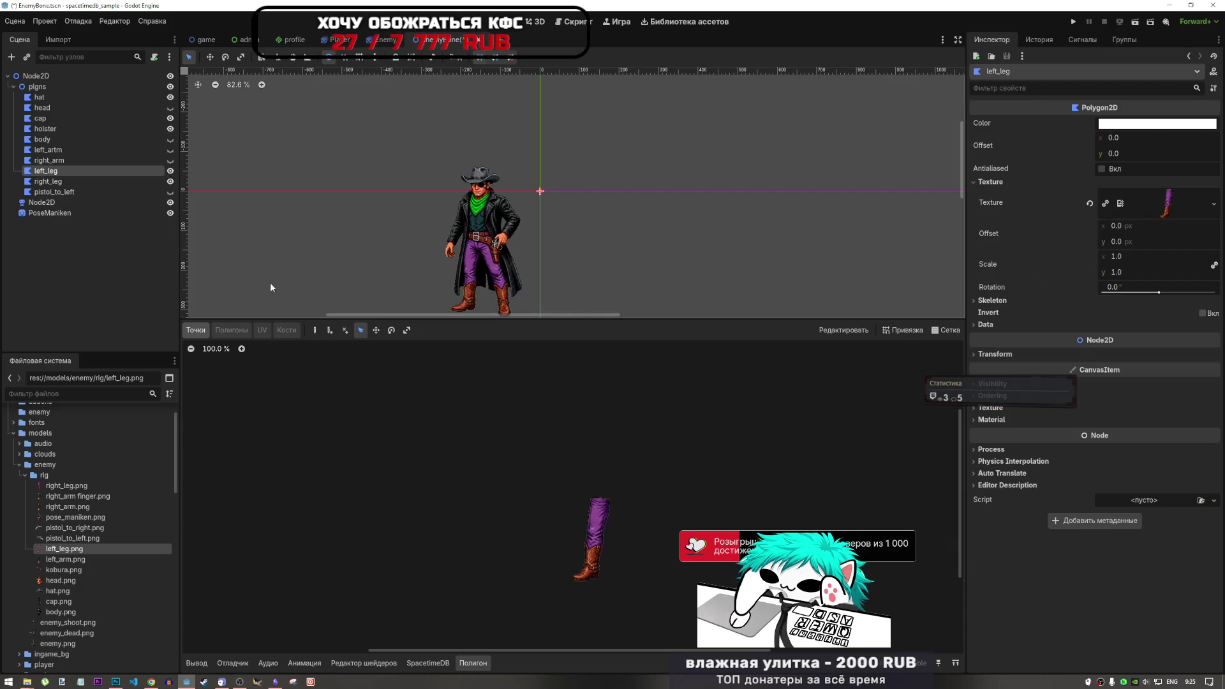
{"action": "left_click", "coordinate": [315, 330]}
{"action": "scroll", "coordinate": [541, 510], "scroll_direction": "up", "scroll_amount": 8}
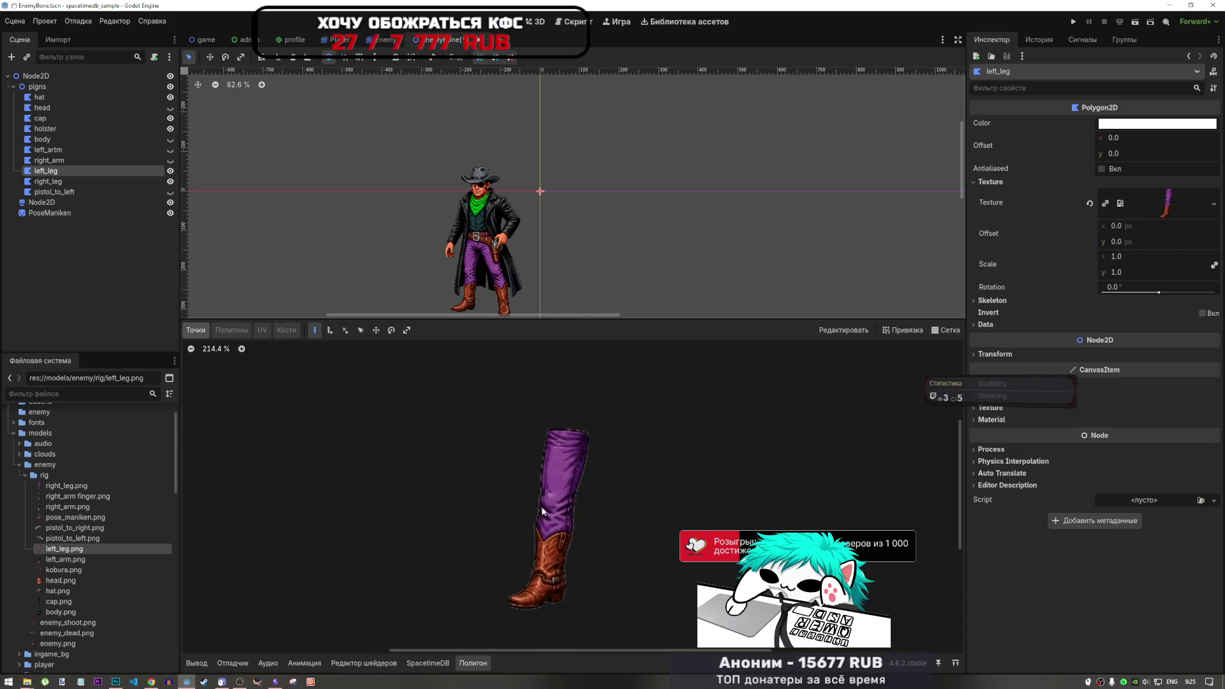
{"action": "scroll", "coordinate": [541, 507], "scroll_direction": "up", "scroll_amount": 4}
{"action": "scroll", "coordinate": [553, 389], "scroll_direction": "up", "scroll_amount": 1}
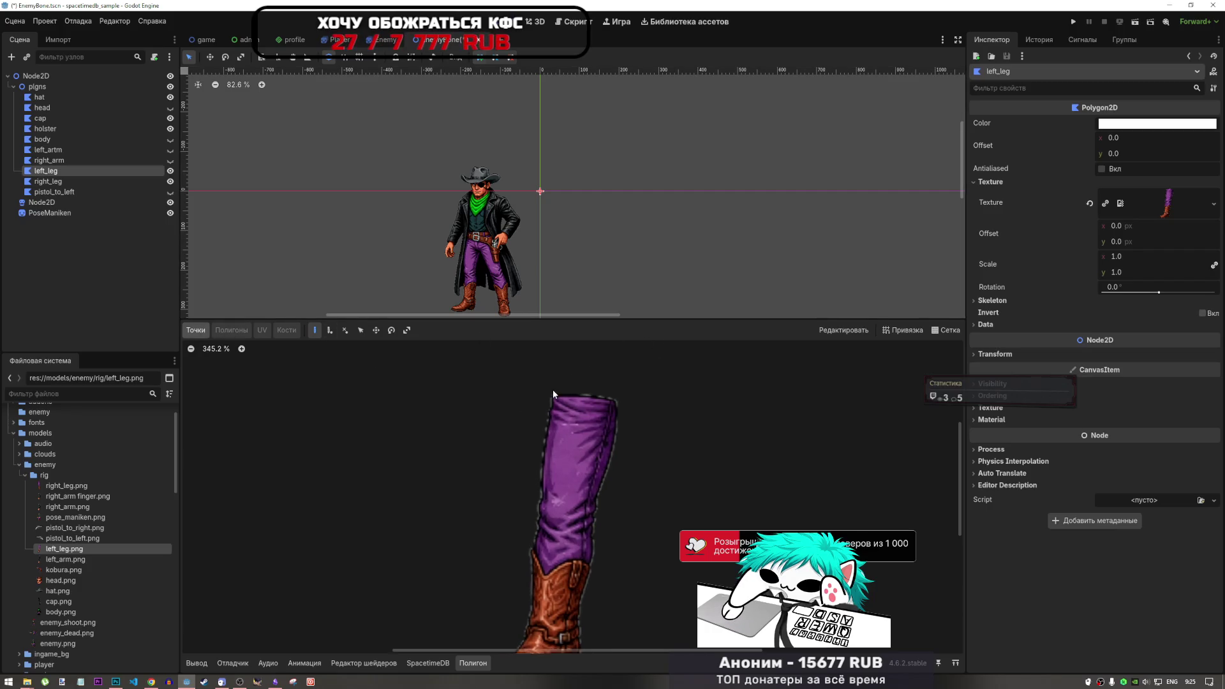
{"action": "scroll", "coordinate": [553, 389], "scroll_direction": "up", "scroll_amount": 2}
{"action": "left_click", "coordinate": [551, 386]}
{"action": "right_click", "coordinate": [552, 386]}
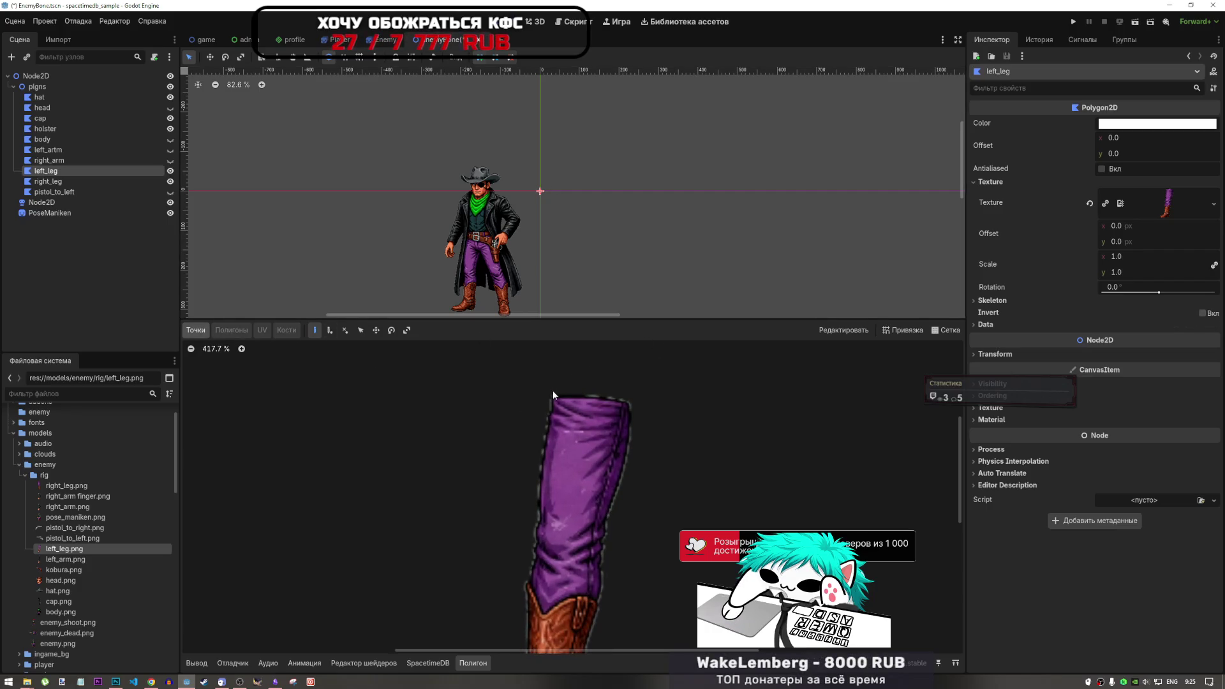
{"action": "left_click", "coordinate": [551, 394]}
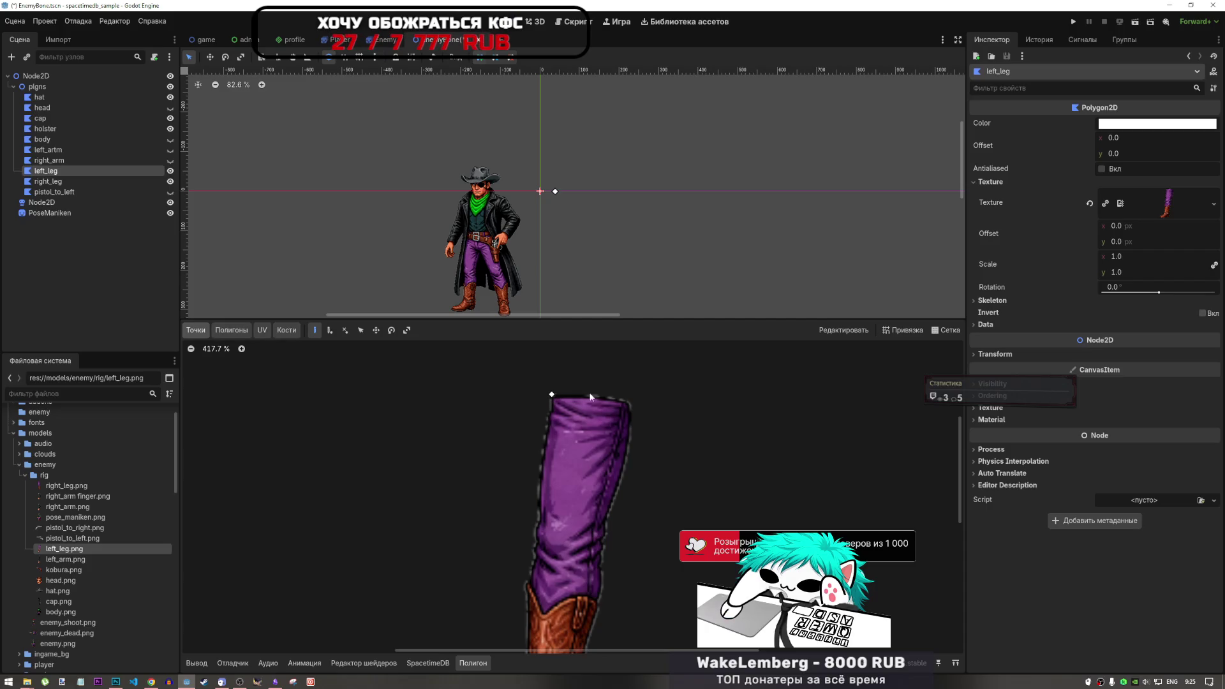
Trace points across the leg's top and down its right edge toward the boot top.
{"action": "left_click", "coordinate": [627, 399]}
{"action": "left_click", "coordinate": [631, 423]}
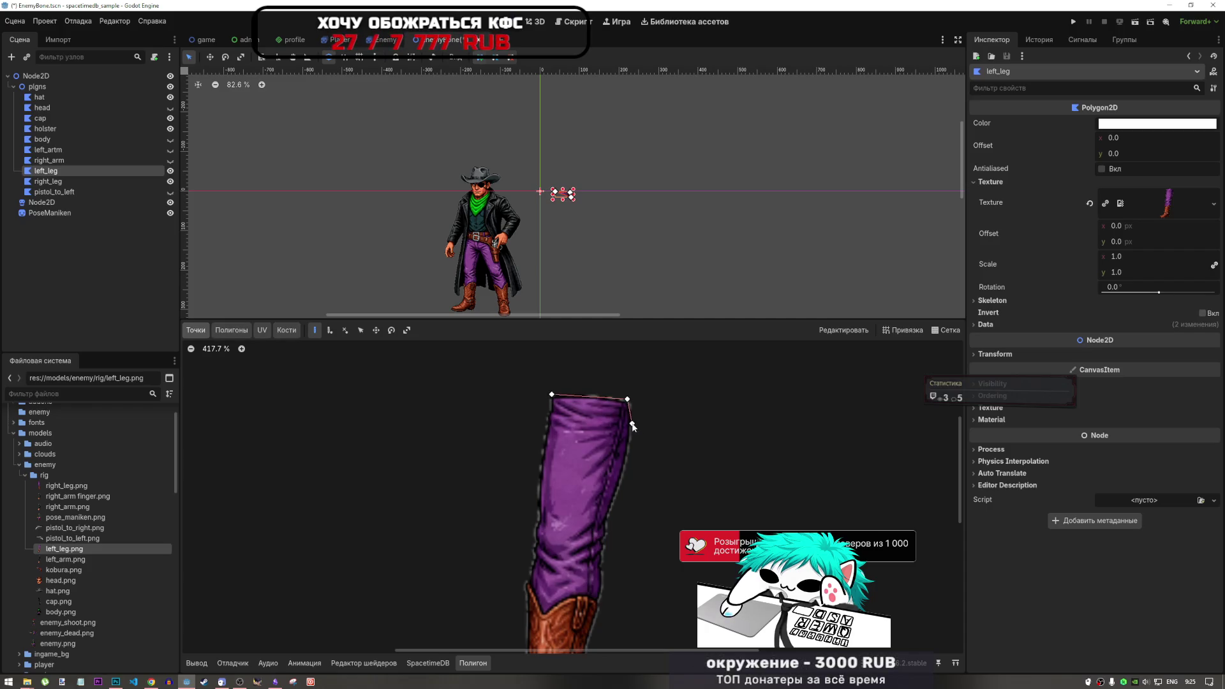
{"action": "left_click", "coordinate": [630, 438]}
{"action": "left_click", "coordinate": [625, 463]}
{"action": "left_click", "coordinate": [606, 521]}
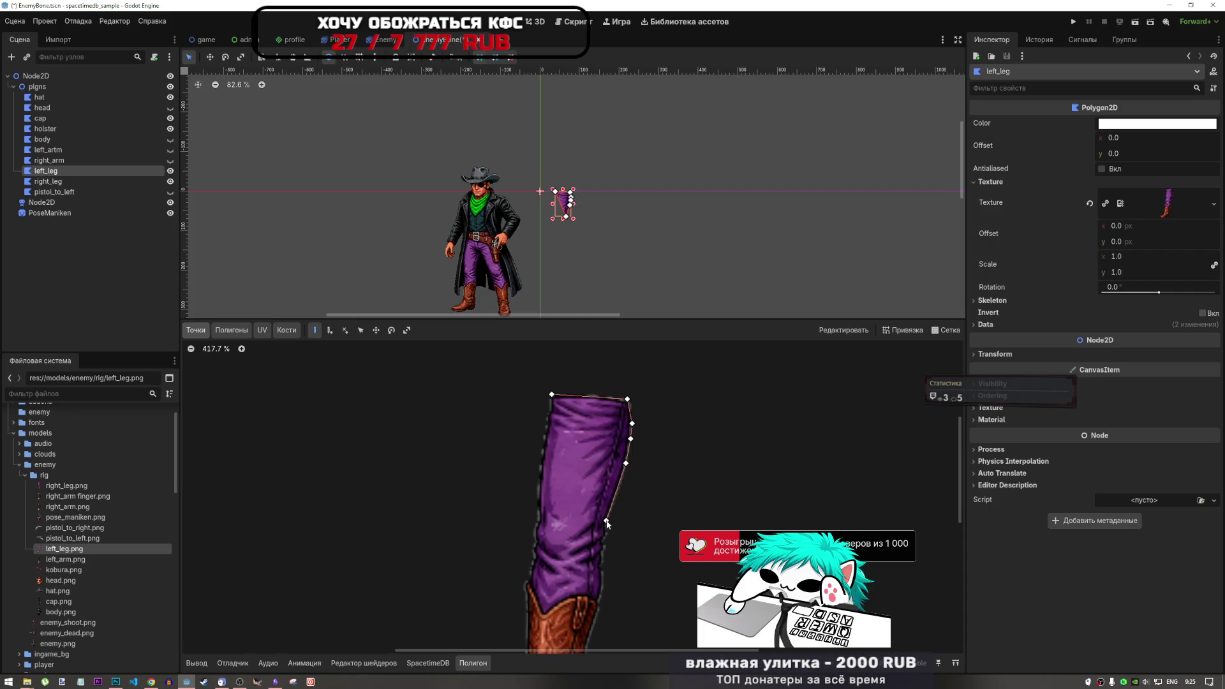
{"action": "left_click", "coordinate": [607, 532]}
{"action": "left_click", "coordinate": [603, 541]}
{"action": "left_click", "coordinate": [604, 548]}
{"action": "left_click", "coordinate": [601, 552]}
{"action": "left_click", "coordinate": [603, 562]}
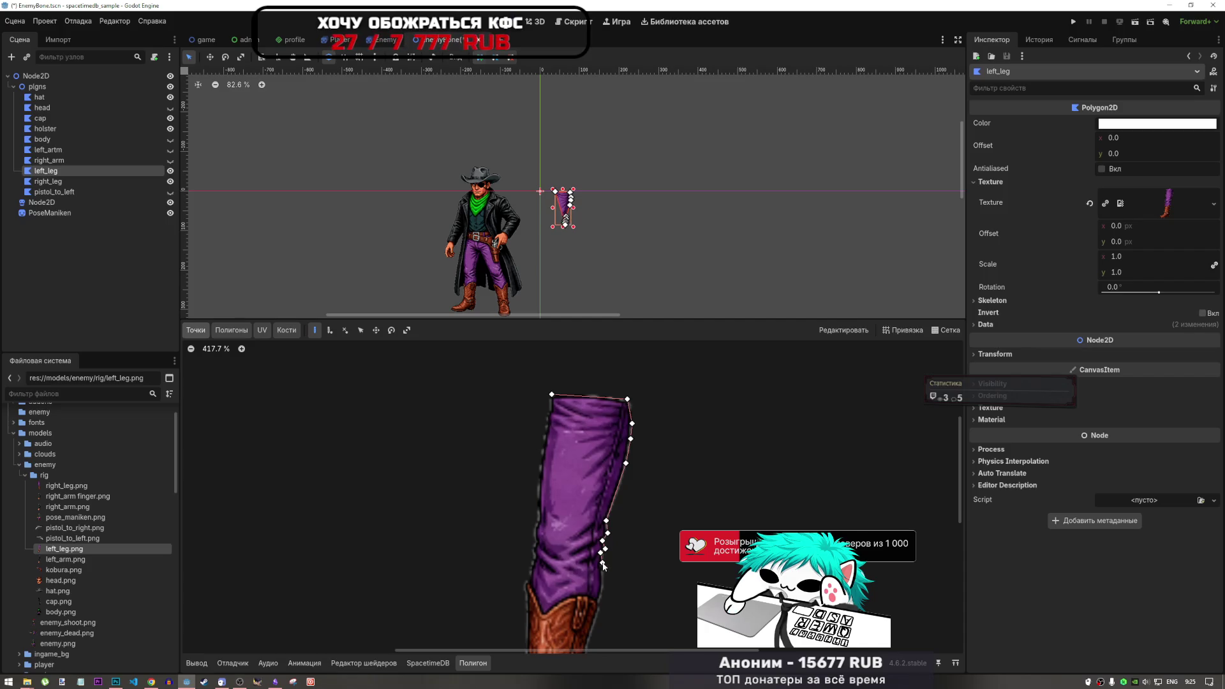
{"action": "left_click", "coordinate": [603, 573]}
{"action": "left_click", "coordinate": [602, 589]}
{"action": "left_click", "coordinate": [599, 601]}
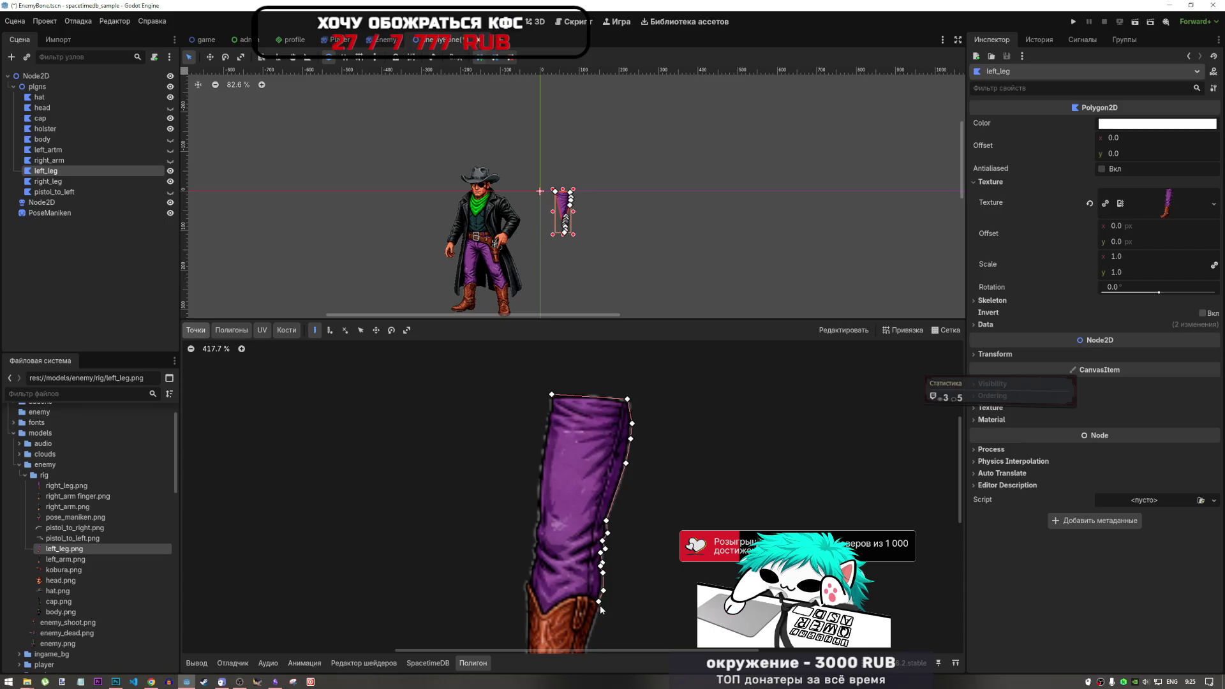
{"action": "scroll", "coordinate": [626, 508], "scroll_direction": "down", "scroll_amount": 3}
{"action": "scroll", "coordinate": [612, 558], "scroll_direction": "up", "scroll_amount": 6}
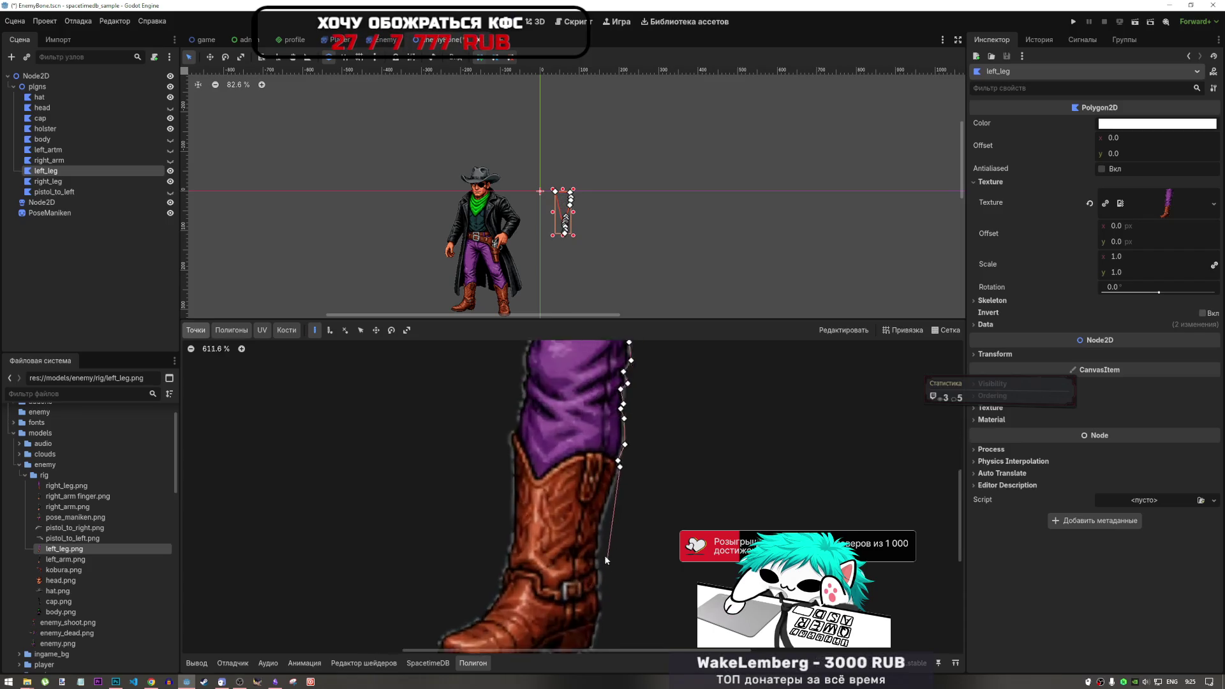
{"action": "scroll", "coordinate": [606, 560], "scroll_direction": "up", "scroll_amount": 3}
Outline the boot's side, strap and heel down to where the heel meets the sole.
{"action": "left_click", "coordinate": [595, 516]}
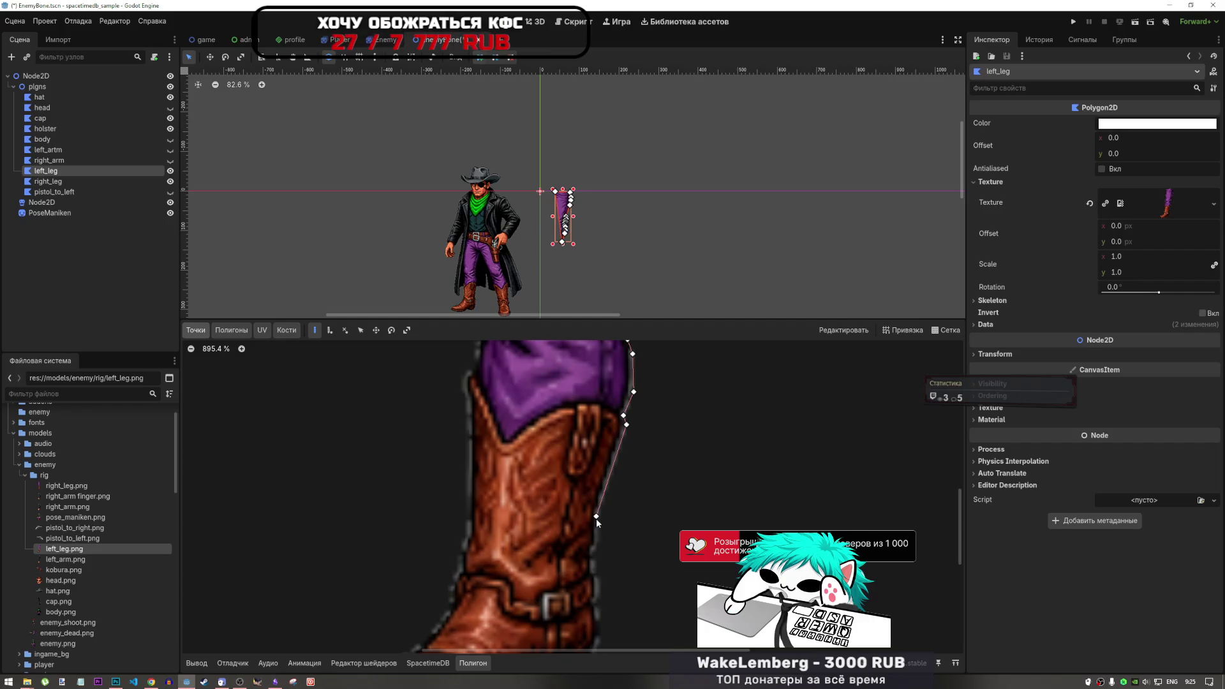
{"action": "left_click", "coordinate": [596, 545]}
{"action": "left_click", "coordinate": [591, 554]}
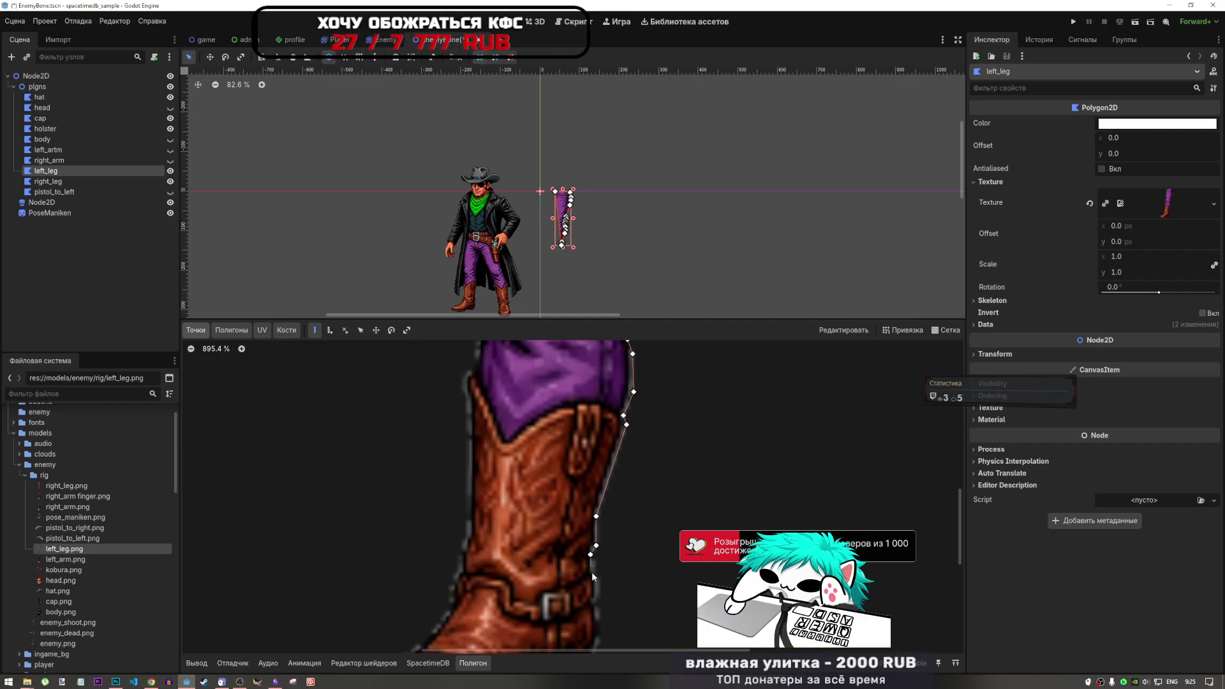
{"action": "left_click", "coordinate": [597, 597]}
{"action": "scroll", "coordinate": [614, 564], "scroll_direction": "down", "scroll_amount": 2}
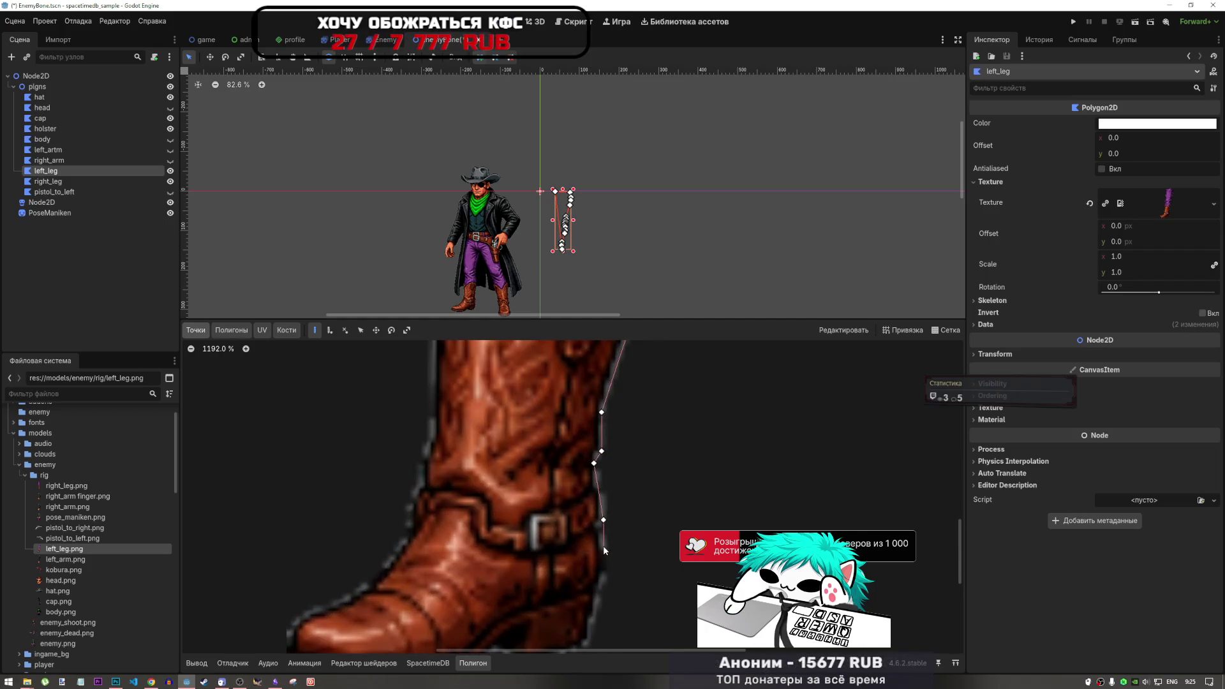
{"action": "left_click", "coordinate": [602, 580]}
{"action": "scroll", "coordinate": [594, 608], "scroll_direction": "down", "scroll_amount": 5}
{"action": "scroll", "coordinate": [587, 635], "scroll_direction": "up", "scroll_amount": 6}
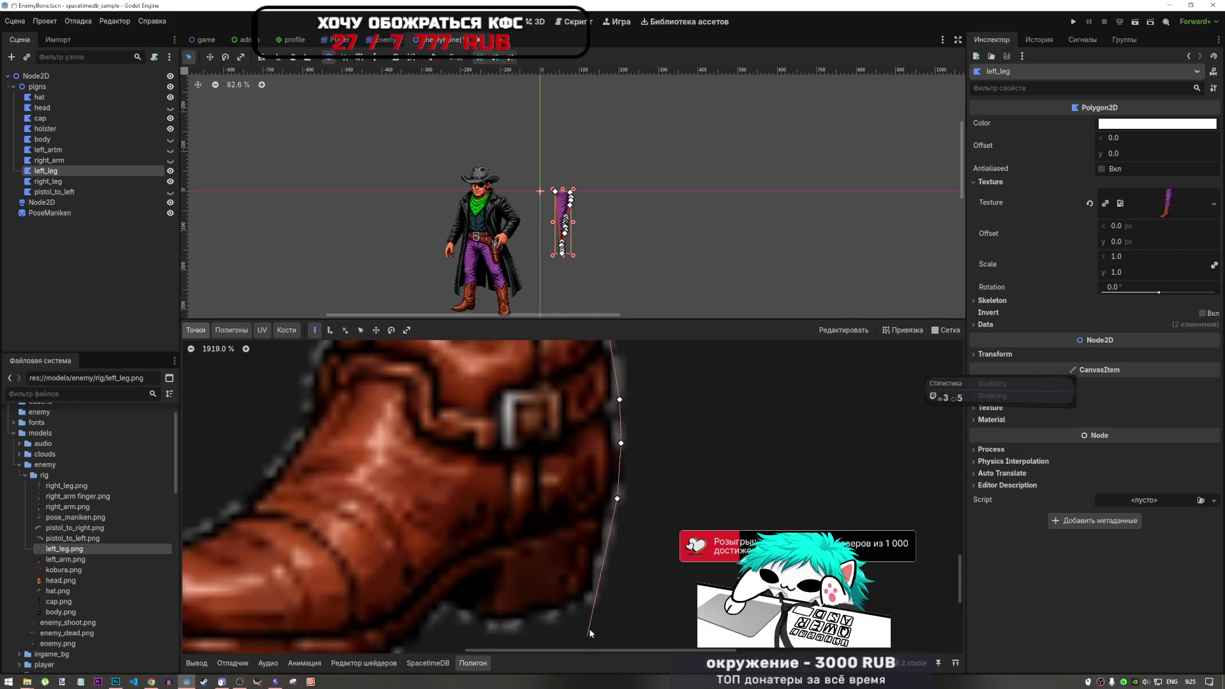
{"action": "left_click", "coordinate": [592, 599]}
{"action": "left_click", "coordinate": [501, 627]}
{"action": "left_click", "coordinate": [445, 608]}
{"action": "scroll", "coordinate": [618, 478], "scroll_direction": "down", "scroll_amount": 2}
{"action": "scroll", "coordinate": [621, 476], "scroll_direction": "down", "scroll_amount": 3}
{"action": "scroll", "coordinate": [596, 507], "scroll_direction": "up", "scroll_amount": 5}
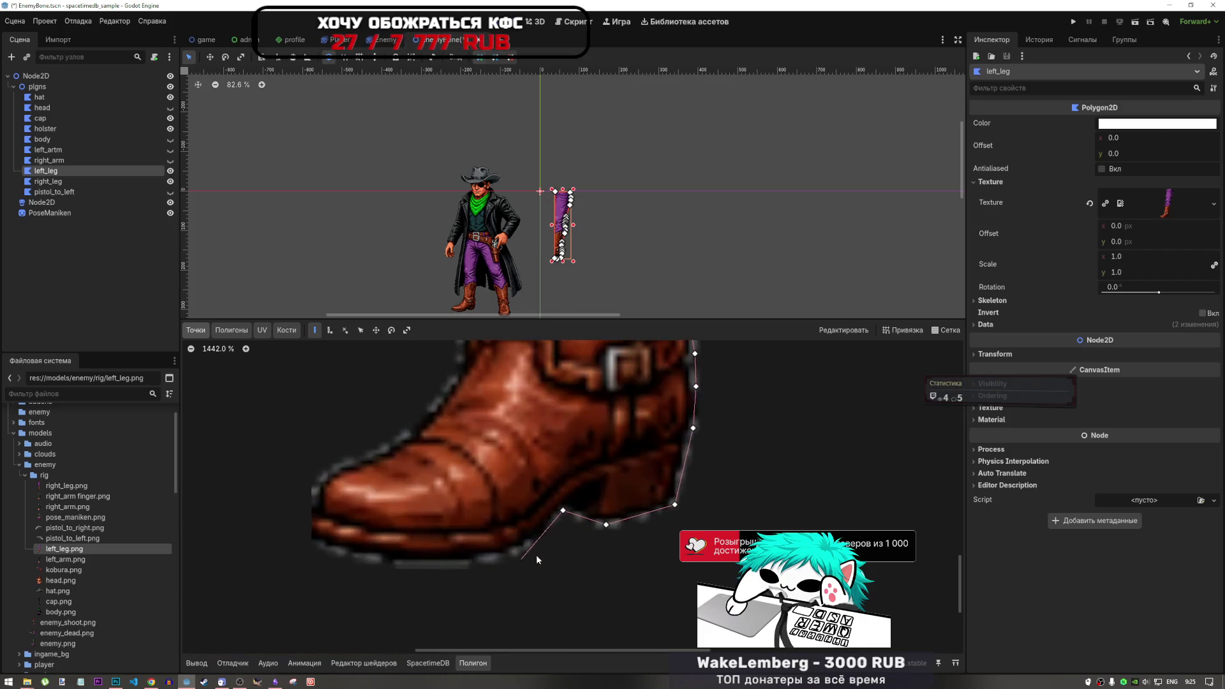
Trace vertices along the bottom of the sole to the tip and front of the toe.
{"action": "left_click", "coordinate": [524, 540]}
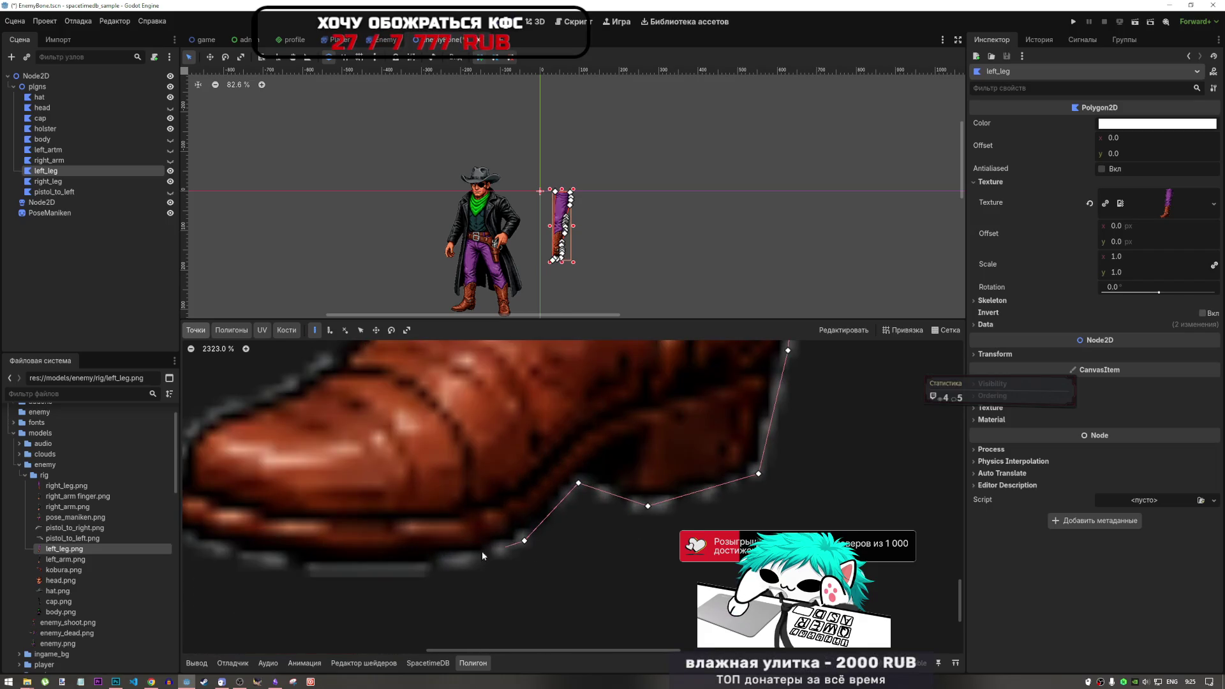
{"action": "left_click", "coordinate": [447, 564]}
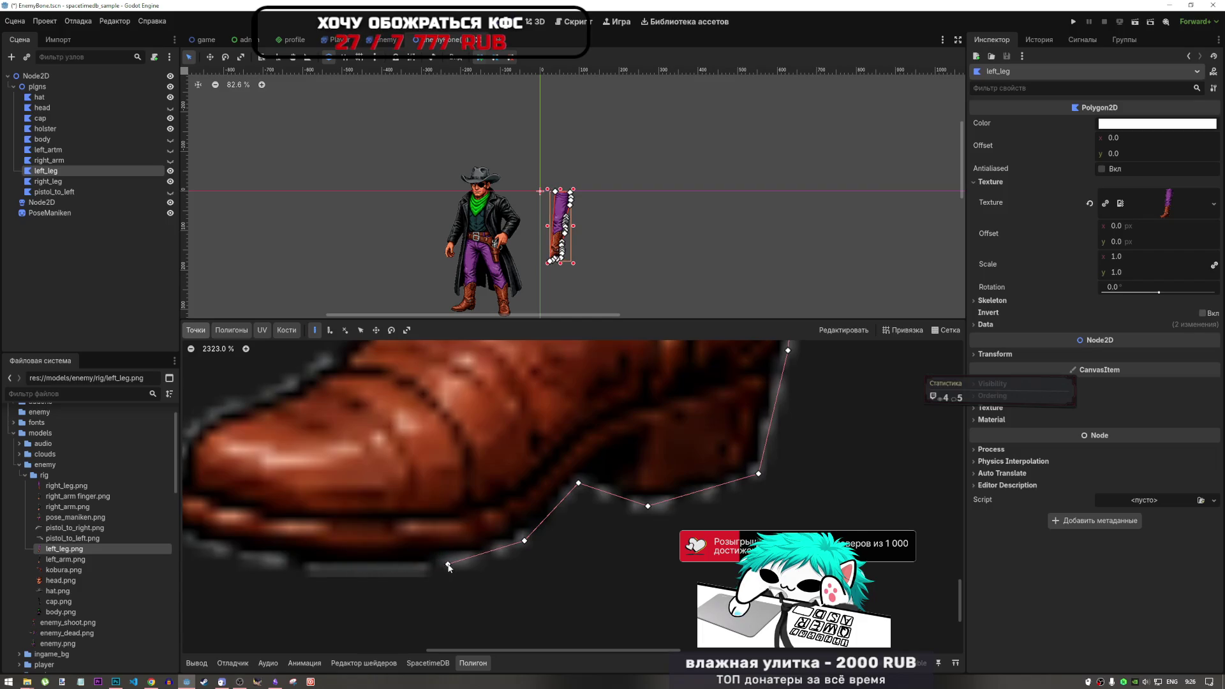
{"action": "left_click", "coordinate": [319, 568]}
{"action": "scroll", "coordinate": [292, 565], "scroll_direction": "down", "scroll_amount": 2}
{"action": "scroll", "coordinate": [339, 550], "scroll_direction": "up", "scroll_amount": 4}
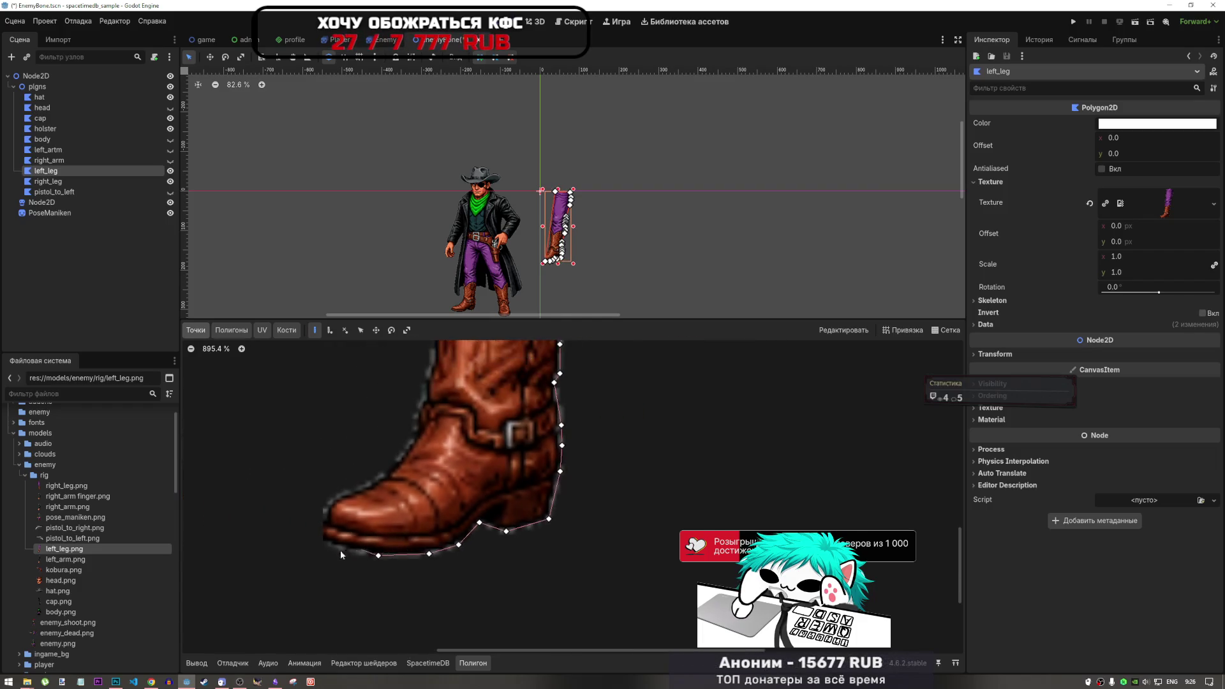
{"action": "scroll", "coordinate": [322, 529], "scroll_direction": "down", "scroll_amount": 1}
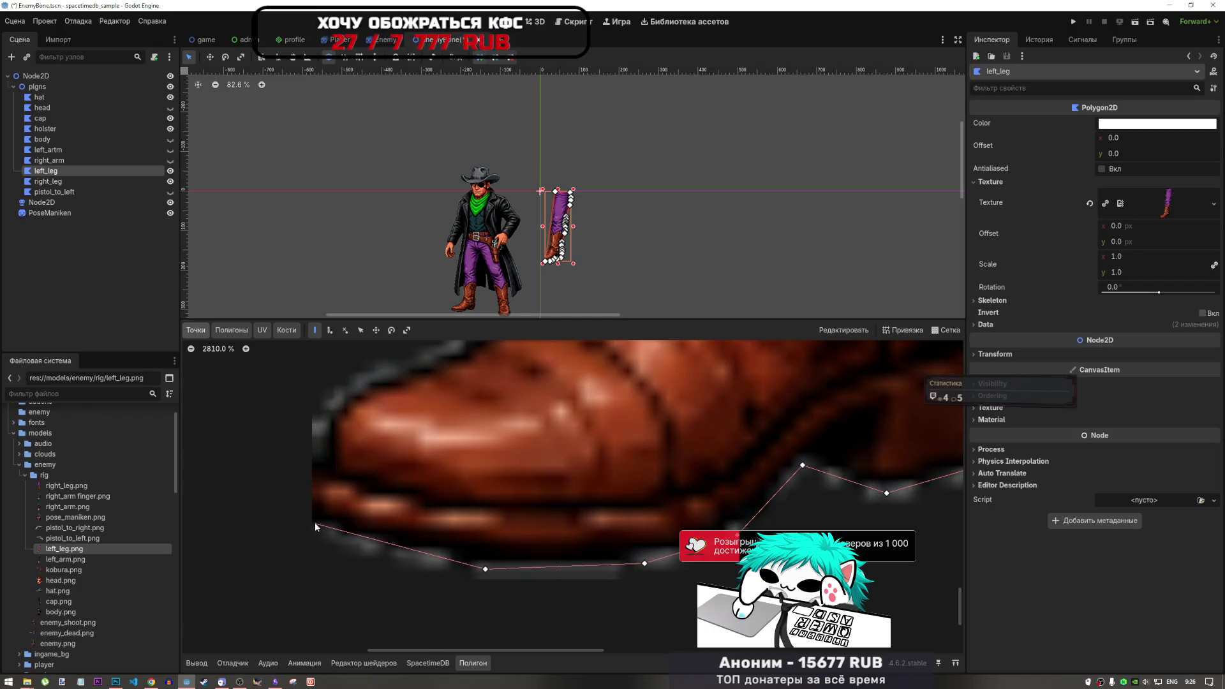
{"action": "left_click", "coordinate": [315, 520]}
{"action": "scroll", "coordinate": [330, 489], "scroll_direction": "down", "scroll_amount": 3}
{"action": "scroll", "coordinate": [322, 469], "scroll_direction": "up", "scroll_amount": 5}
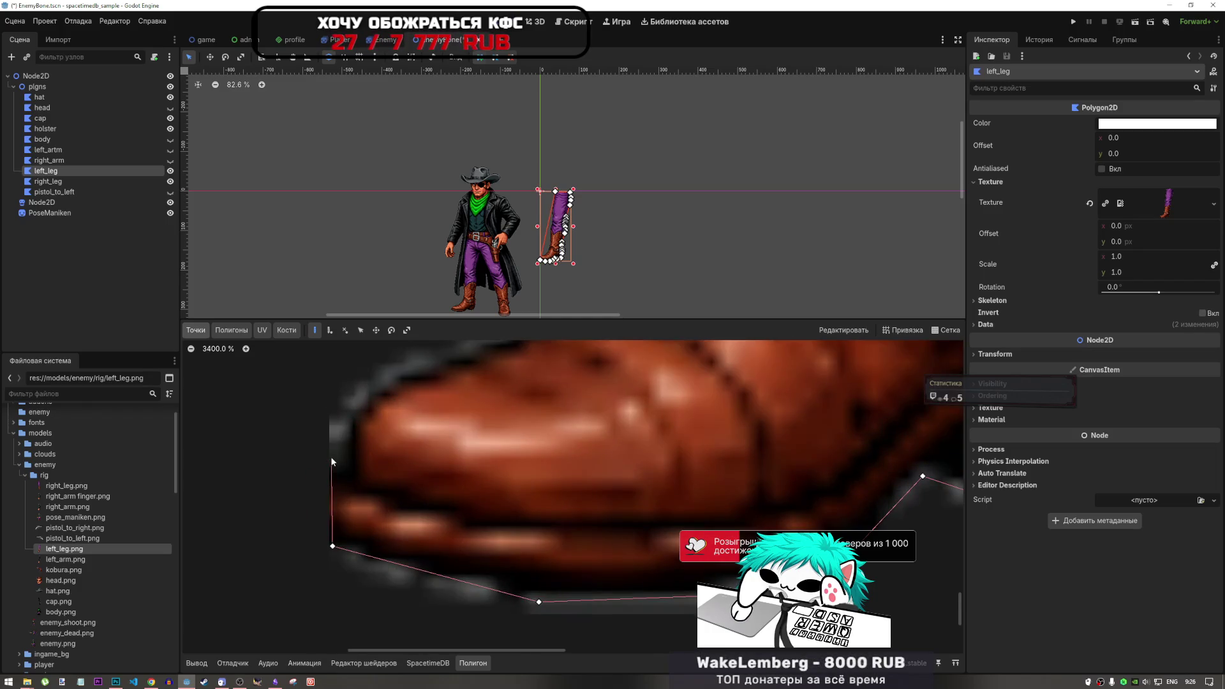
{"action": "left_click", "coordinate": [330, 514]}
{"action": "left_click", "coordinate": [332, 447]}
{"action": "scroll", "coordinate": [383, 383], "scroll_direction": "down", "scroll_amount": 2}
{"action": "scroll", "coordinate": [357, 402], "scroll_direction": "up", "scroll_amount": 3}
{"action": "scroll", "coordinate": [350, 405], "scroll_direction": "down", "scroll_amount": 3}
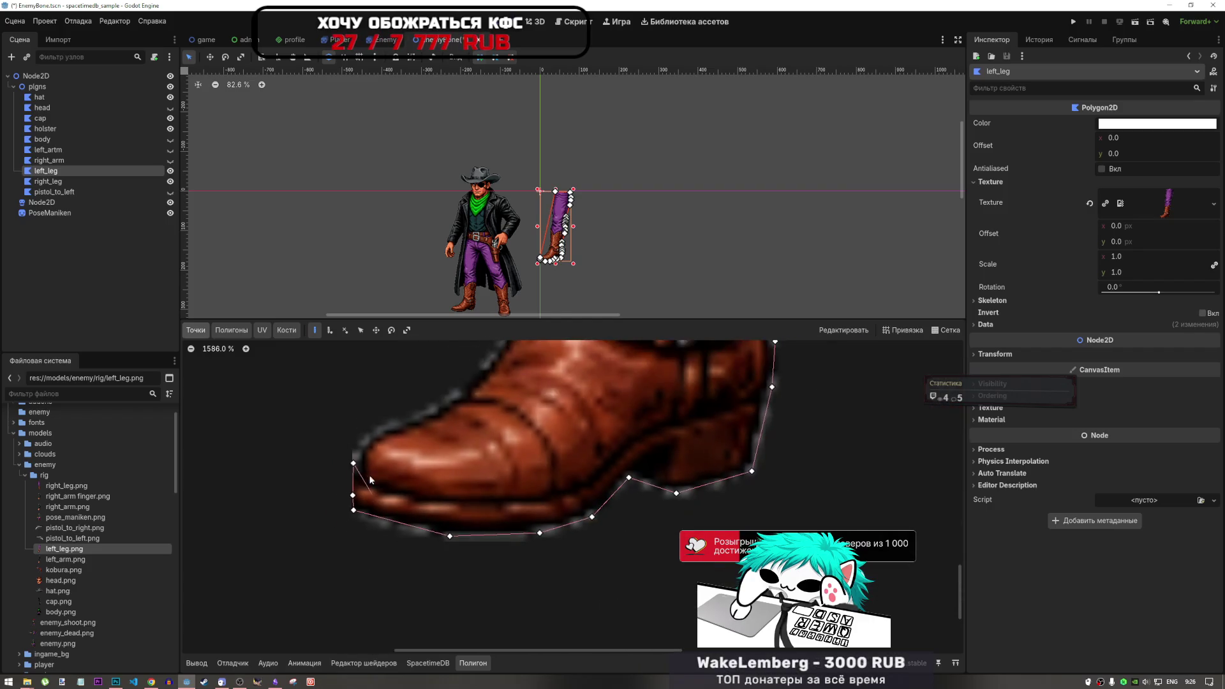
{"action": "scroll", "coordinate": [372, 418], "scroll_direction": "up", "scroll_amount": 5}
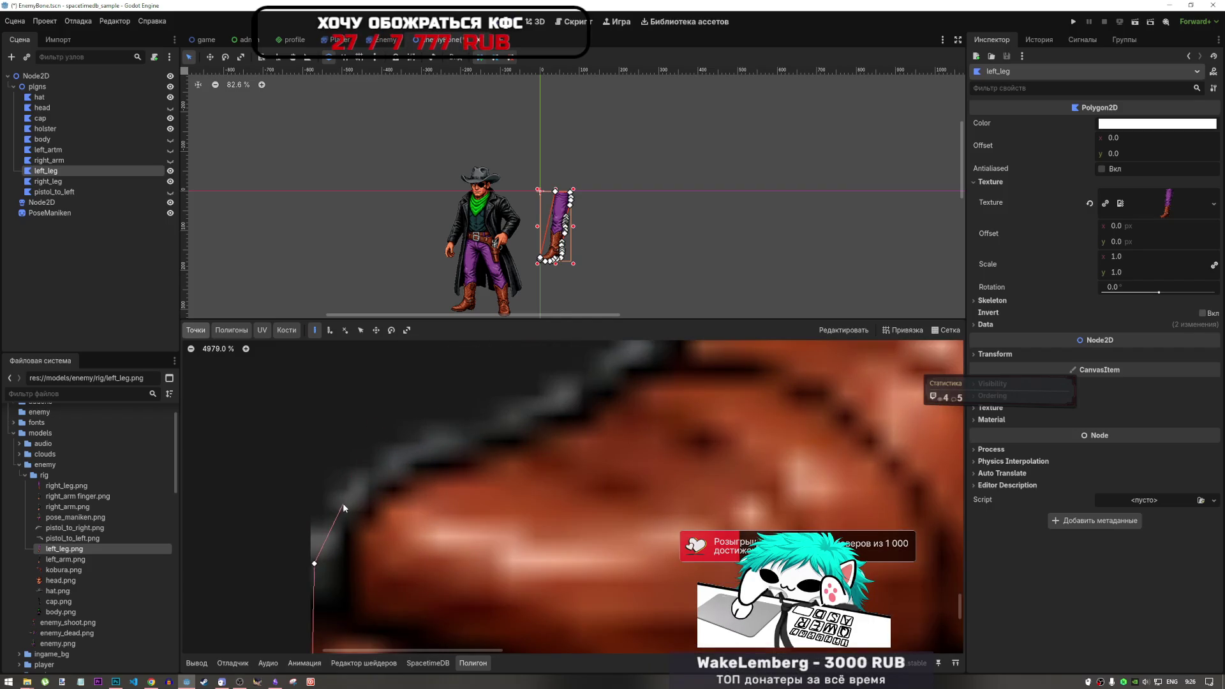
{"action": "scroll", "coordinate": [374, 495], "scroll_direction": "down", "scroll_amount": 10}
{"action": "scroll", "coordinate": [444, 446], "scroll_direction": "up", "scroll_amount": 8}
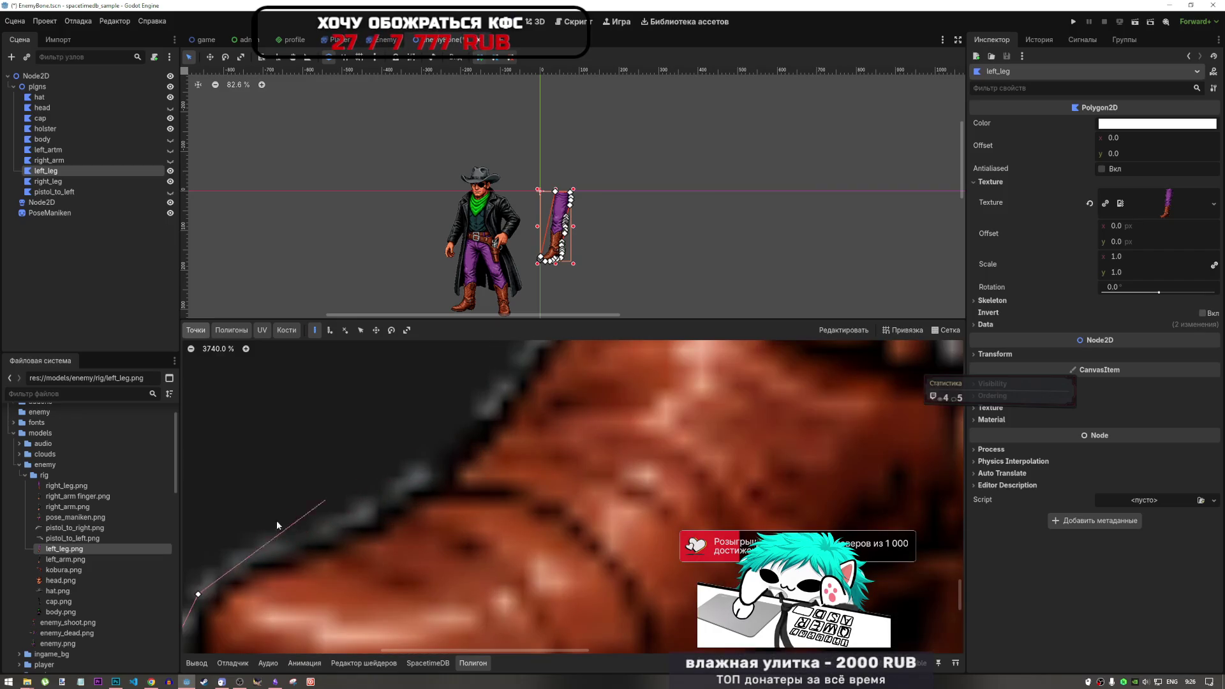
Continue the outline along the toe's upper edge and boot top, then up the trouser leg.
{"action": "left_click", "coordinate": [255, 557]}
{"action": "left_click", "coordinate": [423, 481]}
{"action": "scroll", "coordinate": [415, 497], "scroll_direction": "down", "scroll_amount": 9}
{"action": "scroll", "coordinate": [435, 450], "scroll_direction": "up", "scroll_amount": 6}
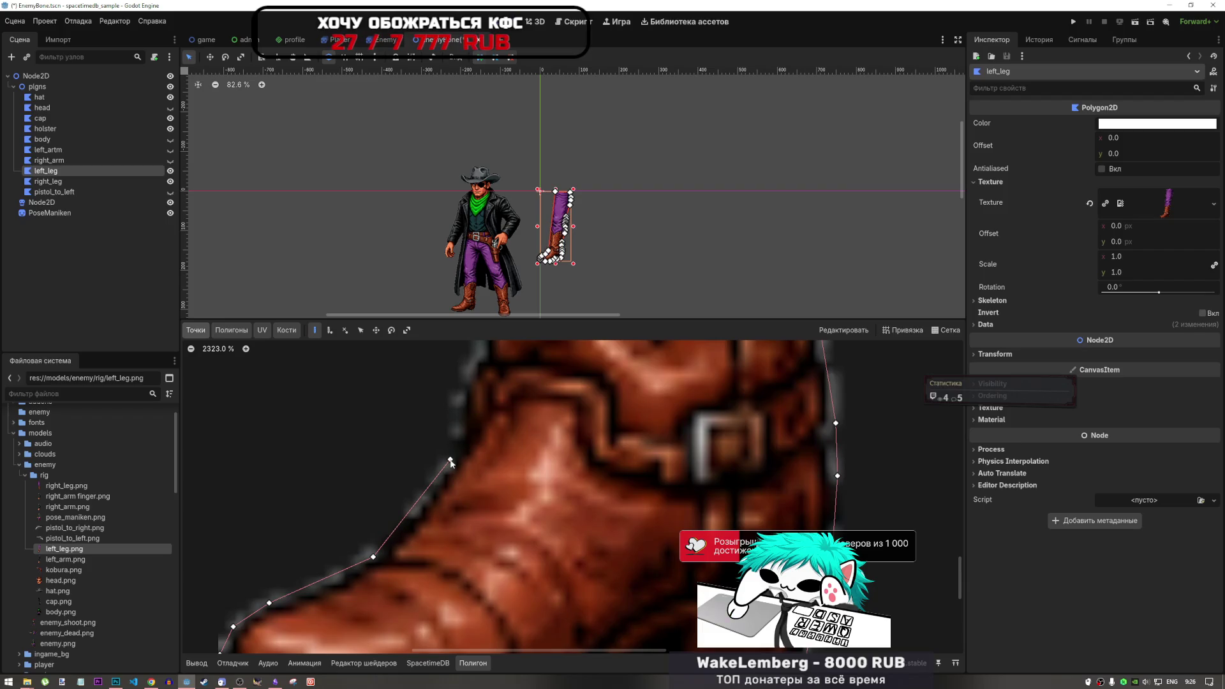
{"action": "scroll", "coordinate": [450, 462], "scroll_direction": "down", "scroll_amount": 6}
{"action": "scroll", "coordinate": [449, 449], "scroll_direction": "up", "scroll_amount": 9}
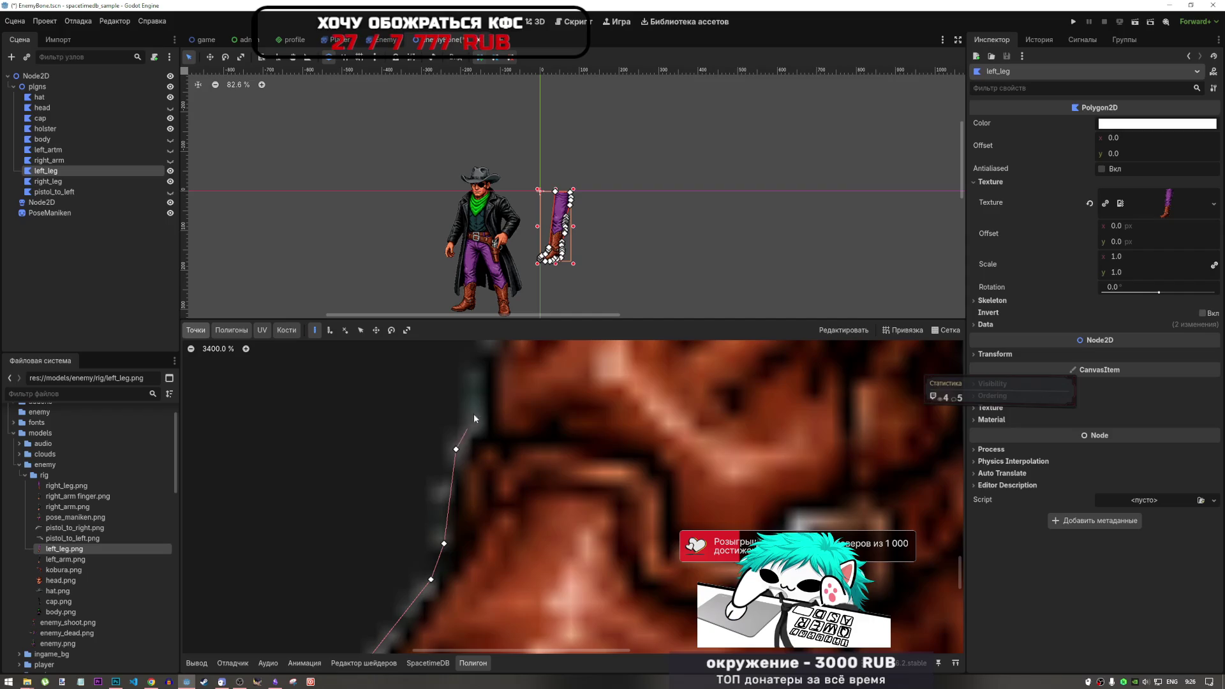
{"action": "scroll", "coordinate": [477, 535], "scroll_direction": "down", "scroll_amount": 6}
{"action": "scroll", "coordinate": [481, 452], "scroll_direction": "up", "scroll_amount": 3}
{"action": "scroll", "coordinate": [484, 503], "scroll_direction": "down", "scroll_amount": 2}
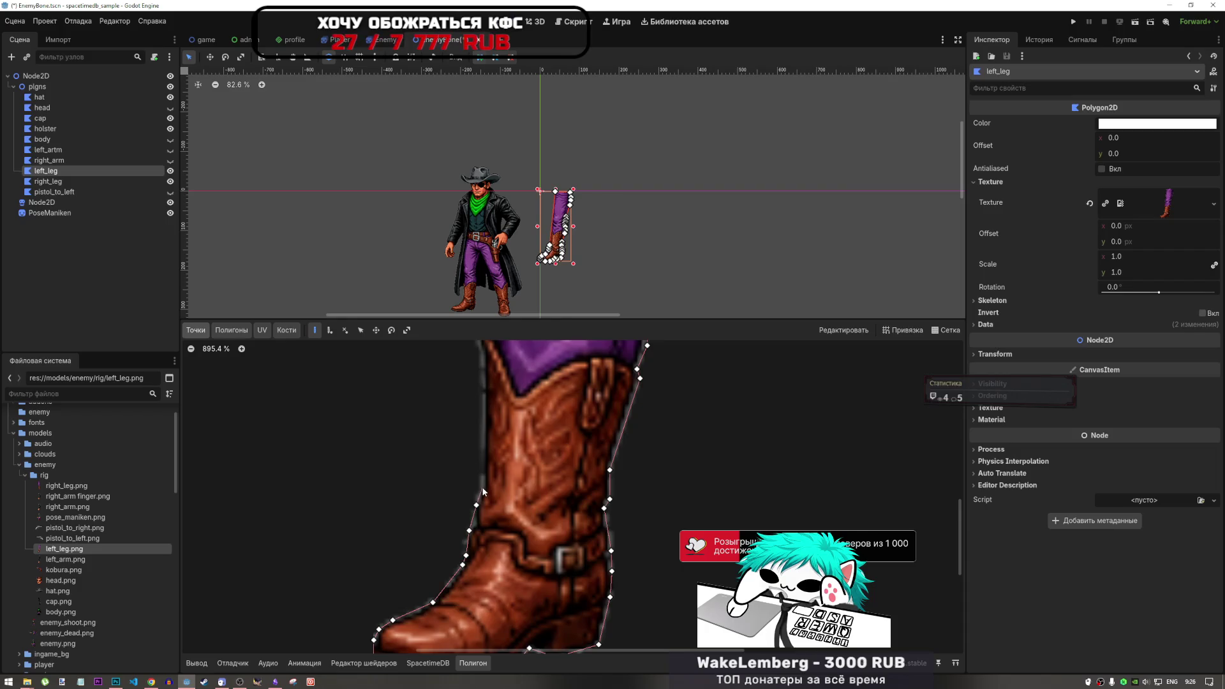
{"action": "scroll", "coordinate": [483, 383], "scroll_direction": "down", "scroll_amount": 3}
{"action": "scroll", "coordinate": [483, 382], "scroll_direction": "up", "scroll_amount": 5}
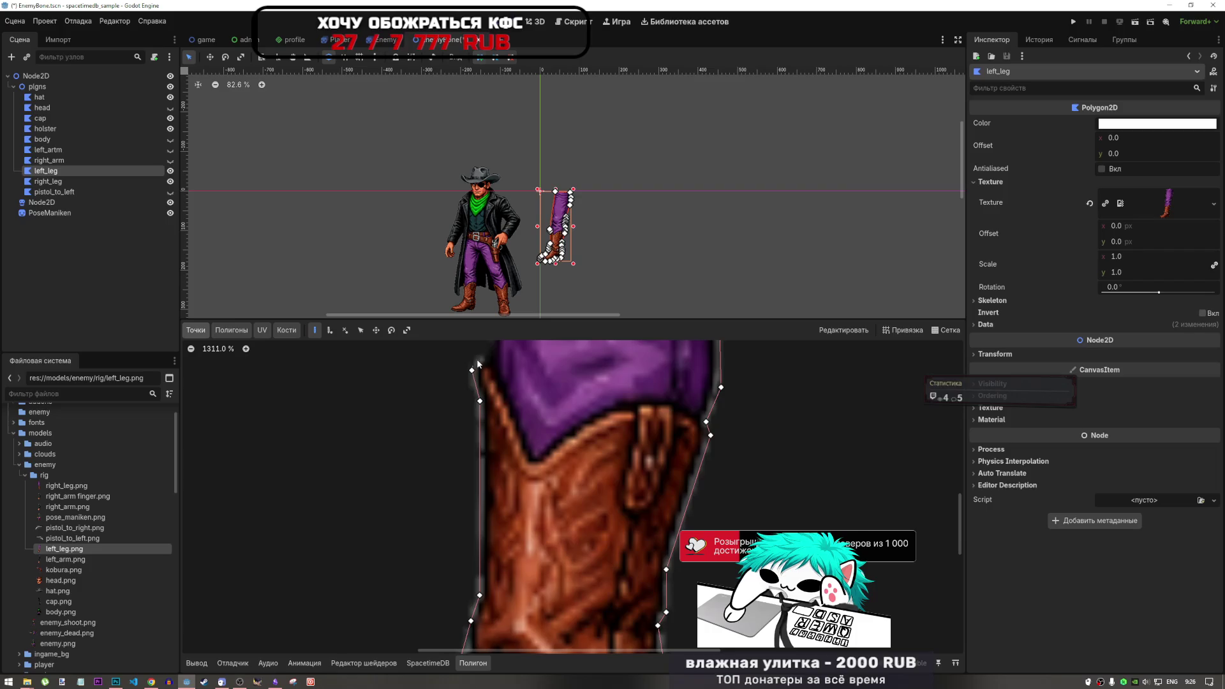
{"action": "scroll", "coordinate": [497, 389], "scroll_direction": "down", "scroll_amount": 4}
{"action": "scroll", "coordinate": [495, 384], "scroll_direction": "up", "scroll_amount": 5}
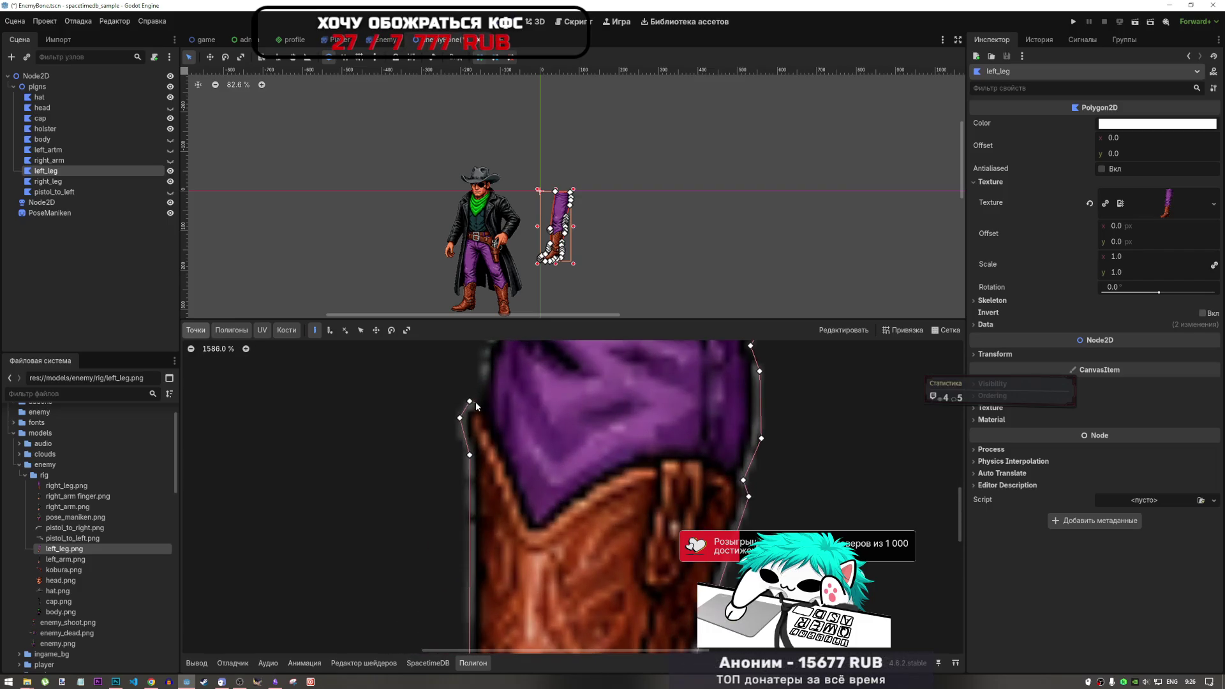
{"action": "scroll", "coordinate": [471, 497], "scroll_direction": "down", "scroll_amount": 5}
{"action": "scroll", "coordinate": [485, 404], "scroll_direction": "up", "scroll_amount": 2}
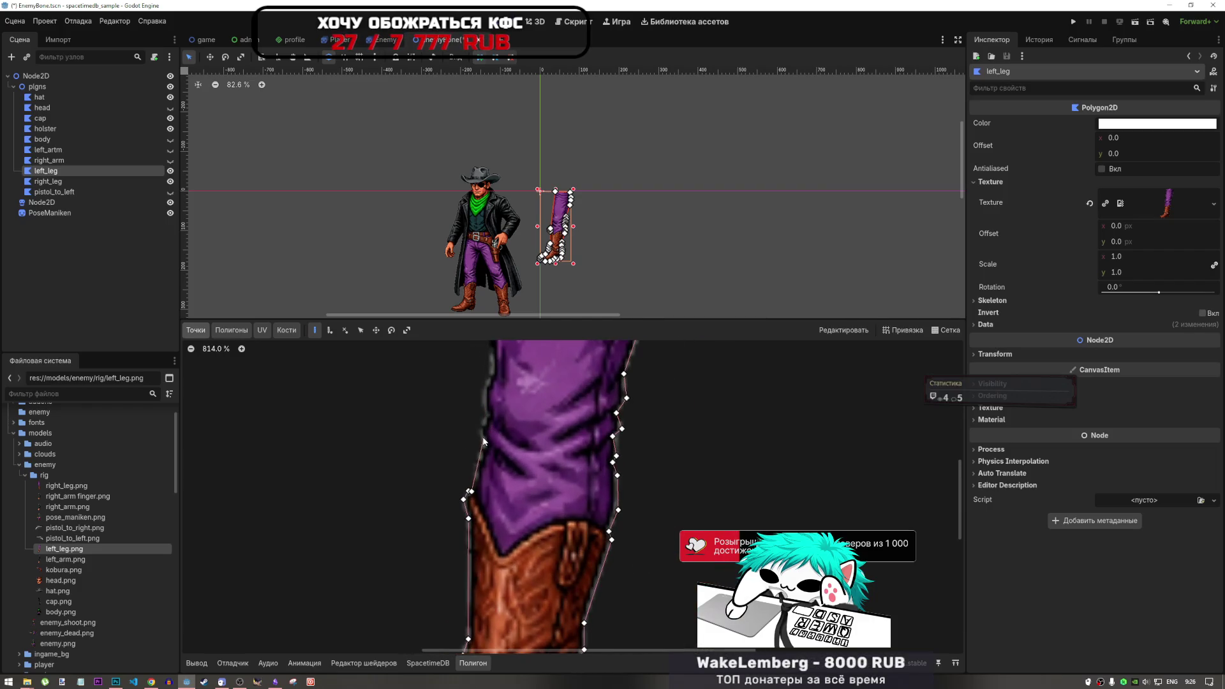
{"action": "left_click", "coordinate": [485, 440]}
{"action": "left_click", "coordinate": [480, 422]}
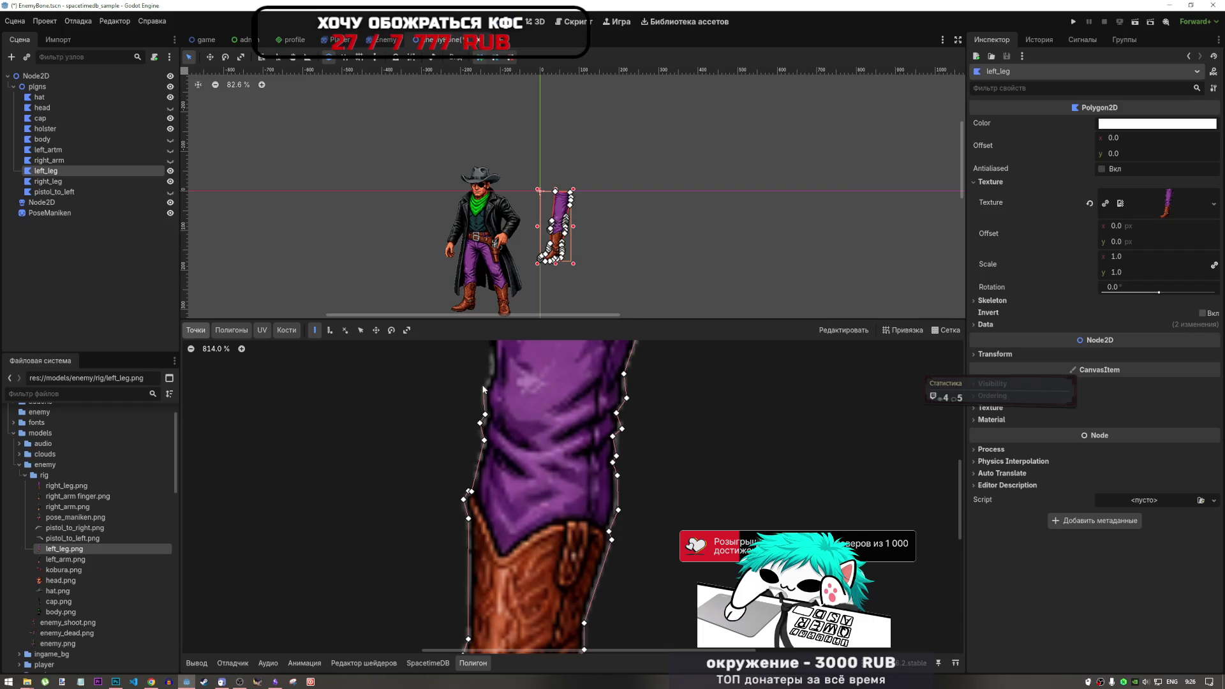
{"action": "scroll", "coordinate": [492, 370], "scroll_direction": "down", "scroll_amount": 5}
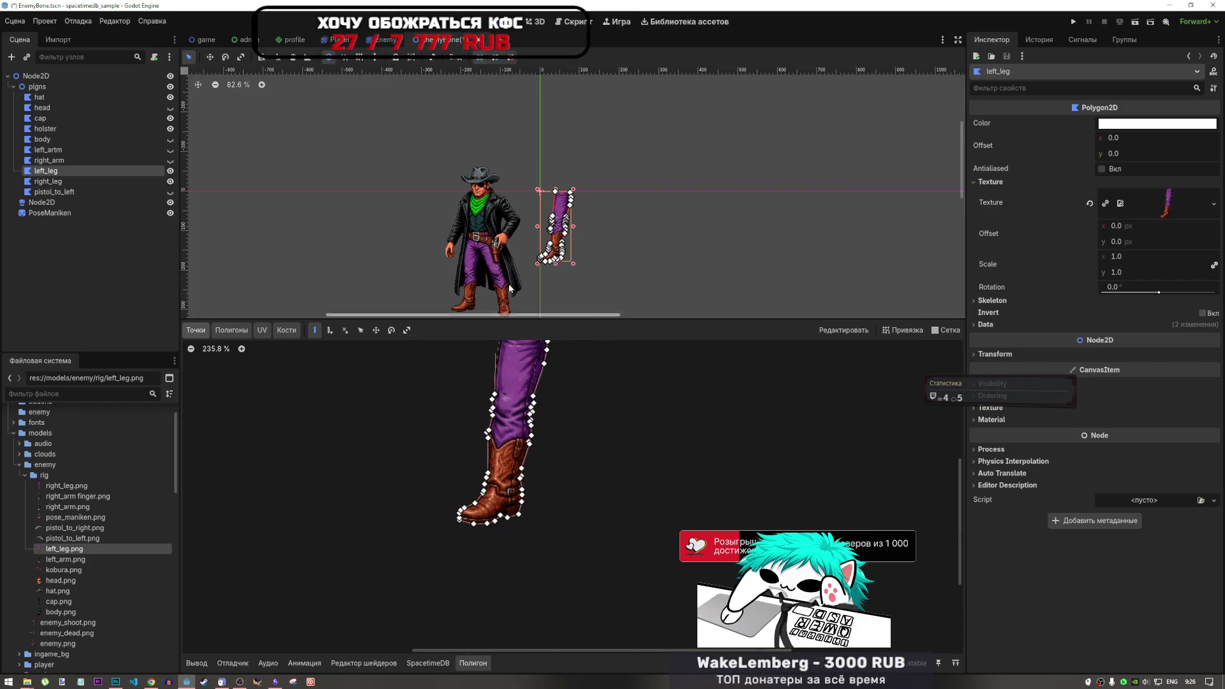
Add the last upper-leg vertices and close the left_leg polygon at its first point.
{"action": "scroll", "coordinate": [511, 290], "scroll_direction": "up", "scroll_amount": 2}
{"action": "scroll", "coordinate": [511, 440], "scroll_direction": "down", "scroll_amount": 2}
{"action": "scroll", "coordinate": [484, 516], "scroll_direction": "up", "scroll_amount": 6}
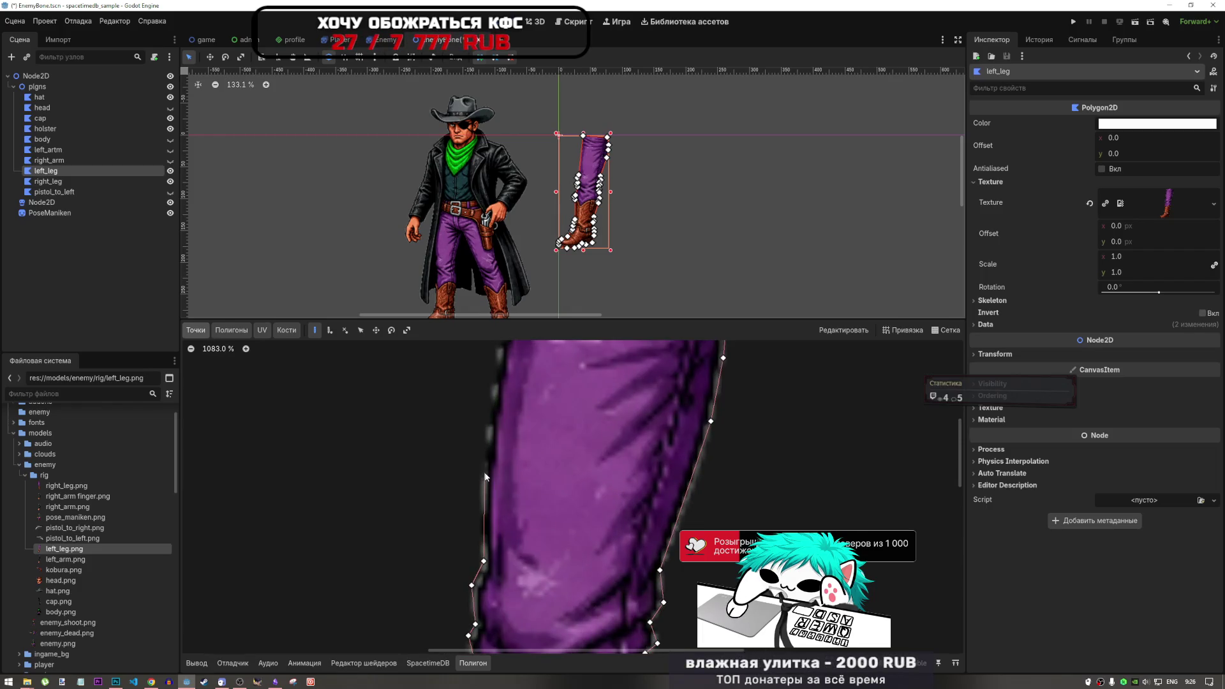
{"action": "scroll", "coordinate": [488, 495], "scroll_direction": "down", "scroll_amount": 3}
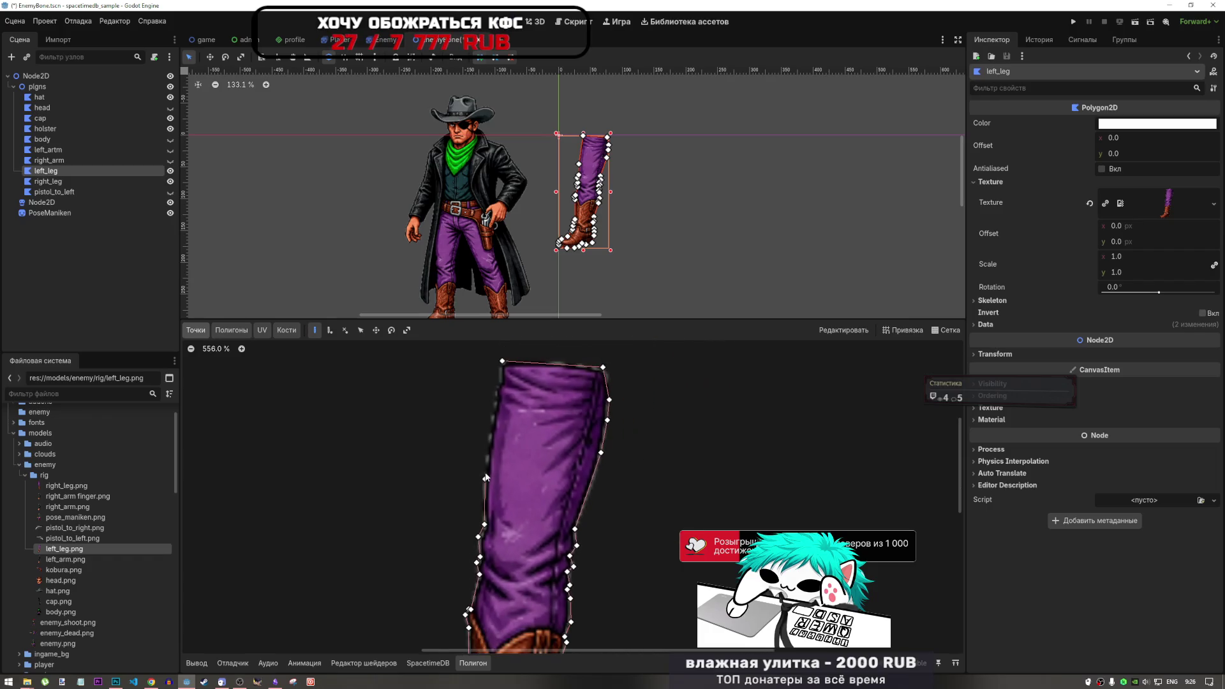
{"action": "left_click", "coordinate": [490, 436]}
{"action": "left_click", "coordinate": [498, 385]}
{"action": "left_click", "coordinate": [502, 364]}
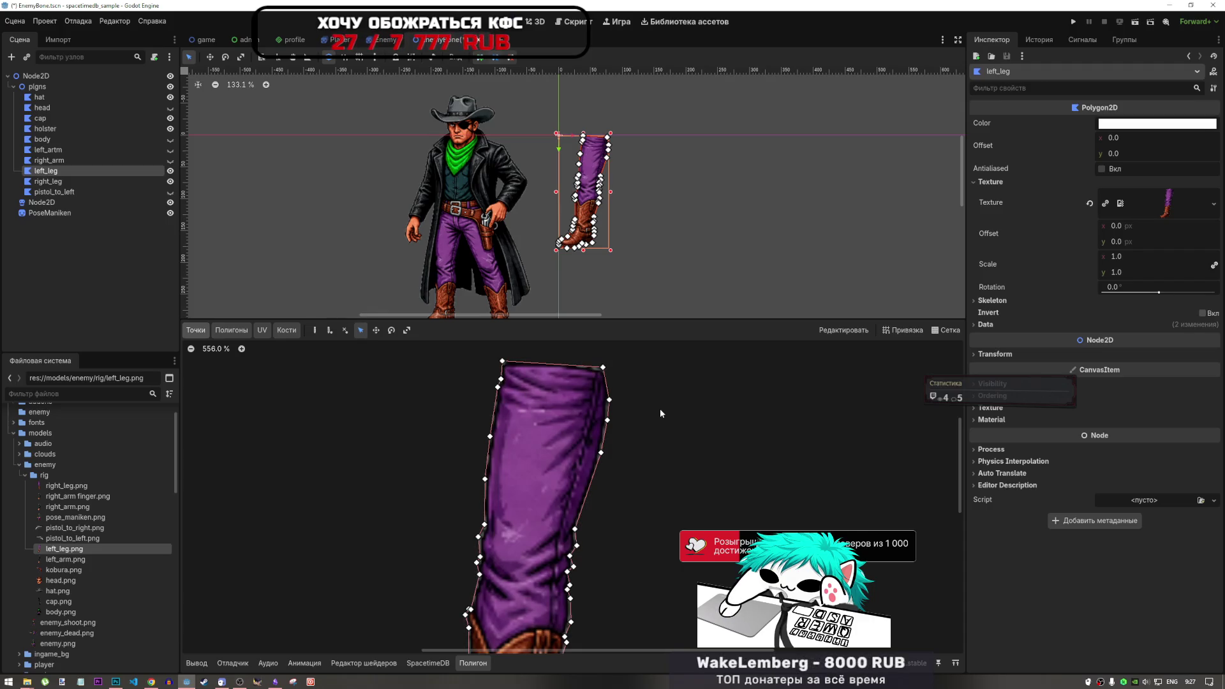
Hide the left_leg piece from the canvas and select right_leg.
{"action": "scroll", "coordinate": [659, 413], "scroll_direction": "down", "scroll_amount": 10}
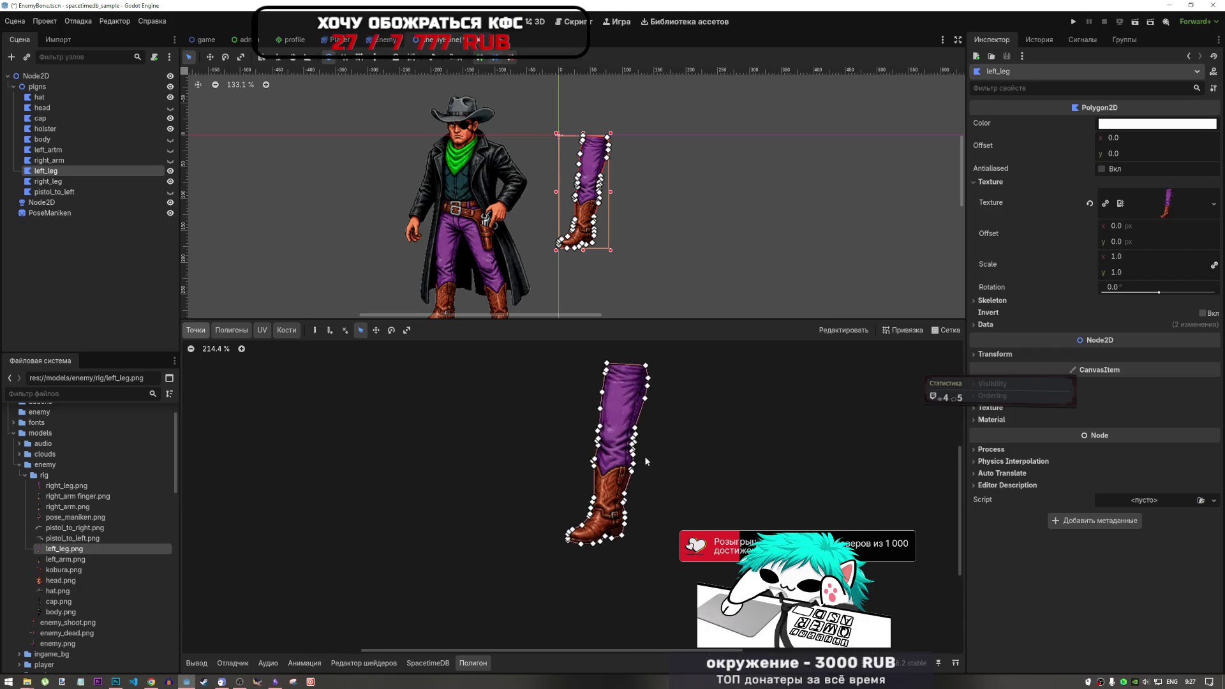
{"action": "scroll", "coordinate": [813, 275], "scroll_direction": "down", "scroll_amount": 3}
{"action": "scroll", "coordinate": [709, 419], "scroll_direction": "down", "scroll_amount": 10}
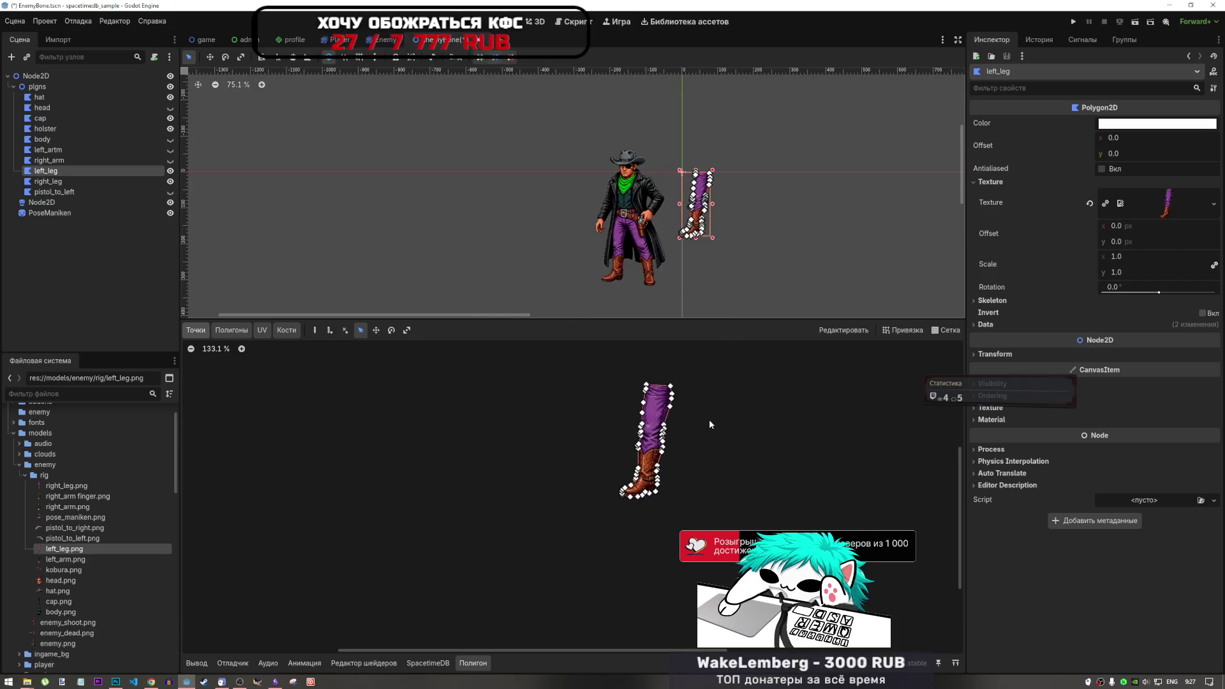
{"action": "scroll", "coordinate": [656, 428], "scroll_direction": "up", "scroll_amount": 10}
{"action": "scroll", "coordinate": [600, 389], "scroll_direction": "up", "scroll_amount": 1}
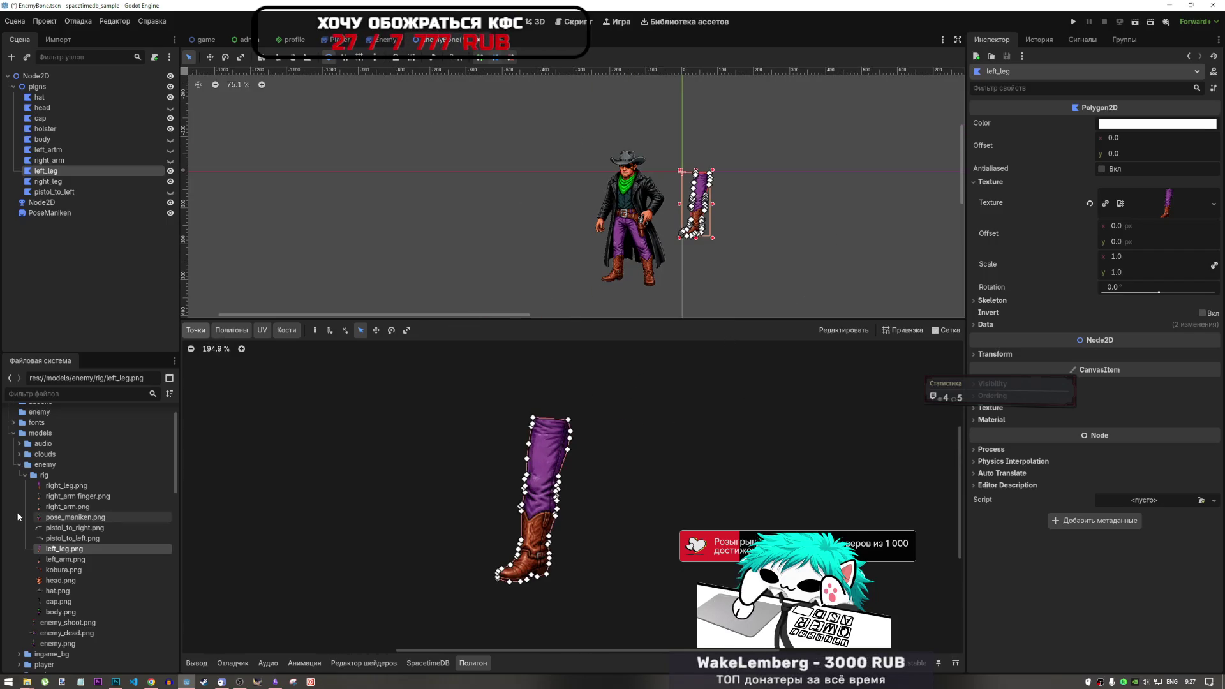
{"action": "left_click", "coordinate": [64, 559]}
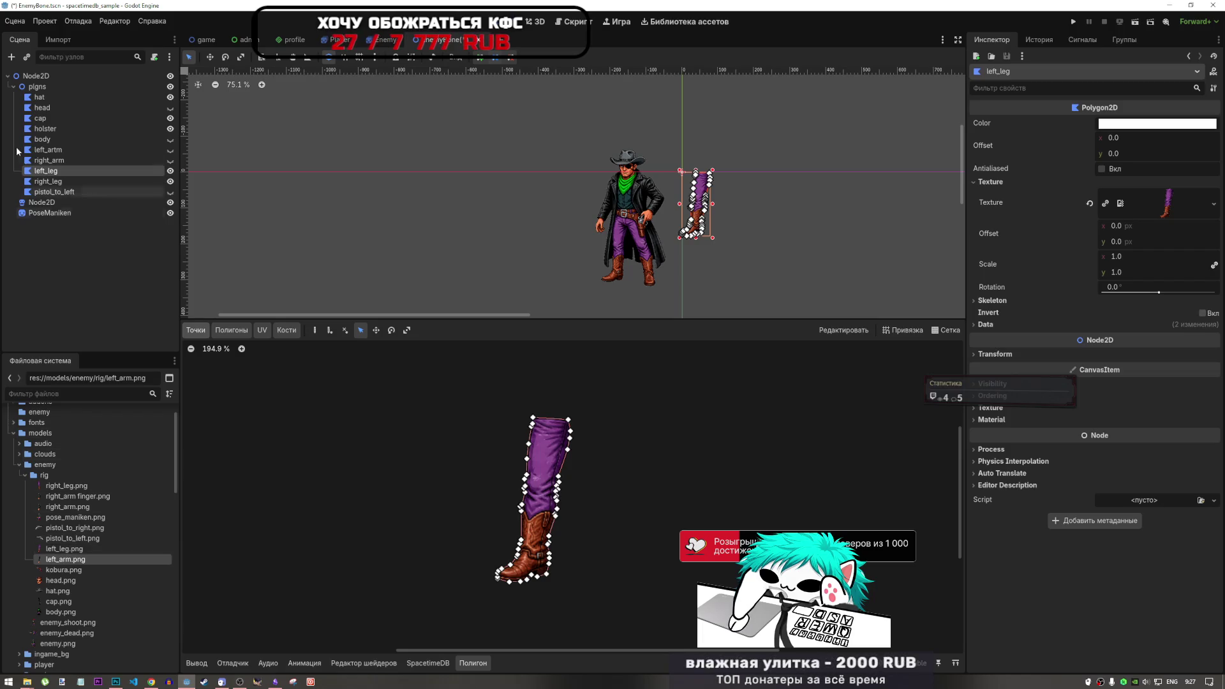
{"action": "left_click", "coordinate": [50, 160]}
{"action": "left_click", "coordinate": [49, 181]}
{"action": "left_click", "coordinate": [77, 171]}
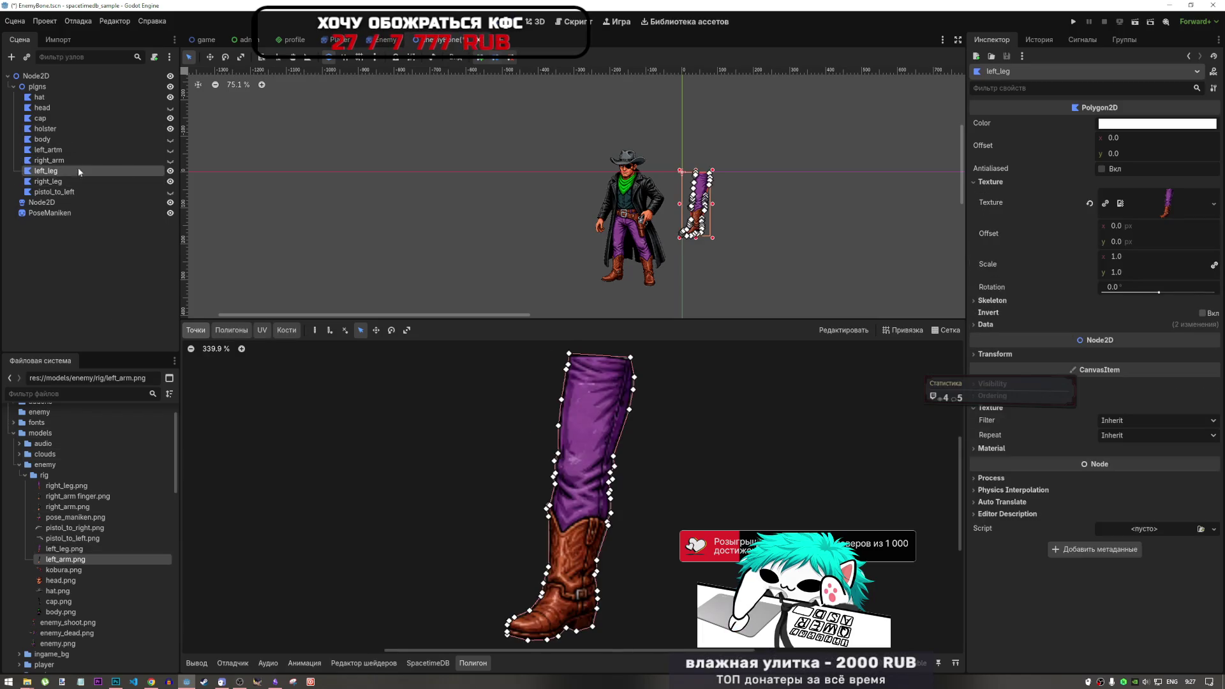
{"action": "left_click", "coordinate": [171, 170]}
{"action": "left_click", "coordinate": [50, 182]}
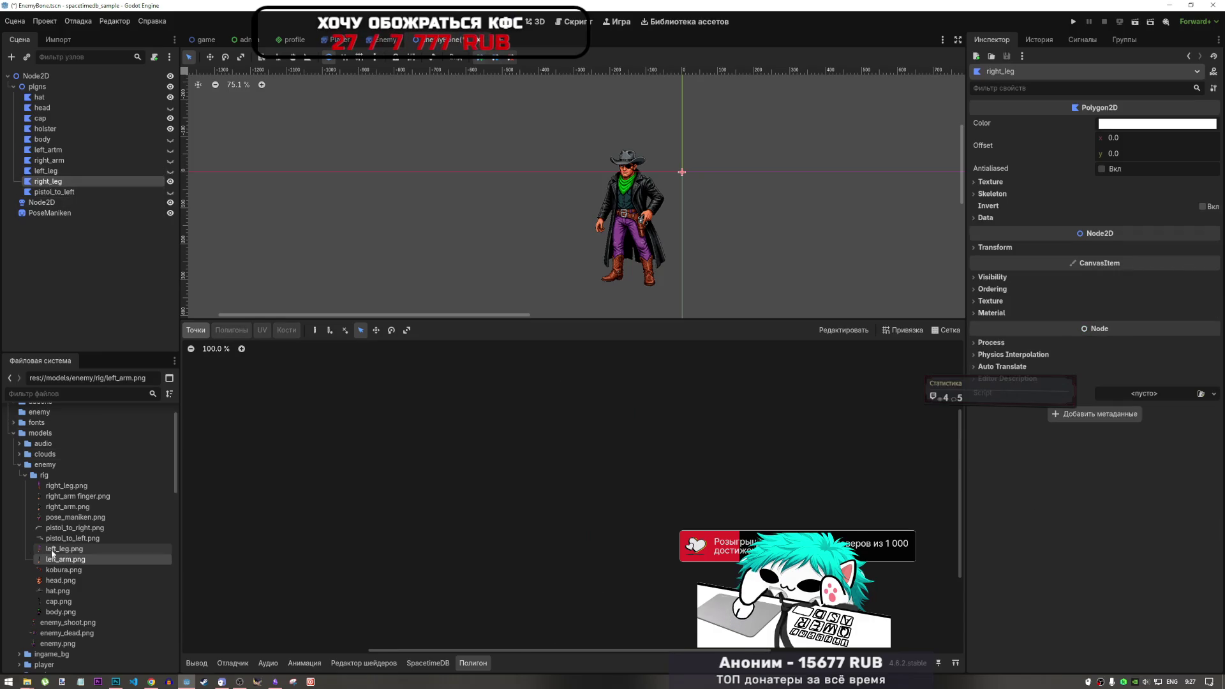
Drag right_leg.png into the right_leg polygon's Texture slot in the Inspector.
{"action": "mouse_move", "coordinate": [60, 487]}
{"action": "left_mouse_down"}
{"action": "mouse_move", "coordinate": [865, 322]}
{"action": "mouse_move", "coordinate": [1110, 161]}
{"action": "mouse_move", "coordinate": [1024, 191]}
{"action": "mouse_move", "coordinate": [1156, 199]}
{"action": "left_mouse_up"}
{"action": "left_click", "coordinate": [76, 496]}
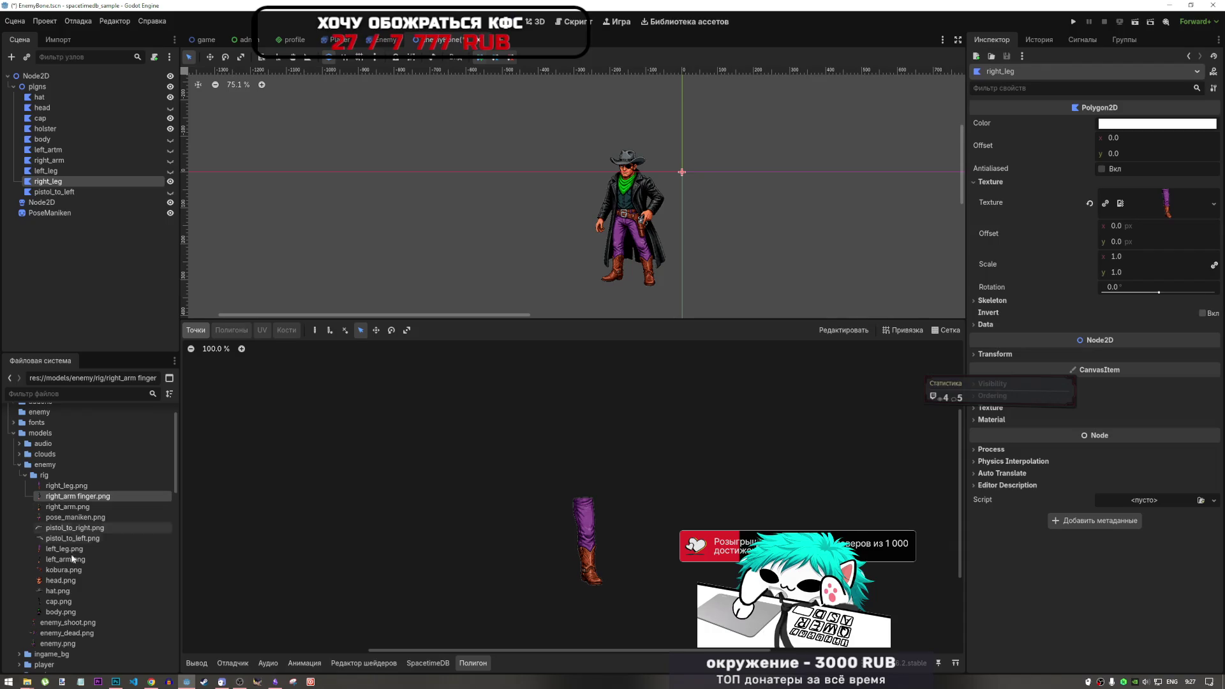
{"action": "left_click", "coordinate": [61, 581]}
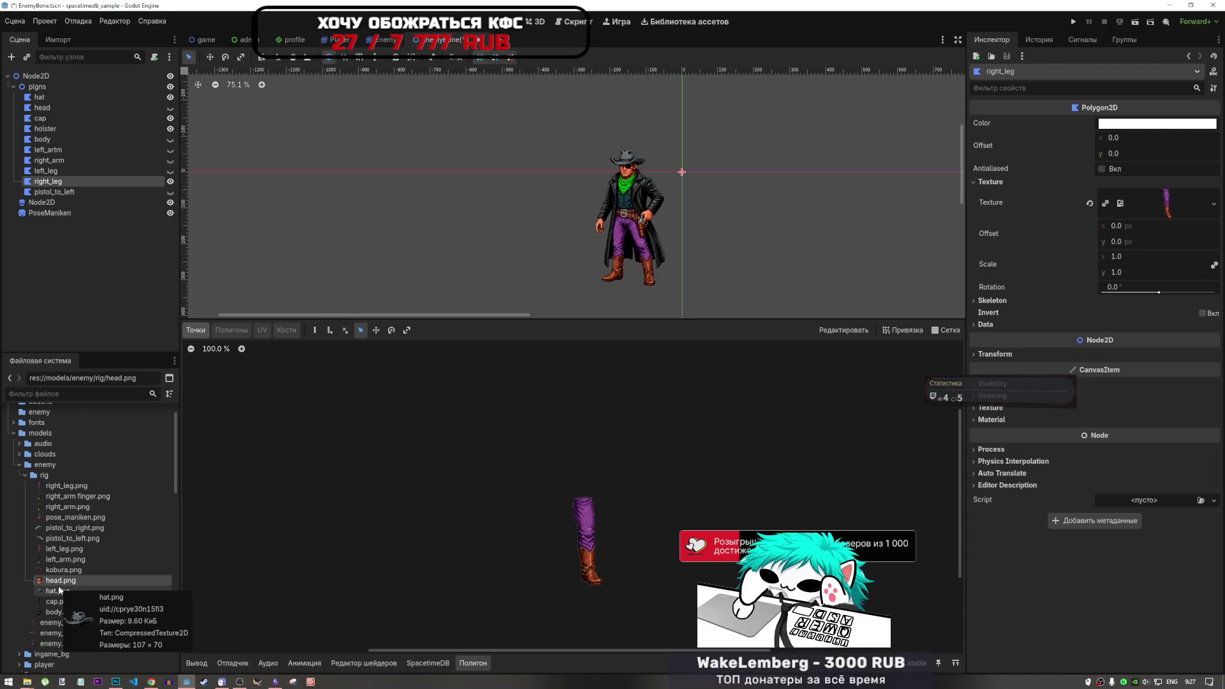
Preview head.png and hat.png, then rename hat.png to 0hat.png.
{"action": "double_click", "coordinate": [48, 581]}
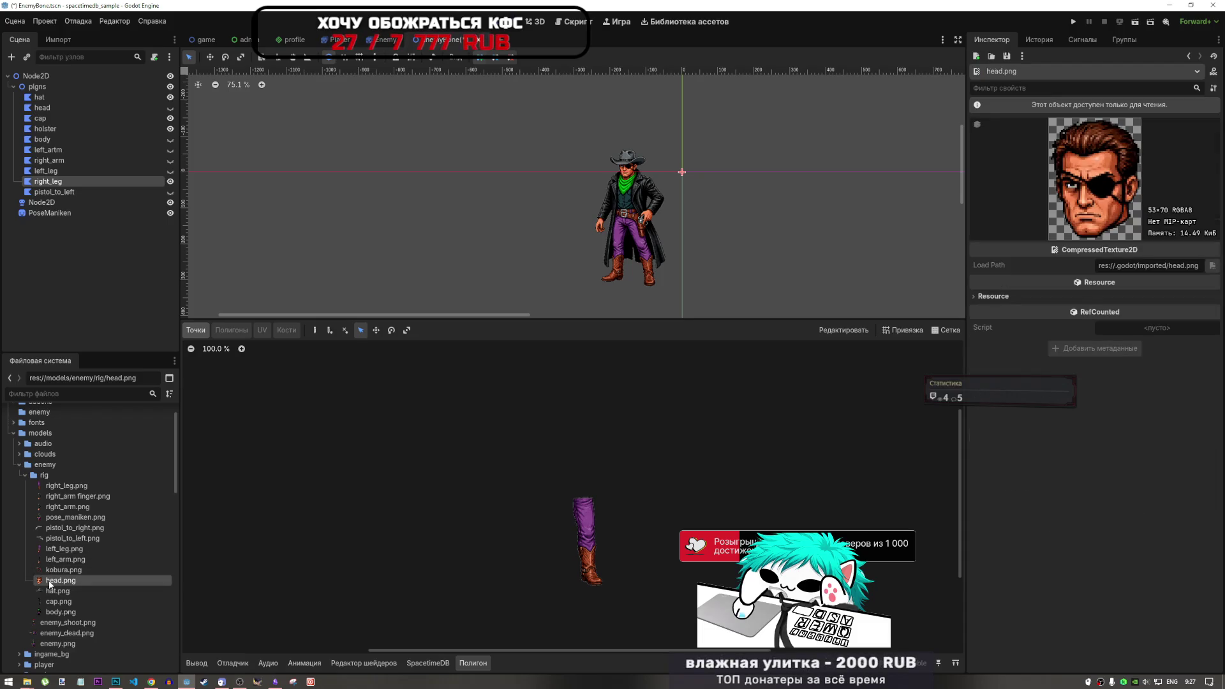
{"action": "double_click", "coordinate": [45, 590]}
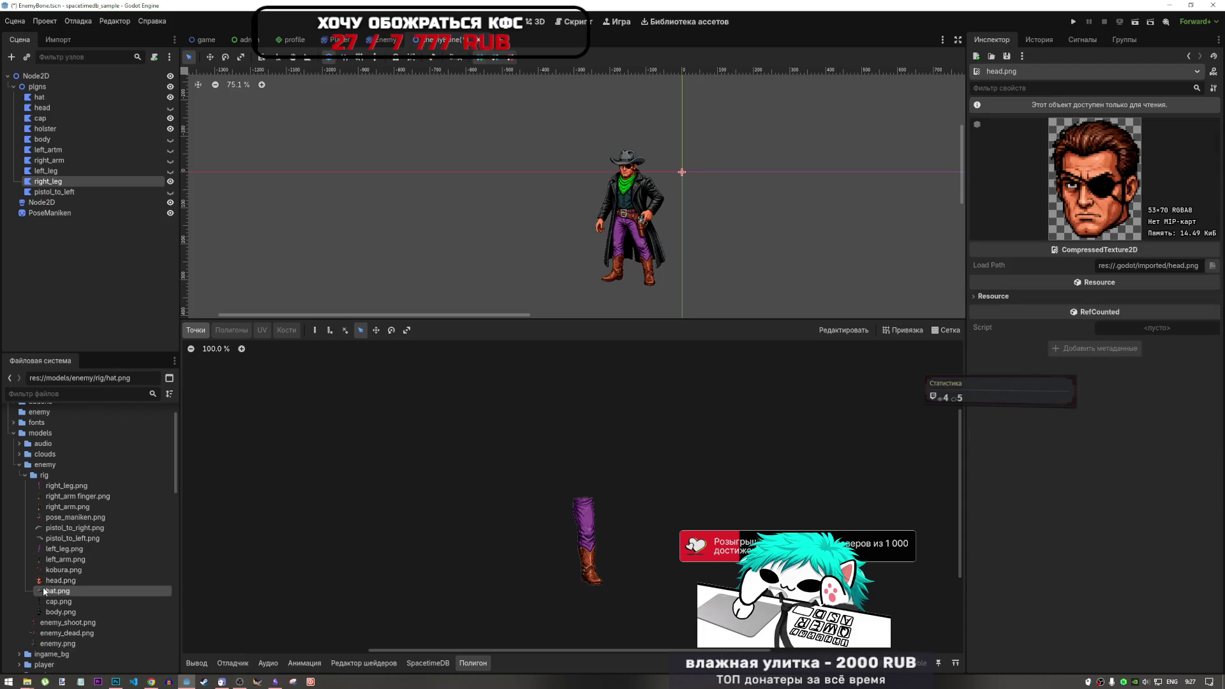
{"action": "right_click", "coordinate": [48, 589]}
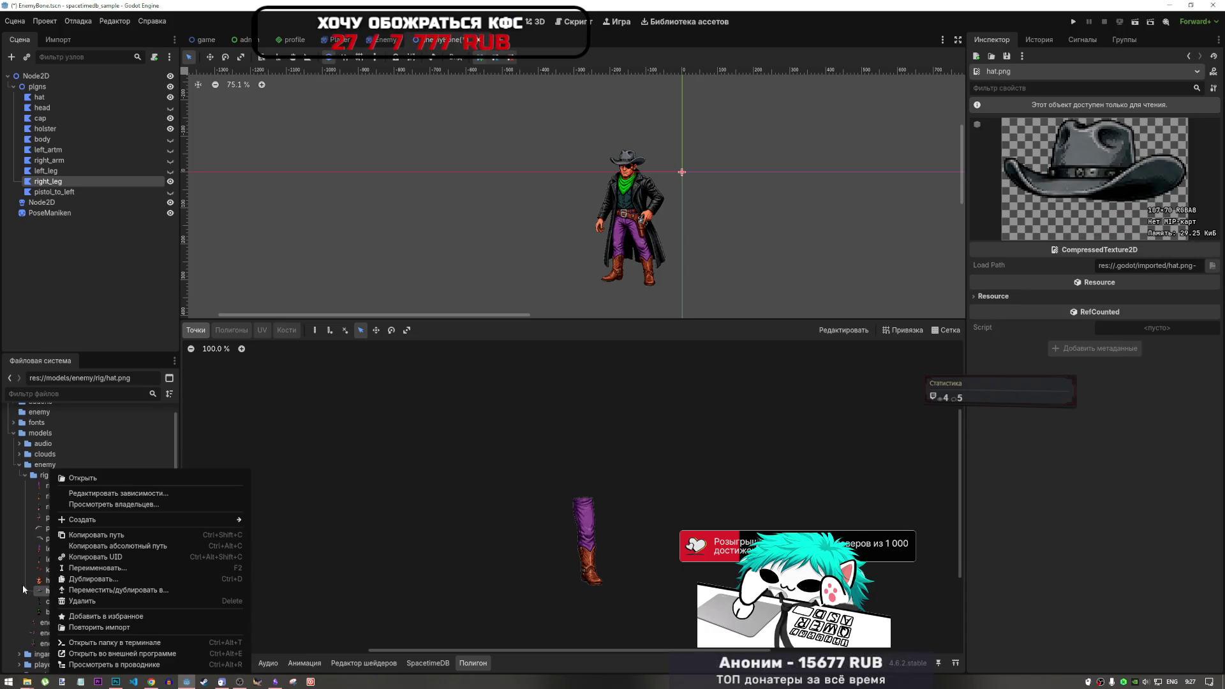
{"action": "left_click", "coordinate": [50, 593]}
{"action": "right_click", "coordinate": [48, 591]}
{"action": "key", "text": "F2"}
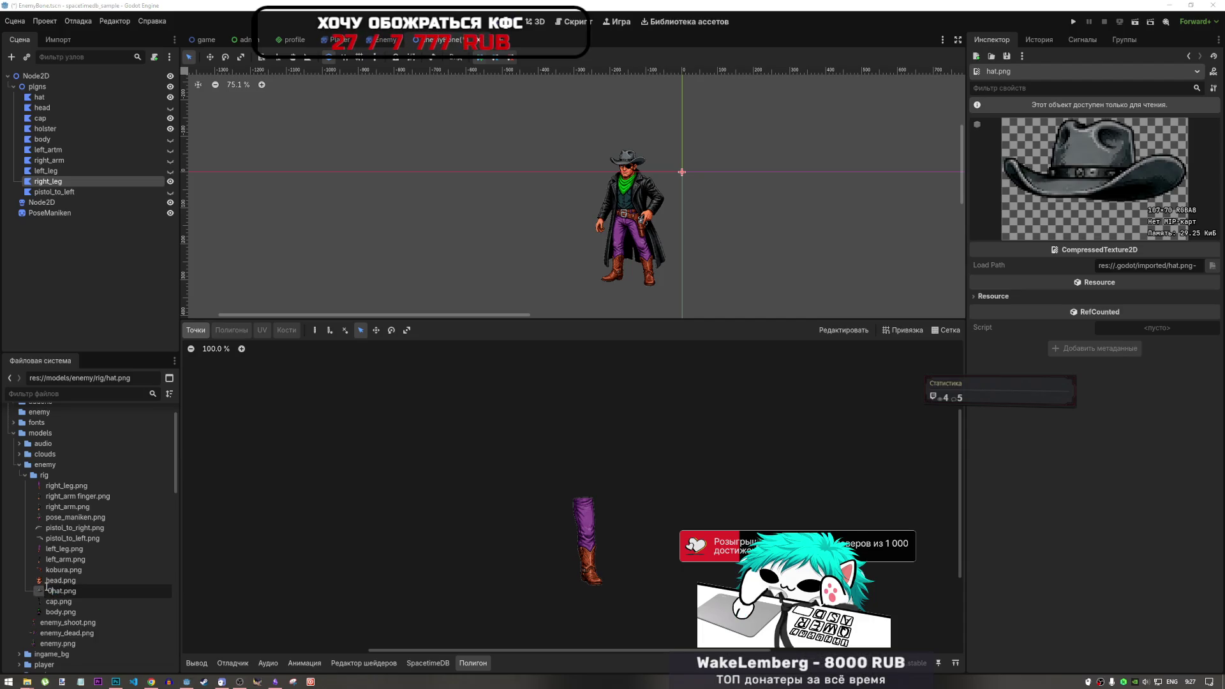
{"action": "key", "text": "Return"}
Show the rig folder in the system file manager, leaving head.png unrenamed.
{"action": "left_click", "coordinate": [47, 582]}
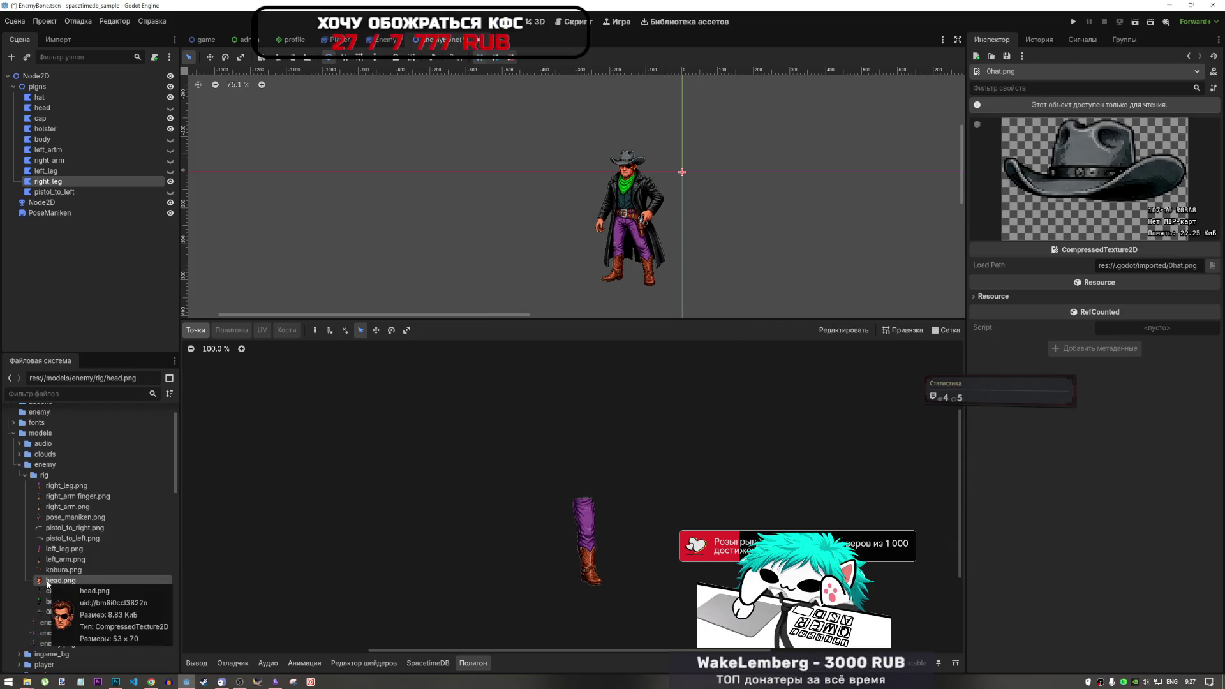
{"action": "key", "text": "F2"}
{"action": "key", "text": "Escape"}
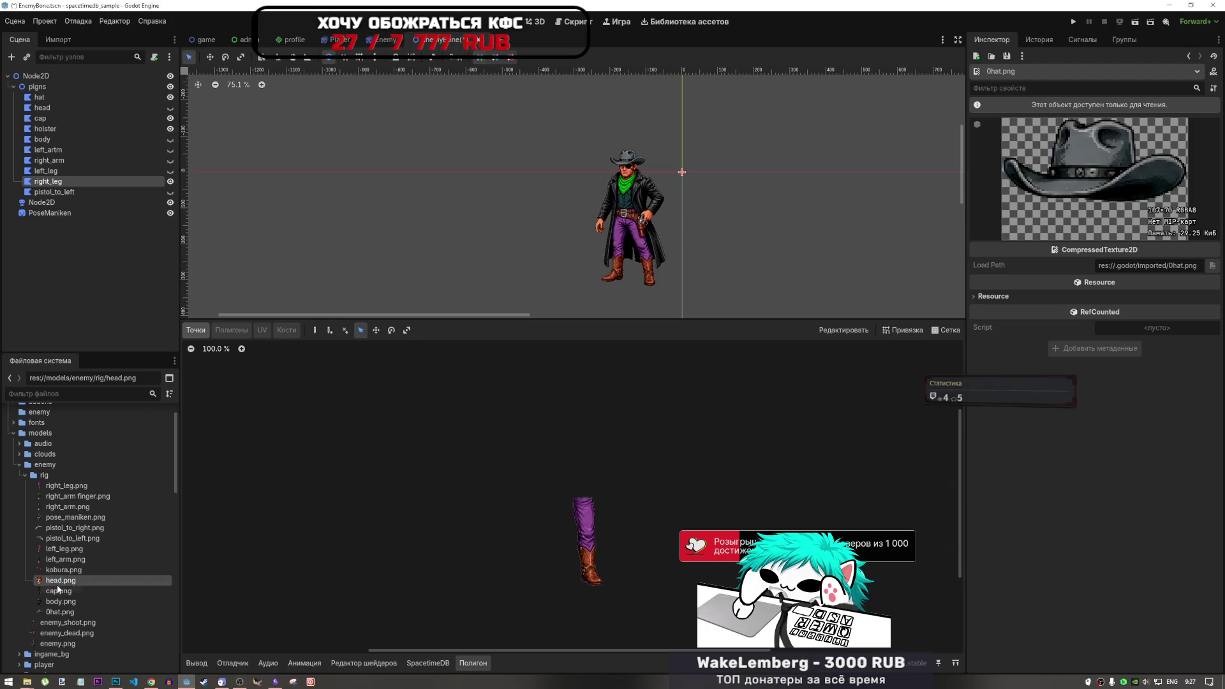
{"action": "right_click", "coordinate": [55, 579]}
{"action": "left_click", "coordinate": [93, 665]}
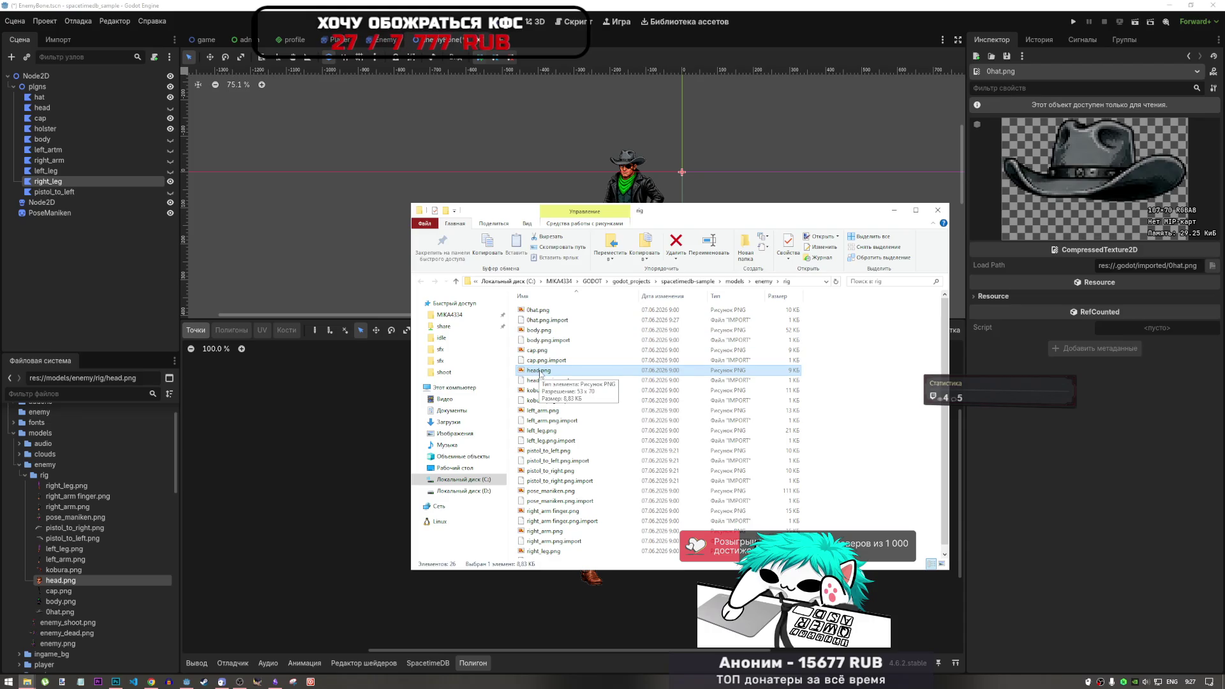
Sort the rig folder by type and rename body.png to 2body.png and head.png to 1head.png.
{"action": "left_click", "coordinate": [717, 296]}
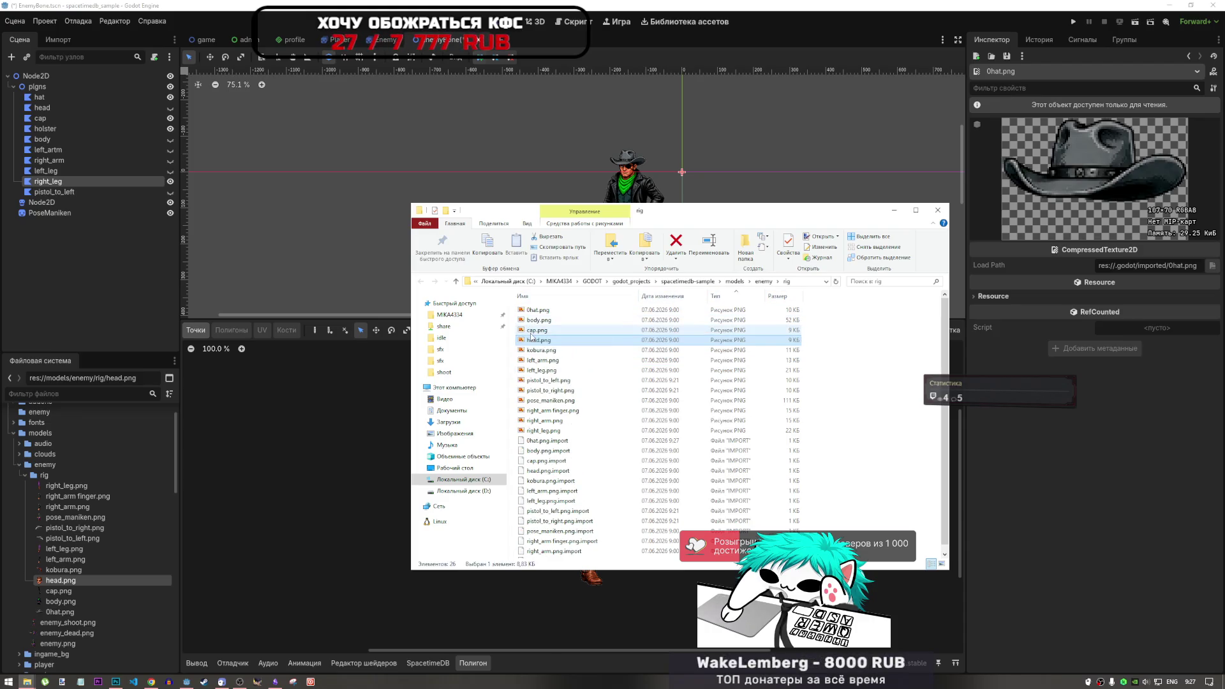
{"action": "left_click", "coordinate": [537, 321]}
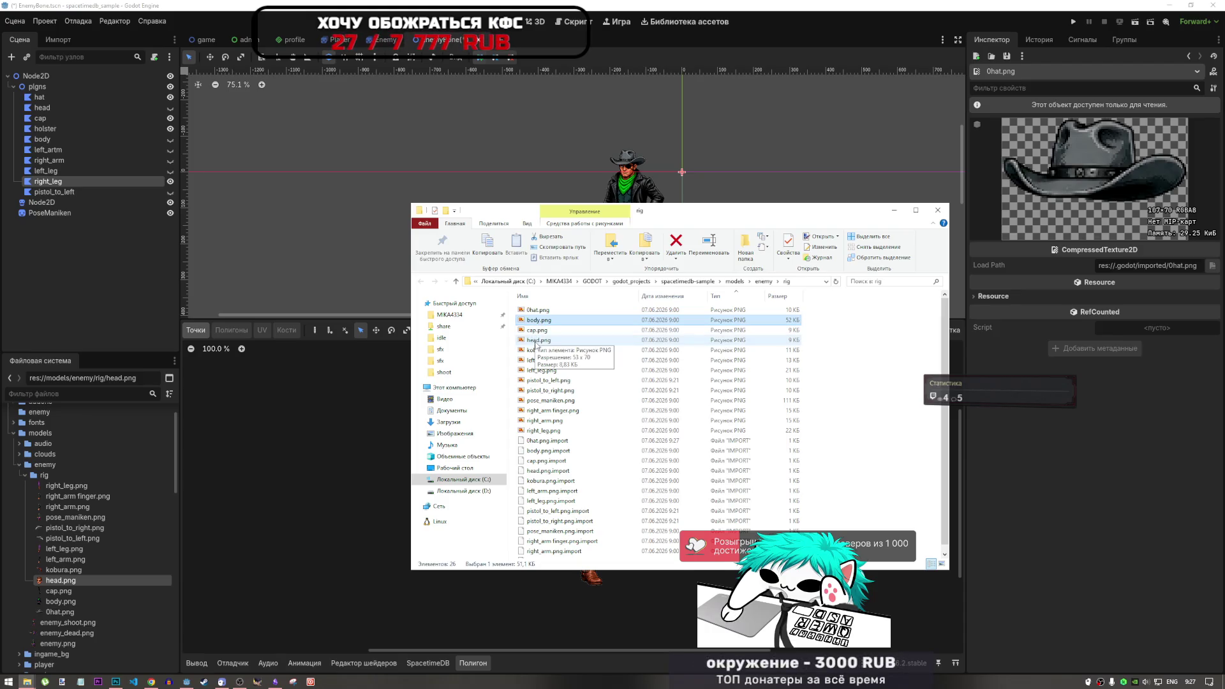
{"action": "key", "text": "F2"}
{"action": "key", "text": "Home"}
{"action": "type", "text": "2"}
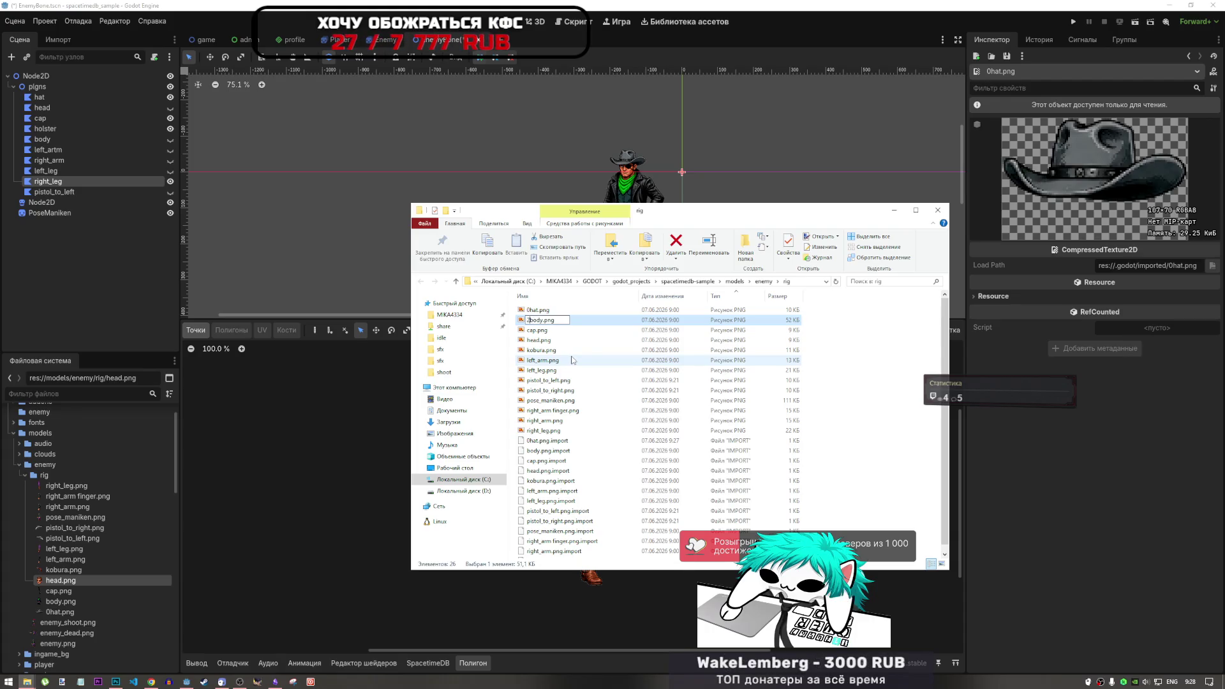
{"action": "left_click", "coordinate": [535, 331]}
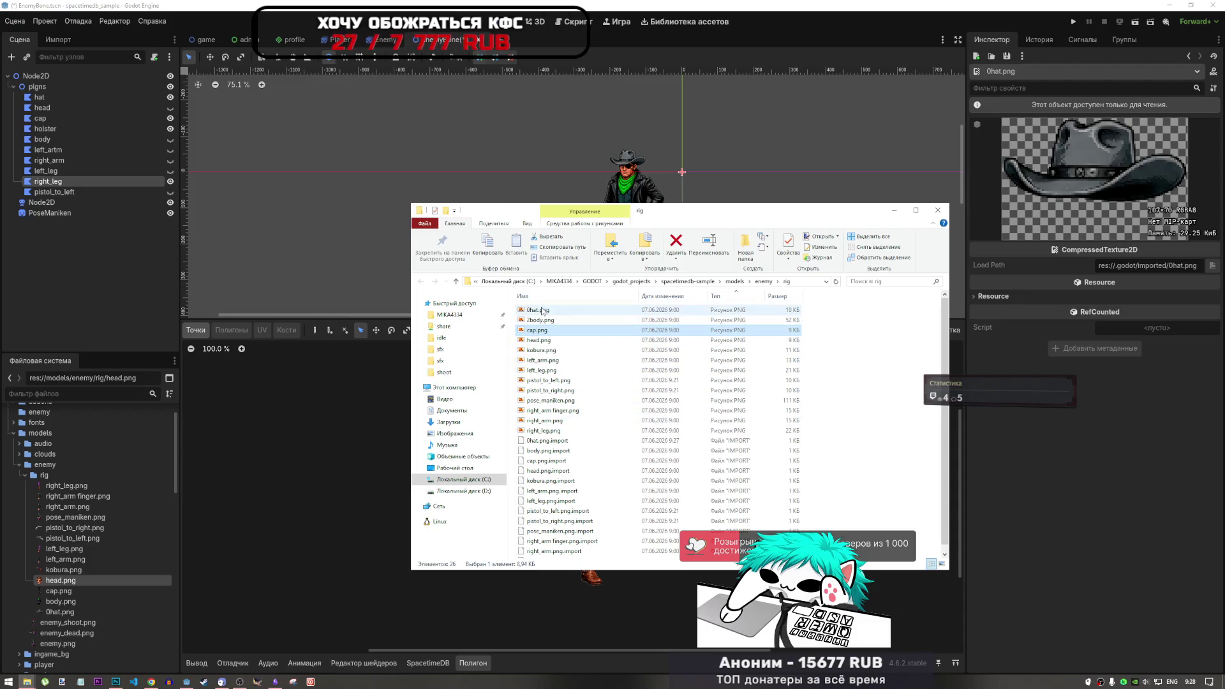
{"action": "left_click", "coordinate": [529, 341]}
{"action": "type", "text": "1"}
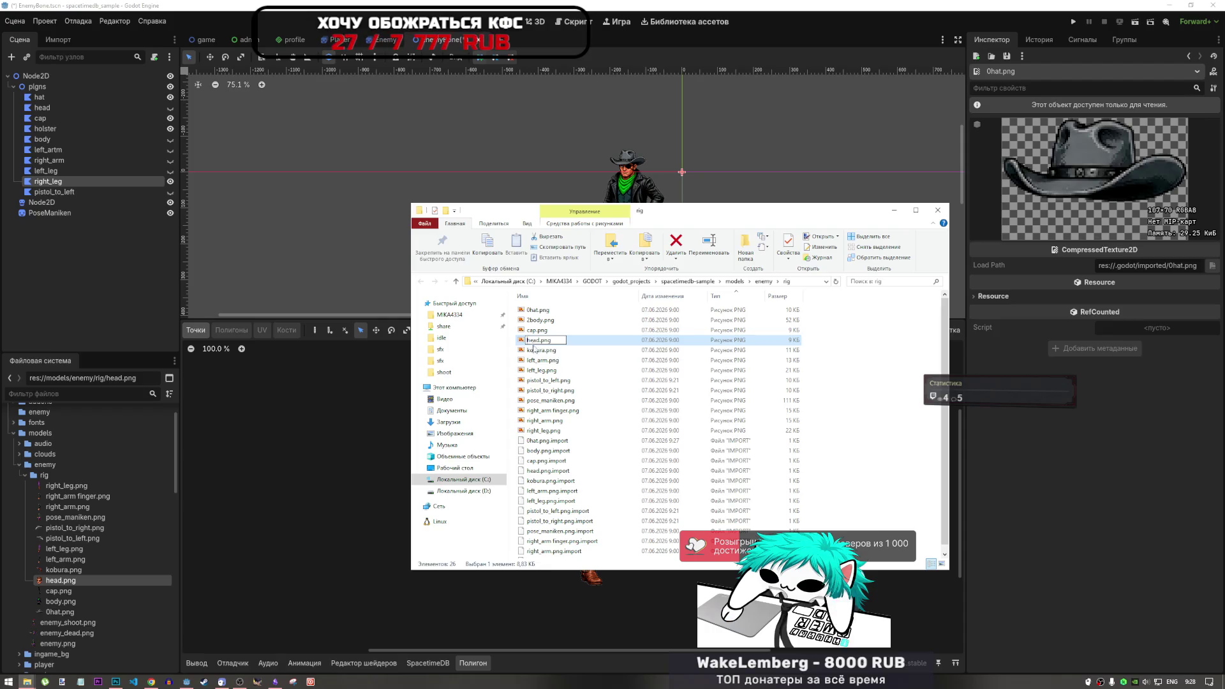
{"action": "key", "text": "Return"}
Rename left_arm.png to 3left_arm.png and right_arm.png to 4right_arm.png.
{"action": "left_click", "coordinate": [532, 350]}
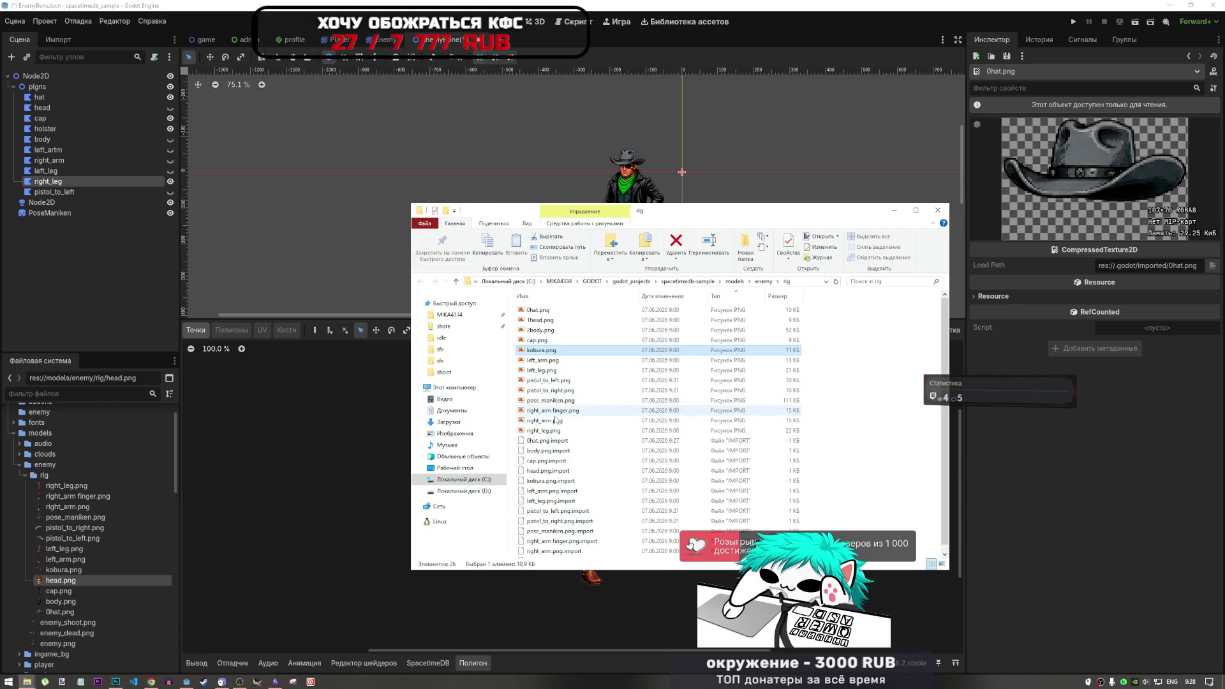
{"action": "left_click", "coordinate": [532, 362]}
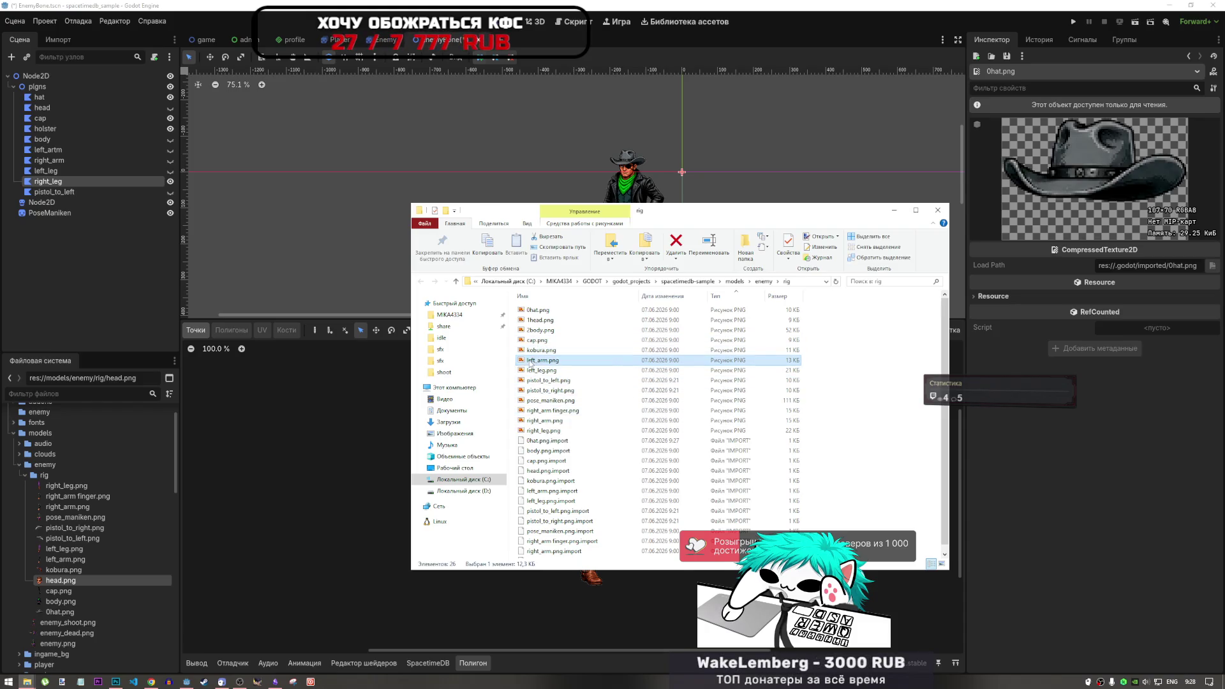
{"action": "left_click", "coordinate": [528, 362]}
{"action": "key", "text": "Home"}
{"action": "type", "text": "3"}
{"action": "key", "text": "Return"}
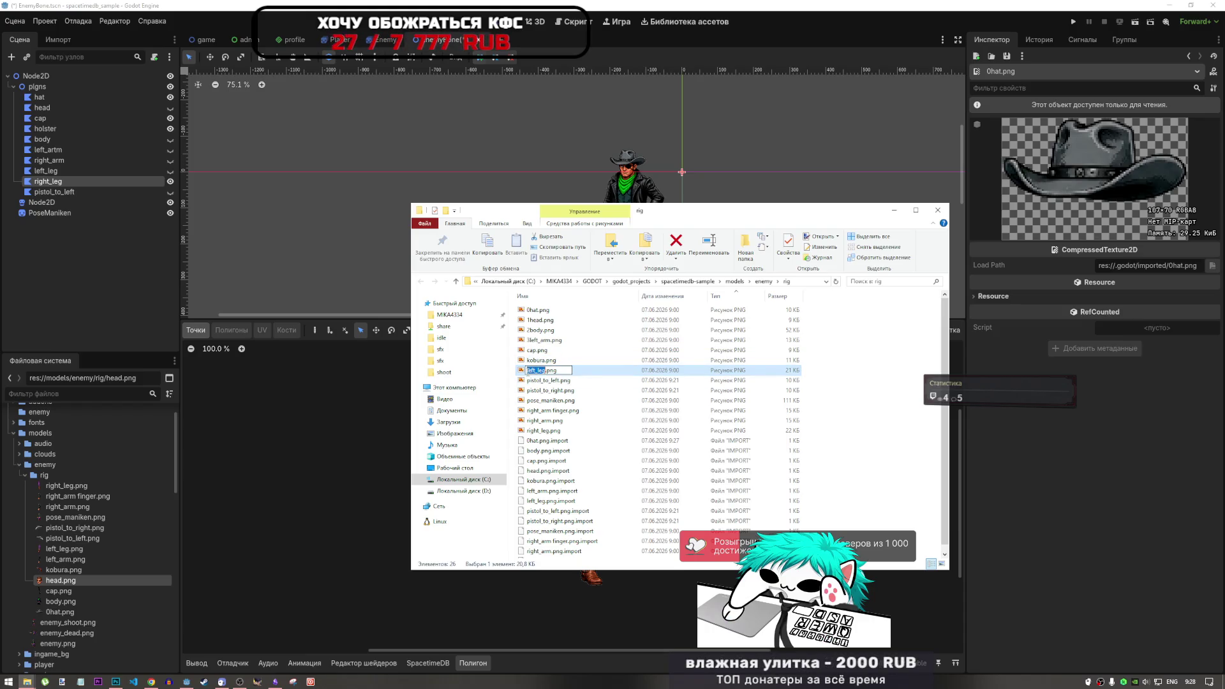
{"action": "left_click", "coordinate": [538, 383]}
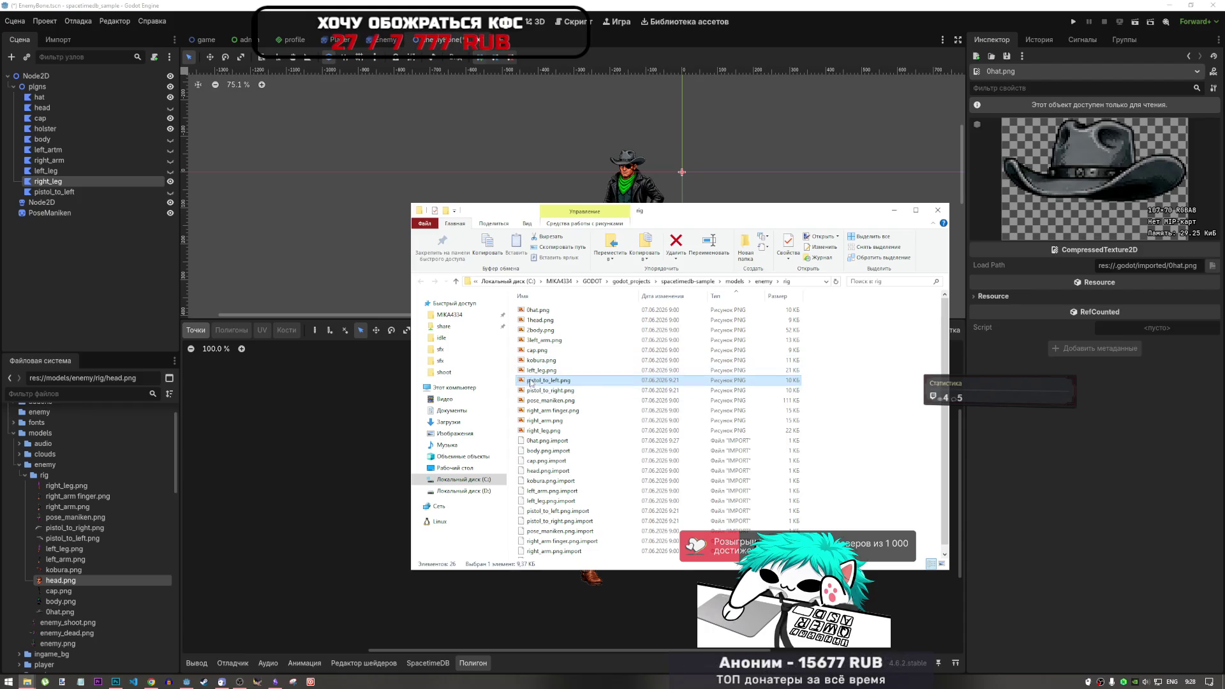
{"action": "left_click", "coordinate": [529, 422]}
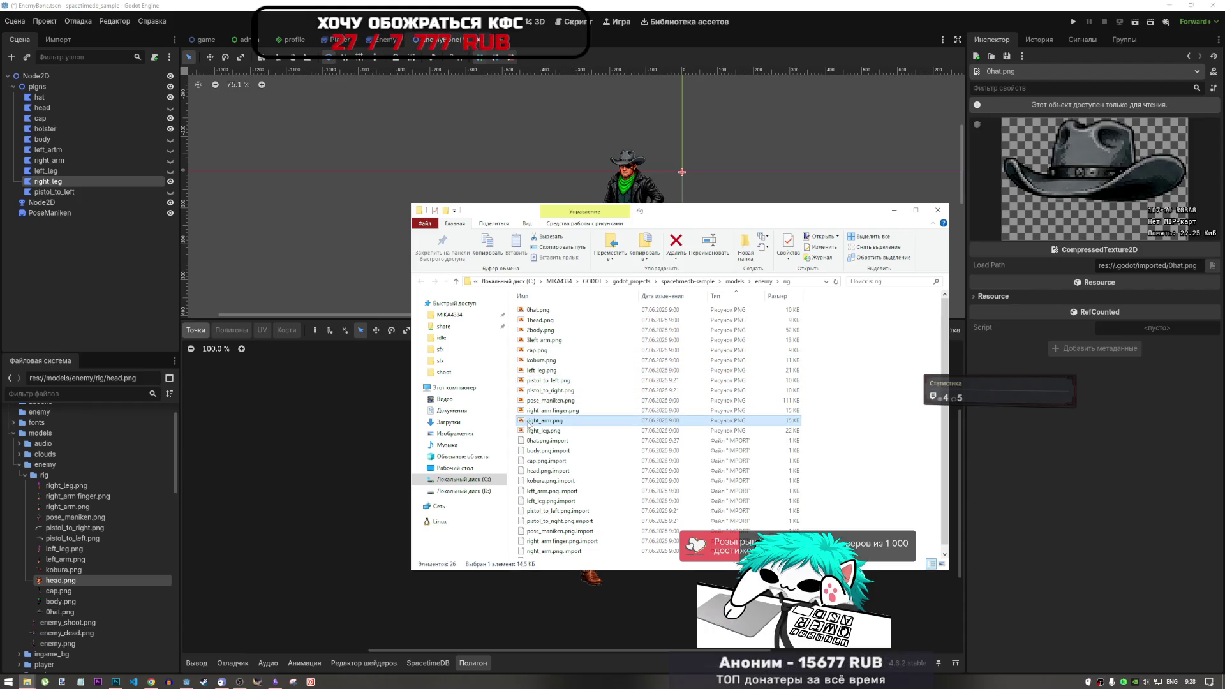
{"action": "left_click", "coordinate": [539, 421]}
{"action": "type", "text": "4"}
{"action": "left_click", "coordinate": [539, 400]}
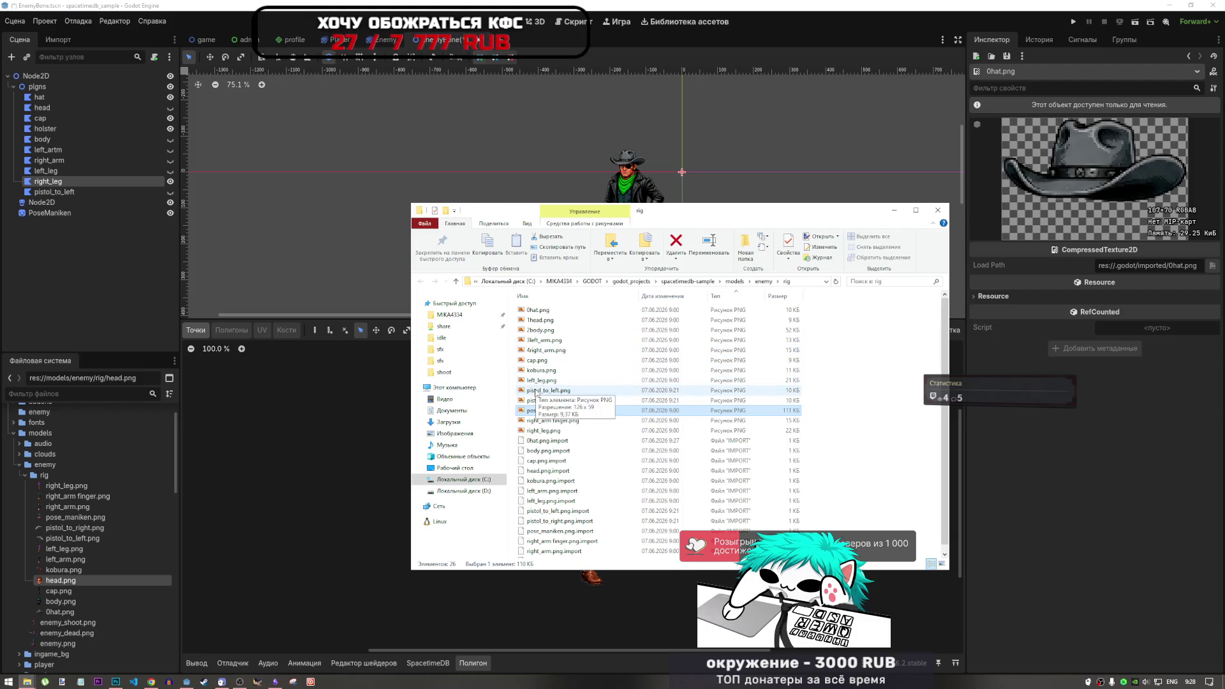
Rename left_leg.png to 5left_leg.png and right_leg.png to 6right_leg.png.
{"action": "left_click", "coordinate": [531, 381]}
{"action": "left_click", "coordinate": [529, 381]}
{"action": "key", "text": "Home"}
{"action": "type", "text": "5"}
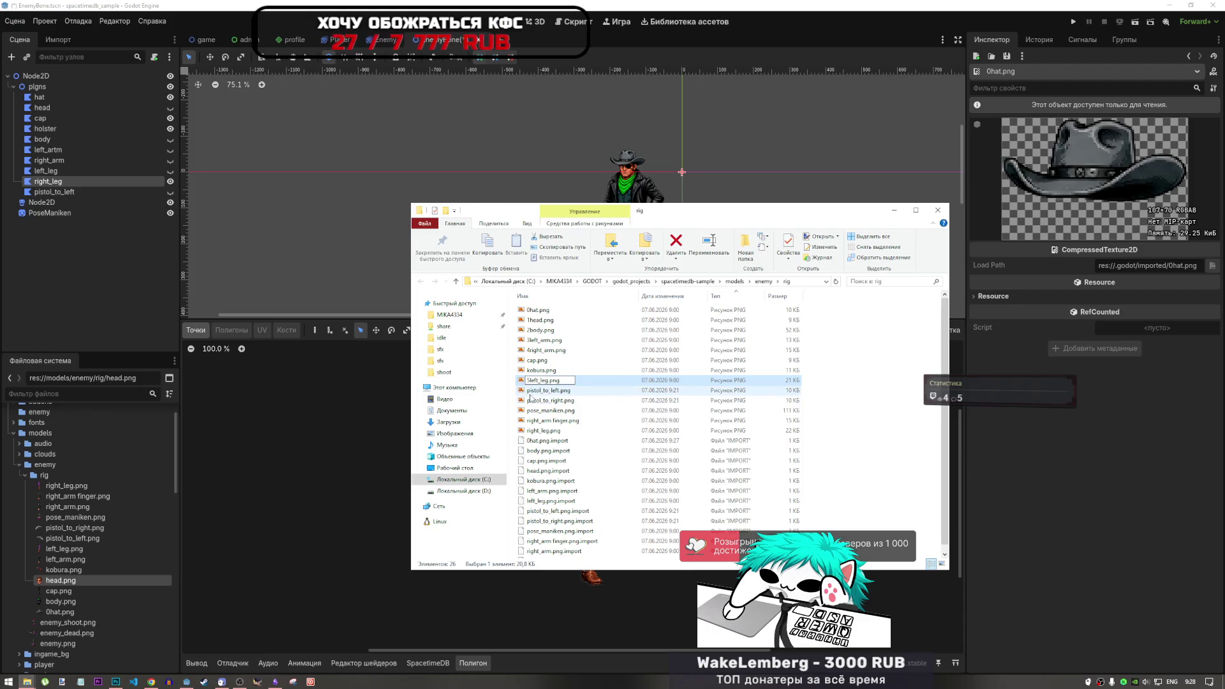
{"action": "left_click", "coordinate": [537, 402]}
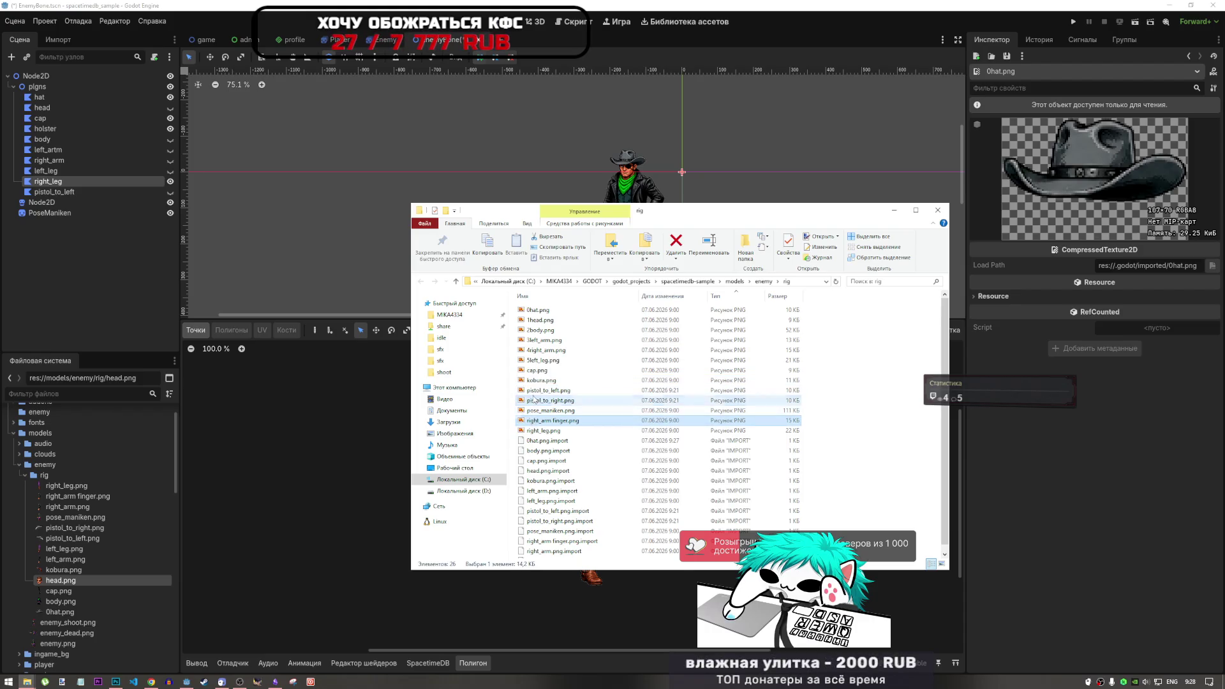
{"action": "left_click", "coordinate": [529, 431]}
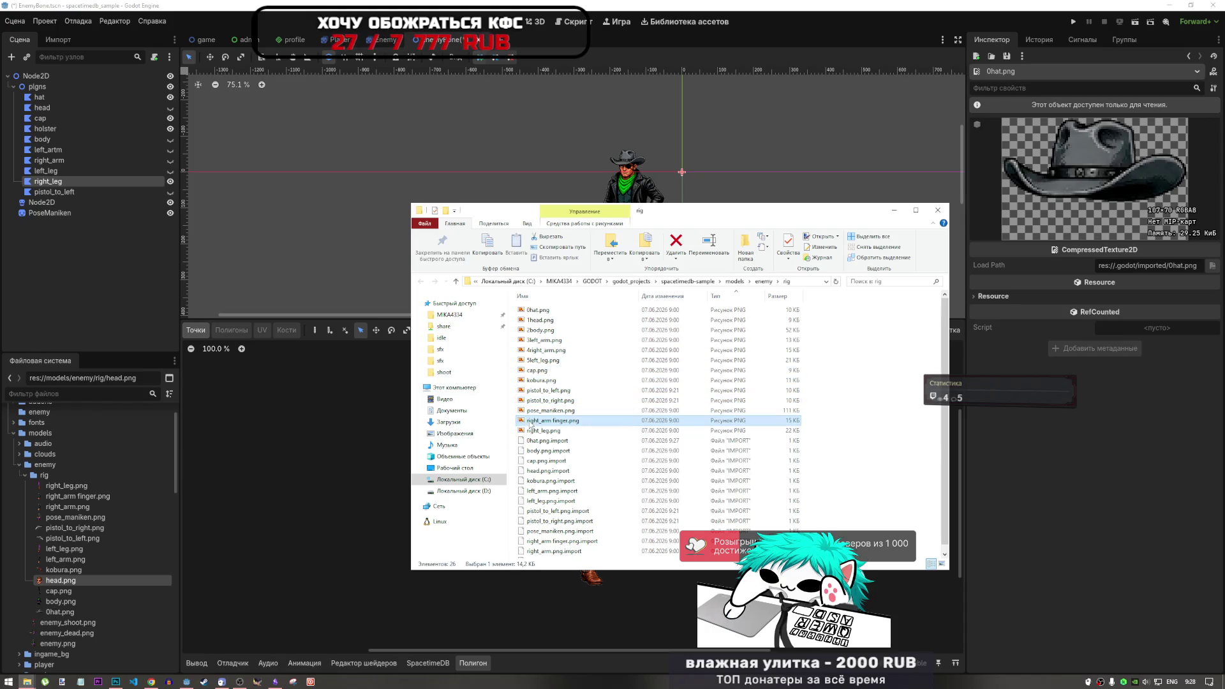
{"action": "left_click", "coordinate": [529, 431]}
{"action": "type", "text": "5"}
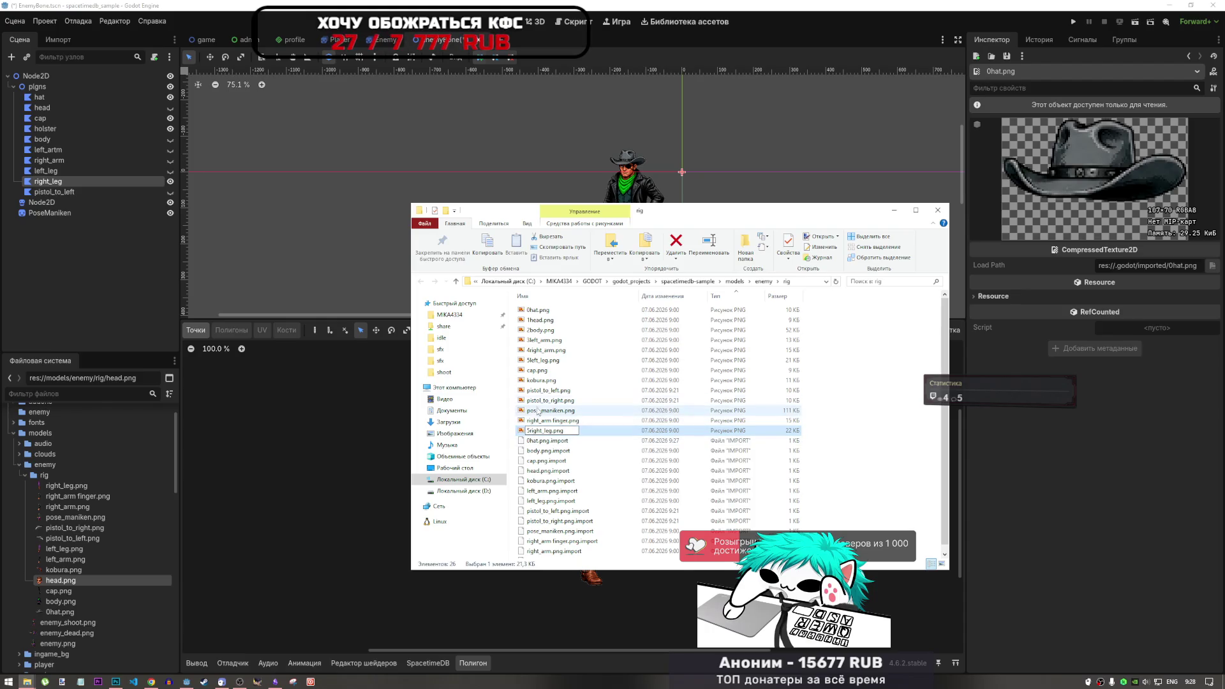
{"action": "key", "text": "Return"}
Add number prefixes to cap.png (8cap.png), kobura.png (7) and pistol_to_left.png (9pistol_to_left.png).
{"action": "left_click", "coordinate": [544, 384]}
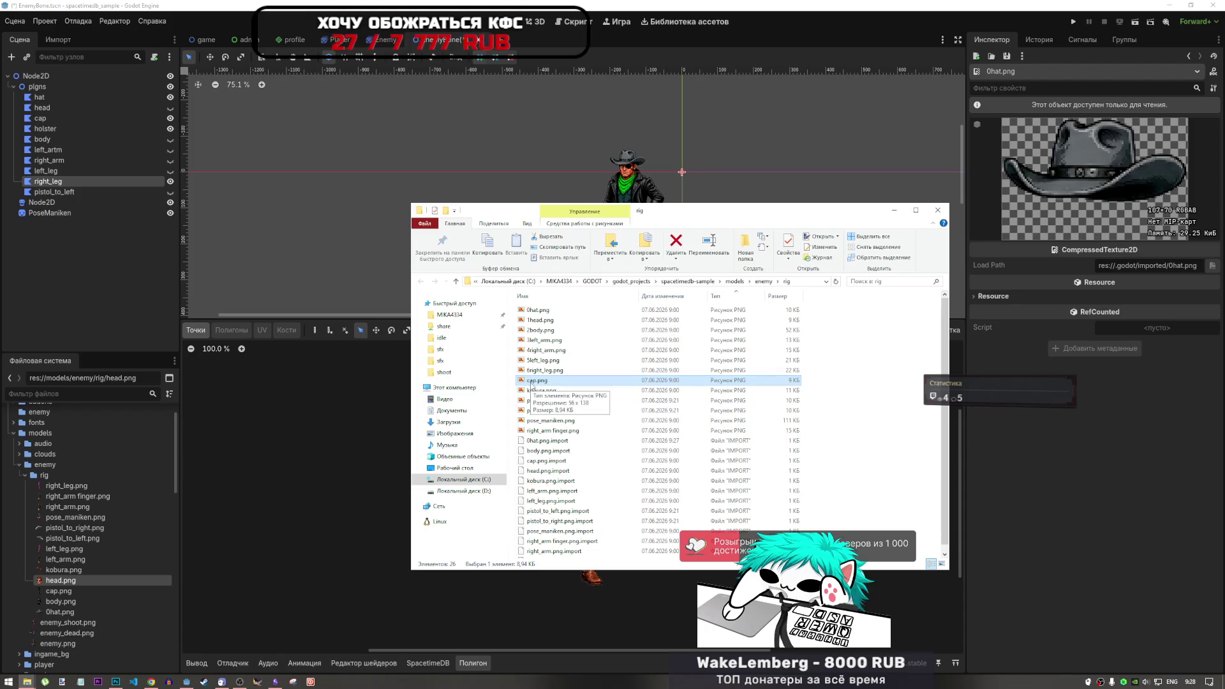
{"action": "left_click", "coordinate": [528, 380]}
{"action": "type", "text": "7"}
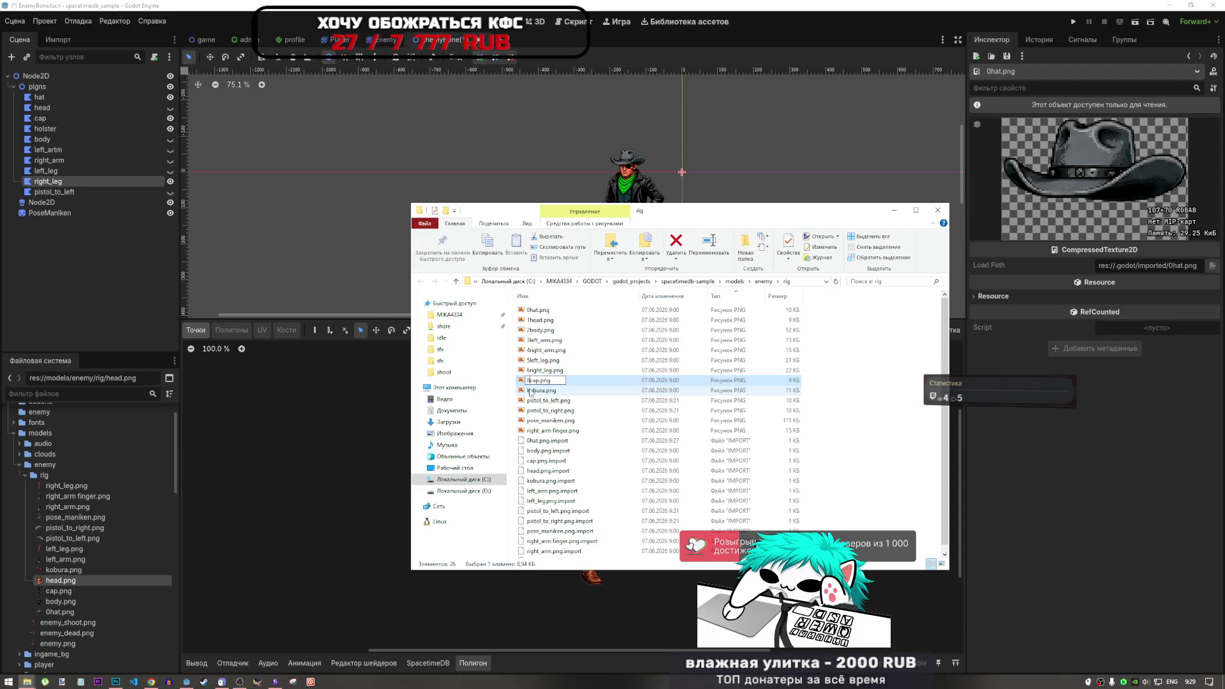
{"action": "left_click", "coordinate": [529, 391]}
{"action": "type", "text": "7"}
{"action": "left_click", "coordinate": [536, 400]}
{"action": "left_click", "coordinate": [534, 401]}
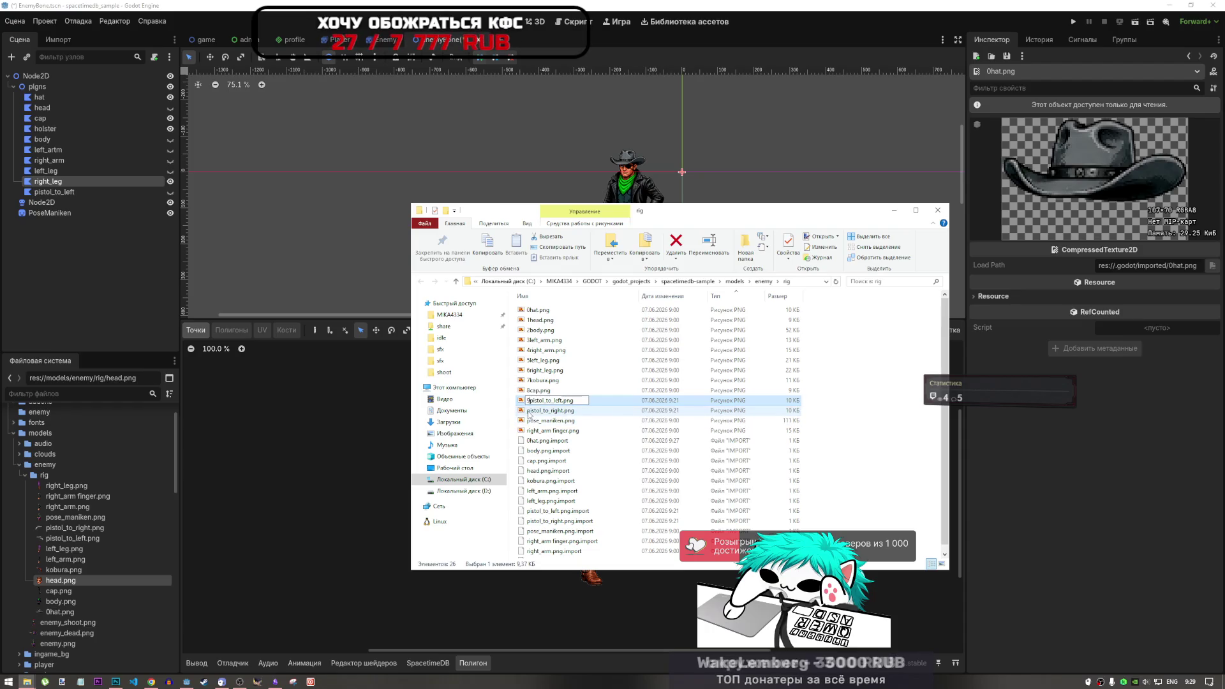
{"action": "type", "text": "9"}
{"action": "left_click", "coordinate": [531, 411]}
Rename the finger image to 3_1_right_arm finger.png.
{"action": "left_click", "coordinate": [529, 412]}
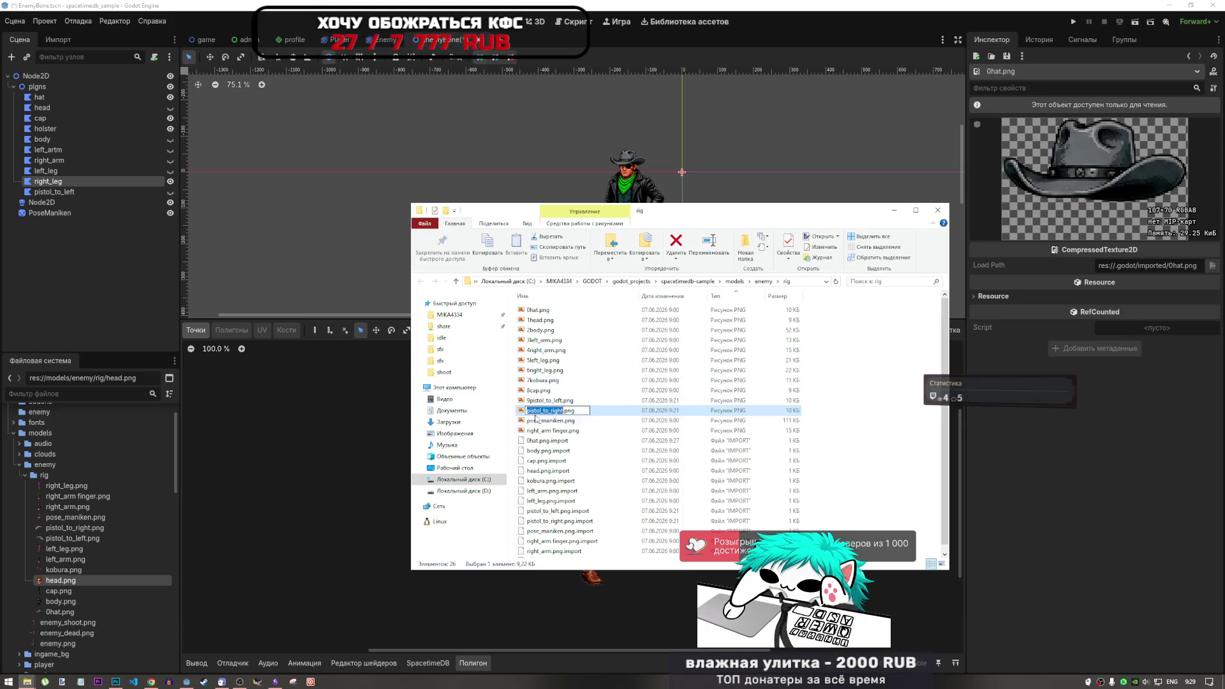
{"action": "left_click", "coordinate": [528, 431]}
{"action": "left_click", "coordinate": [527, 432]}
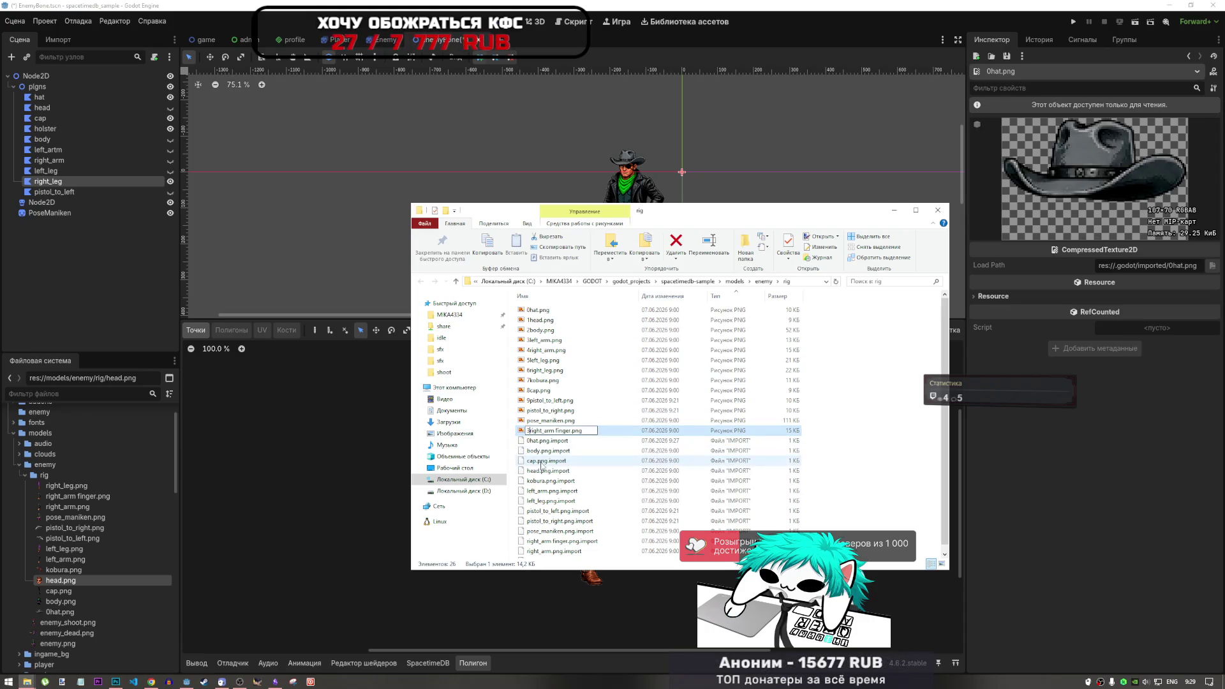
{"action": "type", "text": "31"}
{"action": "key", "text": "Return"}
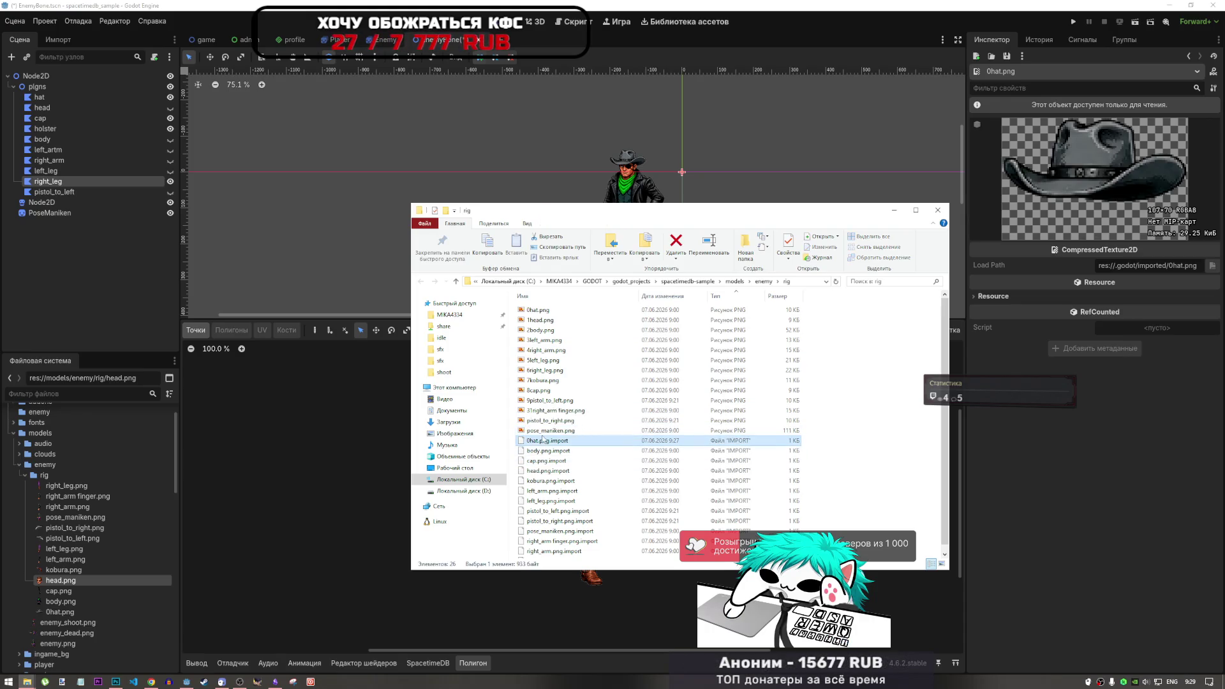
{"action": "left_click", "coordinate": [531, 413]}
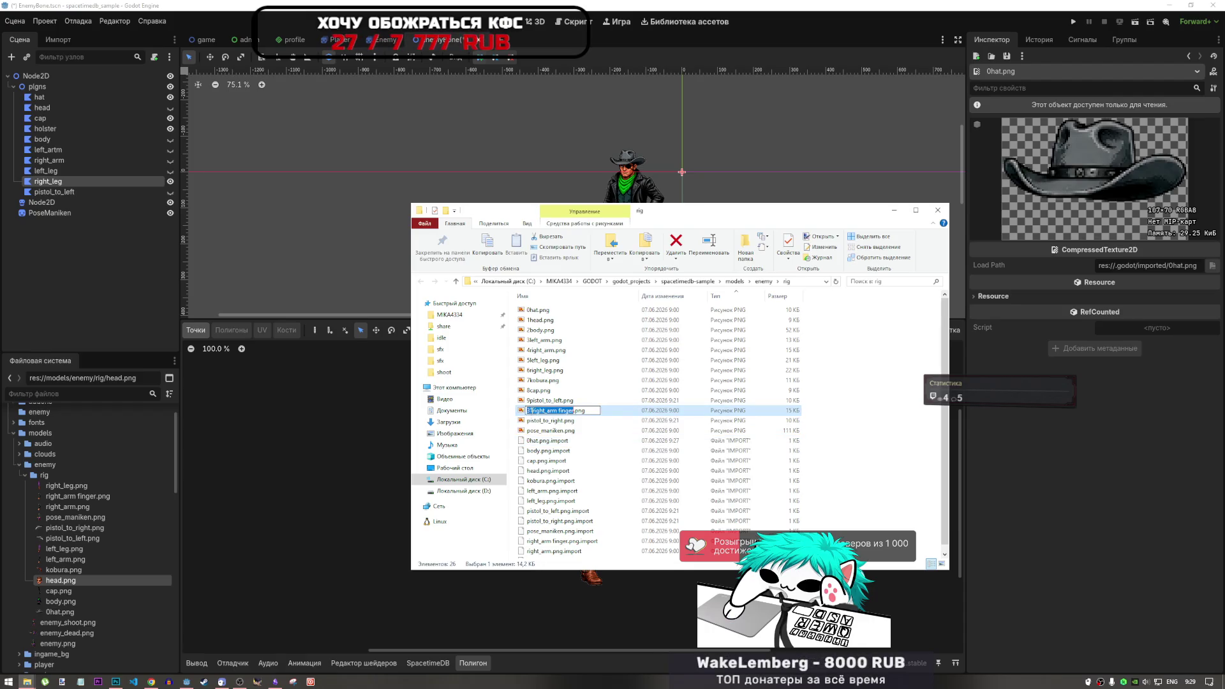
{"action": "type", "text": "_1_"}
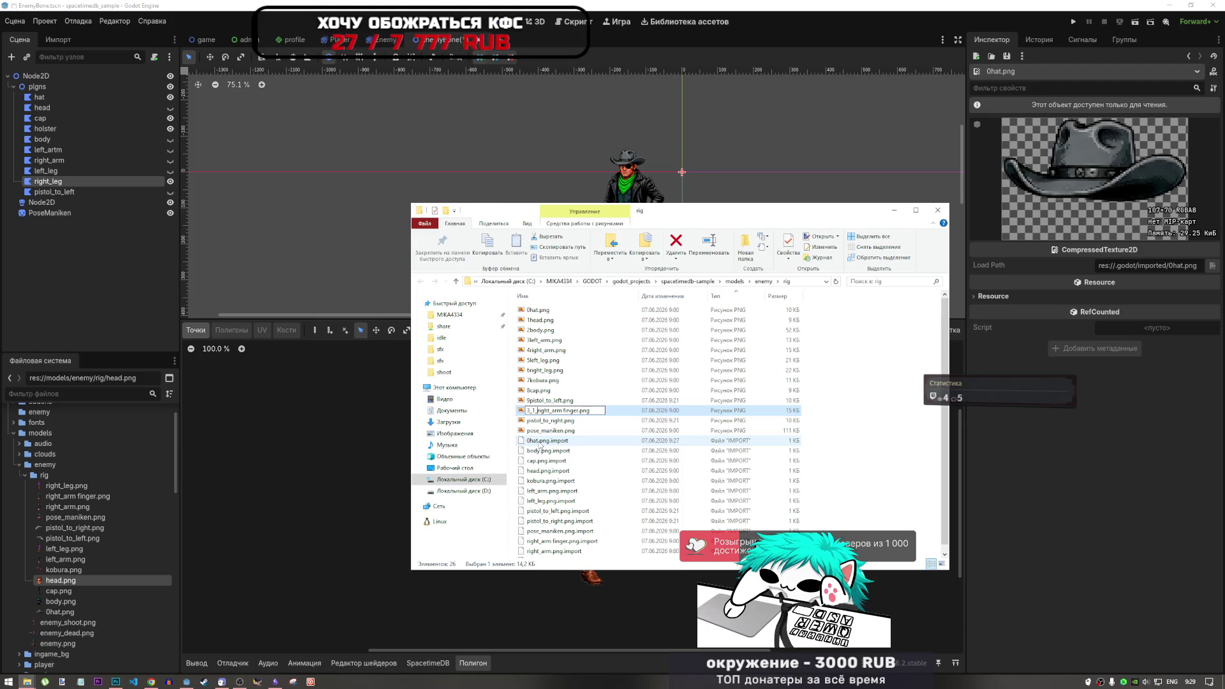
{"action": "left_click", "coordinate": [540, 441]}
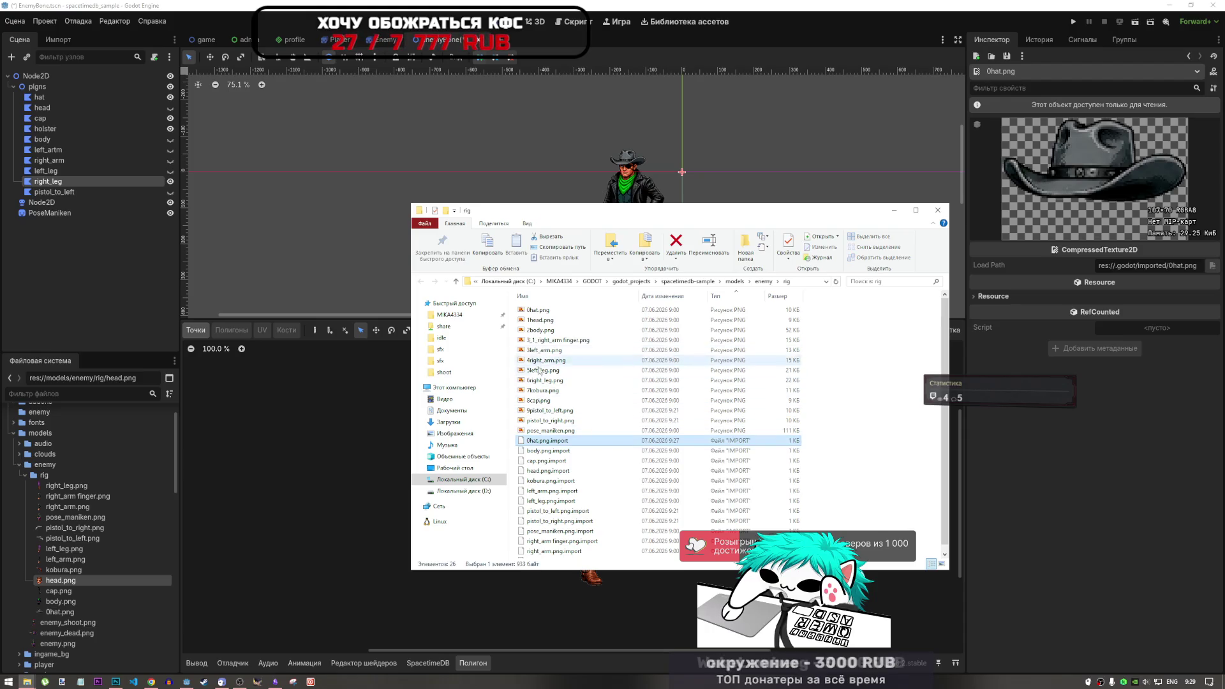
Rename pistol_to_right.png to 10pistol_to_right.png and return to the Godot editor.
{"action": "left_click", "coordinate": [532, 420]}
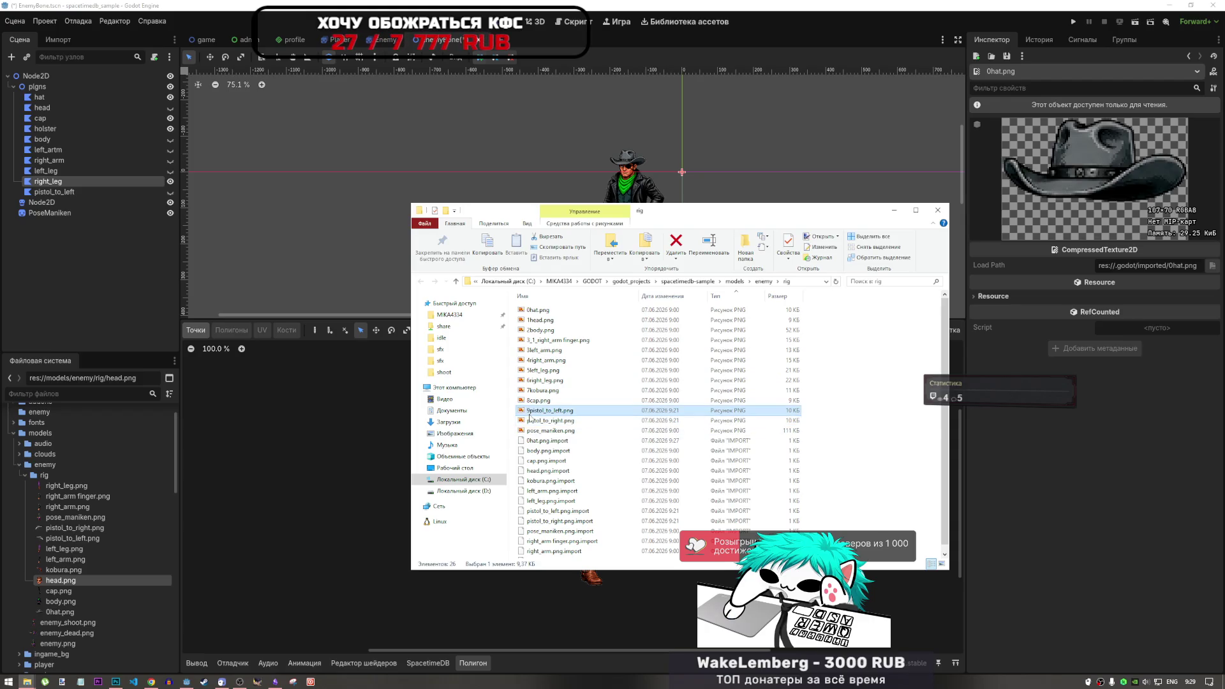
{"action": "key", "text": "F2"}
{"action": "key", "text": "Home"}
{"action": "type", "text": "10"}
{"action": "key", "text": "Return"}
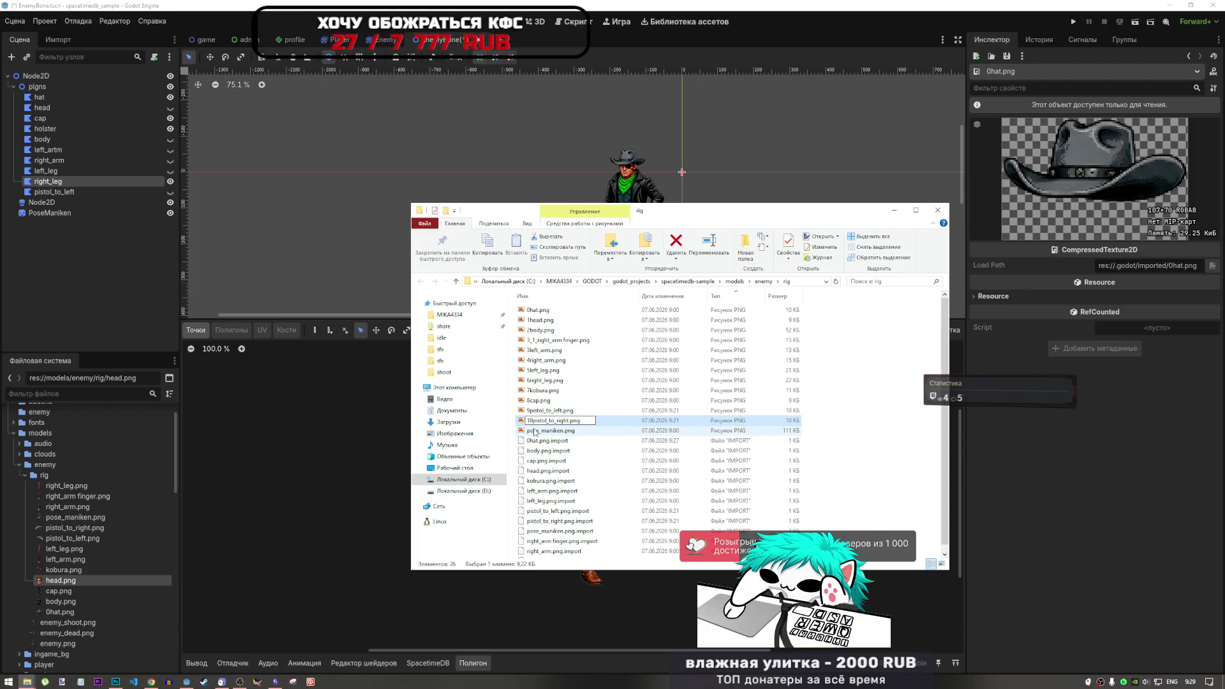
{"action": "left_click", "coordinate": [536, 431]}
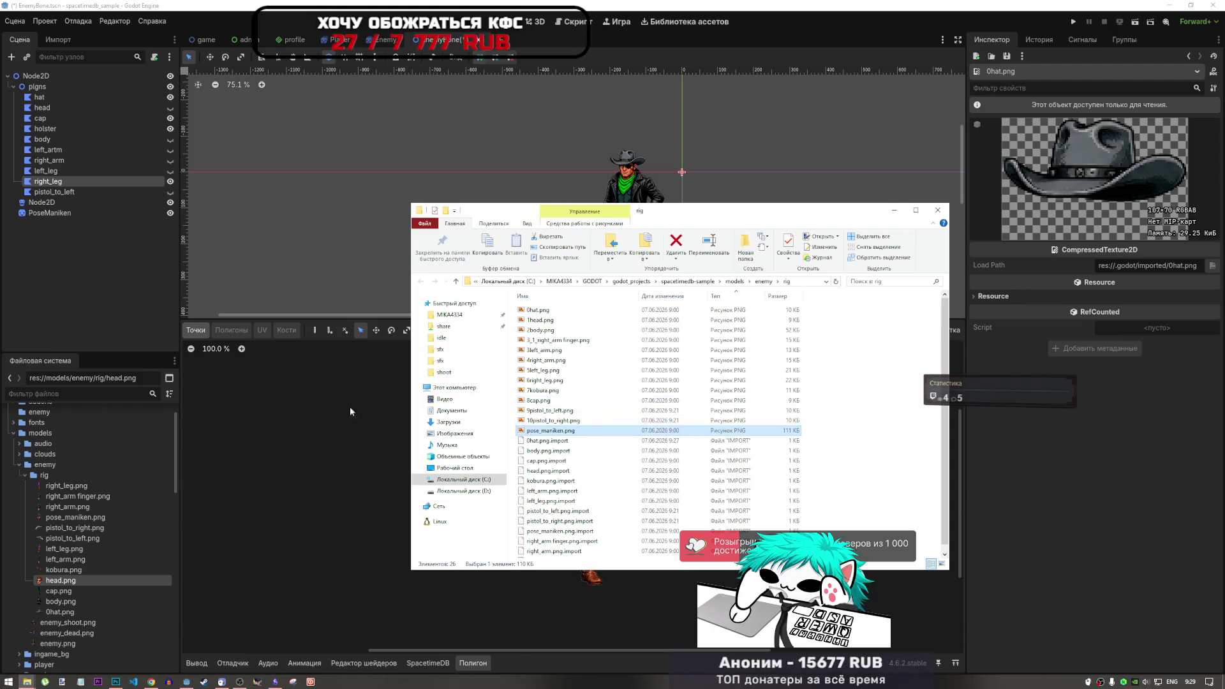
{"action": "left_click", "coordinate": [193, 470]}
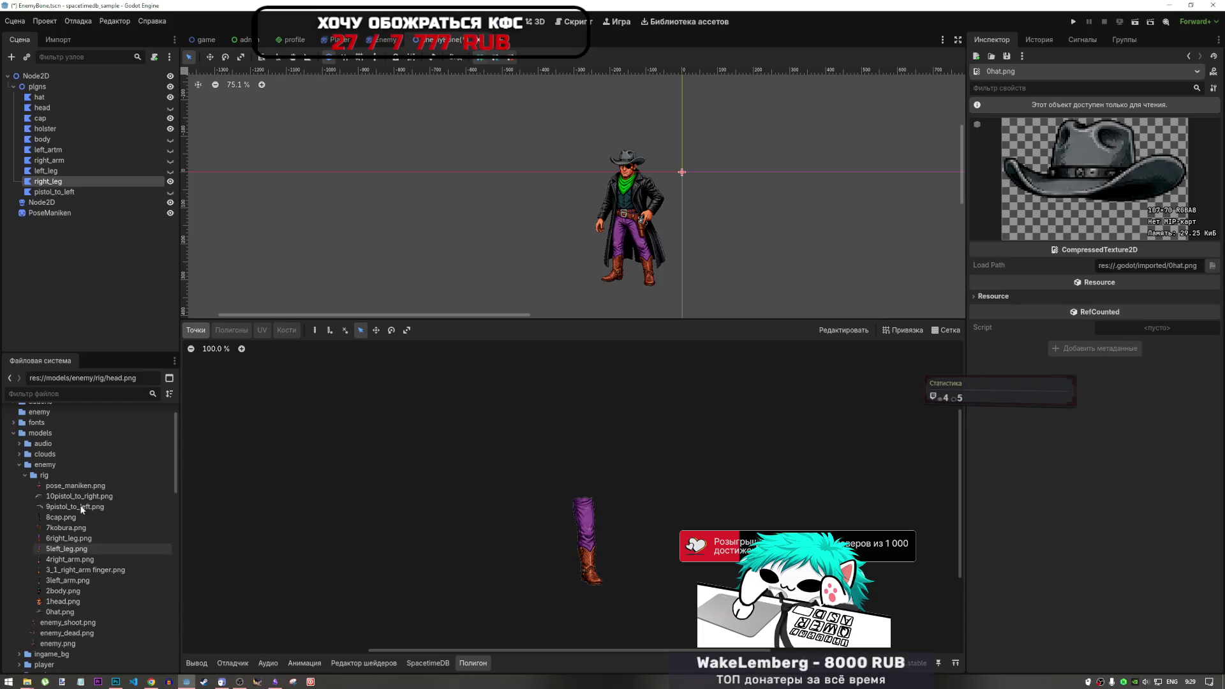
Check the renamed rig files and select the head, cap and holster nodes.
{"action": "left_click", "coordinate": [169, 394]}
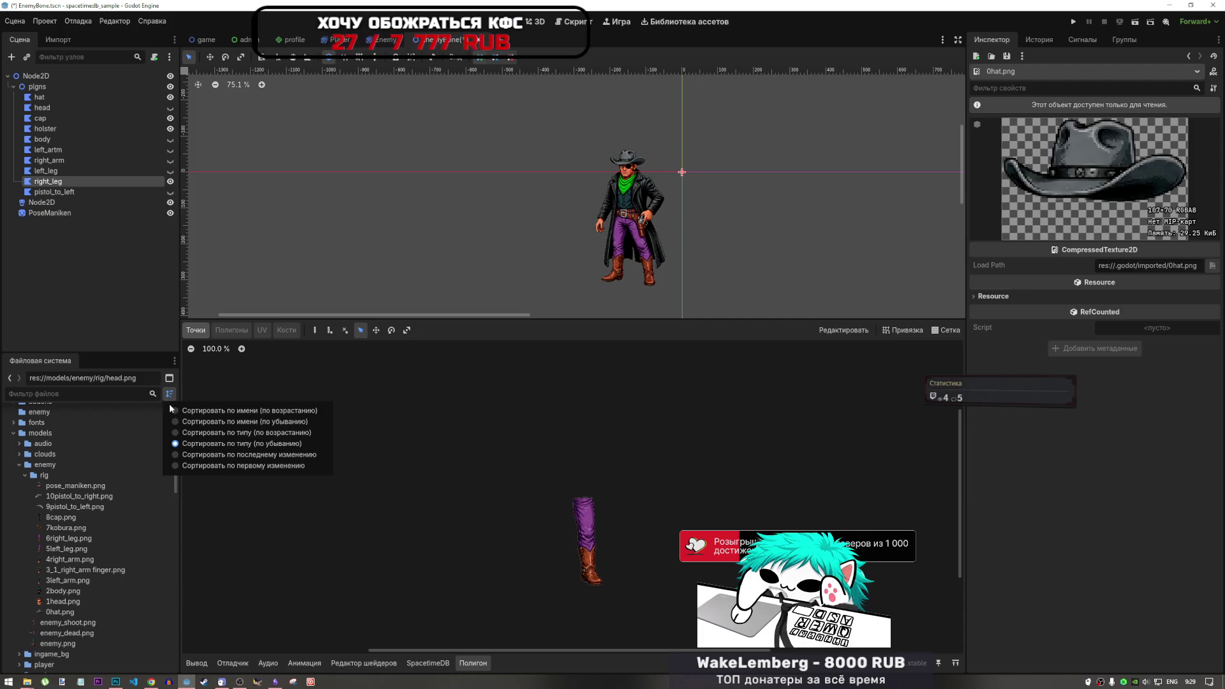
{"action": "left_click", "coordinate": [64, 591]}
{"action": "left_click", "coordinate": [58, 601]}
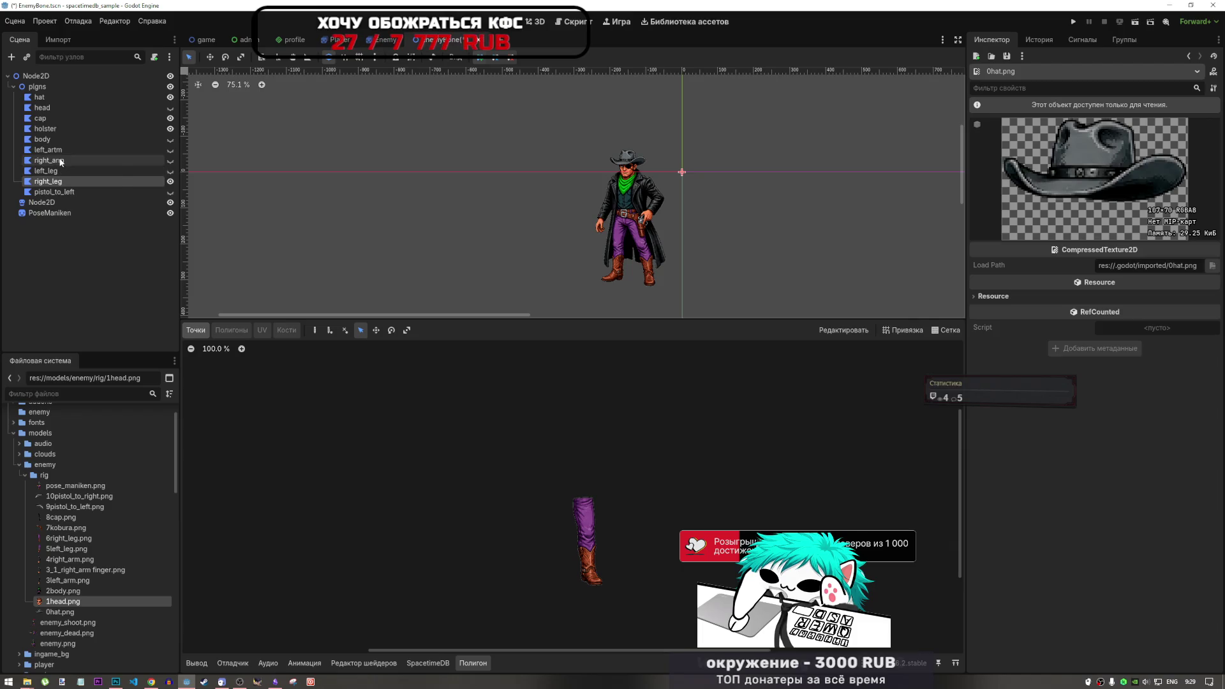
{"action": "left_click", "coordinate": [67, 107]}
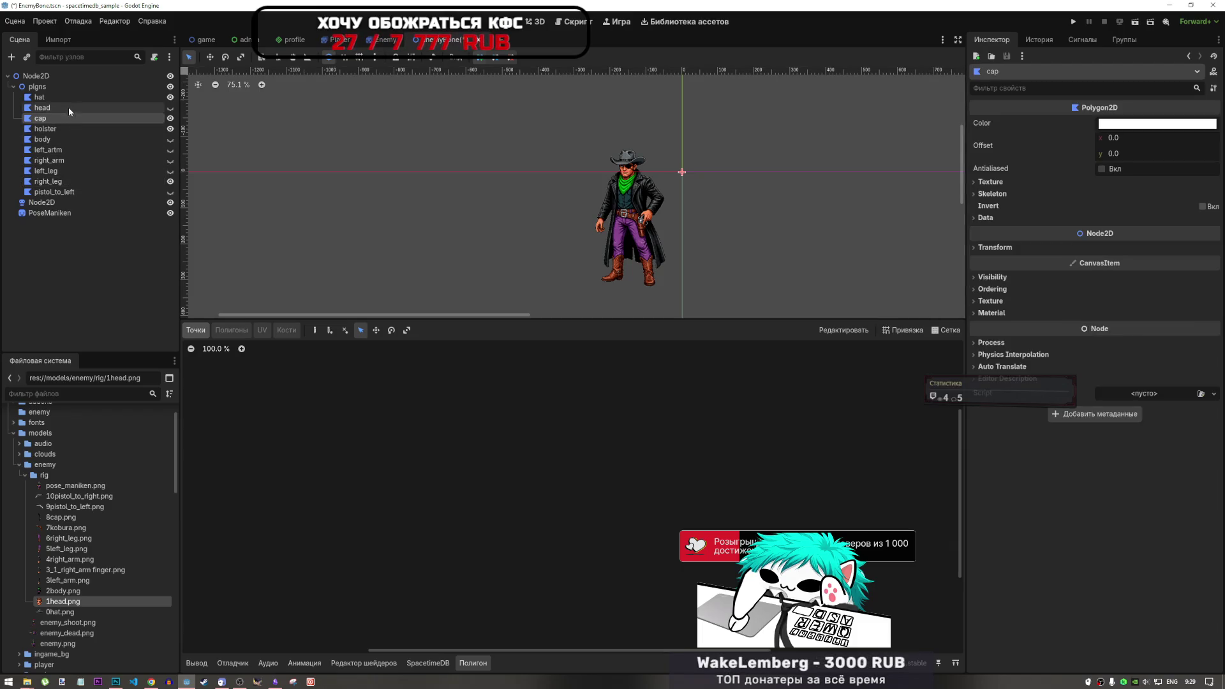
{"action": "left_click", "coordinate": [71, 121]}
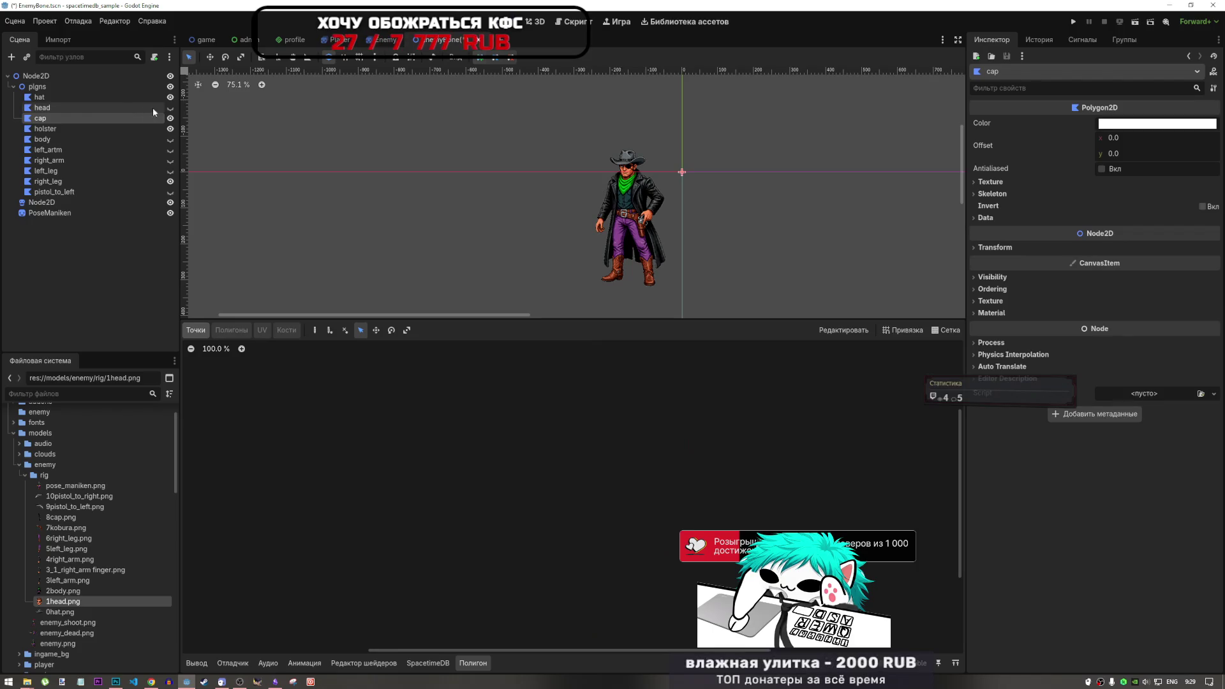
{"action": "left_click", "coordinate": [94, 126]}
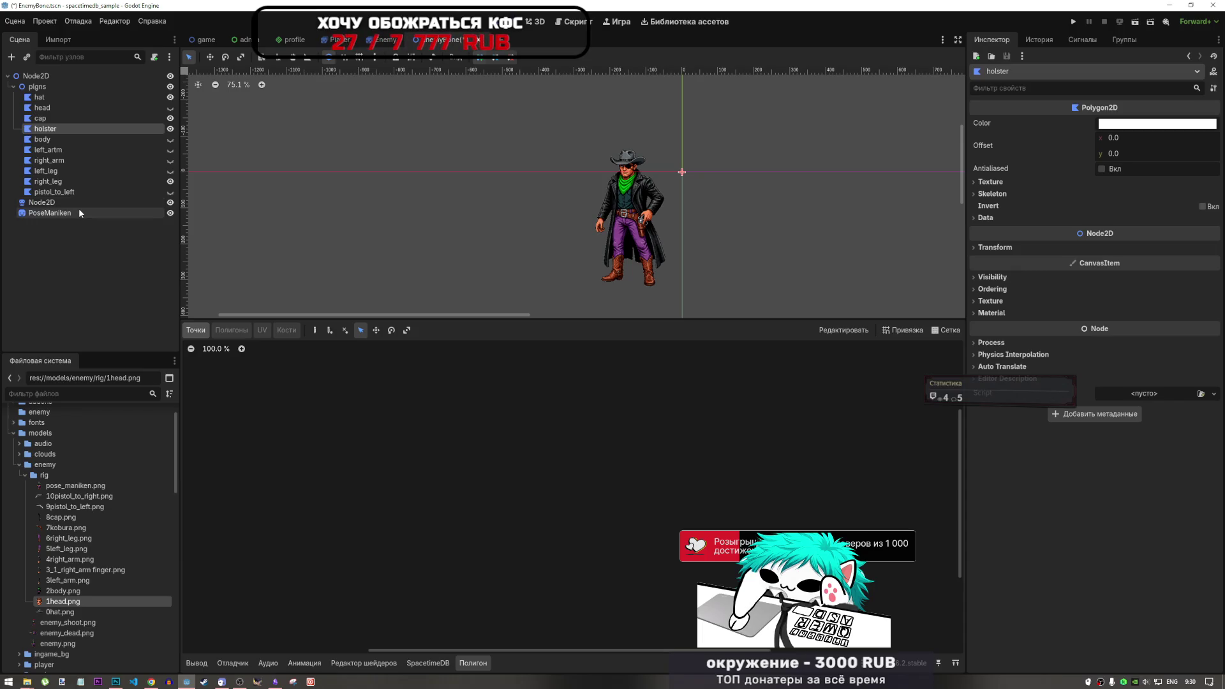
Rename 7kobura.png to 7holster.png and drag it onto the holster polygon's texture.
{"action": "right_click", "coordinate": [53, 528]}
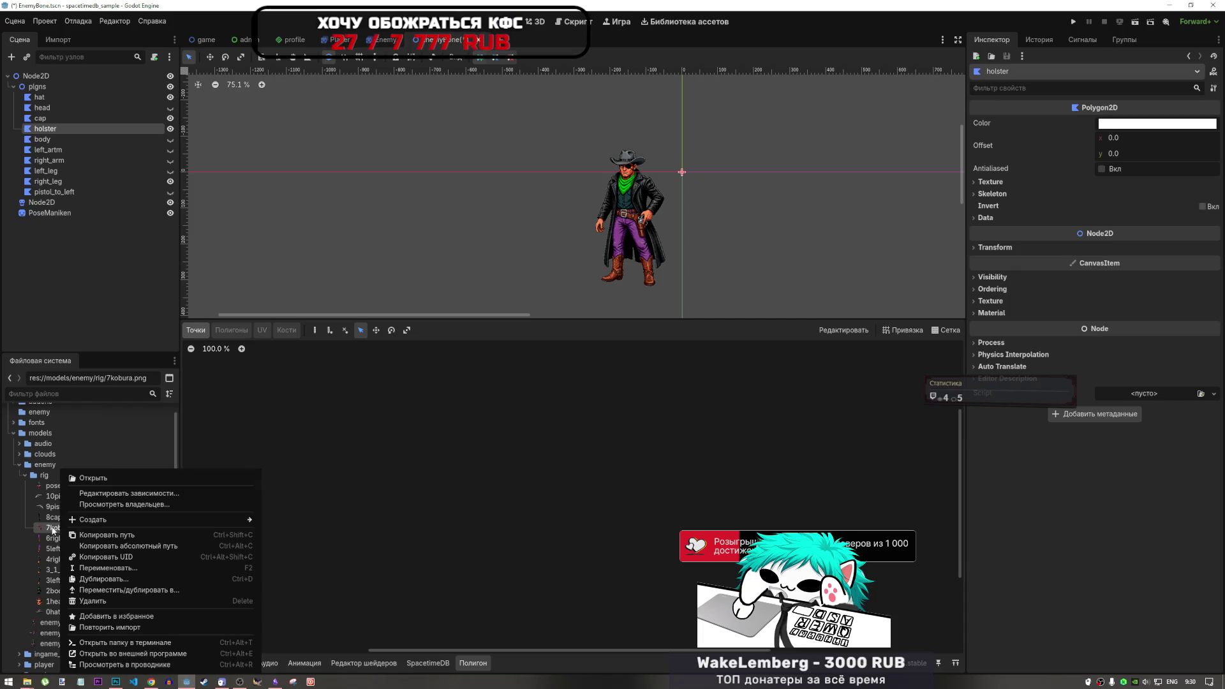
{"action": "left_click", "coordinate": [107, 568]}
{"action": "left_click", "coordinate": [75, 528]}
{"action": "left_click", "coordinate": [54, 528], "text": "shift"}
{"action": "type", "text": "holster.png"}
{"action": "key", "text": "Return"}
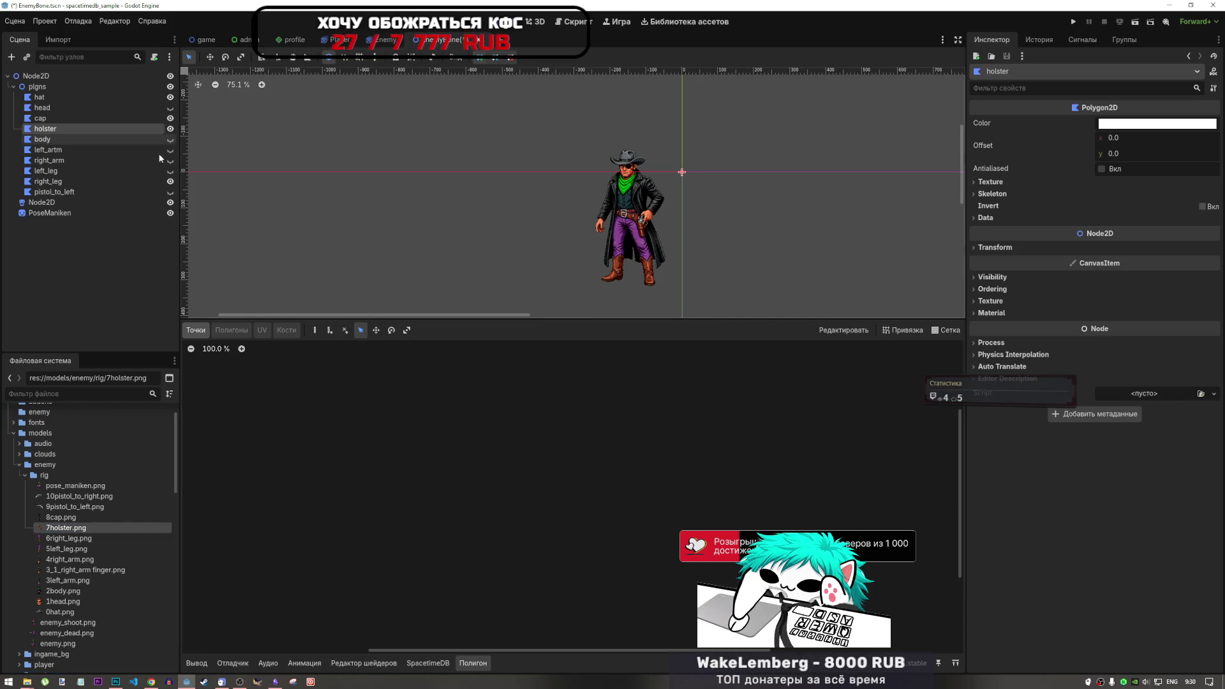
{"action": "mouse_move", "coordinate": [64, 527]}
{"action": "left_mouse_down"}
{"action": "mouse_move", "coordinate": [219, 510]}
{"action": "mouse_move", "coordinate": [1024, 189]}
{"action": "mouse_move", "coordinate": [1011, 186]}
{"action": "mouse_move", "coordinate": [1131, 195]}
{"action": "left_mouse_up"}
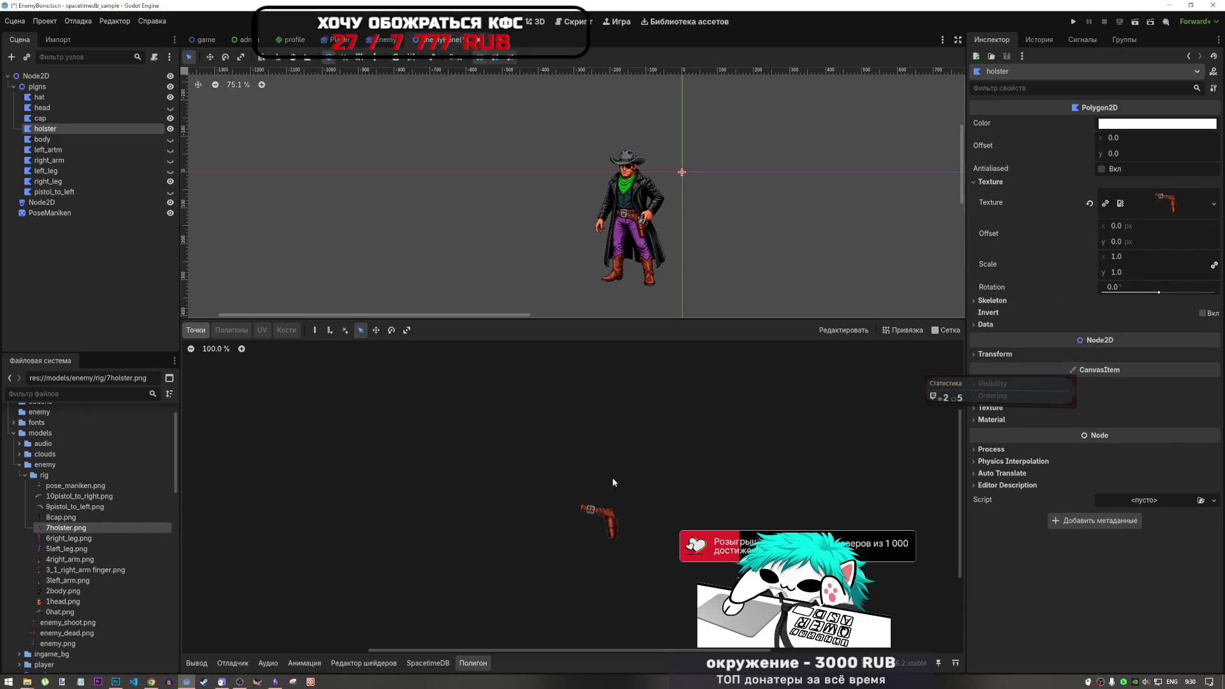
Trace the holster polygon from the belt's top-left corner down the holster's left side.
{"action": "scroll", "coordinate": [620, 546], "scroll_direction": "up", "scroll_amount": 6}
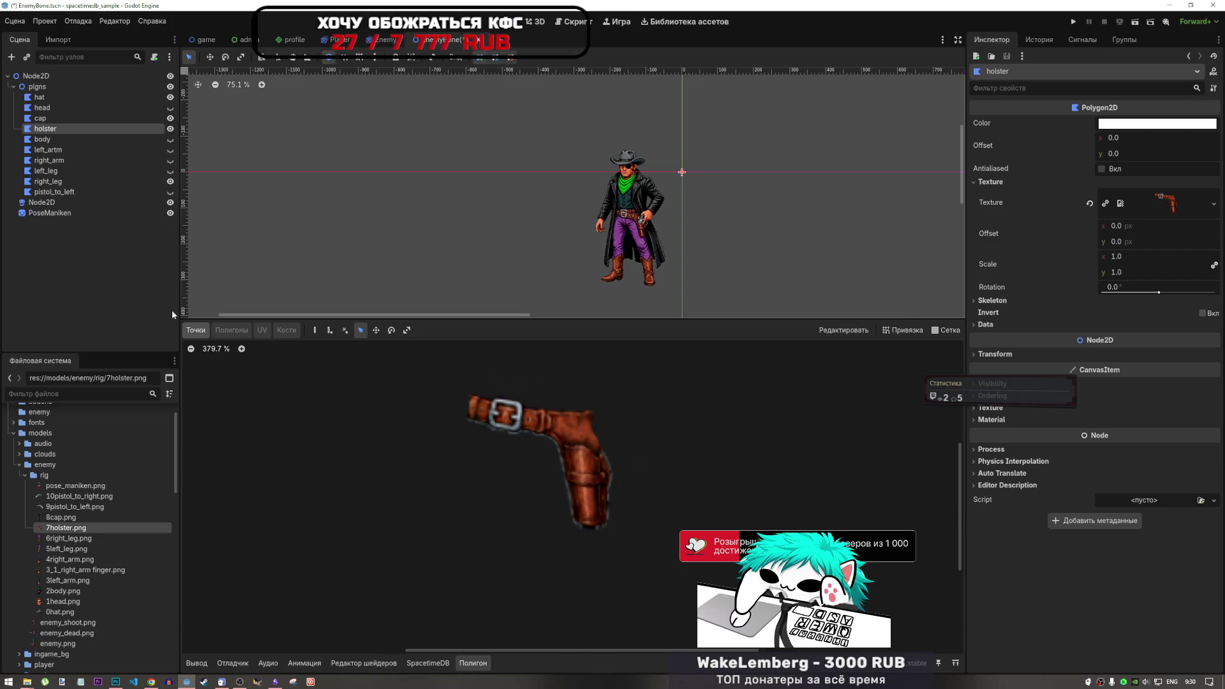
{"action": "left_click", "coordinate": [315, 330]}
{"action": "scroll", "coordinate": [559, 469], "scroll_direction": "up", "scroll_amount": 3}
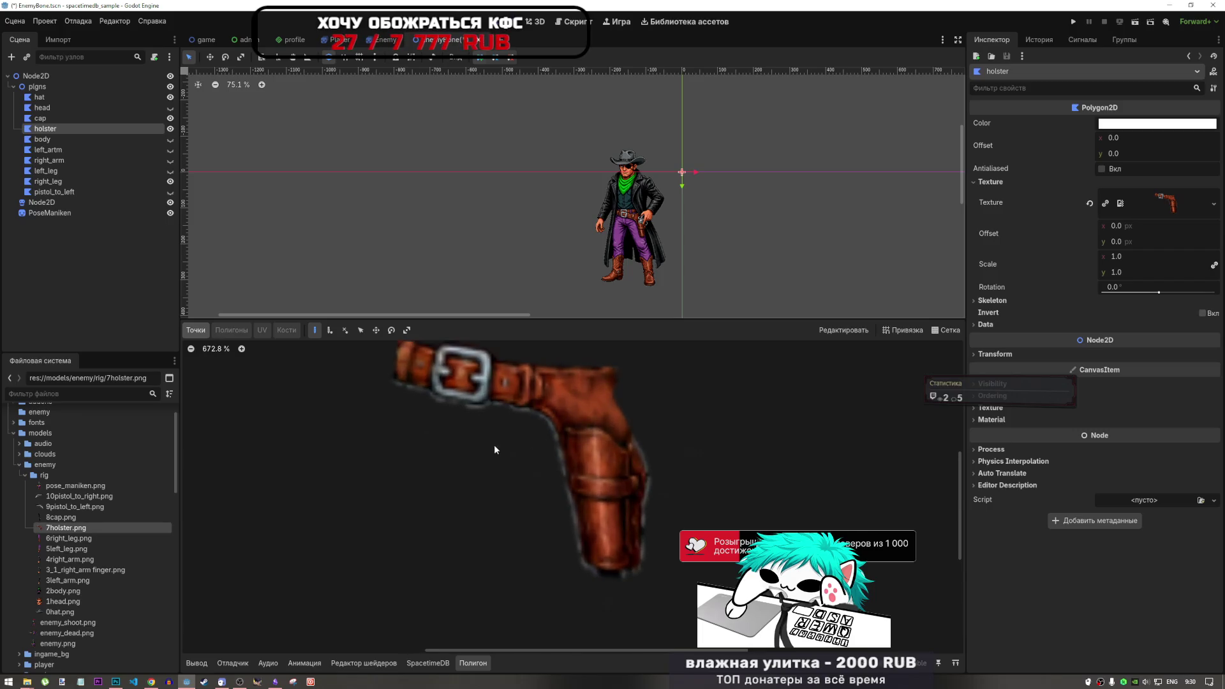
{"action": "scroll", "coordinate": [494, 449], "scroll_direction": "down", "scroll_amount": 2}
{"action": "left_click", "coordinate": [422, 369]}
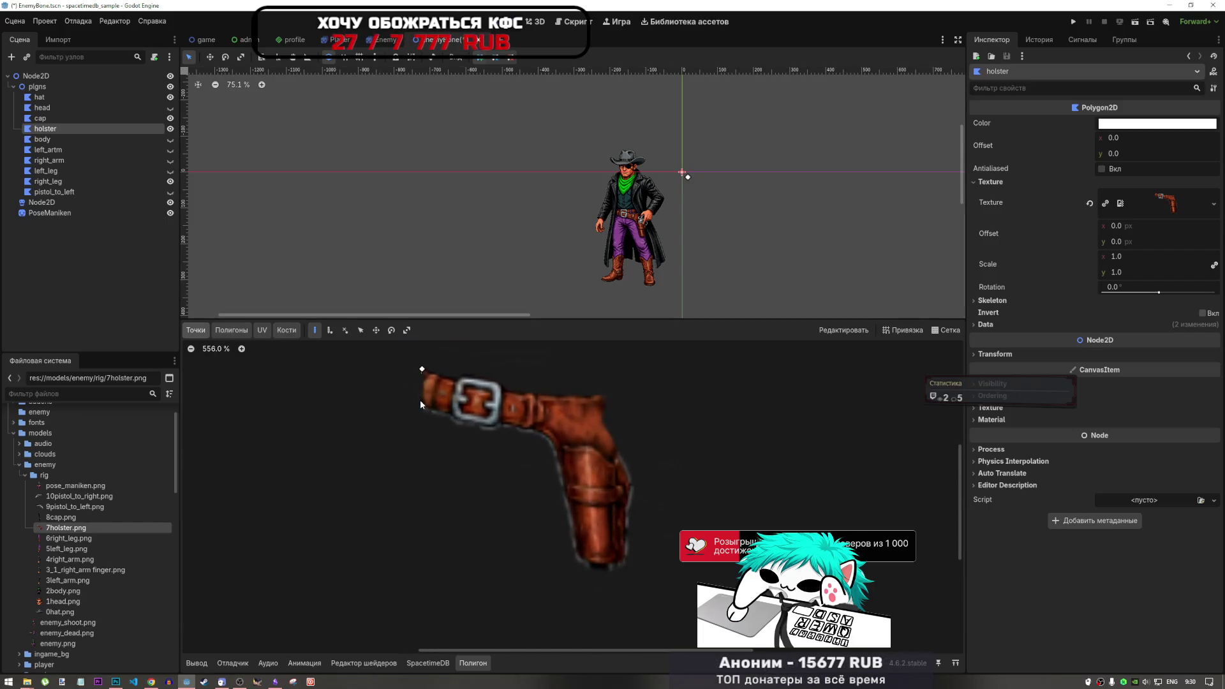
{"action": "left_click", "coordinate": [418, 408]}
{"action": "left_click", "coordinate": [451, 415]}
{"action": "left_click", "coordinate": [454, 421]}
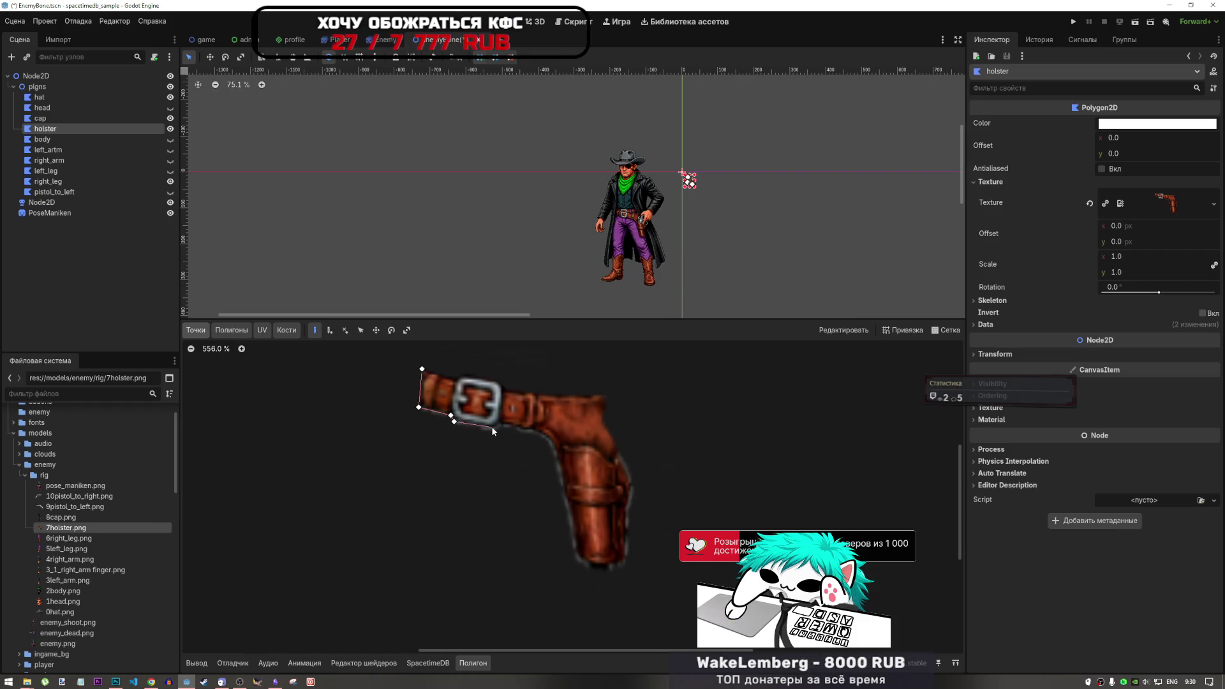
{"action": "left_click", "coordinate": [492, 427]}
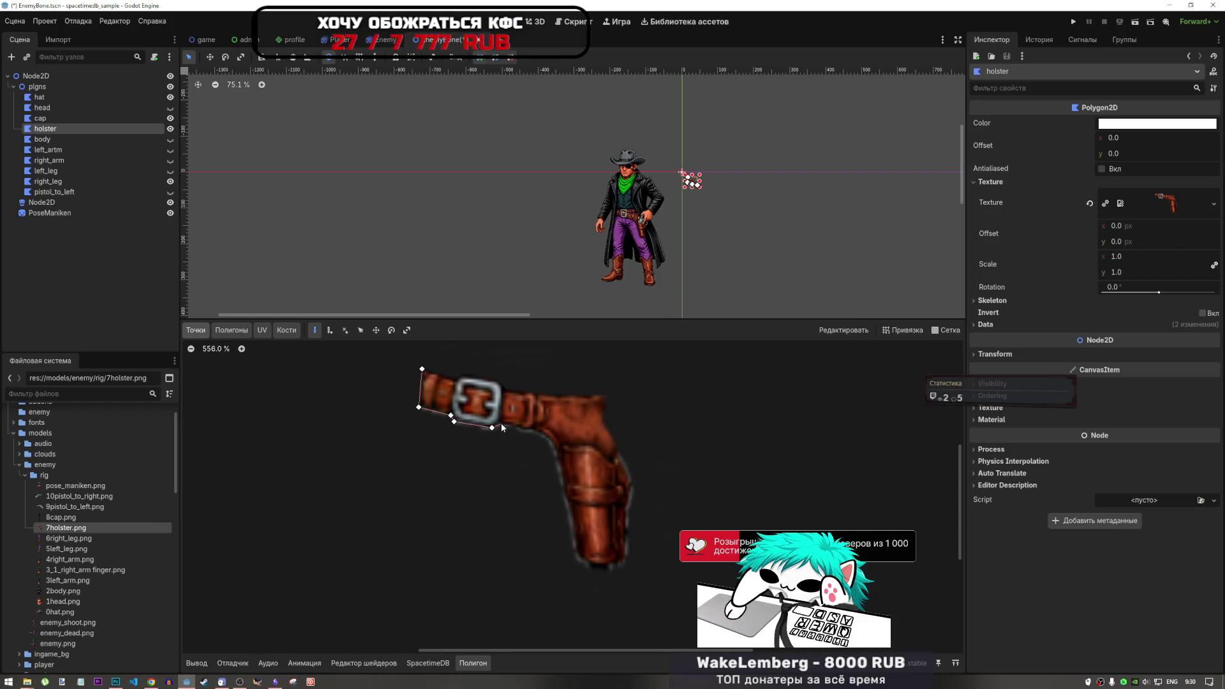
{"action": "left_click", "coordinate": [541, 435]}
{"action": "left_click", "coordinate": [553, 446]}
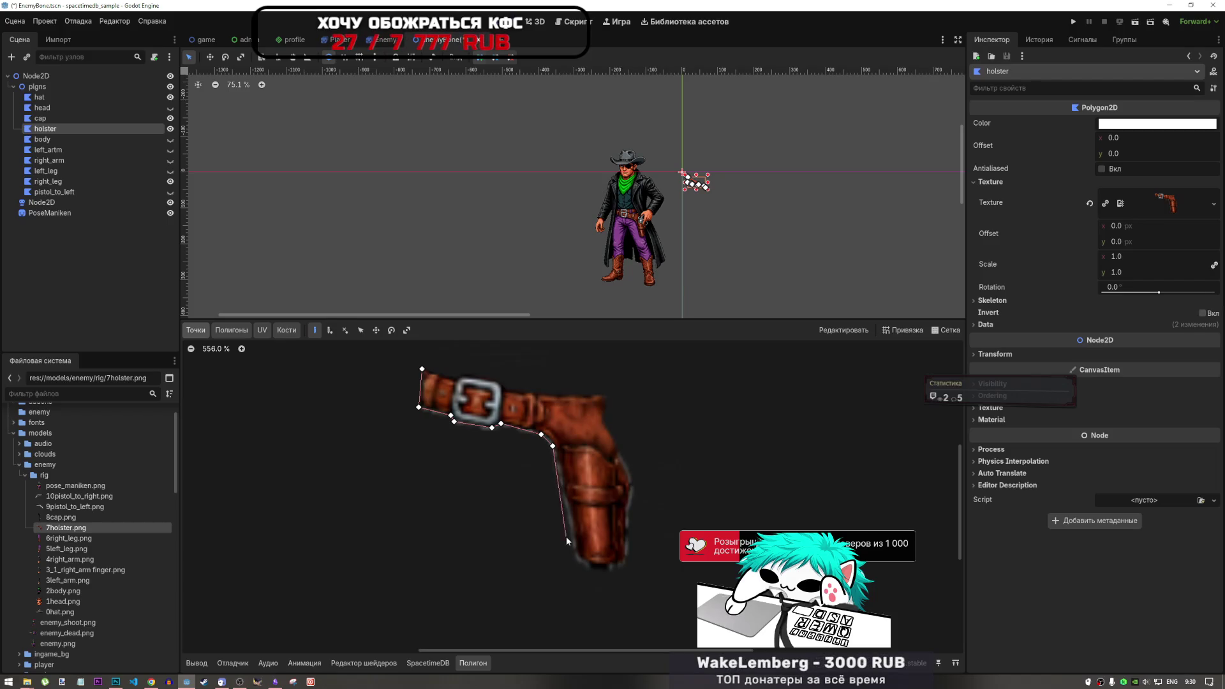
{"action": "left_click", "coordinate": [564, 487]}
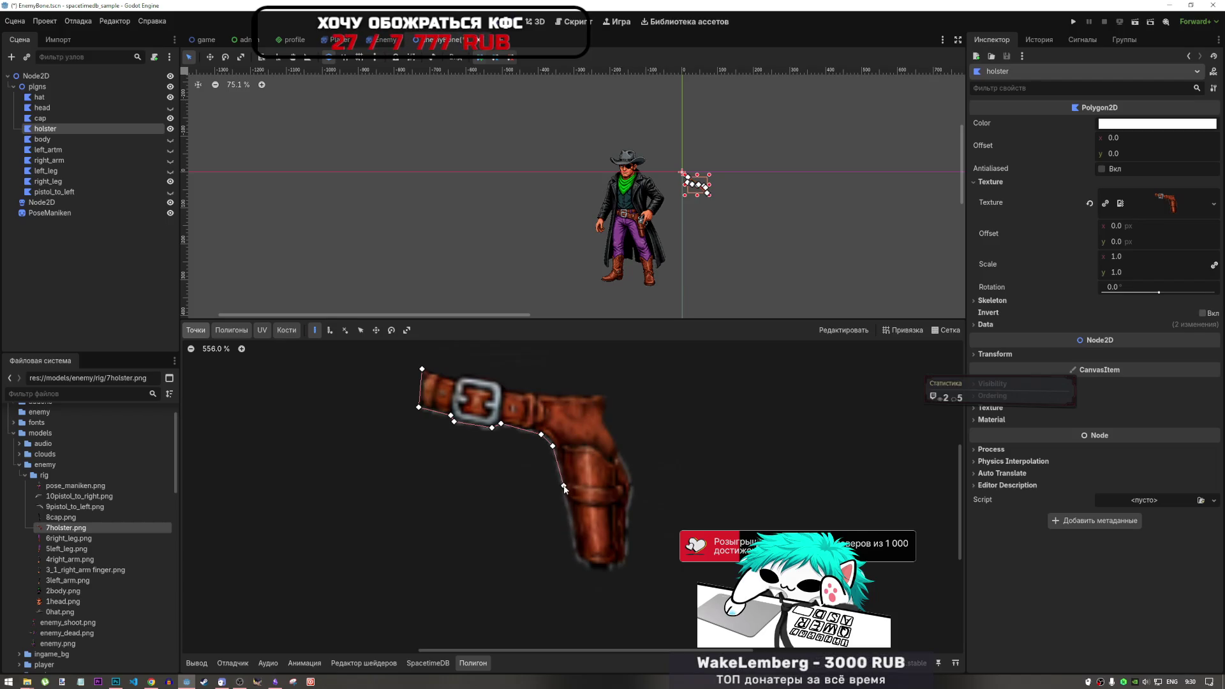
{"action": "left_click", "coordinate": [574, 544]}
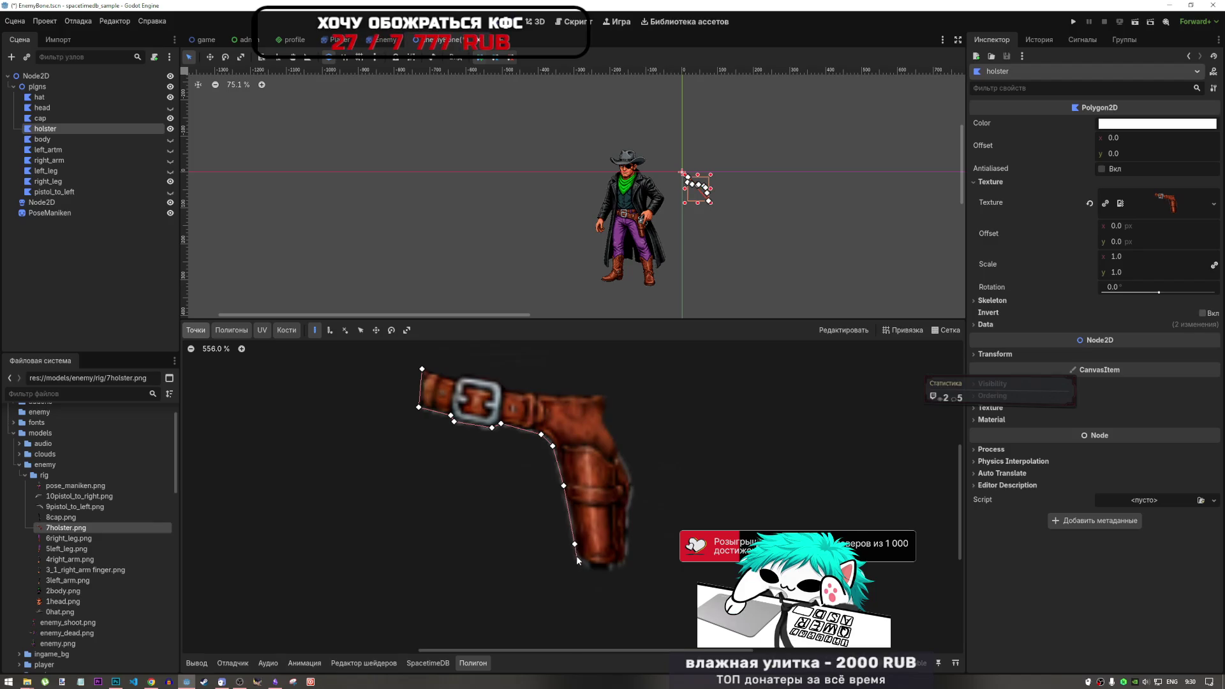
{"action": "left_click", "coordinate": [578, 556]}
{"action": "left_click", "coordinate": [590, 567]}
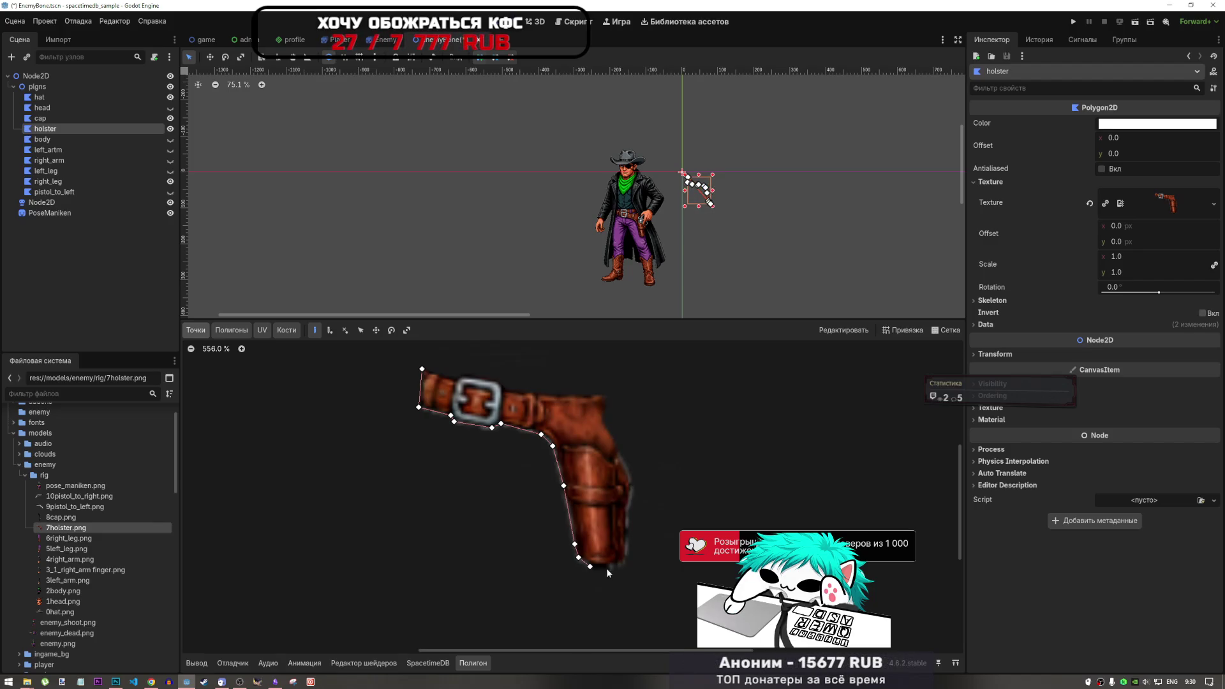
Continue the outline up the holster's right side and along the belt top, closing it.
{"action": "left_click", "coordinate": [610, 567]}
{"action": "left_click", "coordinate": [623, 564]}
{"action": "left_click", "coordinate": [626, 550]}
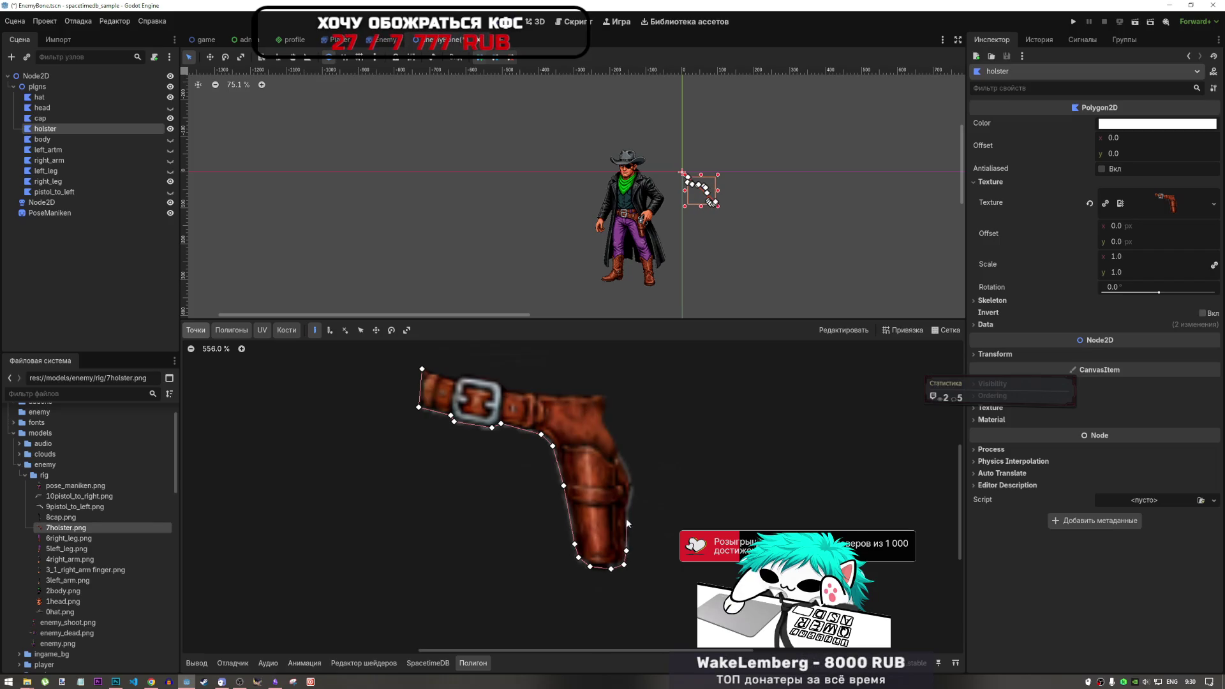
{"action": "left_click", "coordinate": [632, 488]}
{"action": "left_click", "coordinate": [618, 454]}
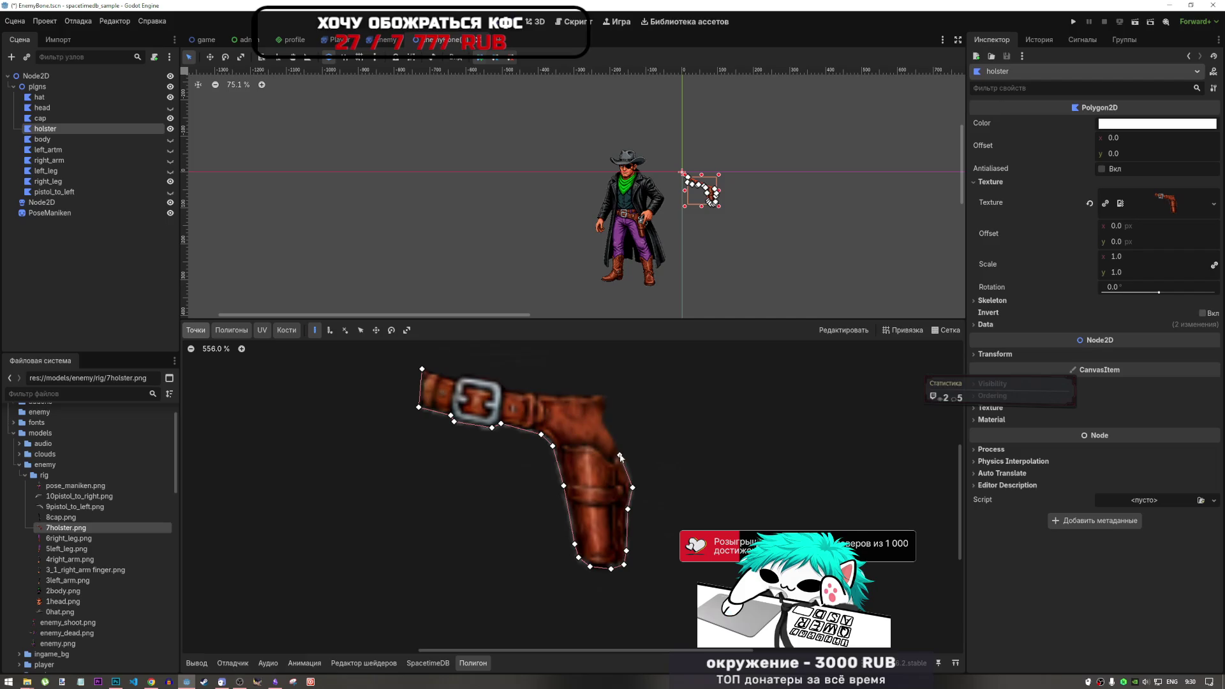
{"action": "left_click", "coordinate": [602, 422]}
{"action": "left_click", "coordinate": [604, 394]}
{"action": "left_click", "coordinate": [588, 396]}
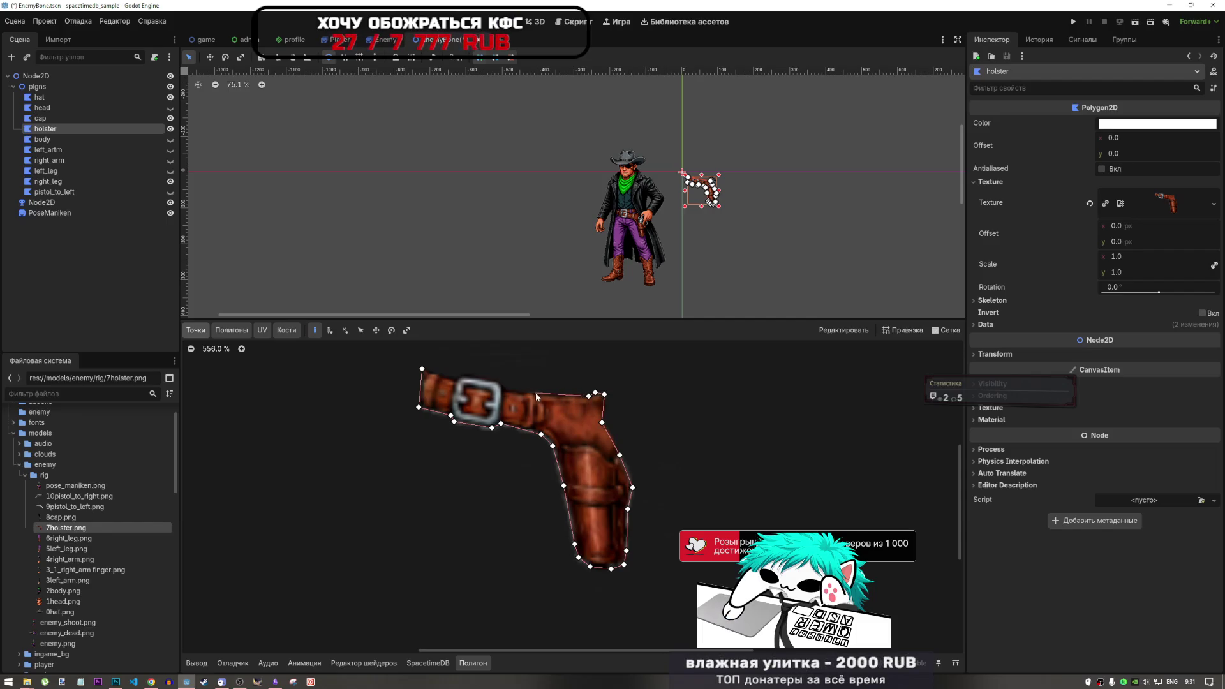
{"action": "left_click", "coordinate": [526, 392]}
{"action": "left_click", "coordinate": [520, 391]}
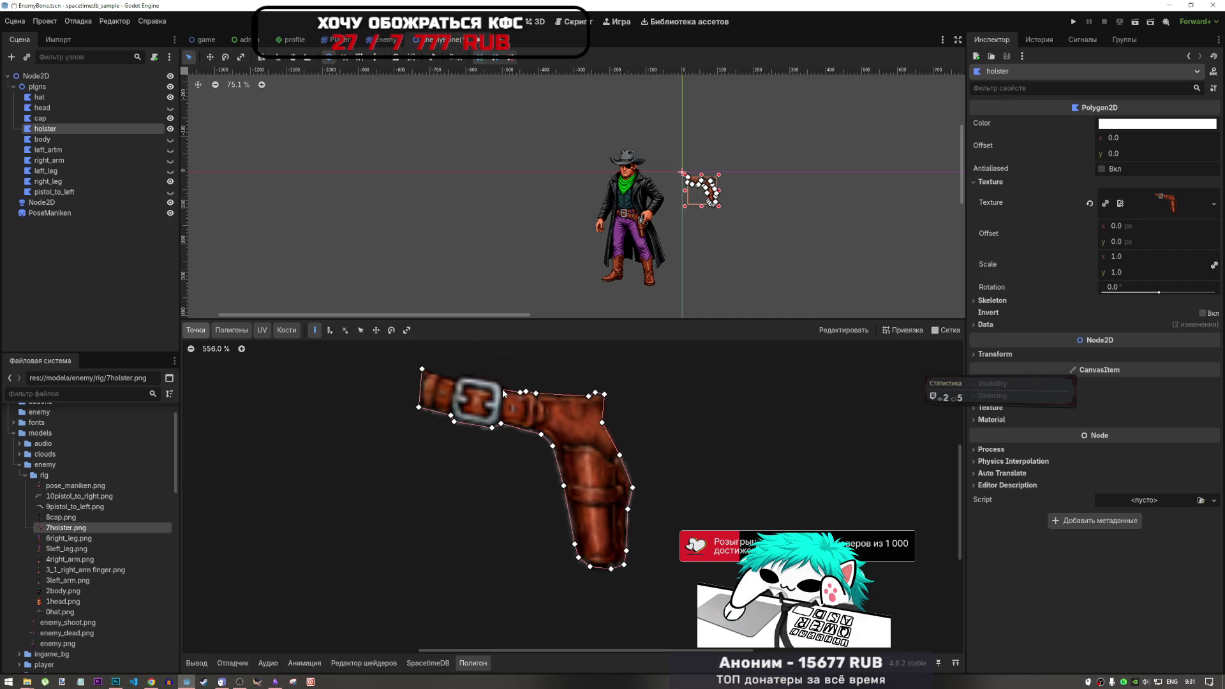
{"action": "left_click", "coordinate": [498, 380]}
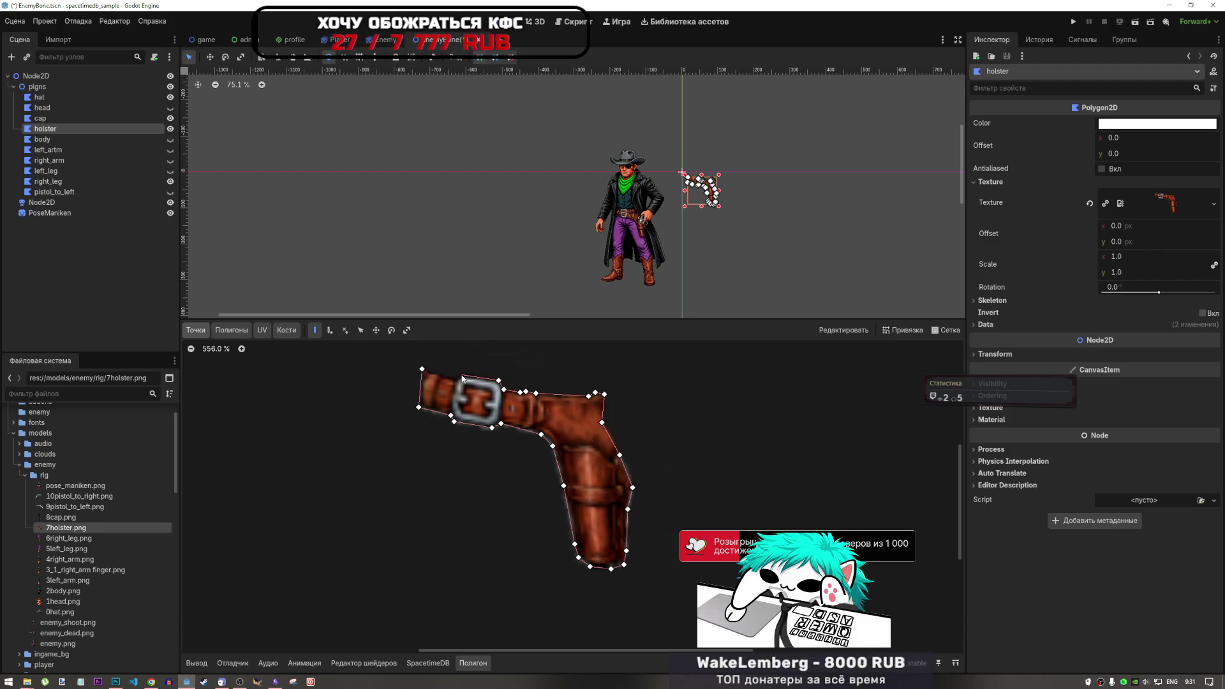
{"action": "left_click", "coordinate": [461, 377]}
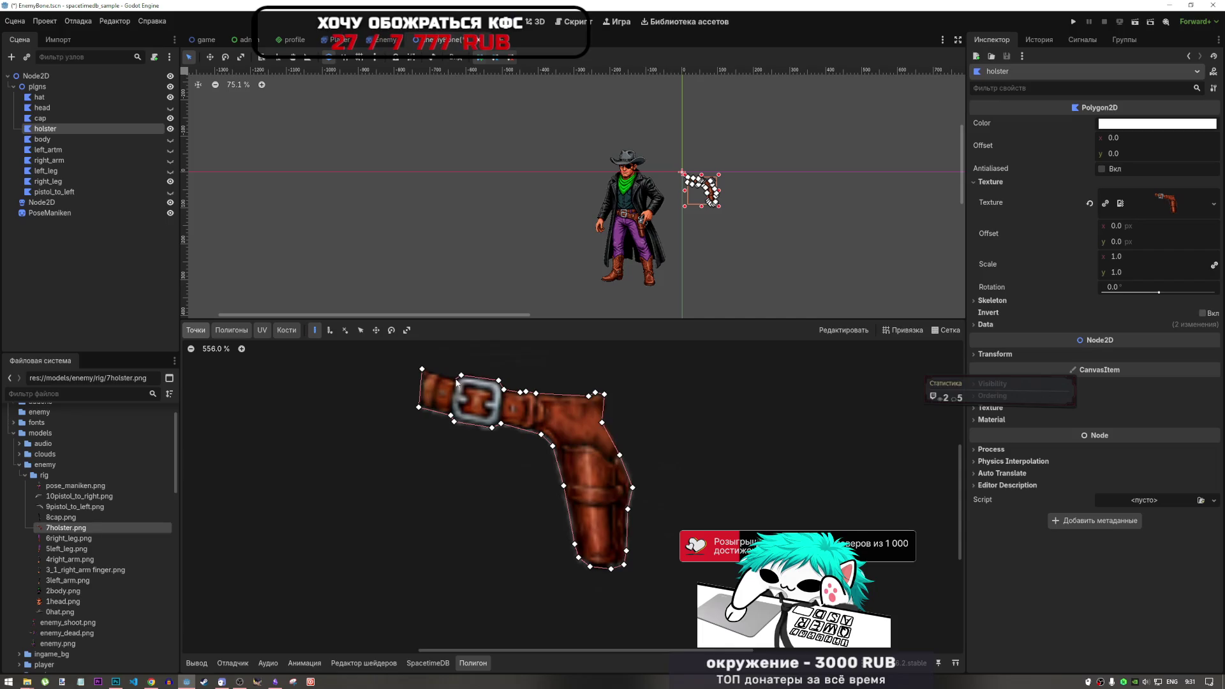
{"action": "left_click", "coordinate": [422, 368]}
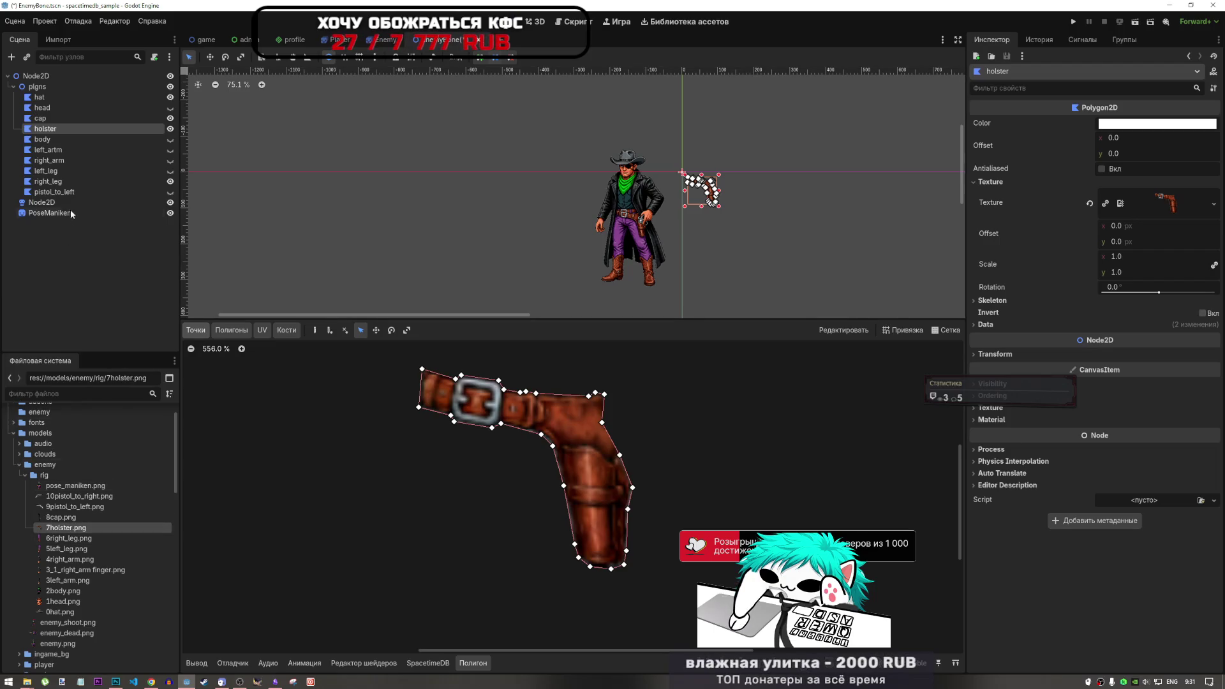
Hide the holster node and select the cap polygon.
{"action": "left_click", "coordinate": [170, 129]}
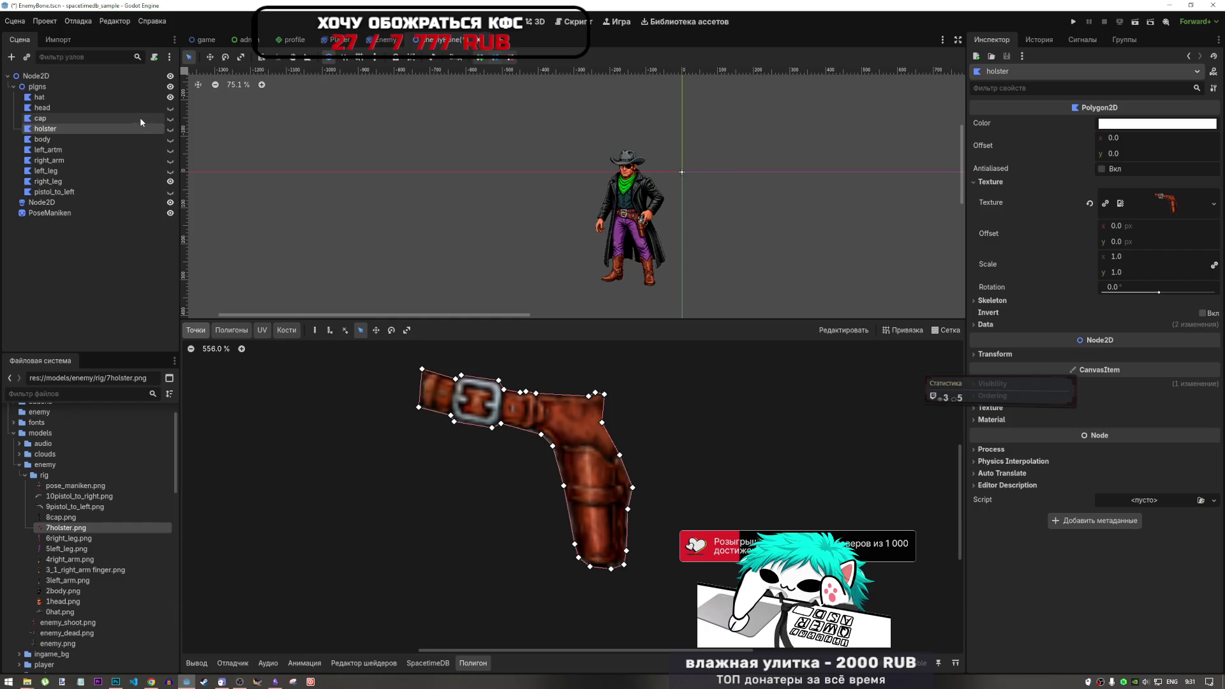
{"action": "left_click", "coordinate": [137, 118]}
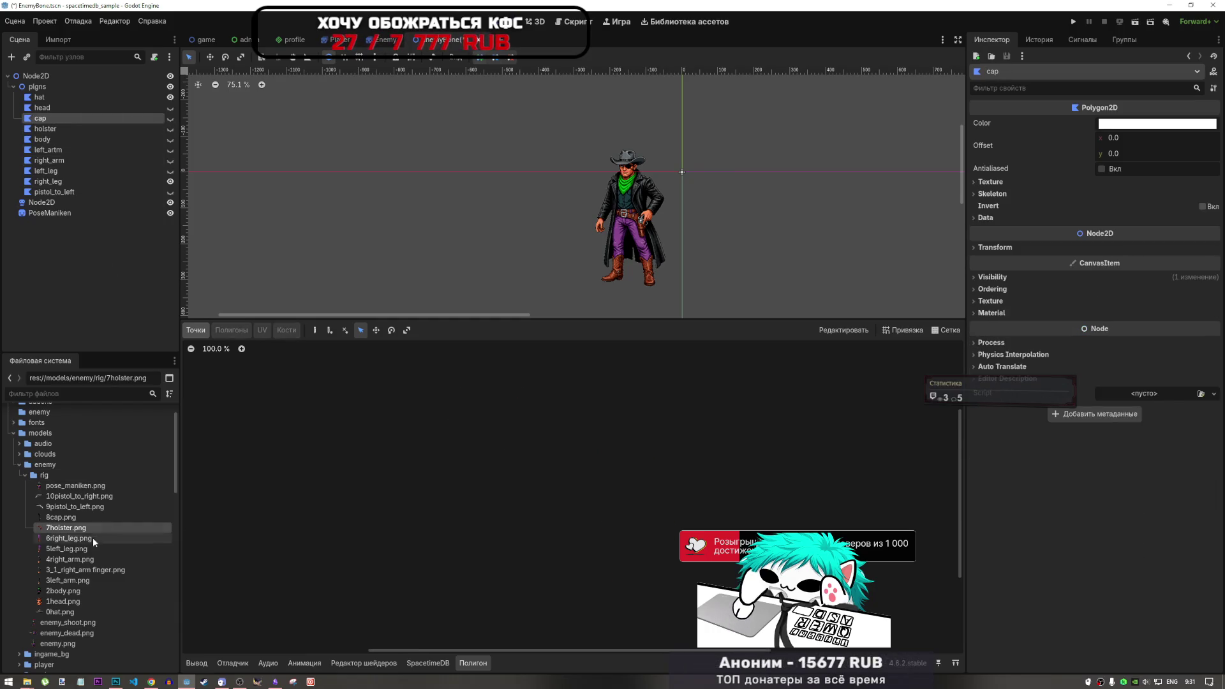
{"action": "scroll", "coordinate": [93, 537], "scroll_direction": "down", "scroll_amount": 3}
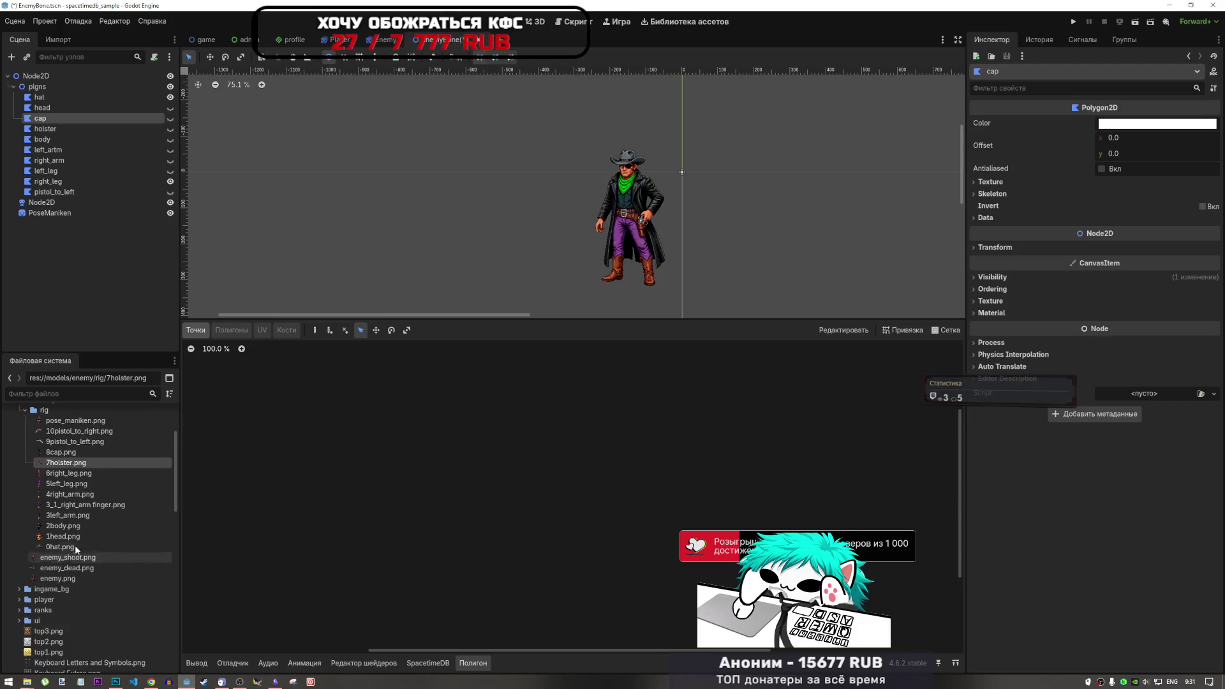
{"action": "mouse_move", "coordinate": [82, 561]}
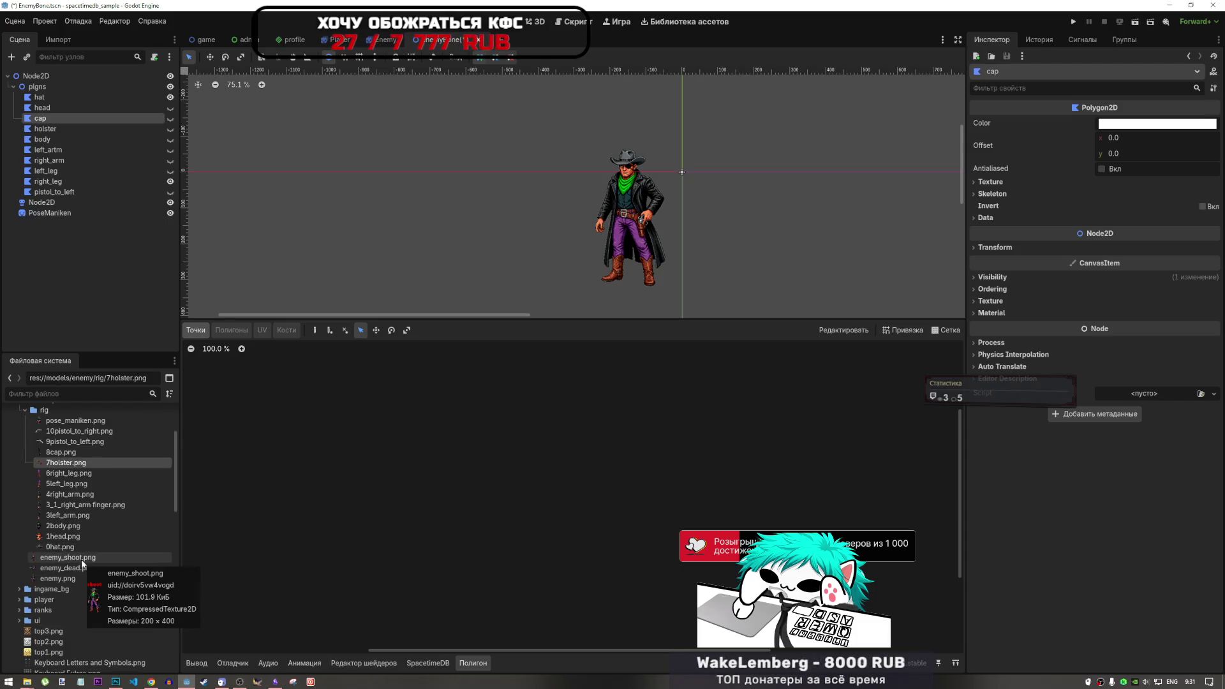
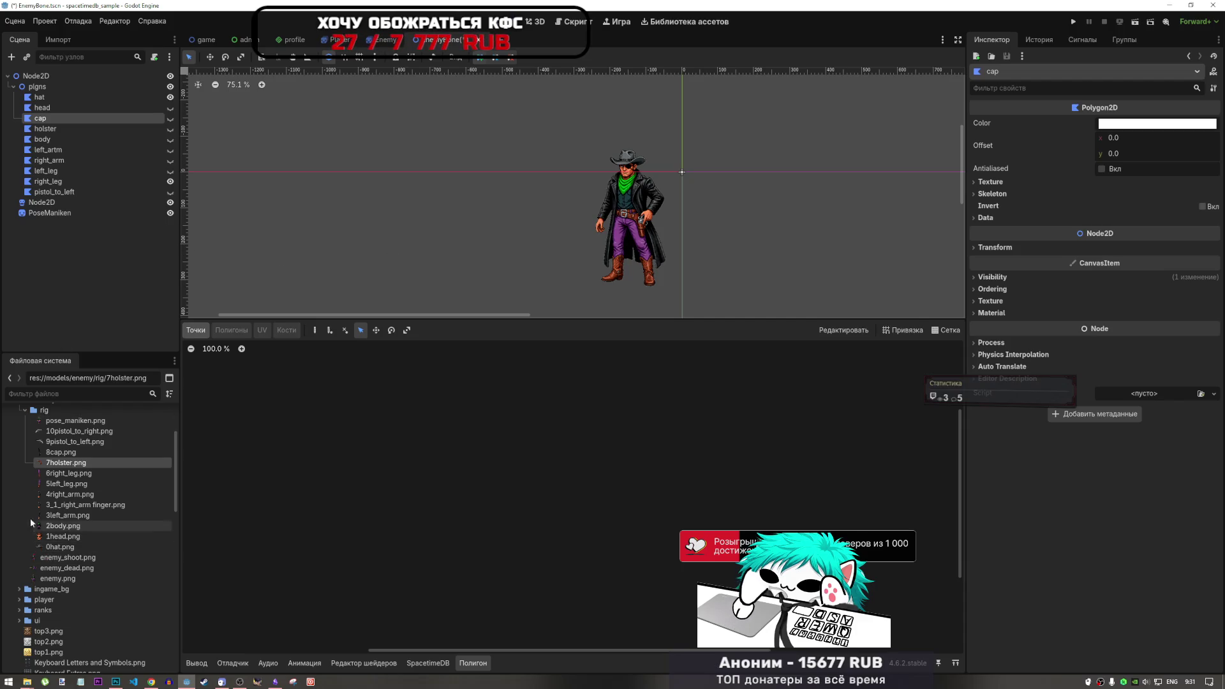
Drag 8cap.png from the FileSystem dock onto the cap Polygon2D's Texture property.
{"action": "left_click", "coordinate": [59, 527]}
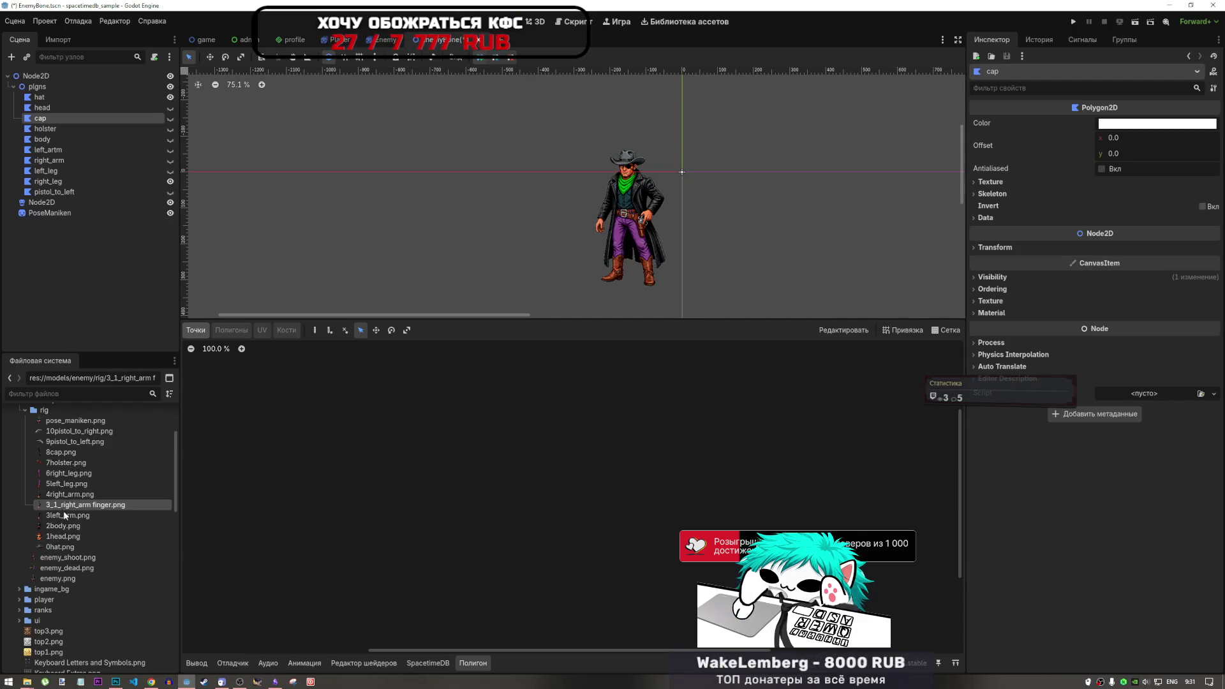
{"action": "left_click", "coordinate": [64, 453]}
{"action": "left_click", "coordinate": [63, 525]}
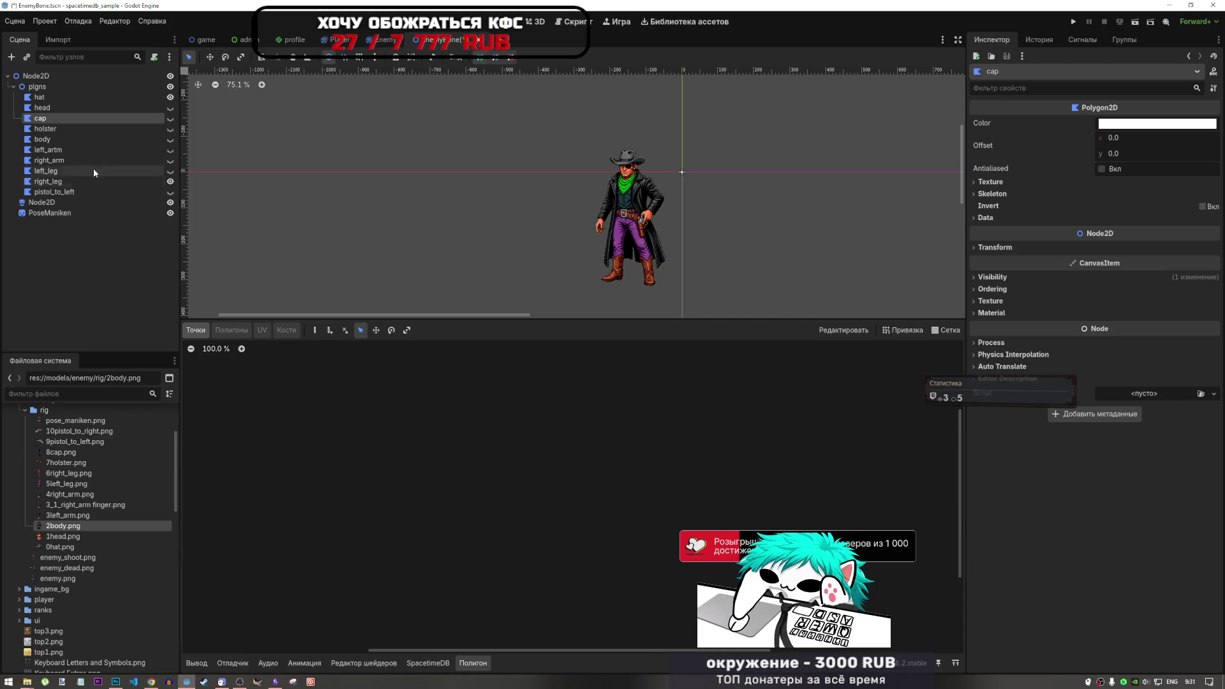
{"action": "mouse_move", "coordinate": [70, 453]}
{"action": "left_mouse_down"}
{"action": "mouse_move", "coordinate": [1132, 152]}
{"action": "mouse_move", "coordinate": [998, 185]}
{"action": "mouse_move", "coordinate": [1146, 200]}
{"action": "left_mouse_up"}
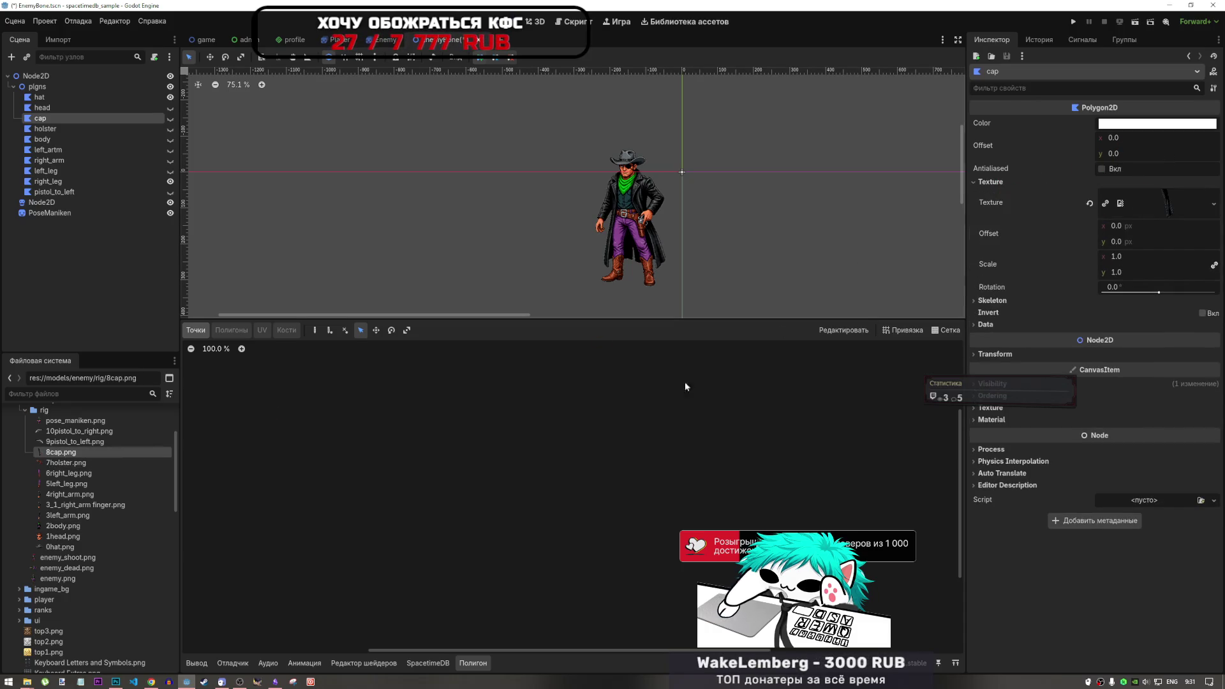
Start the cap outline with points at its tip, along the top and down the right edge.
{"action": "scroll", "coordinate": [578, 510], "scroll_direction": "up", "scroll_amount": 4}
{"action": "scroll", "coordinate": [578, 511], "scroll_direction": "up", "scroll_amount": 2}
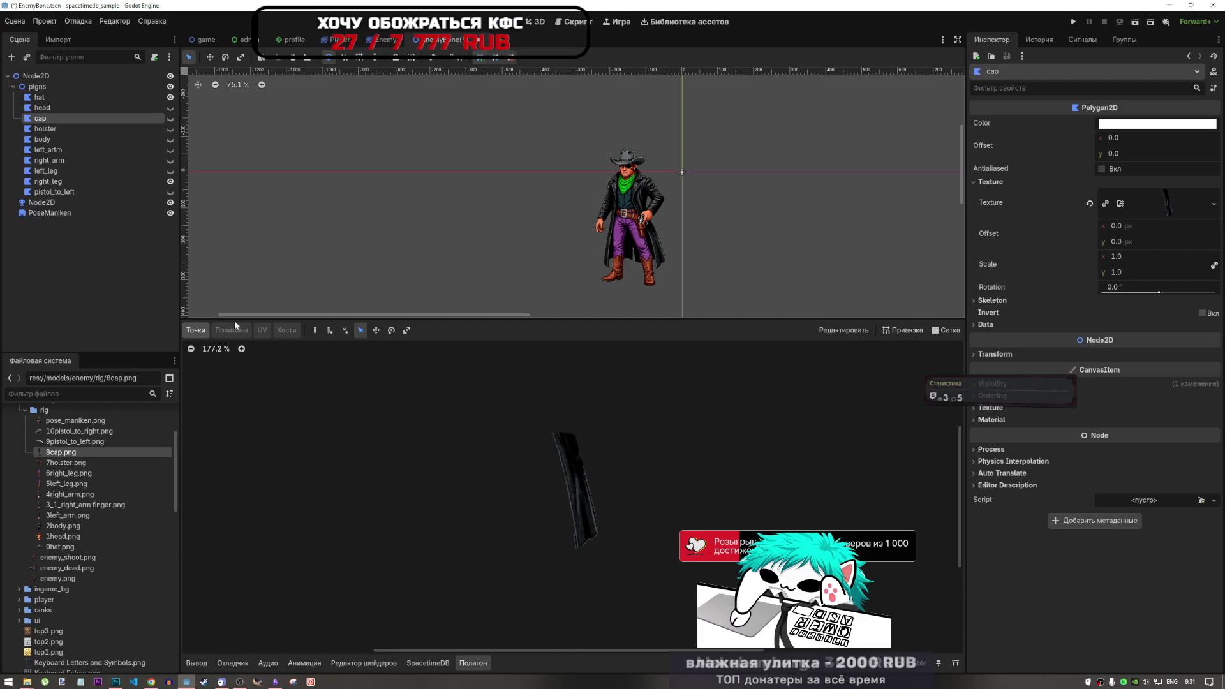
{"action": "left_click", "coordinate": [314, 329]}
{"action": "scroll", "coordinate": [461, 447], "scroll_direction": "up", "scroll_amount": 6}
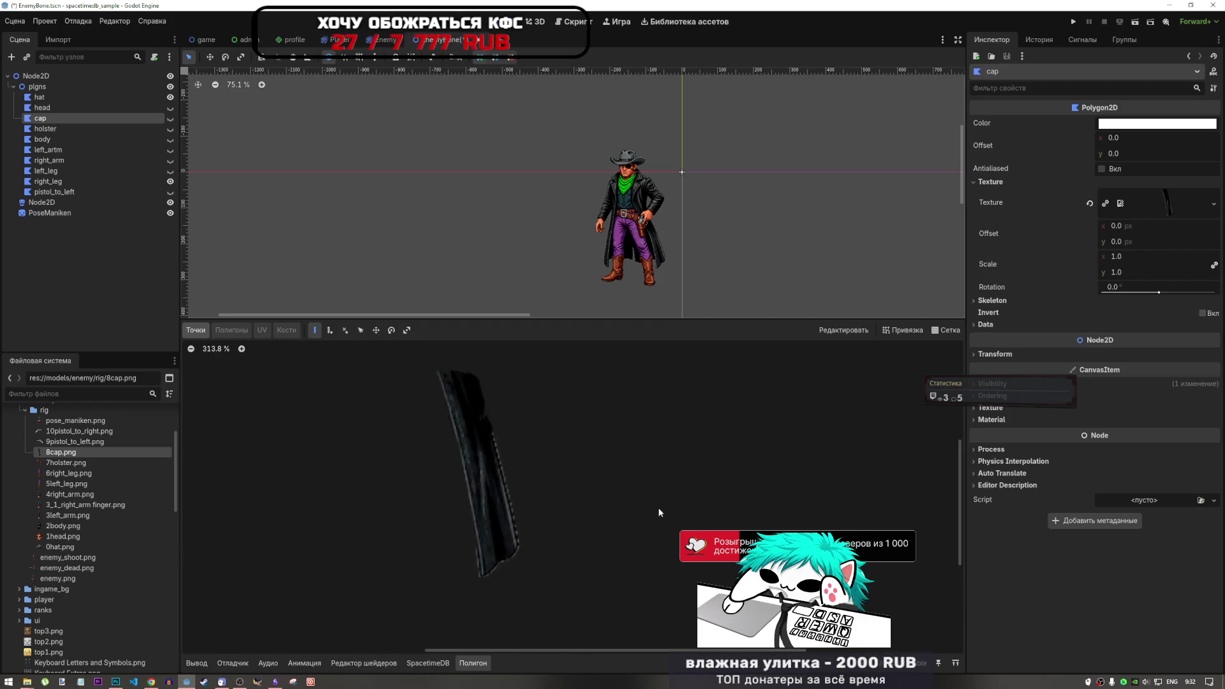
{"action": "scroll", "coordinate": [416, 396], "scroll_direction": "up", "scroll_amount": 3}
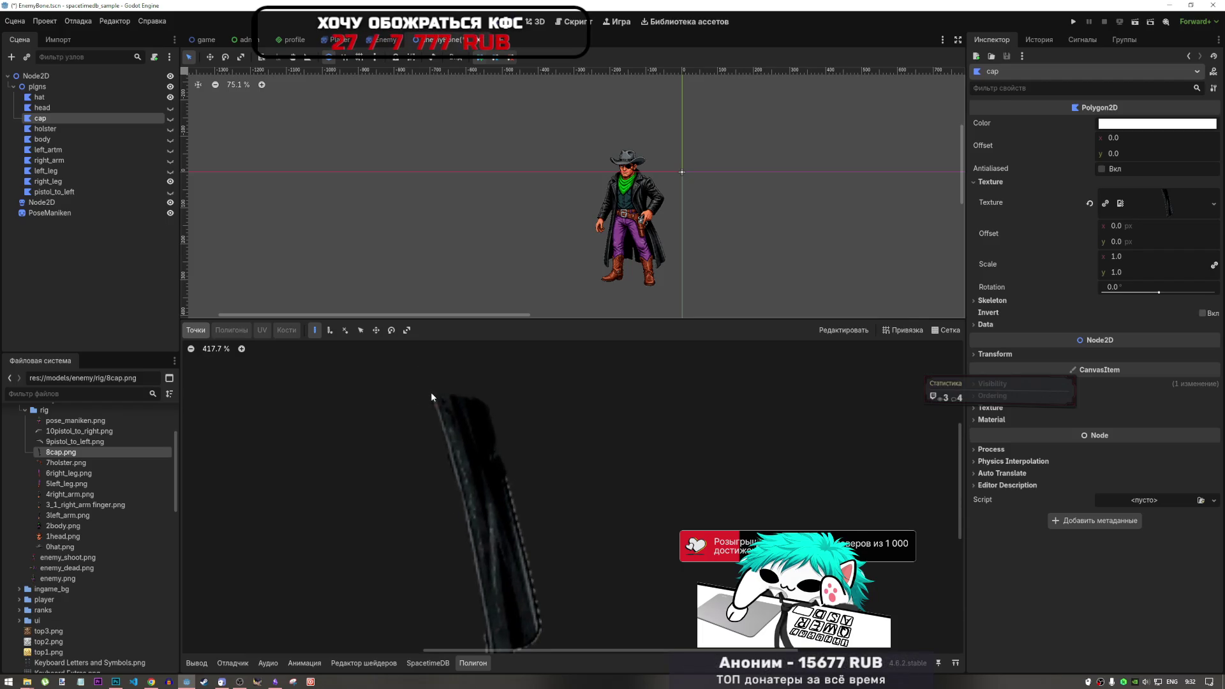
{"action": "left_click", "coordinate": [429, 393]}
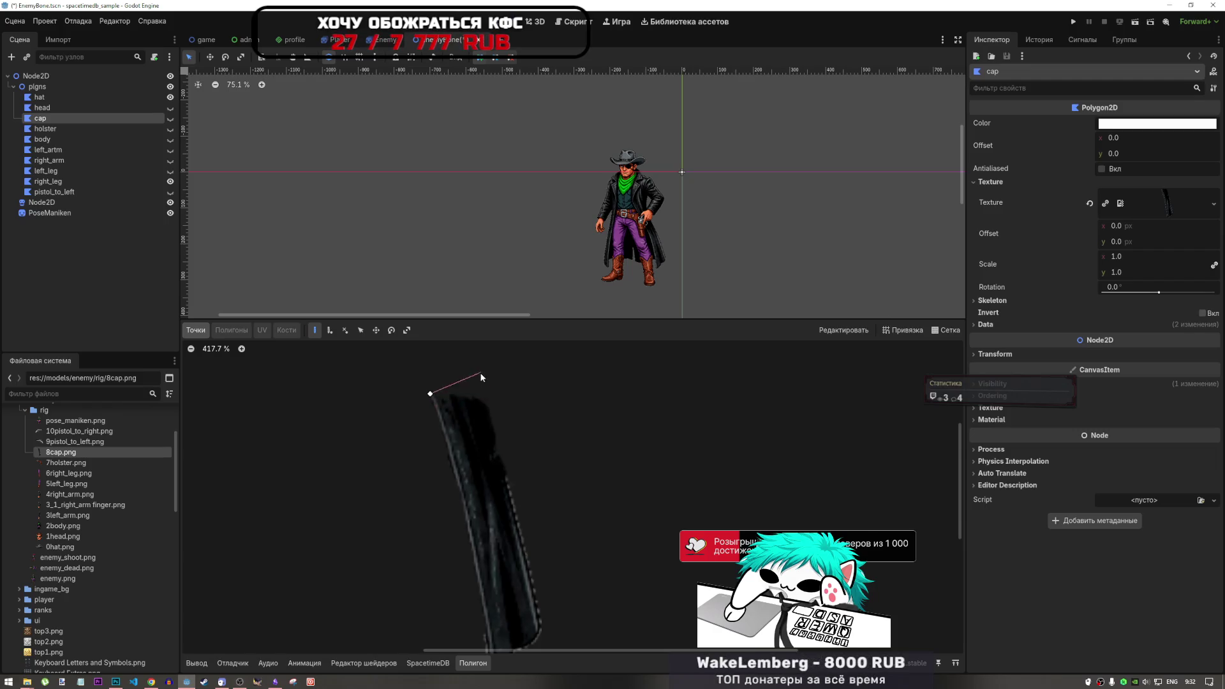
{"action": "scroll", "coordinate": [479, 398], "scroll_direction": "up", "scroll_amount": 6}
{"action": "scroll", "coordinate": [480, 401], "scroll_direction": "up", "scroll_amount": 6}
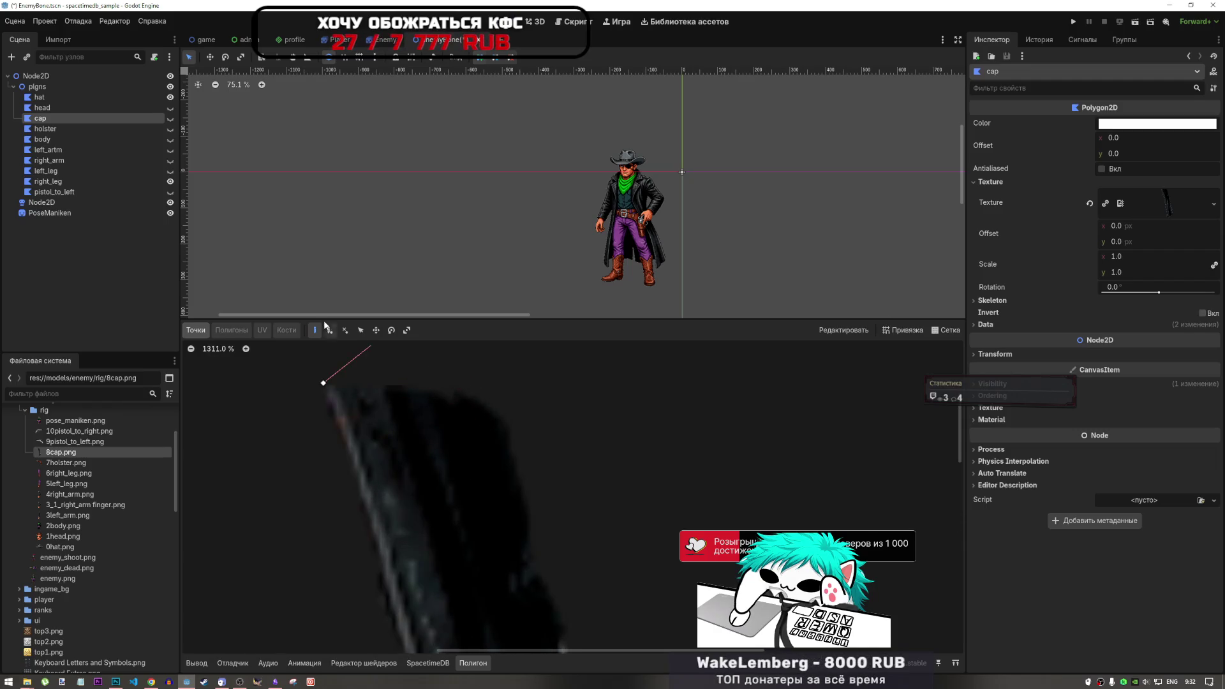
{"action": "left_click", "coordinate": [506, 415]}
{"action": "scroll", "coordinate": [509, 366], "scroll_direction": "down", "scroll_amount": 11}
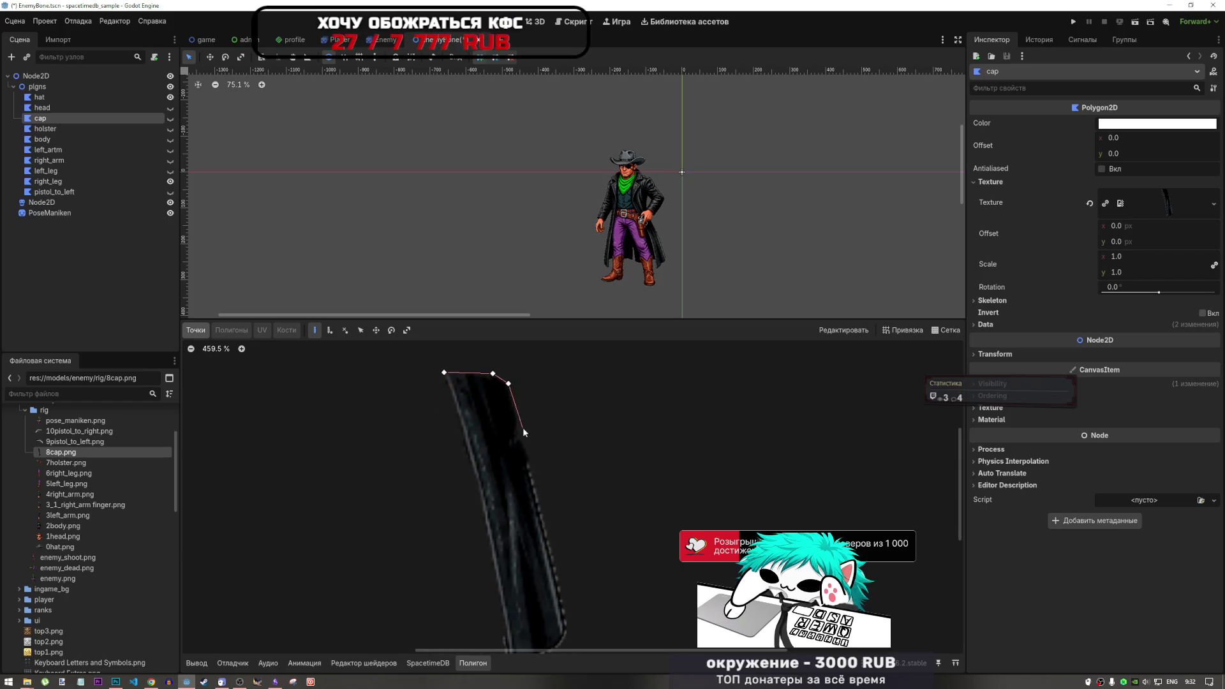
{"action": "scroll", "coordinate": [523, 432], "scroll_direction": "up", "scroll_amount": 11}
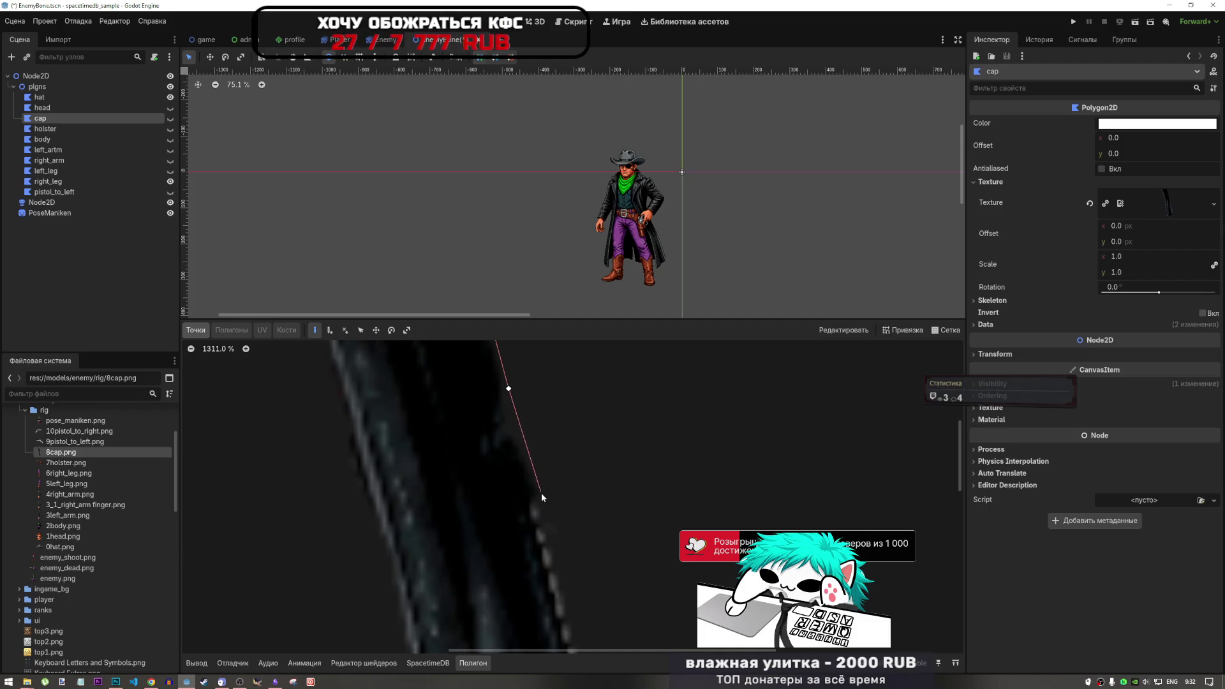
{"action": "scroll", "coordinate": [537, 421], "scroll_direction": "up", "scroll_amount": 4}
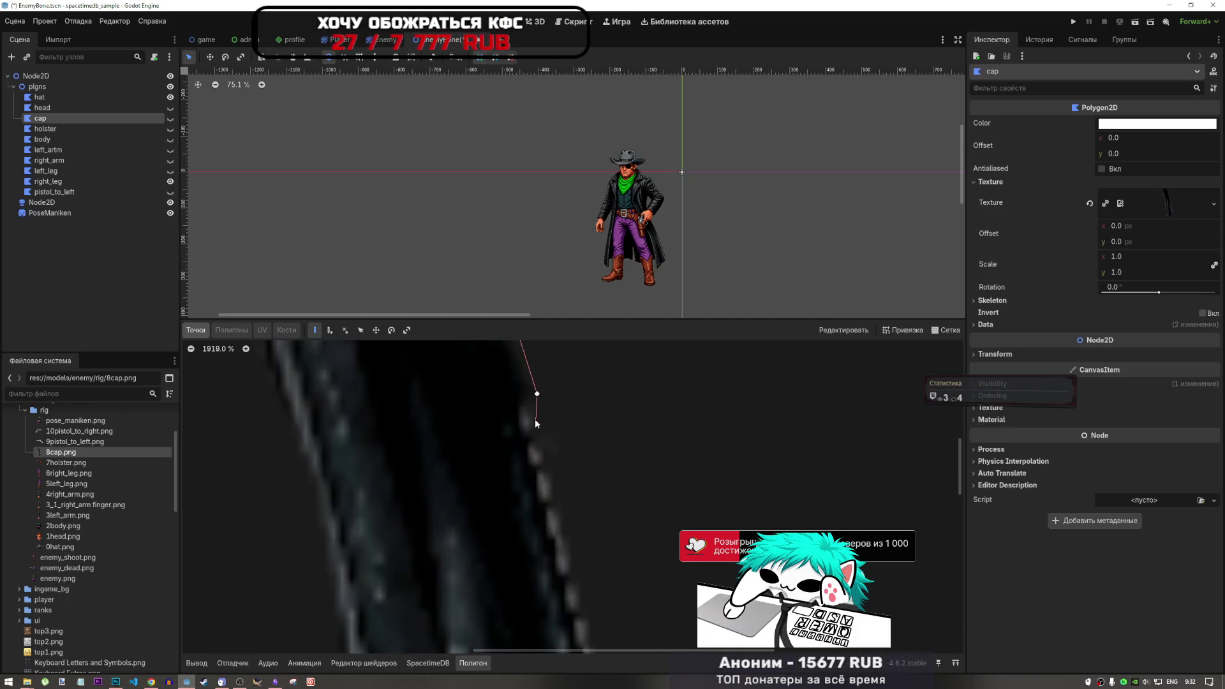
{"action": "scroll", "coordinate": [536, 447], "scroll_direction": "down", "scroll_amount": 20}
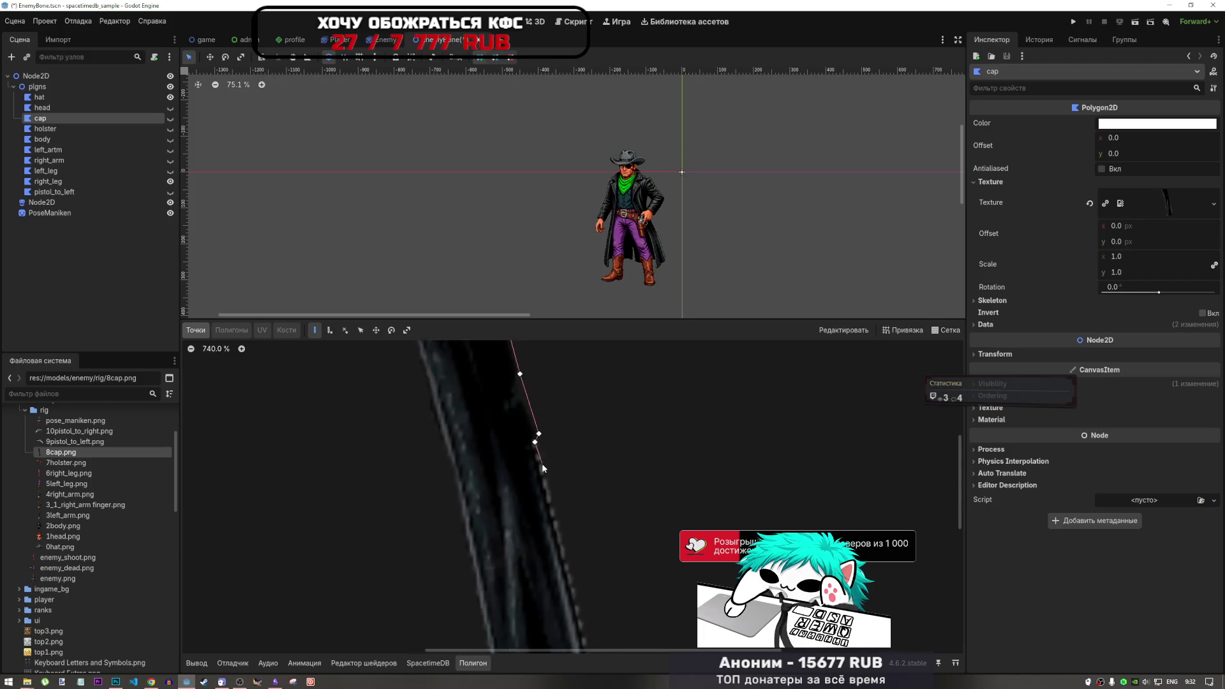
{"action": "scroll", "coordinate": [555, 522], "scroll_direction": "up", "scroll_amount": 10}
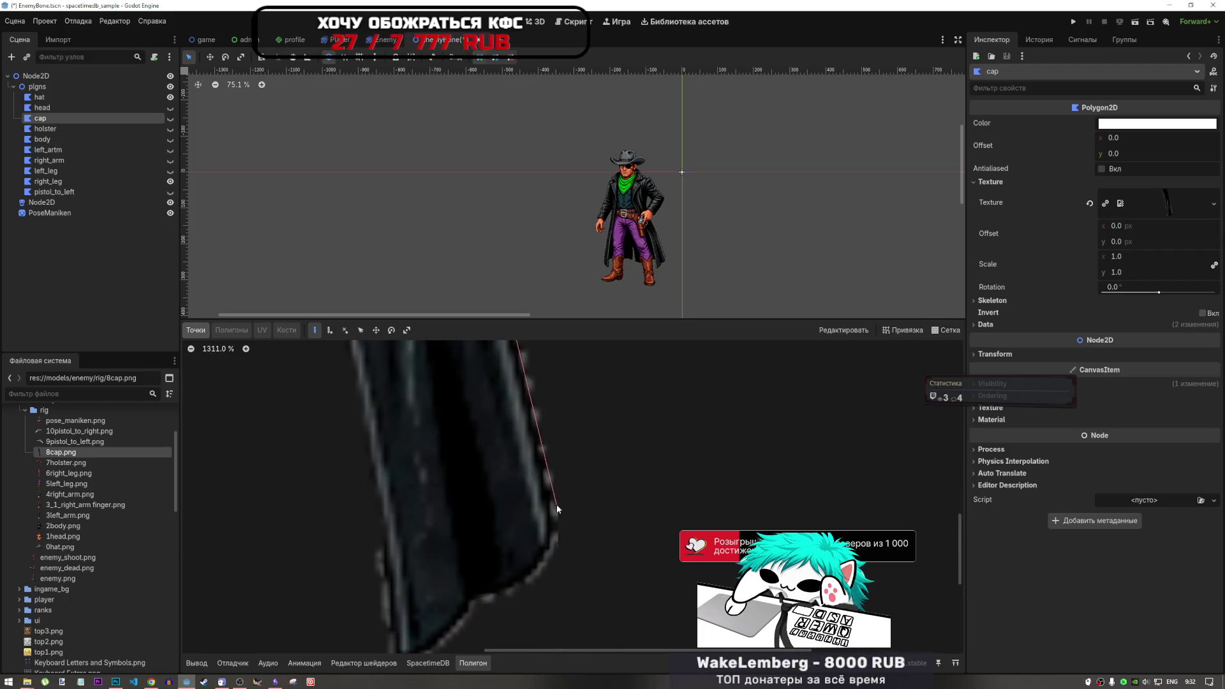
{"action": "left_click", "coordinate": [554, 542]}
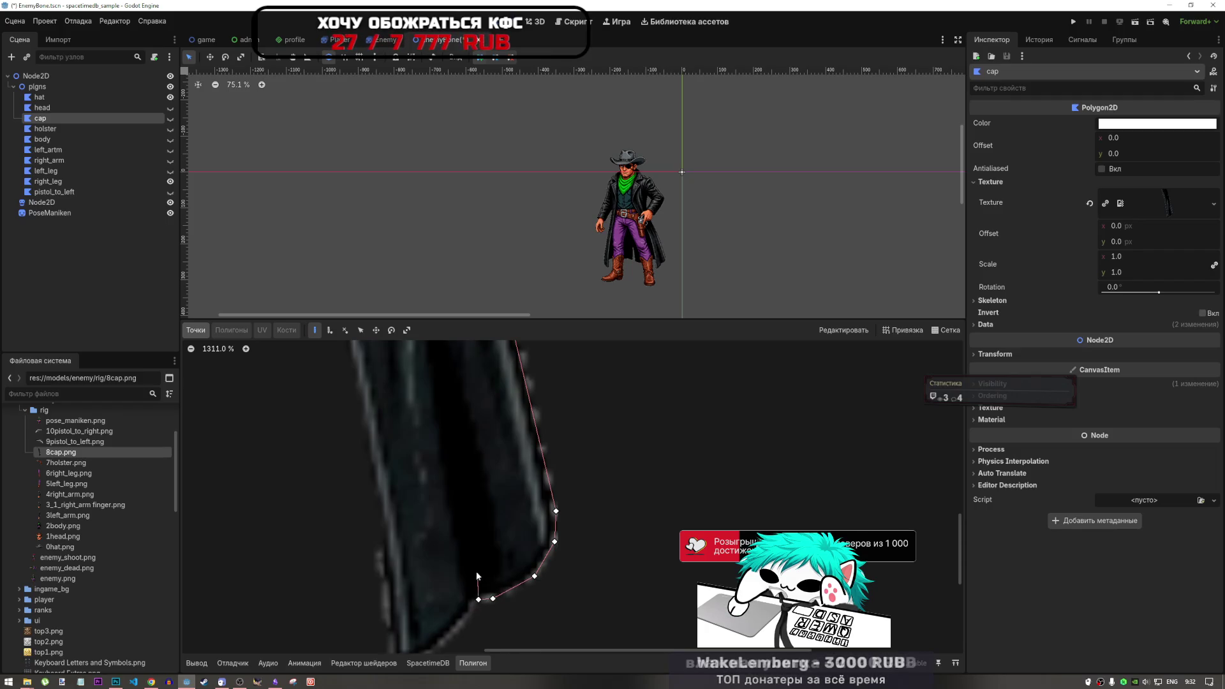
Continue the cap outline around its lower corner to the bottom end and bottom corner.
{"action": "scroll", "coordinate": [475, 587], "scroll_direction": "up", "scroll_amount": 3}
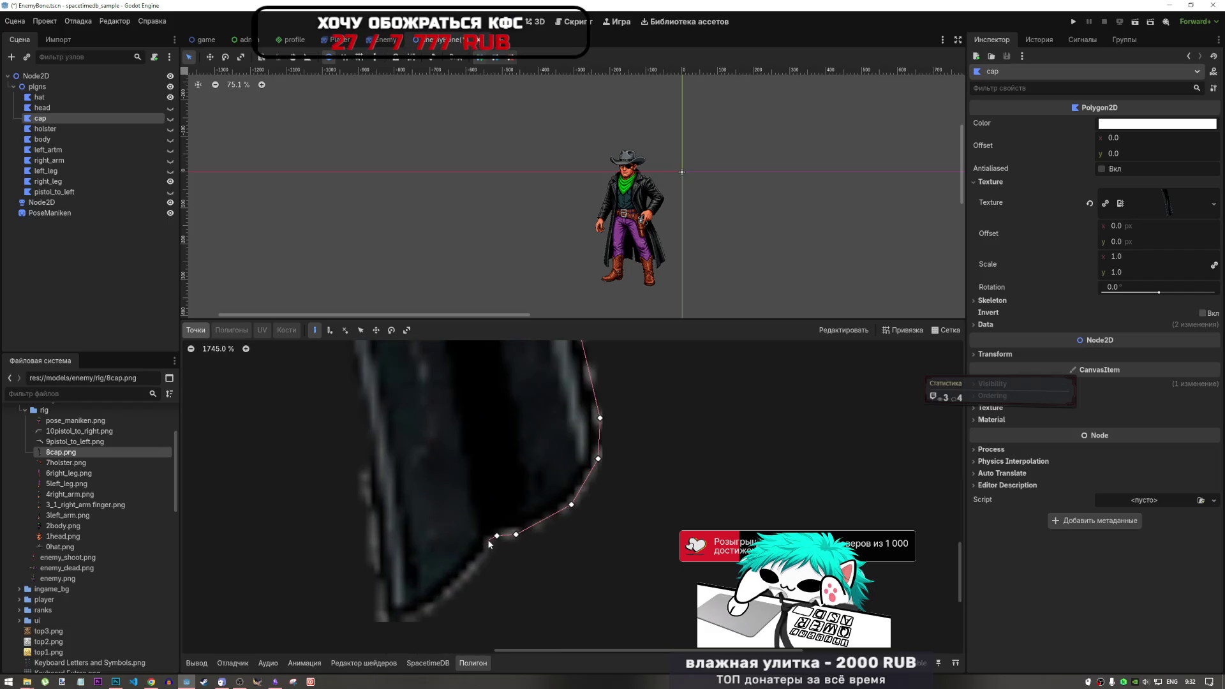
{"action": "left_click", "coordinate": [488, 540]}
{"action": "left_click", "coordinate": [484, 556]}
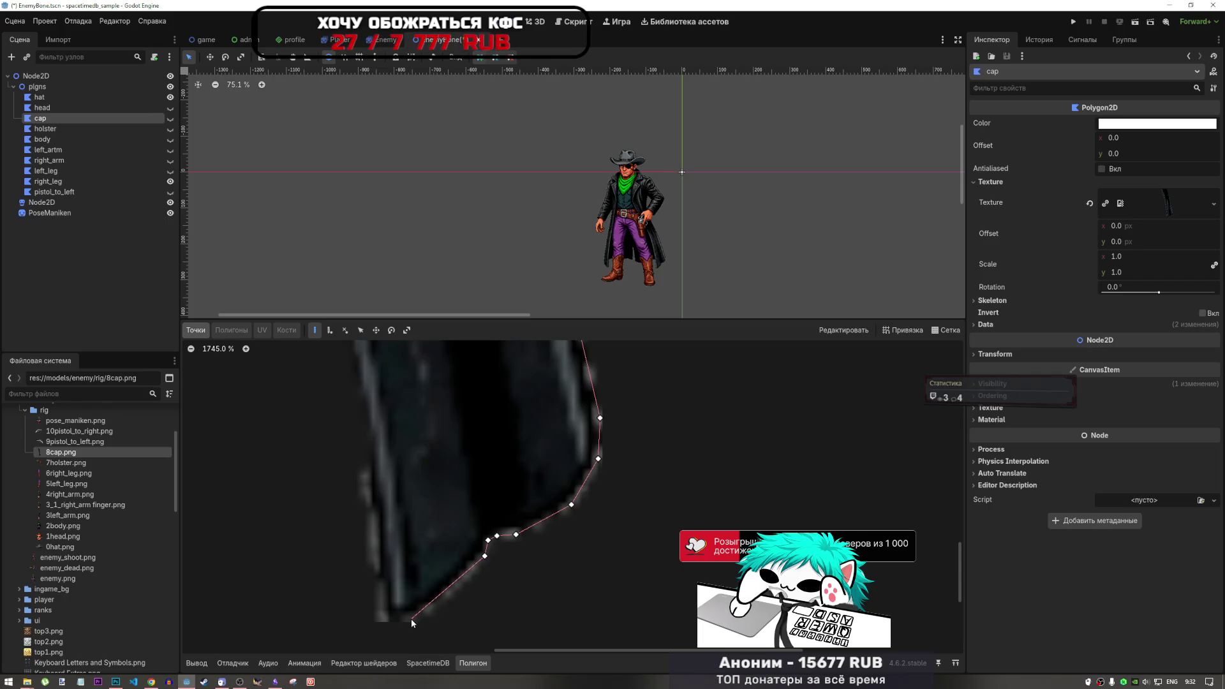
{"action": "left_click", "coordinate": [391, 621]}
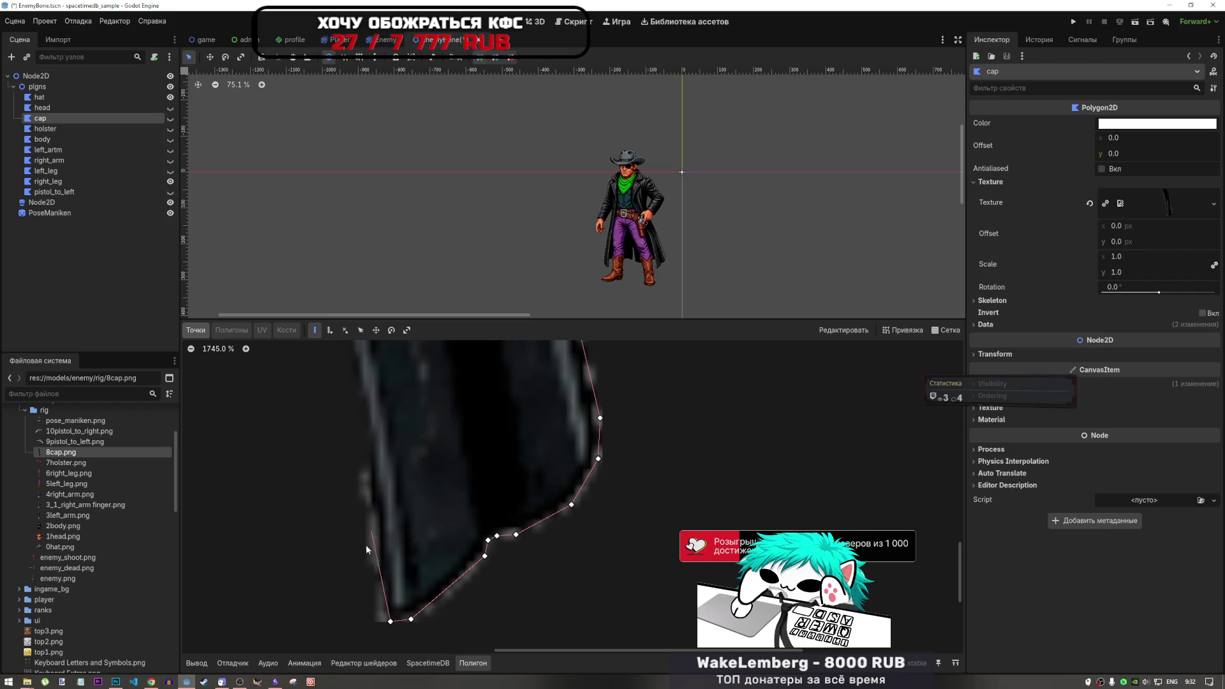
{"action": "left_click", "coordinate": [384, 612]}
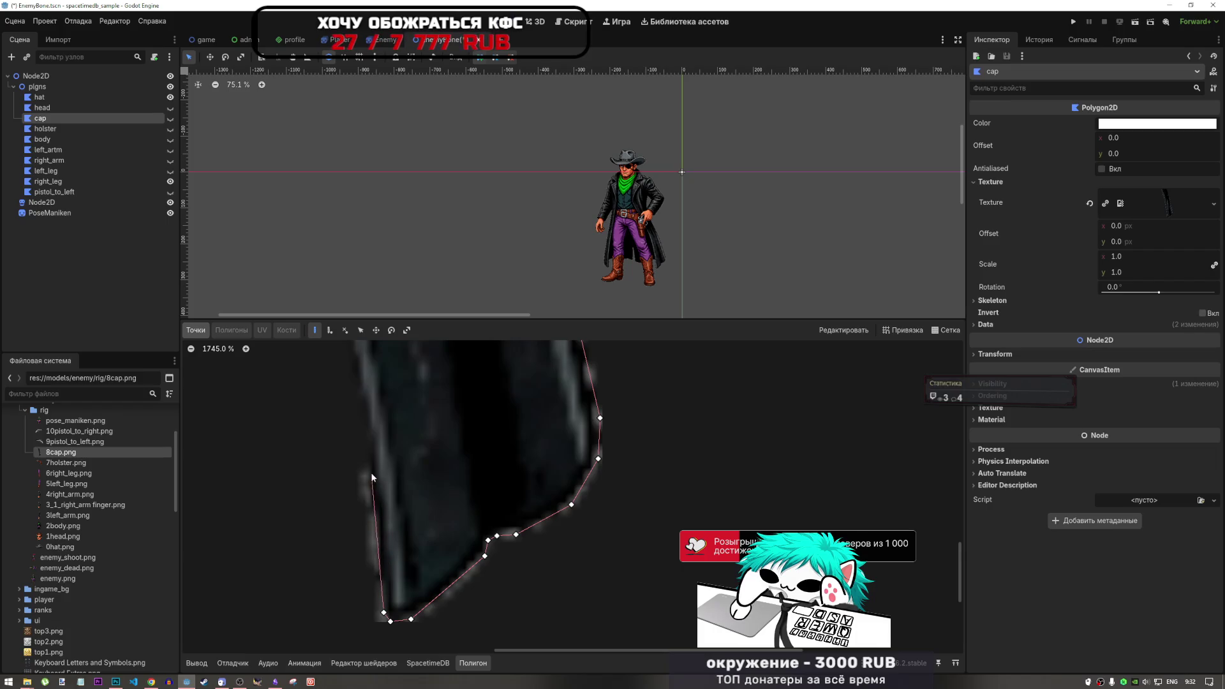
{"action": "scroll", "coordinate": [370, 468], "scroll_direction": "down", "scroll_amount": 6}
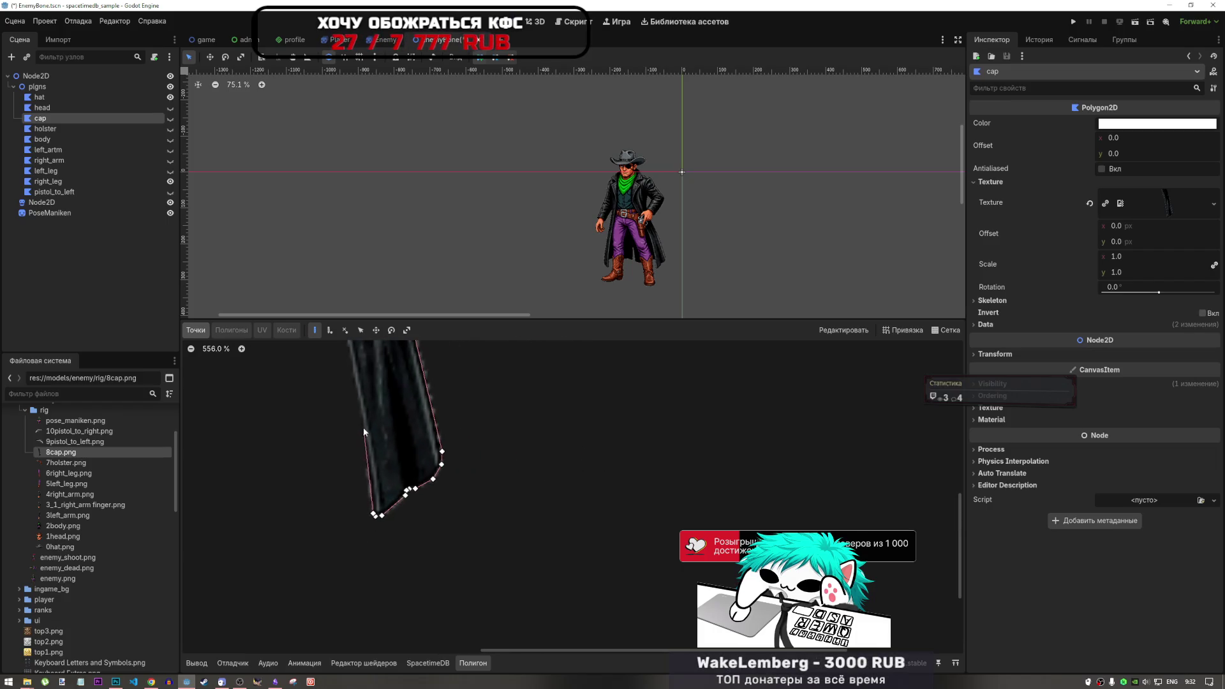
{"action": "scroll", "coordinate": [400, 445], "scroll_direction": "up", "scroll_amount": 3}
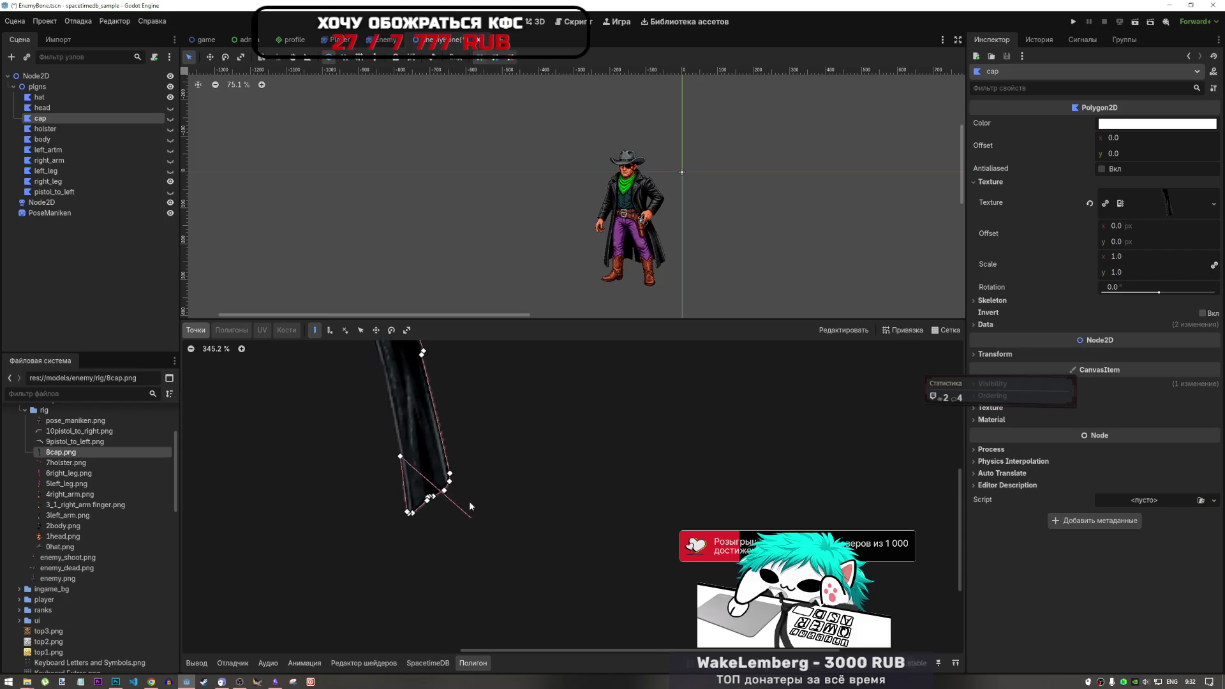
{"action": "scroll", "coordinate": [421, 493], "scroll_direction": "up", "scroll_amount": 3}
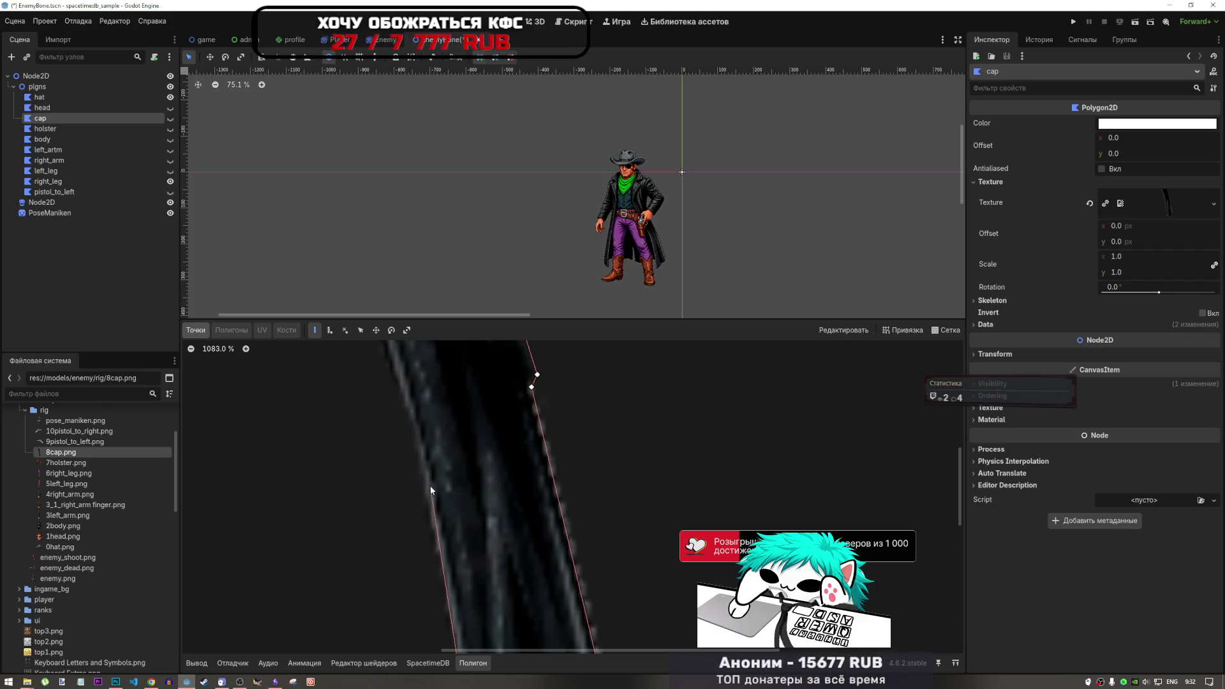
{"action": "scroll", "coordinate": [431, 481], "scroll_direction": "down", "scroll_amount": 2}
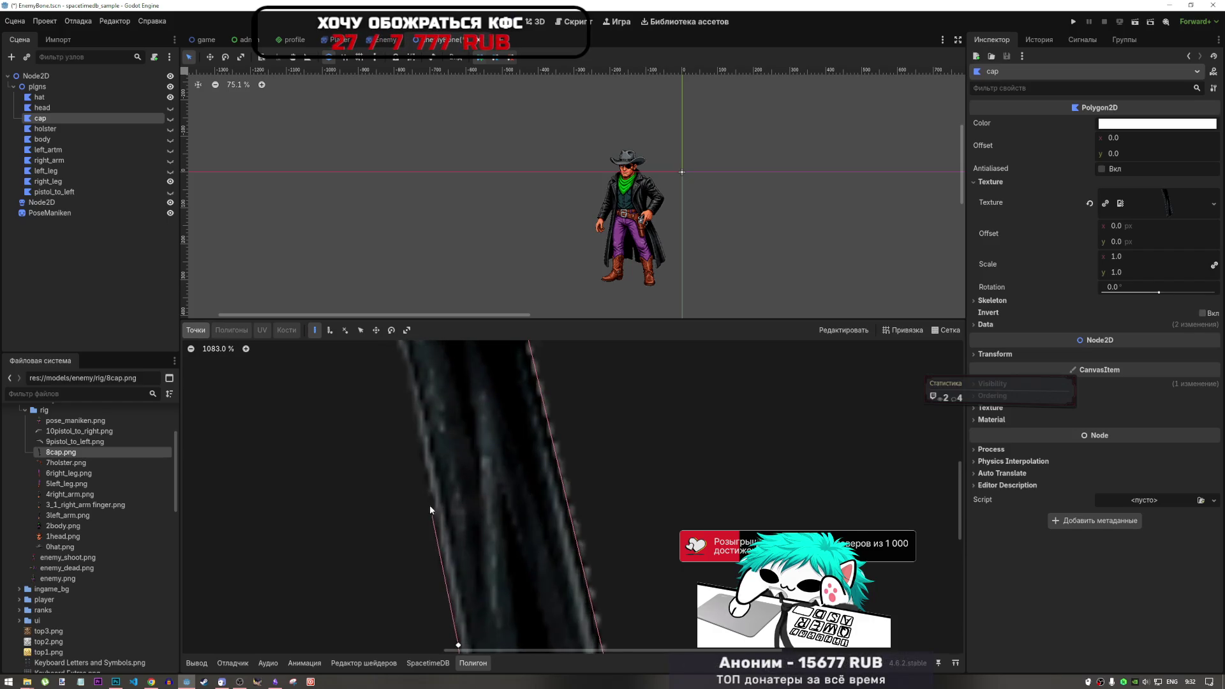
{"action": "scroll", "coordinate": [428, 460], "scroll_direction": "down", "scroll_amount": 5}
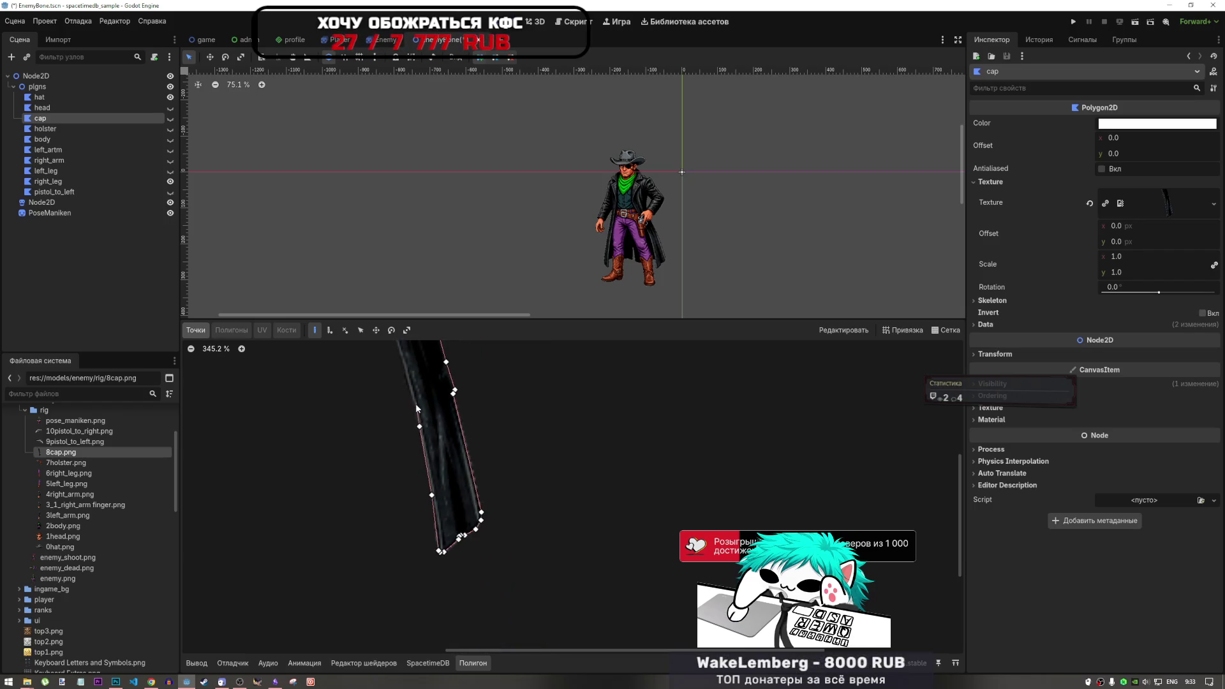
{"action": "scroll", "coordinate": [415, 403], "scroll_direction": "up", "scroll_amount": 5}
{"action": "scroll", "coordinate": [431, 420], "scroll_direction": "down", "scroll_amount": 10}
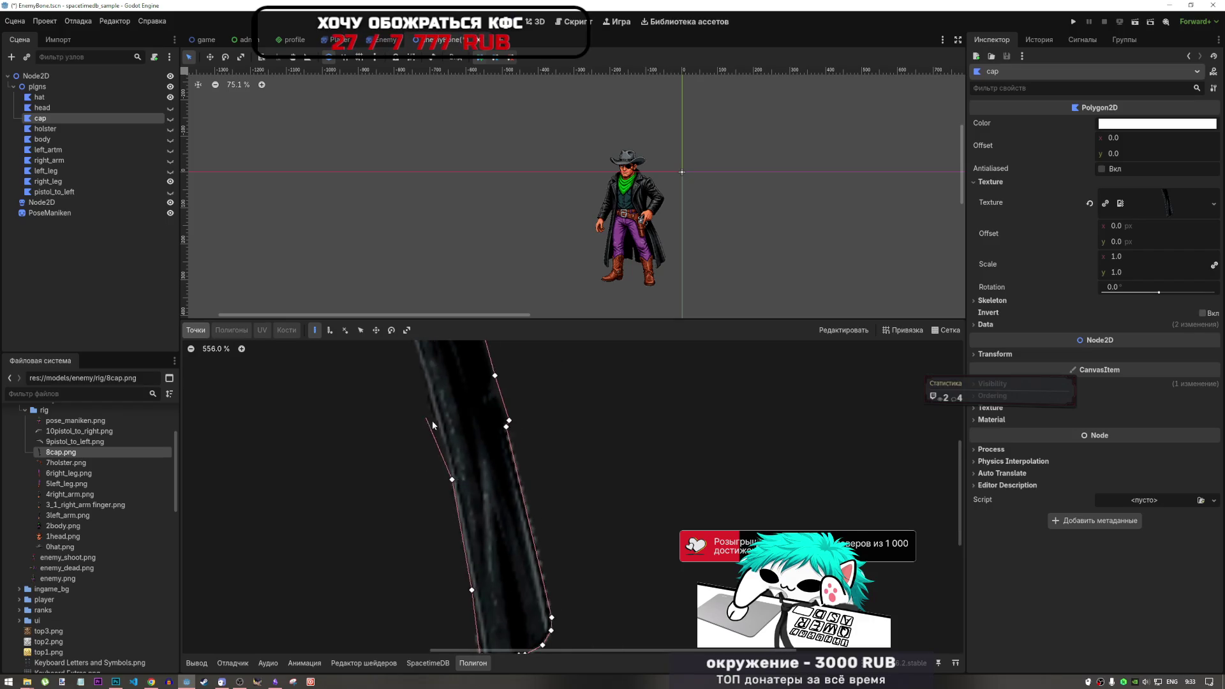
{"action": "scroll", "coordinate": [425, 388], "scroll_direction": "up", "scroll_amount": 10}
{"action": "scroll", "coordinate": [470, 508], "scroll_direction": "down", "scroll_amount": 5}
{"action": "scroll", "coordinate": [470, 512], "scroll_direction": "up", "scroll_amount": 6}
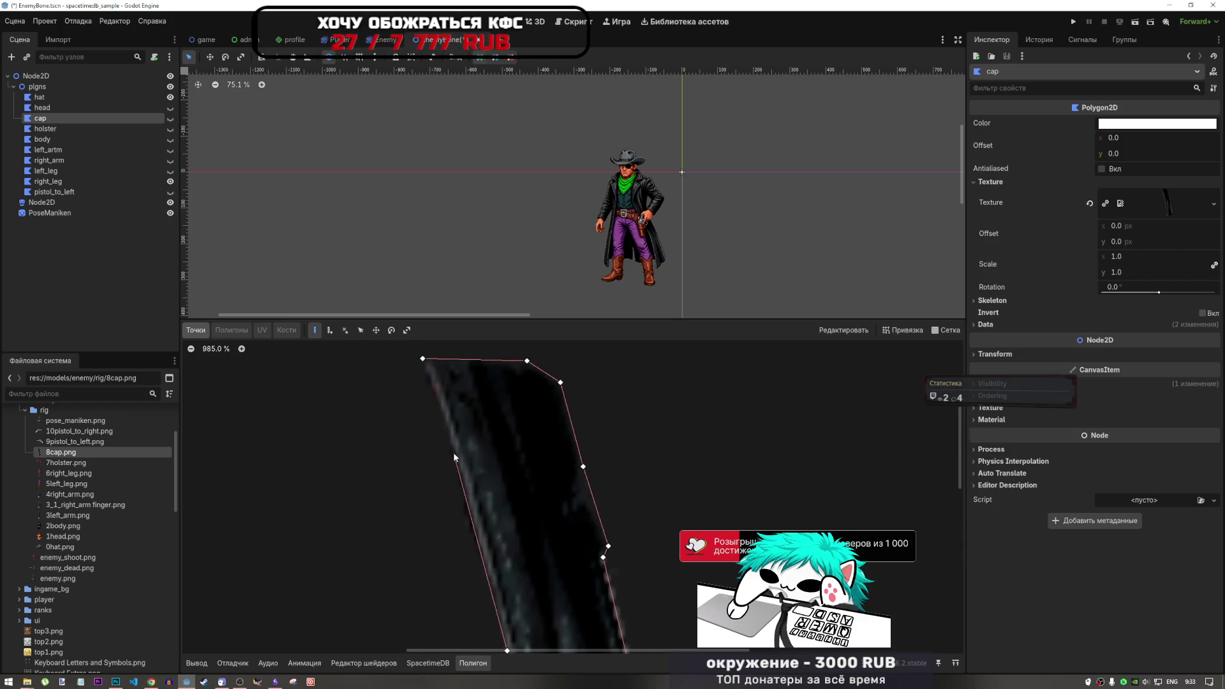
Add a point up the left edge, close the outline at the first point, and show the cap.
{"action": "left_click", "coordinate": [500, 610]}
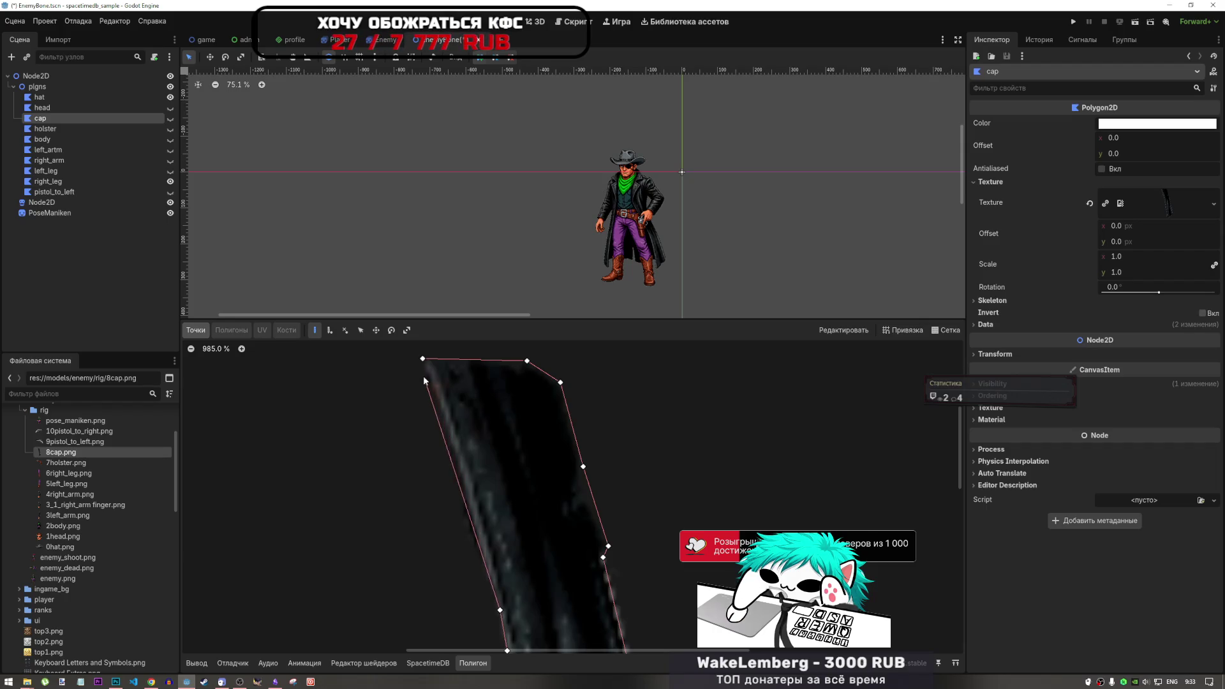
{"action": "left_click", "coordinate": [423, 359]}
{"action": "scroll", "coordinate": [476, 421], "scroll_direction": "down", "scroll_amount": 6}
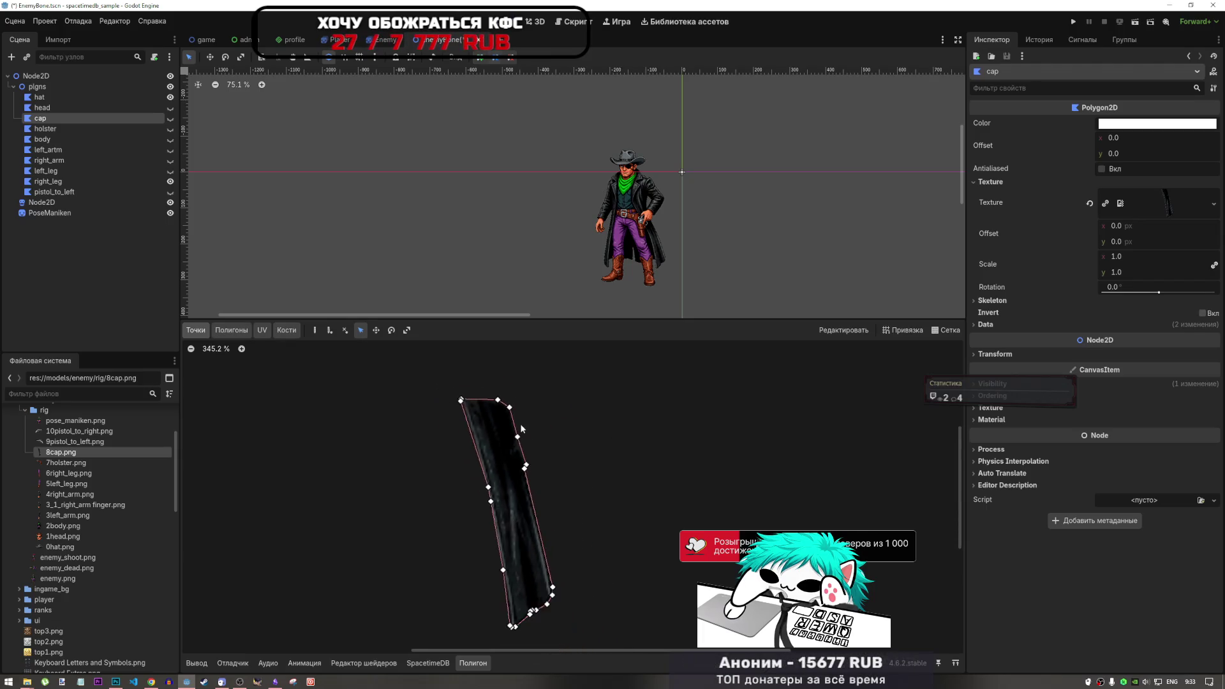
{"action": "scroll", "coordinate": [500, 405], "scroll_direction": "up", "scroll_amount": 2}
{"action": "scroll", "coordinate": [500, 404], "scroll_direction": "up", "scroll_amount": 5}
{"action": "scroll", "coordinate": [488, 393], "scroll_direction": "down", "scroll_amount": 2}
{"action": "scroll", "coordinate": [532, 406], "scroll_direction": "down", "scroll_amount": 3}
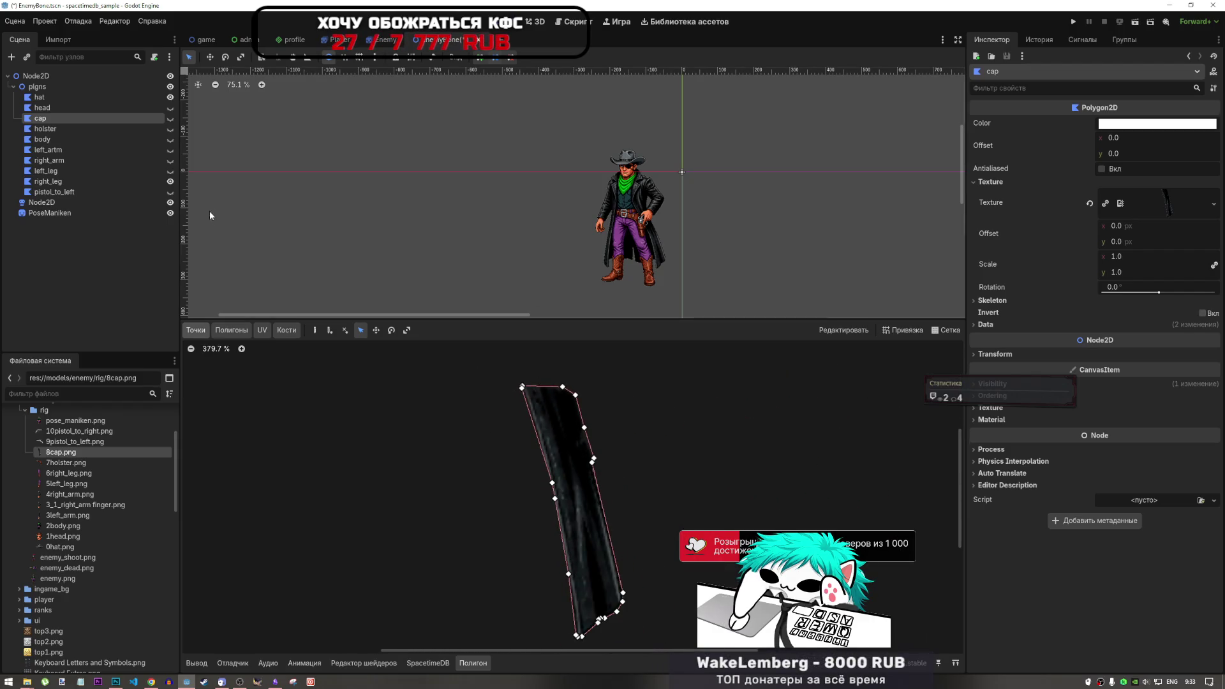
{"action": "left_click", "coordinate": [170, 118]}
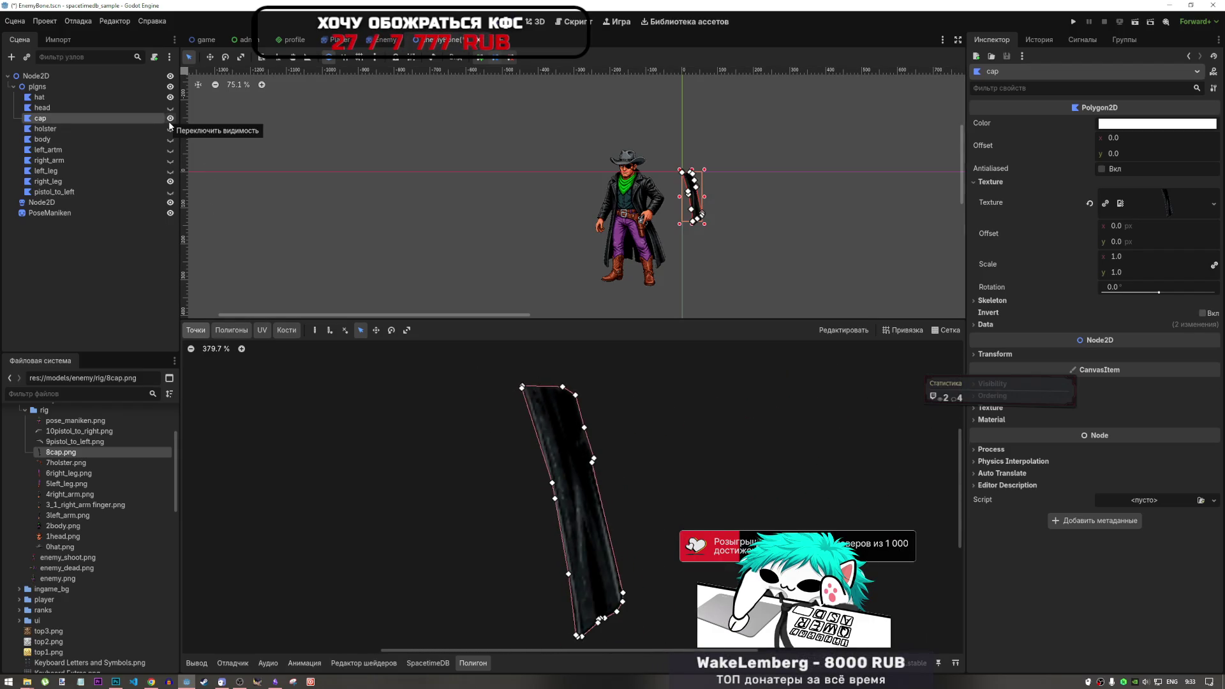
Hide the cap again and select the right_leg part, glancing at left_leg's points.
{"action": "left_click", "coordinate": [170, 118]}
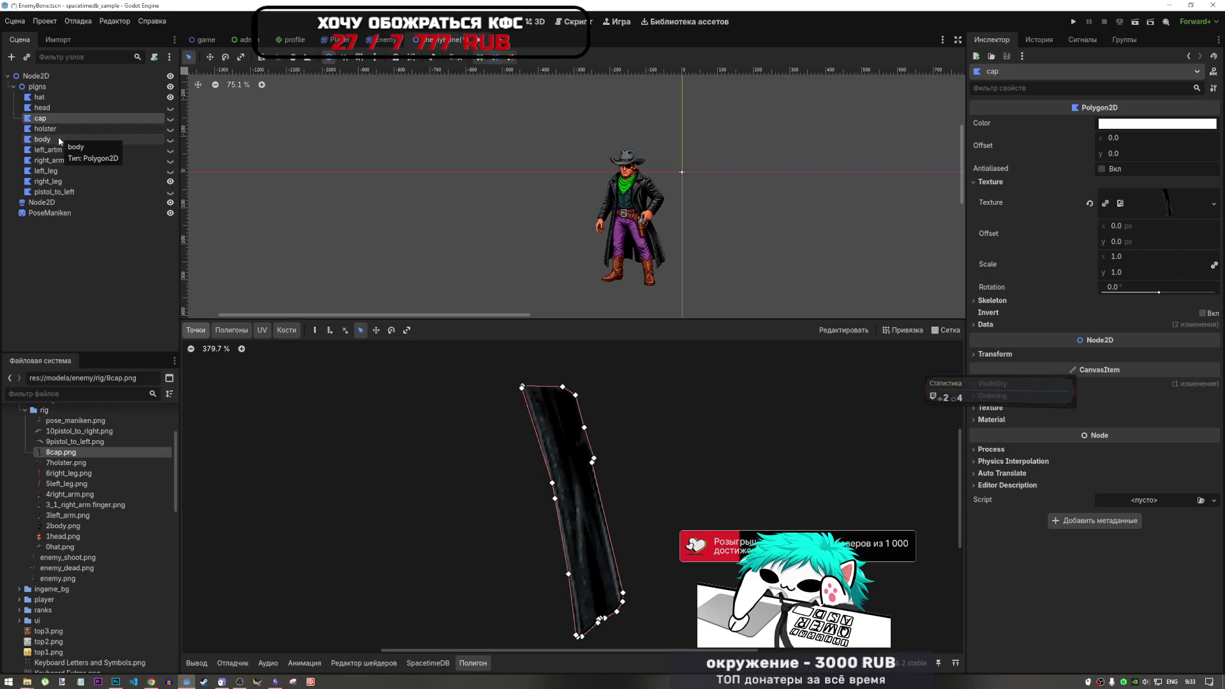
{"action": "left_click", "coordinate": [59, 190]}
{"action": "left_click", "coordinate": [59, 171]}
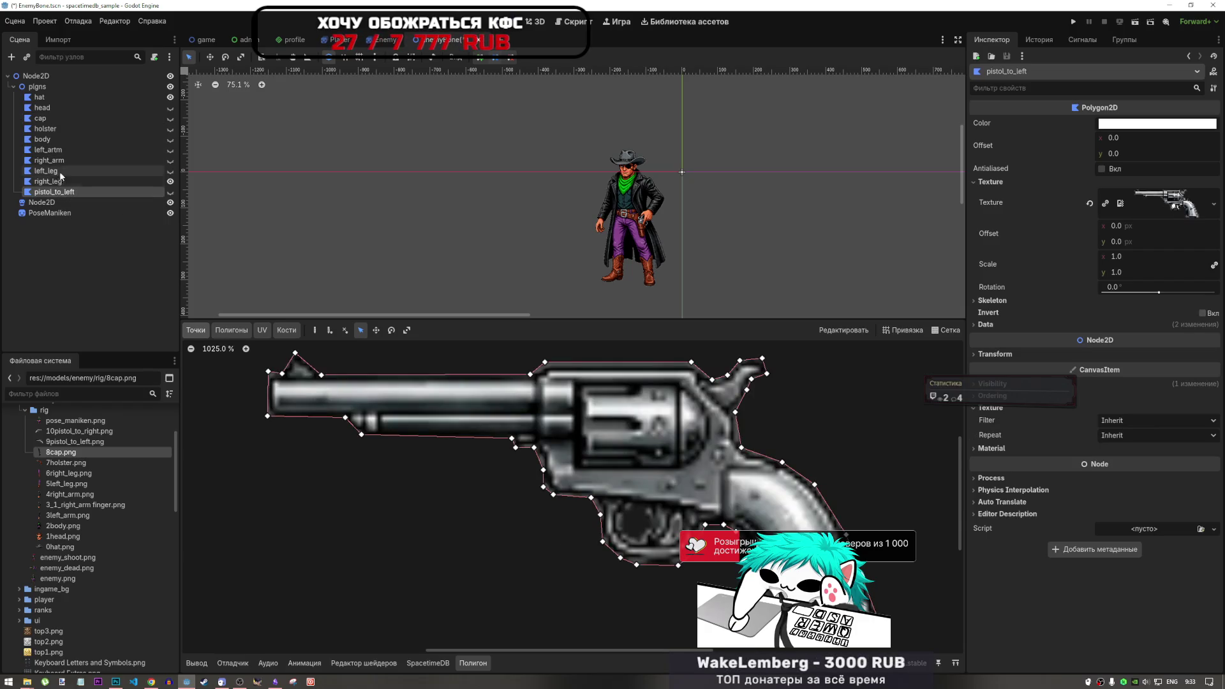
{"action": "left_click", "coordinate": [54, 182]}
{"action": "scroll", "coordinate": [437, 194], "scroll_direction": "down", "scroll_amount": 6}
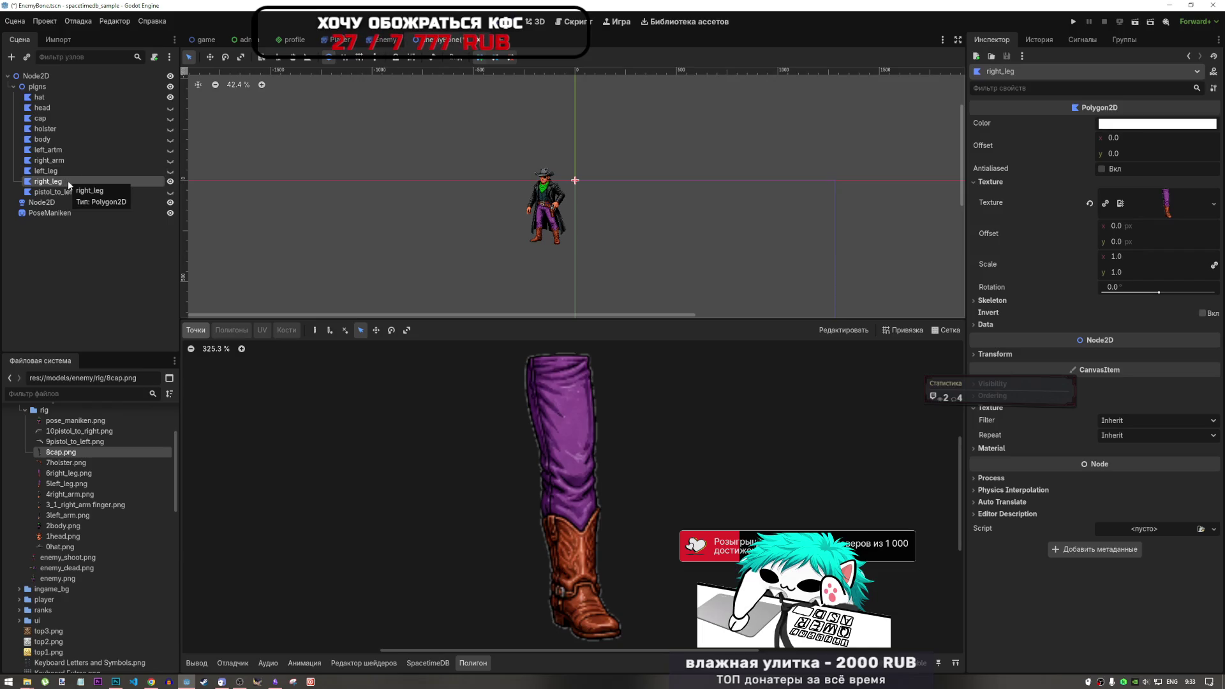
{"action": "left_click", "coordinate": [51, 171]}
{"action": "left_click", "coordinate": [51, 184]}
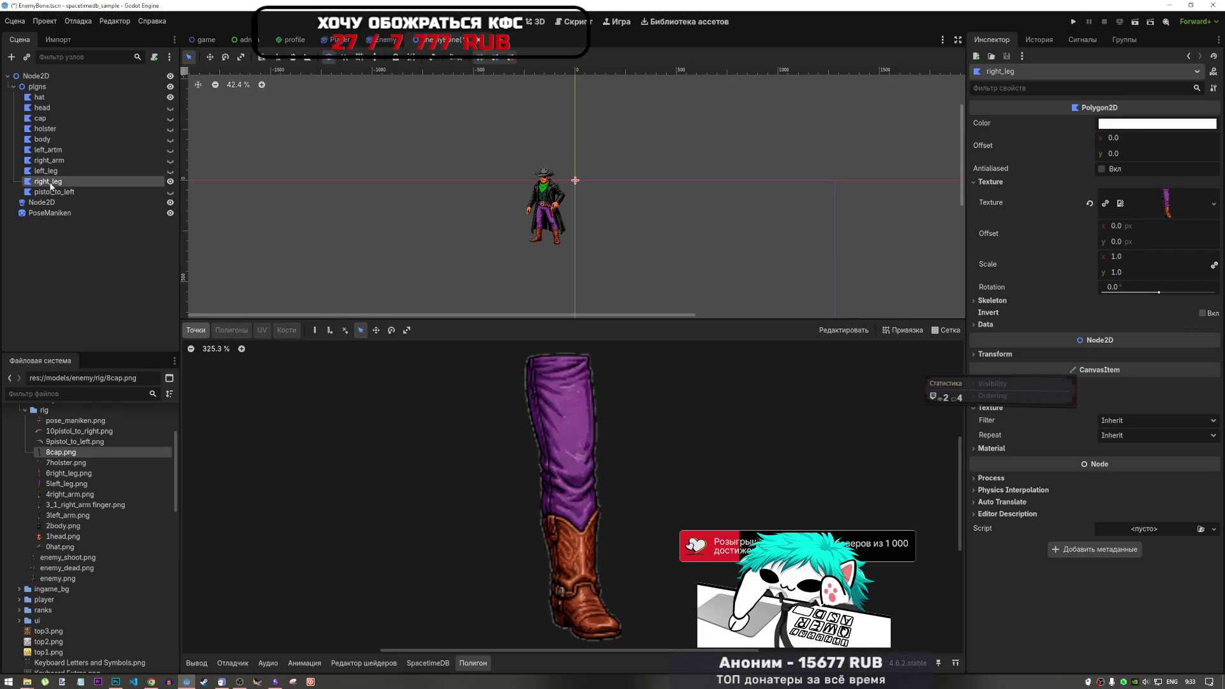
{"action": "scroll", "coordinate": [530, 405], "scroll_direction": "down", "scroll_amount": 1}
{"action": "scroll", "coordinate": [448, 400], "scroll_direction": "up", "scroll_amount": 2}
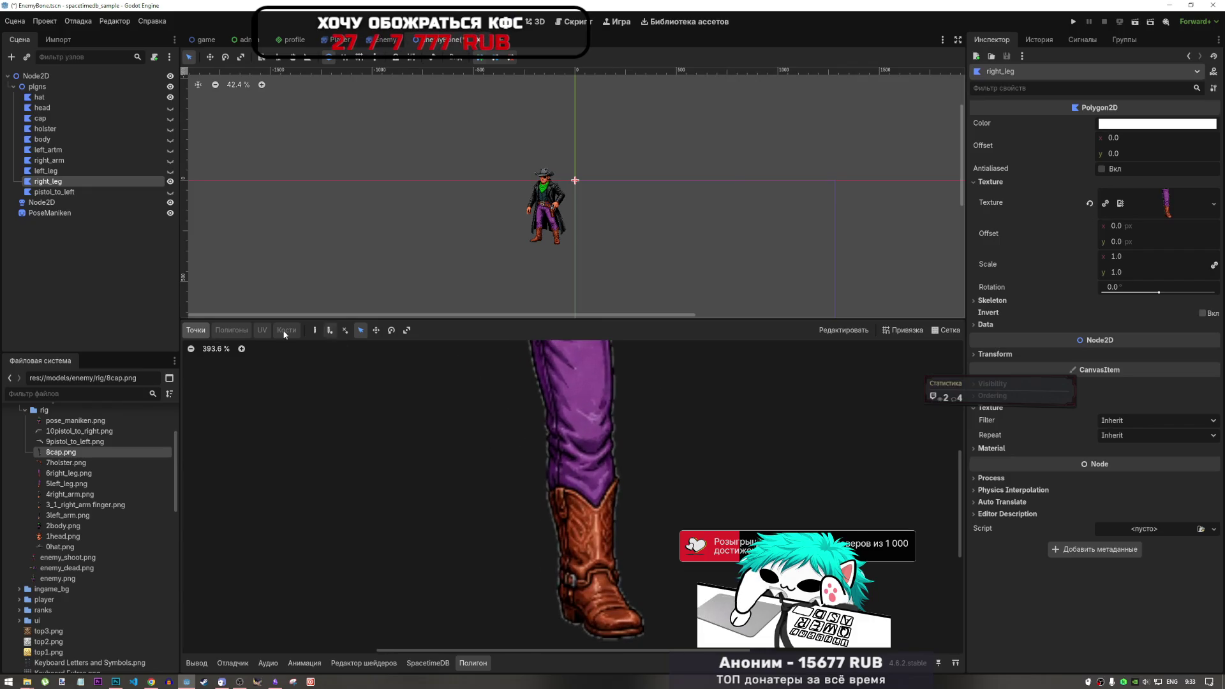
Activate Create Points, zoom in on the cowboy, and drag 6right_leg.png onto right_leg's Texture.
{"action": "left_click", "coordinate": [314, 329]}
{"action": "scroll", "coordinate": [558, 418], "scroll_direction": "down", "scroll_amount": 7}
{"action": "scroll", "coordinate": [561, 363], "scroll_direction": "up", "scroll_amount": 5}
{"action": "scroll", "coordinate": [543, 362], "scroll_direction": "down", "scroll_amount": 2}
{"action": "scroll", "coordinate": [541, 382], "scroll_direction": "up", "scroll_amount": 4}
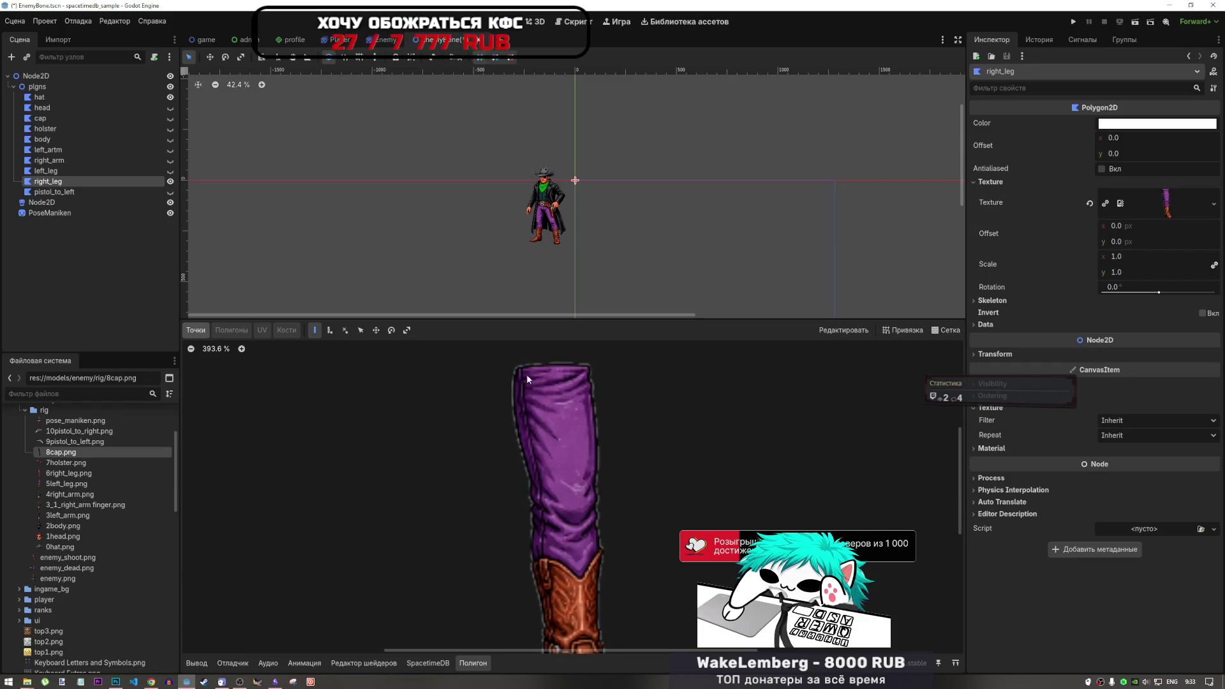
{"action": "scroll", "coordinate": [526, 383], "scroll_direction": "down", "scroll_amount": 2}
{"action": "scroll", "coordinate": [527, 395], "scroll_direction": "up", "scroll_amount": 2}
{"action": "scroll", "coordinate": [526, 393], "scroll_direction": "down", "scroll_amount": 1}
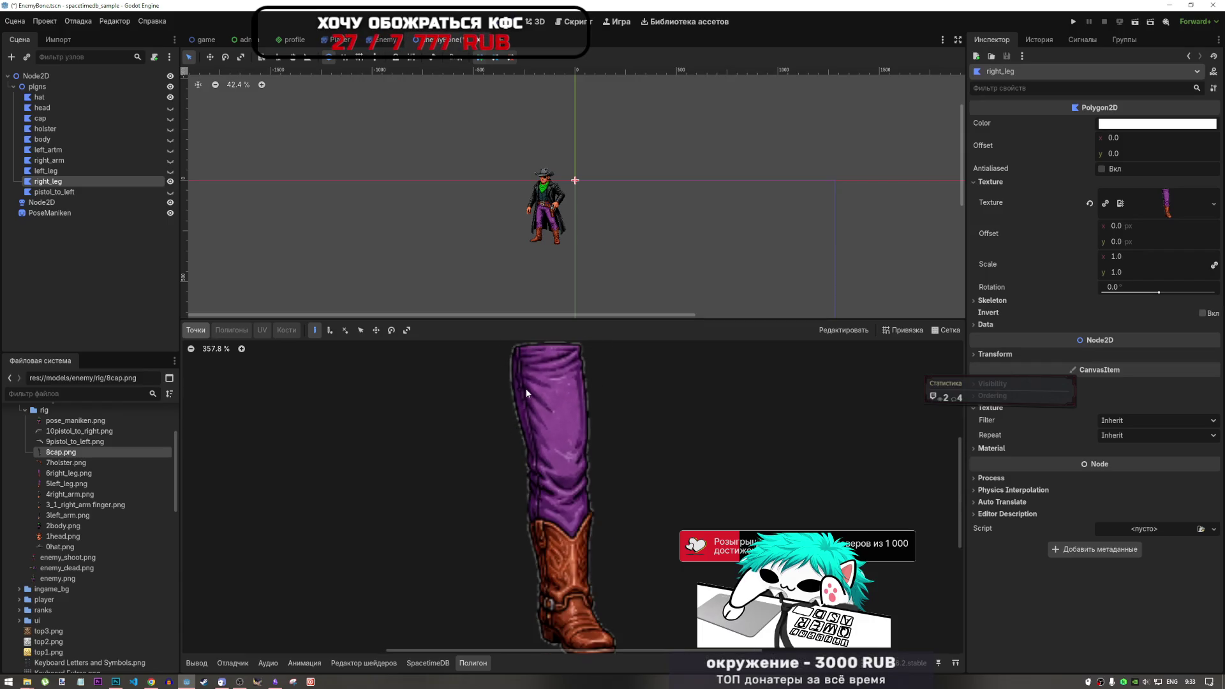
{"action": "scroll", "coordinate": [527, 392], "scroll_direction": "down", "scroll_amount": 4}
{"action": "scroll", "coordinate": [526, 400], "scroll_direction": "down", "scroll_amount": 2}
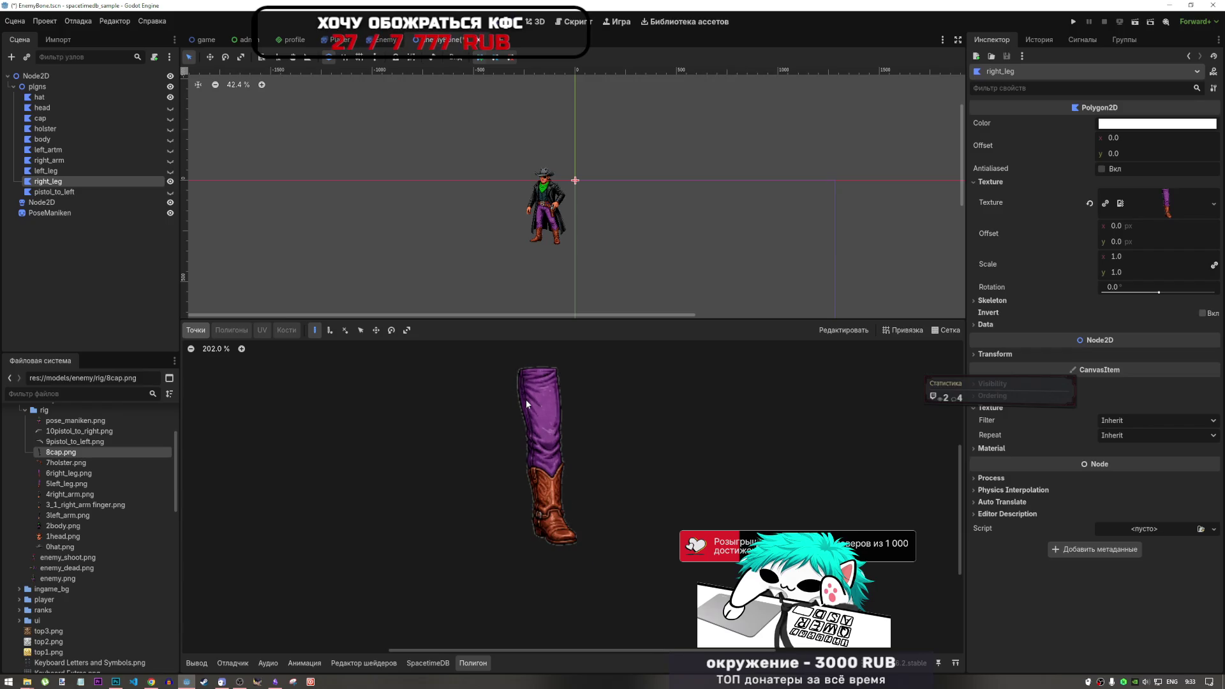
{"action": "scroll", "coordinate": [556, 241], "scroll_direction": "up", "scroll_amount": 14}
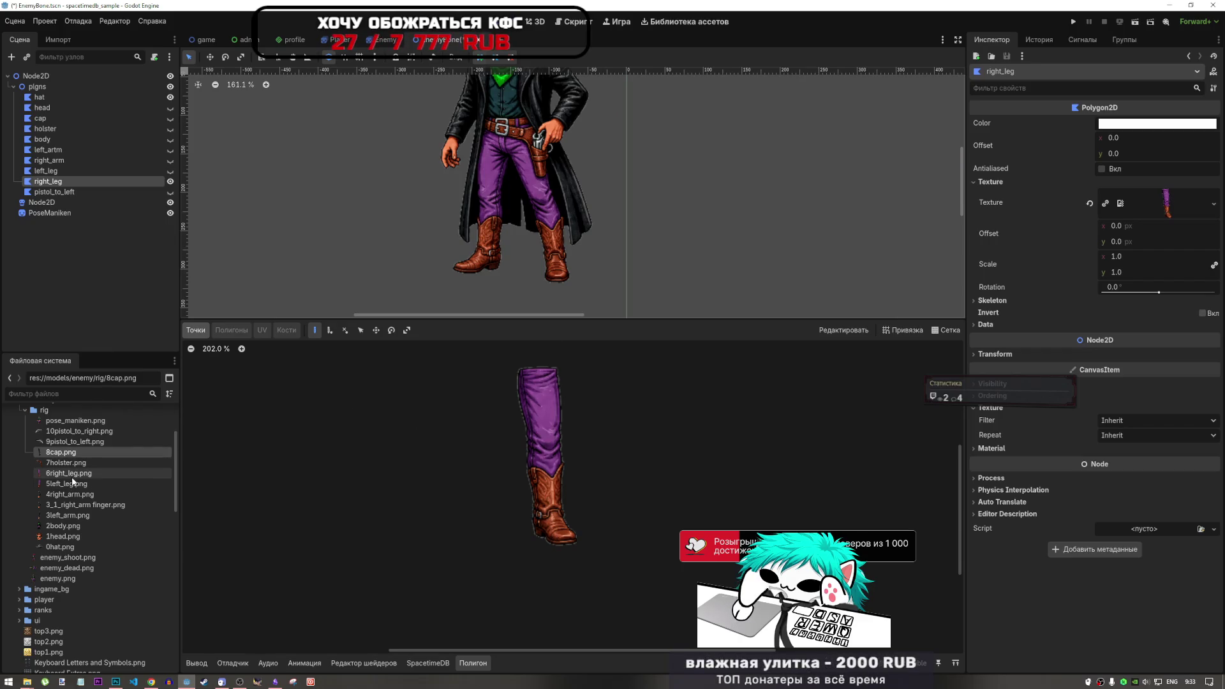
{"action": "left_click_drag", "start_coordinate": [74, 479], "coordinate": [1140, 214]}
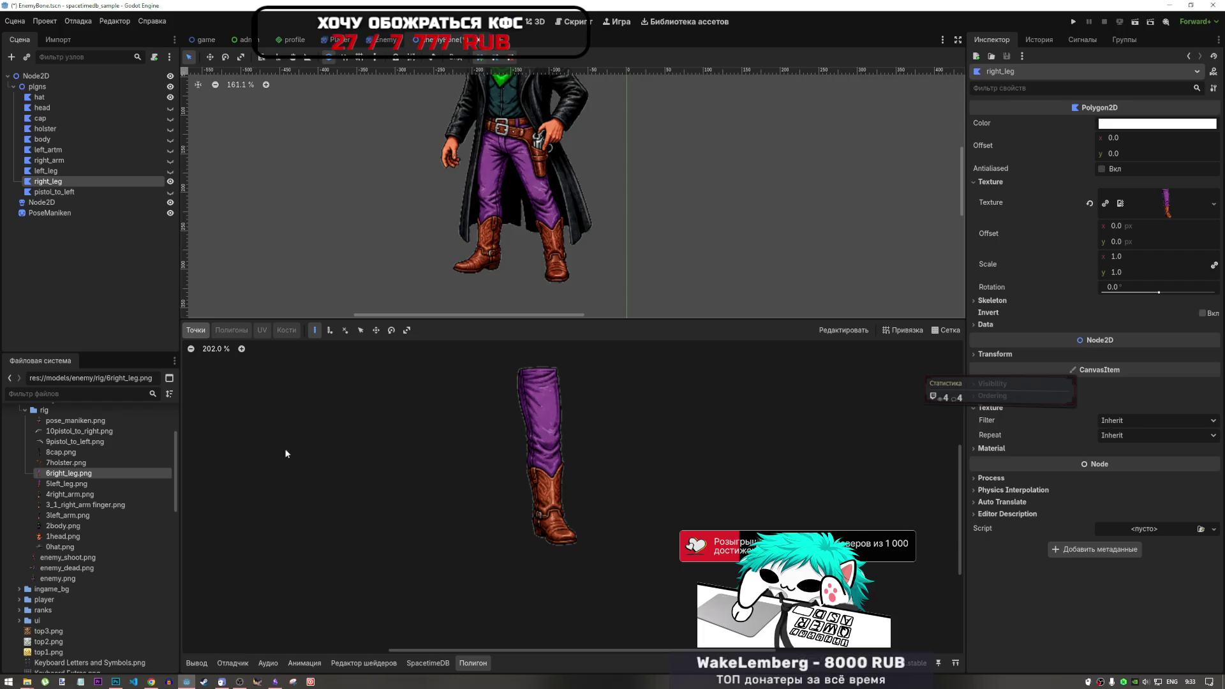
Compare with left_leg's outline, then place right_leg's first point at the leg's top-left corner.
{"action": "left_click", "coordinate": [75, 487]}
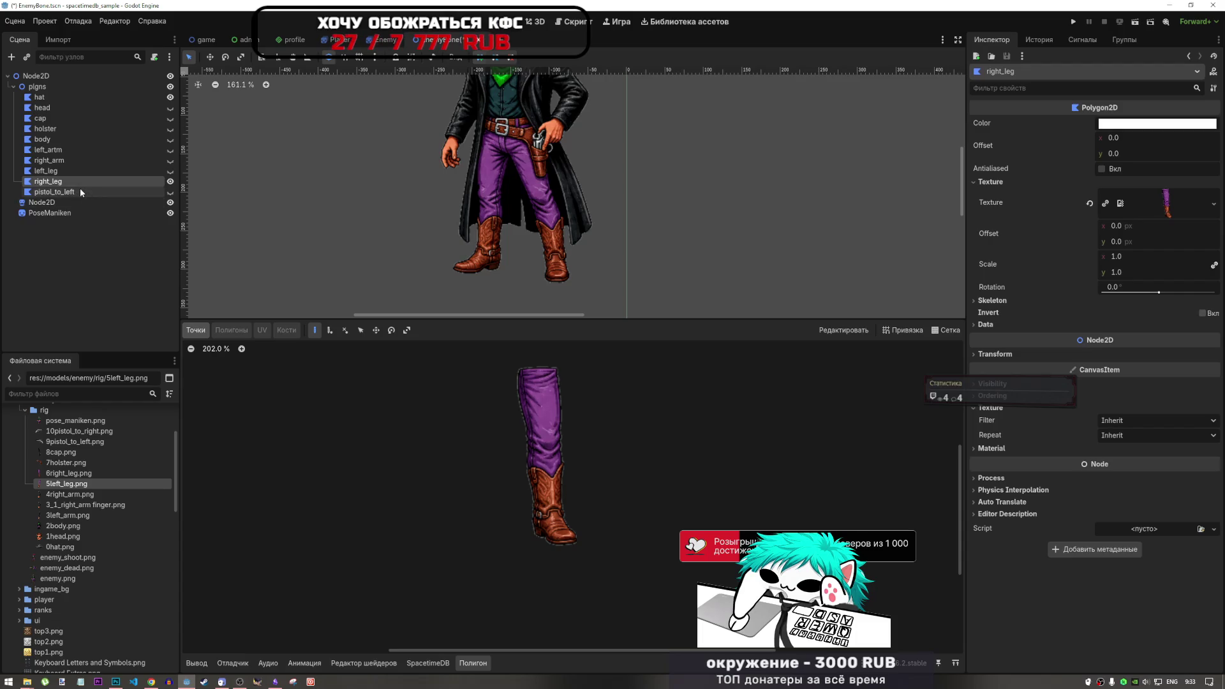
{"action": "left_click", "coordinate": [93, 171]}
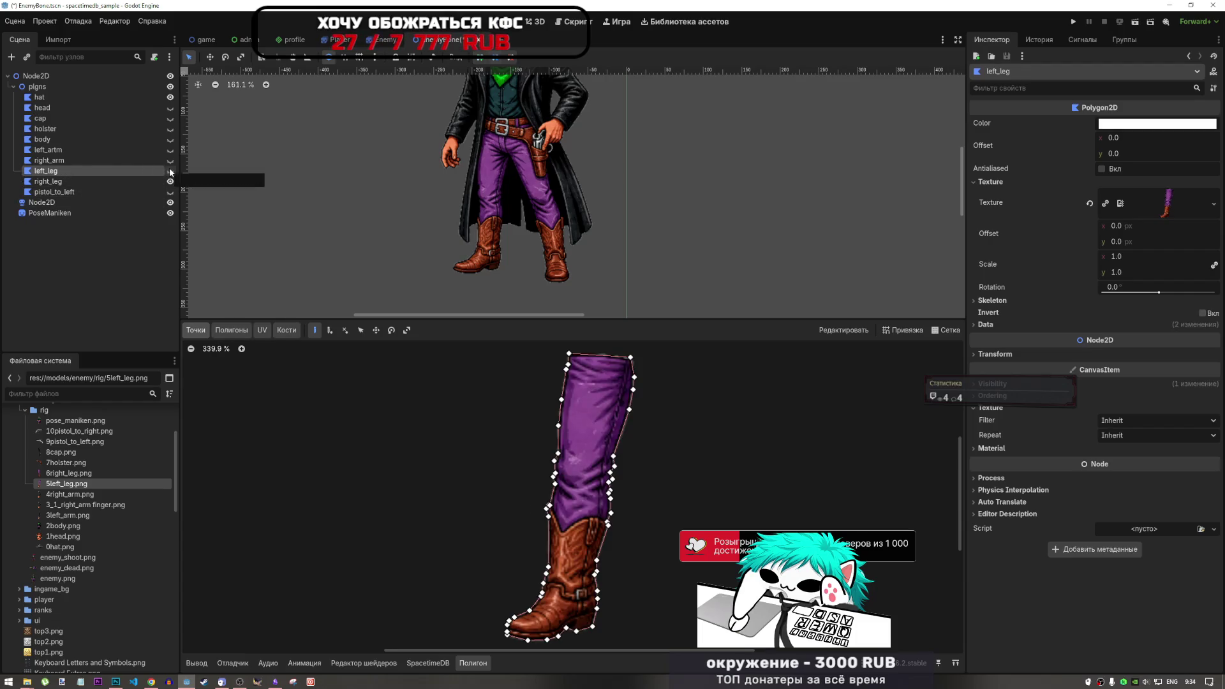
{"action": "left_click", "coordinate": [86, 183]}
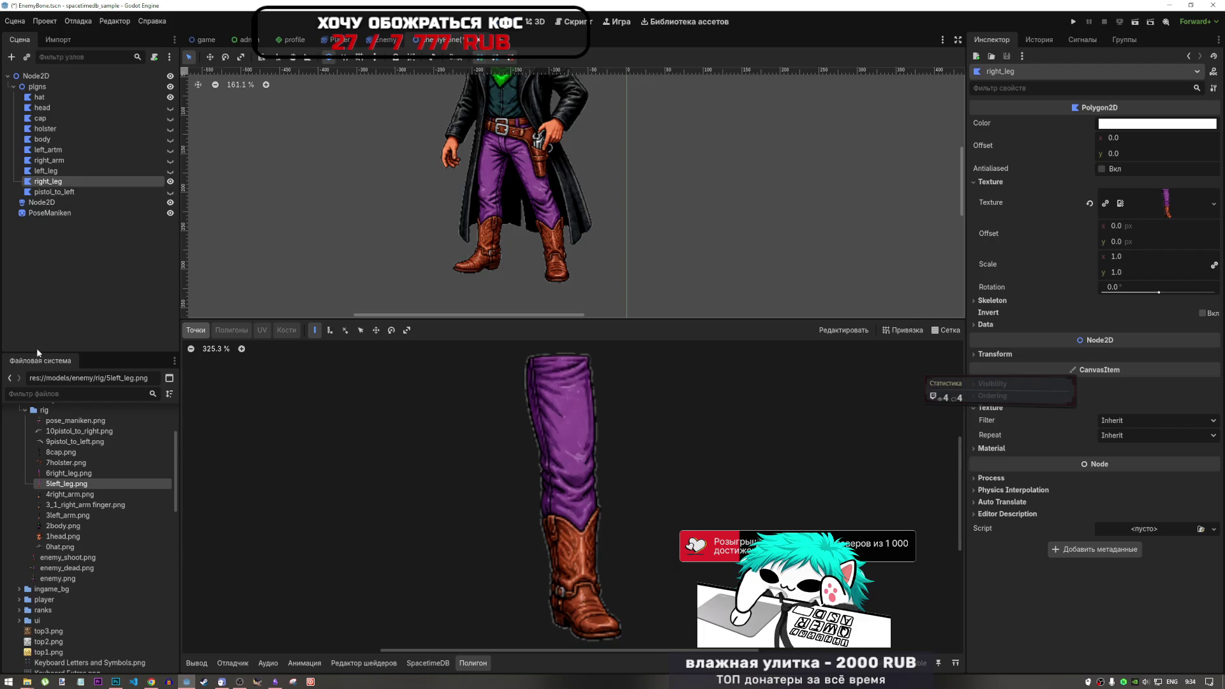
{"action": "scroll", "coordinate": [540, 390], "scroll_direction": "down", "scroll_amount": 2}
{"action": "scroll", "coordinate": [539, 384], "scroll_direction": "up", "scroll_amount": 5}
{"action": "scroll", "coordinate": [535, 403], "scroll_direction": "up", "scroll_amount": 2}
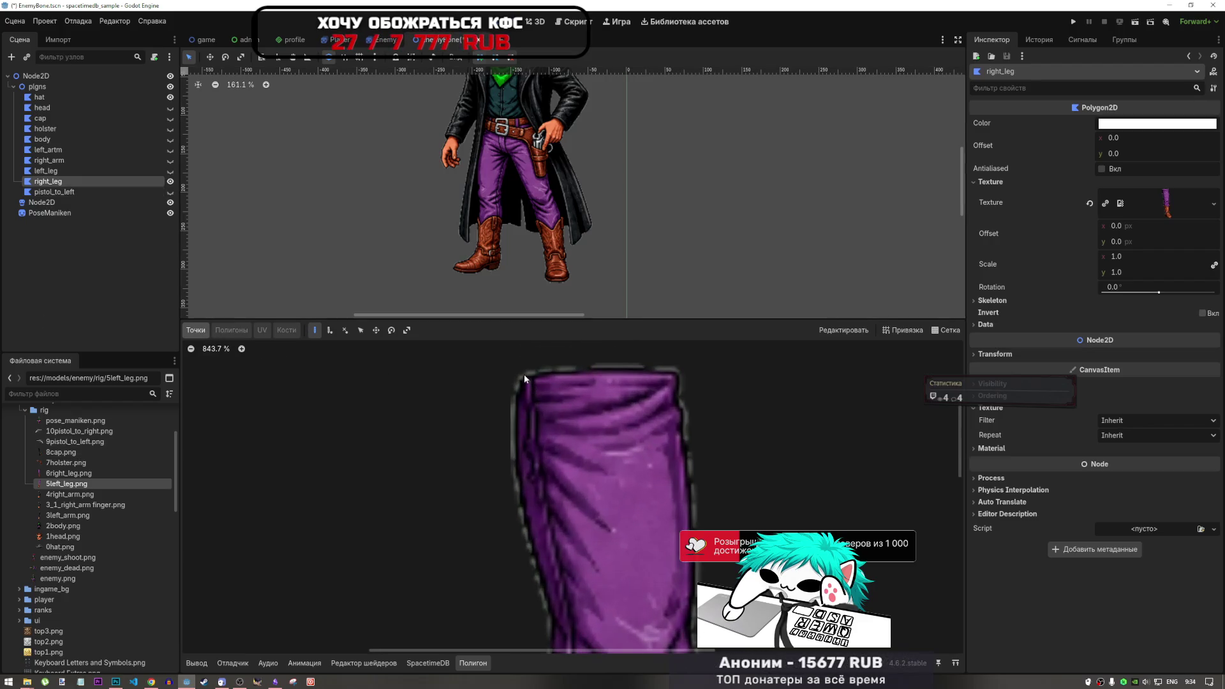
{"action": "left_click", "coordinate": [522, 372]}
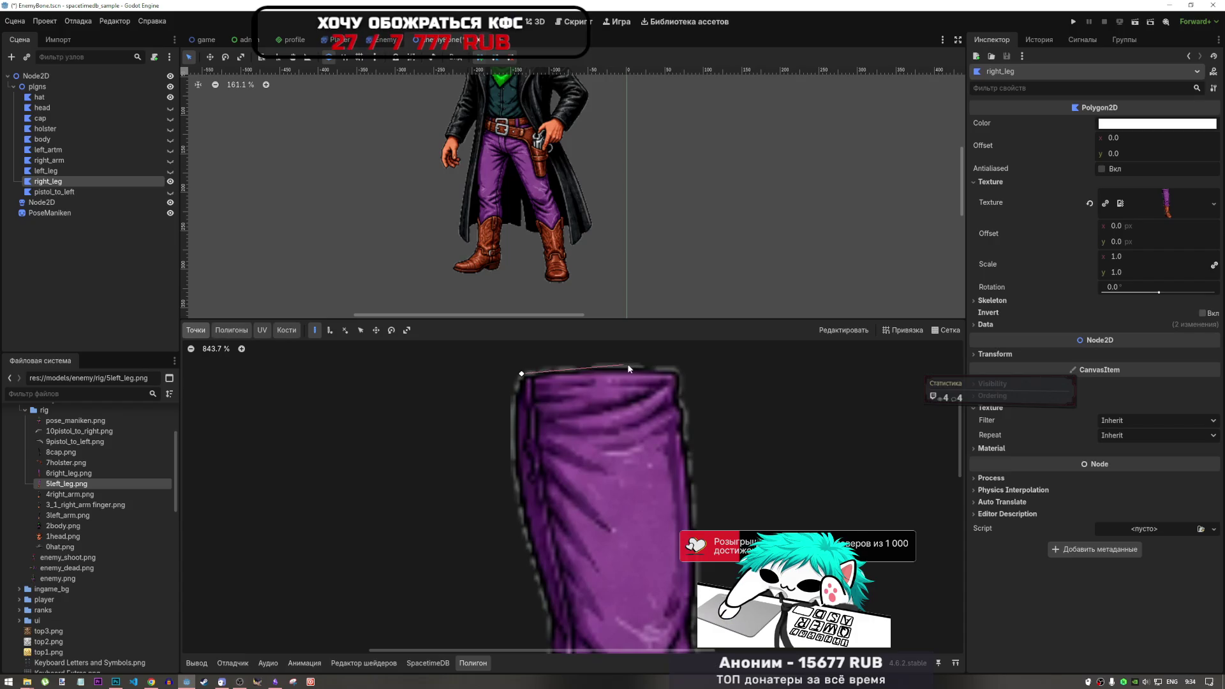
Add right_leg outline points along the leg's top edge and around its top-right corner.
{"action": "left_click", "coordinate": [591, 366]}
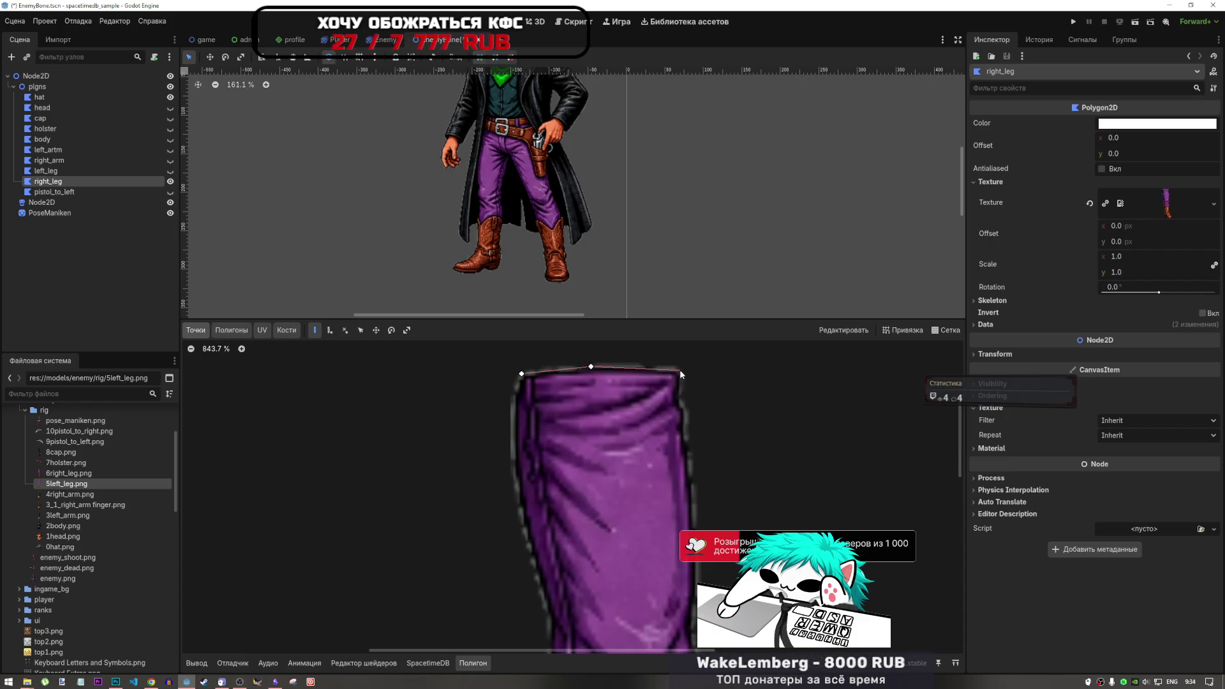
{"action": "left_click", "coordinate": [680, 406]}
{"action": "left_click", "coordinate": [686, 415]}
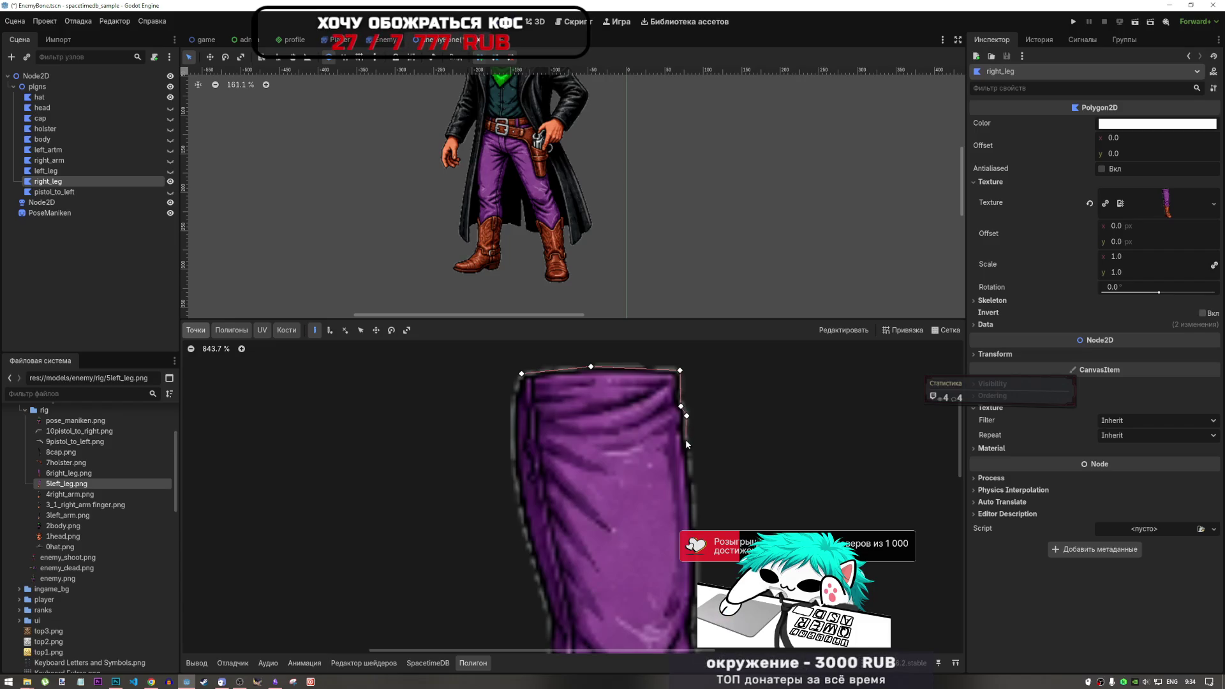
{"action": "left_click", "coordinate": [685, 438]}
{"action": "scroll", "coordinate": [693, 428], "scroll_direction": "down", "scroll_amount": 2}
{"action": "scroll", "coordinate": [699, 466], "scroll_direction": "up", "scroll_amount": 2}
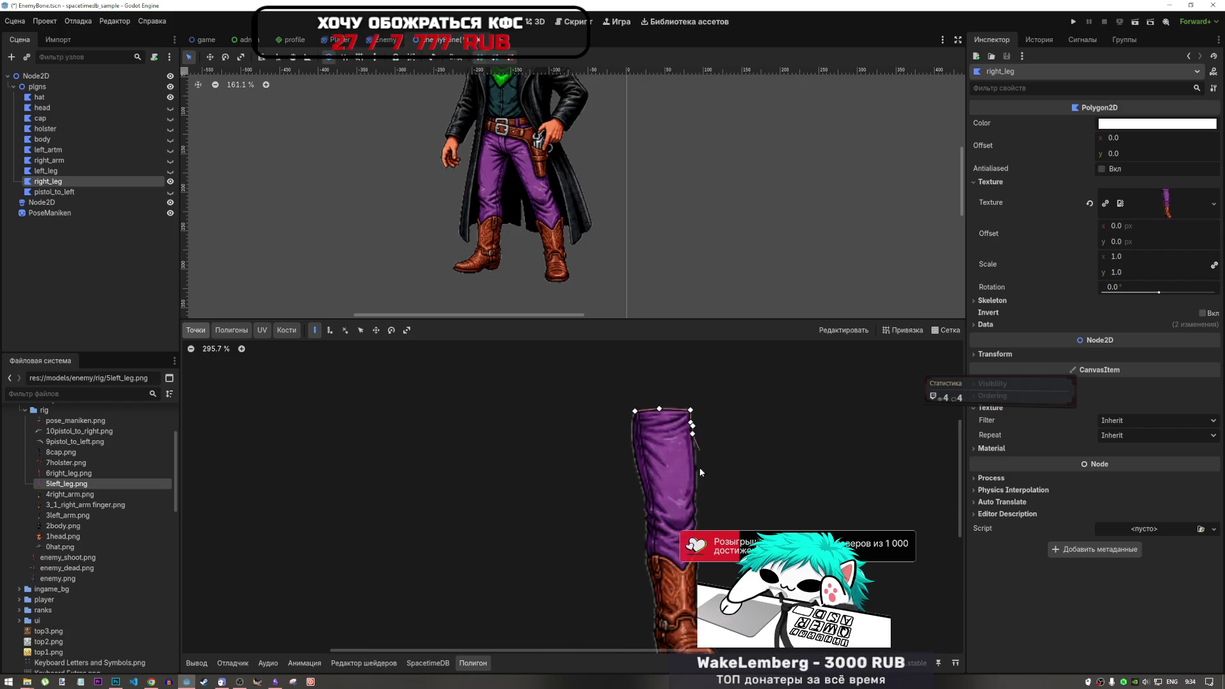
{"action": "scroll", "coordinate": [699, 467], "scroll_direction": "down", "scroll_amount": 3}
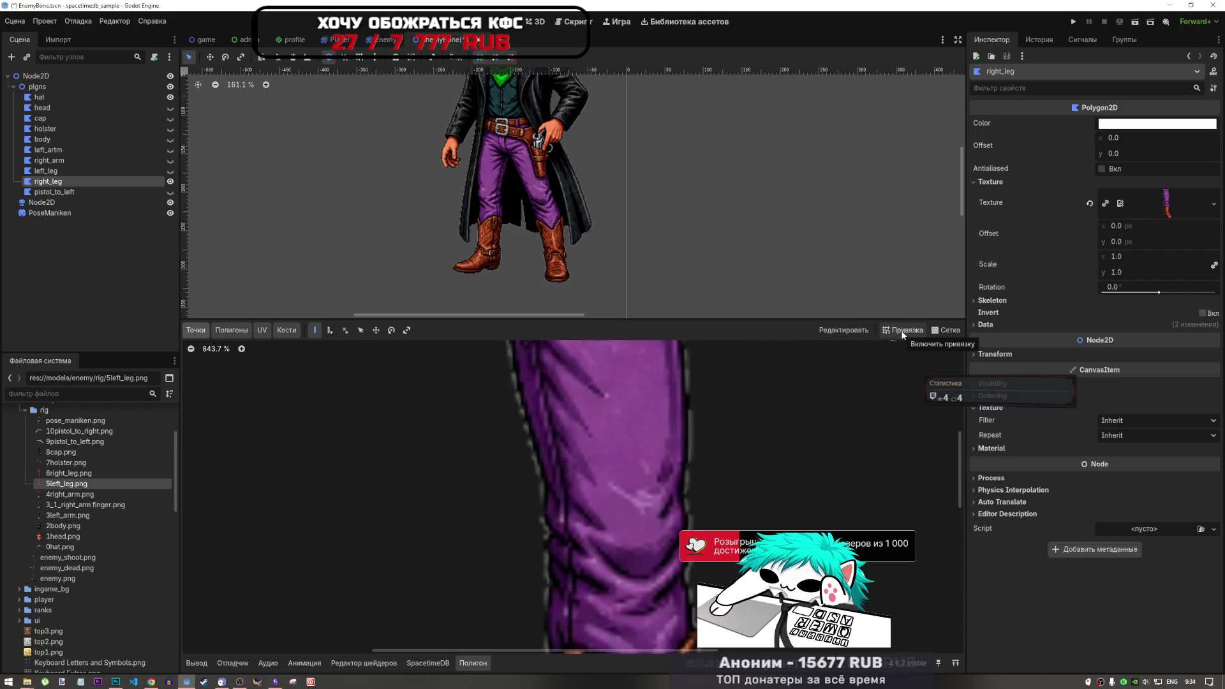
{"action": "scroll", "coordinate": [671, 471], "scroll_direction": "down", "scroll_amount": 2}
{"action": "scroll", "coordinate": [705, 429], "scroll_direction": "up", "scroll_amount": 3}
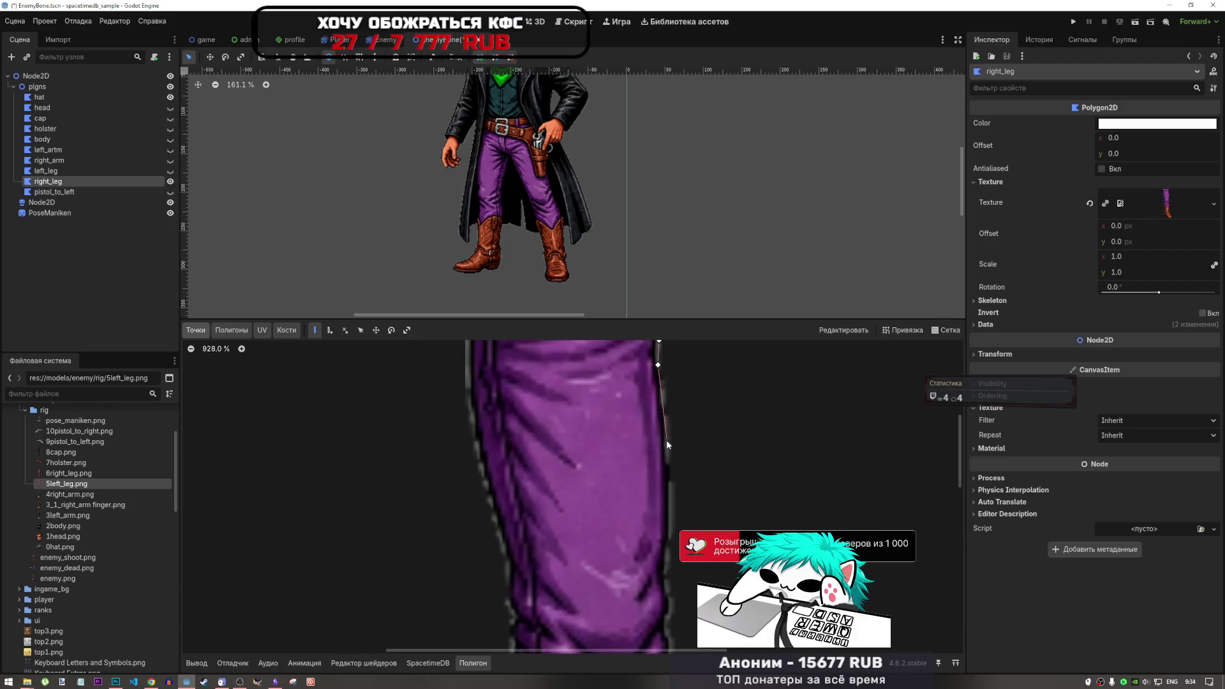
Trace down the leg's right edge, following the trouser bulge to where it meets the boot.
{"action": "left_click", "coordinate": [668, 470]}
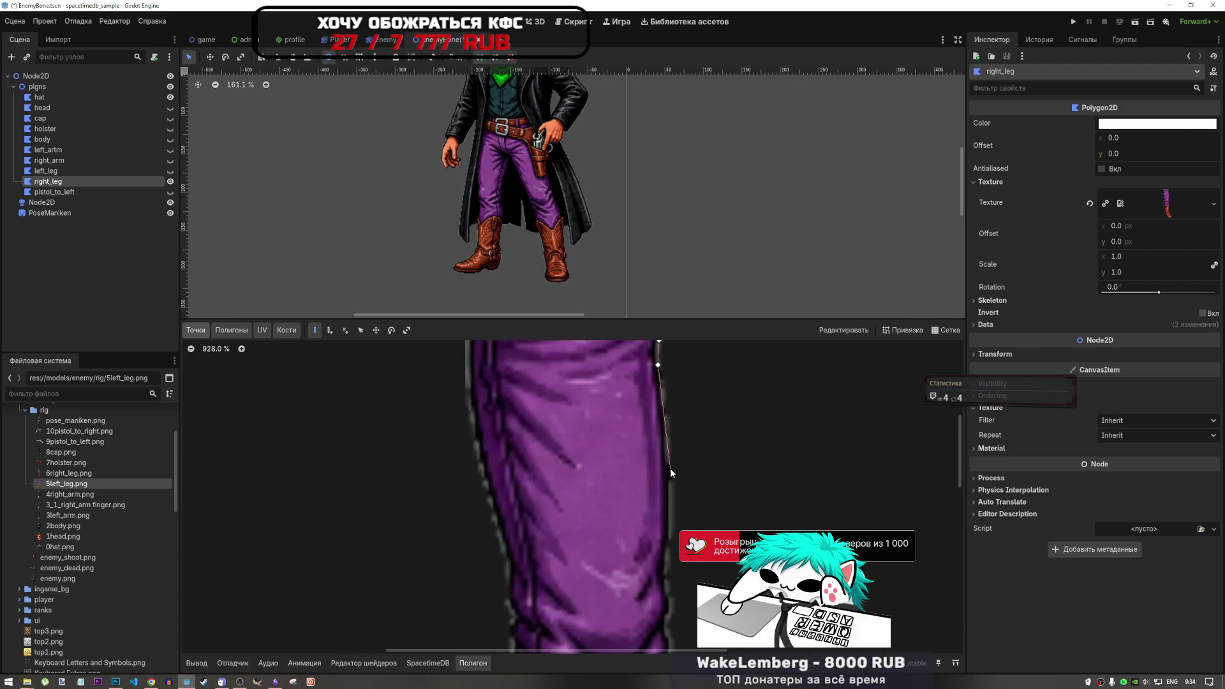
{"action": "scroll", "coordinate": [695, 402], "scroll_direction": "down", "scroll_amount": 9}
{"action": "scroll", "coordinate": [699, 418], "scroll_direction": "up", "scroll_amount": 9}
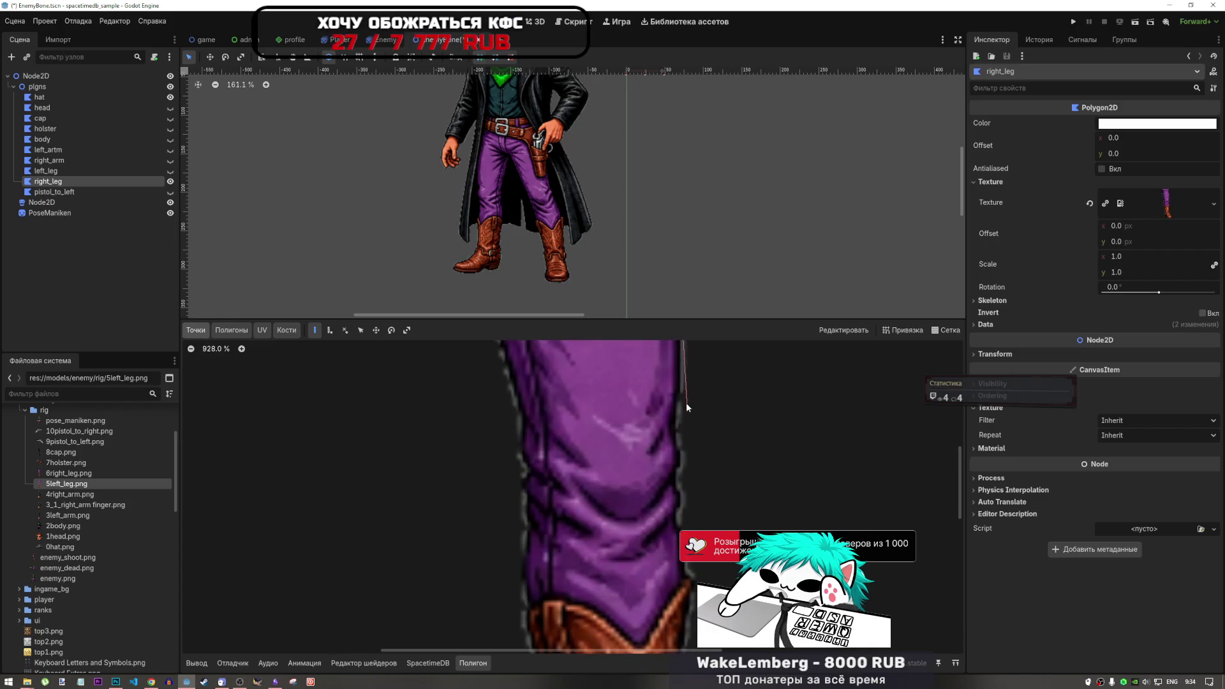
{"action": "left_click", "coordinate": [677, 433]}
{"action": "left_click", "coordinate": [682, 457]}
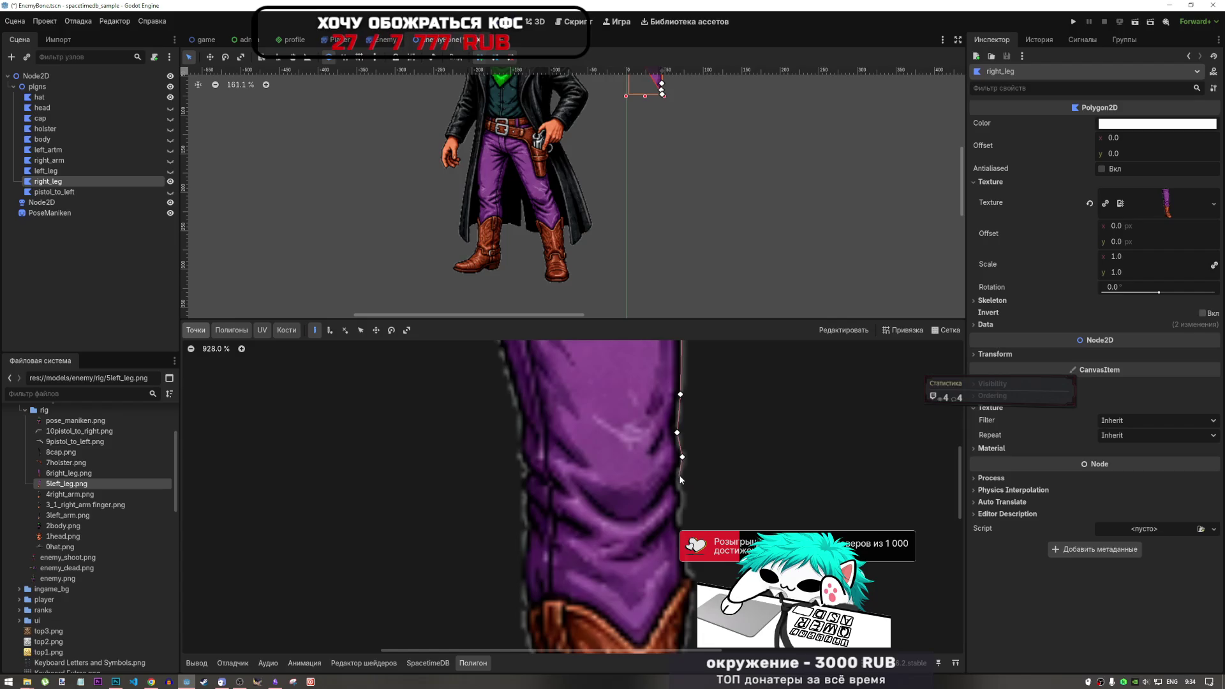
{"action": "left_click", "coordinate": [678, 471]}
{"action": "left_click", "coordinate": [678, 485]}
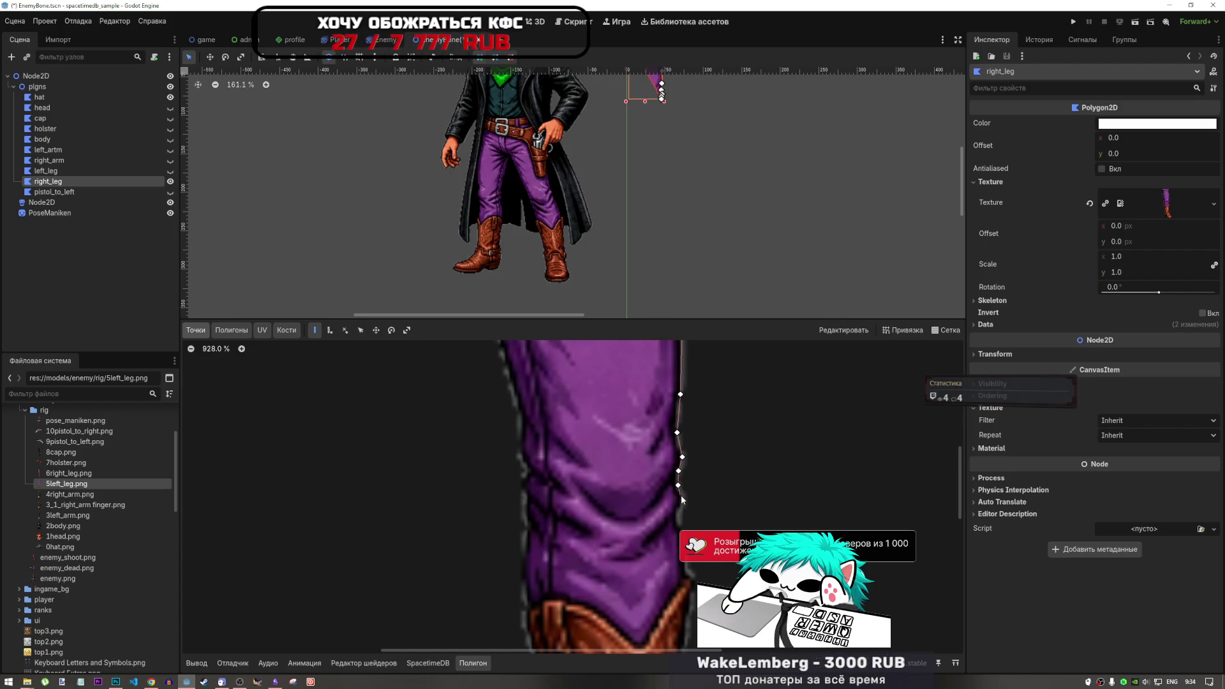
{"action": "left_click", "coordinate": [682, 500]}
{"action": "left_click", "coordinate": [678, 514]}
{"action": "left_click", "coordinate": [686, 548]}
{"action": "scroll", "coordinate": [687, 535], "scroll_direction": "up", "scroll_amount": 5}
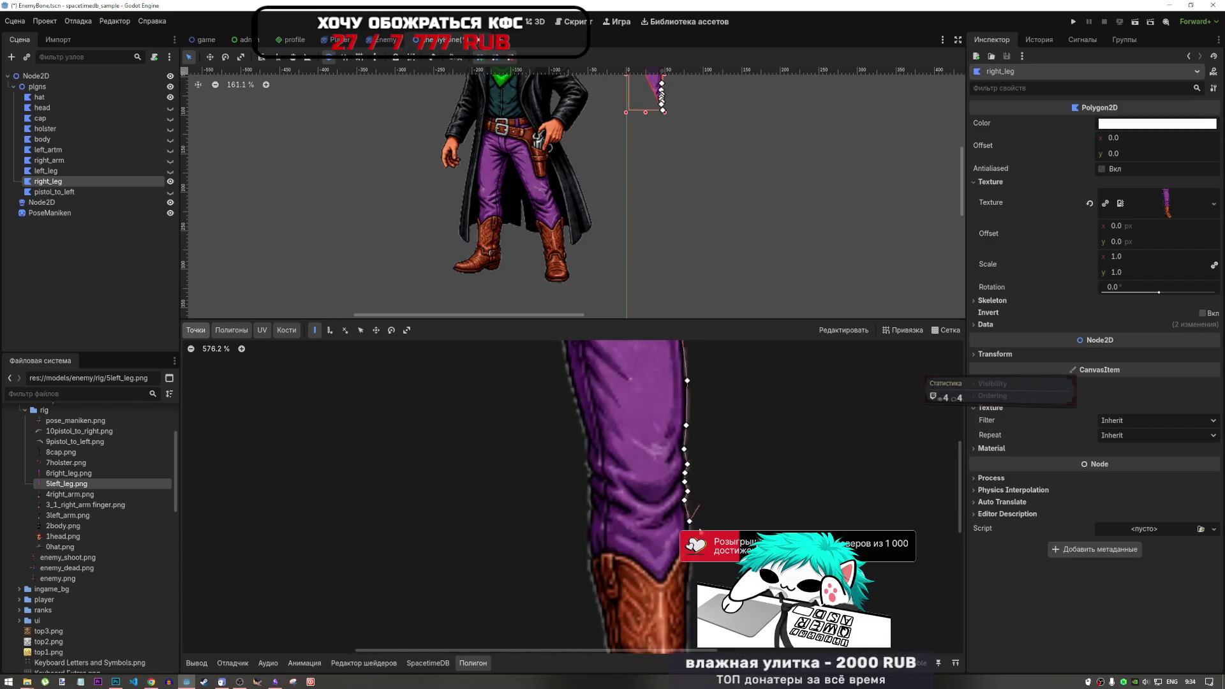
{"action": "left_click", "coordinate": [688, 528]}
{"action": "left_click", "coordinate": [705, 583]}
{"action": "scroll", "coordinate": [725, 446], "scroll_direction": "down", "scroll_amount": 10}
{"action": "scroll", "coordinate": [721, 484], "scroll_direction": "up", "scroll_amount": 10}
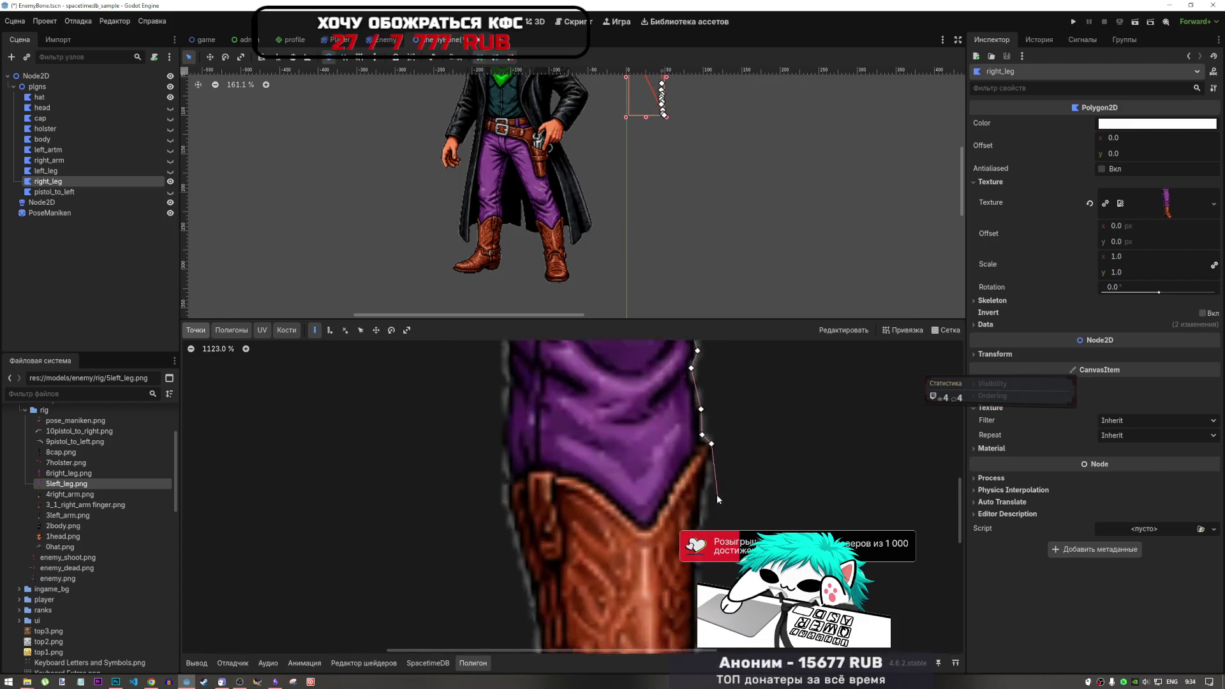
Continue the outline from the boot top down the boot's right side.
{"action": "left_click", "coordinate": [693, 561]}
{"action": "scroll", "coordinate": [708, 523], "scroll_direction": "down", "scroll_amount": 4}
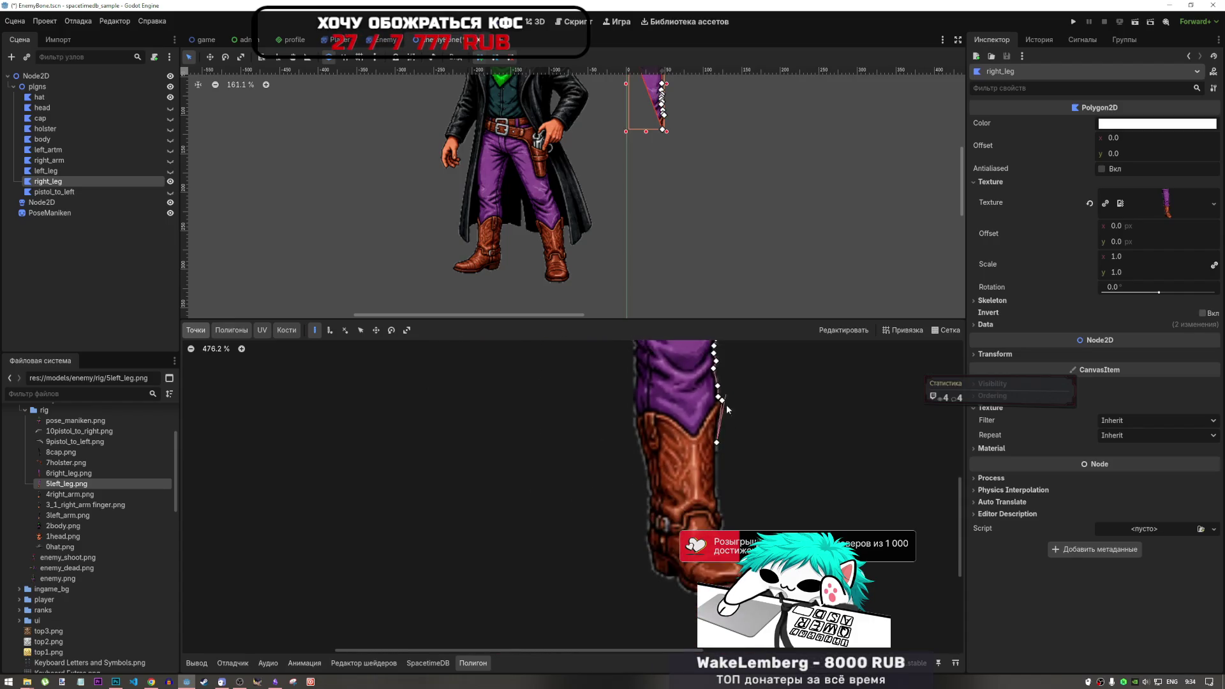
{"action": "scroll", "coordinate": [716, 503], "scroll_direction": "up", "scroll_amount": 4}
{"action": "left_click", "coordinate": [699, 489]}
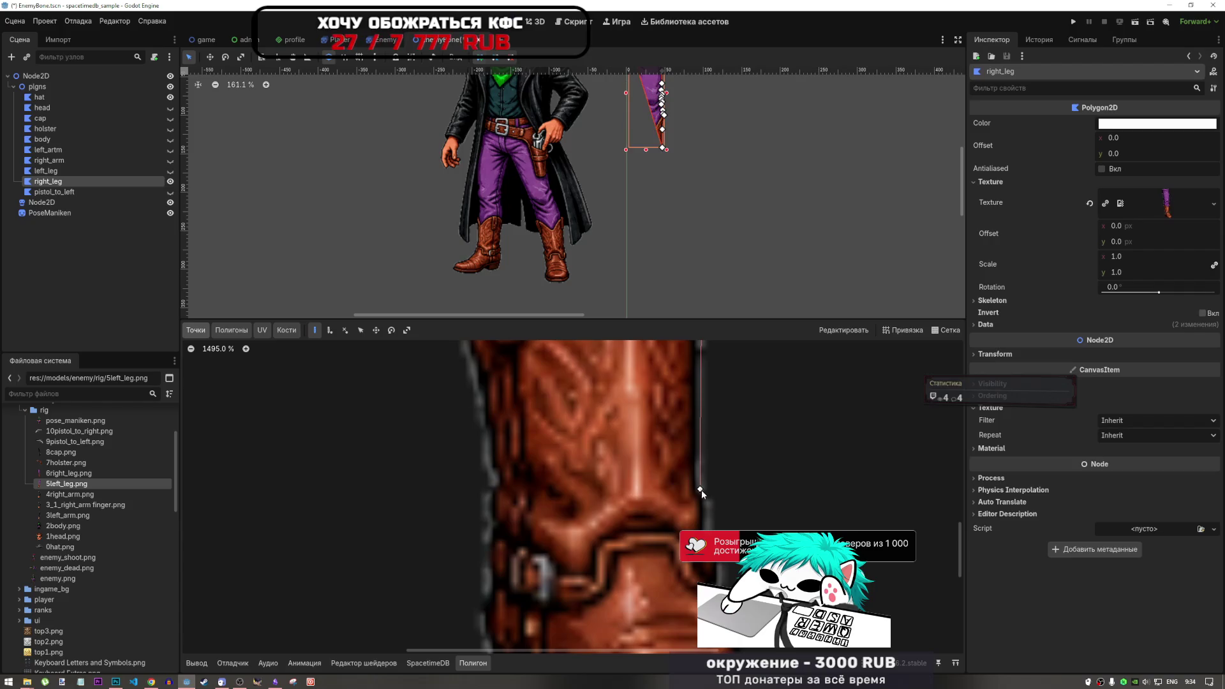
{"action": "left_click", "coordinate": [706, 504]}
{"action": "left_click", "coordinate": [706, 533]}
{"action": "left_click", "coordinate": [722, 560]}
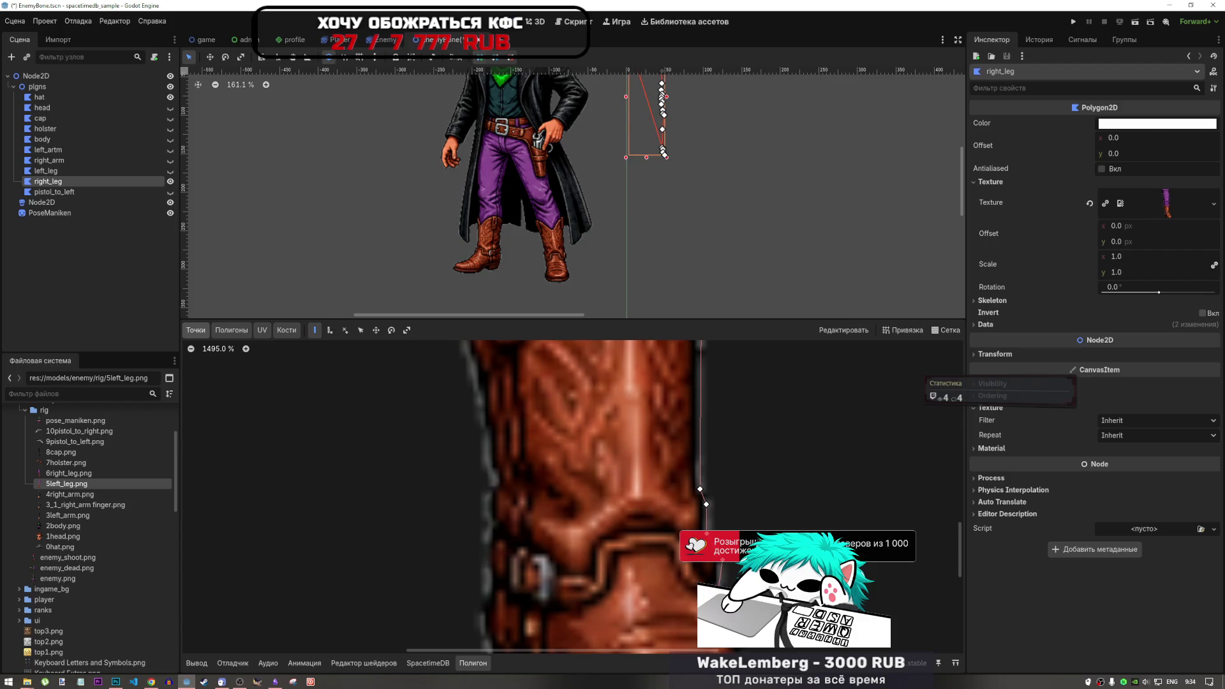
{"action": "scroll", "coordinate": [718, 400], "scroll_direction": "down", "scroll_amount": 5}
{"action": "scroll", "coordinate": [731, 469], "scroll_direction": "up", "scroll_amount": 8}
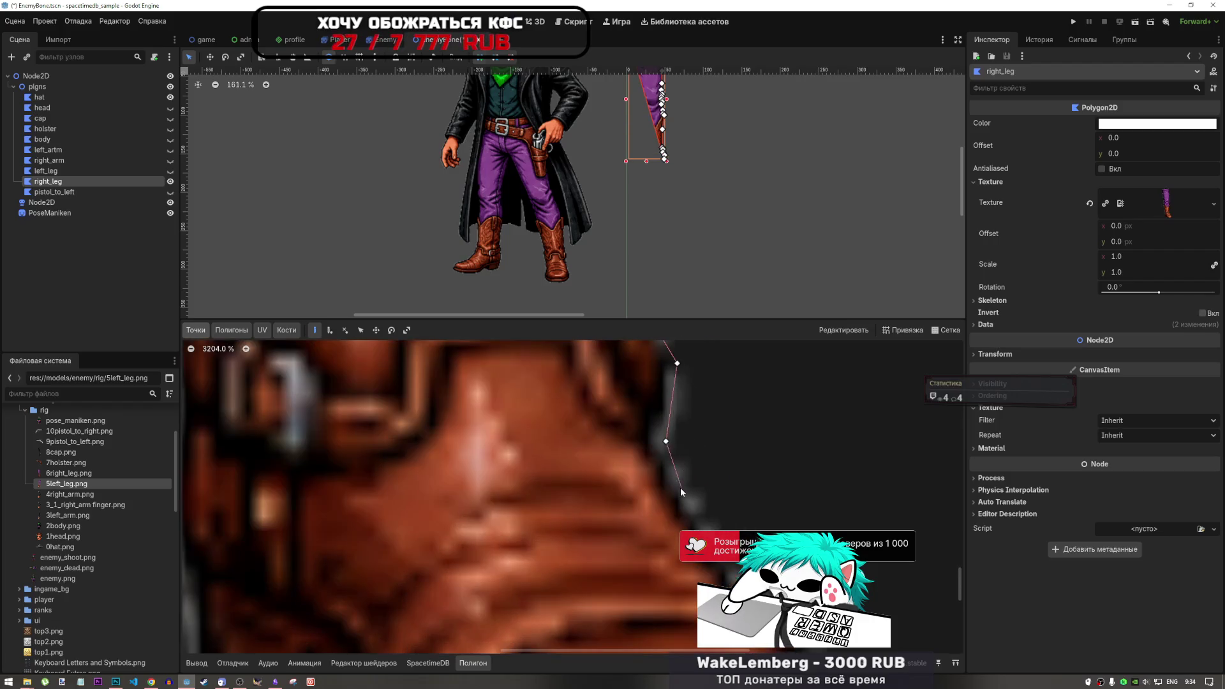
{"action": "scroll", "coordinate": [689, 497], "scroll_direction": "down", "scroll_amount": 2}
Trace past the ankle strap and around the boot's toe curve to its tip.
{"action": "left_click", "coordinate": [696, 510]}
{"action": "scroll", "coordinate": [696, 510], "scroll_direction": "down", "scroll_amount": 3}
{"action": "left_click", "coordinate": [728, 565]}
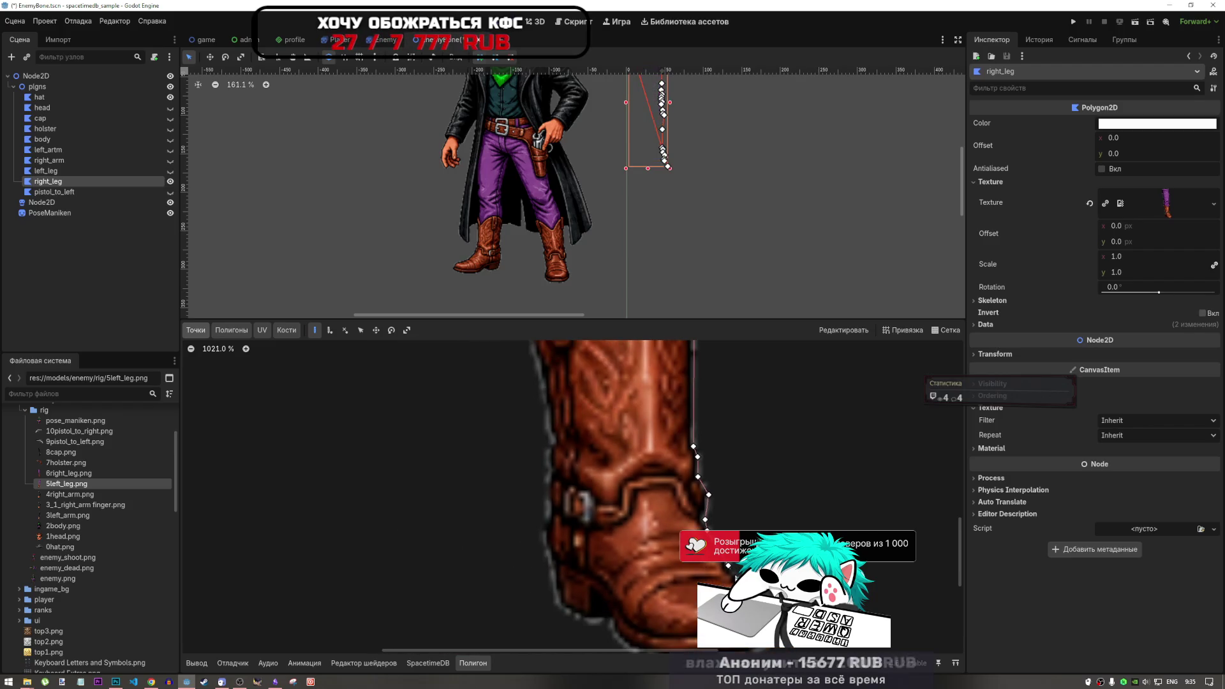
{"action": "scroll", "coordinate": [701, 529], "scroll_direction": "up", "scroll_amount": 4}
{"action": "left_click", "coordinate": [646, 477]}
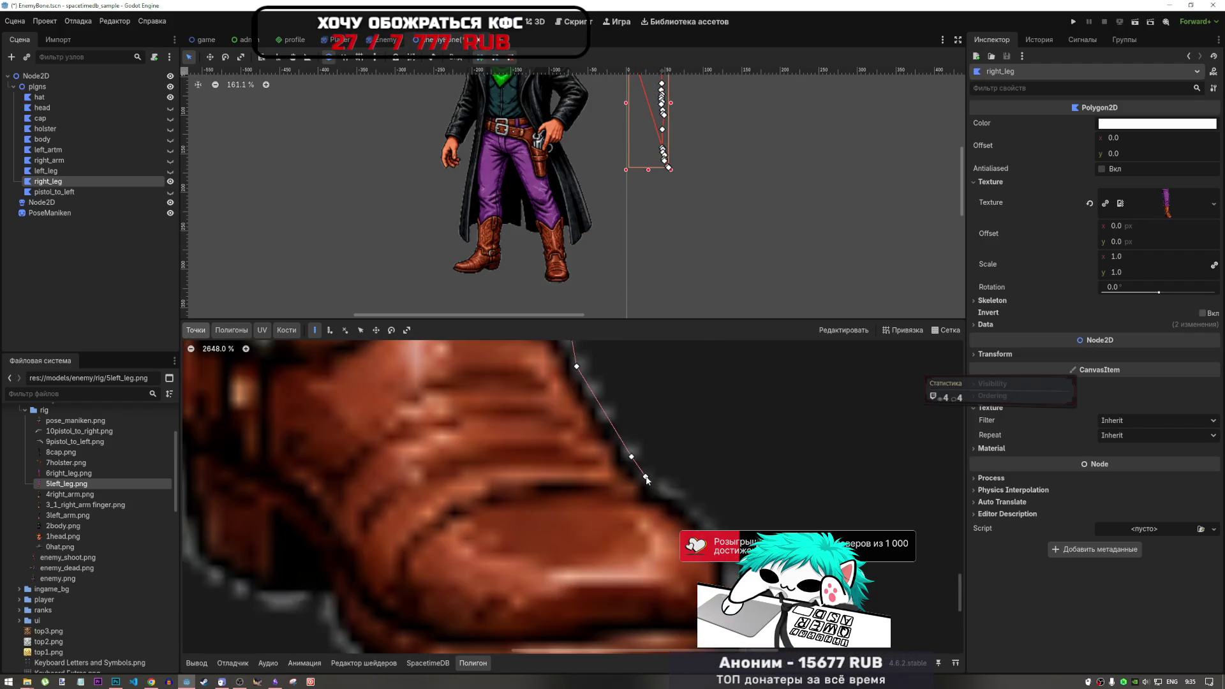
{"action": "left_click", "coordinate": [734, 547]}
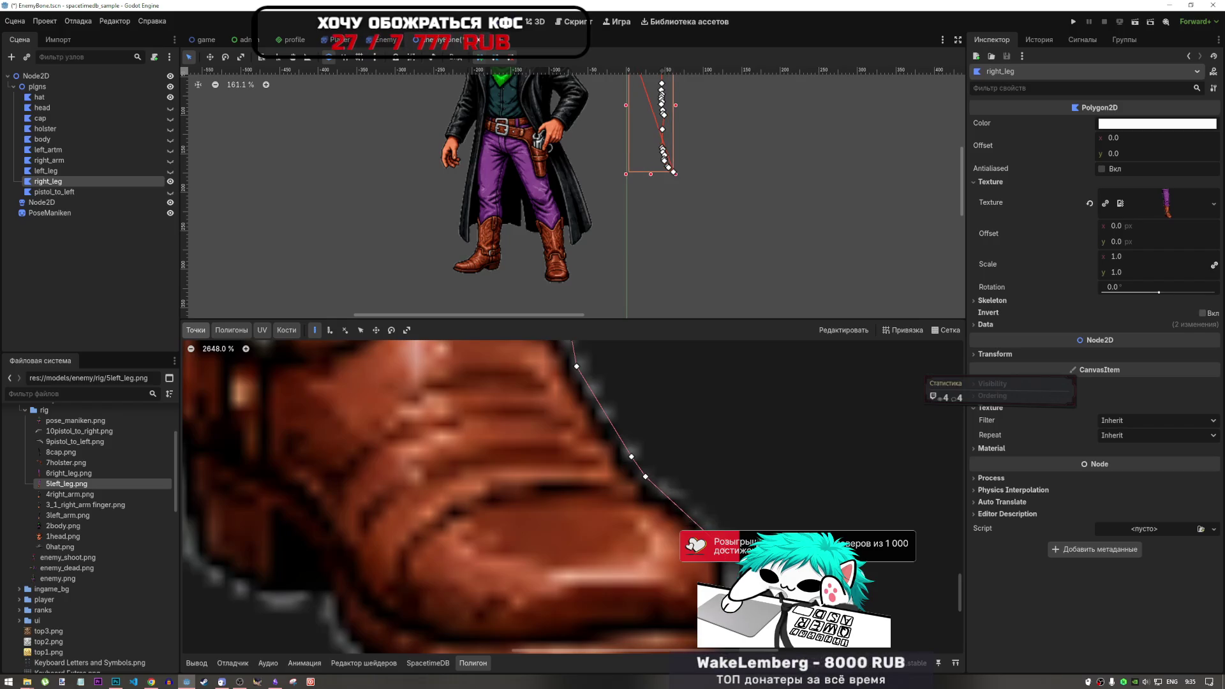
{"action": "scroll", "coordinate": [727, 549], "scroll_direction": "down", "scroll_amount": 2}
{"action": "scroll", "coordinate": [727, 549], "scroll_direction": "up", "scroll_amount": 1}
{"action": "left_click", "coordinate": [727, 550]}
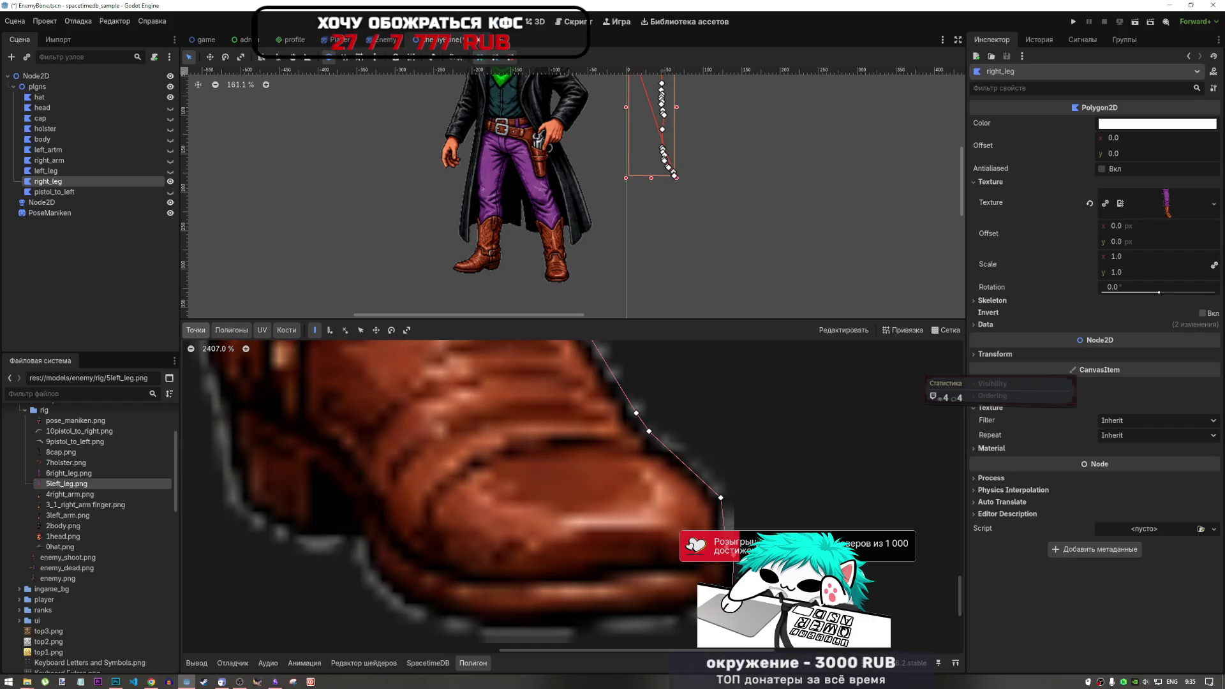
{"action": "left_click", "coordinate": [681, 617]}
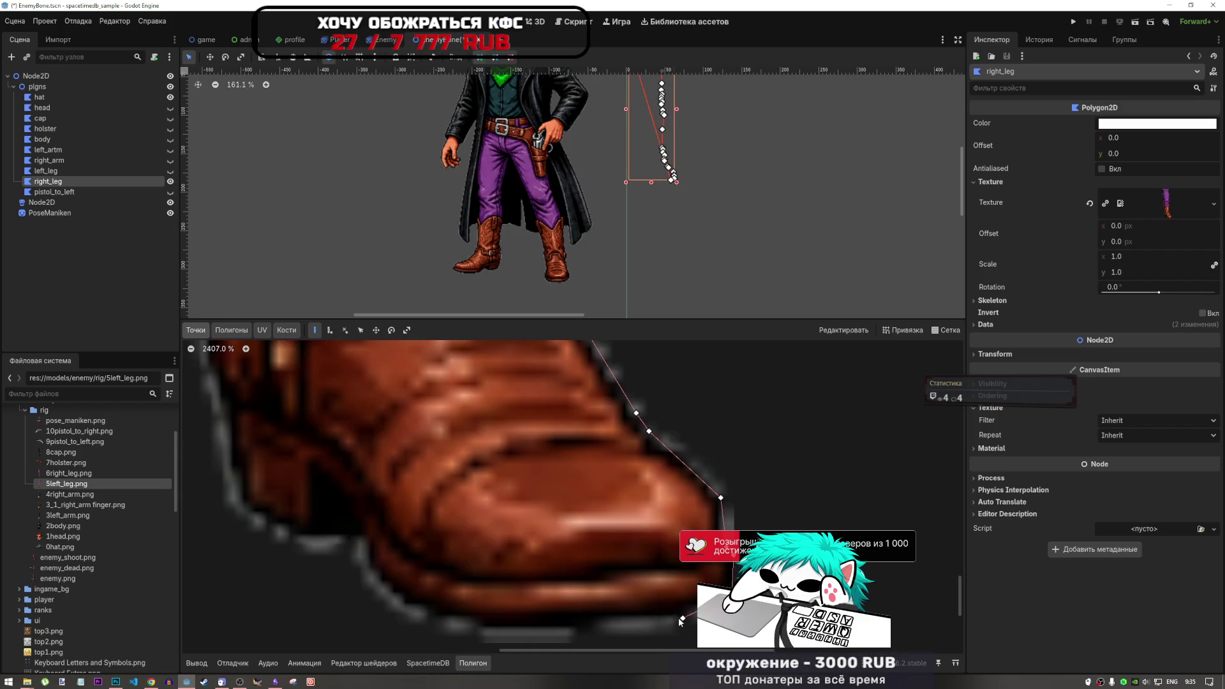
Add points back along the boot's sole to the heel and up its back edge.
{"action": "left_click", "coordinate": [483, 628]}
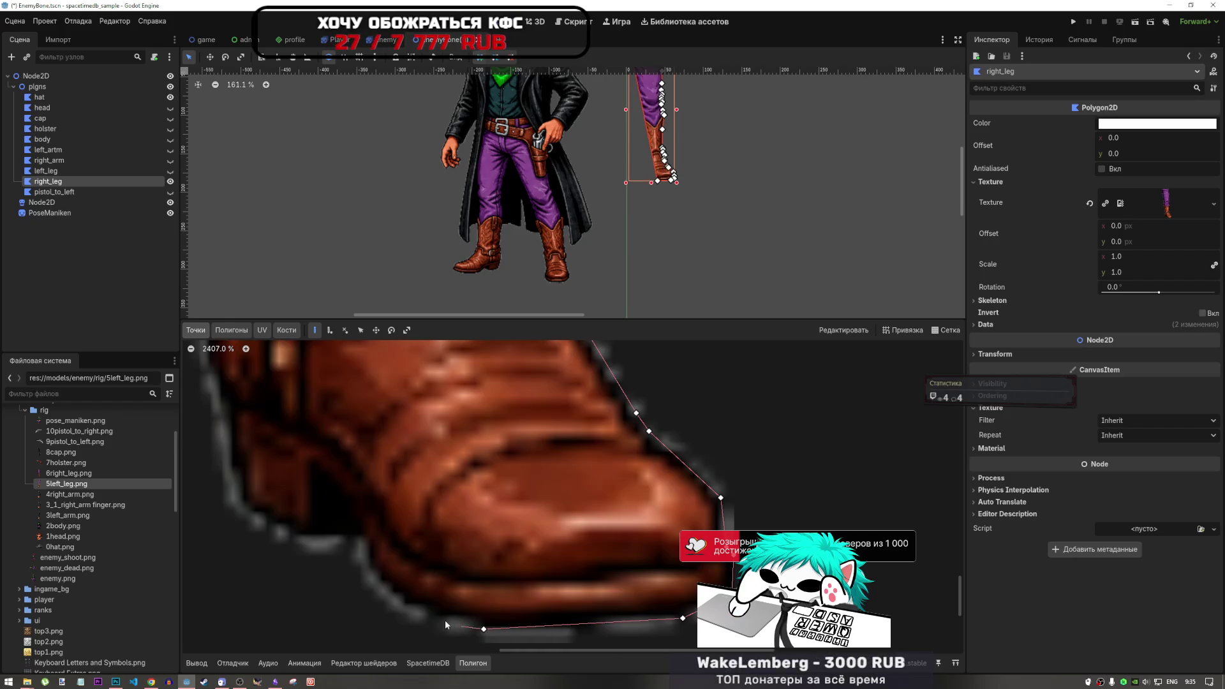
{"action": "left_click", "coordinate": [398, 600]}
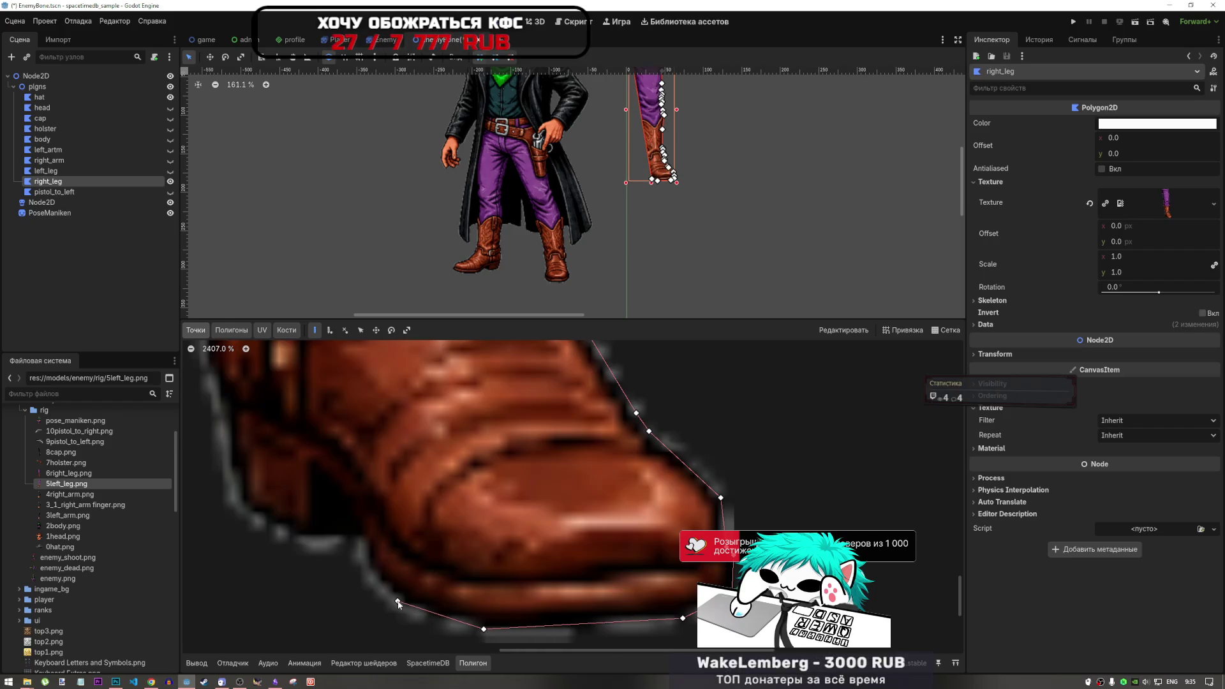
{"action": "left_click", "coordinate": [359, 542]}
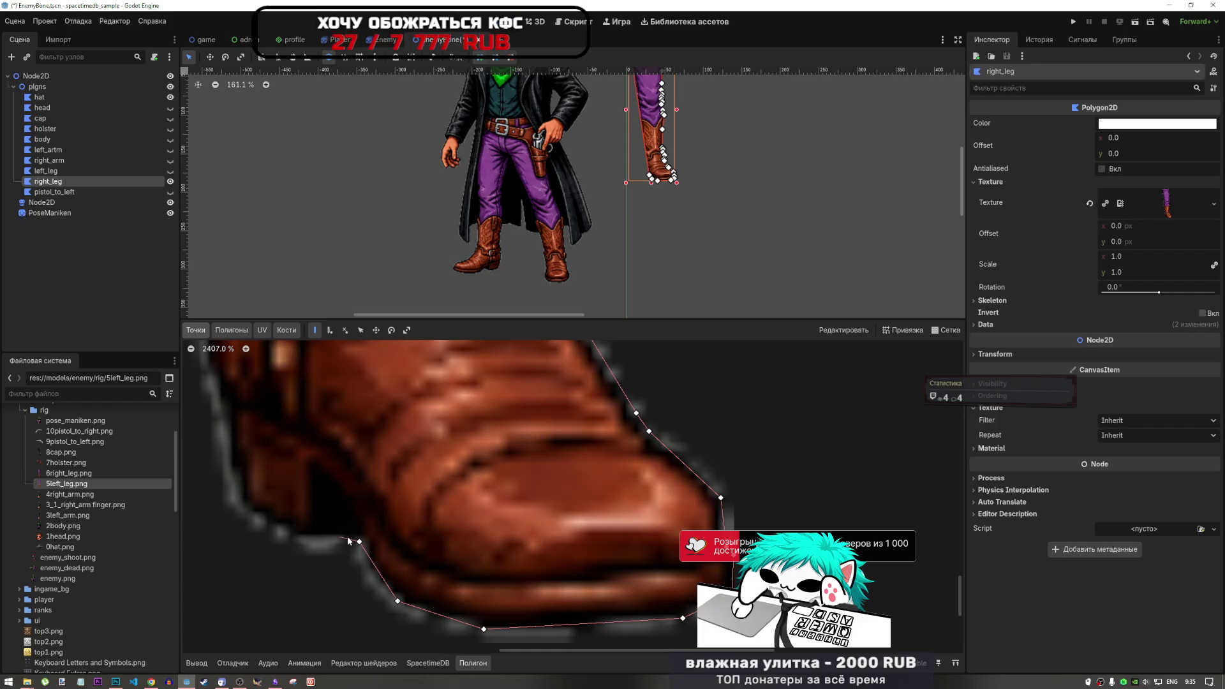
{"action": "left_click", "coordinate": [353, 533]}
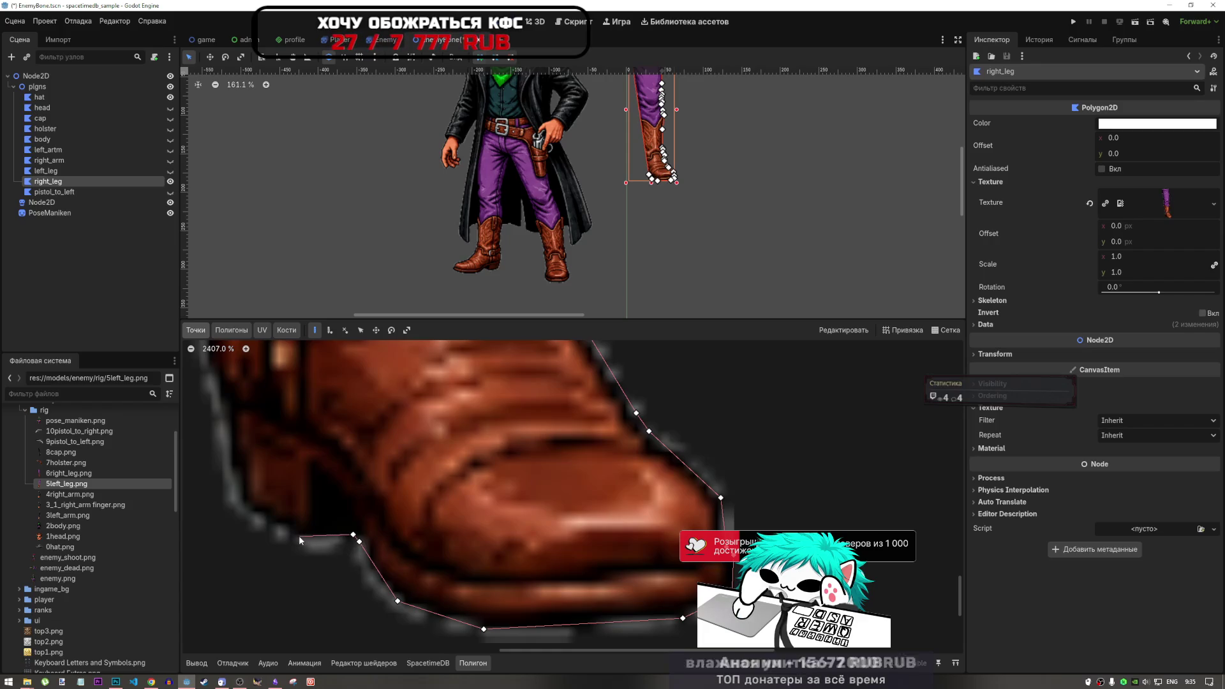
{"action": "left_click", "coordinate": [299, 535]}
{"action": "left_click", "coordinate": [239, 507]}
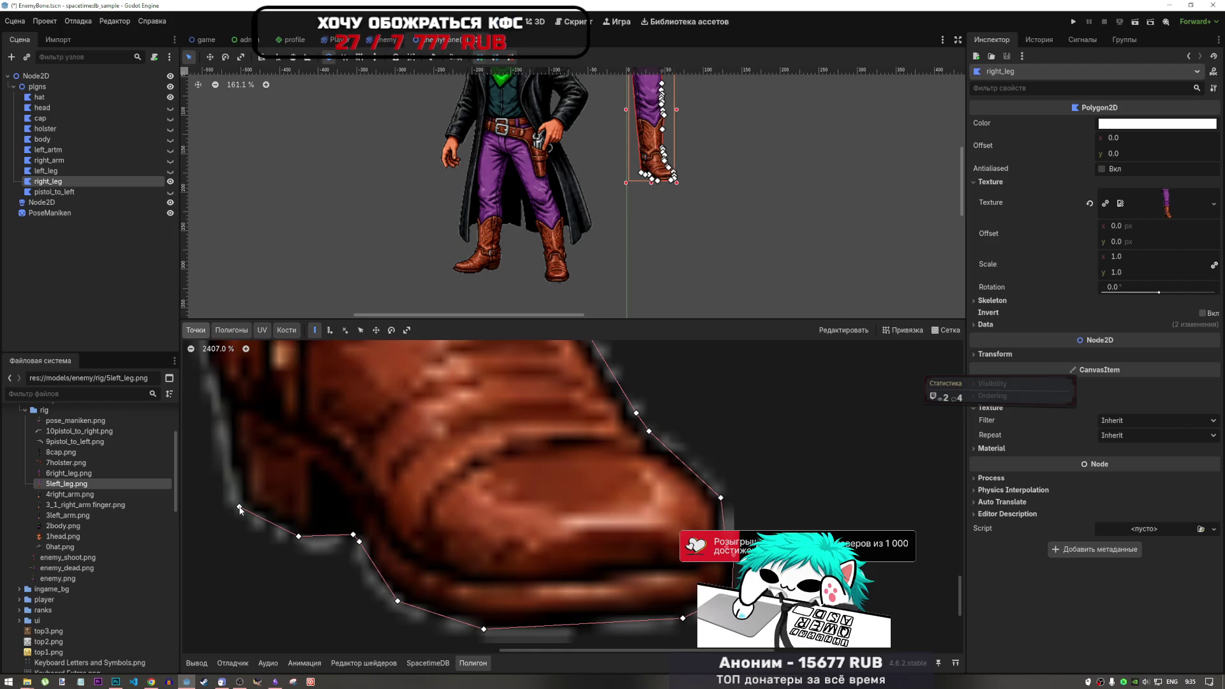
{"action": "left_click", "coordinate": [211, 371]}
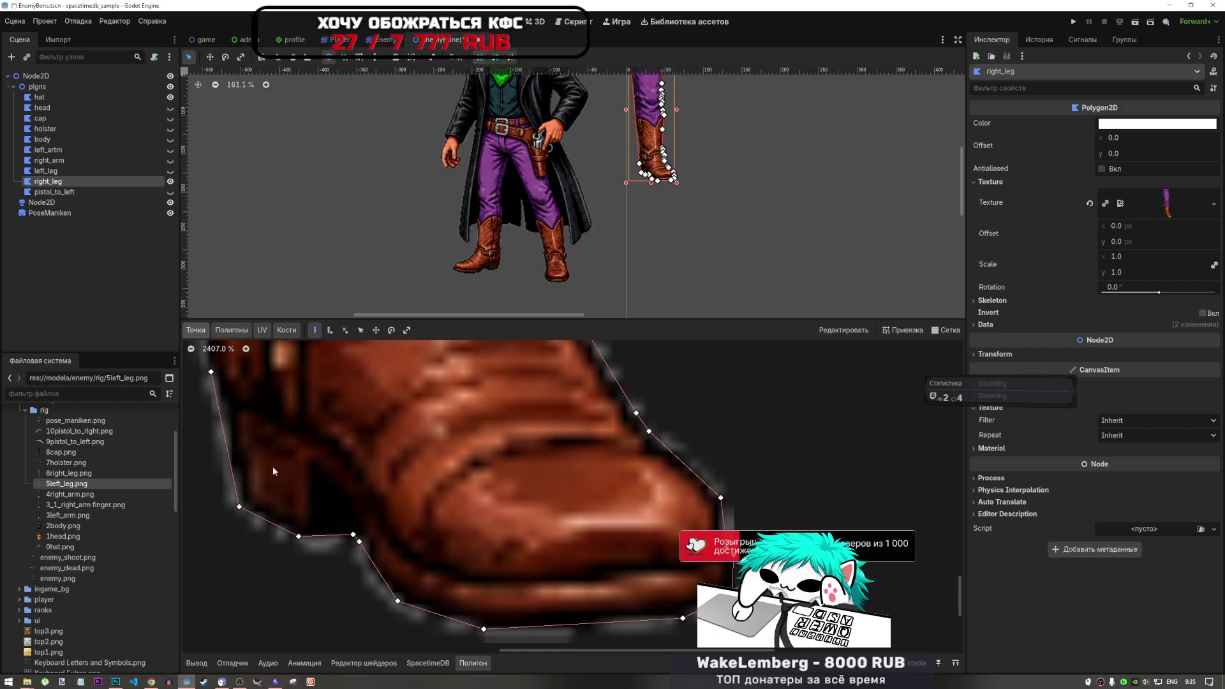
{"action": "scroll", "coordinate": [573, 546], "scroll_direction": "down", "scroll_amount": 4}
{"action": "scroll", "coordinate": [418, 439], "scroll_direction": "up", "scroll_amount": 4}
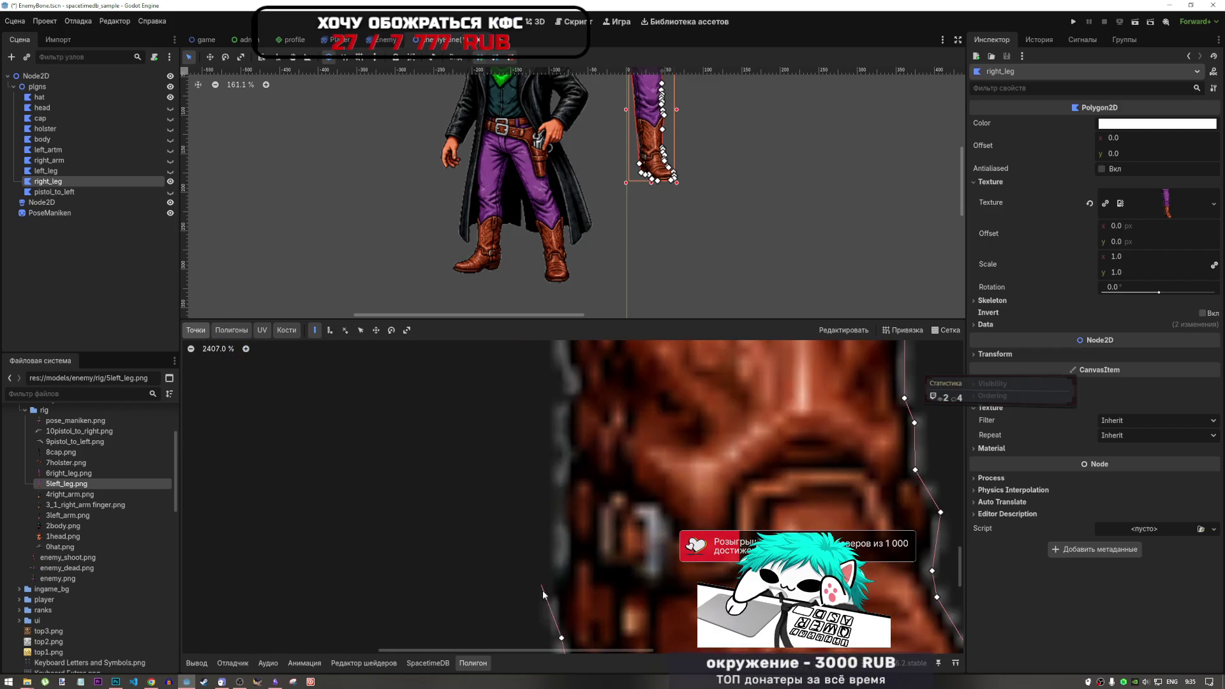
Climb the boot's back edge past the boot top to the trouser leg's bottom.
{"action": "left_click", "coordinate": [556, 603]}
{"action": "scroll", "coordinate": [567, 458], "scroll_direction": "down", "scroll_amount": 1}
{"action": "scroll", "coordinate": [567, 458], "scroll_direction": "down", "scroll_amount": 5}
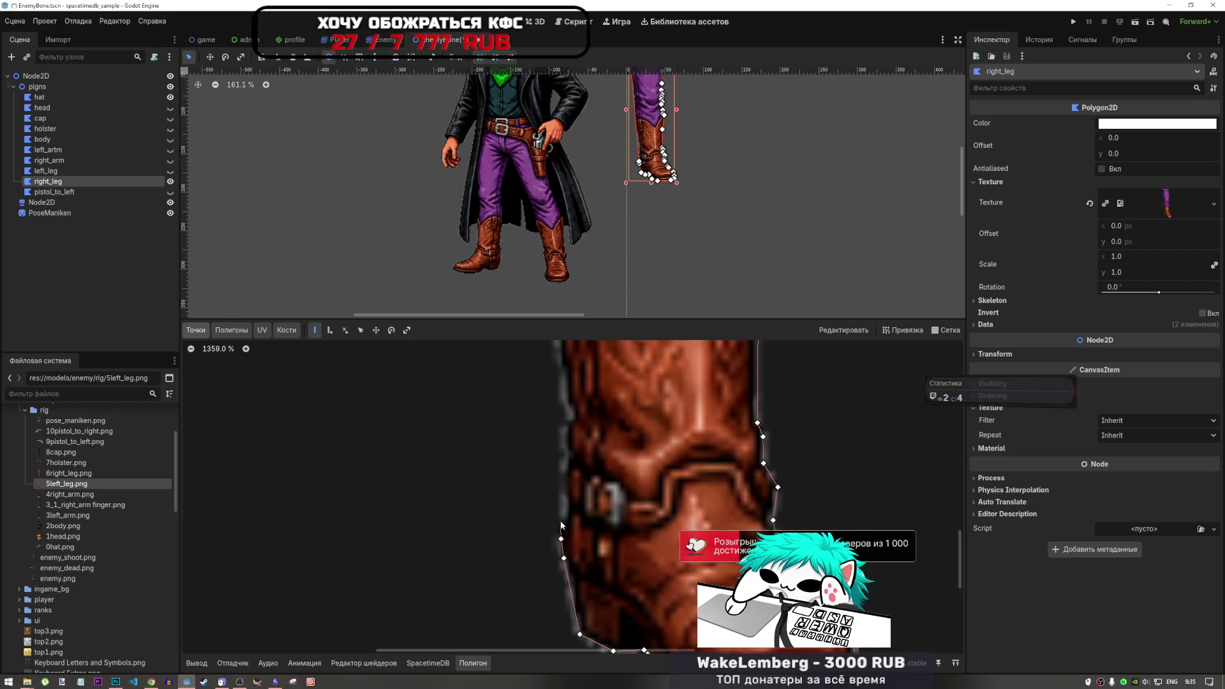
{"action": "left_click", "coordinate": [567, 509]}
{"action": "left_click", "coordinate": [562, 469]}
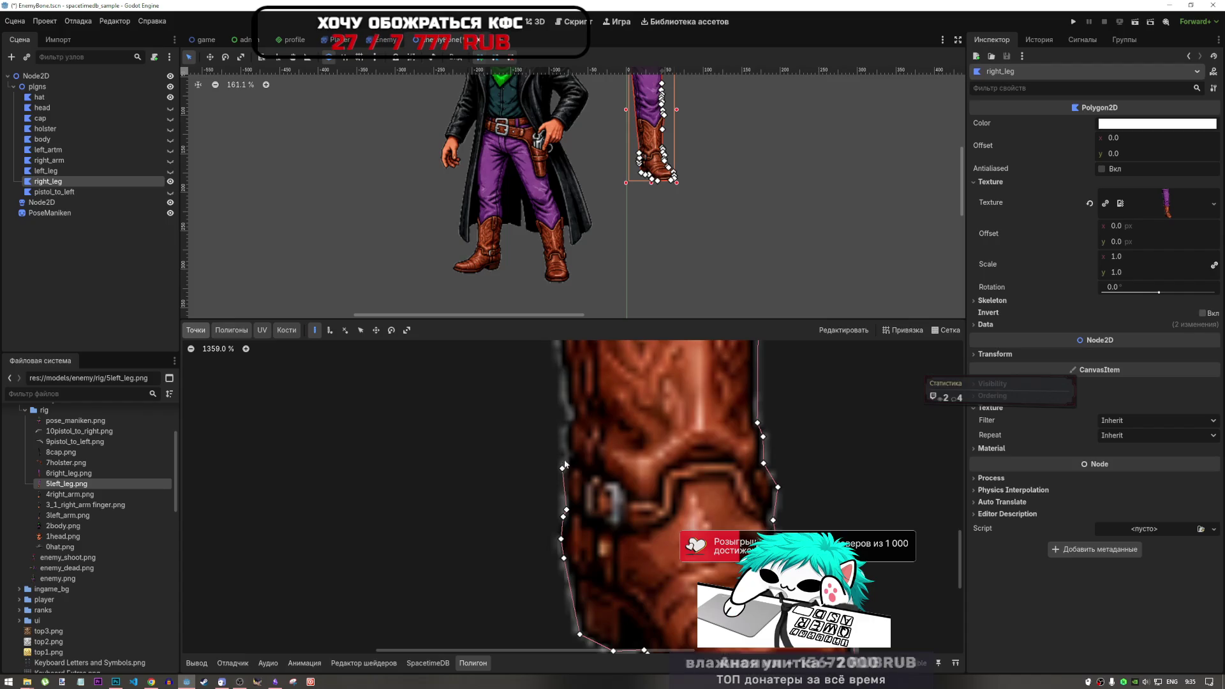
{"action": "left_click", "coordinate": [567, 454]}
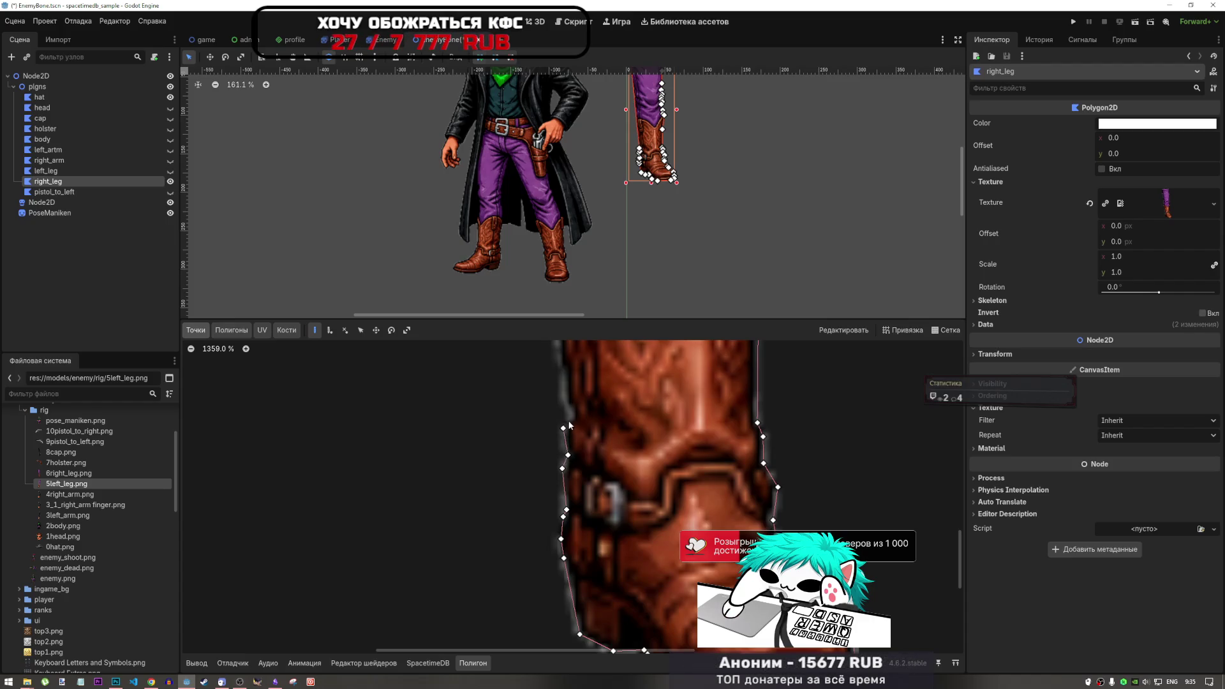
{"action": "scroll", "coordinate": [565, 402], "scroll_direction": "down", "scroll_amount": 4}
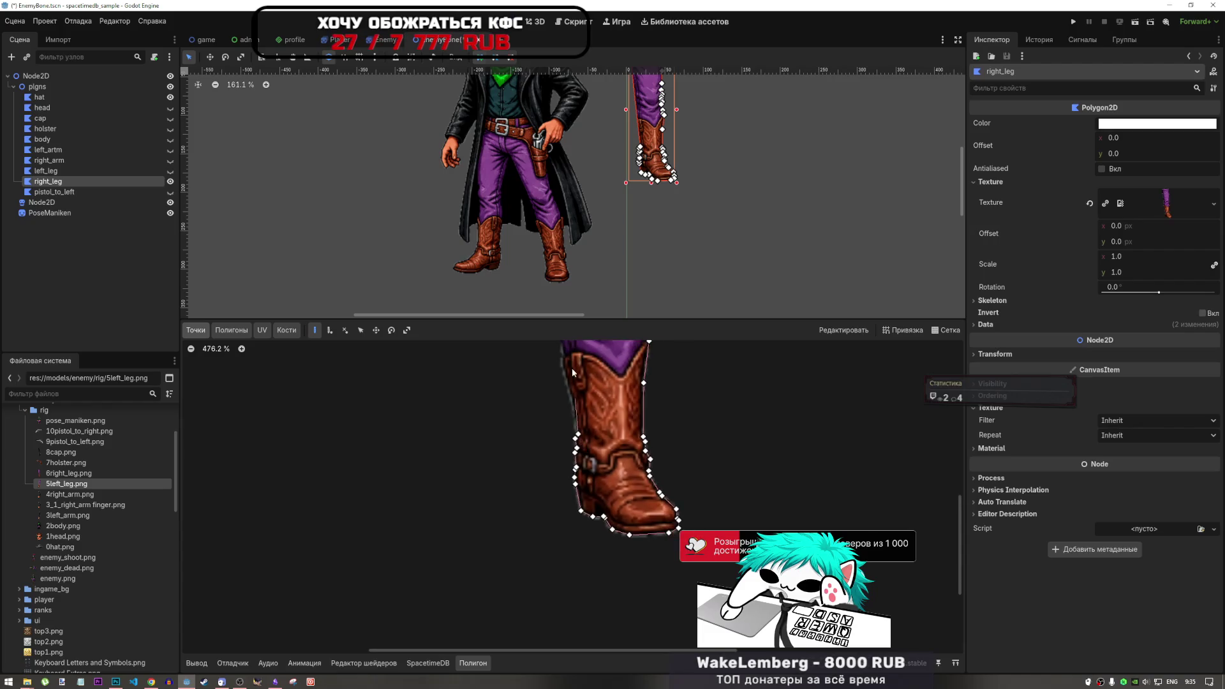
{"action": "scroll", "coordinate": [557, 383], "scroll_direction": "up", "scroll_amount": 3}
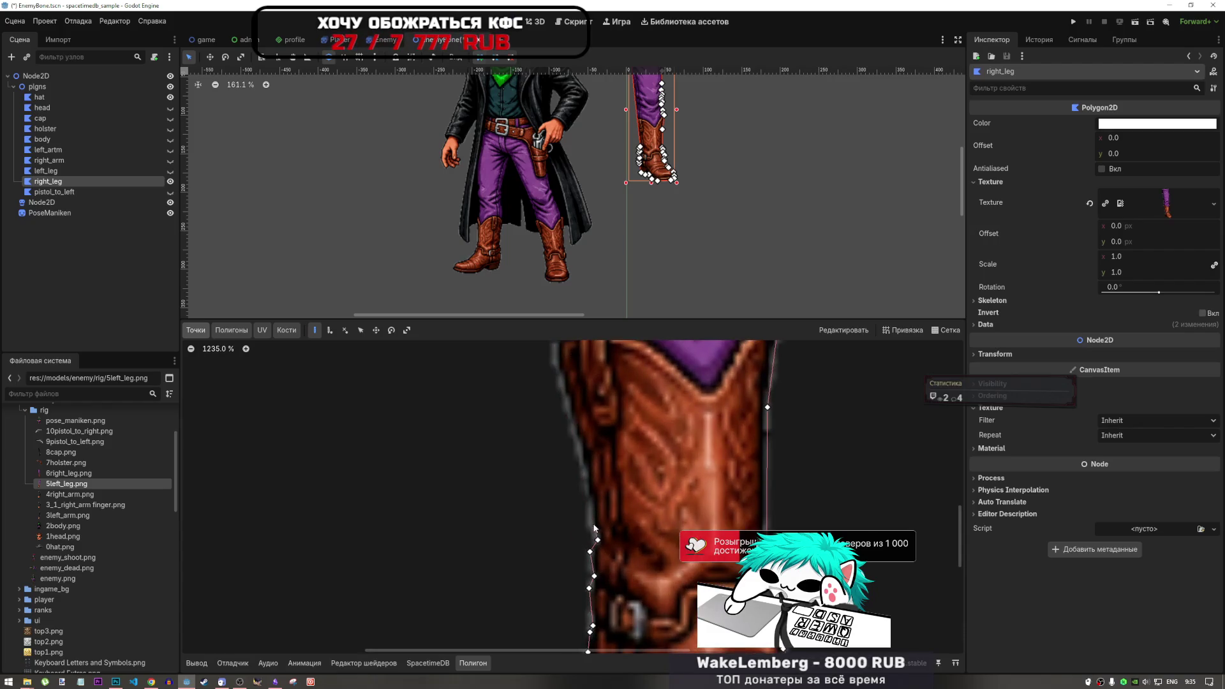
{"action": "left_click", "coordinate": [591, 527]}
{"action": "left_click", "coordinate": [593, 517]}
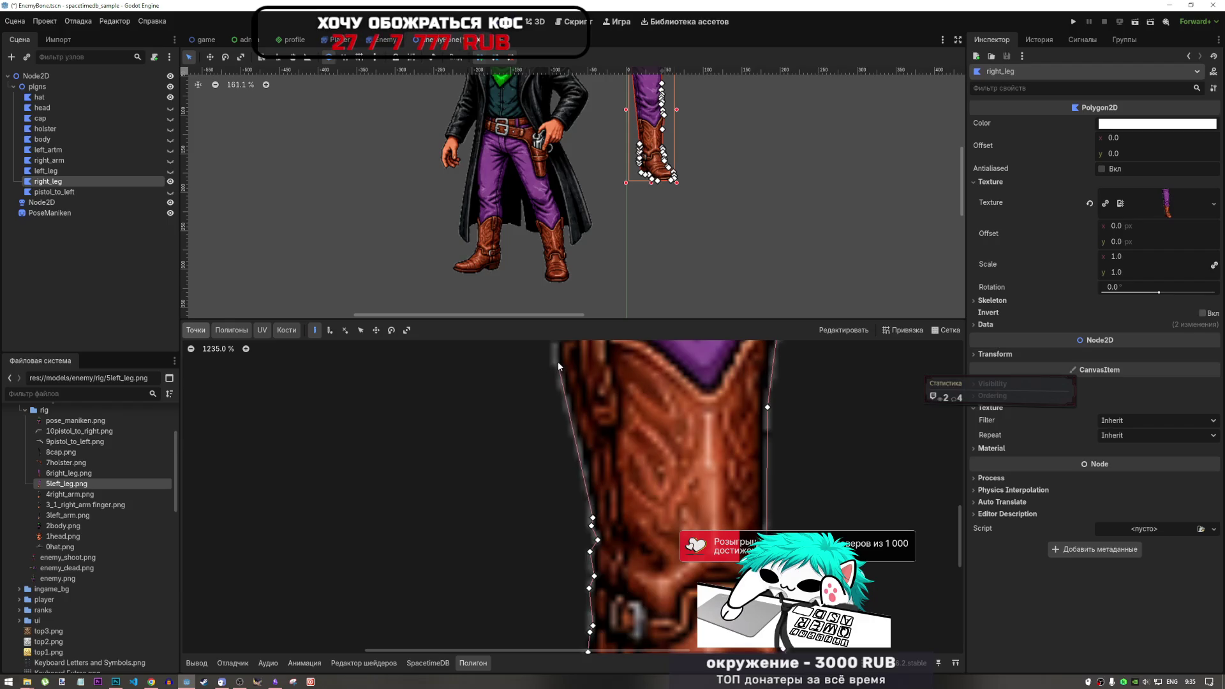
{"action": "scroll", "coordinate": [592, 477], "scroll_direction": "down", "scroll_amount": 5}
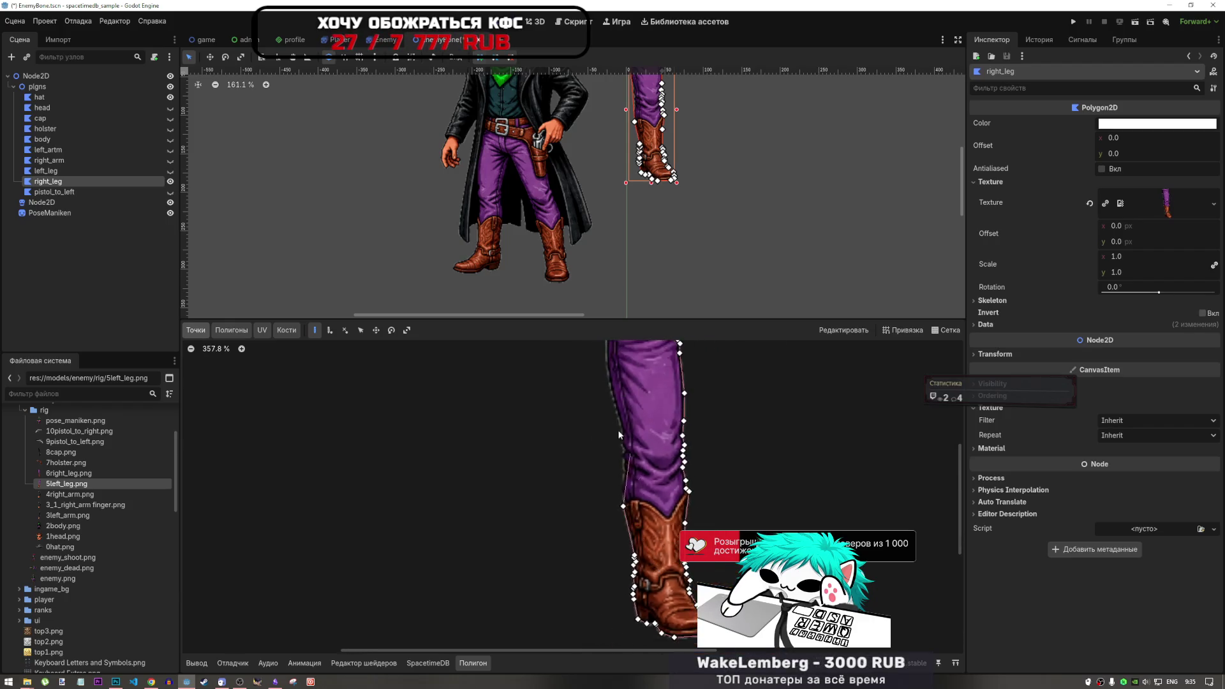
{"action": "scroll", "coordinate": [642, 587], "scroll_direction": "up", "scroll_amount": 4}
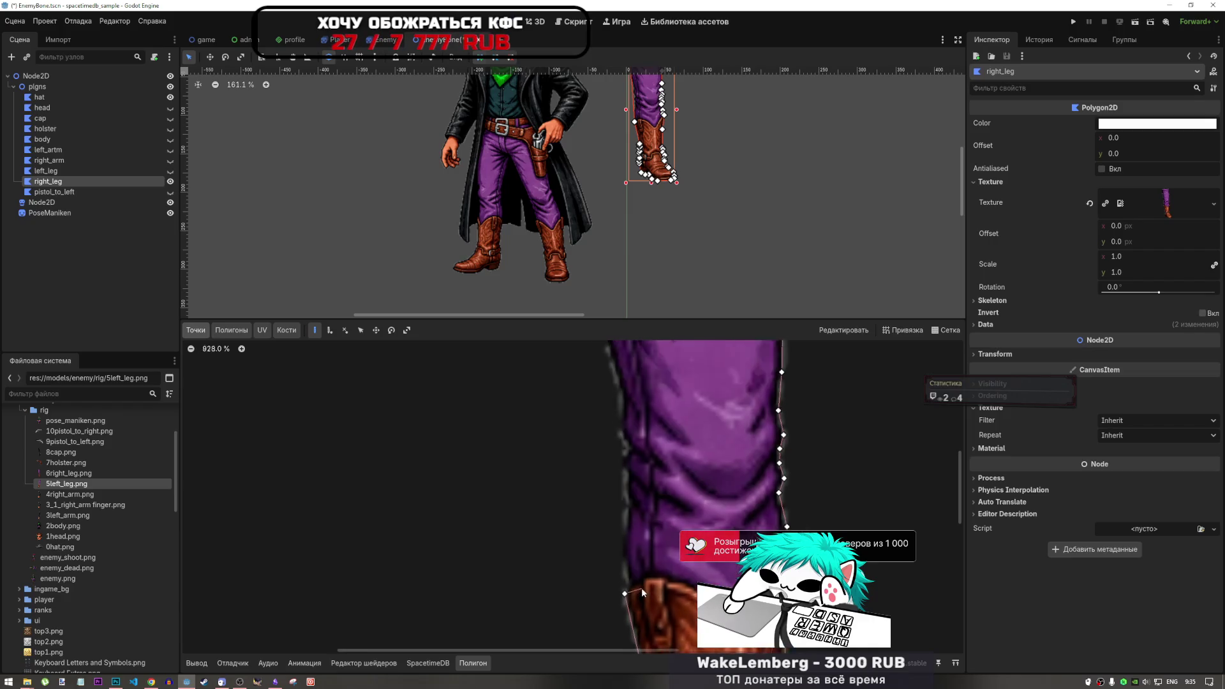
{"action": "left_click", "coordinate": [621, 556]}
Add four outline points up the lower left edge of the purple trouser leg.
{"action": "left_click", "coordinate": [620, 517]}
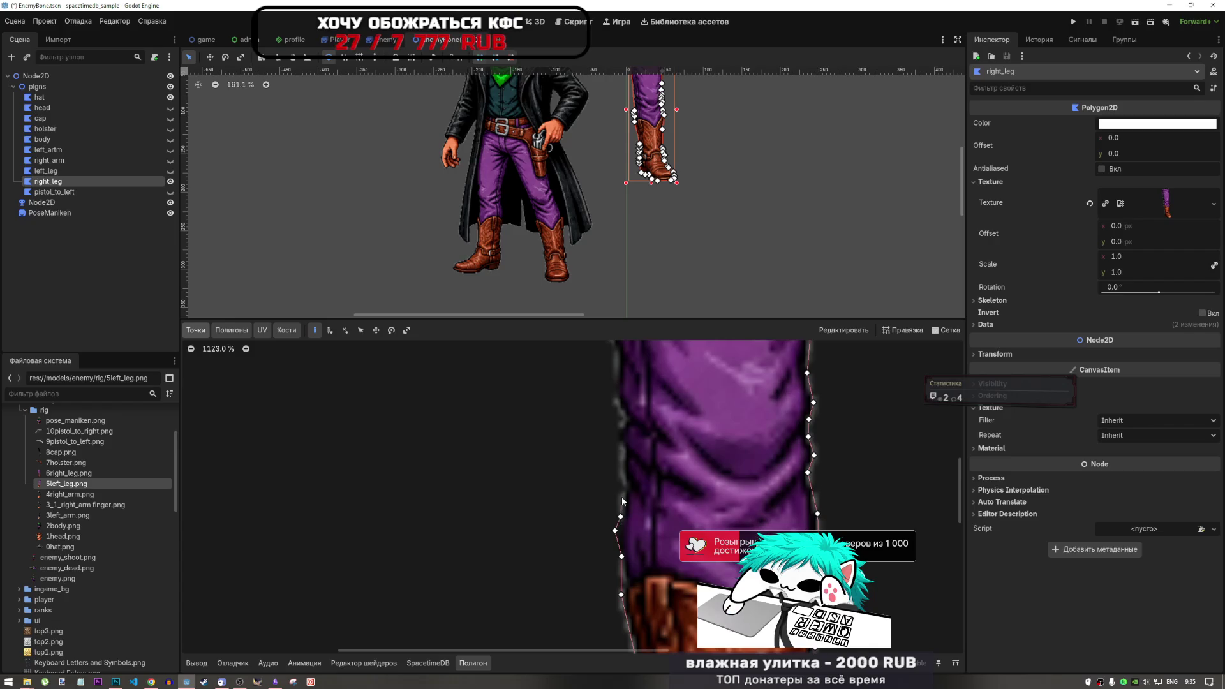
{"action": "left_click", "coordinate": [620, 445]}
{"action": "left_click", "coordinate": [614, 425]}
{"action": "left_click", "coordinate": [620, 418]}
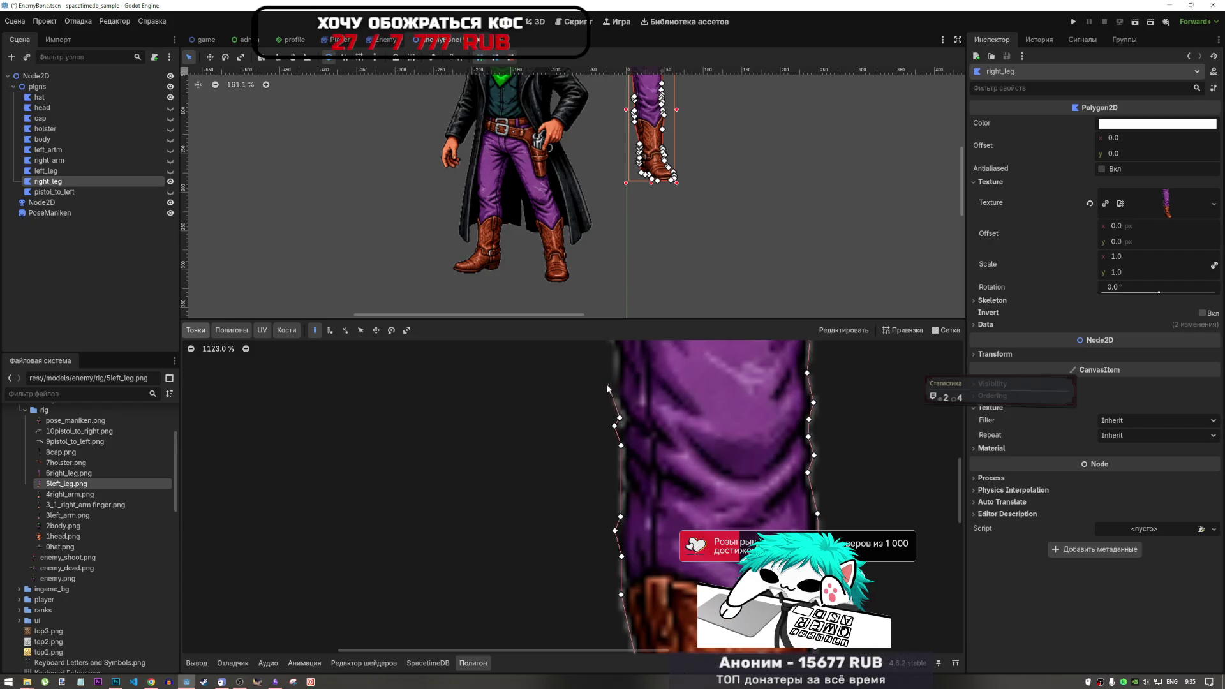
Zoom in and place the last point at the top of the trouser leg's left edge.
{"action": "scroll", "coordinate": [612, 377], "scroll_direction": "down", "scroll_amount": 4}
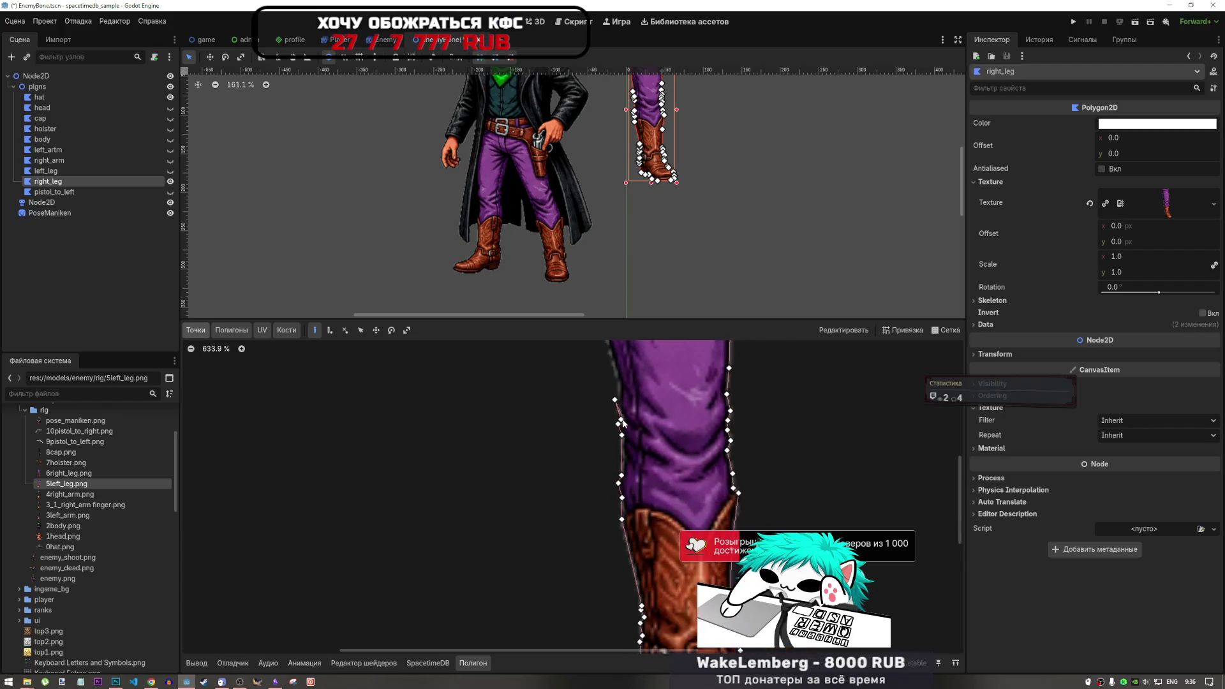
{"action": "scroll", "coordinate": [616, 373], "scroll_direction": "up", "scroll_amount": 4}
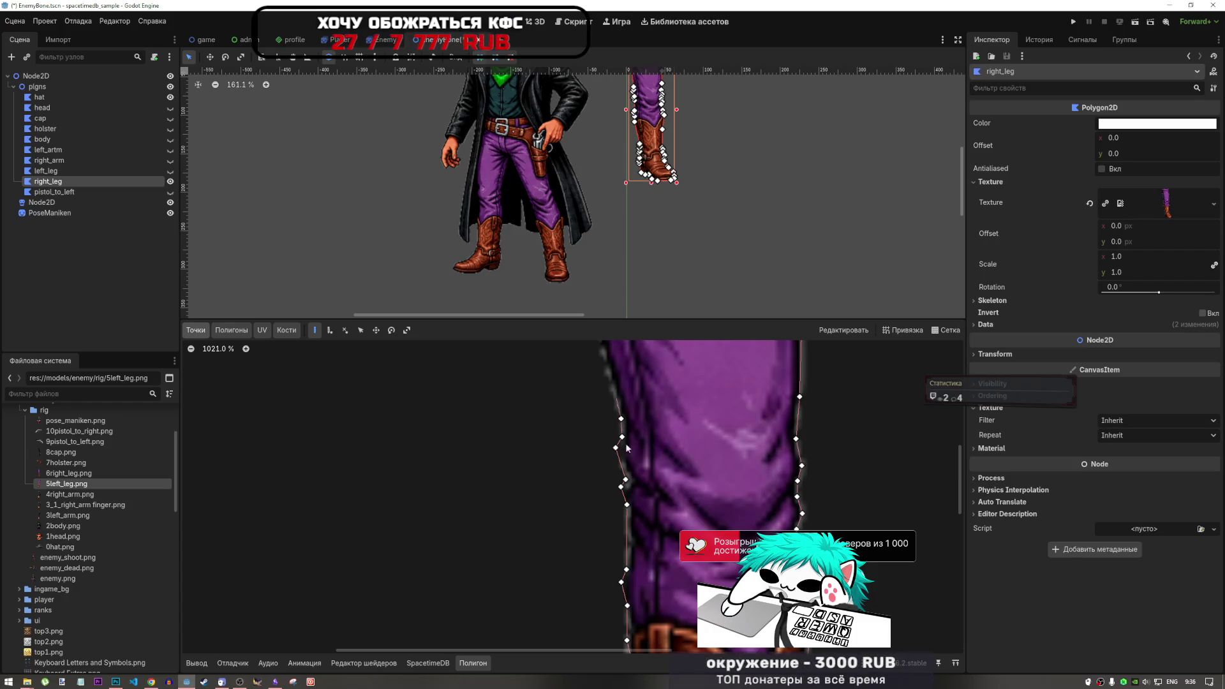
{"action": "scroll", "coordinate": [665, 510], "scroll_direction": "down", "scroll_amount": 4}
{"action": "scroll", "coordinate": [626, 413], "scroll_direction": "up", "scroll_amount": 6}
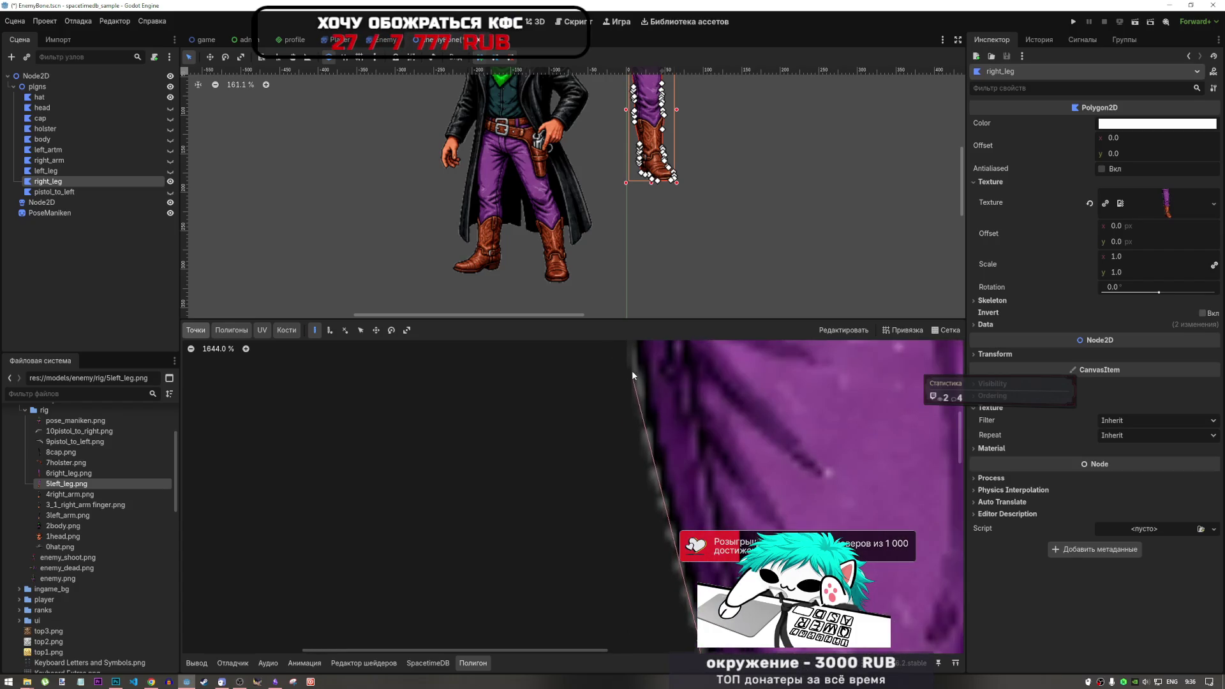
{"action": "scroll", "coordinate": [637, 422], "scroll_direction": "down", "scroll_amount": 5}
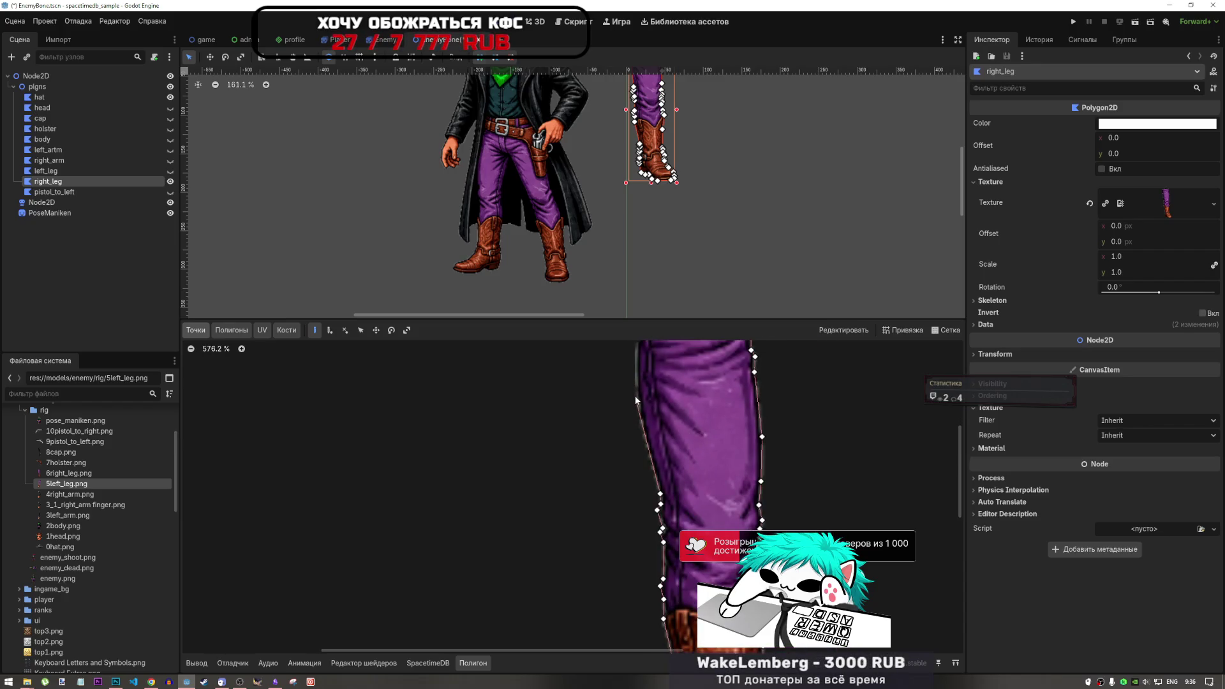
{"action": "left_click", "coordinate": [636, 398]}
{"action": "scroll", "coordinate": [648, 407], "scroll_direction": "down", "scroll_amount": 3}
{"action": "scroll", "coordinate": [648, 406], "scroll_direction": "up", "scroll_amount": 8}
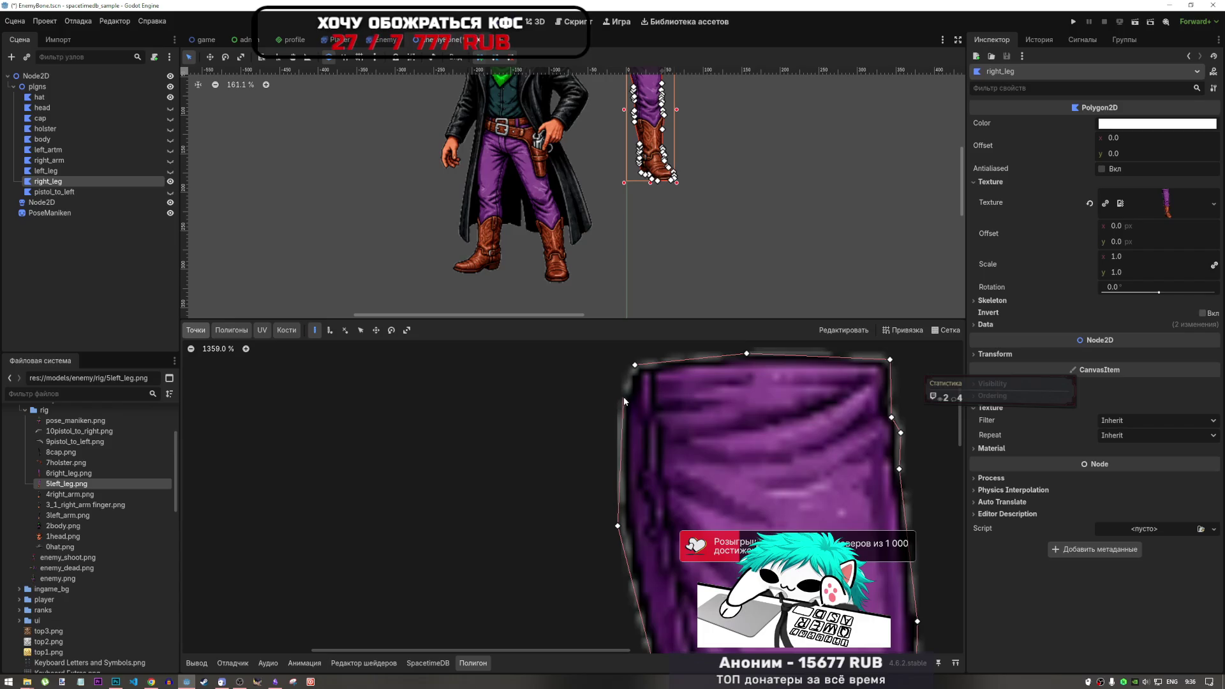
{"action": "scroll", "coordinate": [634, 398], "scroll_direction": "down", "scroll_amount": 2}
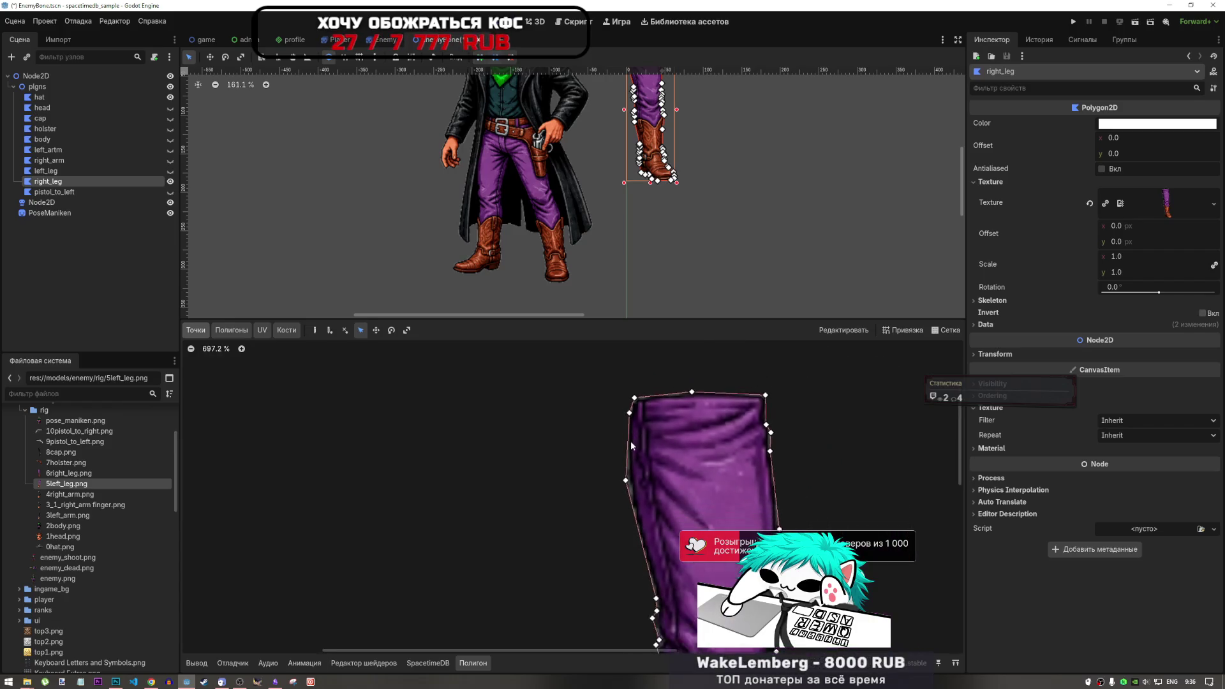
Undo the accidental point shift and a stray new point, keeping the traced right_leg outline intact.
{"action": "scroll", "coordinate": [632, 471], "scroll_direction": "up", "scroll_amount": 2}
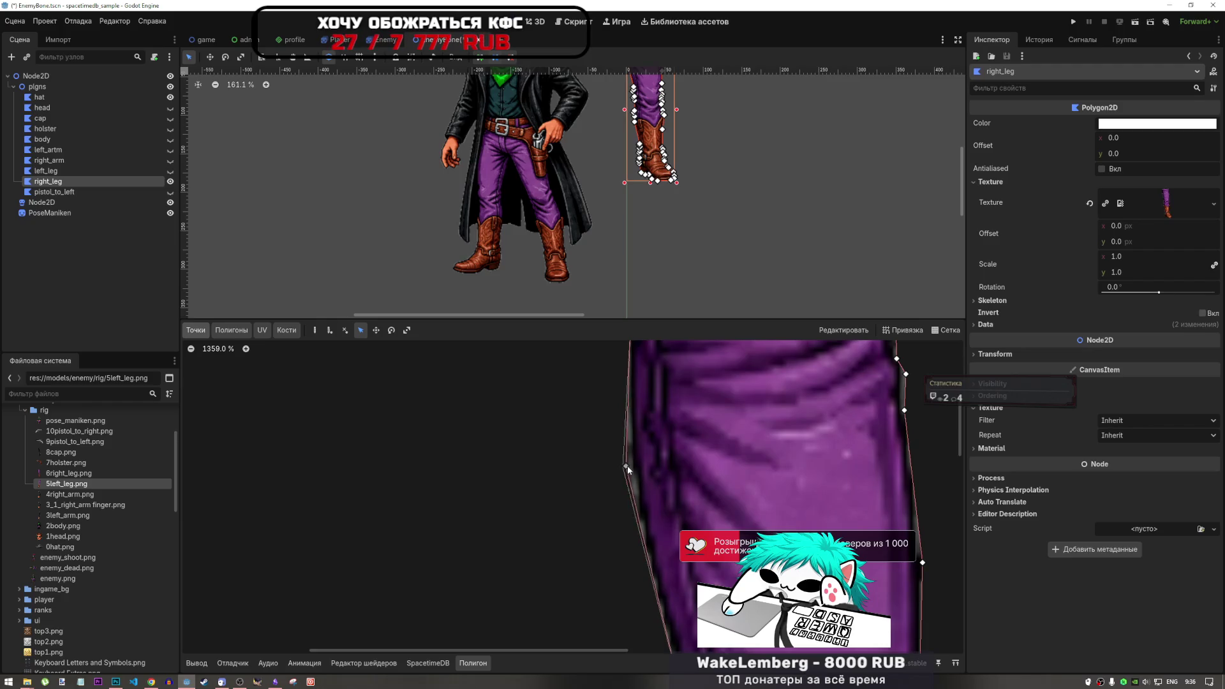
{"action": "key", "text": "ctrl+z"}
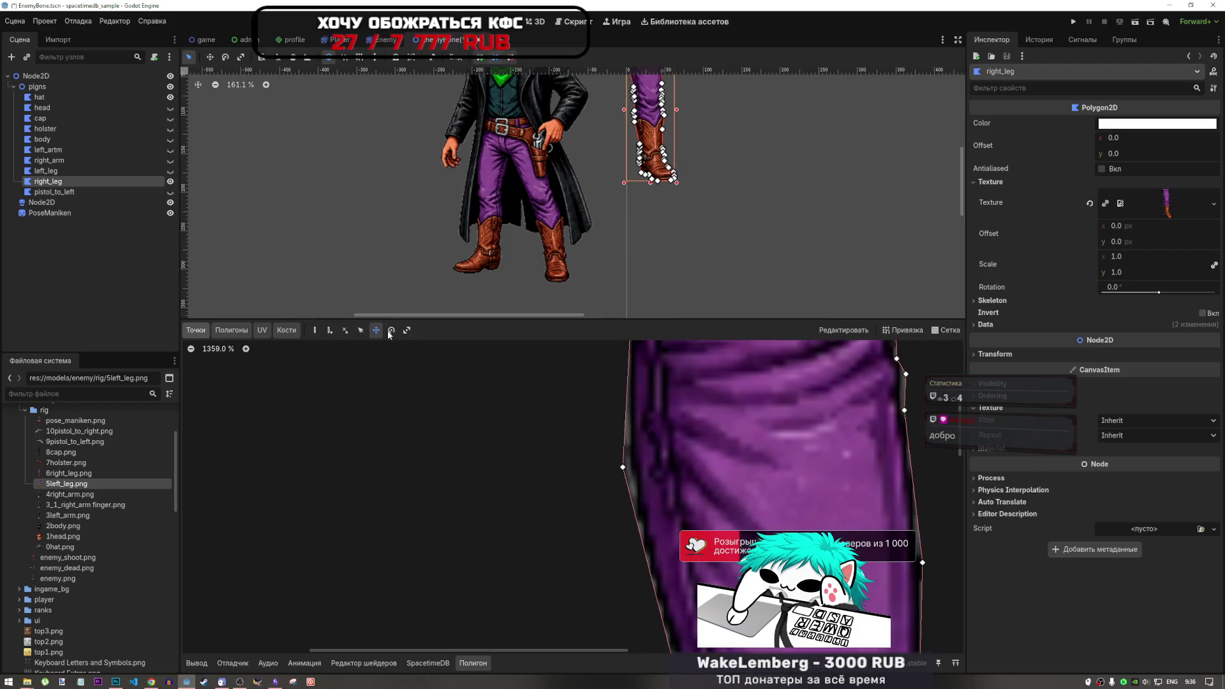
{"action": "left_click", "coordinate": [331, 330]}
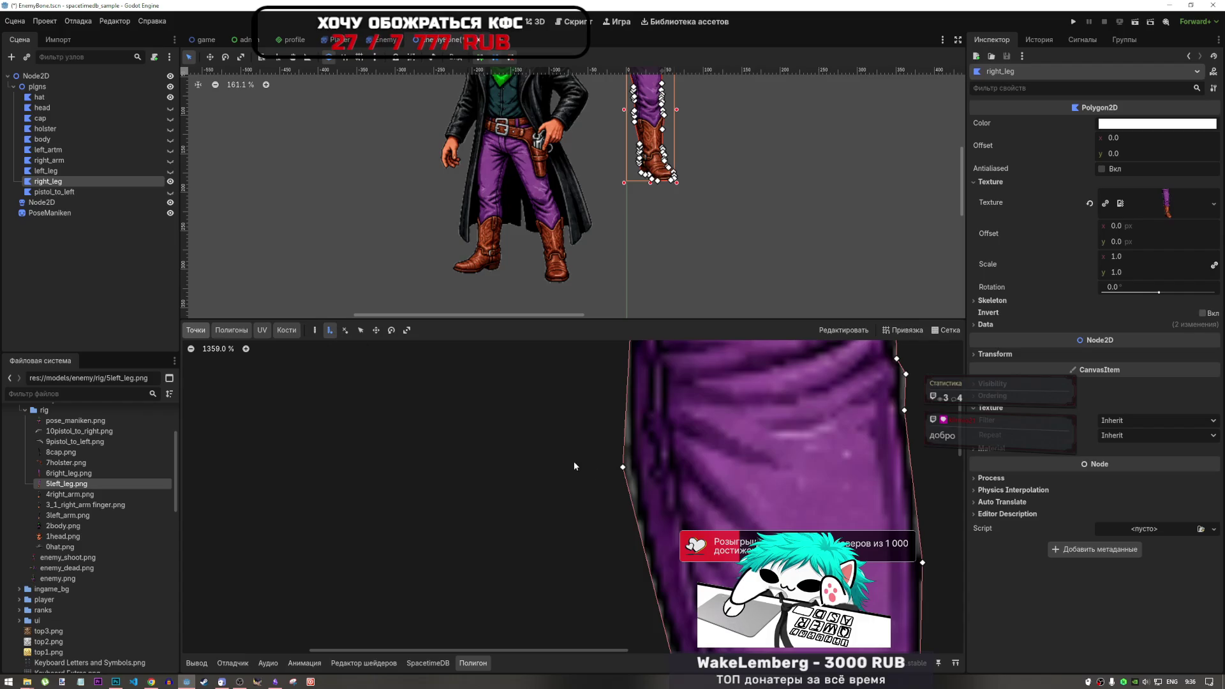
{"action": "left_click", "coordinate": [314, 330]}
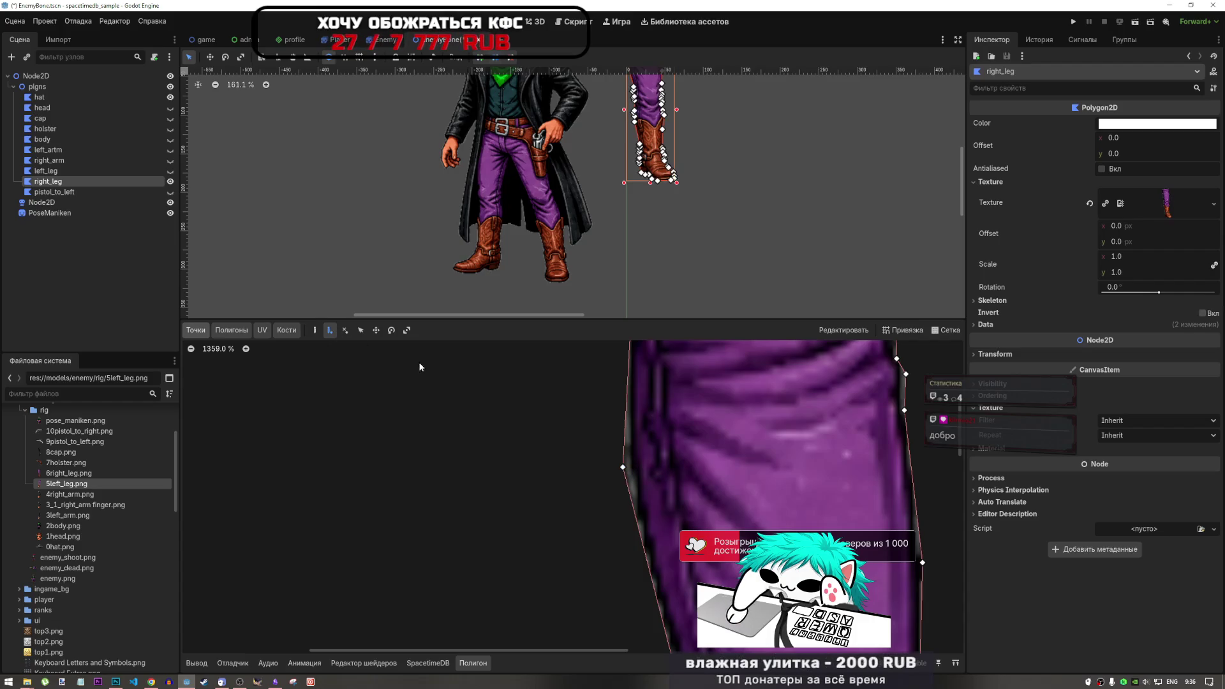
{"action": "left_click", "coordinate": [623, 467]}
{"action": "key", "text": "ctrl+z"}
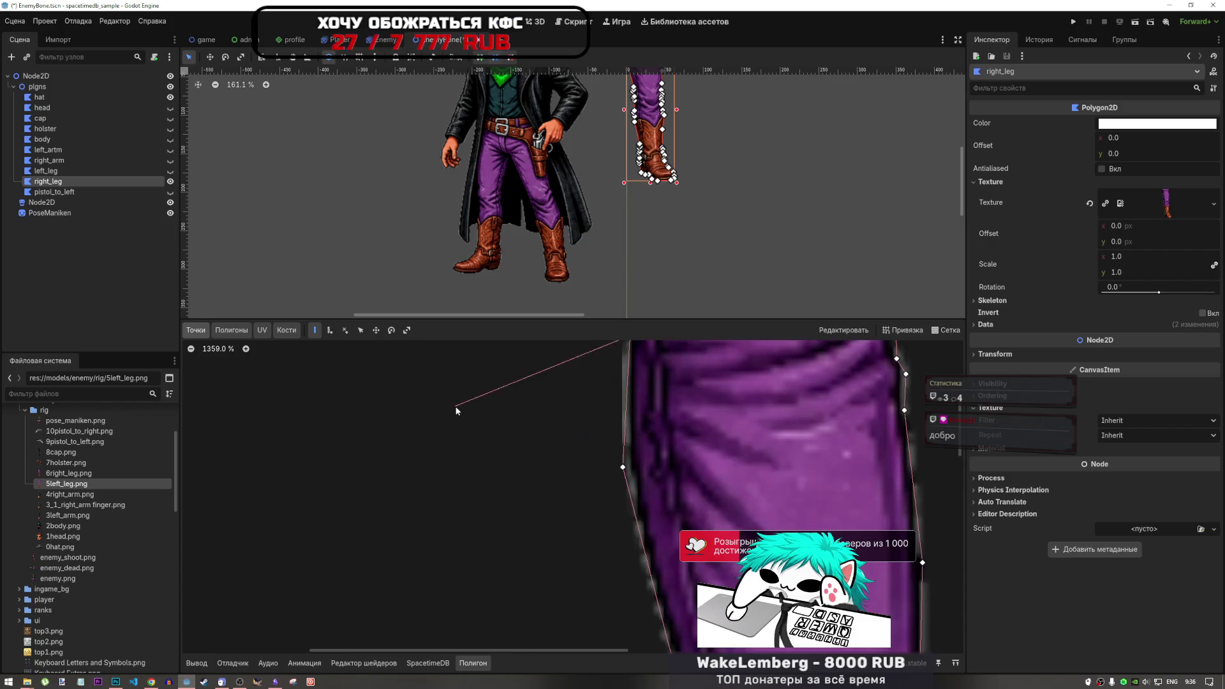
Bring up the Полигоны (Polygons) section of right_leg's UV editor.
{"action": "scroll", "coordinate": [578, 456], "scroll_direction": "down", "scroll_amount": 5}
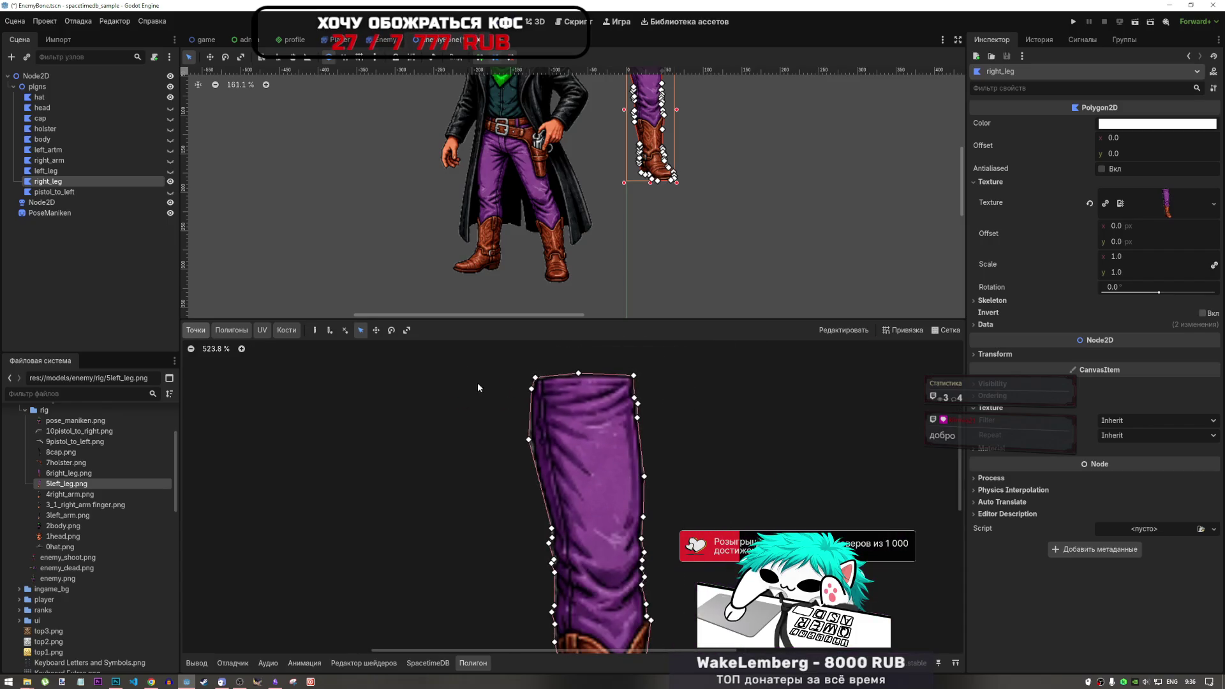
{"action": "scroll", "coordinate": [510, 394], "scroll_direction": "up", "scroll_amount": 4}
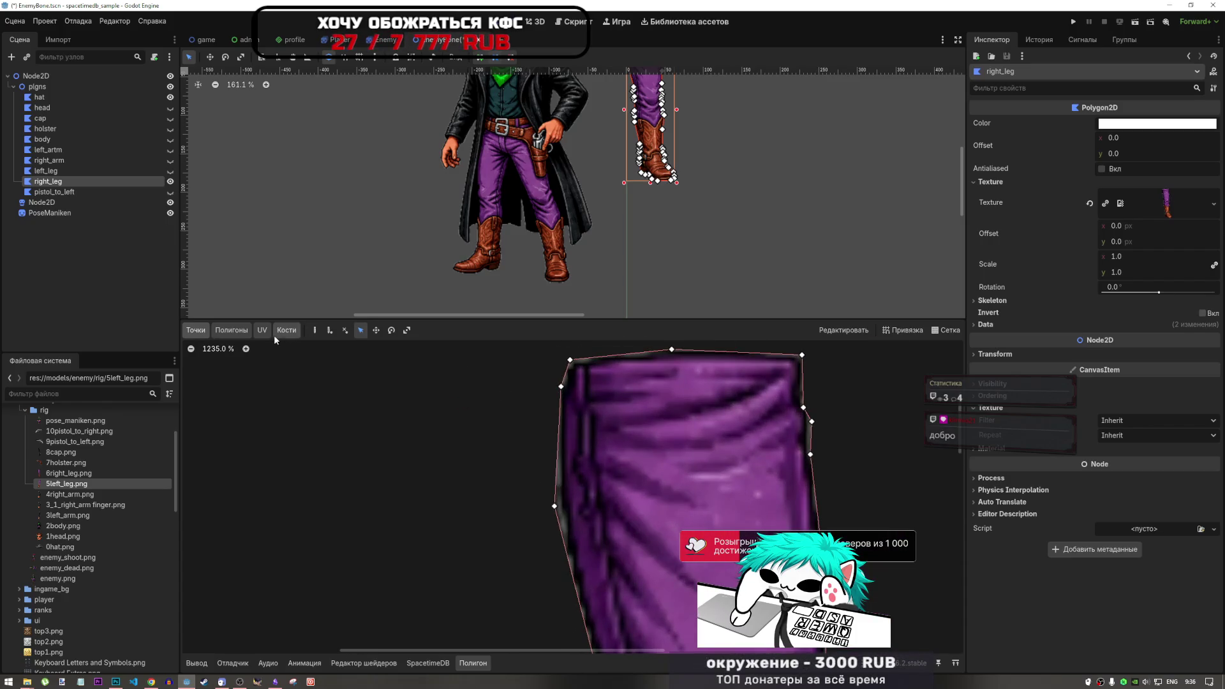
{"action": "left_click", "coordinate": [232, 333]}
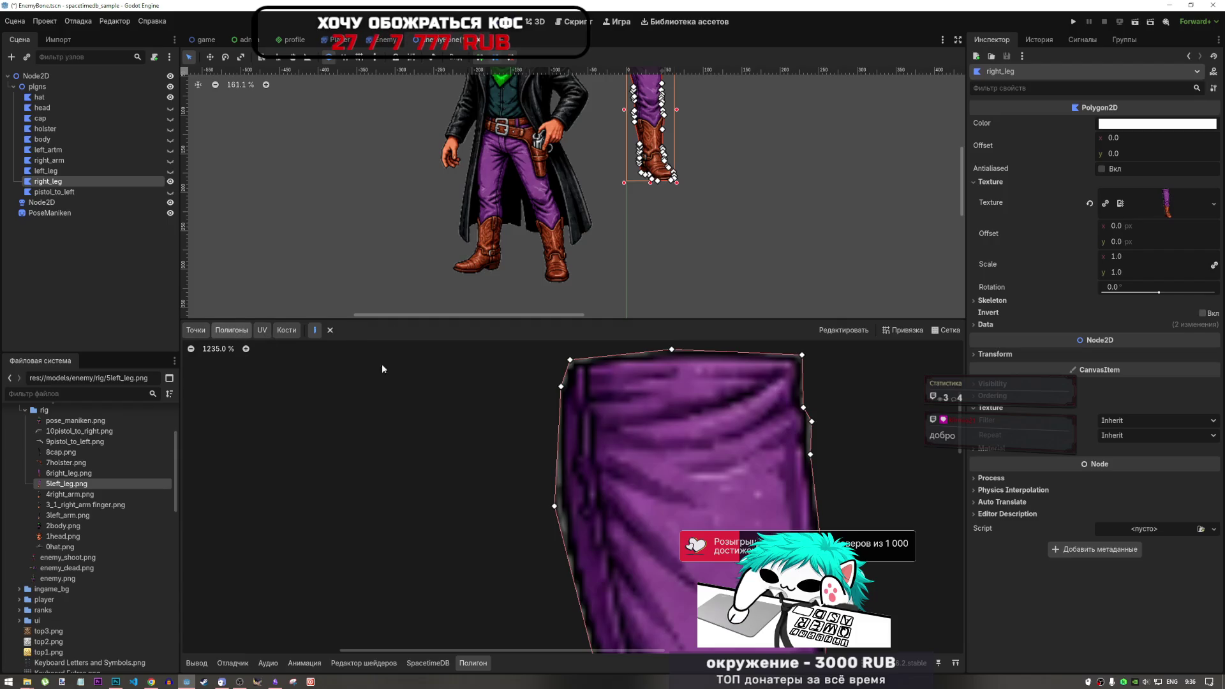